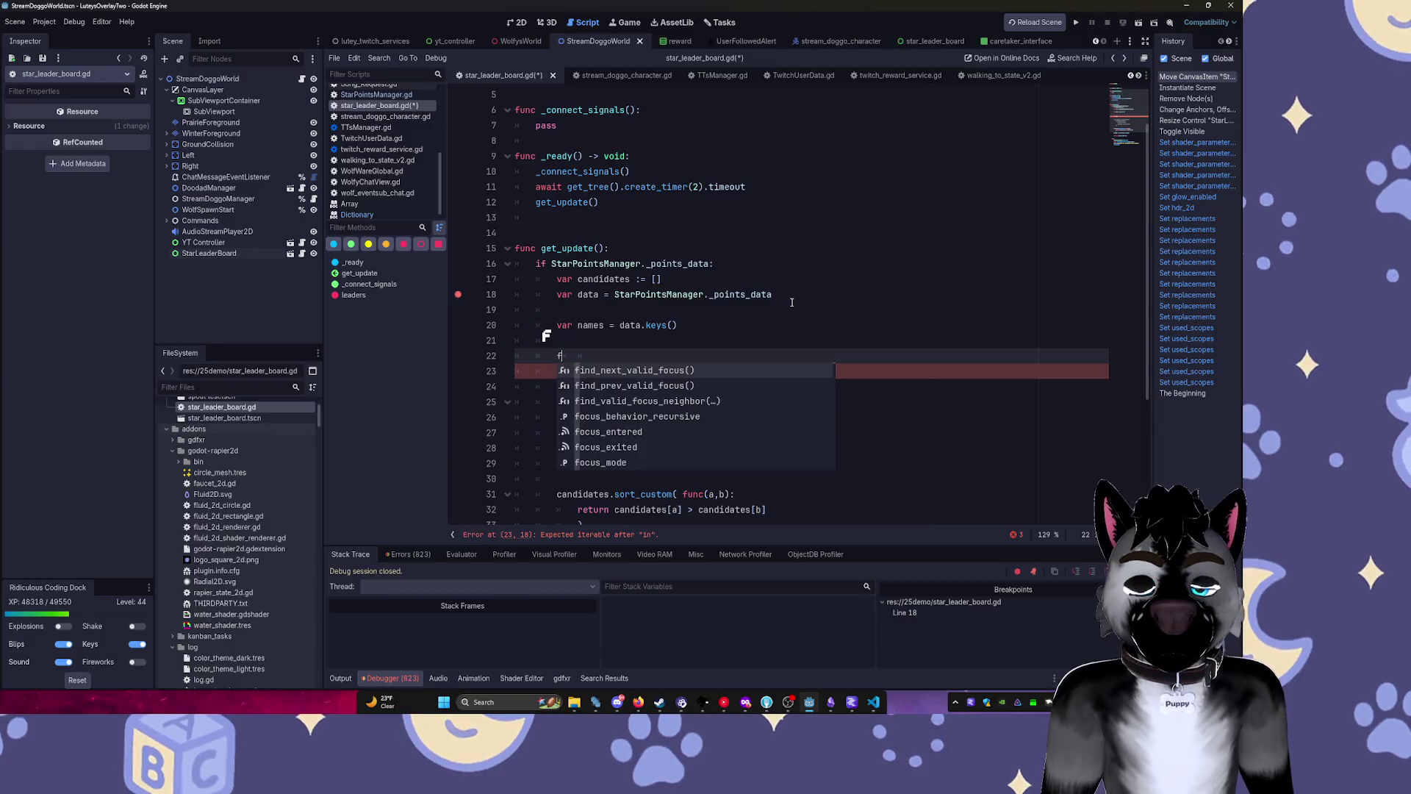
Retype line 22 as Log.pr(data[names[1]]), fixing the bracket typo and using the names suggestion.
key(Escape)
text(Log.pr)
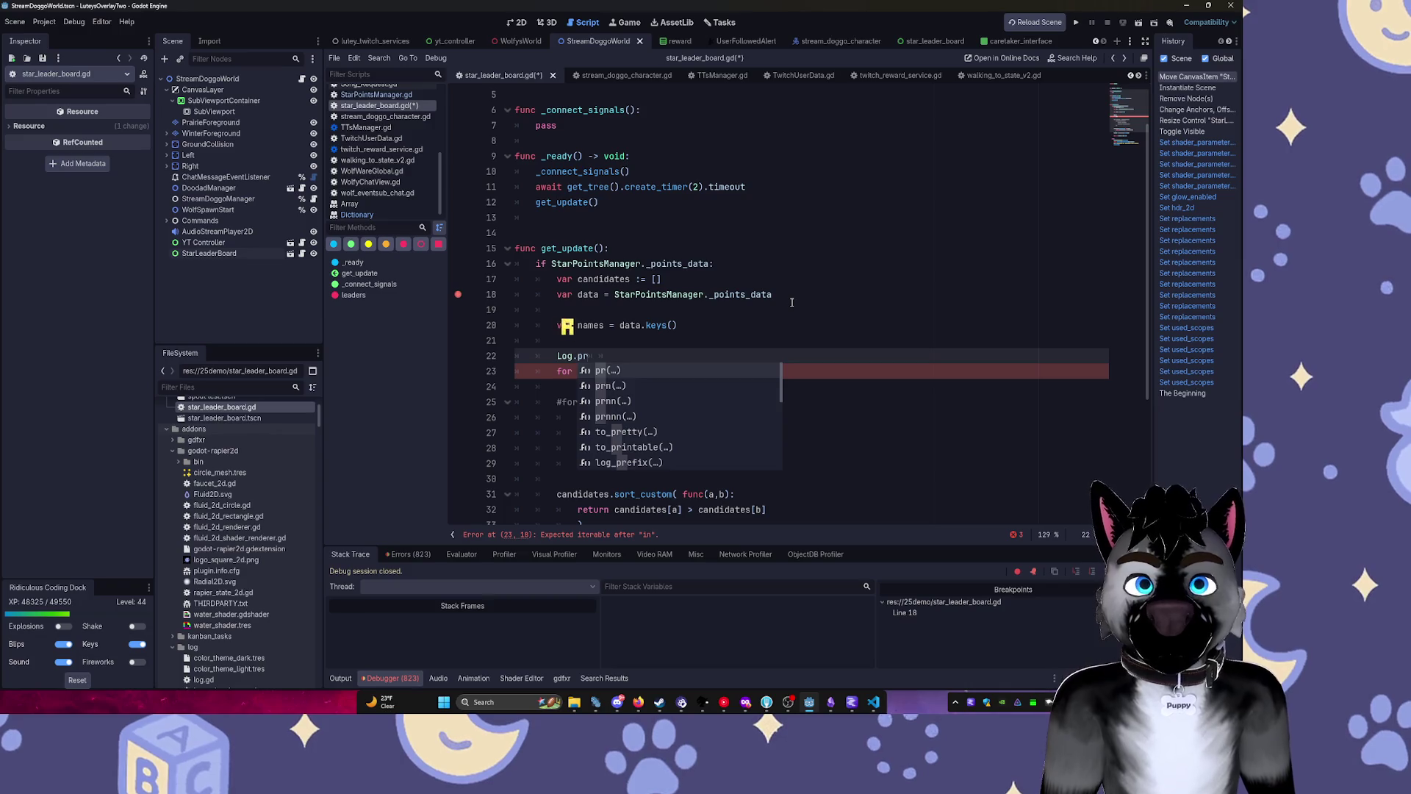
text([data)
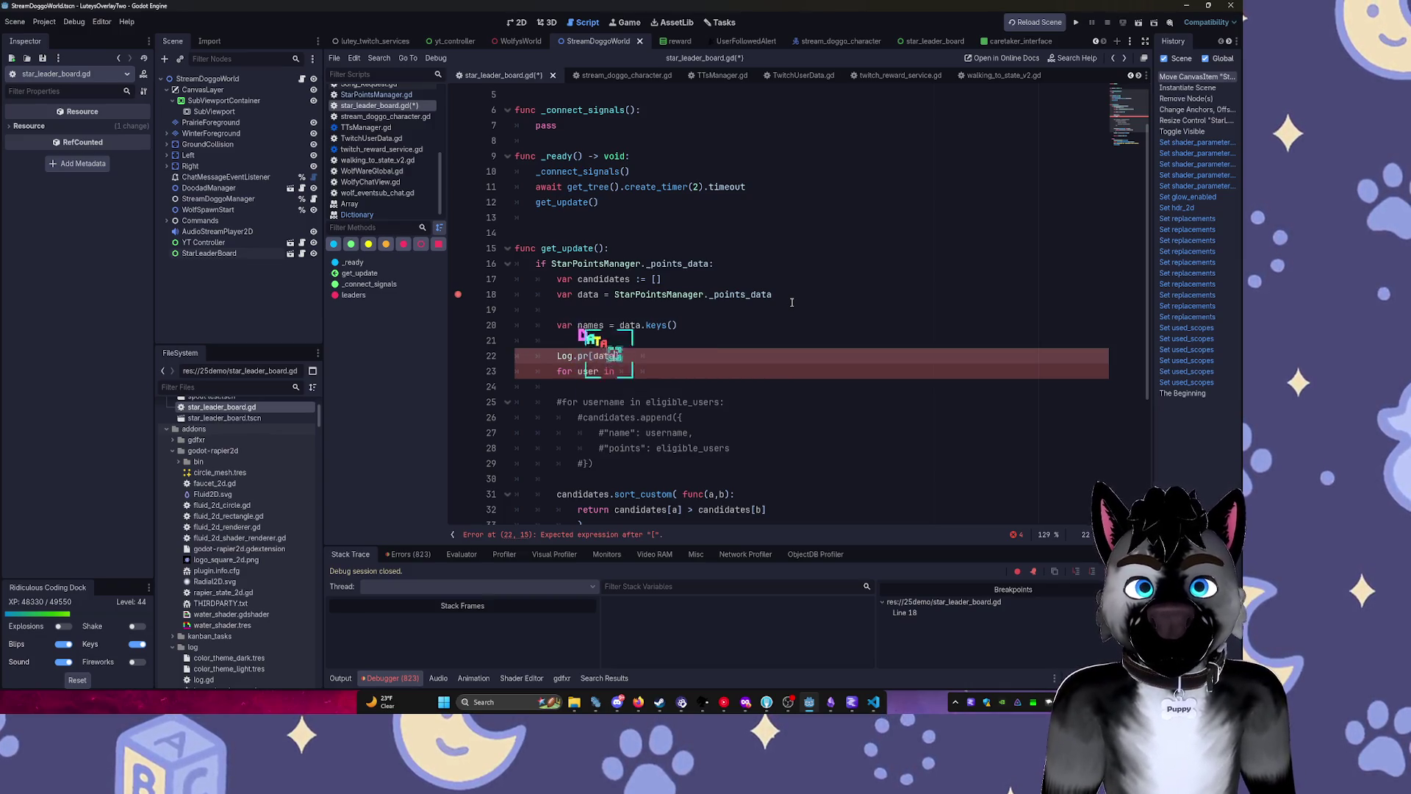
key(BackSpace)
key(BackSpace)
key(BackSpace)
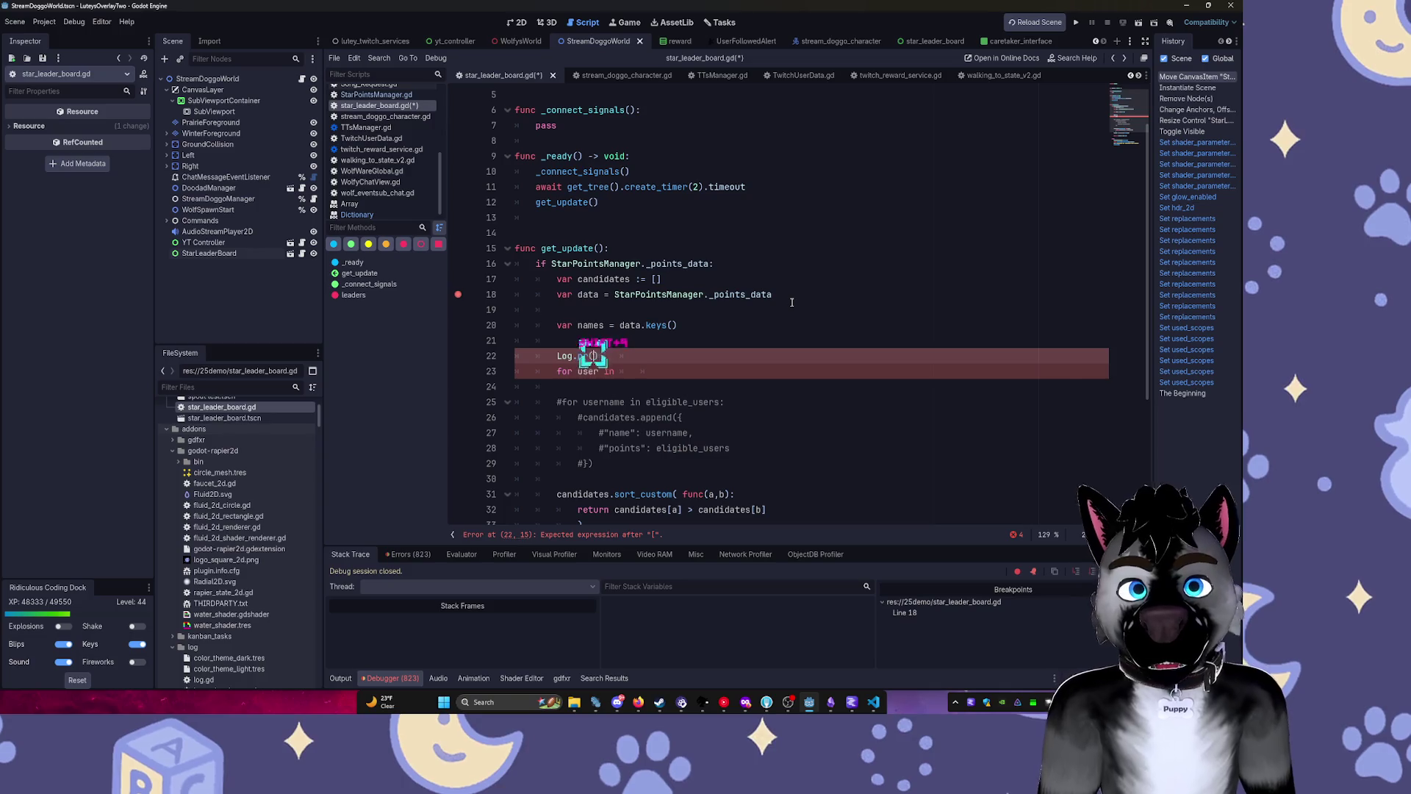
text(()
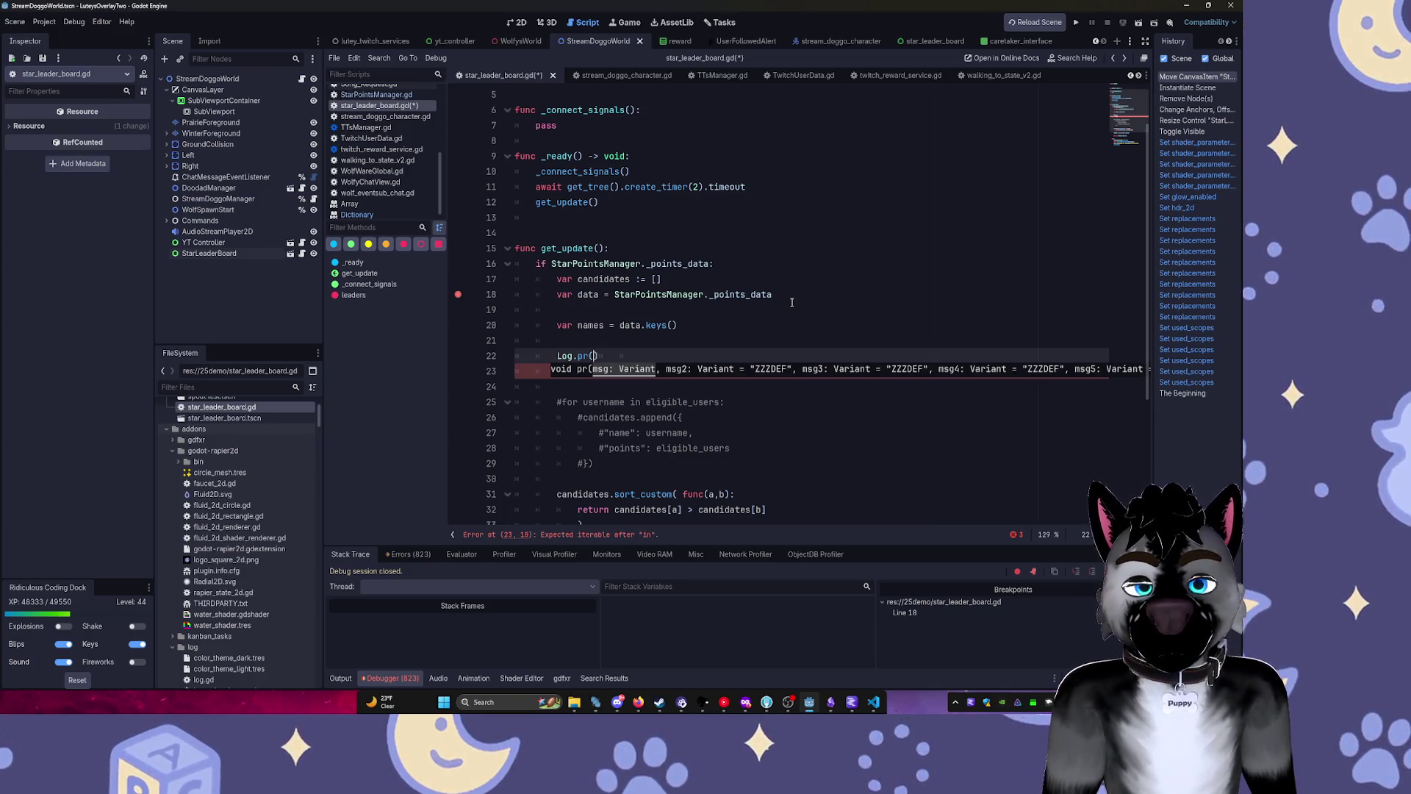
text(data)
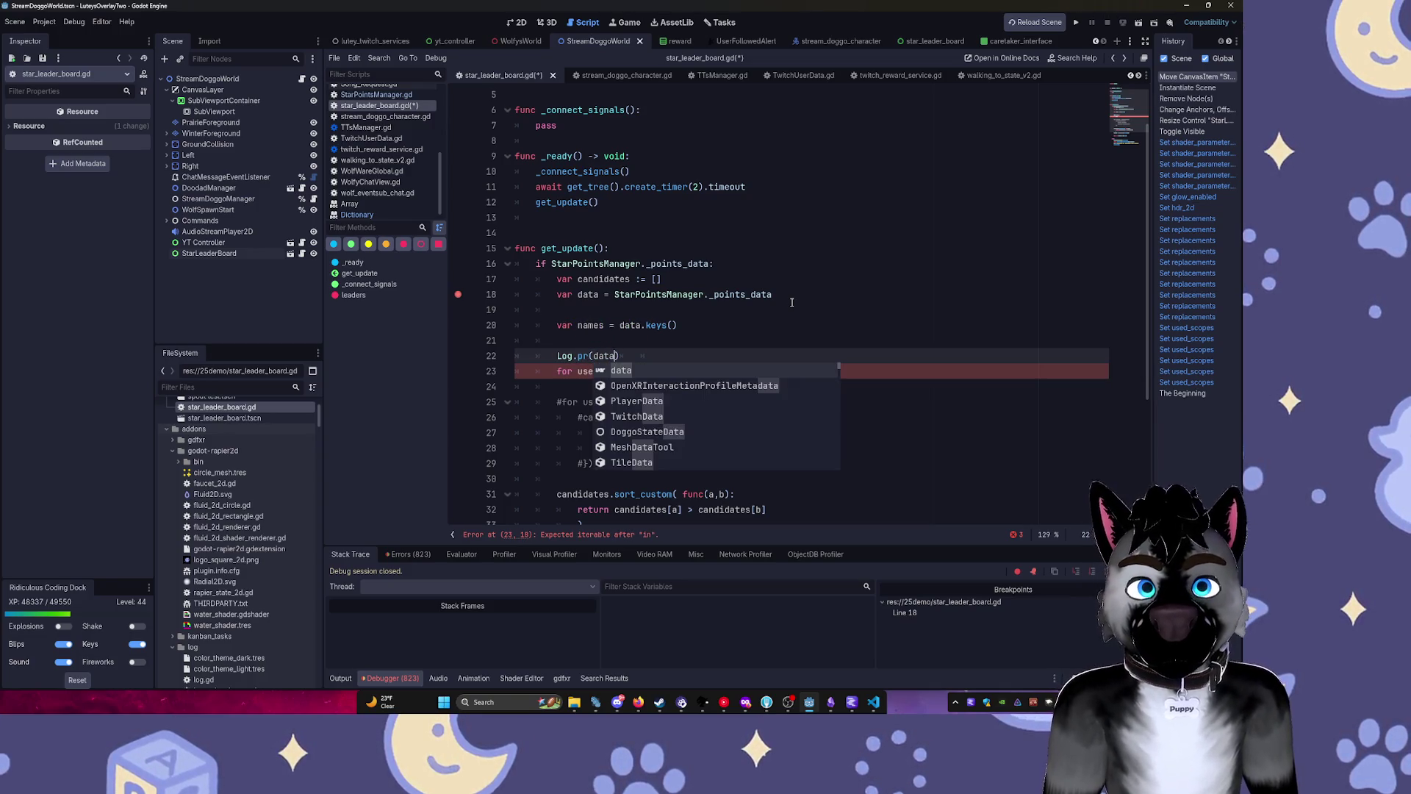
text([)
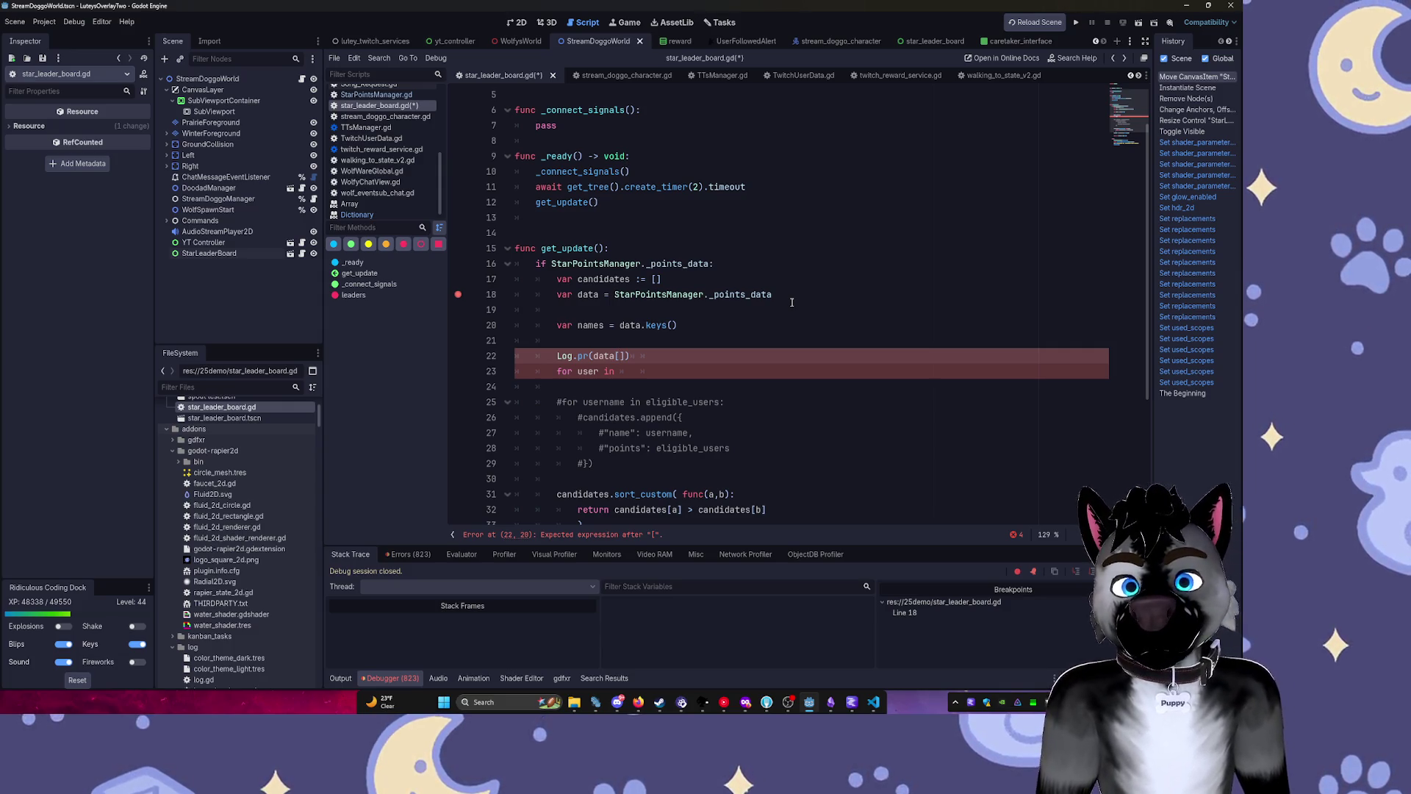
text(n)
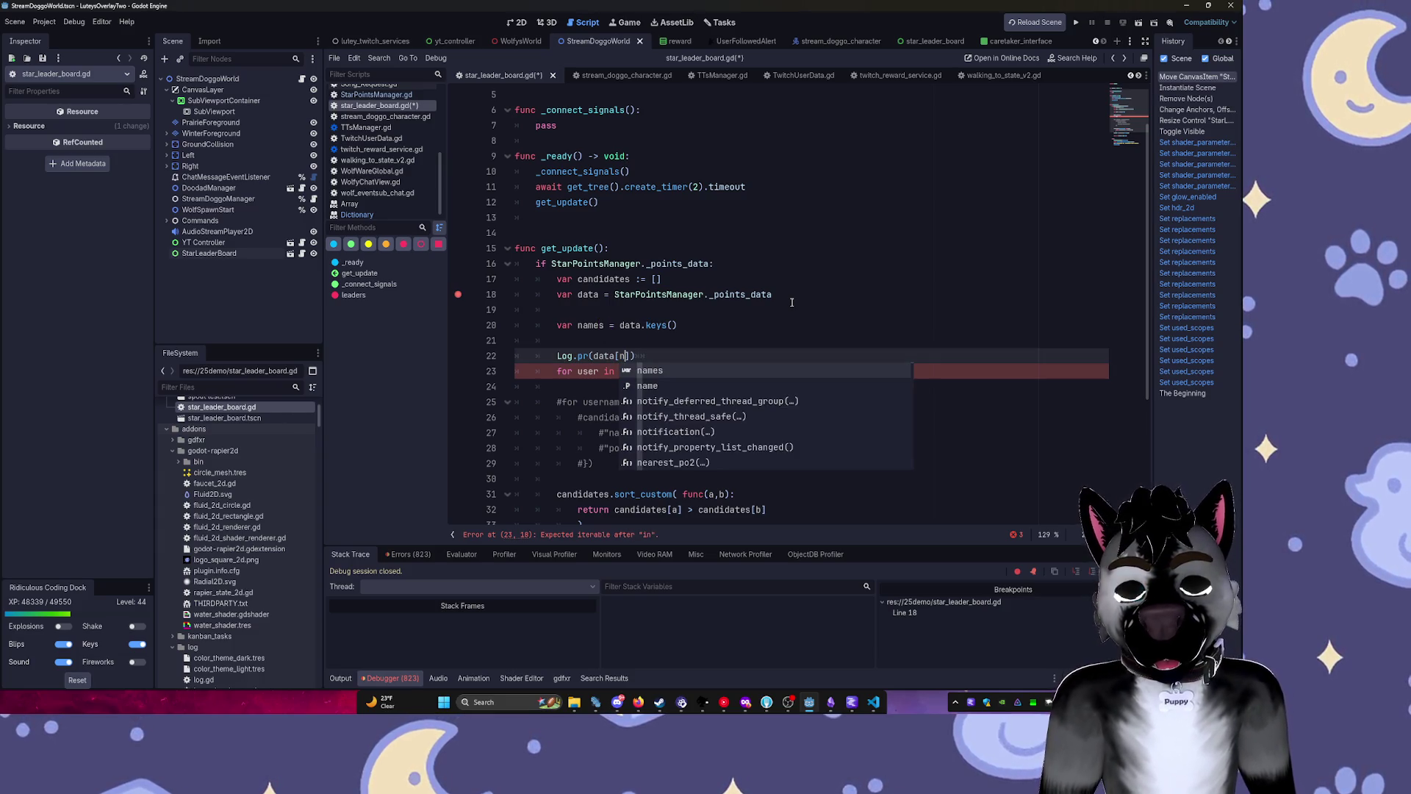
key(Return)
text([1)
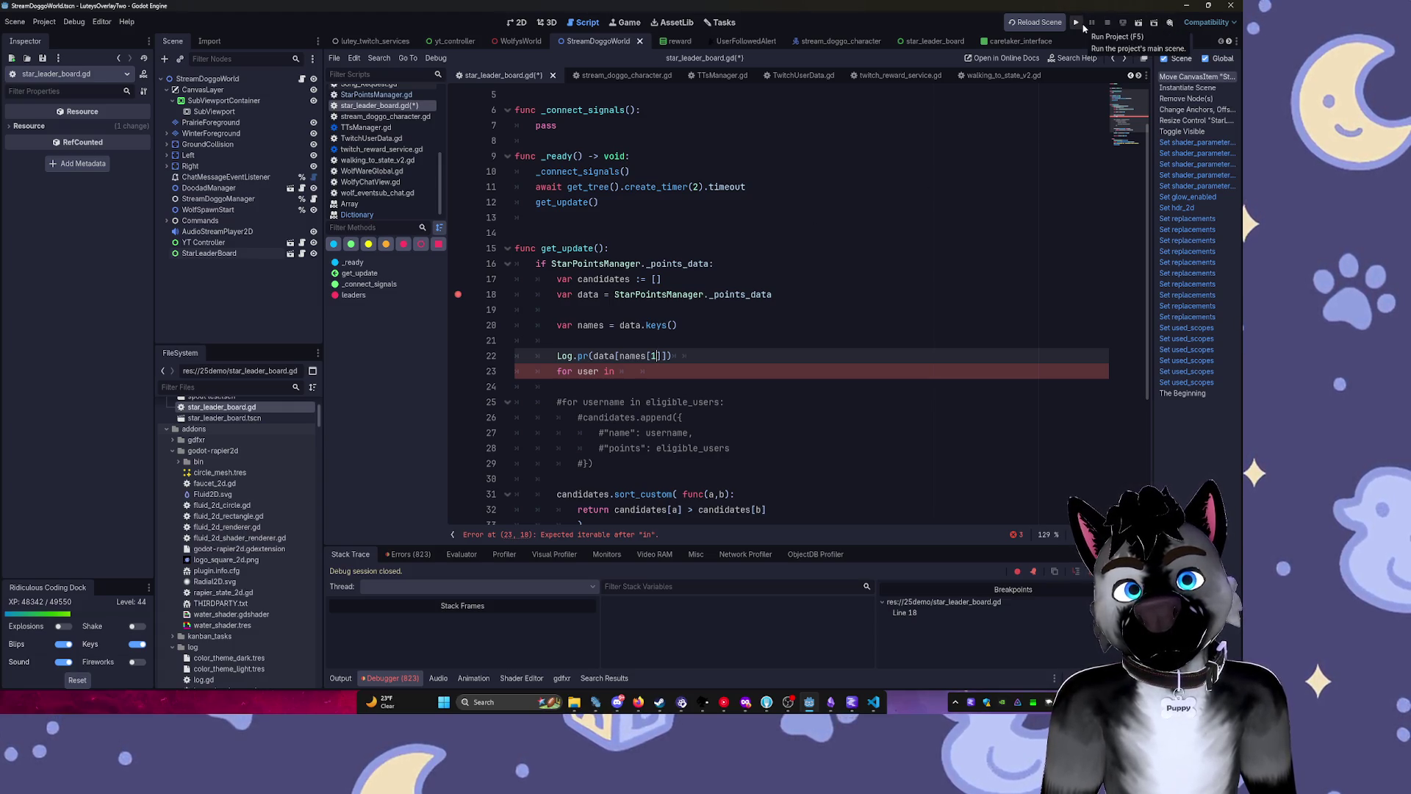
Comment out the unfinished for-user line with Ctrl+/ and return to the Godot editor.
key(Down)
key(Down)
click(663, 371)
key(ctrl+slash)
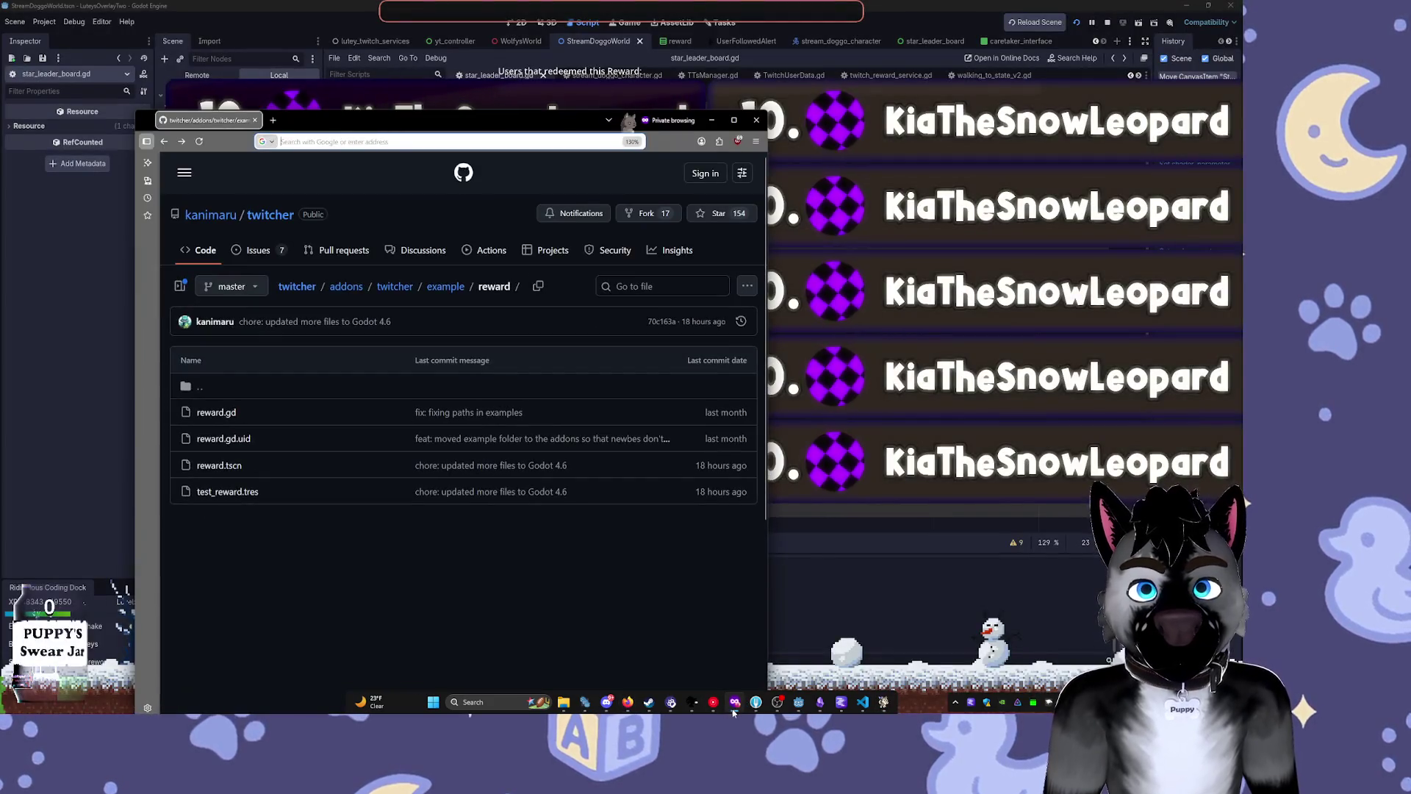
click(733, 710)
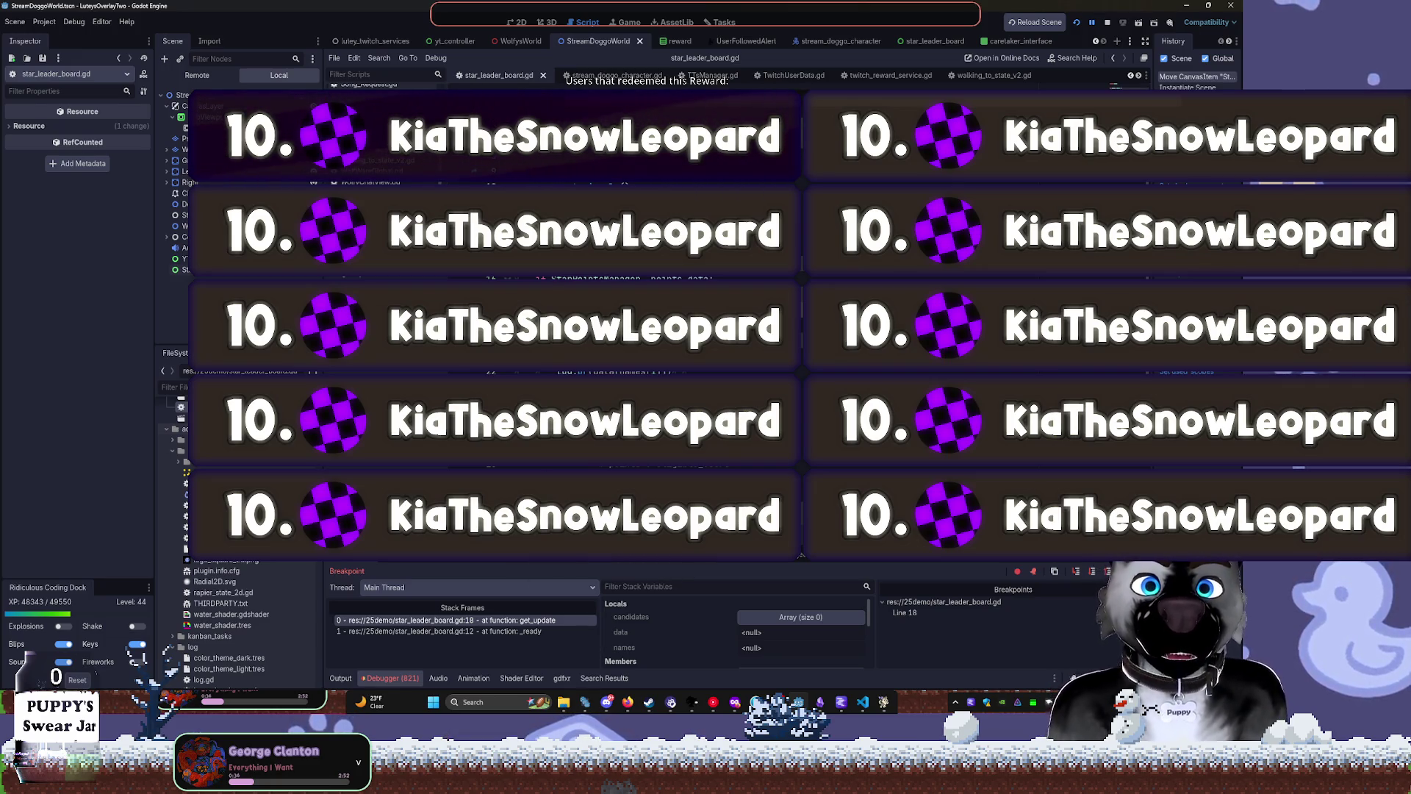
Step to line 20, inspect the 132-entry data dictionary in Locals, then show the Output log.
scroll(559, 323, down, 3)
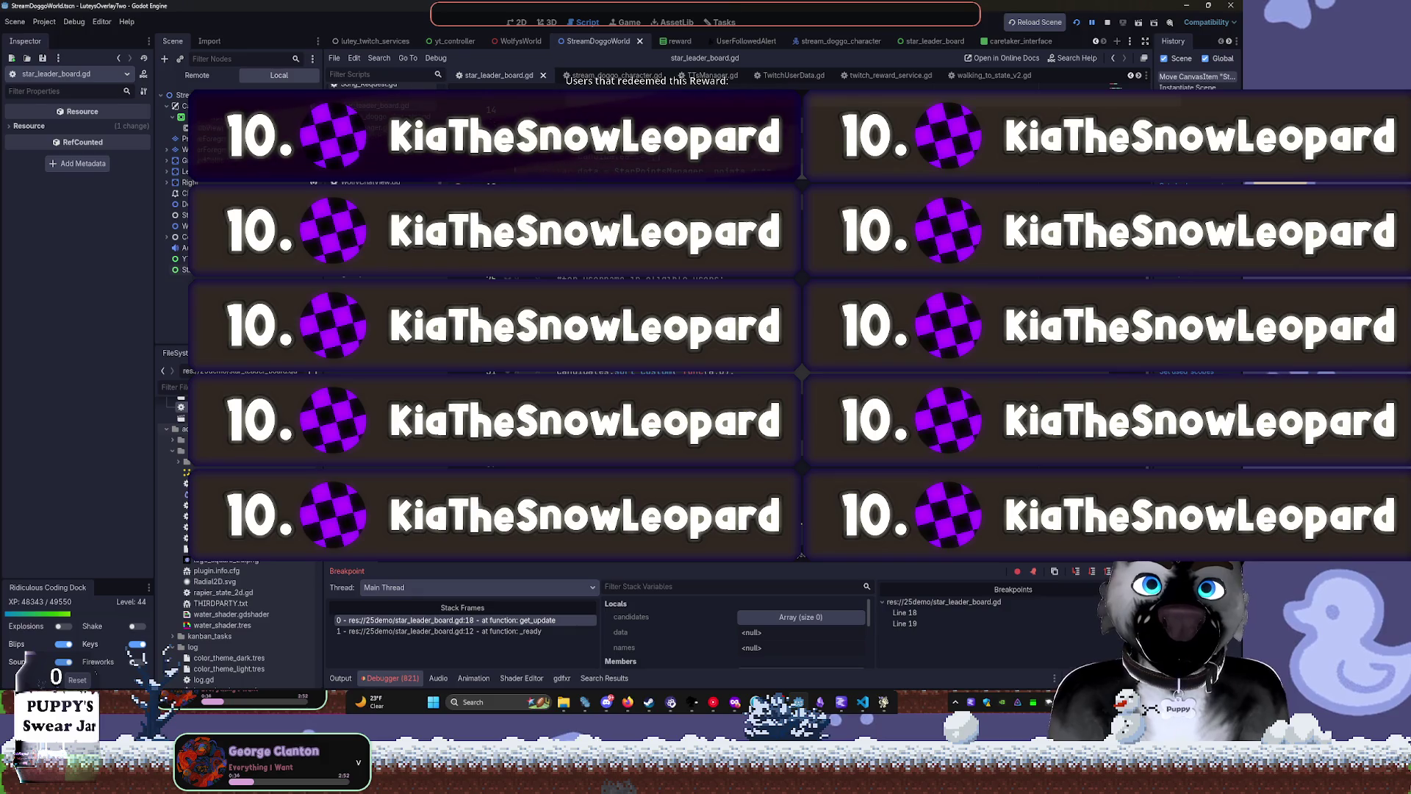
key(F10)
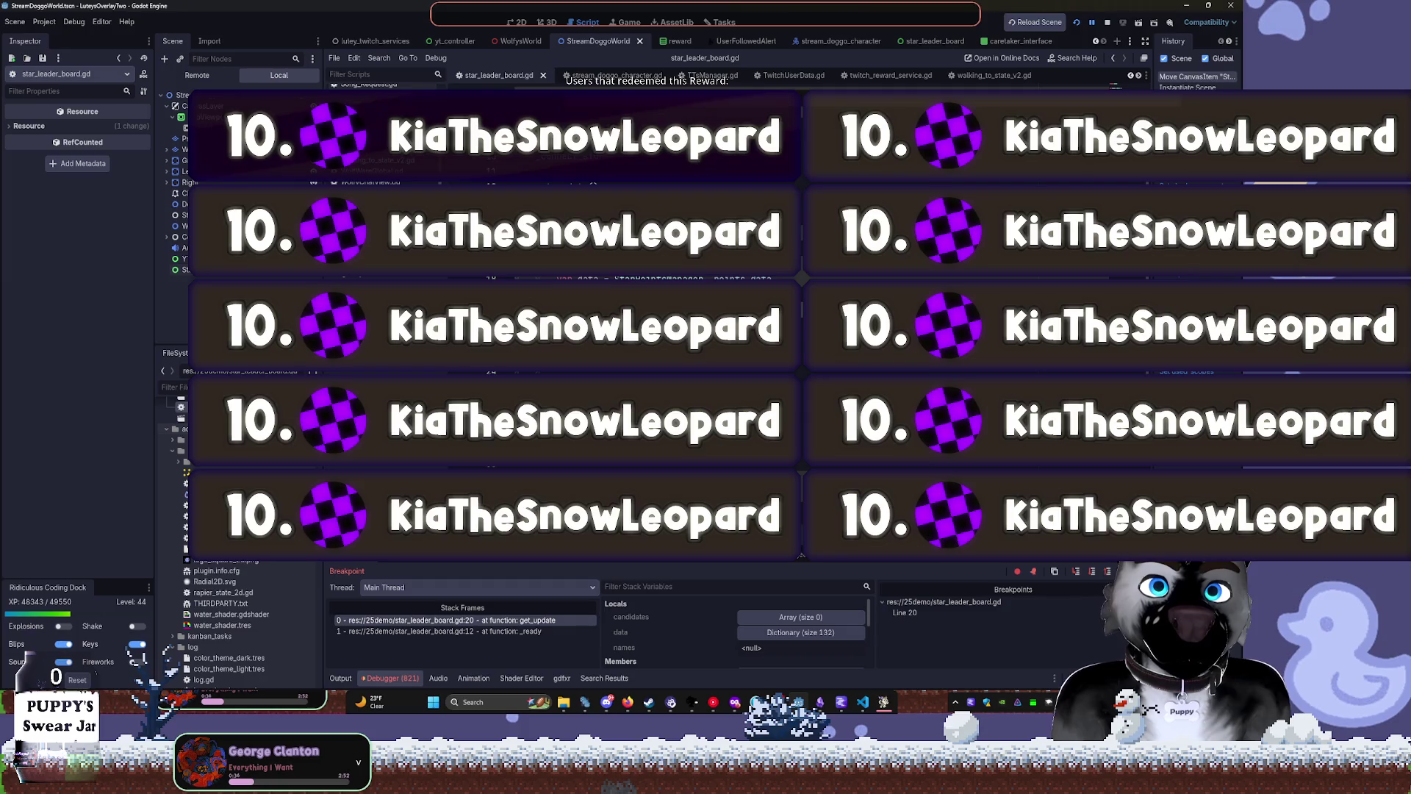
click(793, 639)
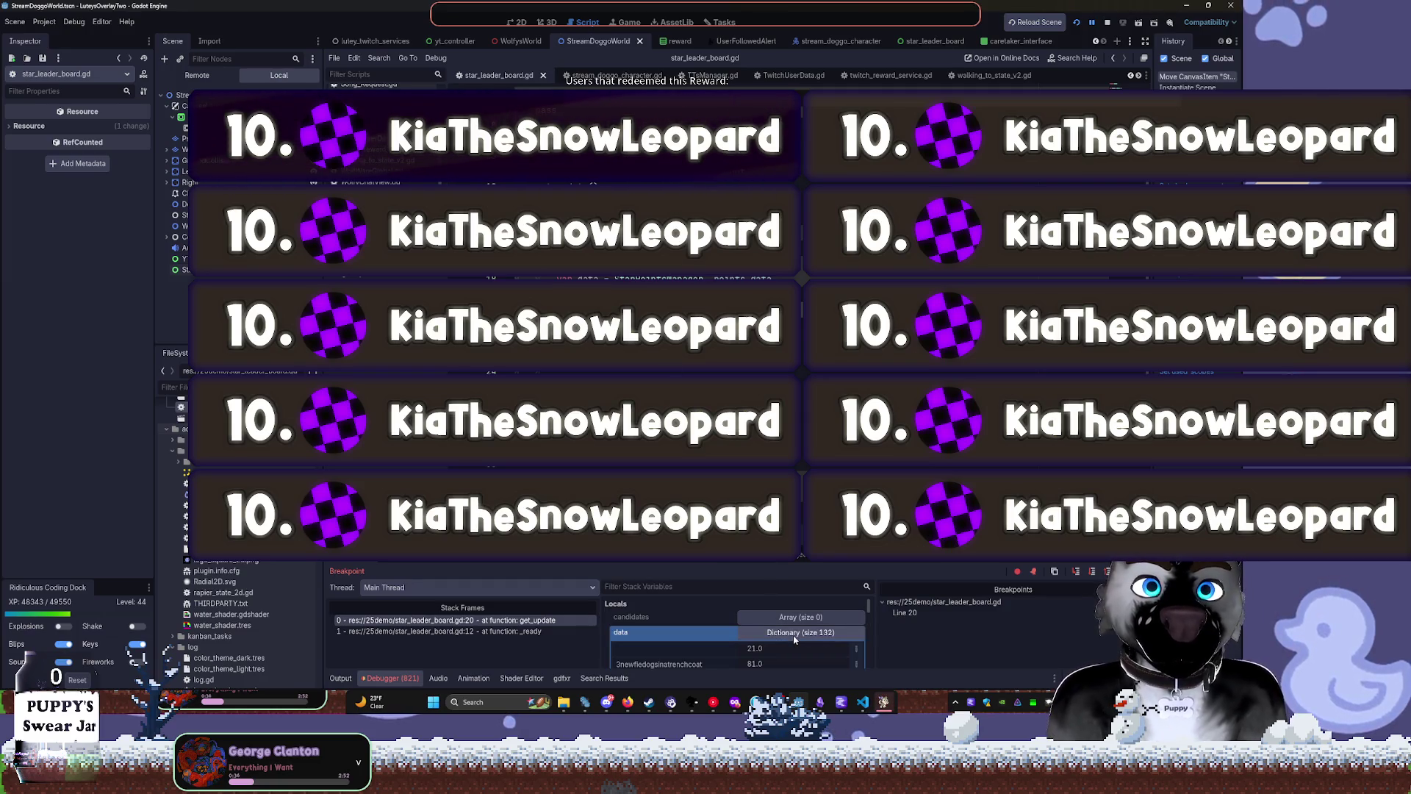
scroll(693, 638, down, 2)
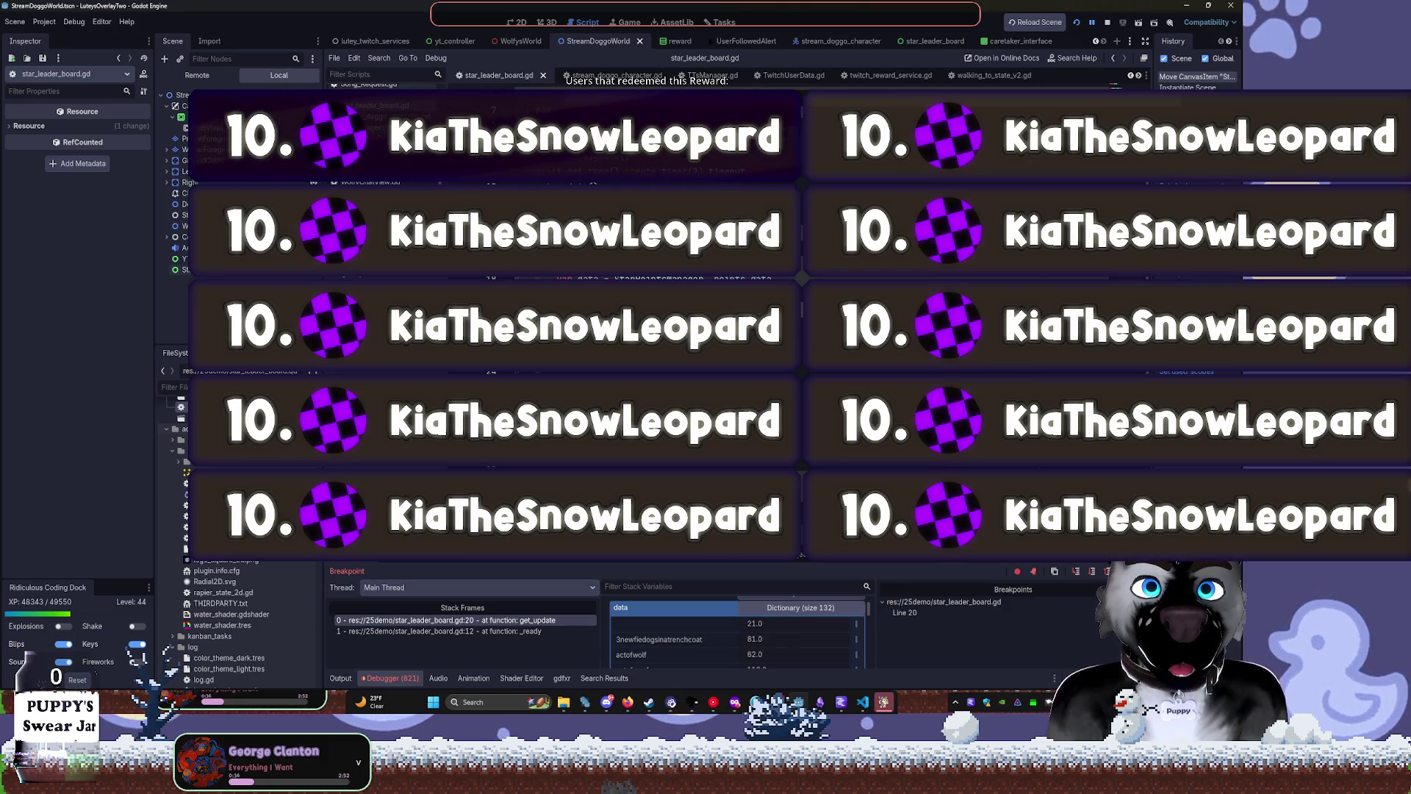
scroll(801, 507, down, 3)
scroll(802, 507, up, 5)
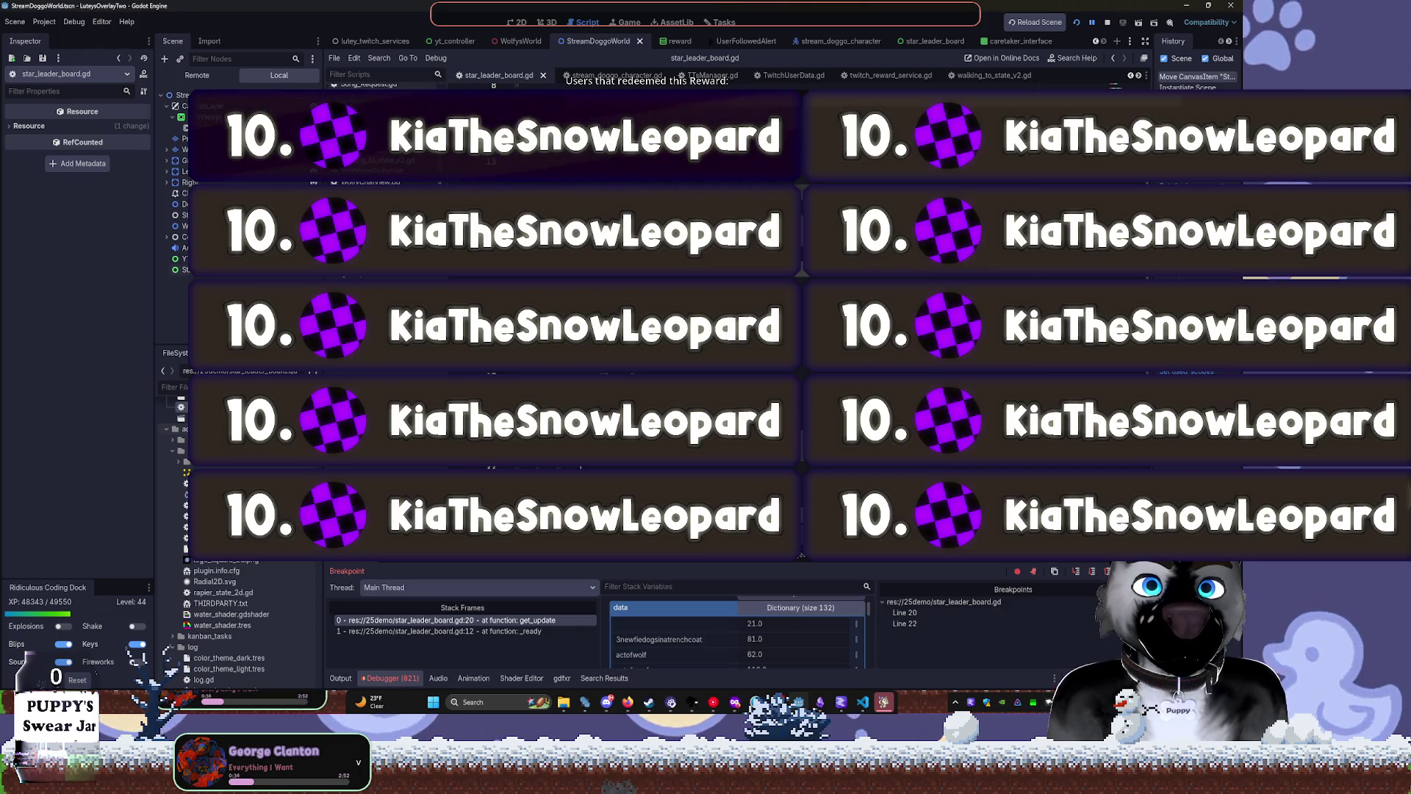
click(341, 678)
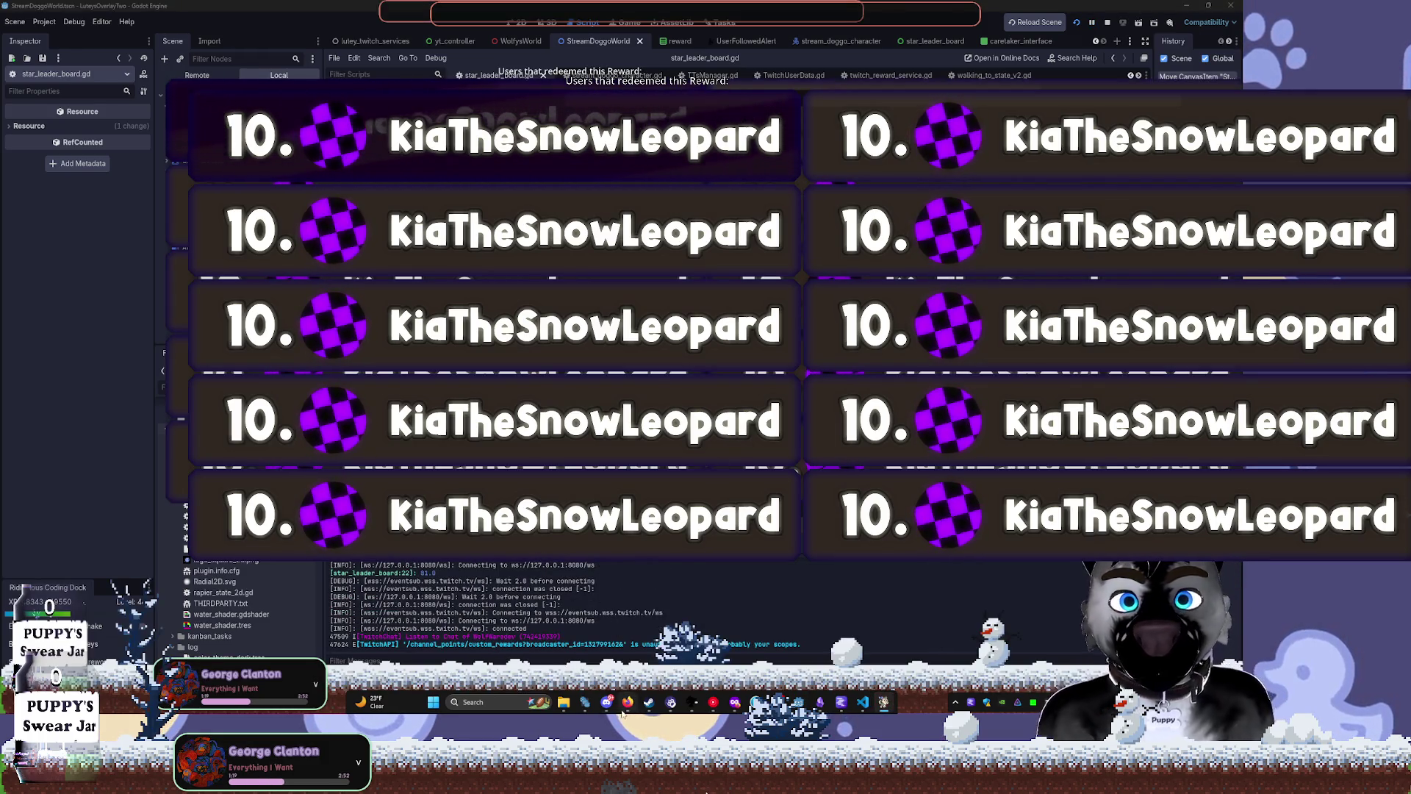
Rewrite the commented candidates append line and save the leaderboard script.
mouse_move(629, 708)
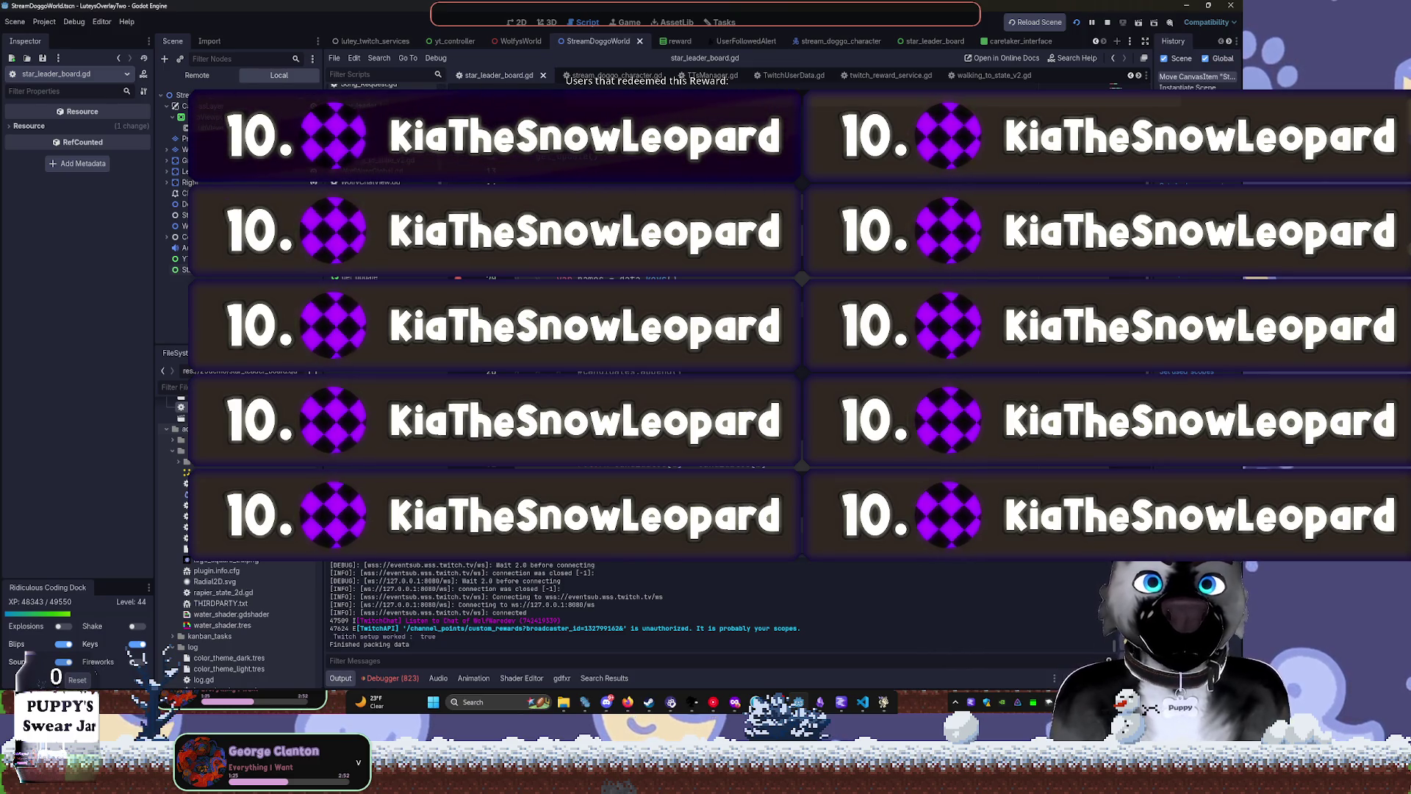
key(BackSpace)
key(BackSpace)
key(BackSpace)
key(BackSpace)
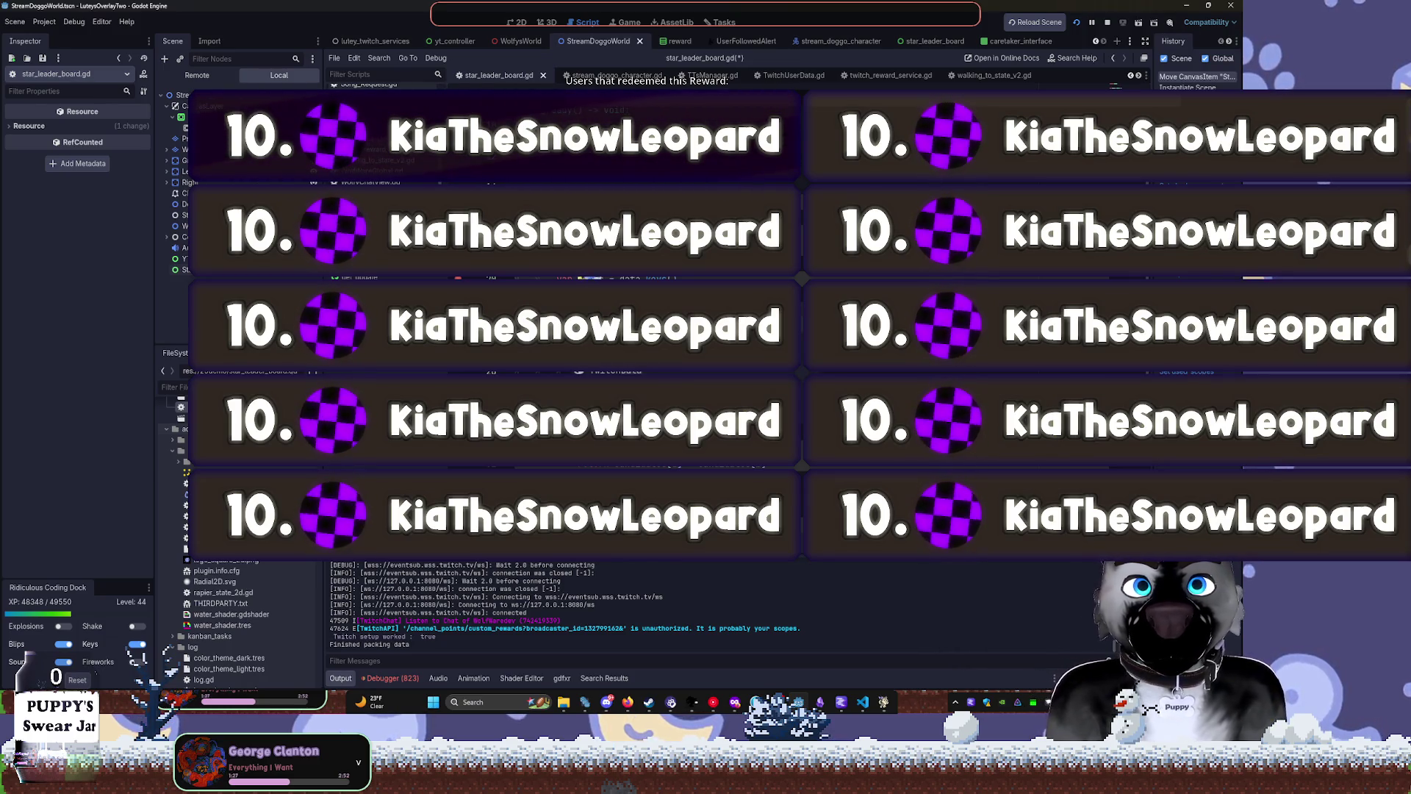
key(BackSpace)
key(BackSpace)
key(BackSpace)
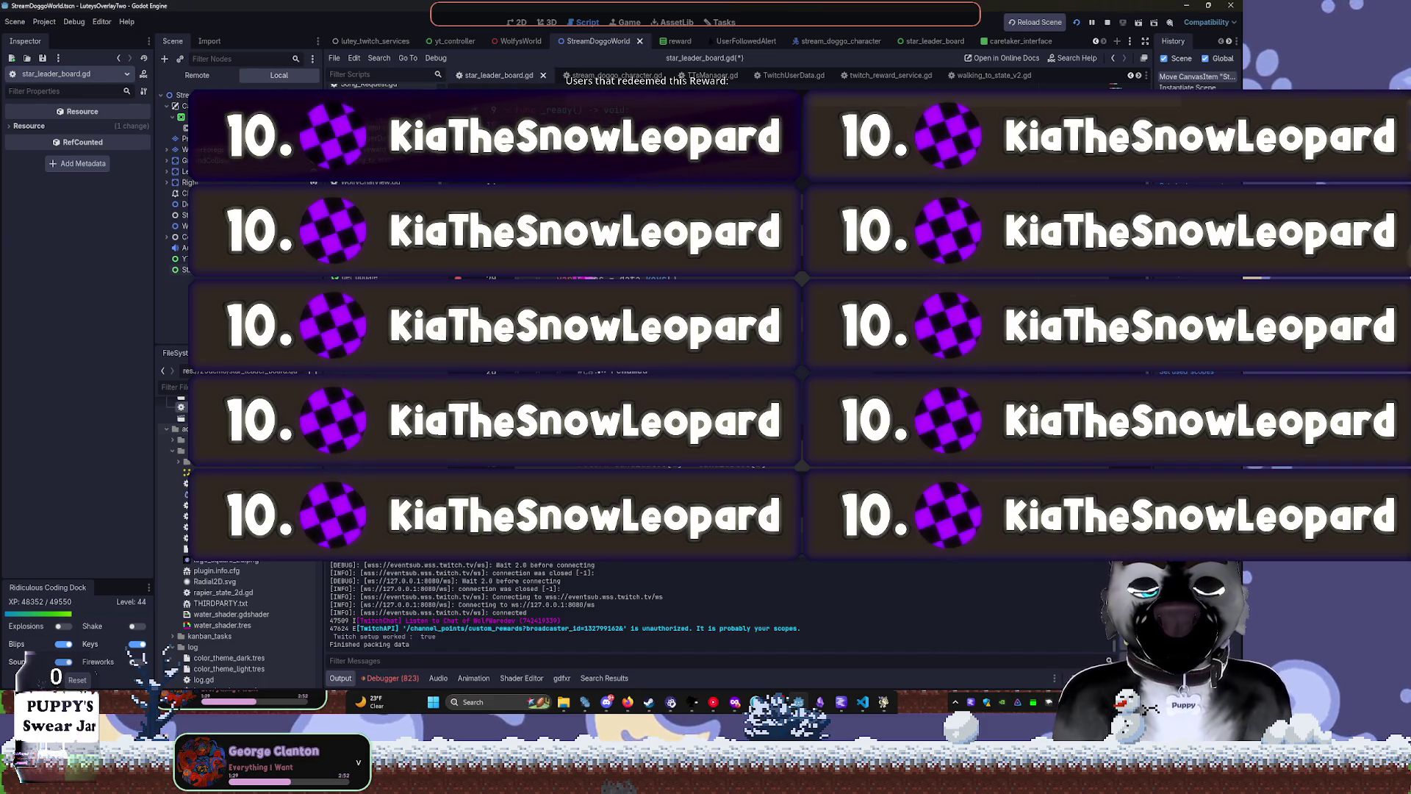
key(BackSpace)
key(BackSpace)
key(BackSpace)
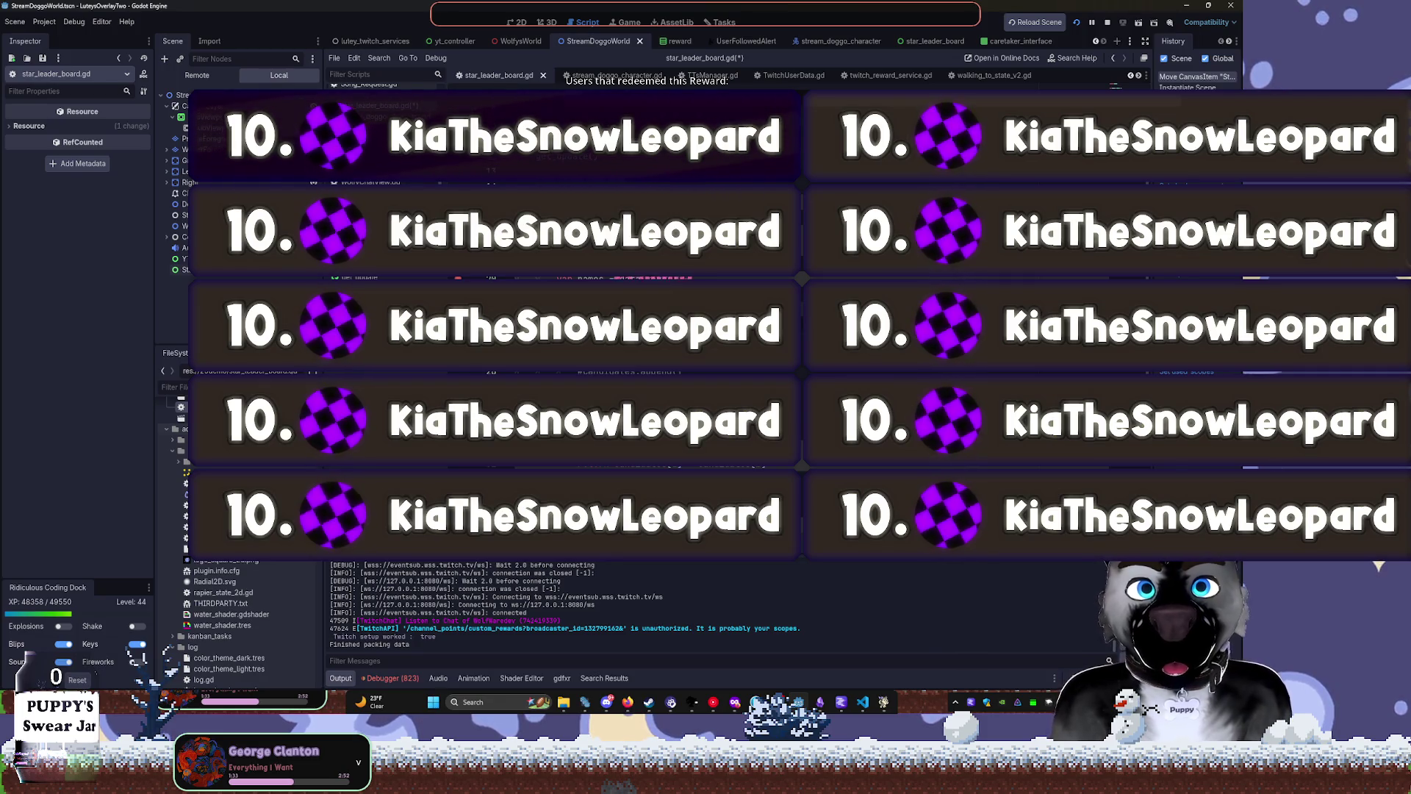
key(ctrl+s)
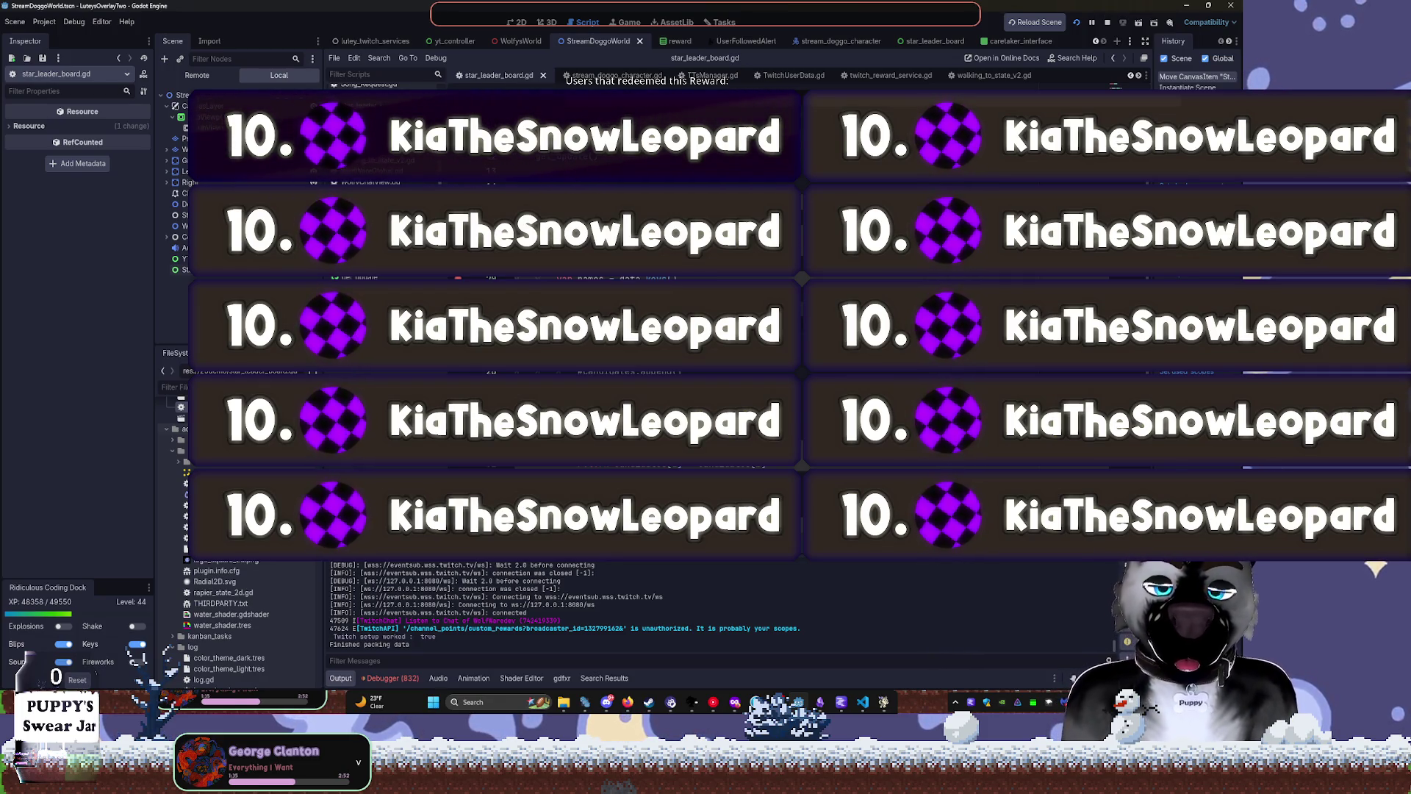
Restart the project, continue past the breakpoint, check the output log, then switch to VS Code.
click(1079, 24)
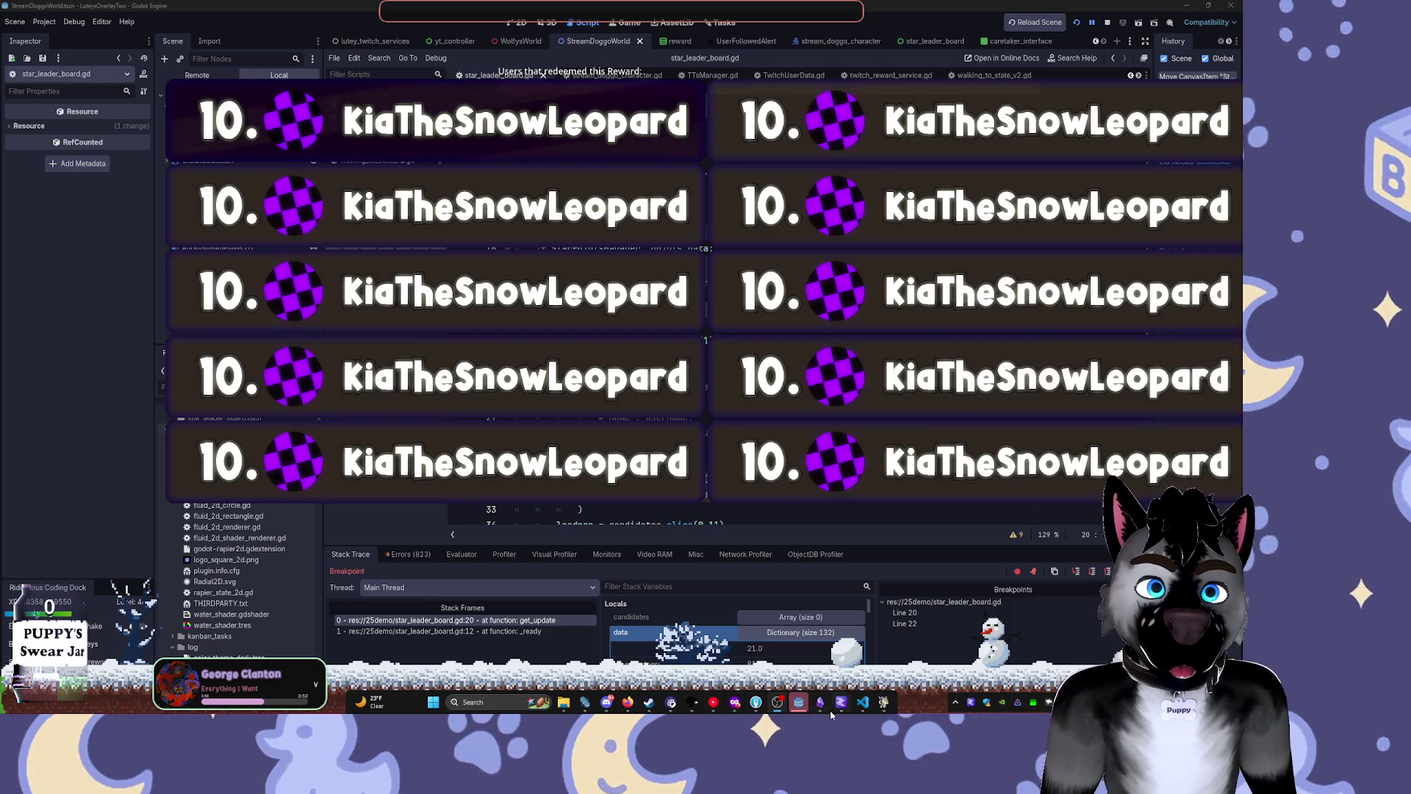
key(F12)
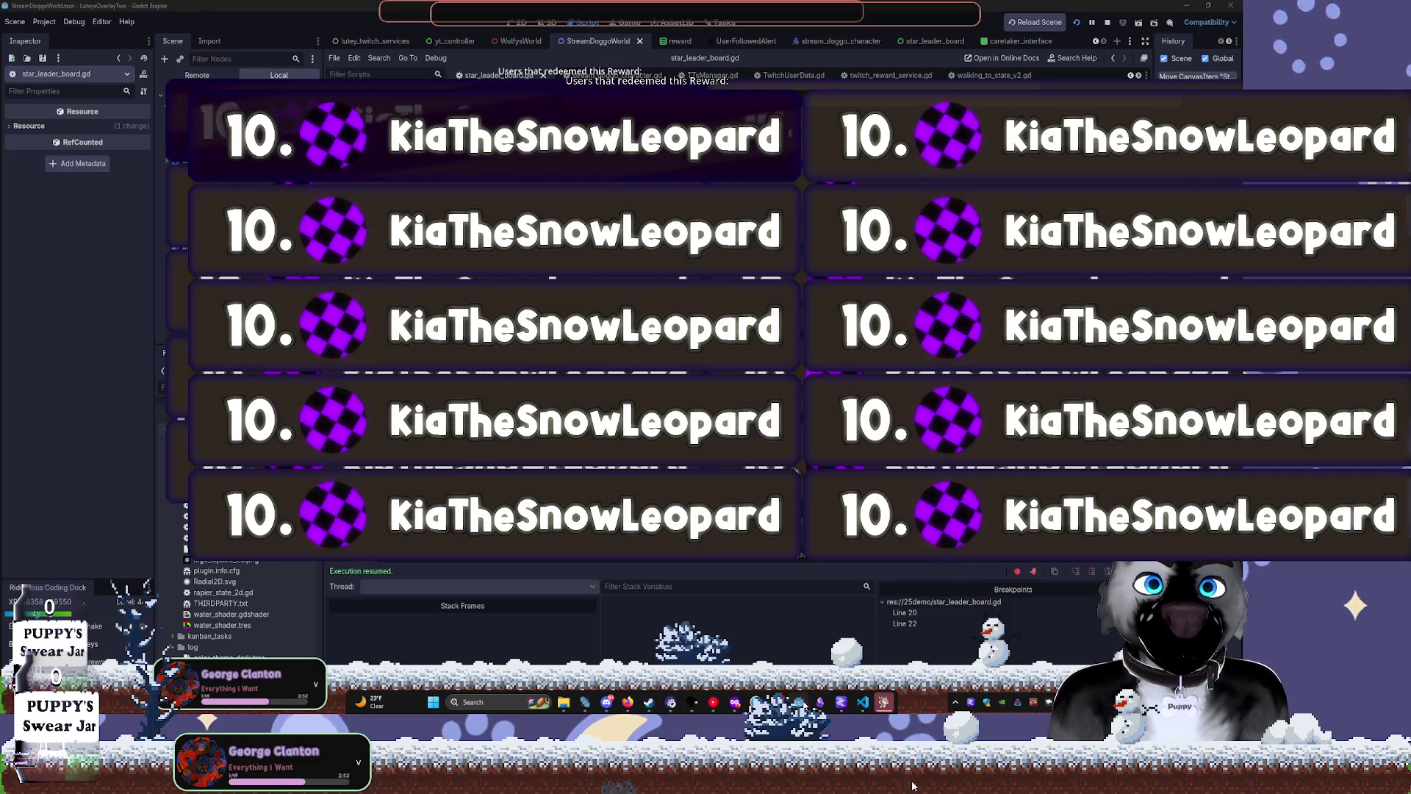
click(352, 678)
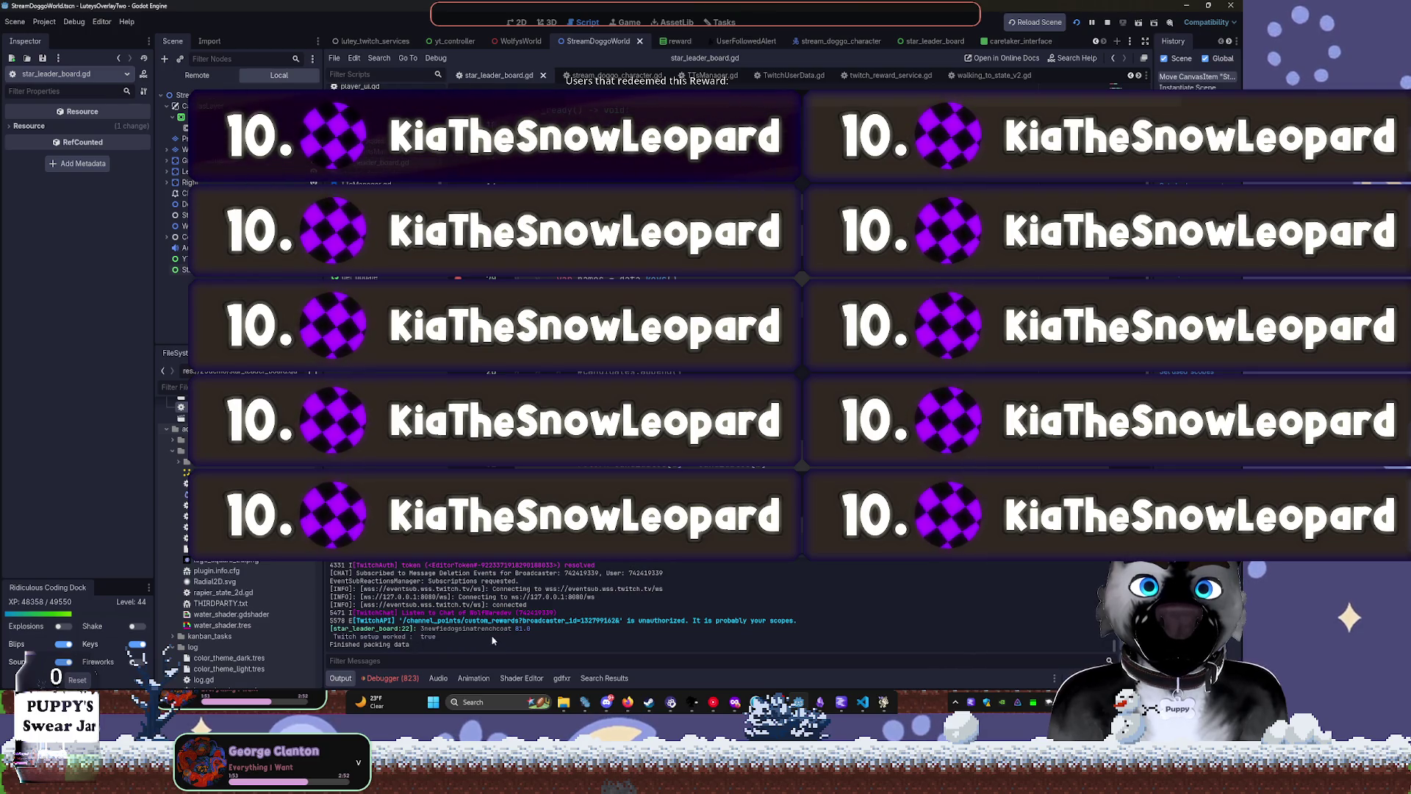
click(861, 703)
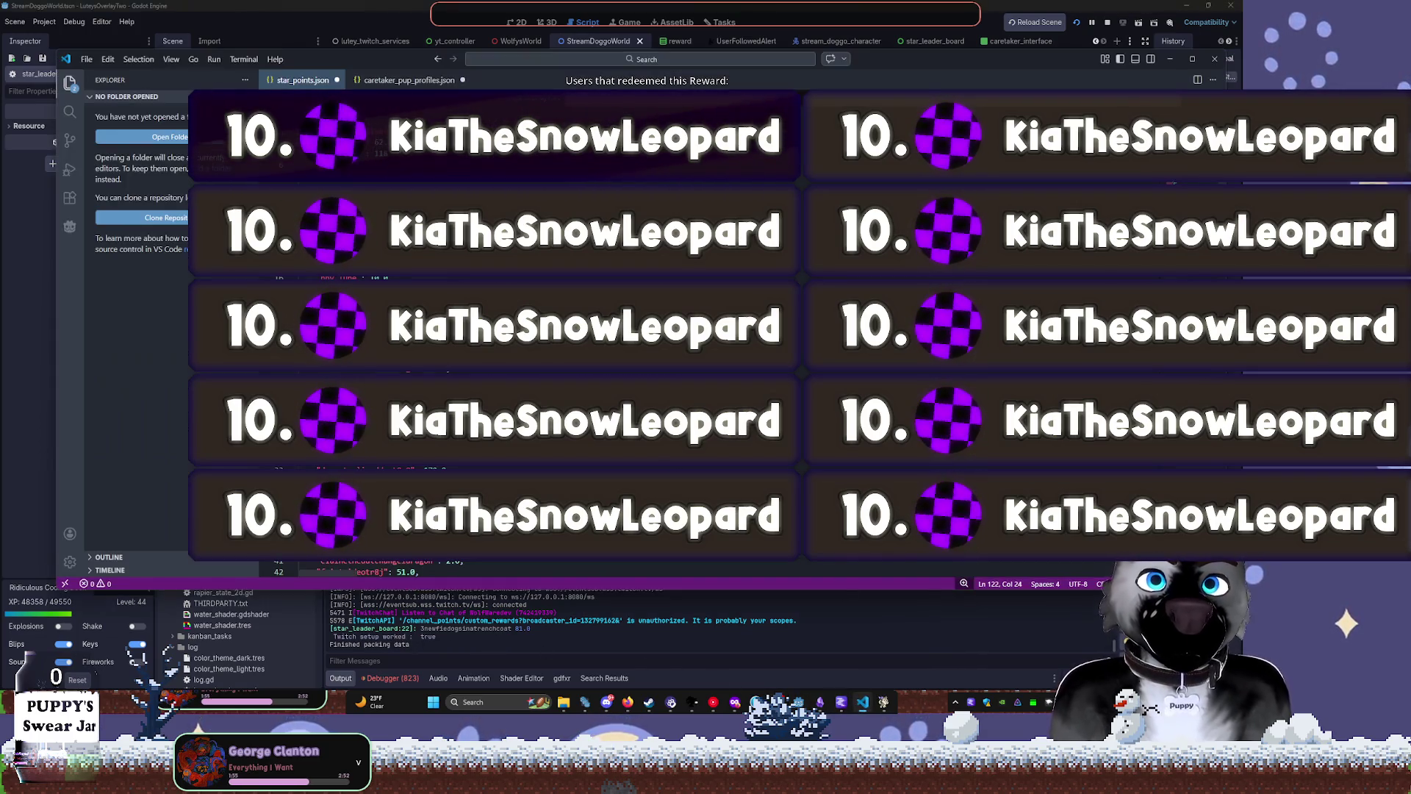
Back in the script editor, edit the log call to Log.pr(names[1], data[names[1]]).
click(989, 5)
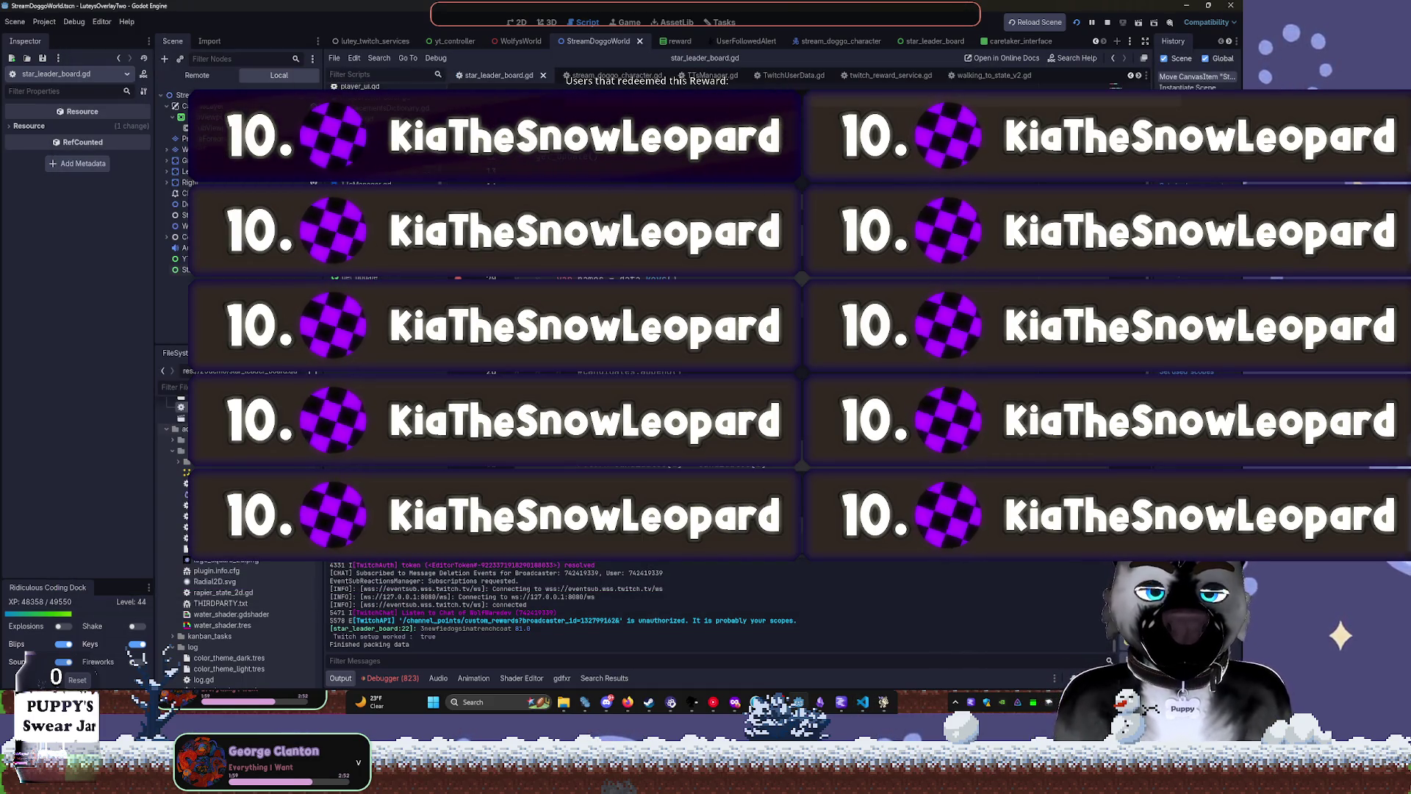
scroll(728, 323, down, 3)
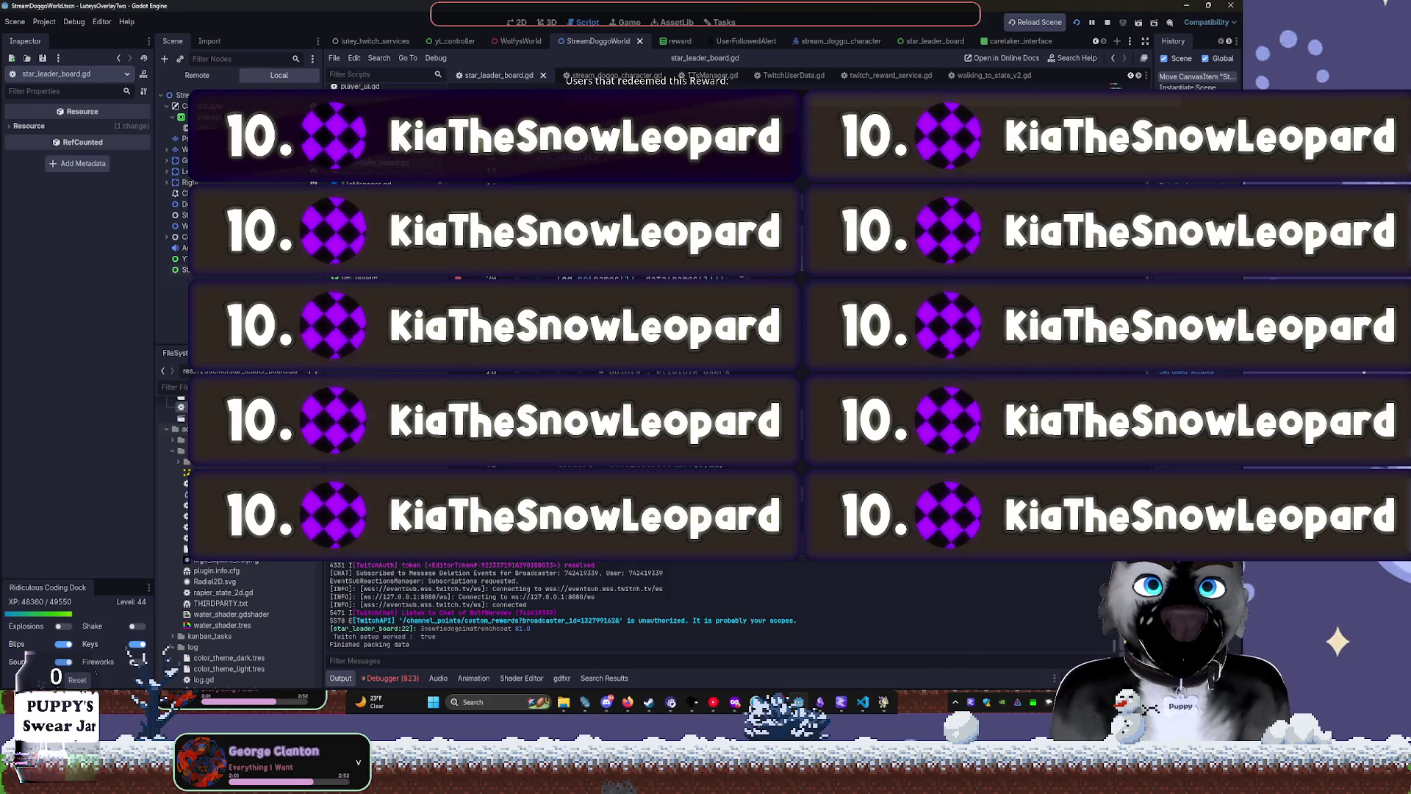
key(Return)
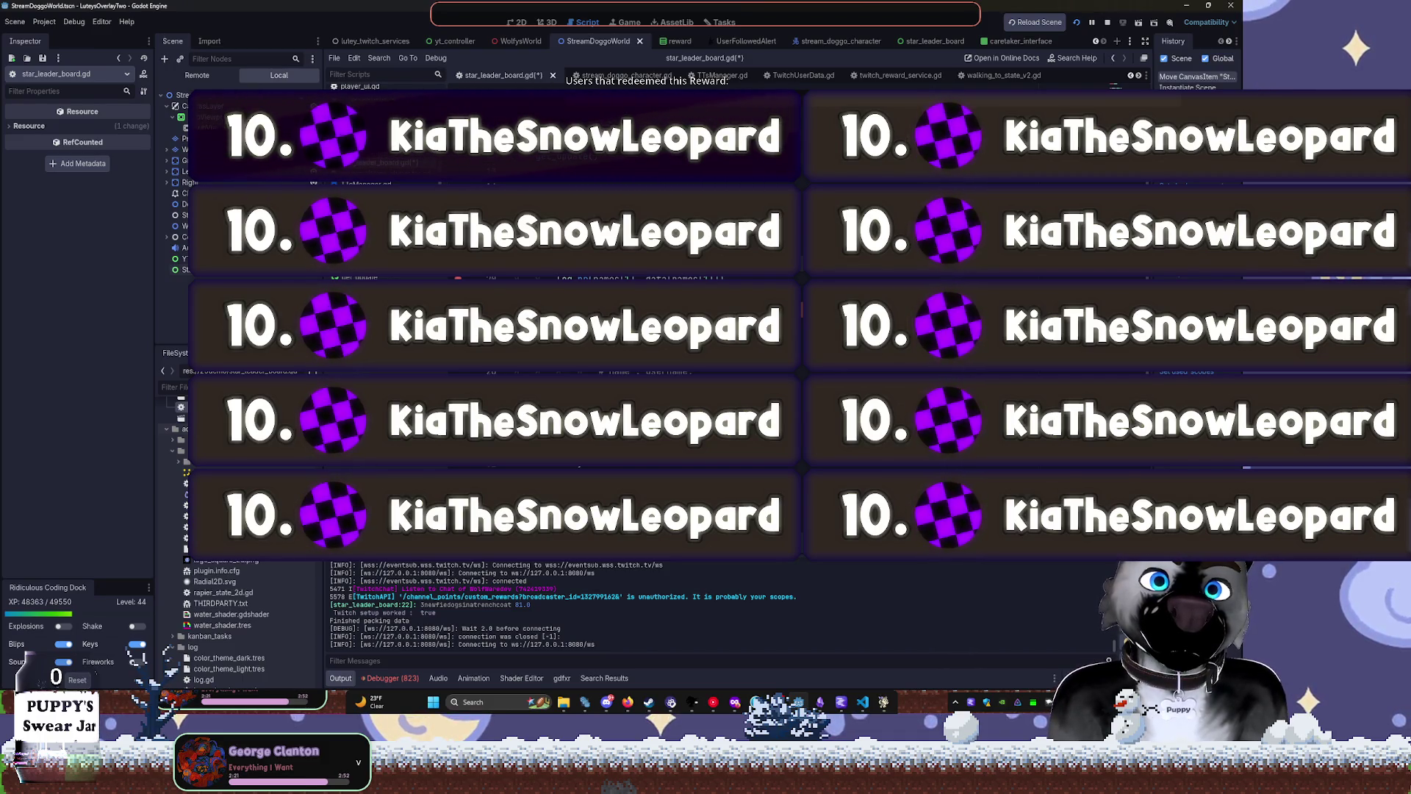
scroll(720, 324, up, 5)
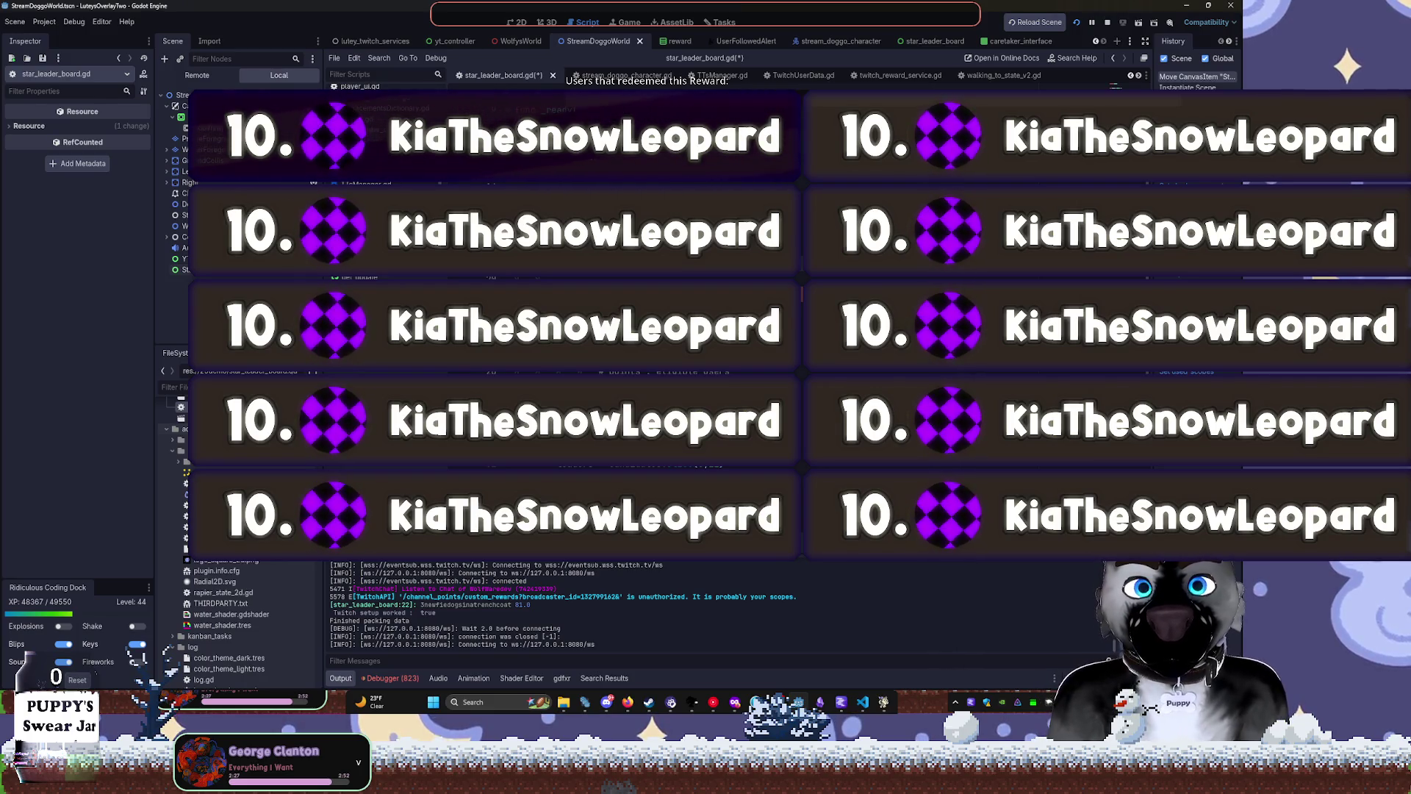
scroll(721, 324, up, 3)
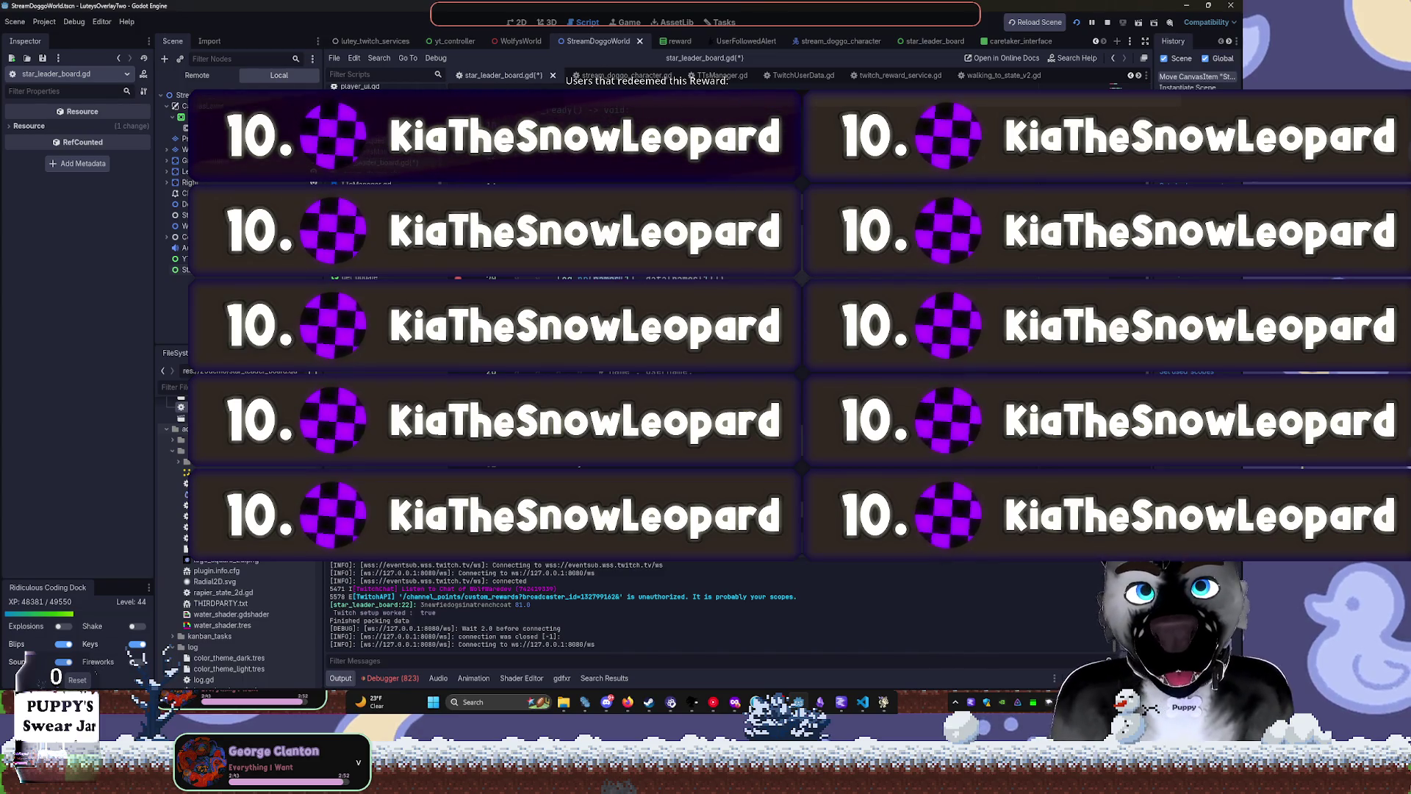
Undo the latest script edits and stop the running game.
key(ctrl+z)
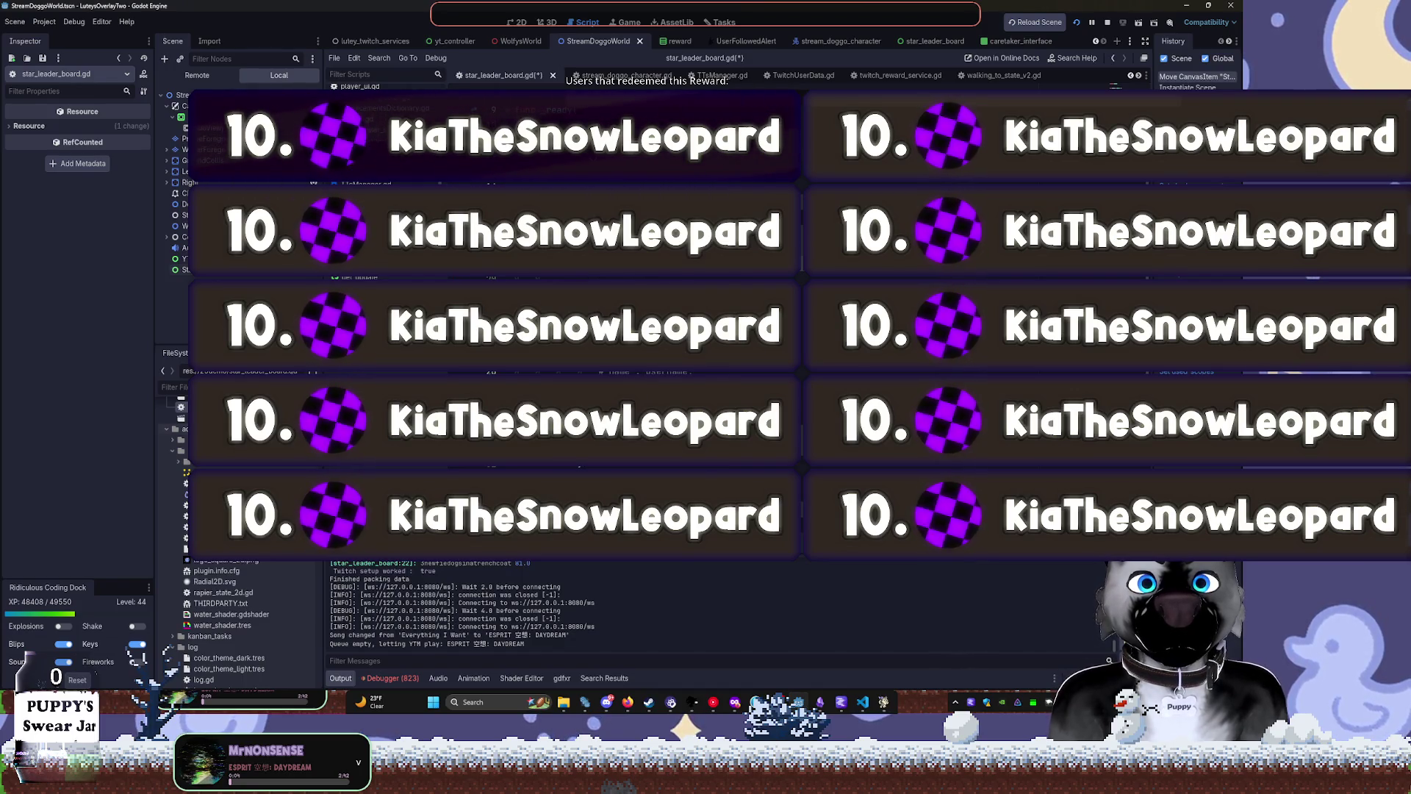
key(ctrl+z)
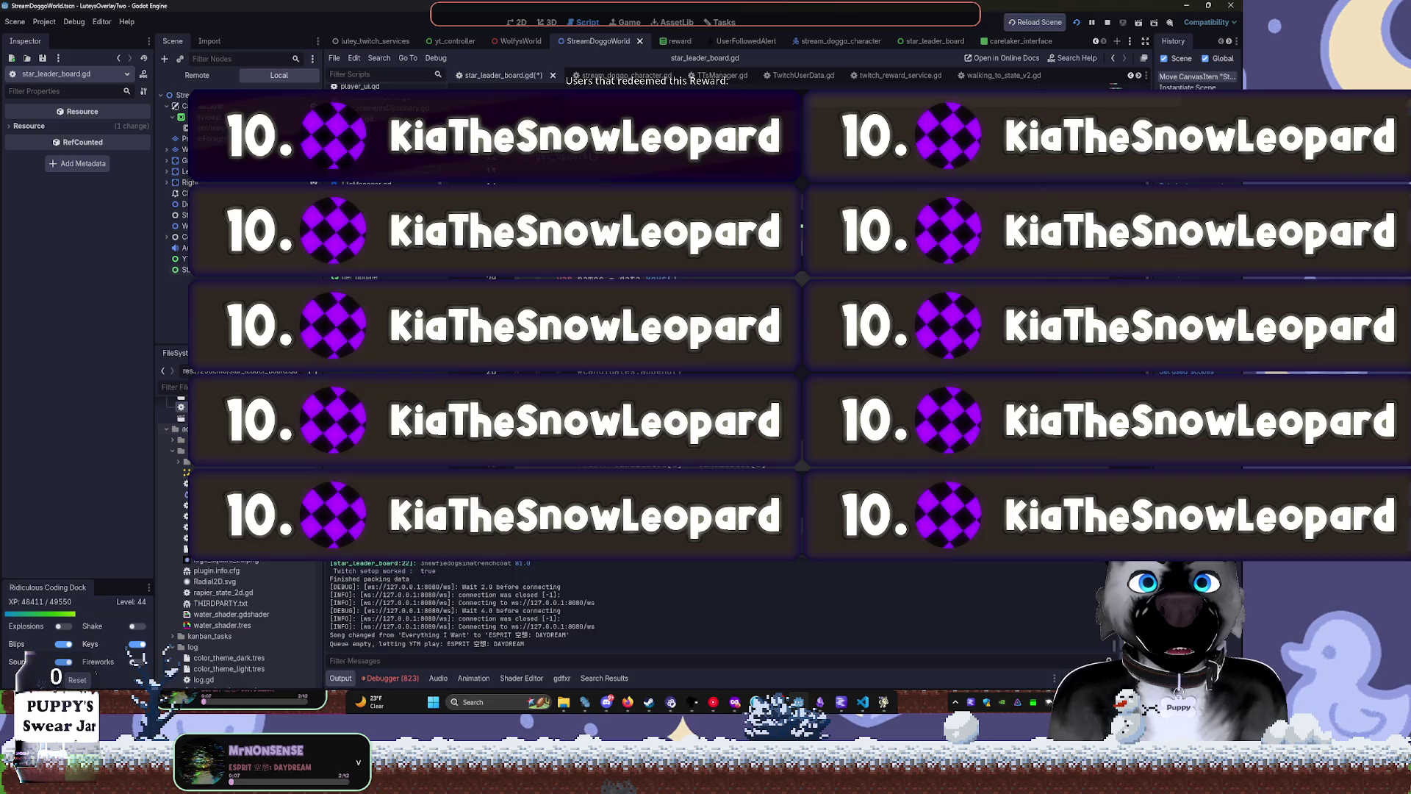
key(ctrl+z)
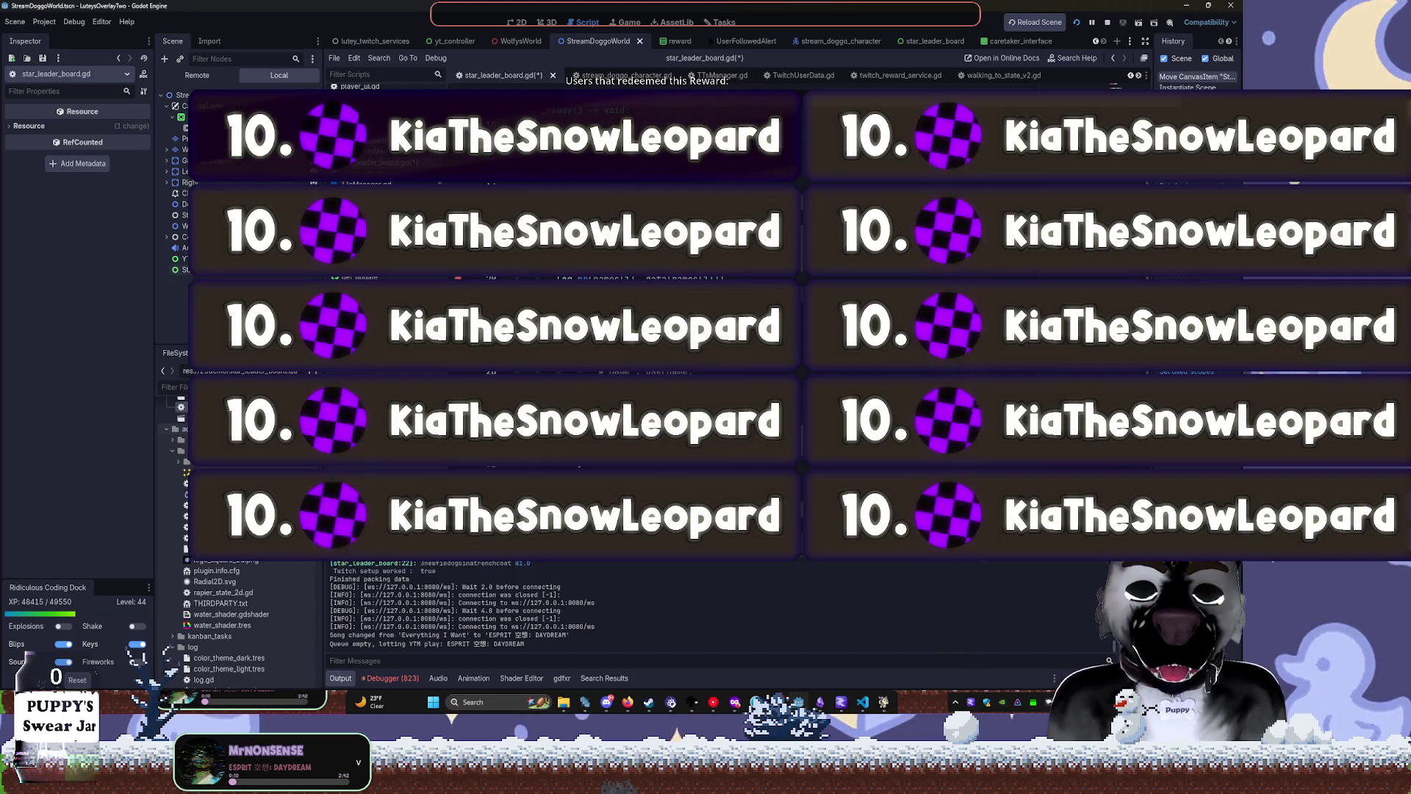
click(1107, 23)
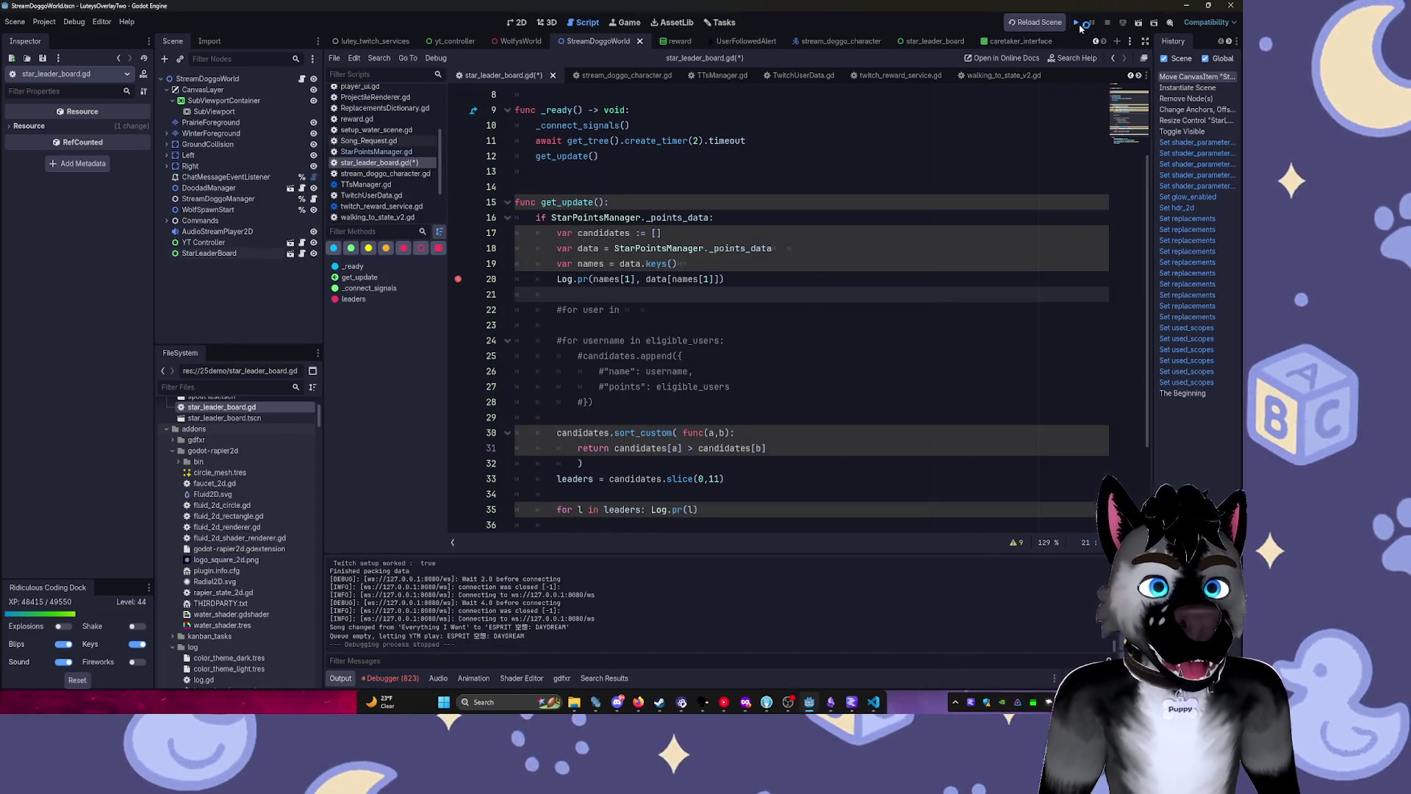
Rerun the project, inspect the line 20 breakpoint, continue with F12, then stop with F8.
click(1076, 23)
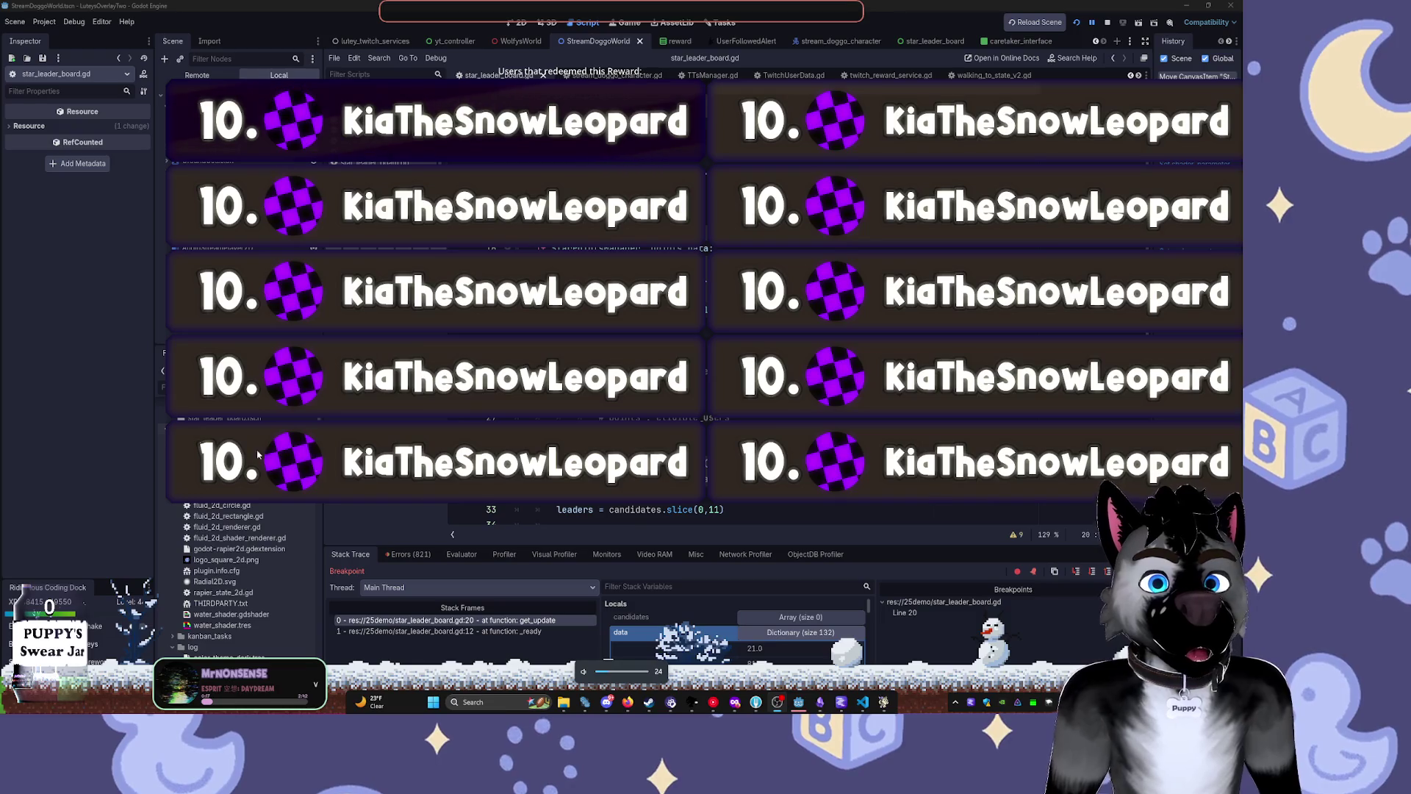
click(800, 708)
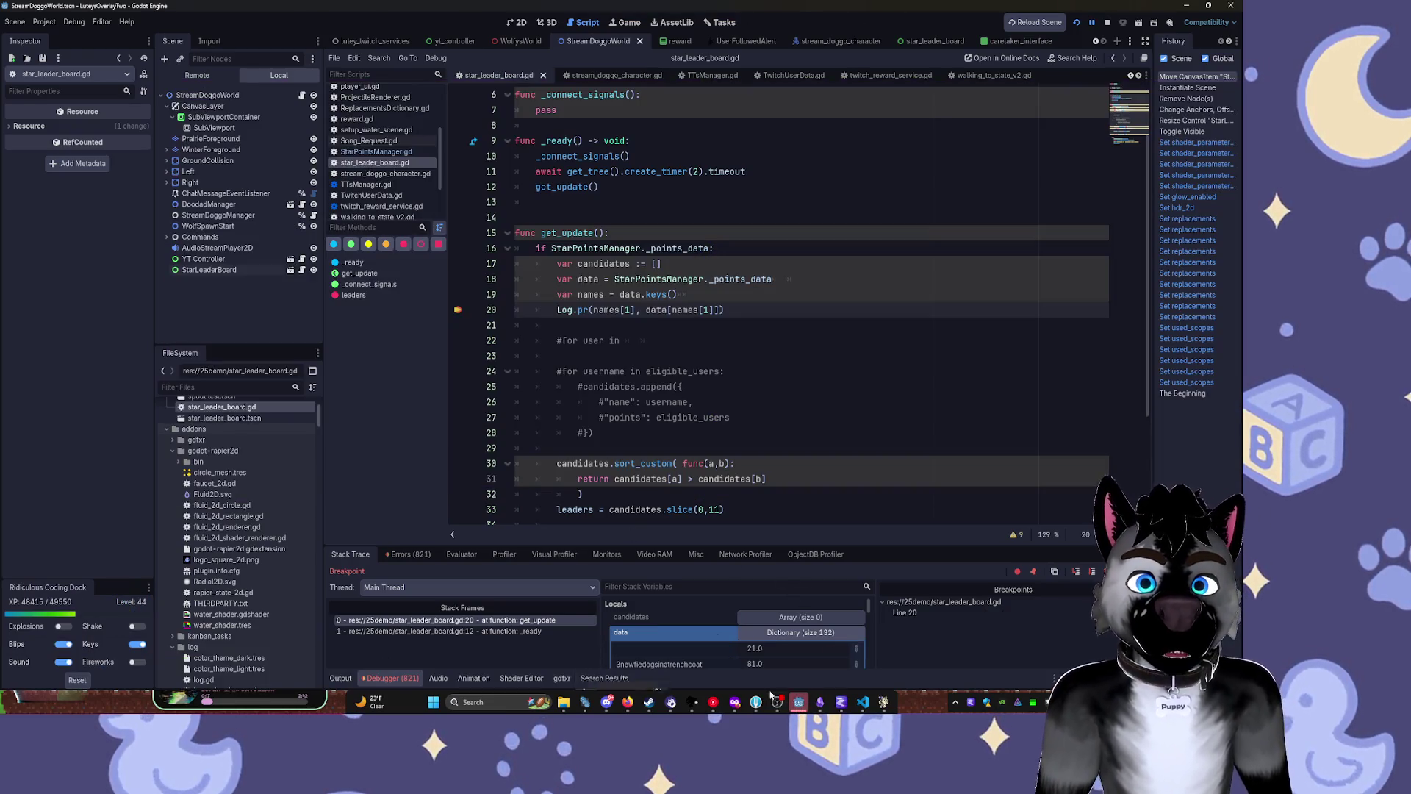
click(653, 375)
key(F12)
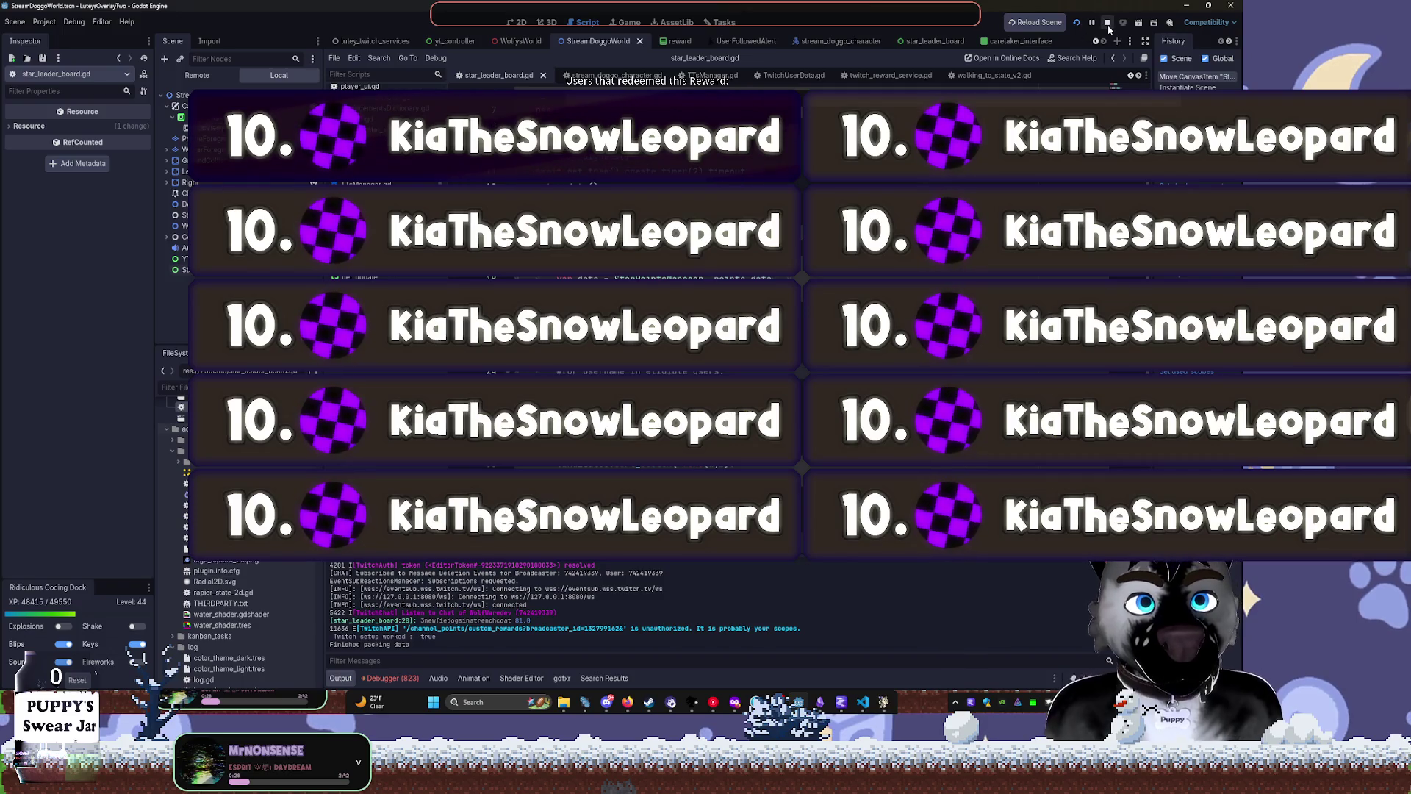
key(F8)
click(771, 296)
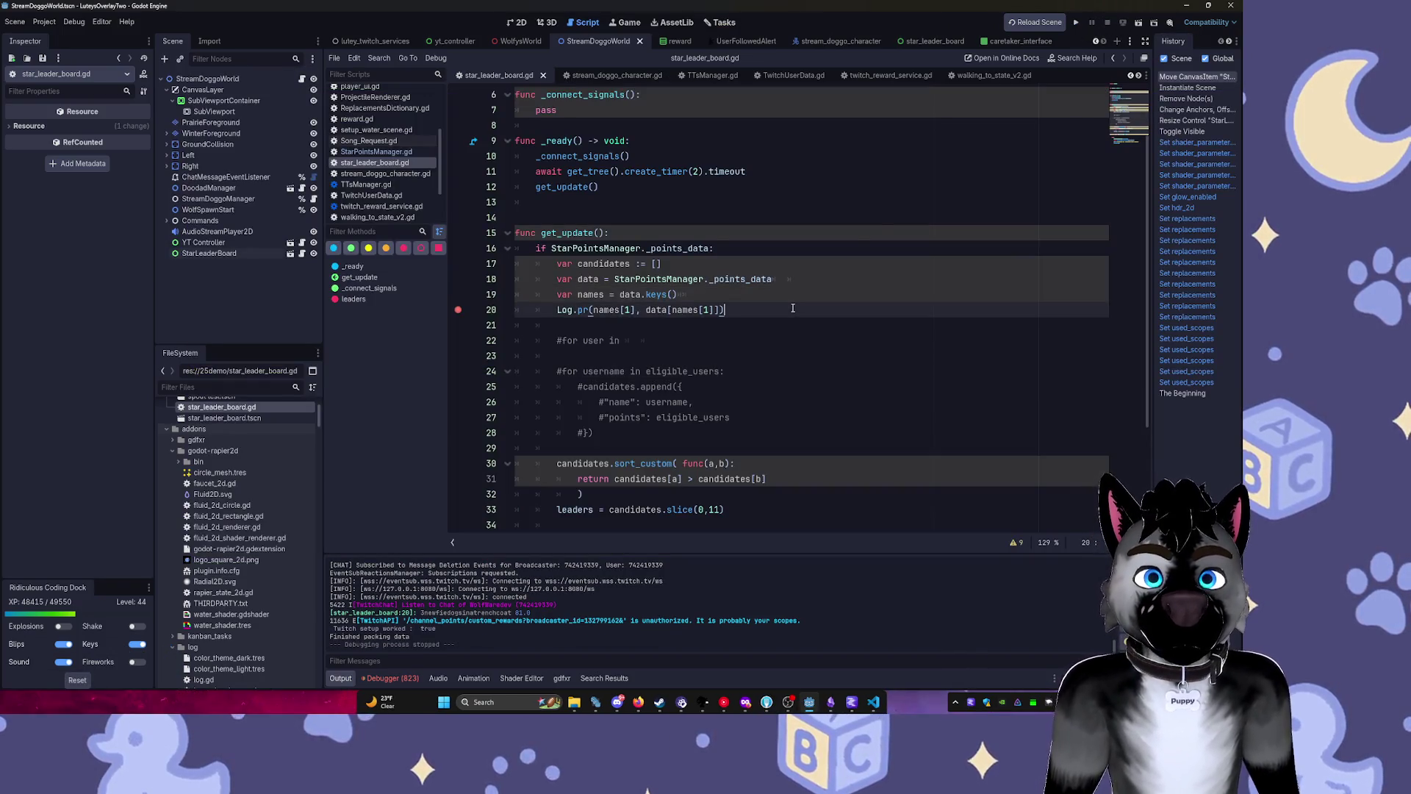
Delete the leftover #for user in line and the empty line below it.
click(776, 313)
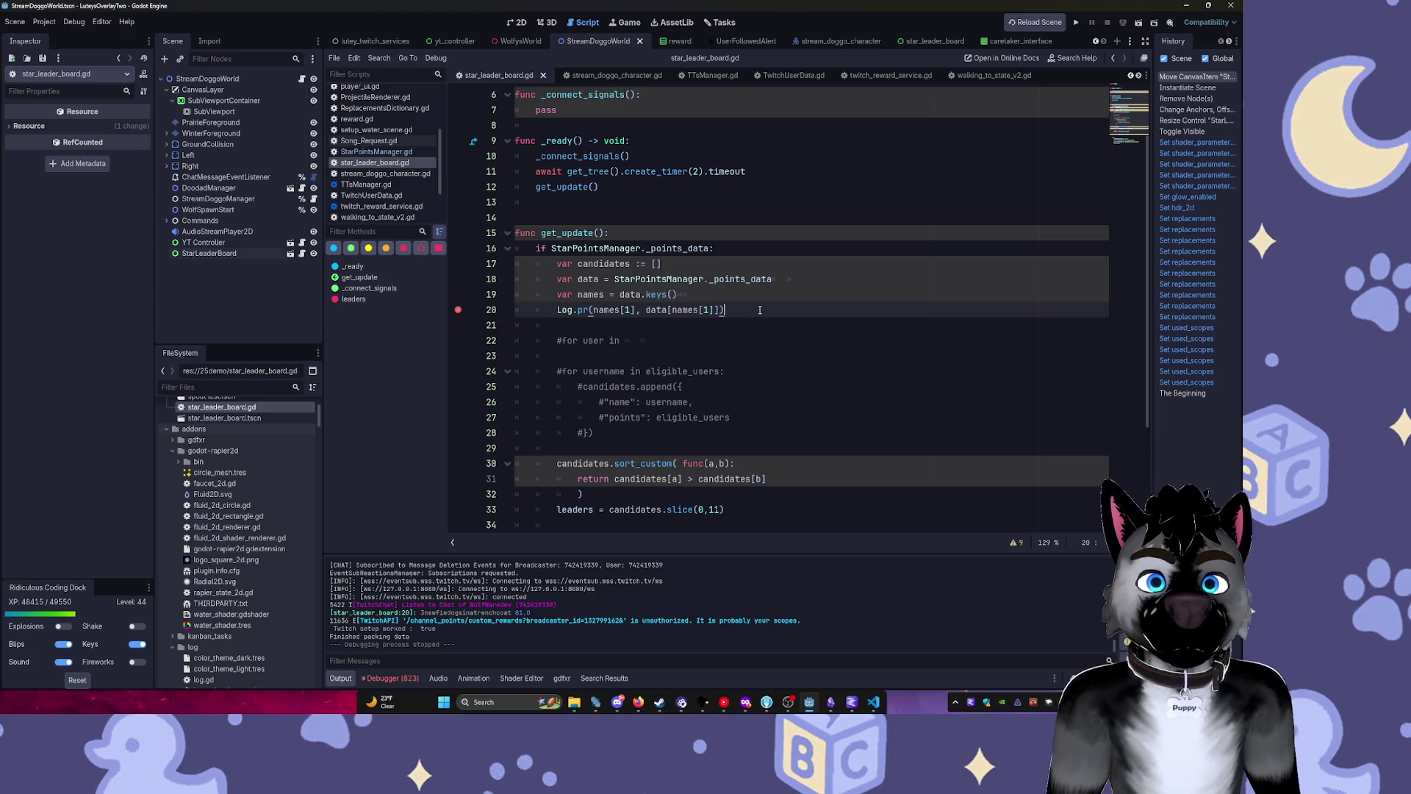
click(623, 340)
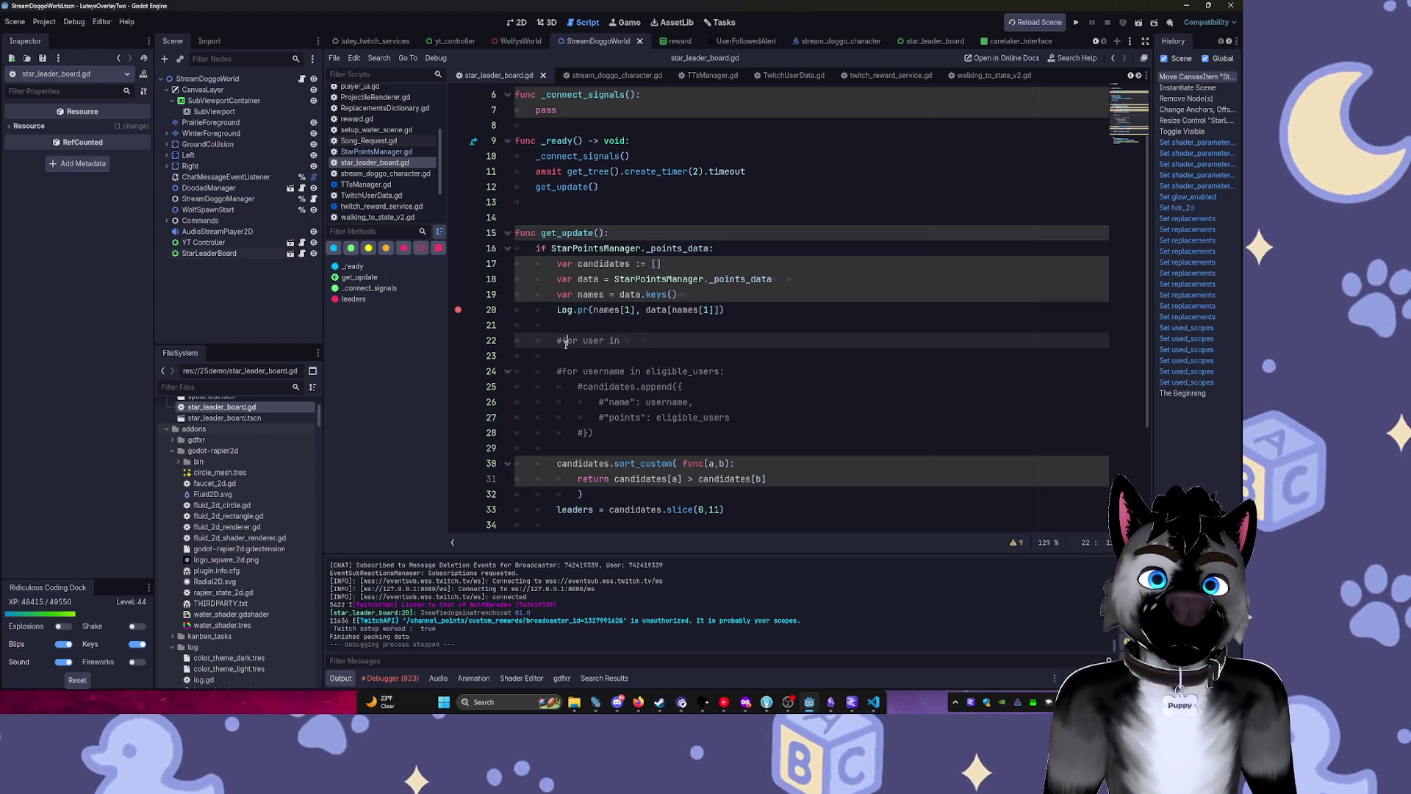
click(496, 351)
key(Up)
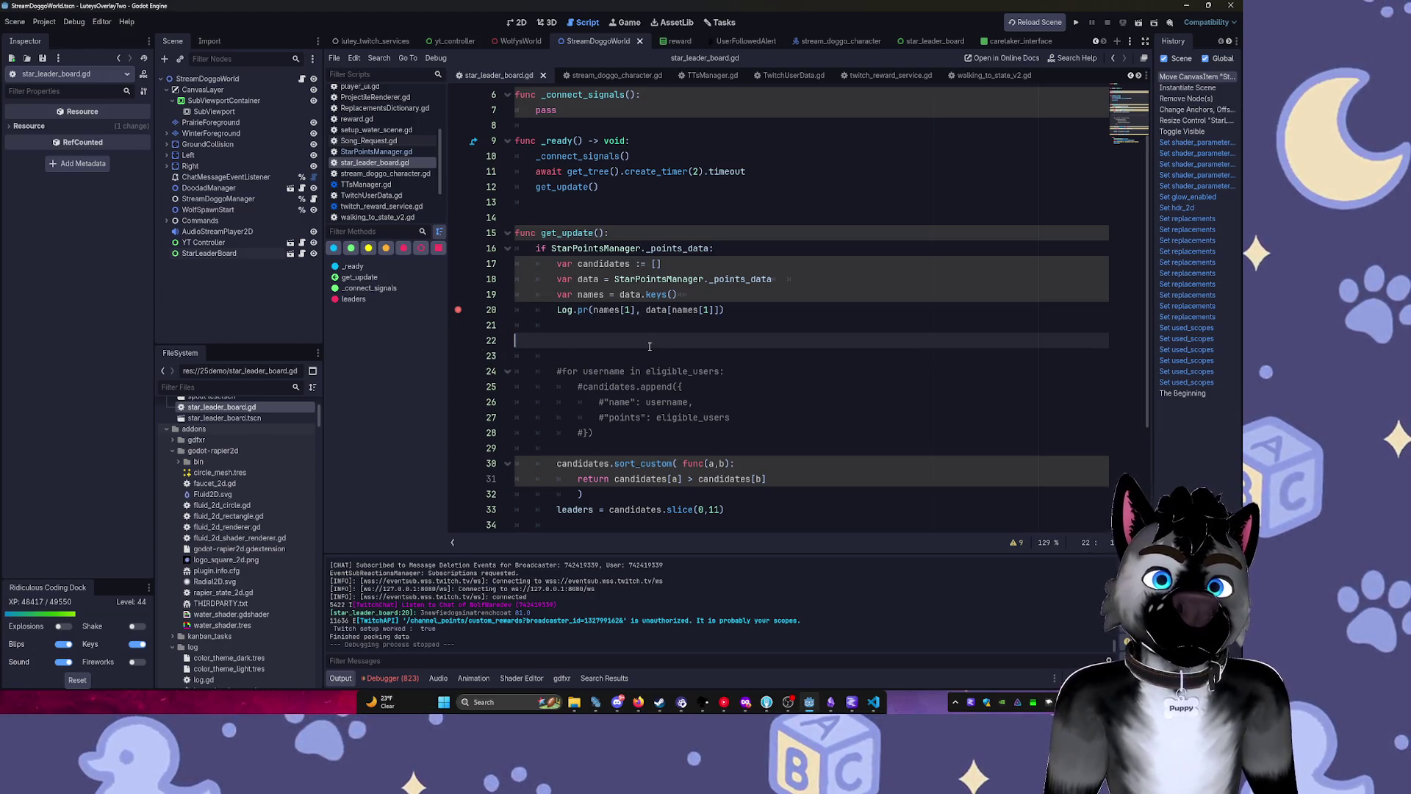
key(ctrl+shift+k)
key(ctrl+shift+k)
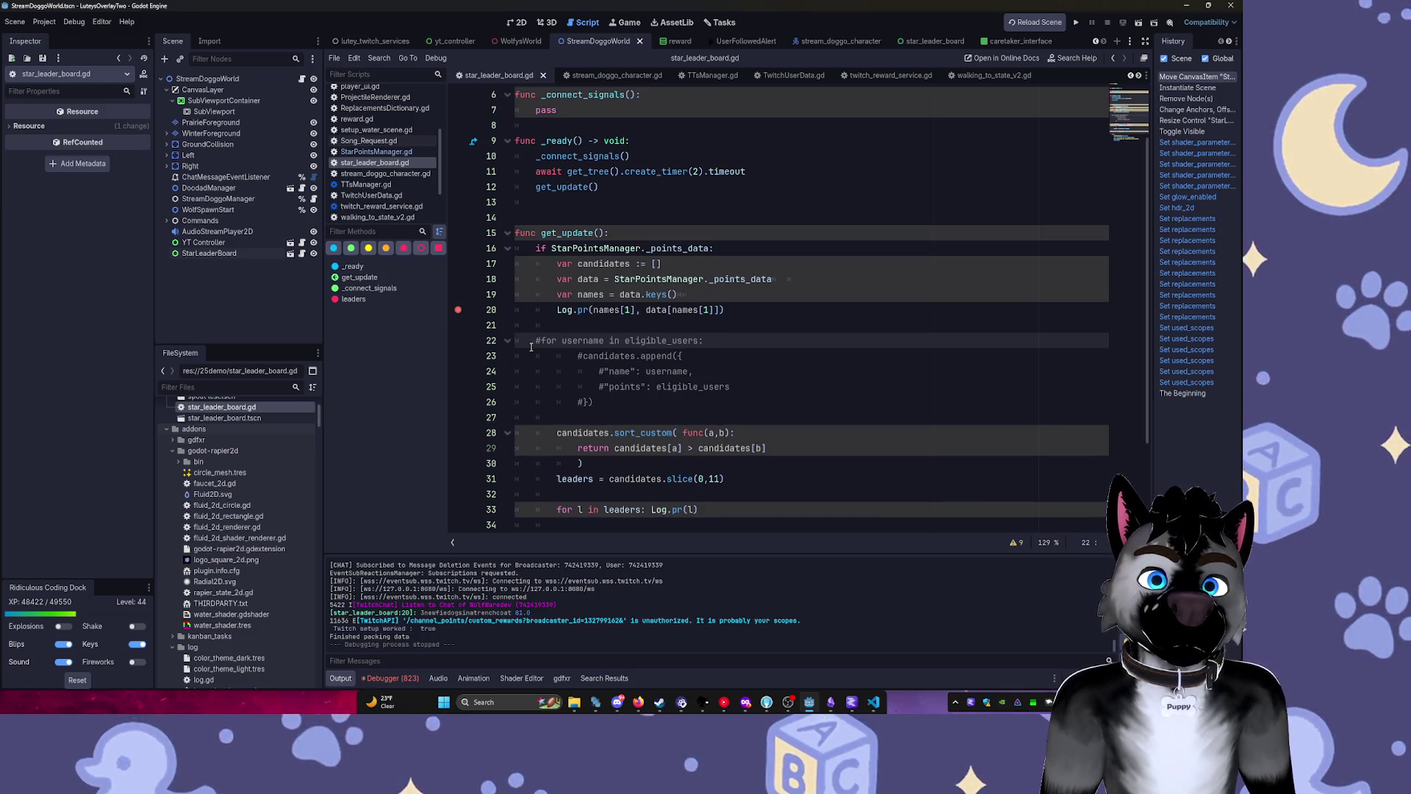
key(Tab)
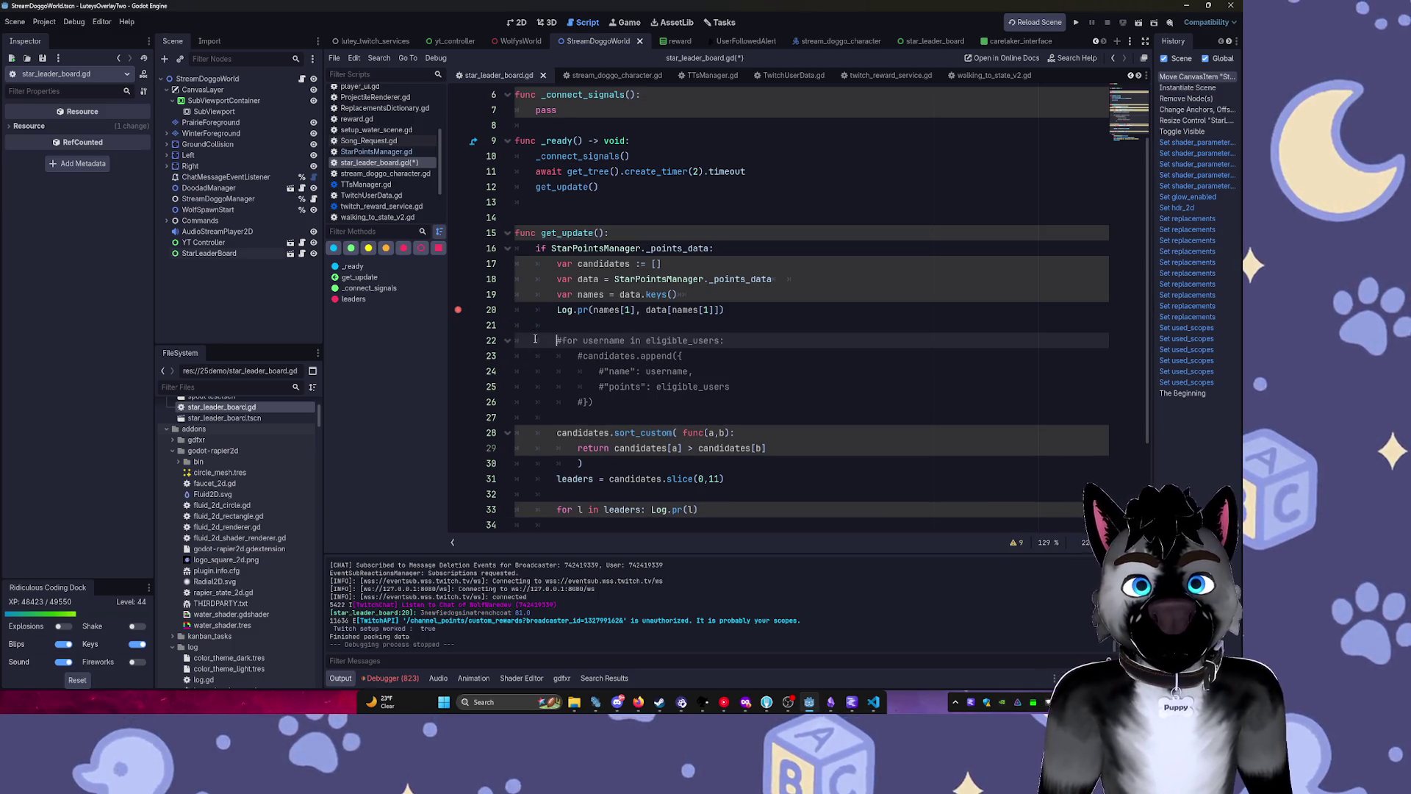
Uncomment the for username in eligible_users loop and its candidates.append line.
key(ctrl+k)
key(Down)
key(ctrl+k)
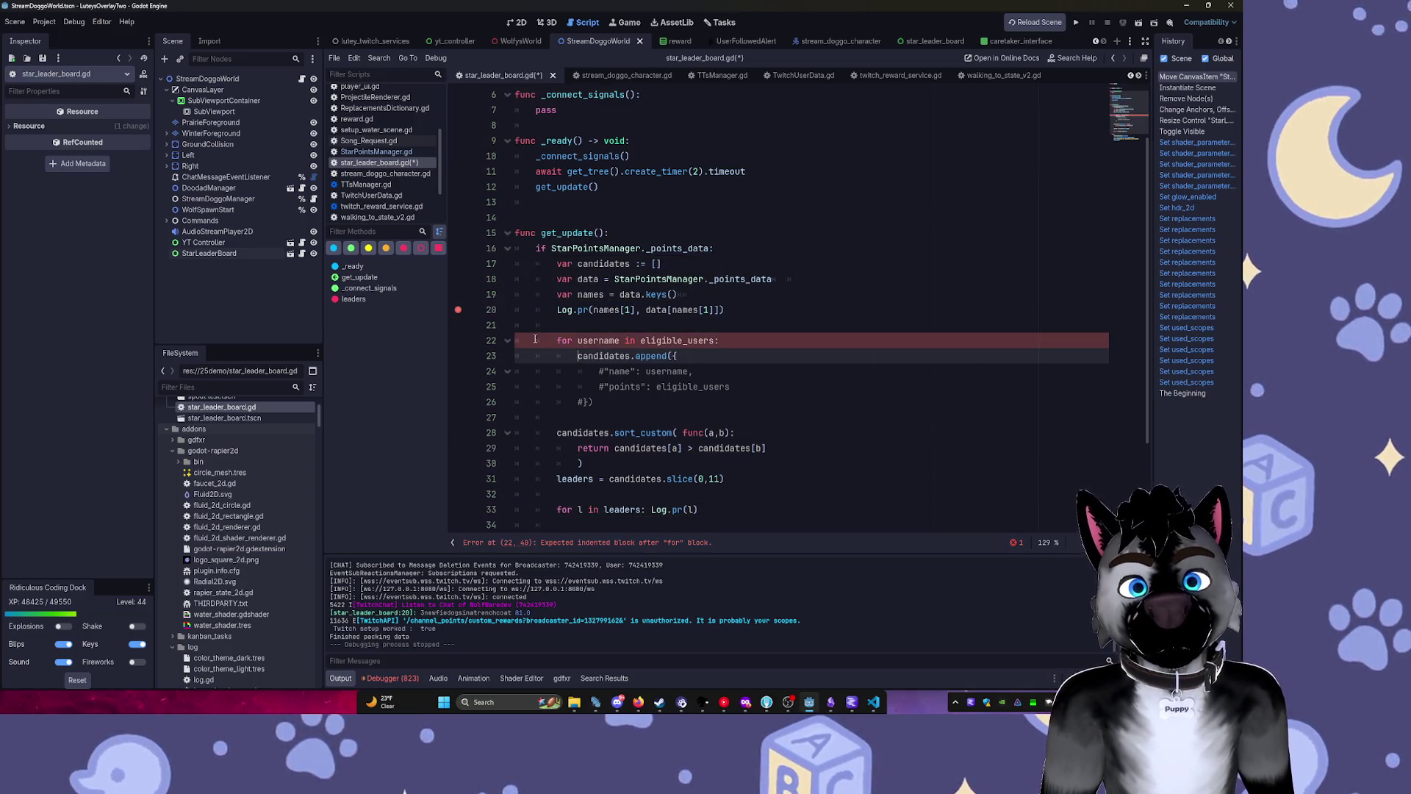
key(Down)
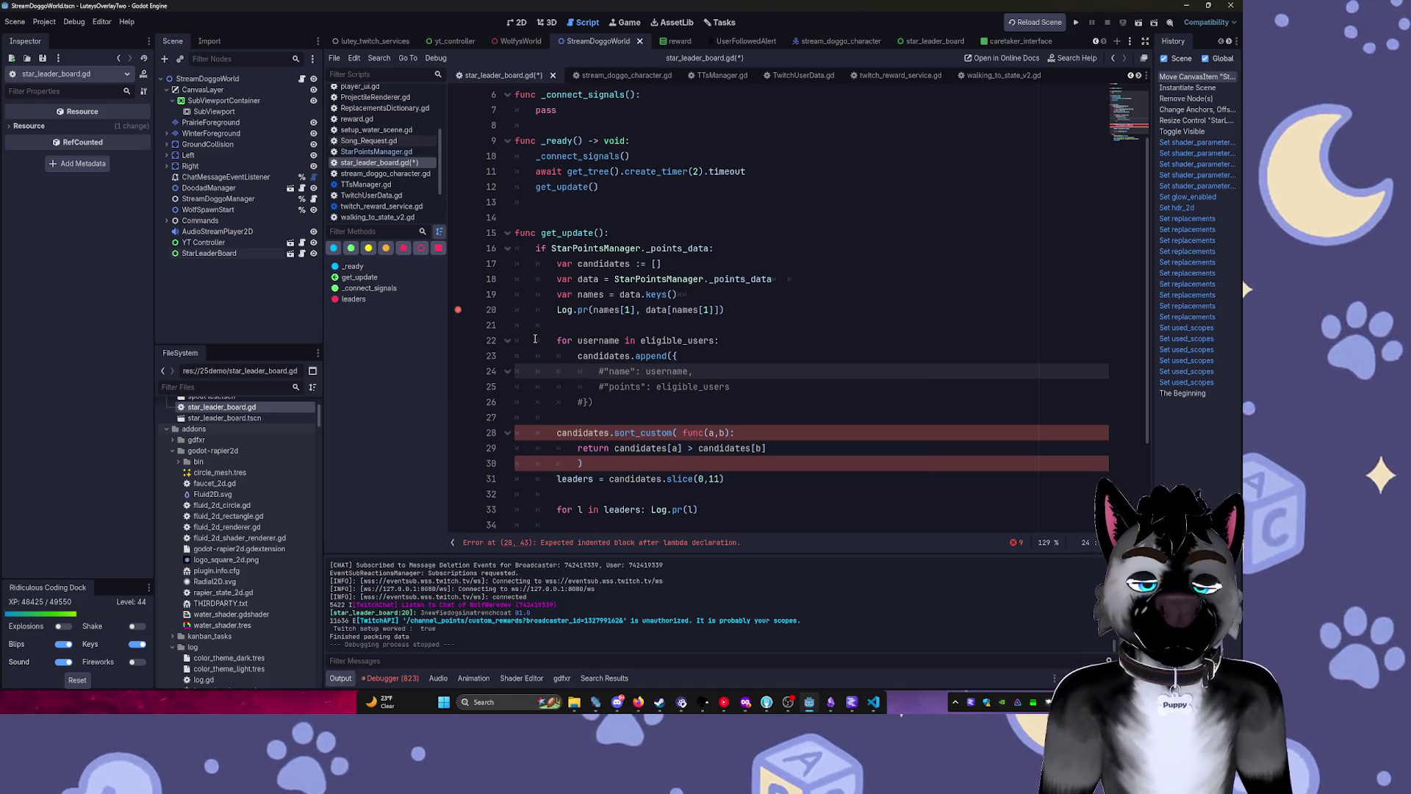
Start a '# Convert Dictionary to array I guess' comment on empty line 21.
key(Up)
key(Up)
key(Up)
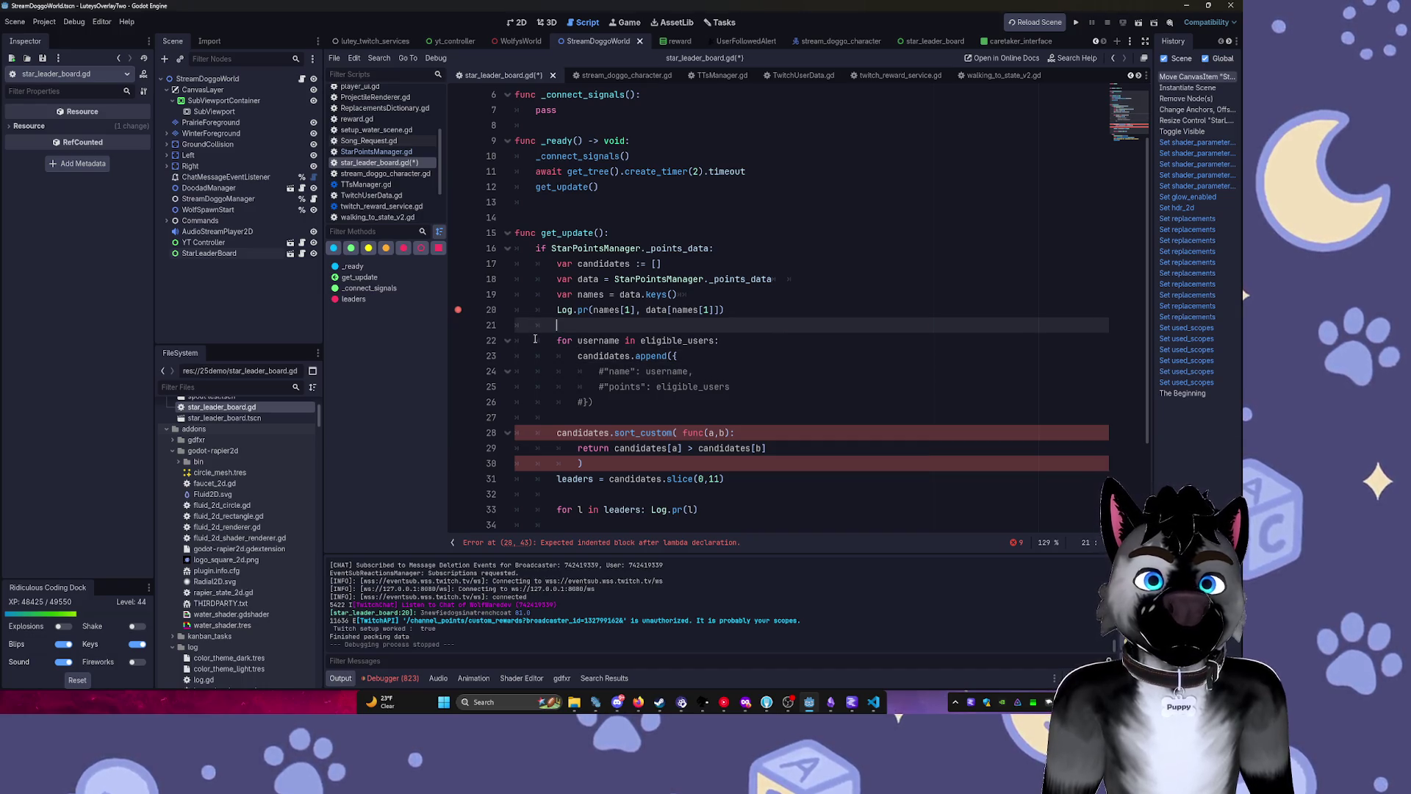
key(shift+Down)
key(shift+Down)
key(shift+Down)
key(shift+Down)
key(shift+Down)
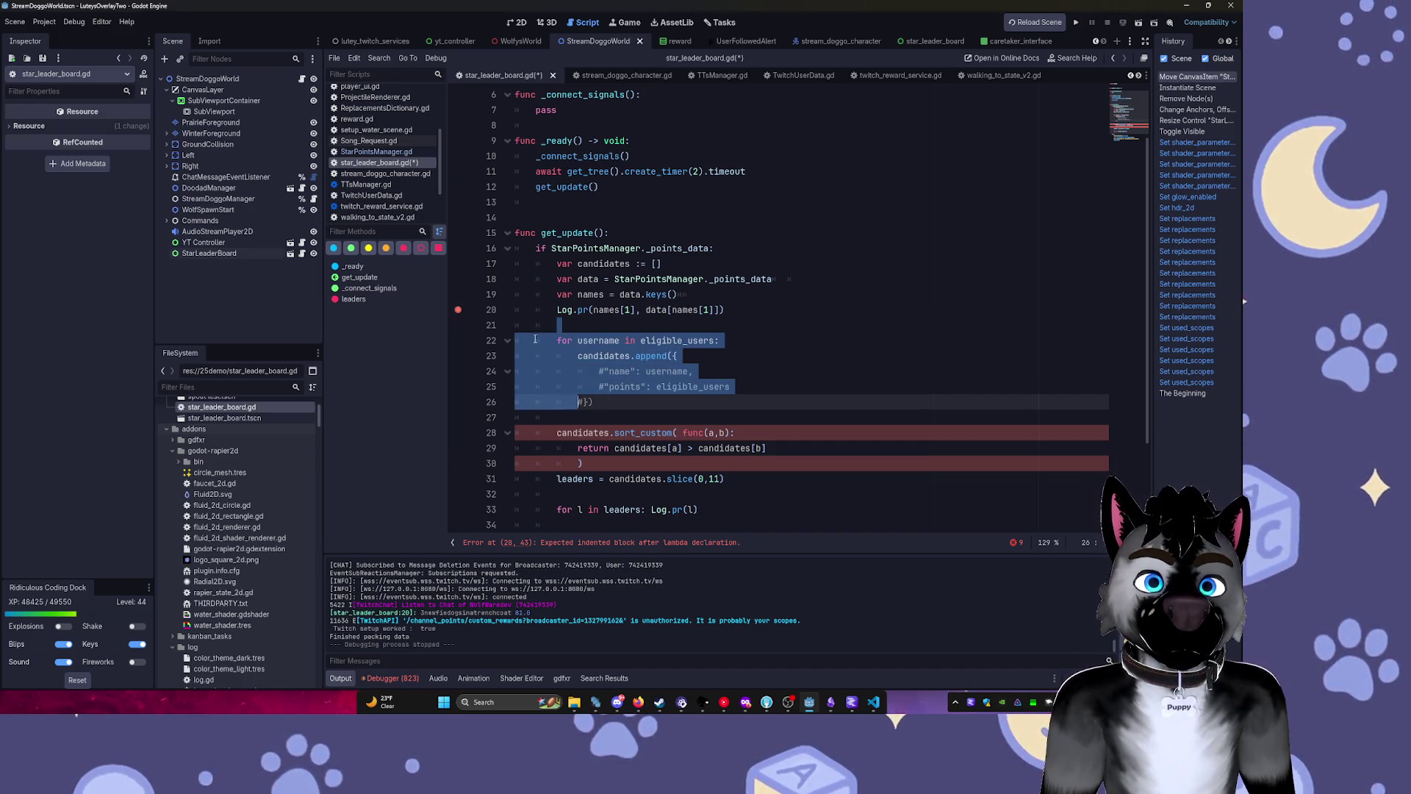
key(shift+End)
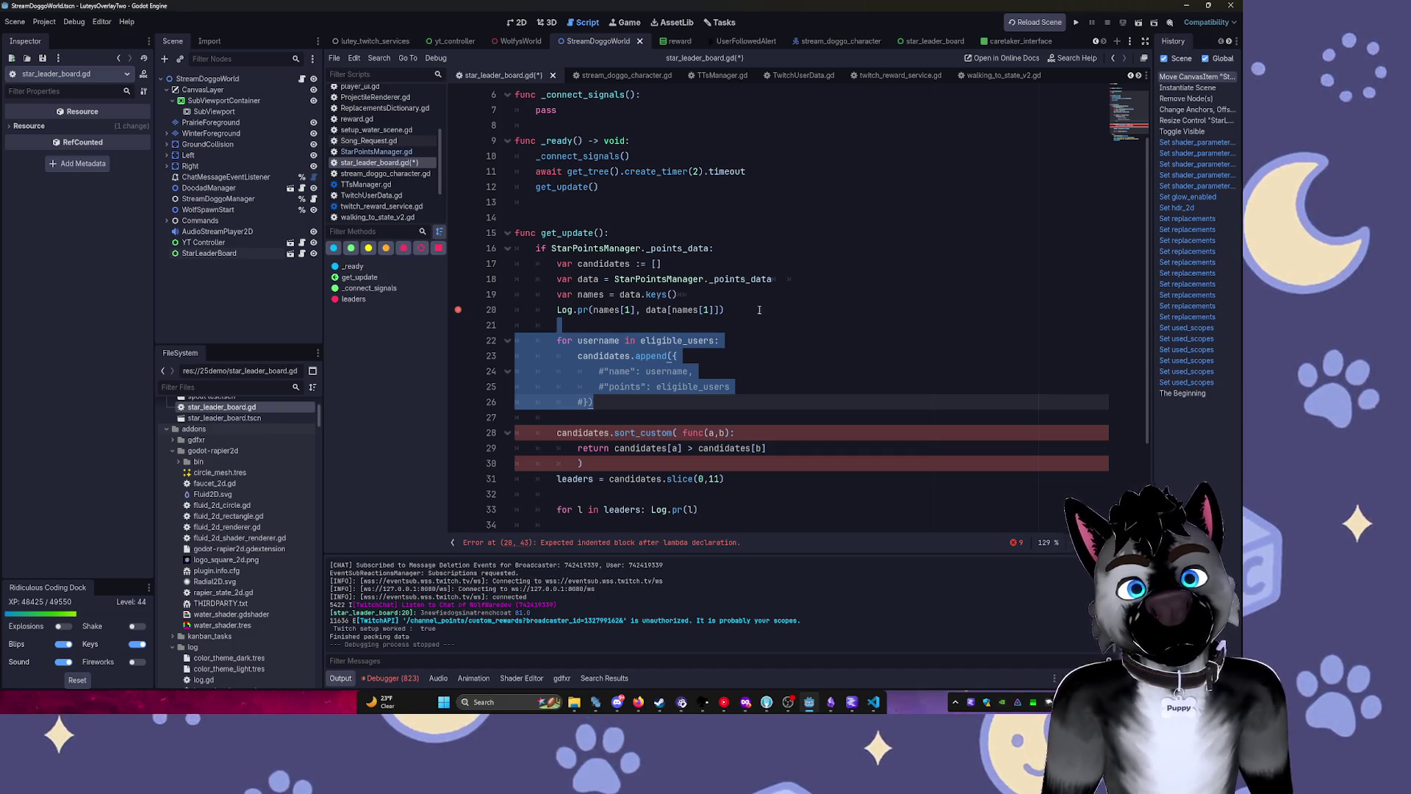
click(757, 309)
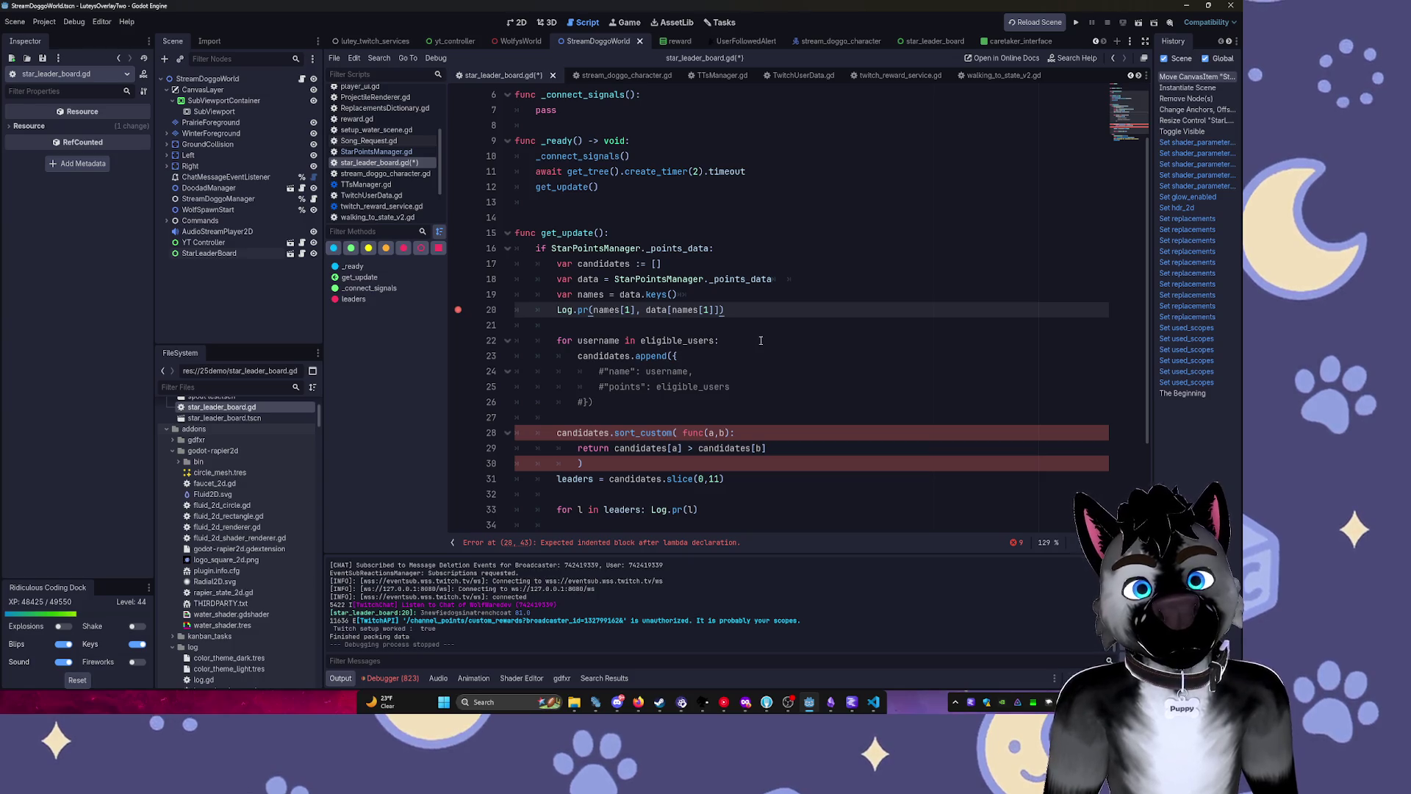
click(566, 327)
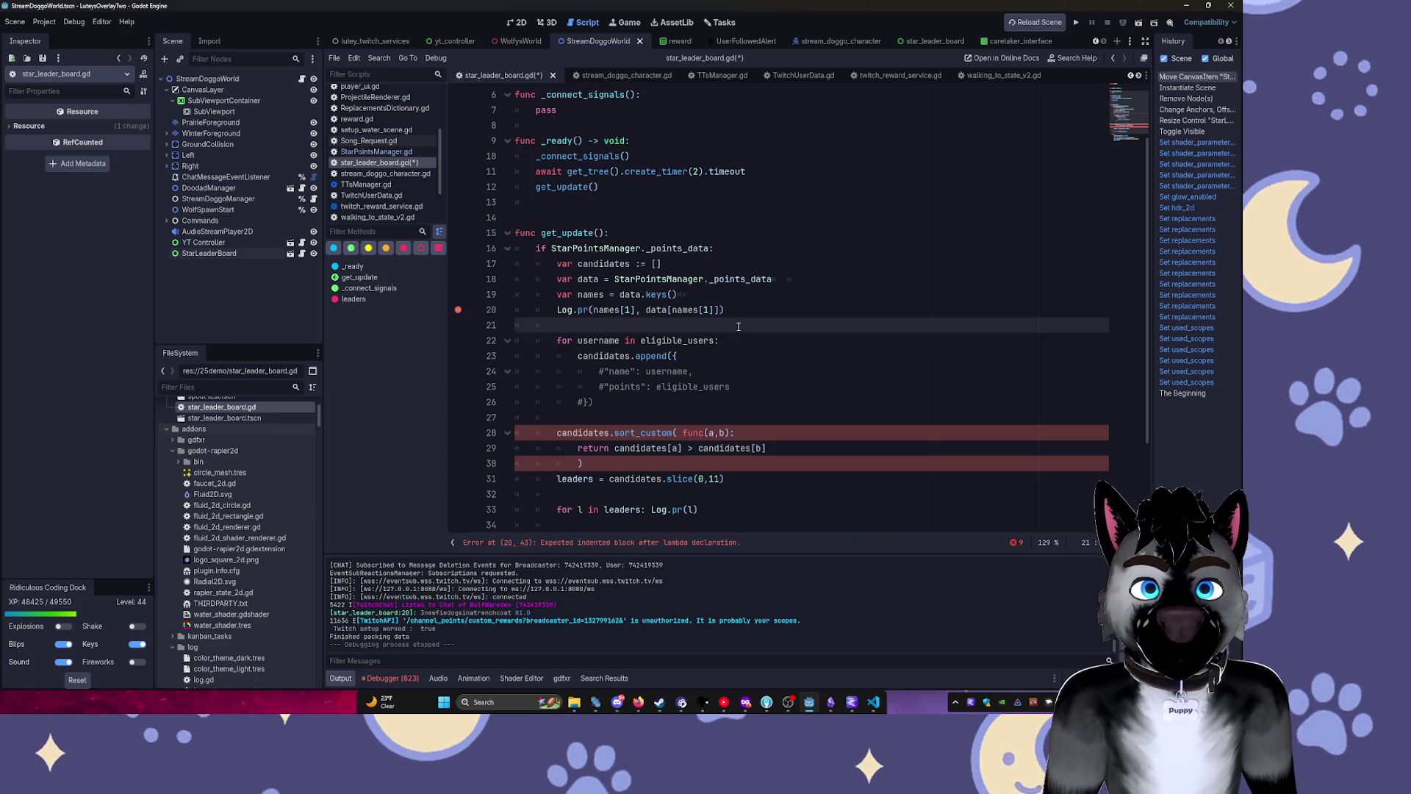
text(# Conve)
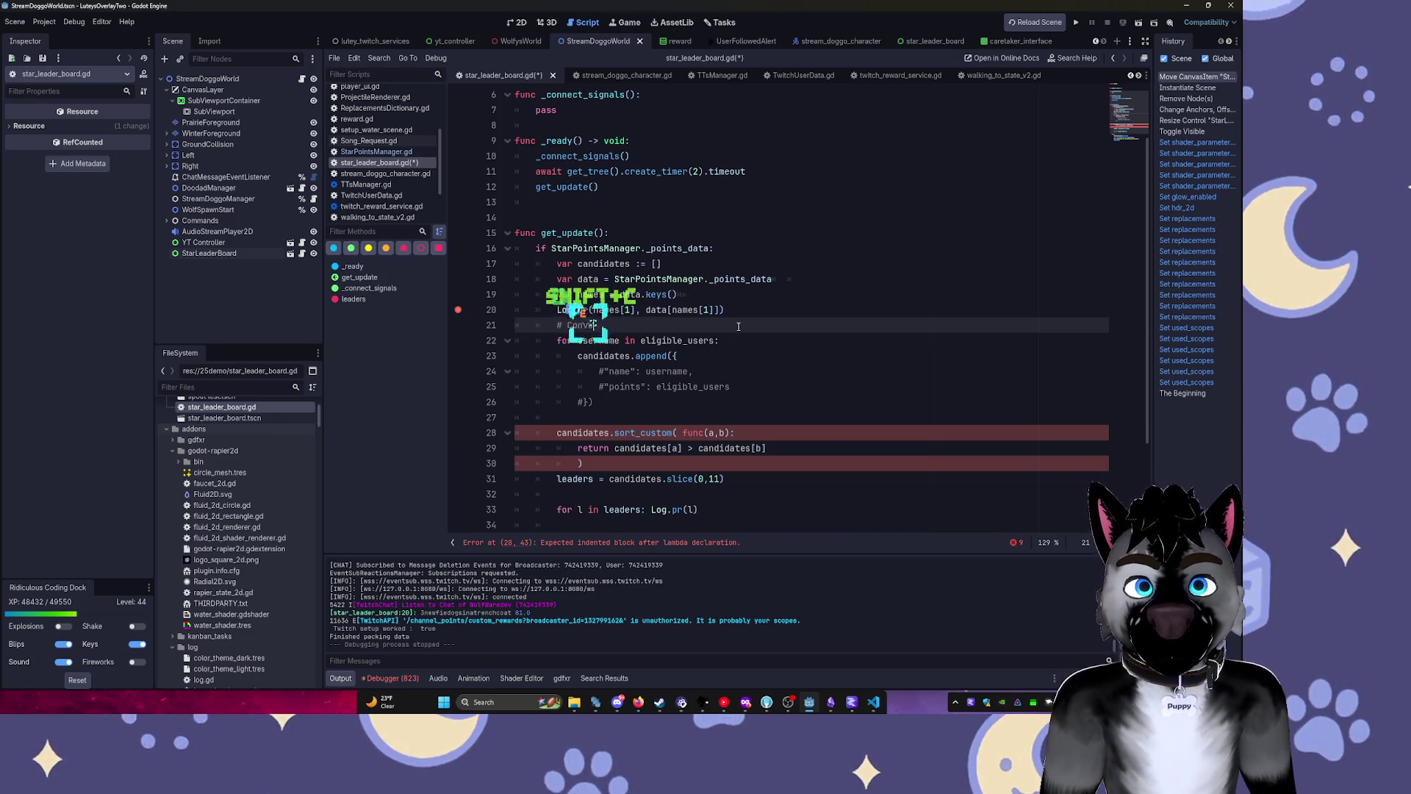
text(rt Diction)
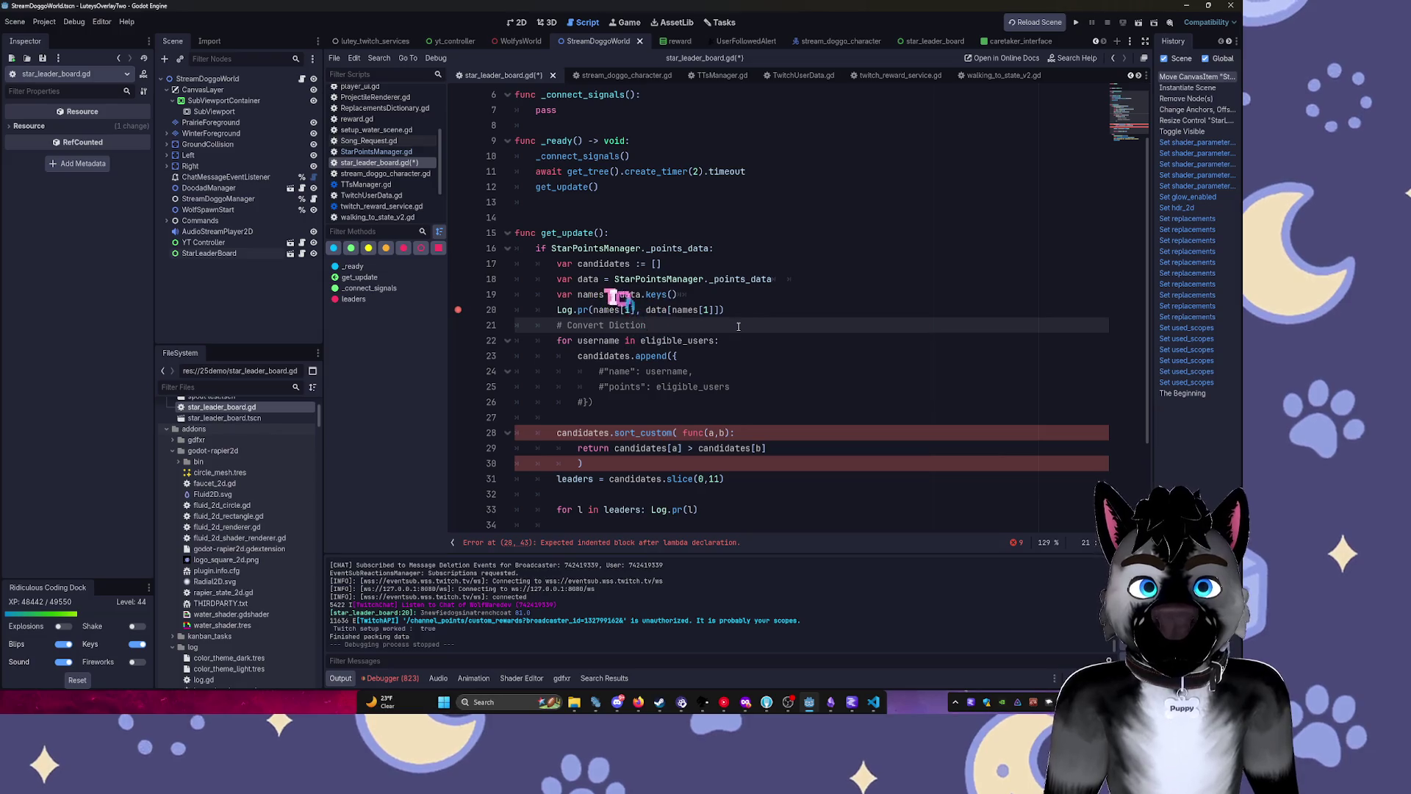
text(ary to array )
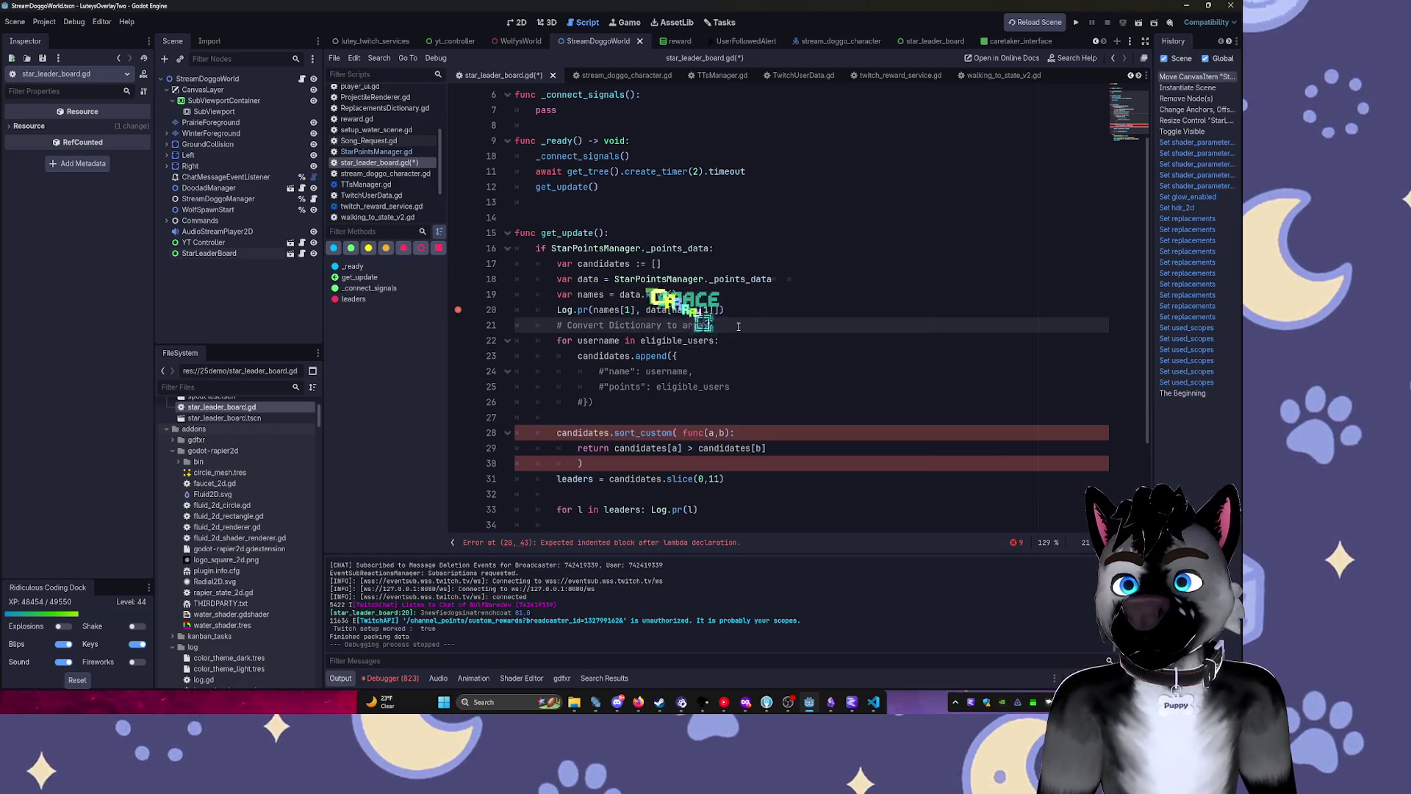
text(I guess)
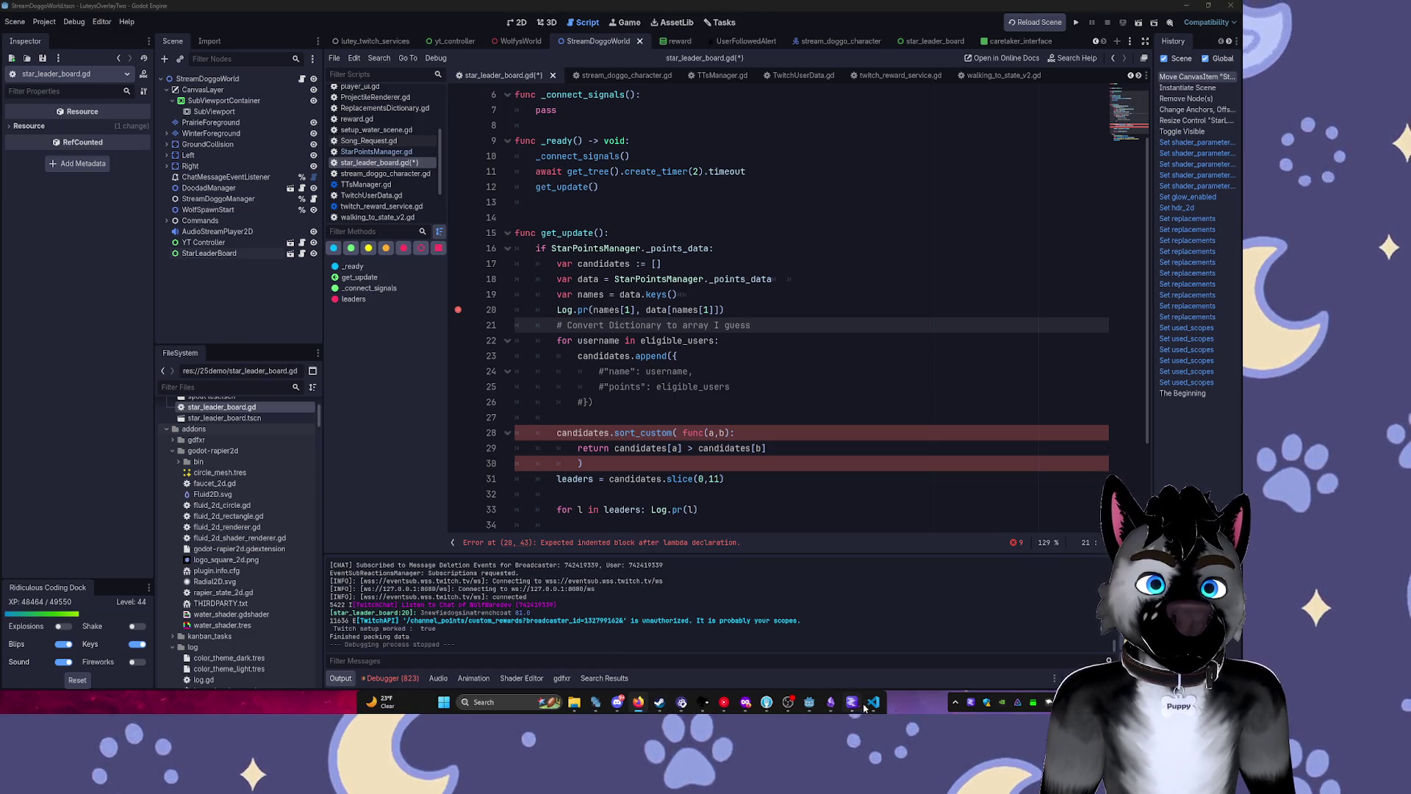
Review the loop and select the word candidates in the sort_custom comparison.
click(771, 355)
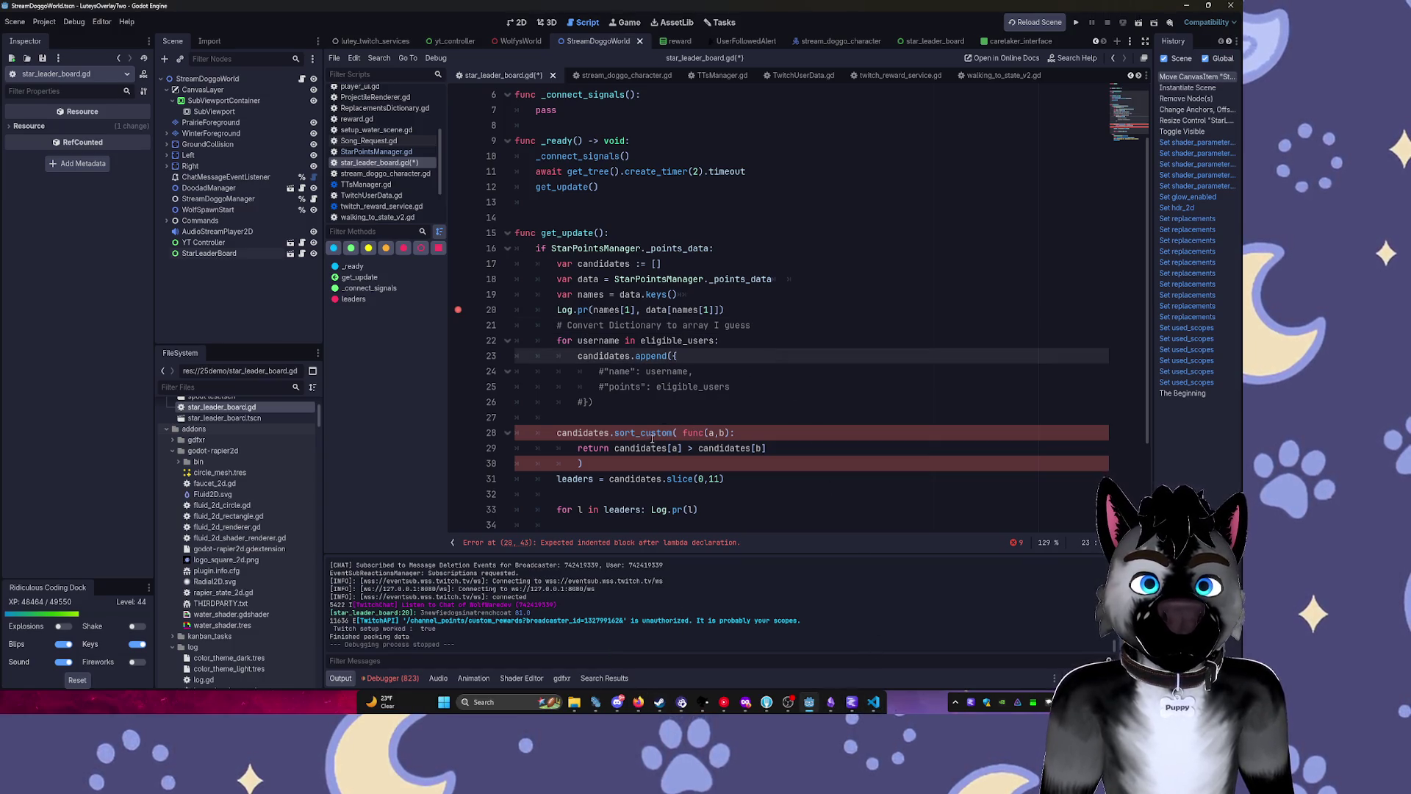
click(682, 434)
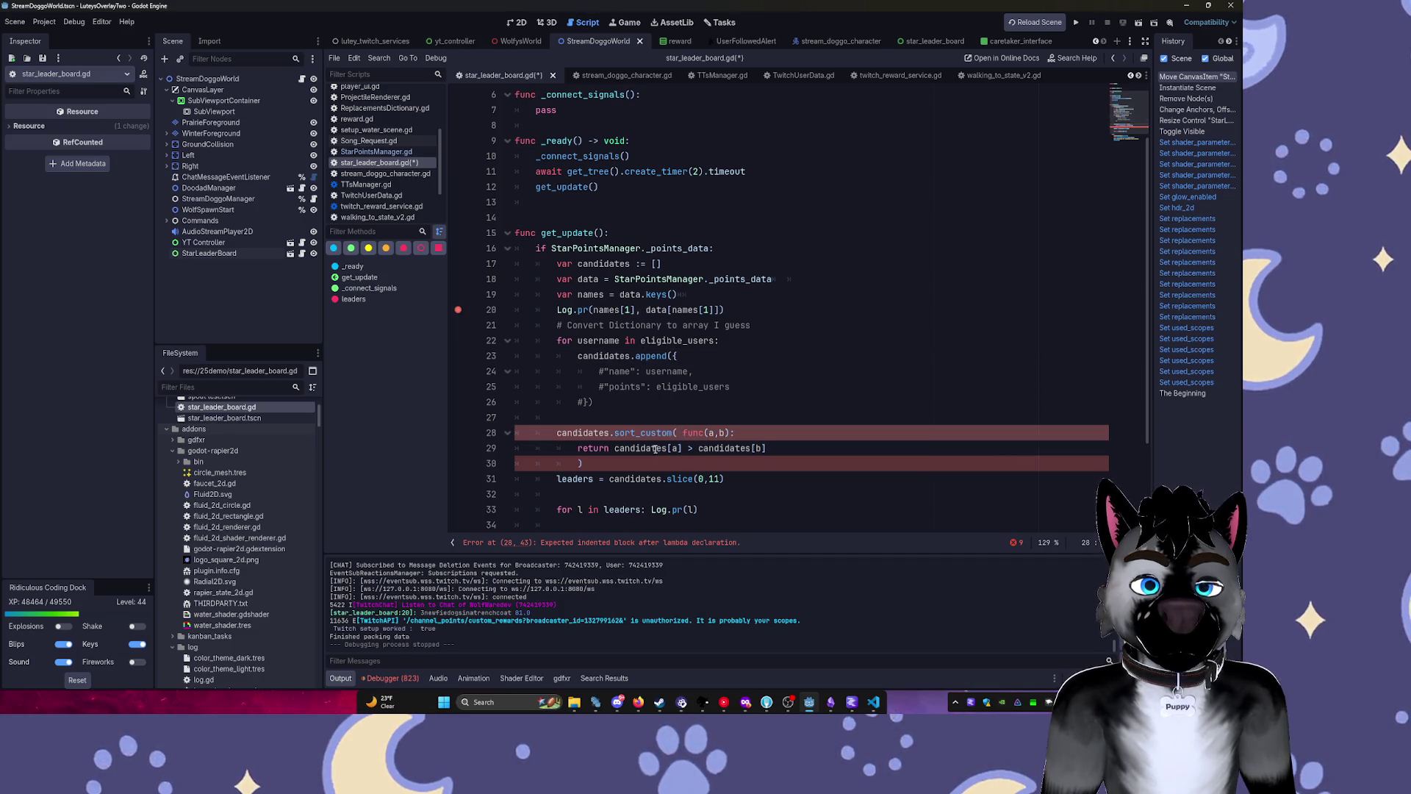
double_click(655, 448)
scroll(777, 339, down, 1)
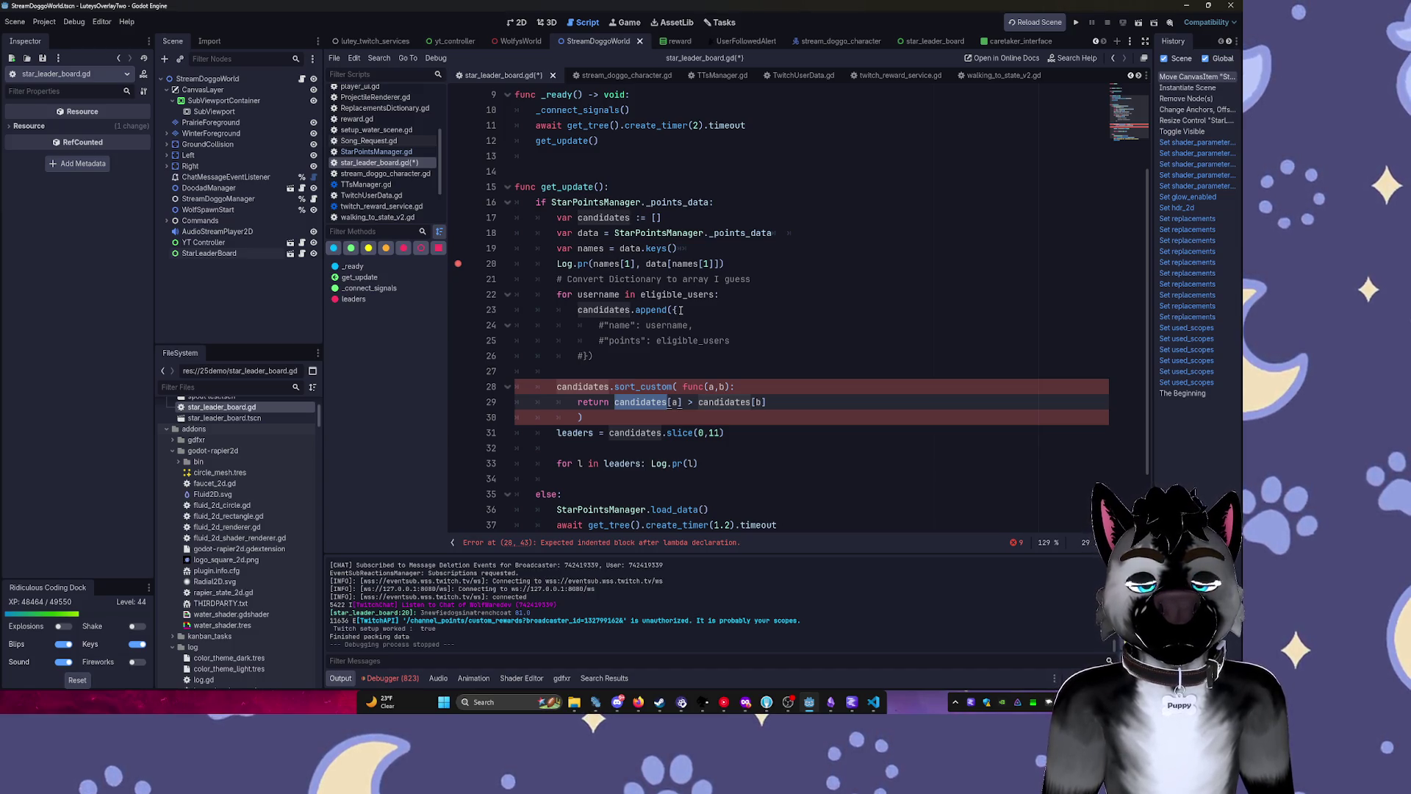
Delete the commented name entry, points entry and remaining append lines from the loop.
click(681, 310)
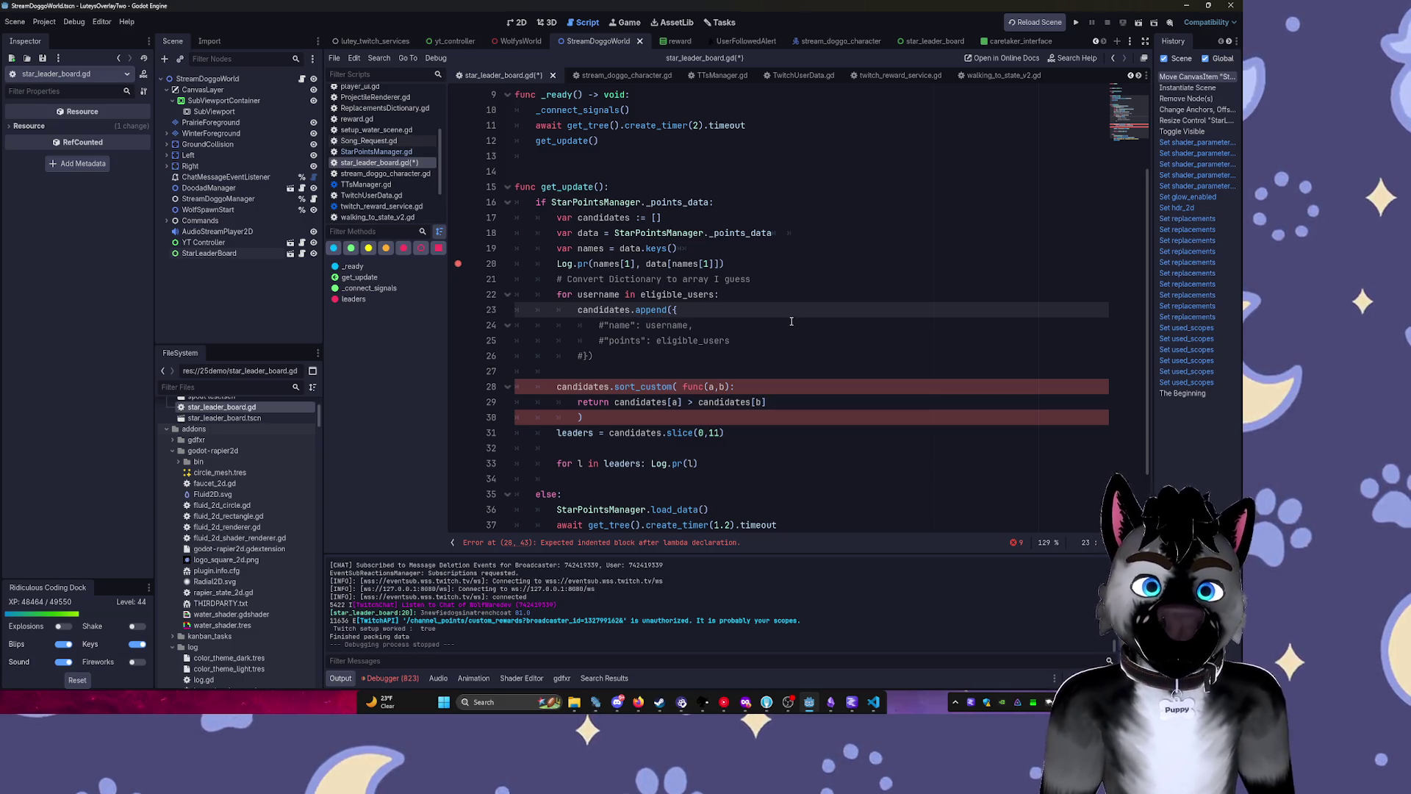
key(Down)
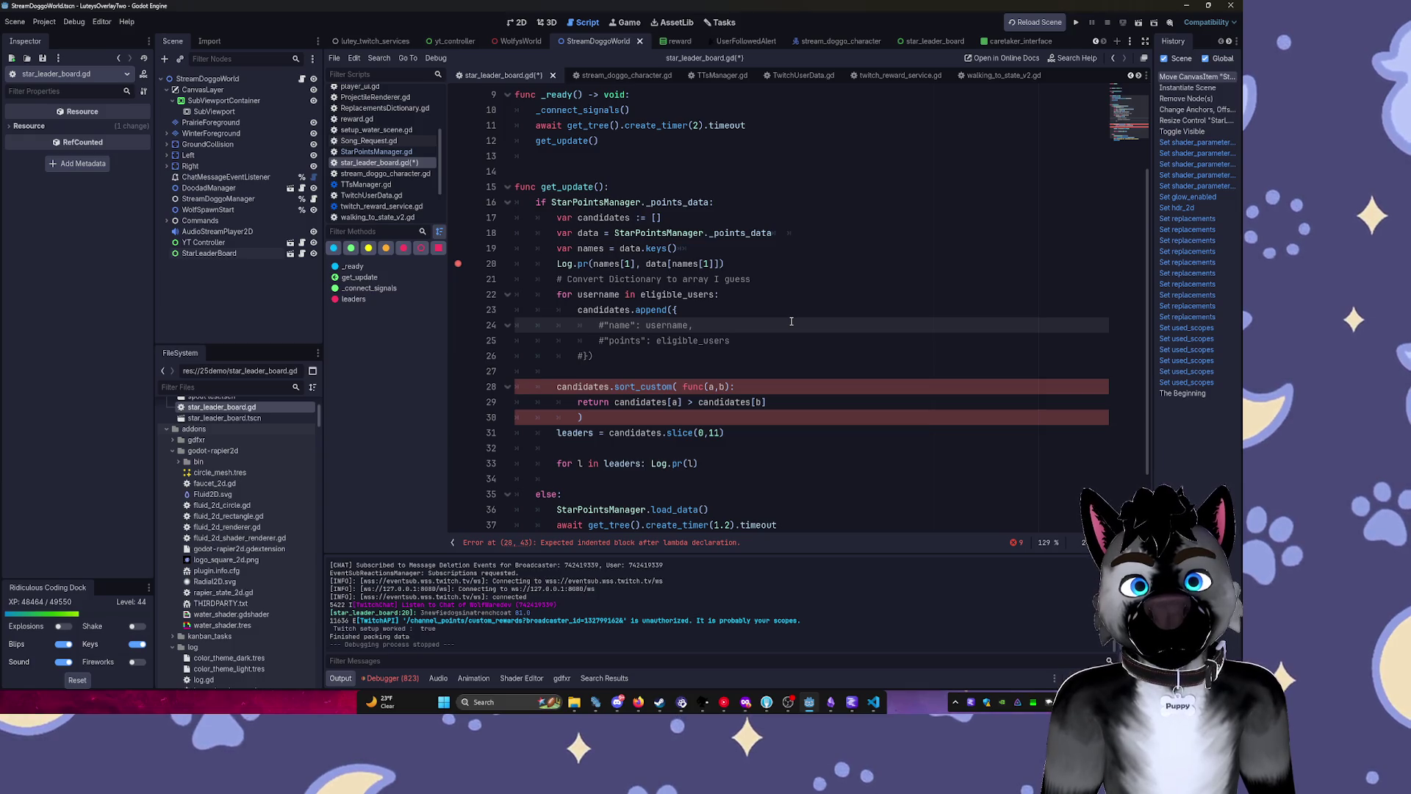
key(shift+Home)
key(BackSpace)
key(Down)
key(End)
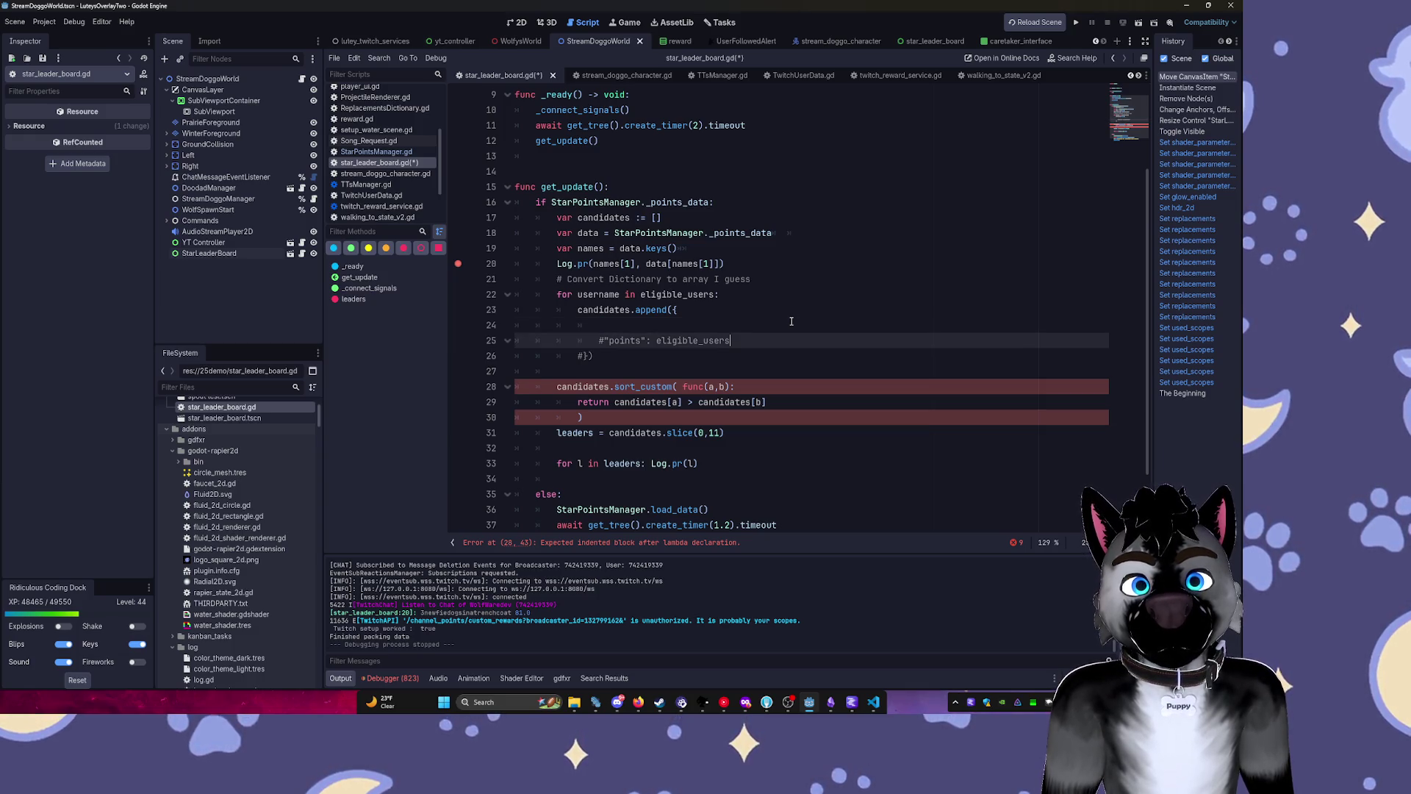
key(shift+Home)
key(BackSpace)
key(Down)
key(End)
key(shift+Up)
key(shift+Up)
key(shift+Up)
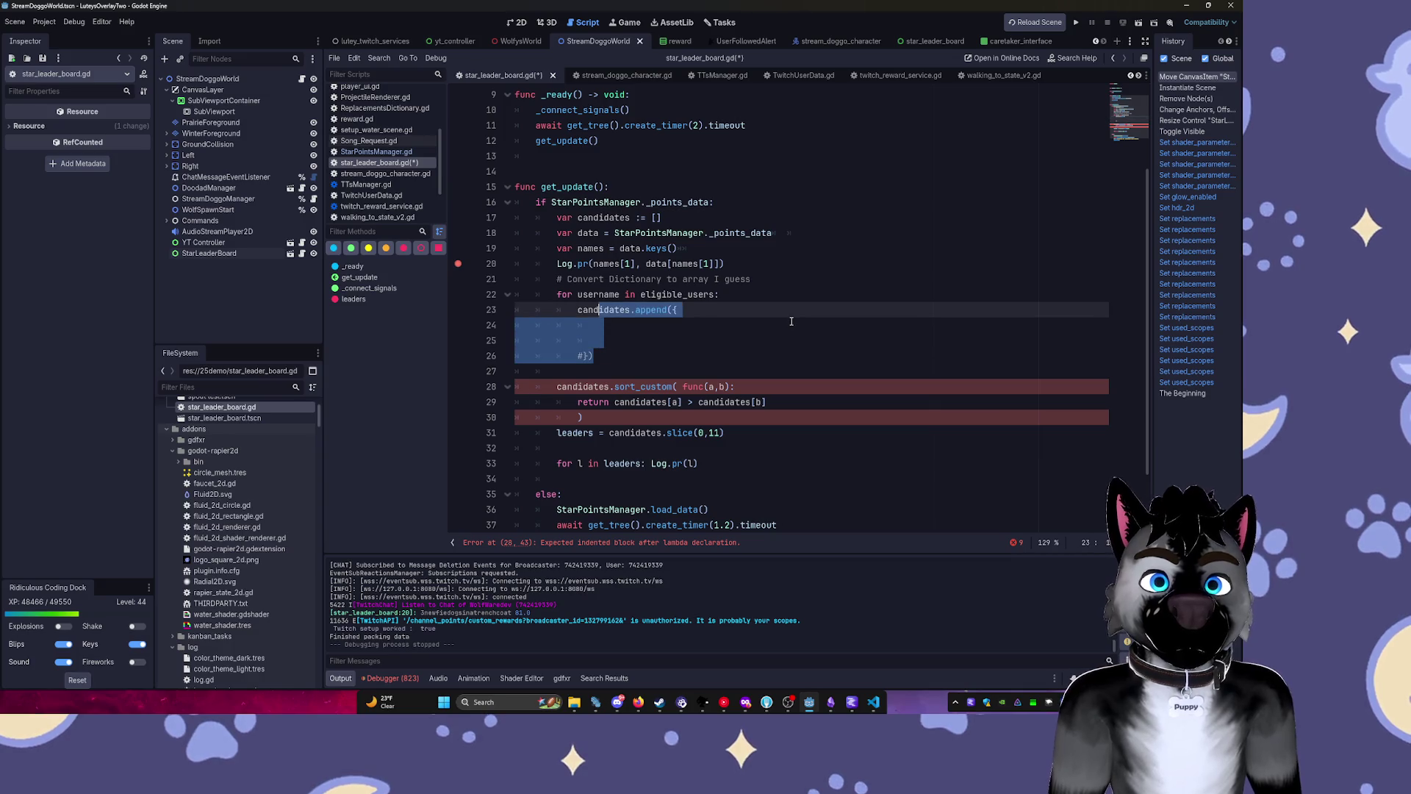
key(shift+Home)
key(BackSpace)
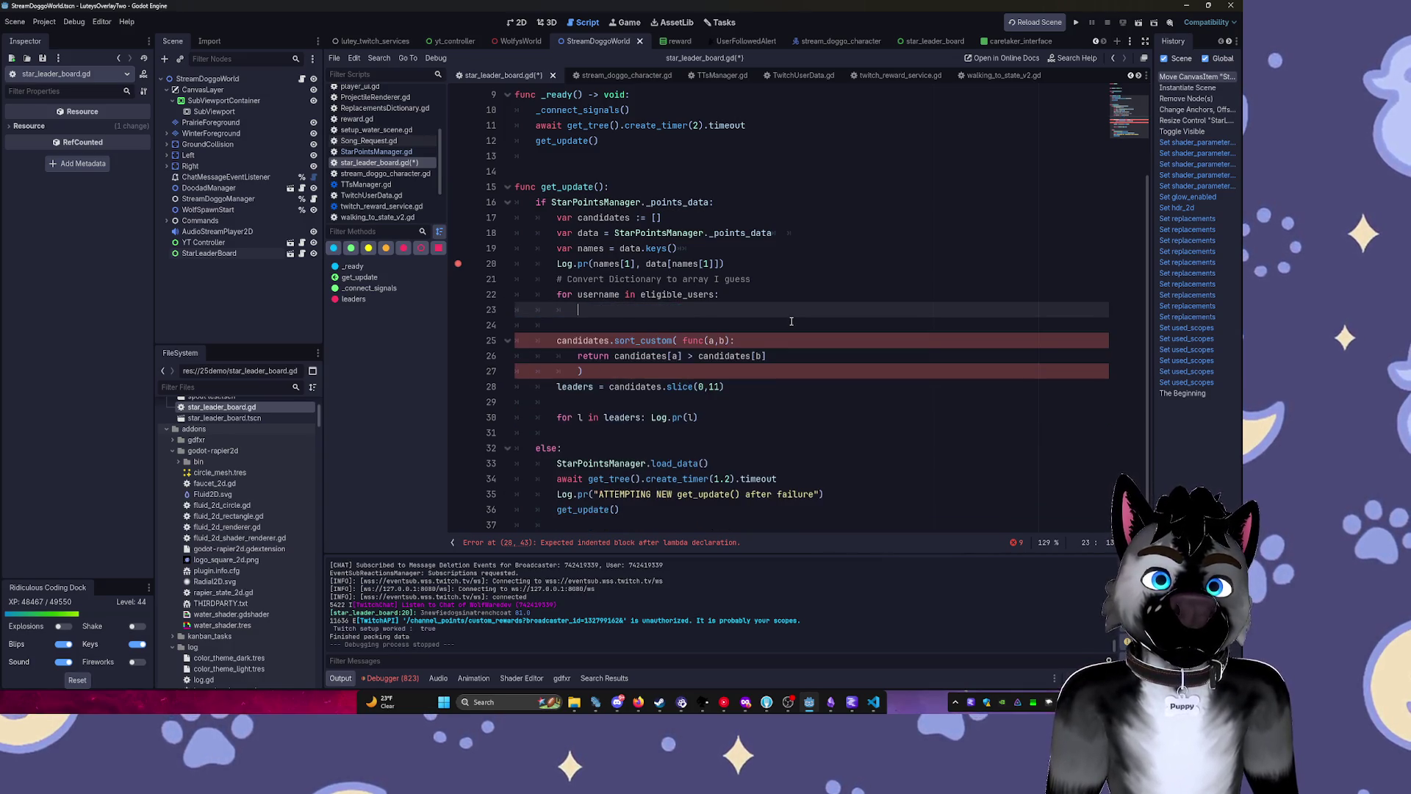
Retype candidates.append([{ on line 23 using autocomplete.
text(cand)
key(Tab)
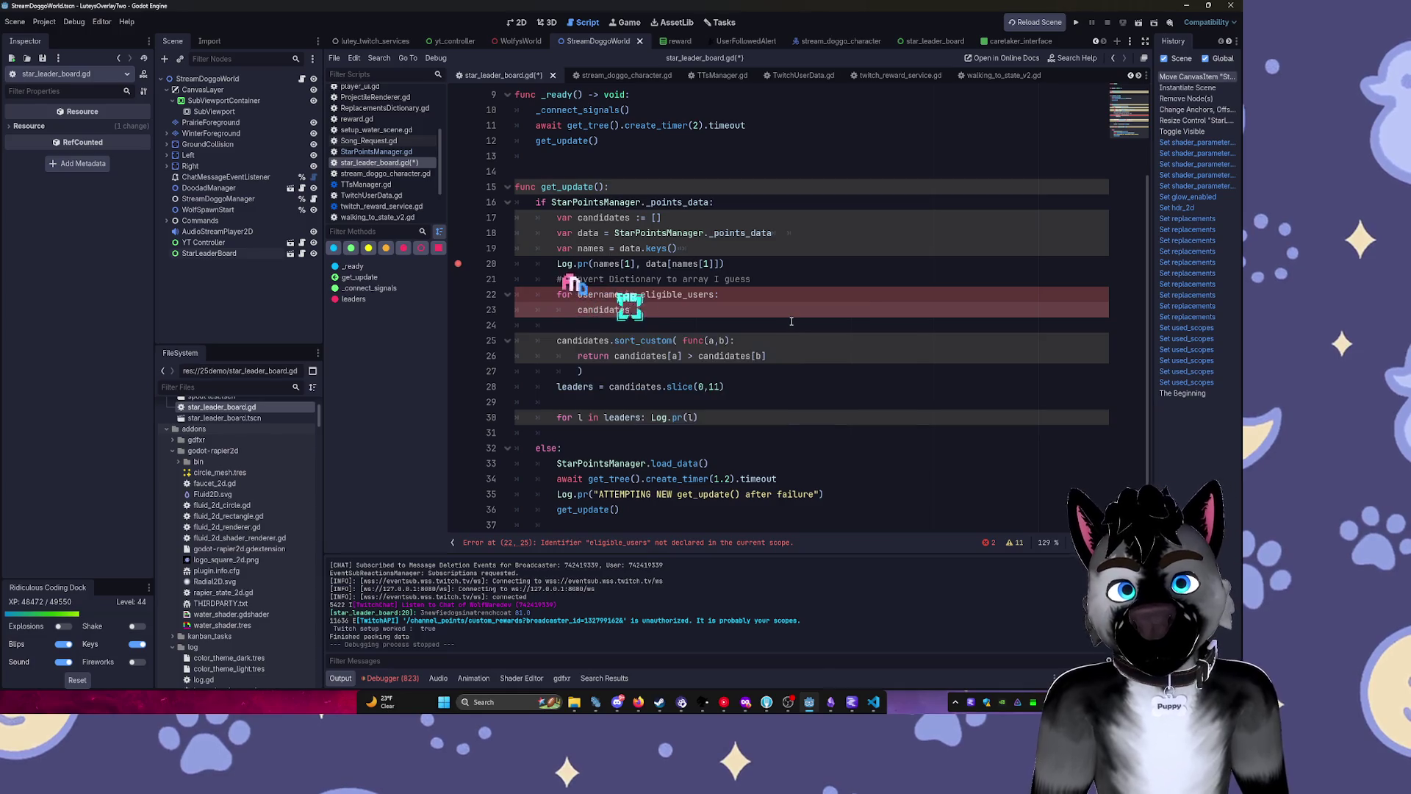
text([)
key(BackSpace)
key(BackSpace)
text(.app)
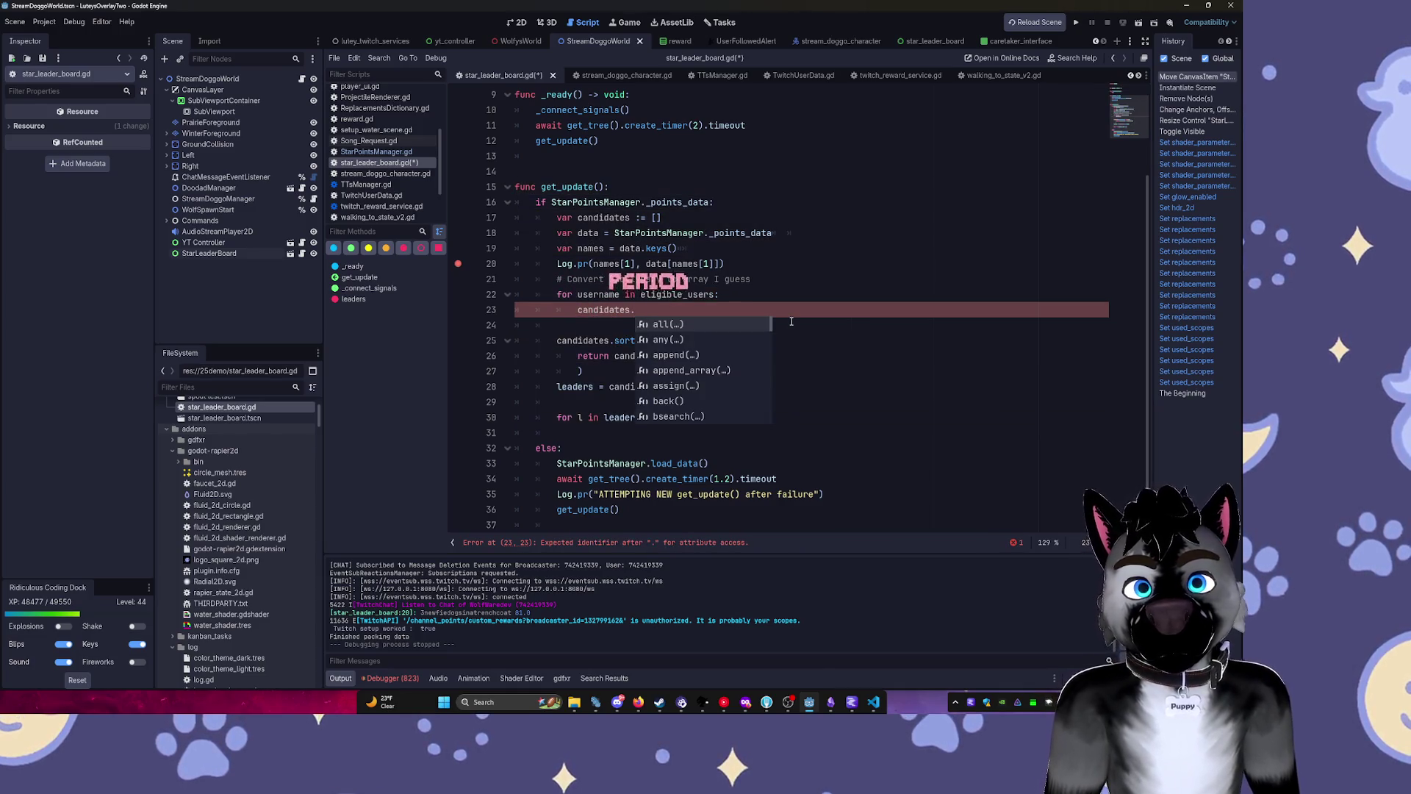
key(Tab)
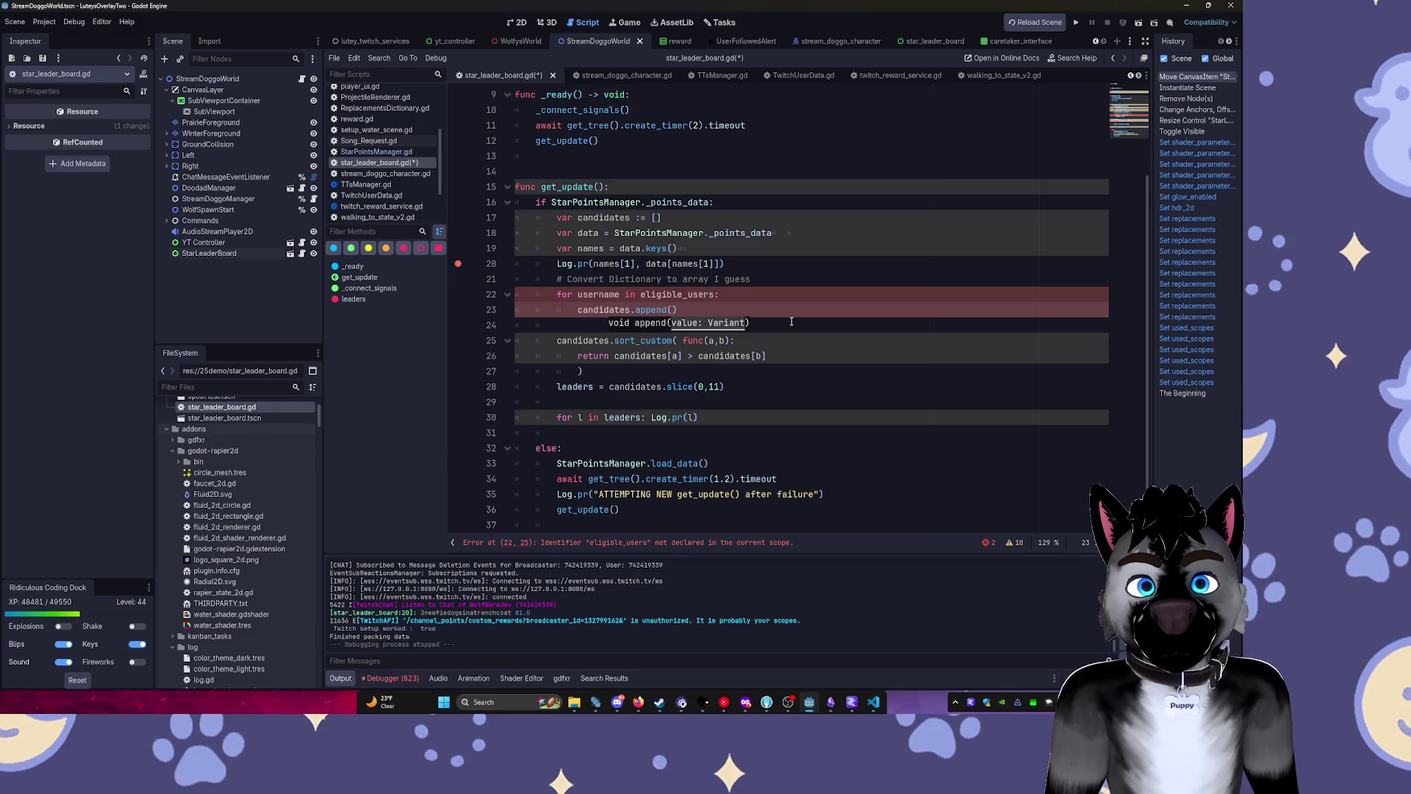
text([)
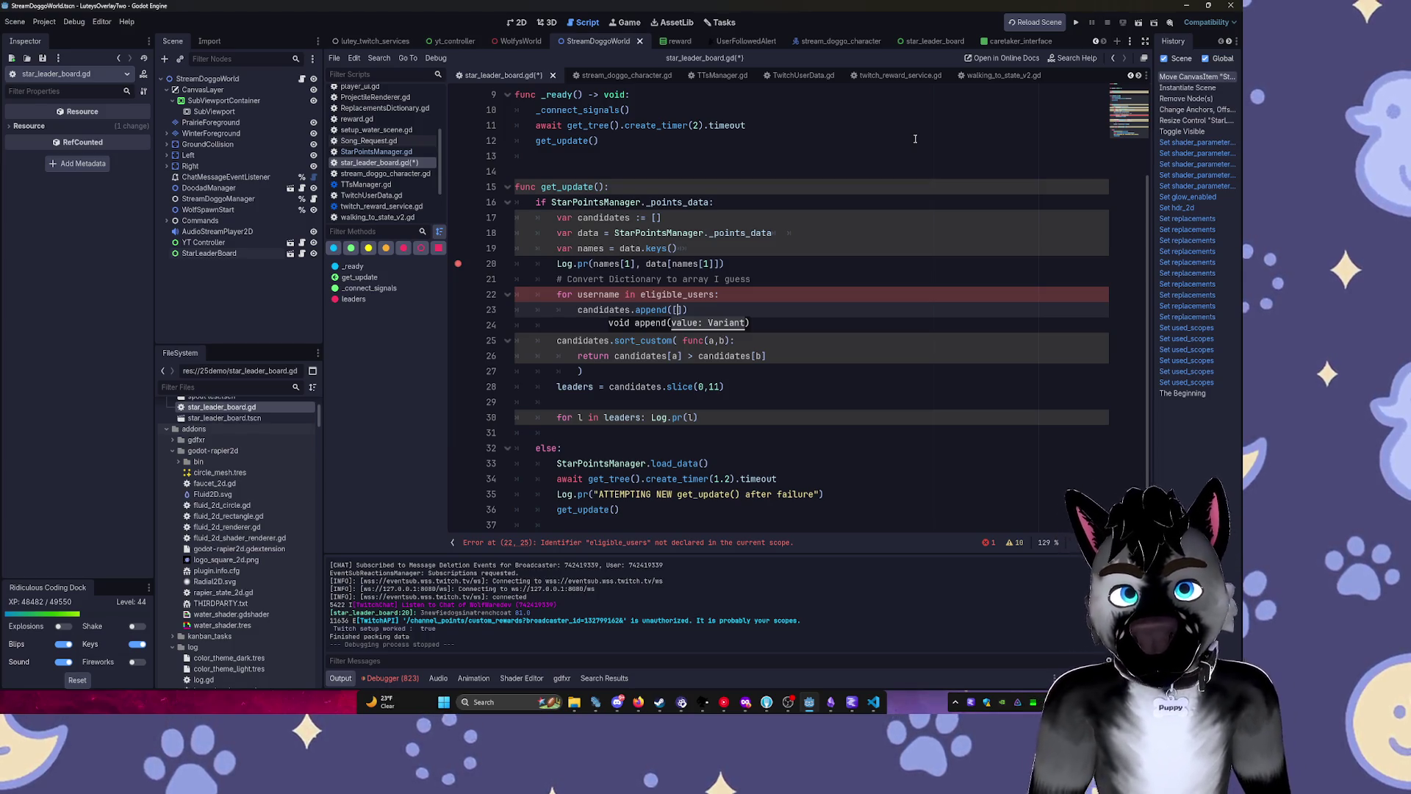
text({)
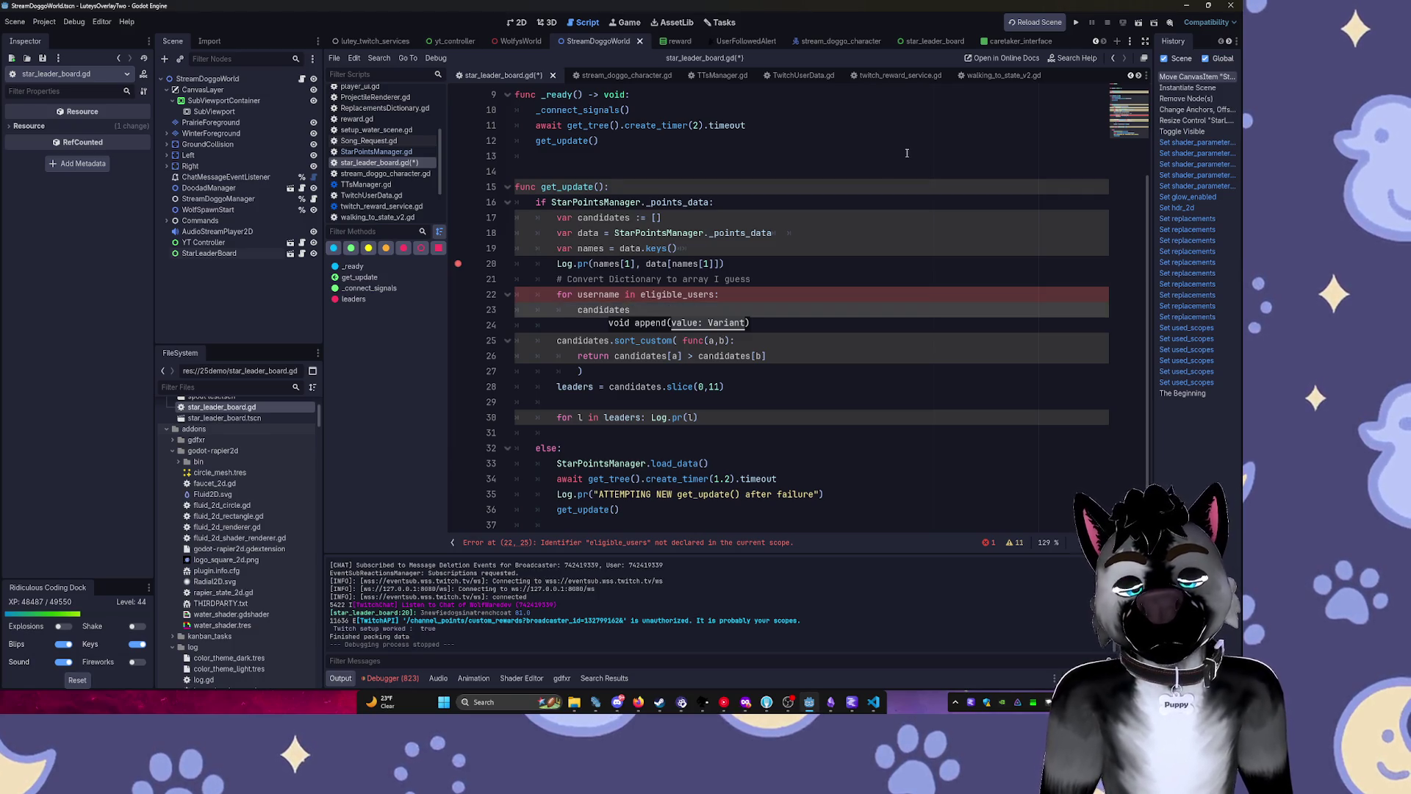
Erase the retyped candidates.append([{}]) line, leaving the loop body empty.
key(ctrl+shift+z)
key(ctrl+shift+z)
key(ctrl+shift+z)
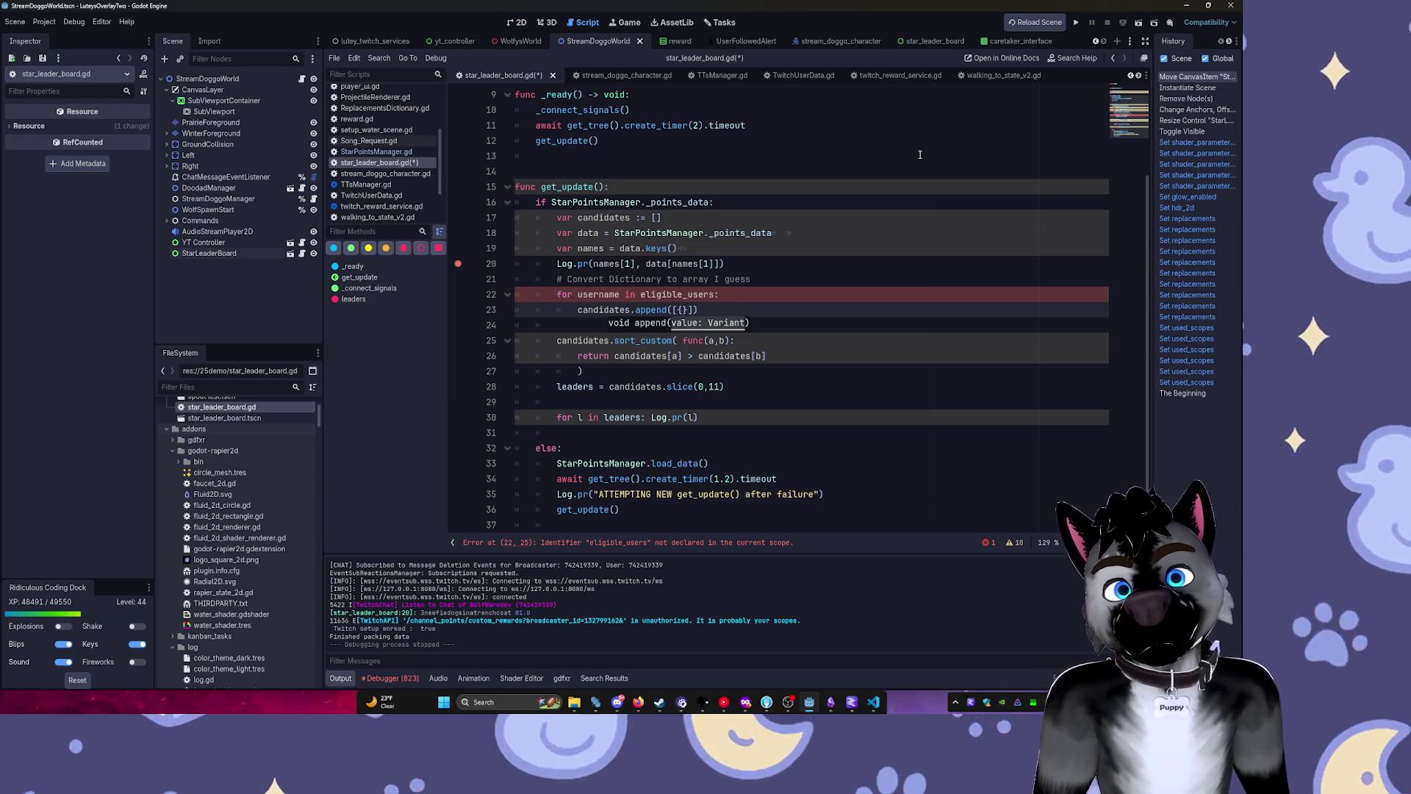
key(ctrl+BackSpace)
key(ctrl+BackSpace)
key(ctrl+BackSpace)
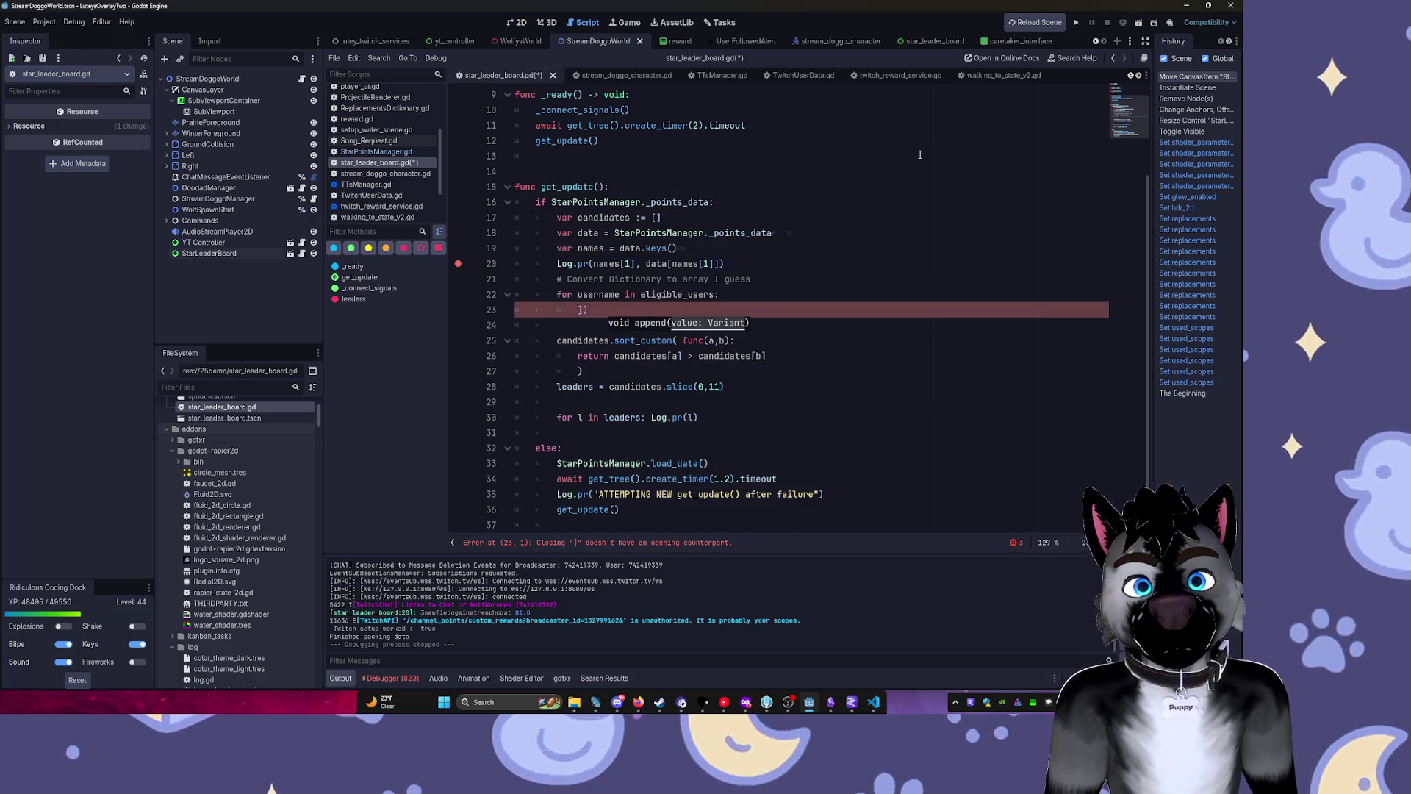
key(Delete)
key(Delete)
key(Up)
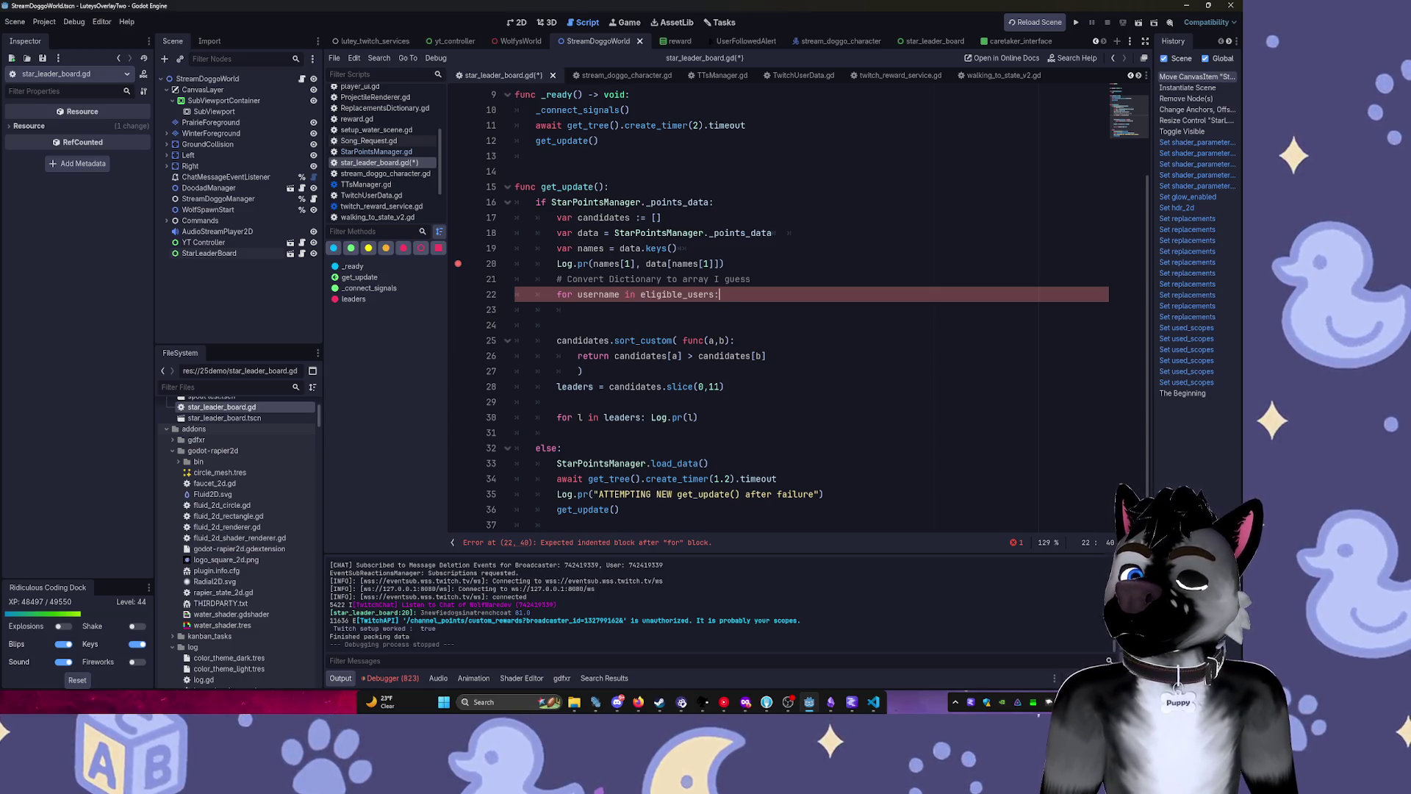
Undo back to the commented candidates.append block inside the loop.
click(737, 331)
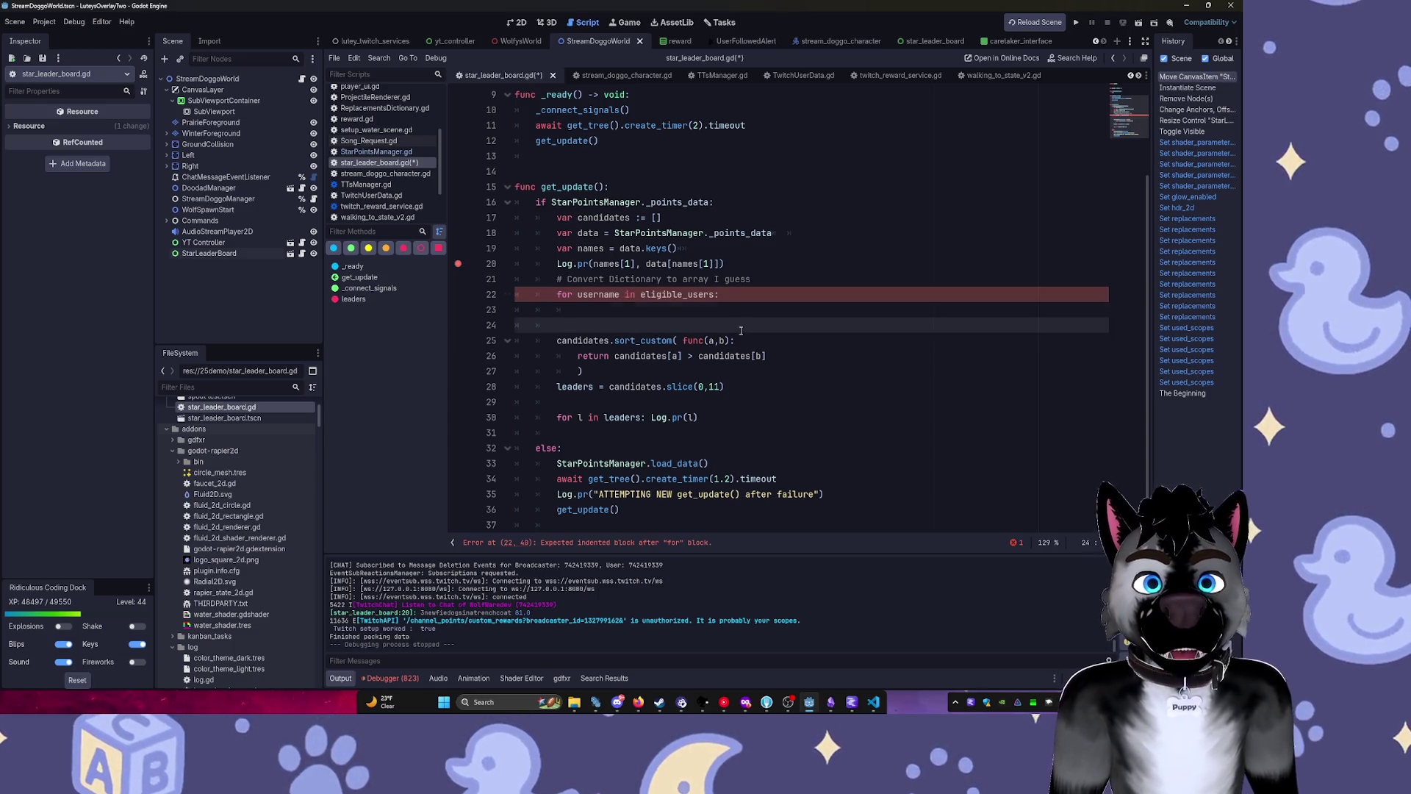
key(ctrl+z)
text(candidates)
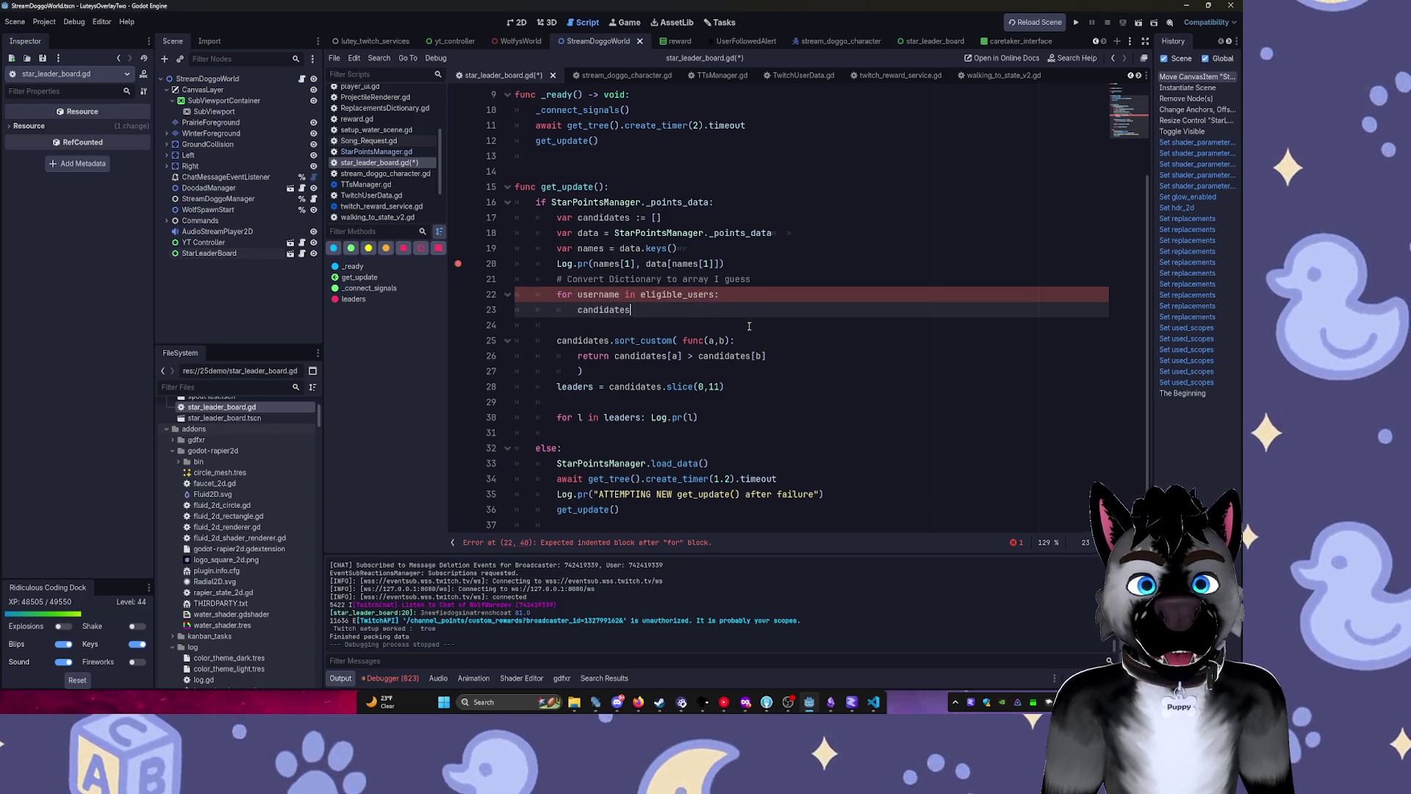
key(ctrl+z)
key(ctrl+z)
key(ctrl+z)
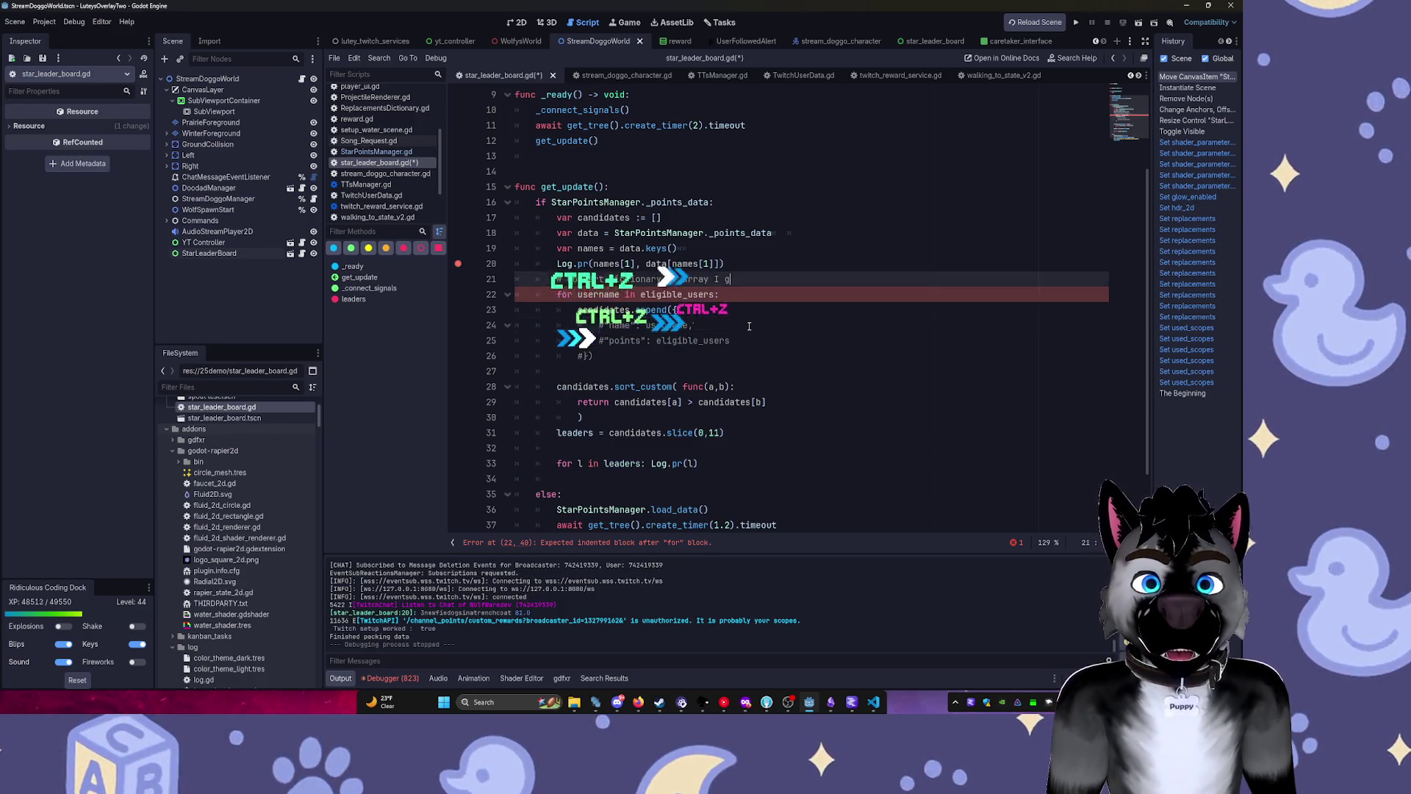
key(ctrl+z)
key(ctrl+z)
key(ctrl+z)
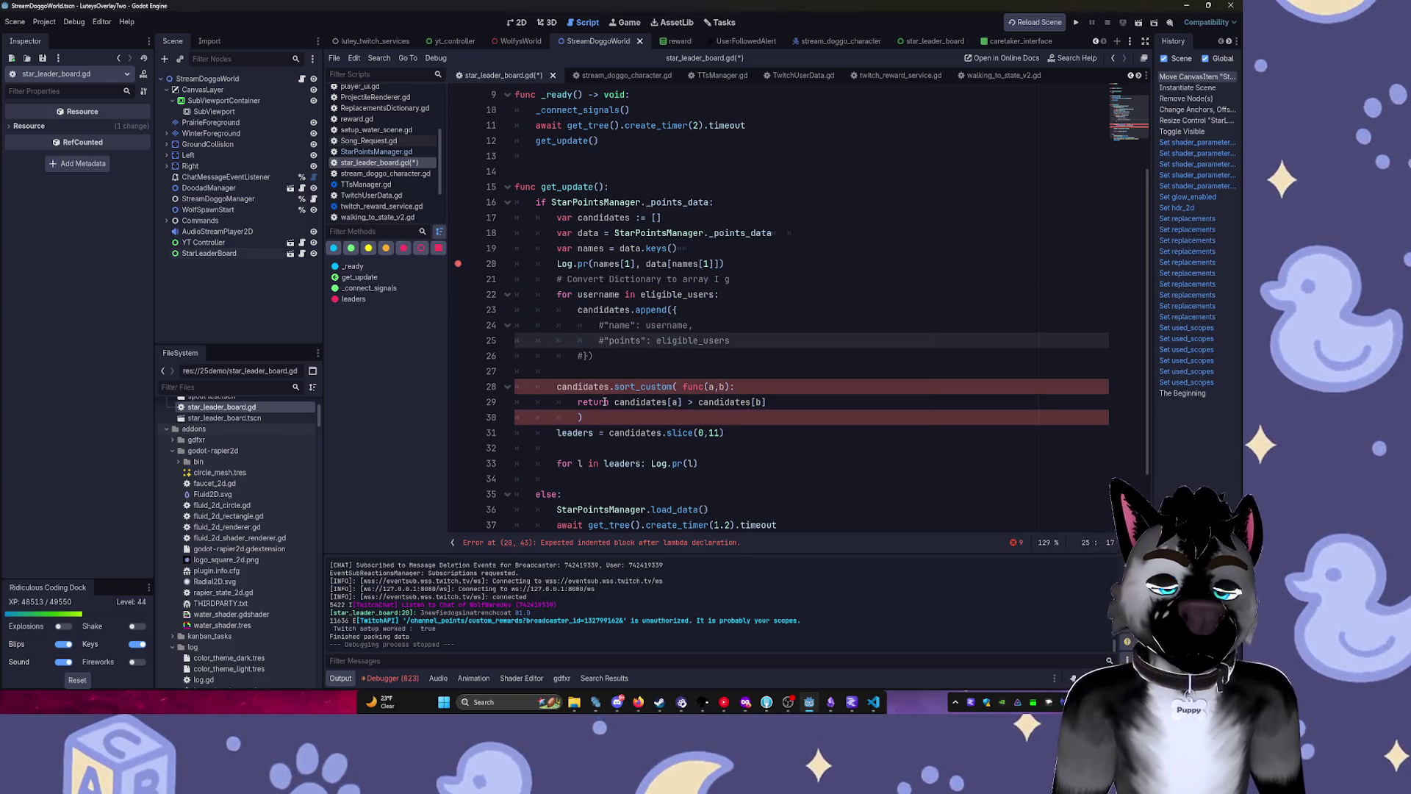
Uncomment the "name": username and "points": eligible_users entries and the closing brace.
click(597, 325)
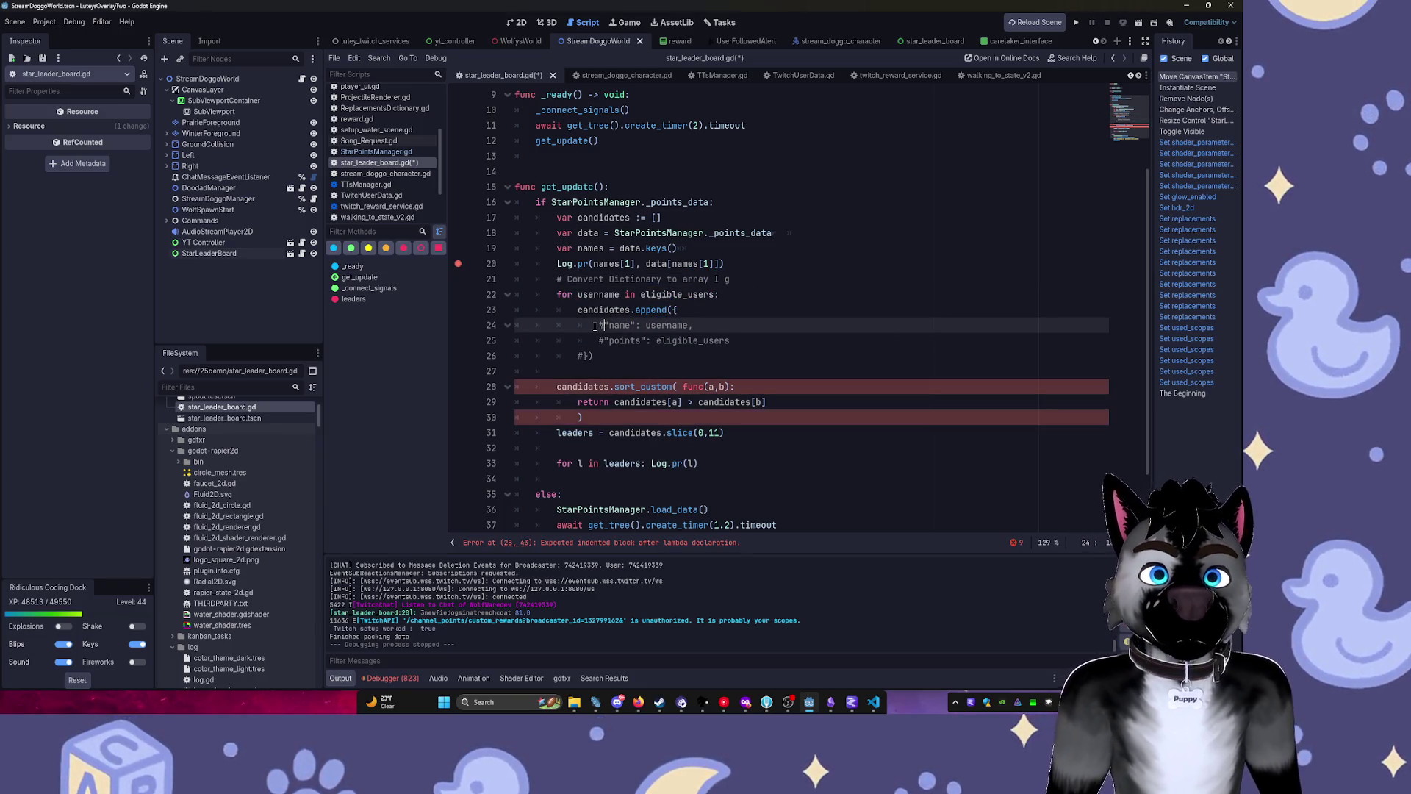
key(Delete)
key(Down)
key(Delete)
key(Down)
key(BackSpace)
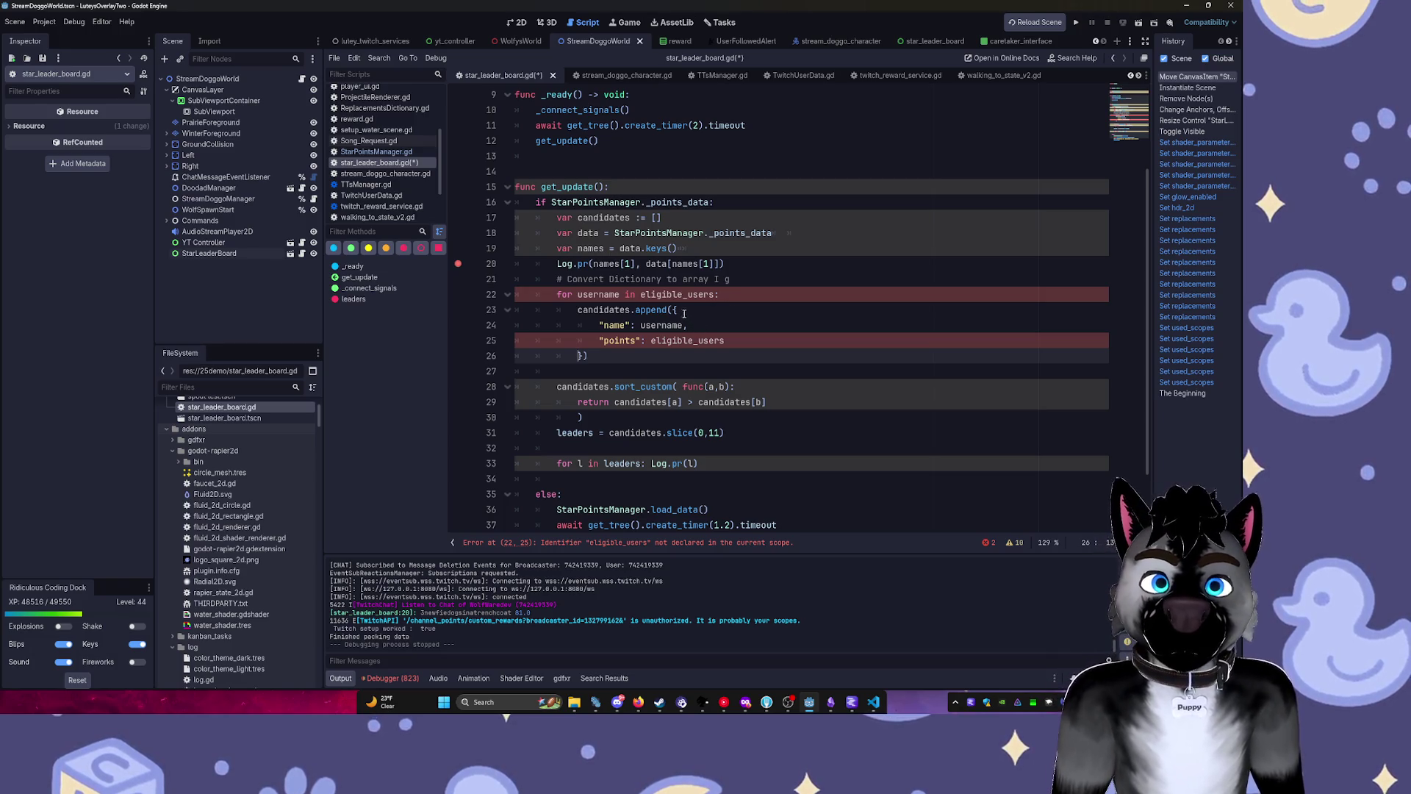
click(684, 311)
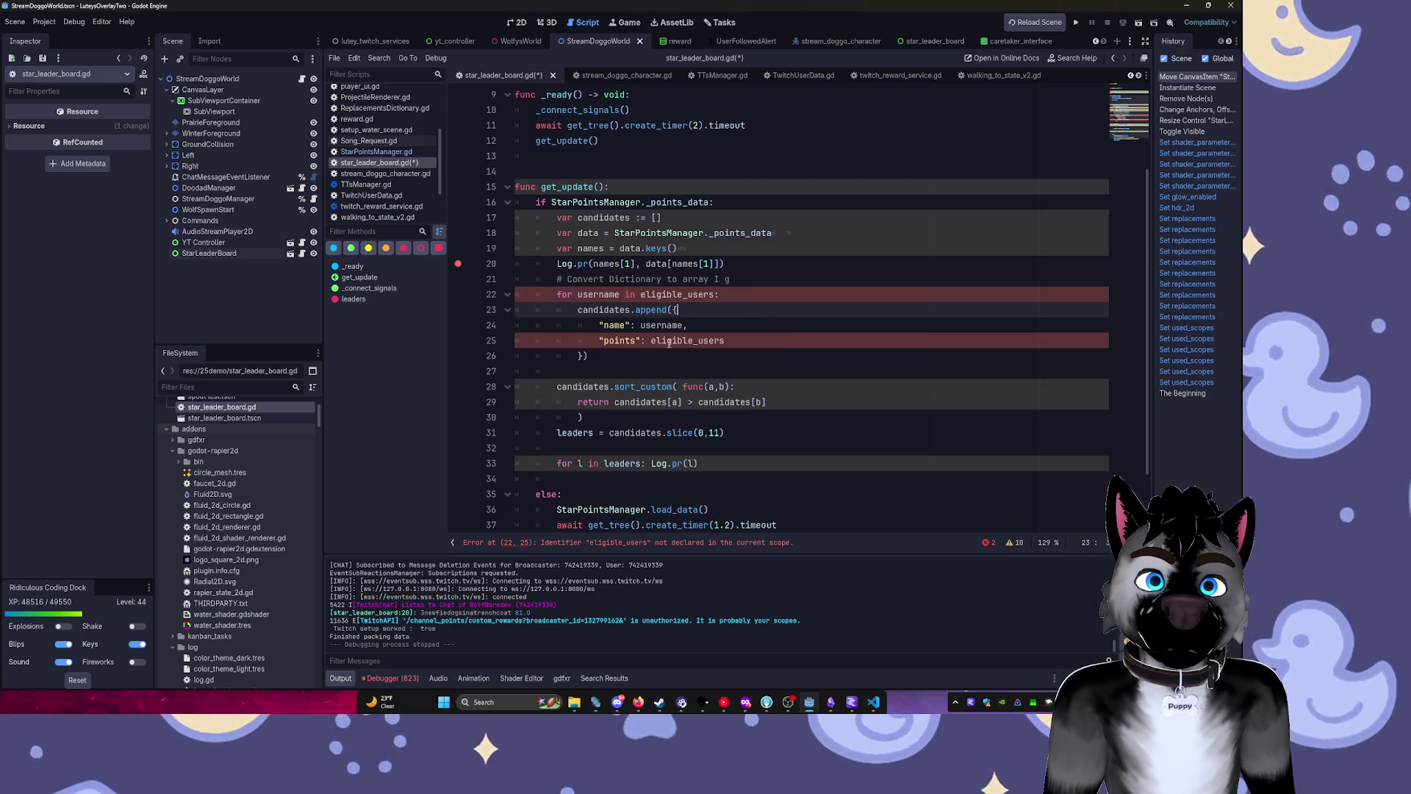
Replace eligible_users with data in the line 22 loop header, then check where username is used.
double_click(665, 294)
text(data)
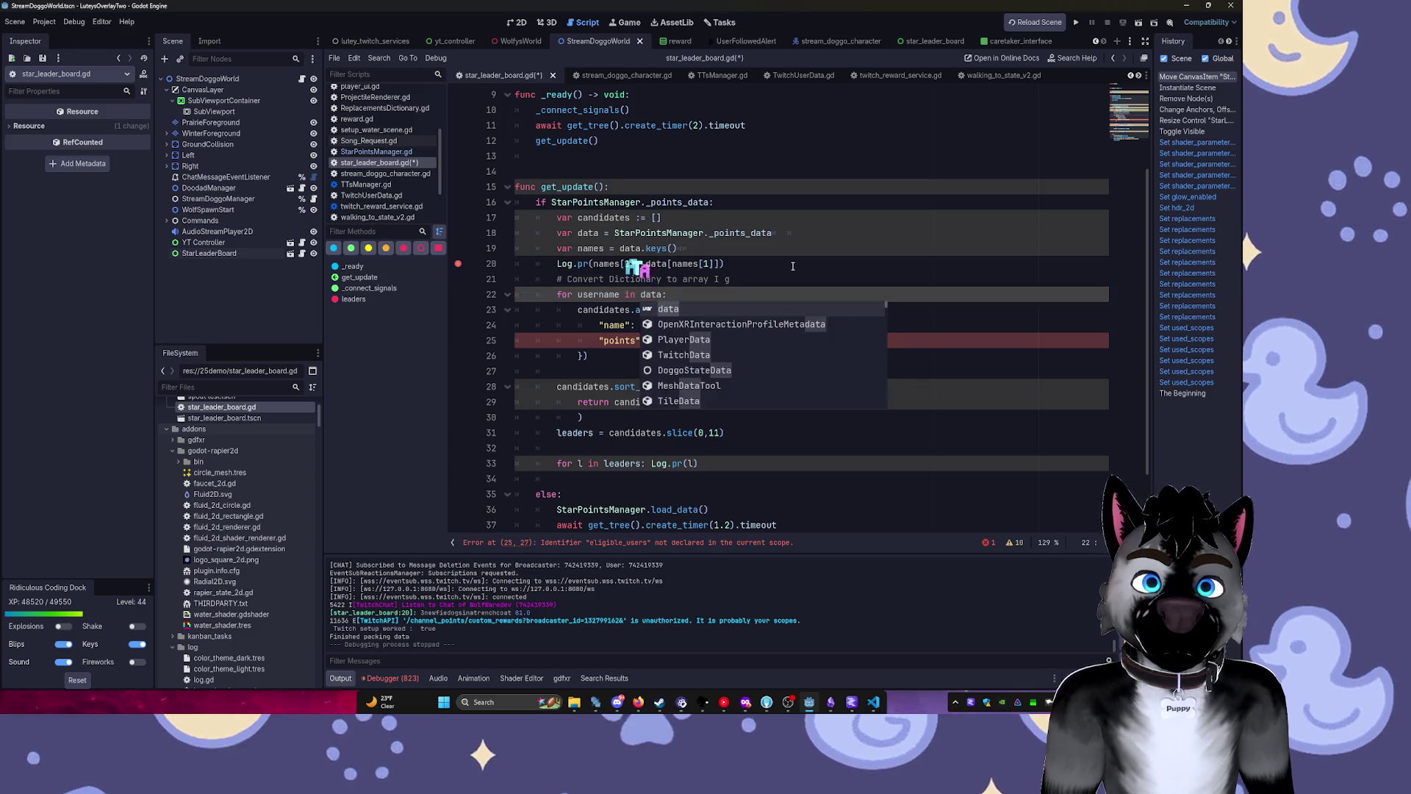
text(:)
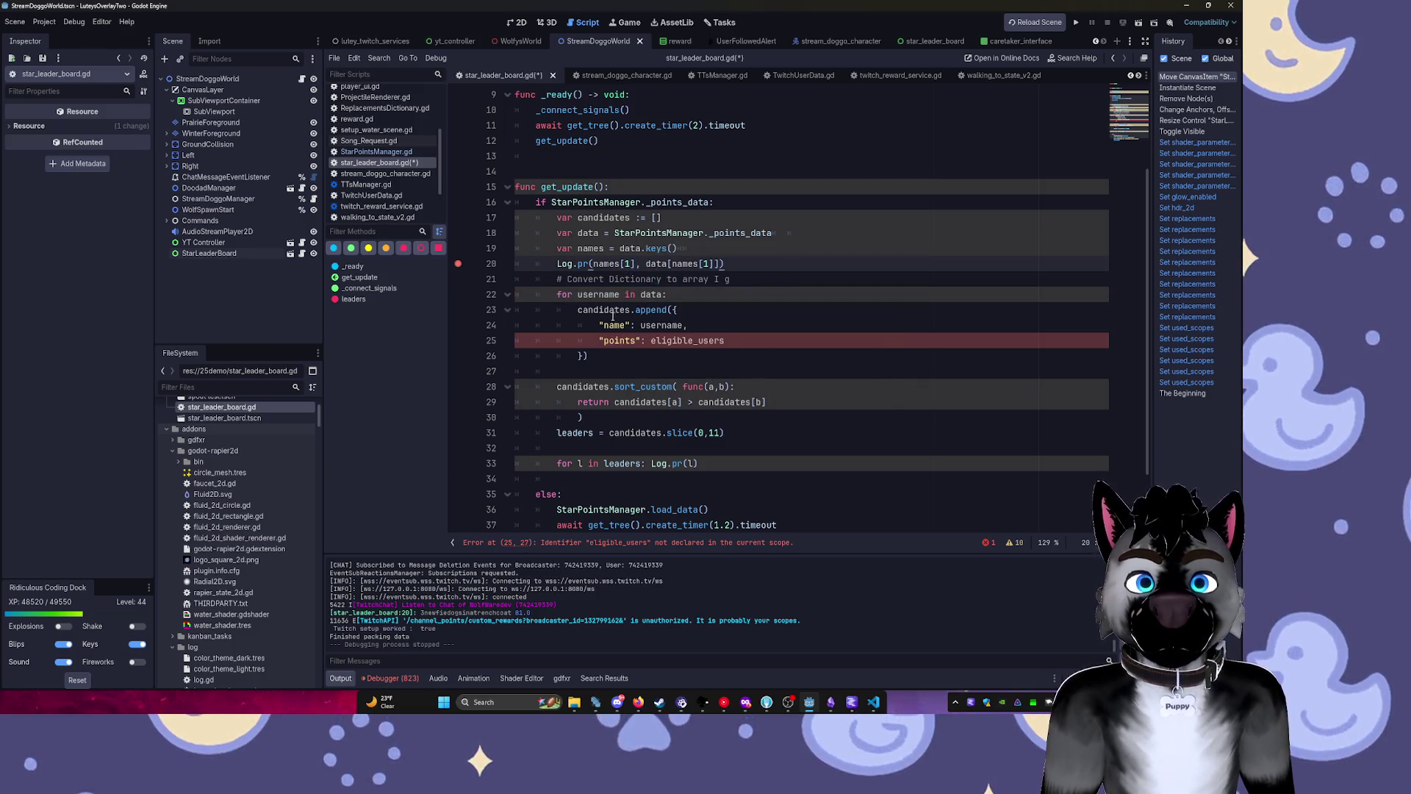
click(601, 294)
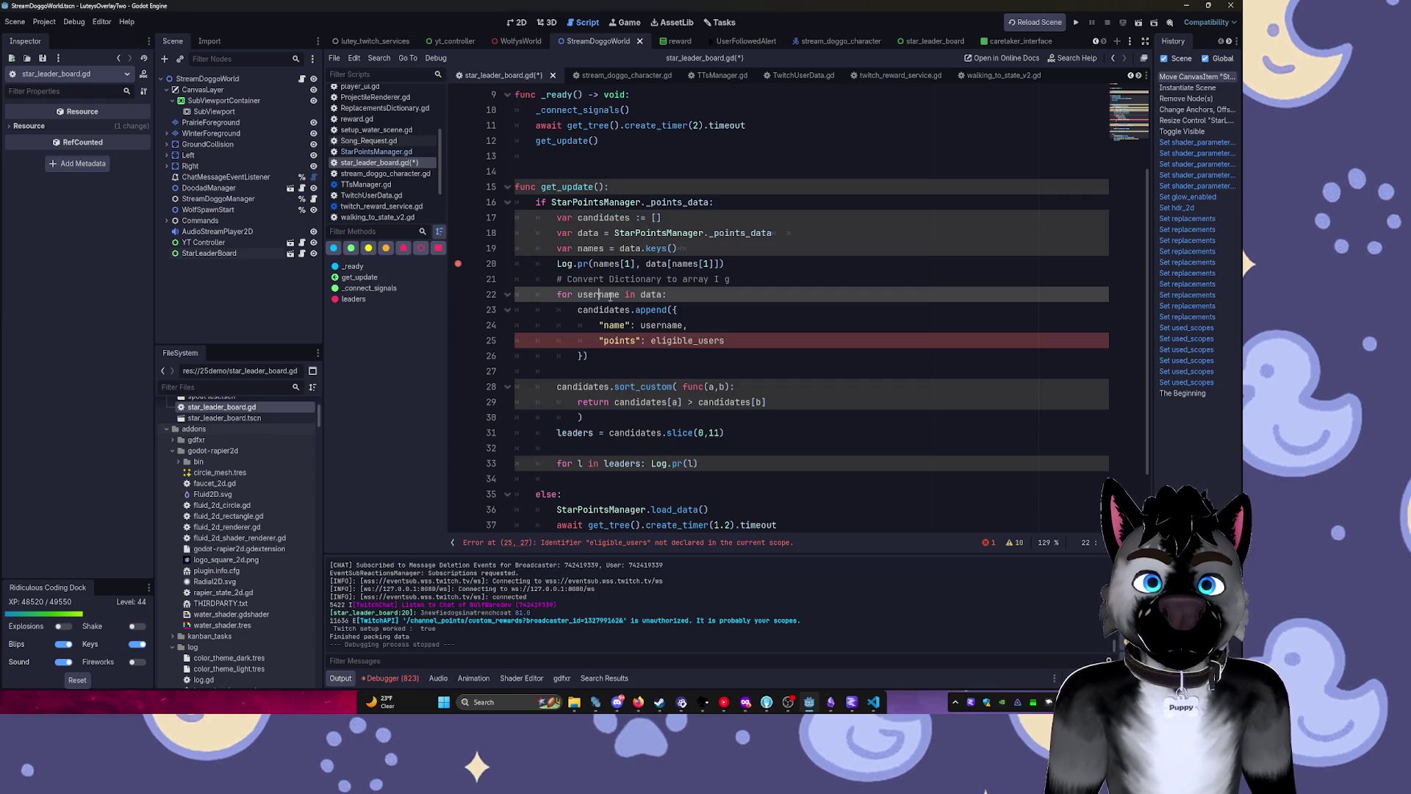
double_click(605, 293)
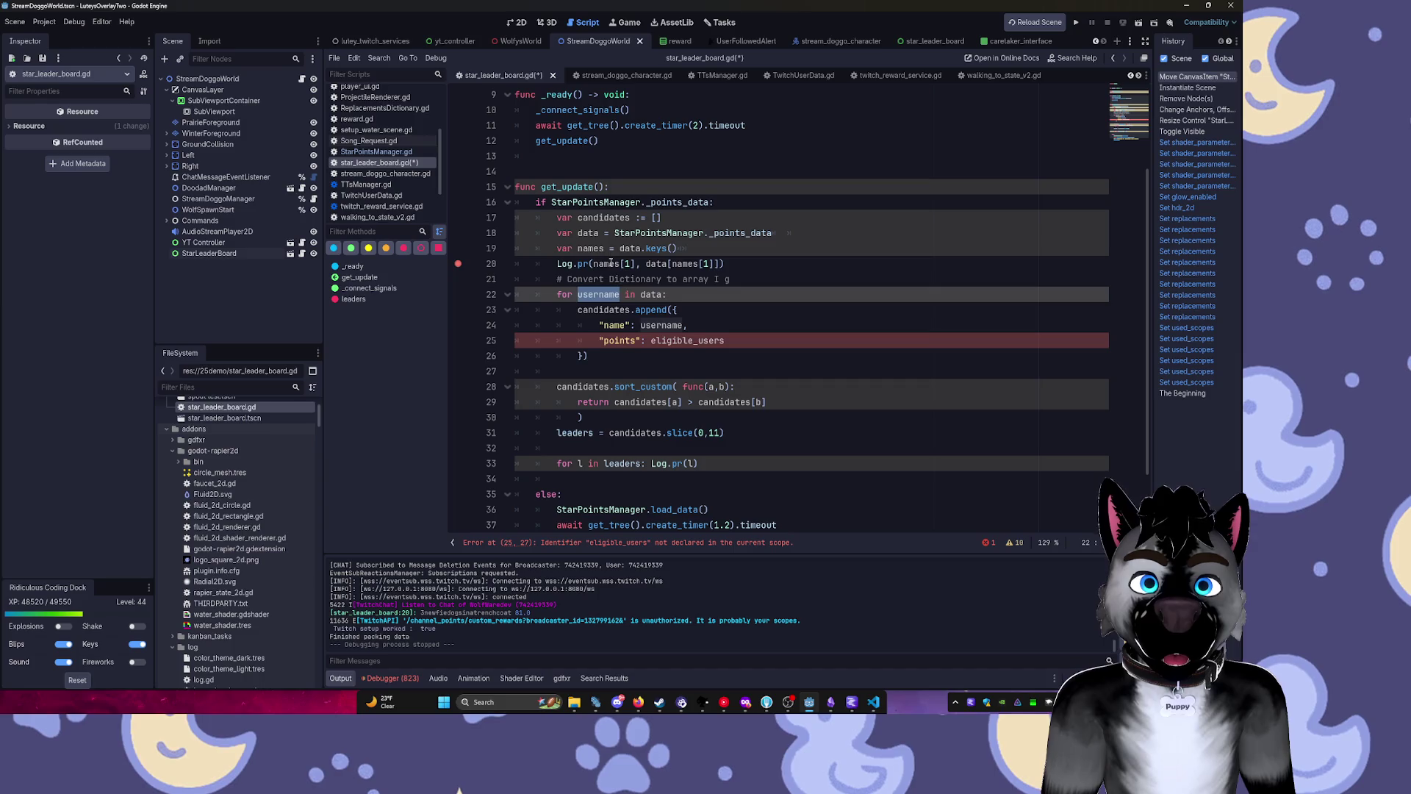
mouse_move(610, 263)
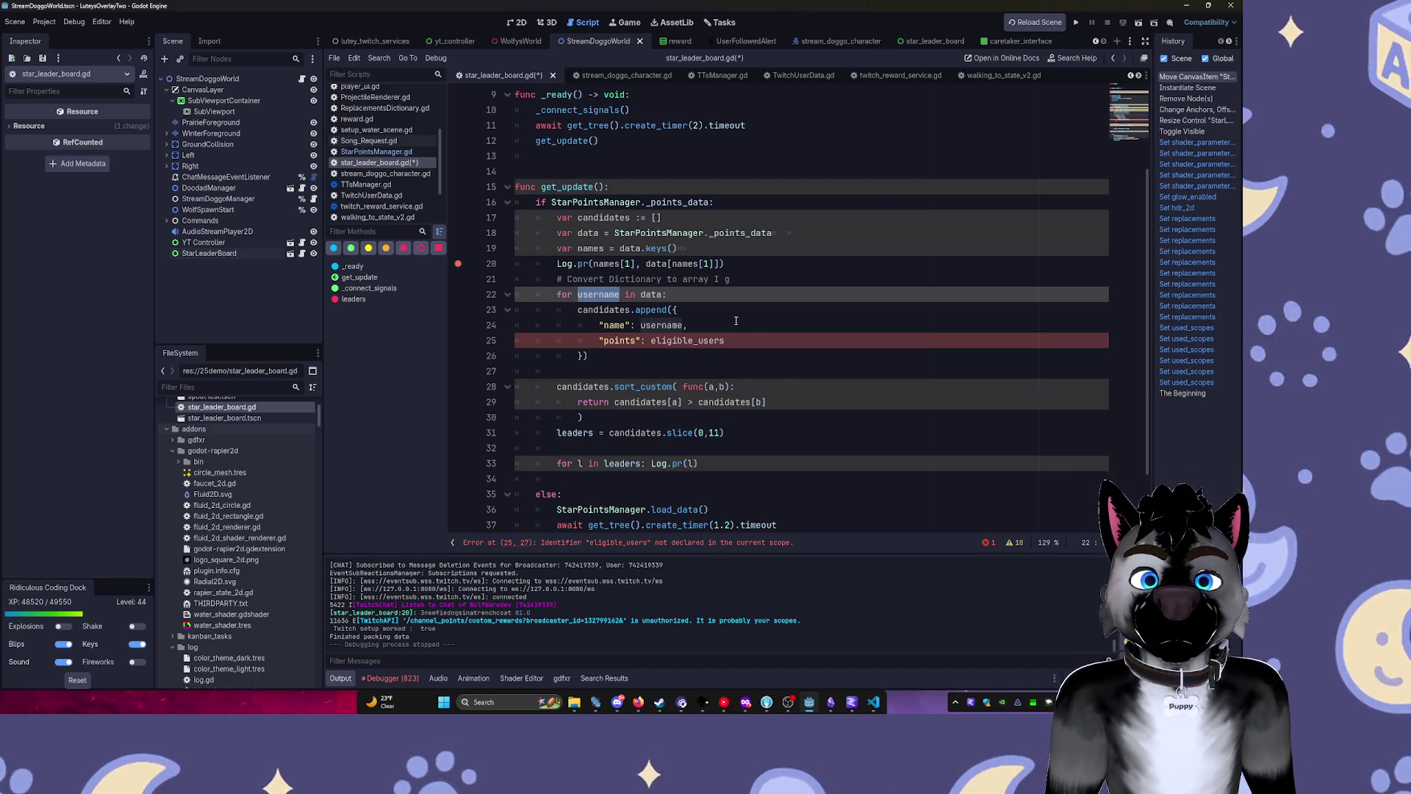
Set the appended dictionary's name entry to username and its points entry to names[username].
double_click(668, 325)
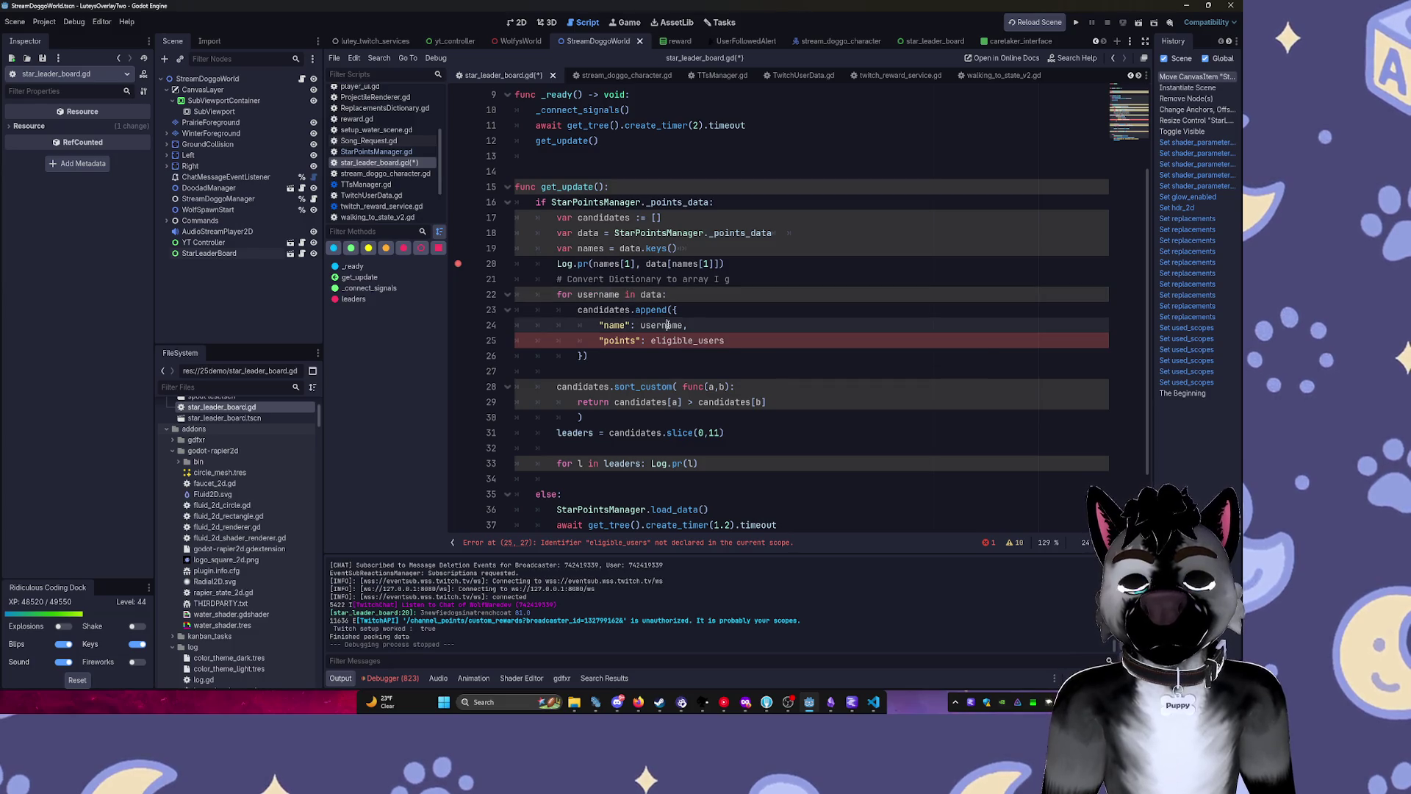
key(BackSpace)
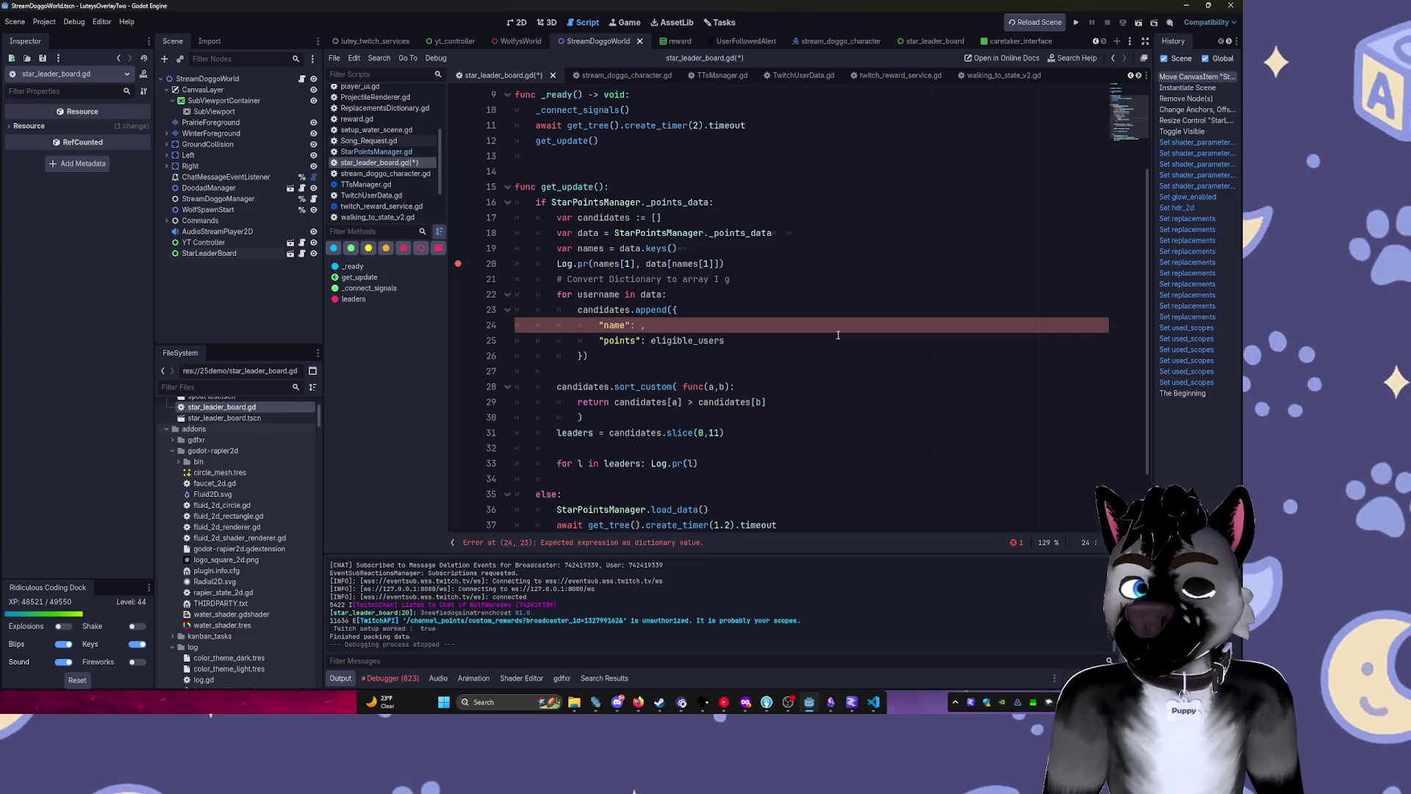
text(userna)
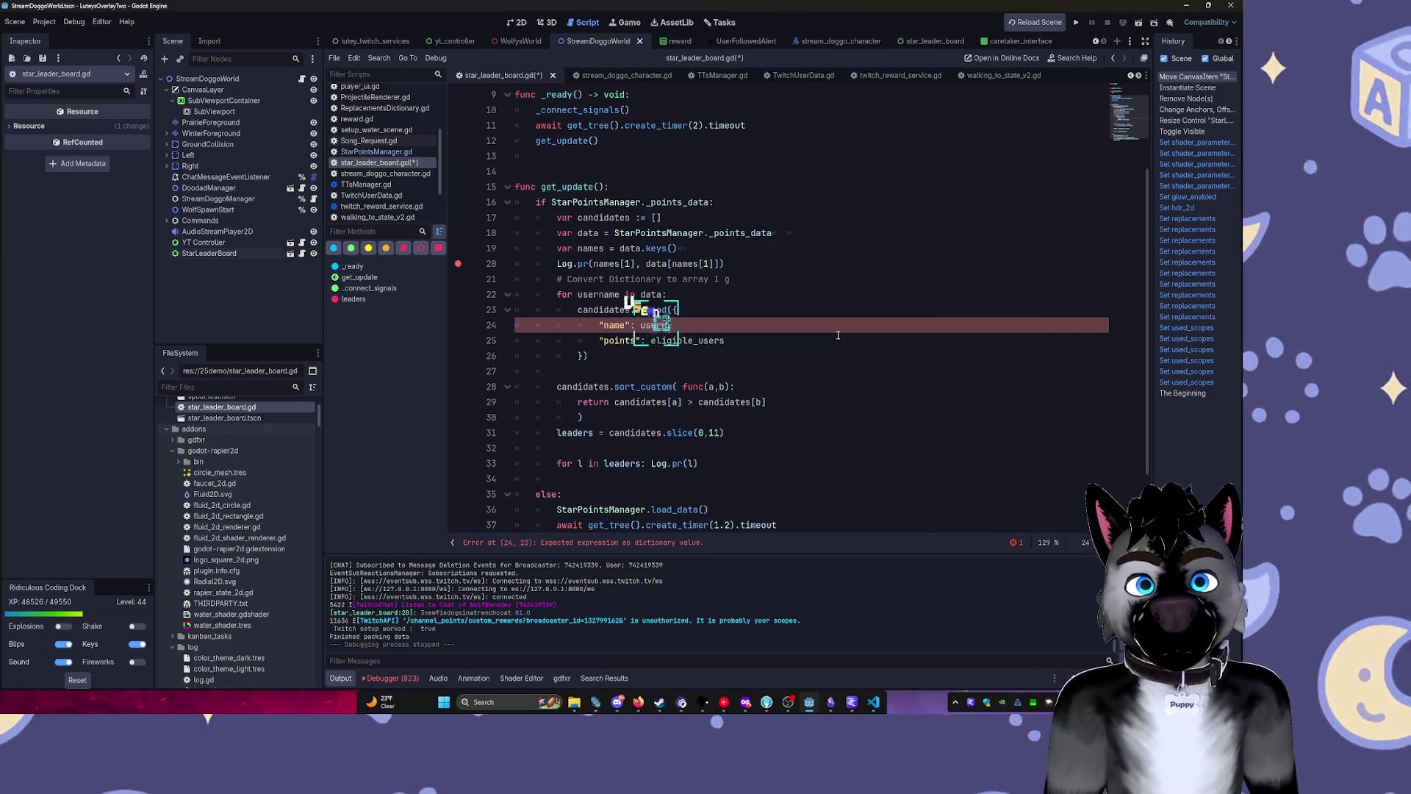
key(Tab)
text(,)
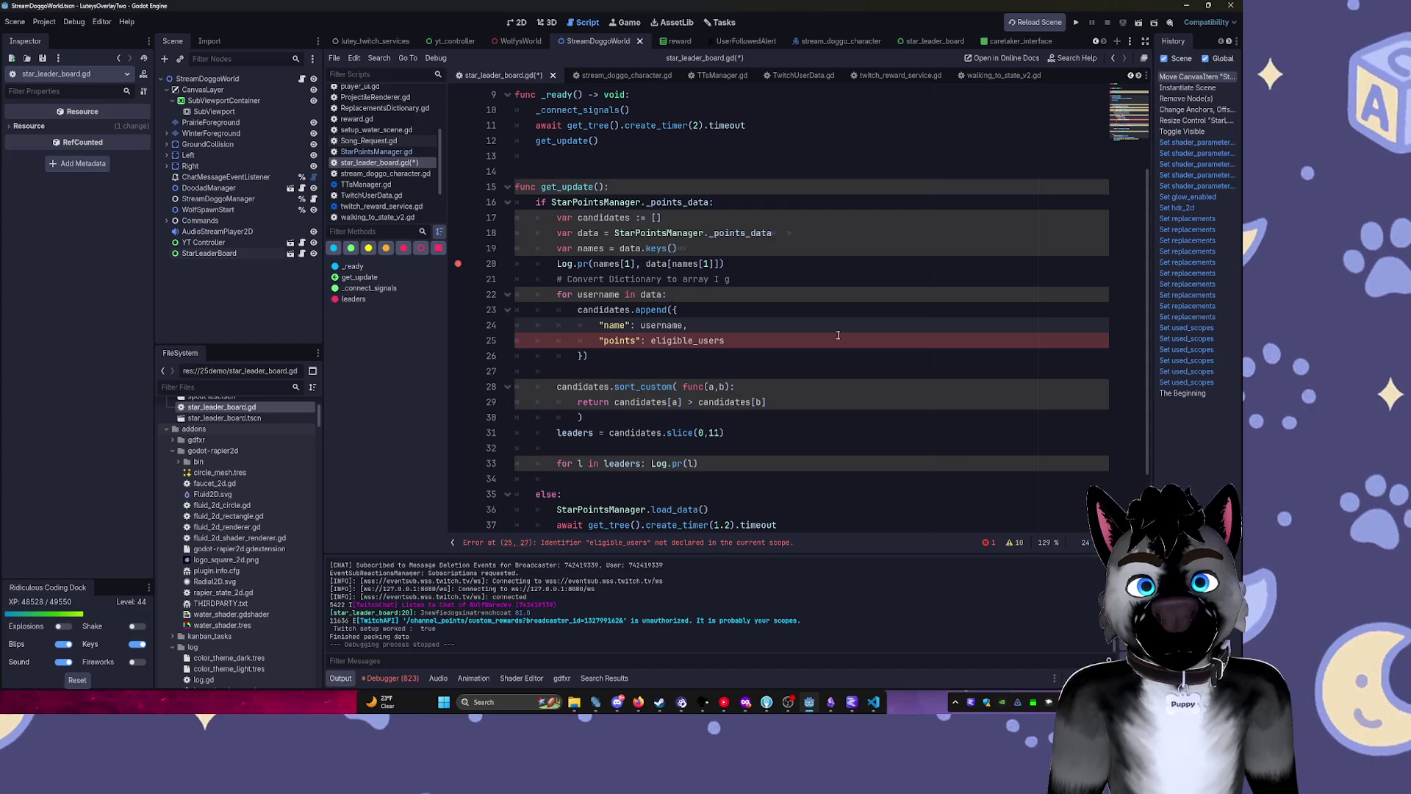
key(Down)
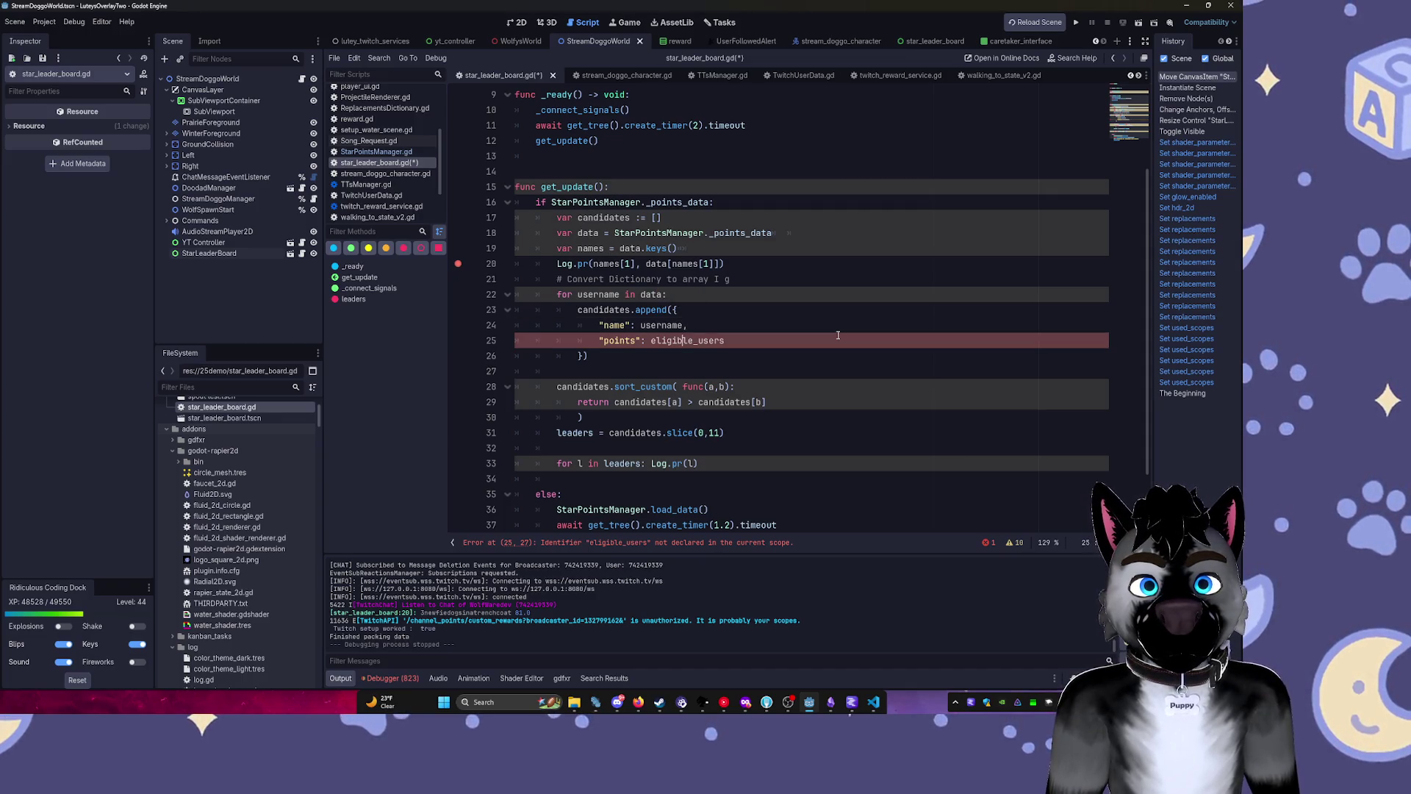
key(ctrl+BackSpace)
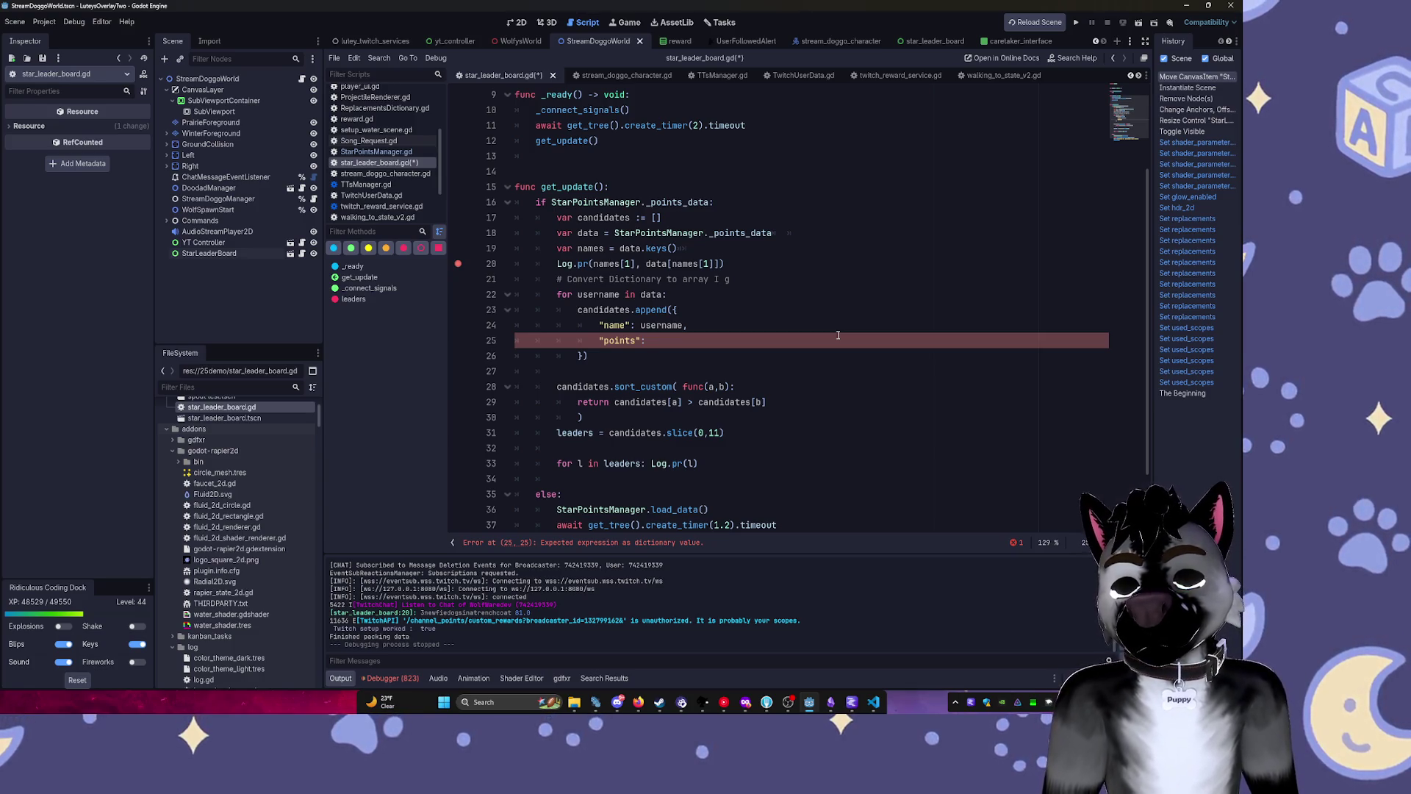
text(names)
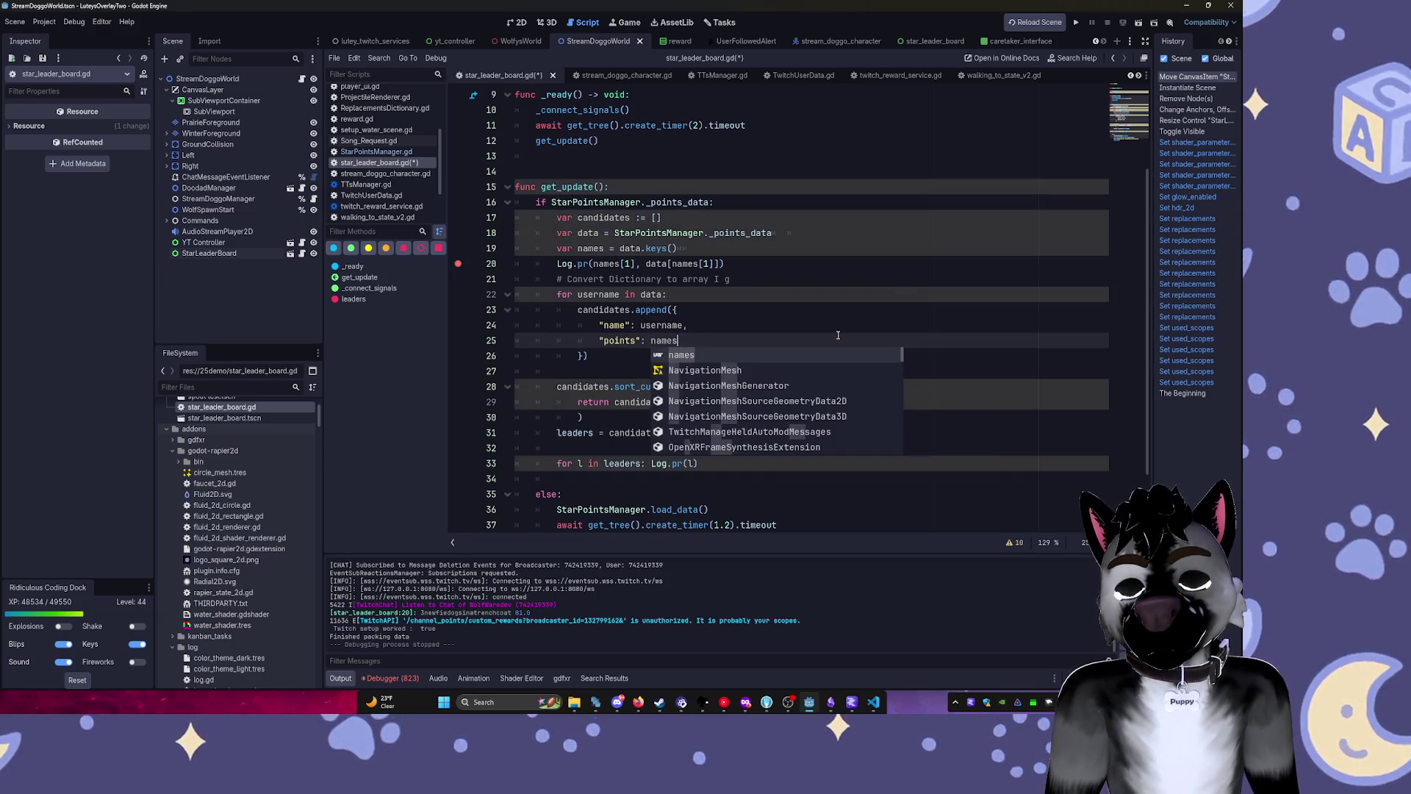
text([)
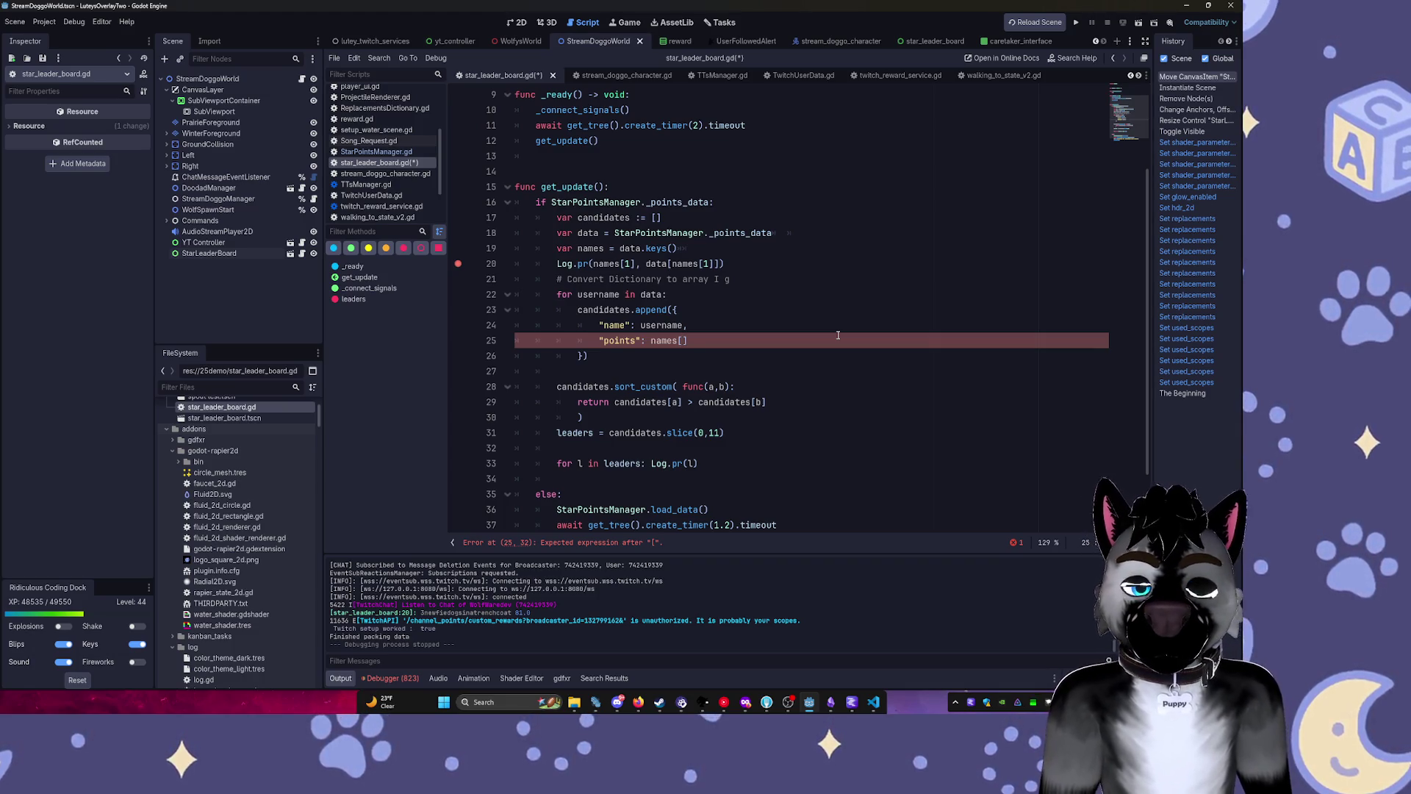
text(user)
key(Tab)
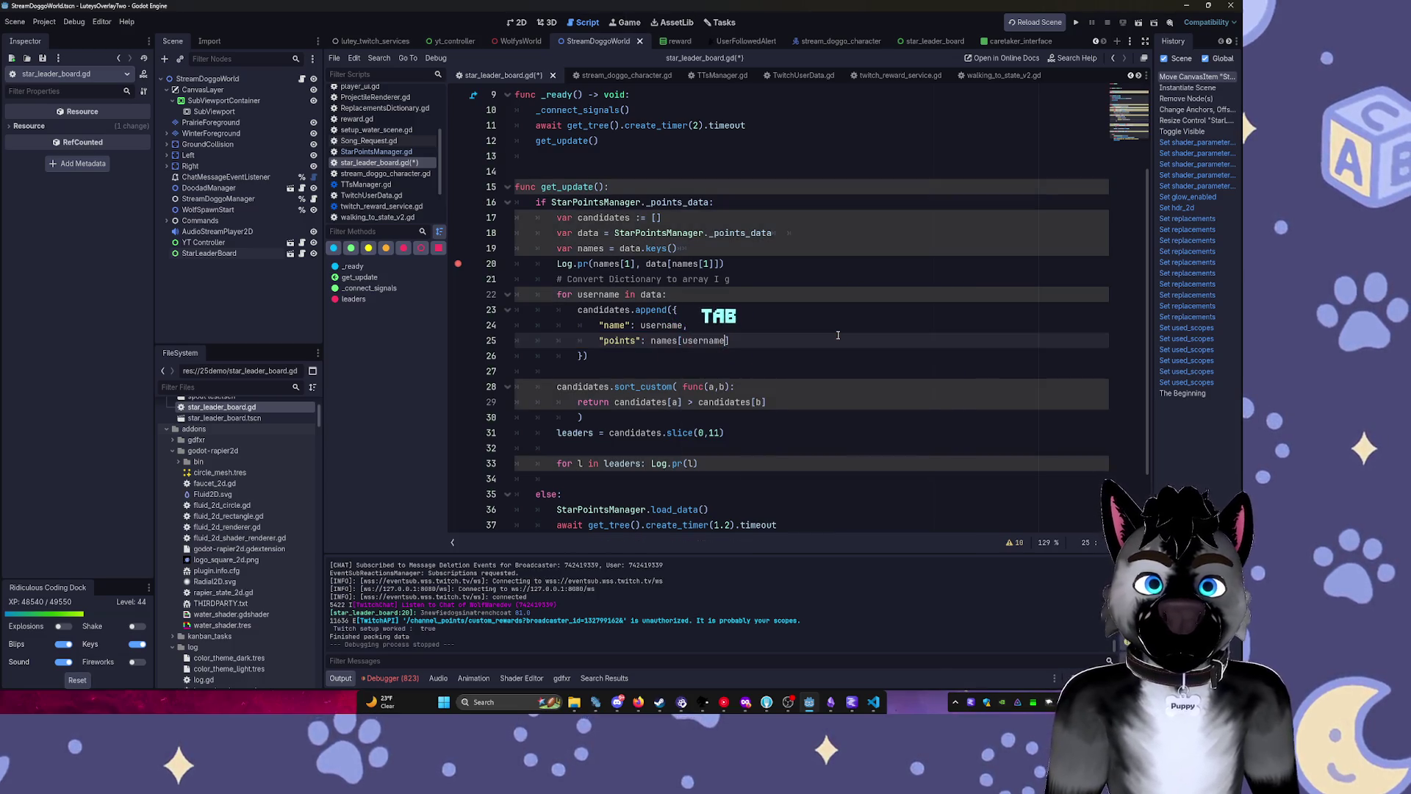
Comment out the debug log call on line 20.
click(930, 329)
click(971, 366)
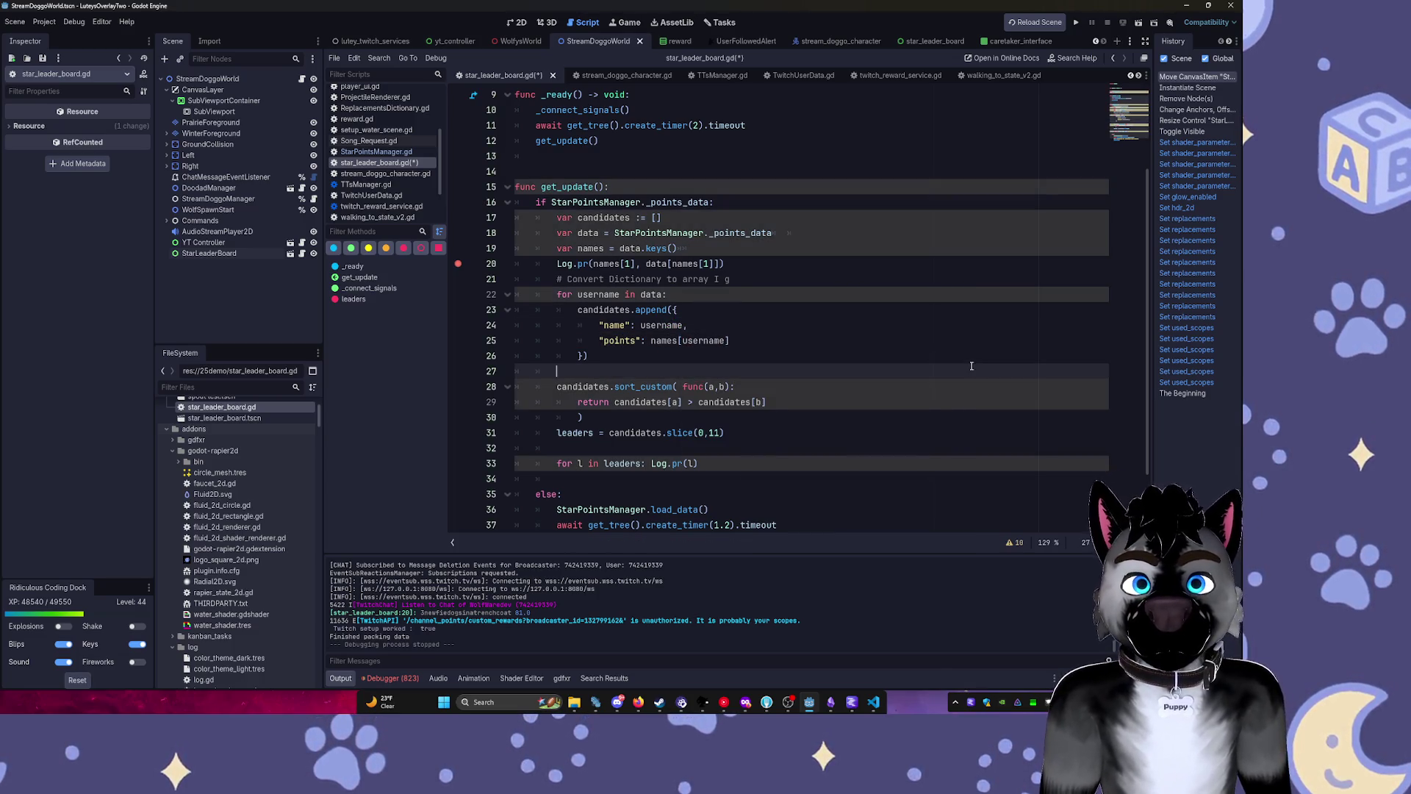
click(785, 261)
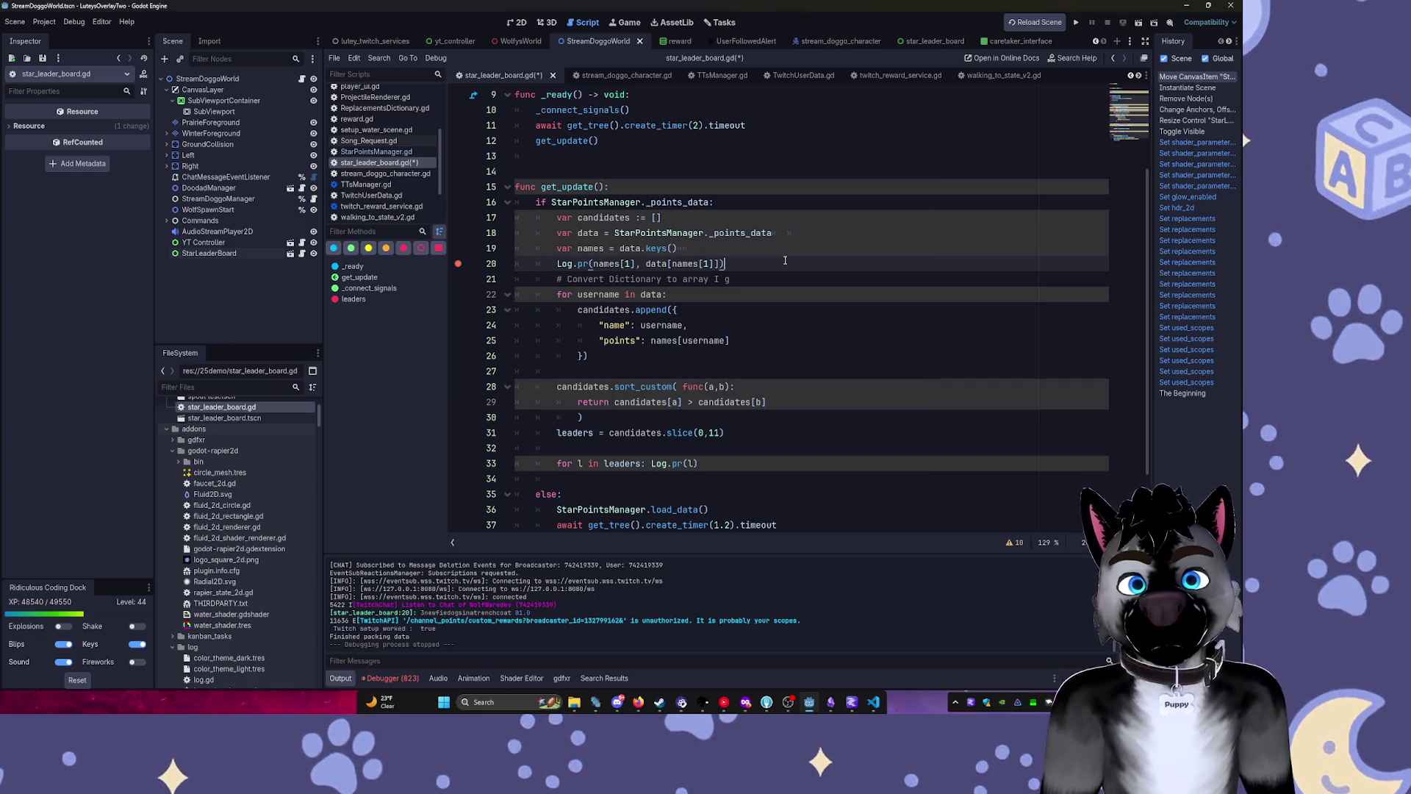
key(ctrl+slash)
scroll(824, 385, down, 2)
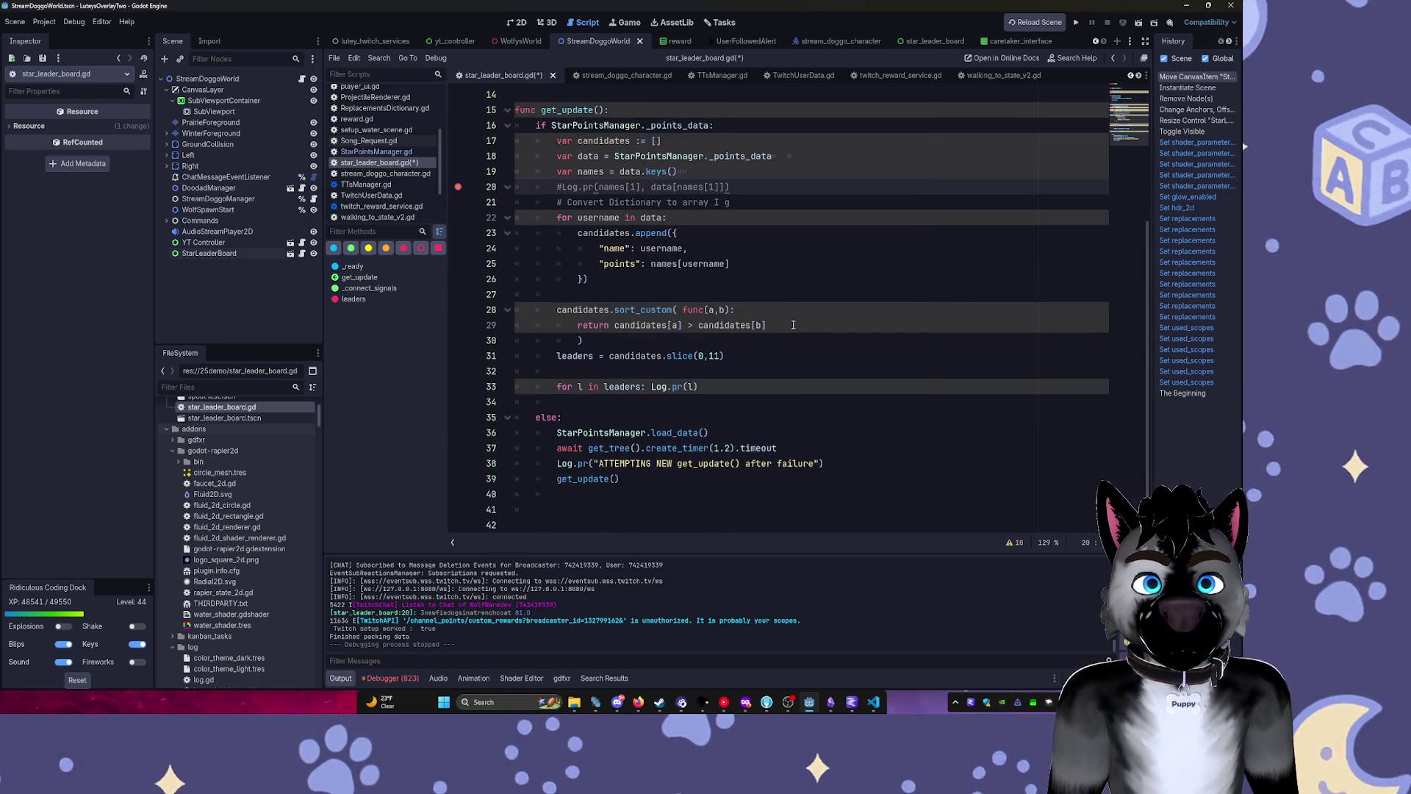
click(676, 296)
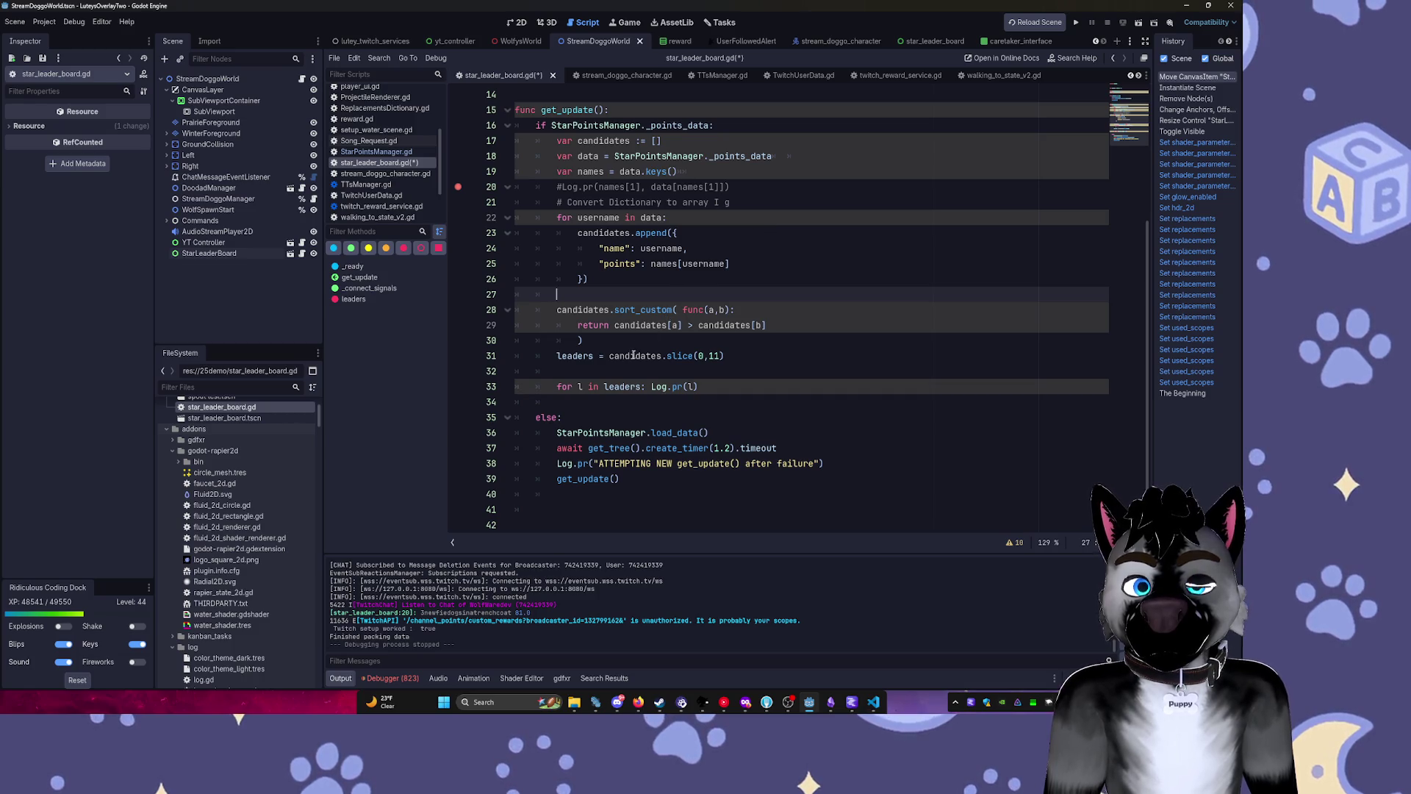
Change the sort comparator to candidates[a.points] > candidates[b.points] and save star_leader_board.gd.
click(683, 326)
text([a.)
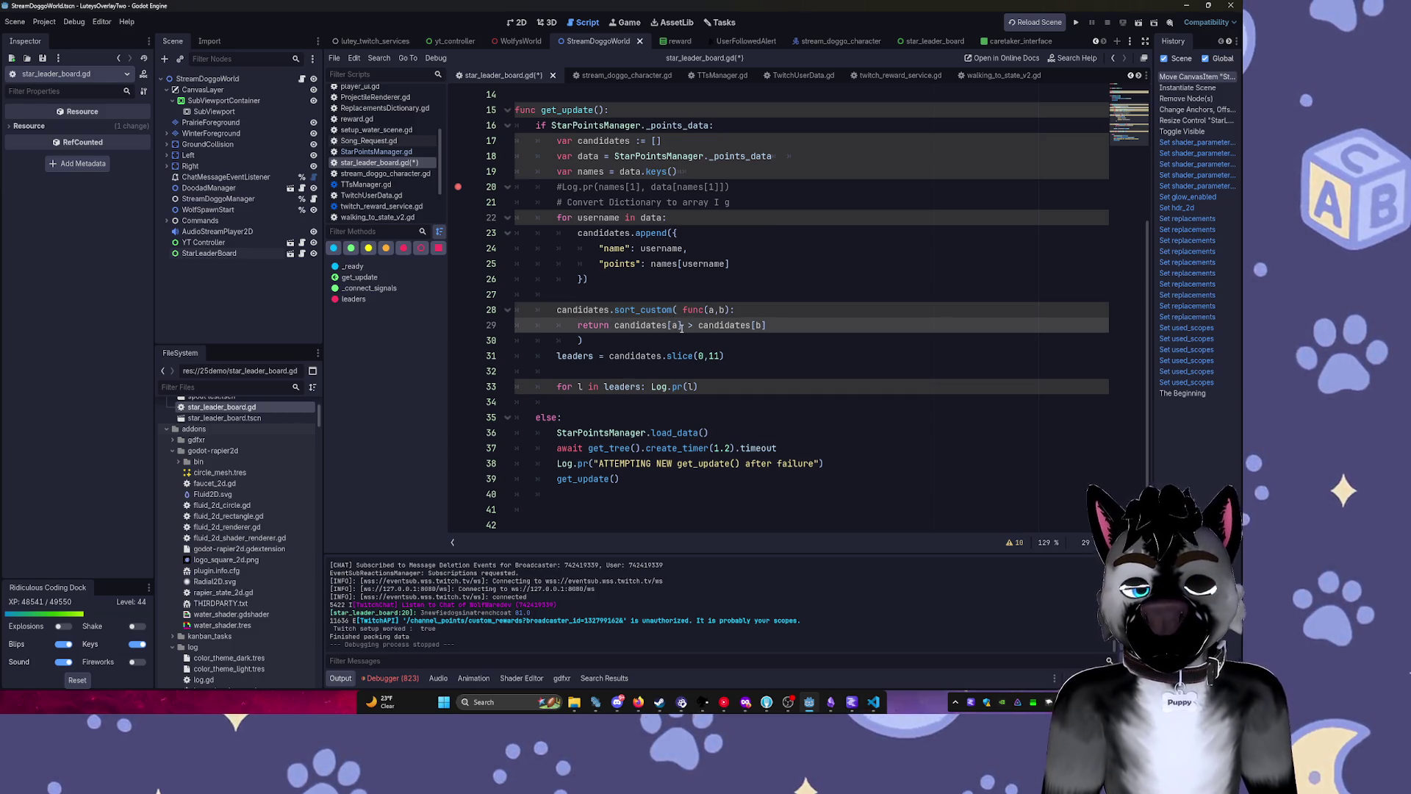
text(points)
key(End)
key(Left)
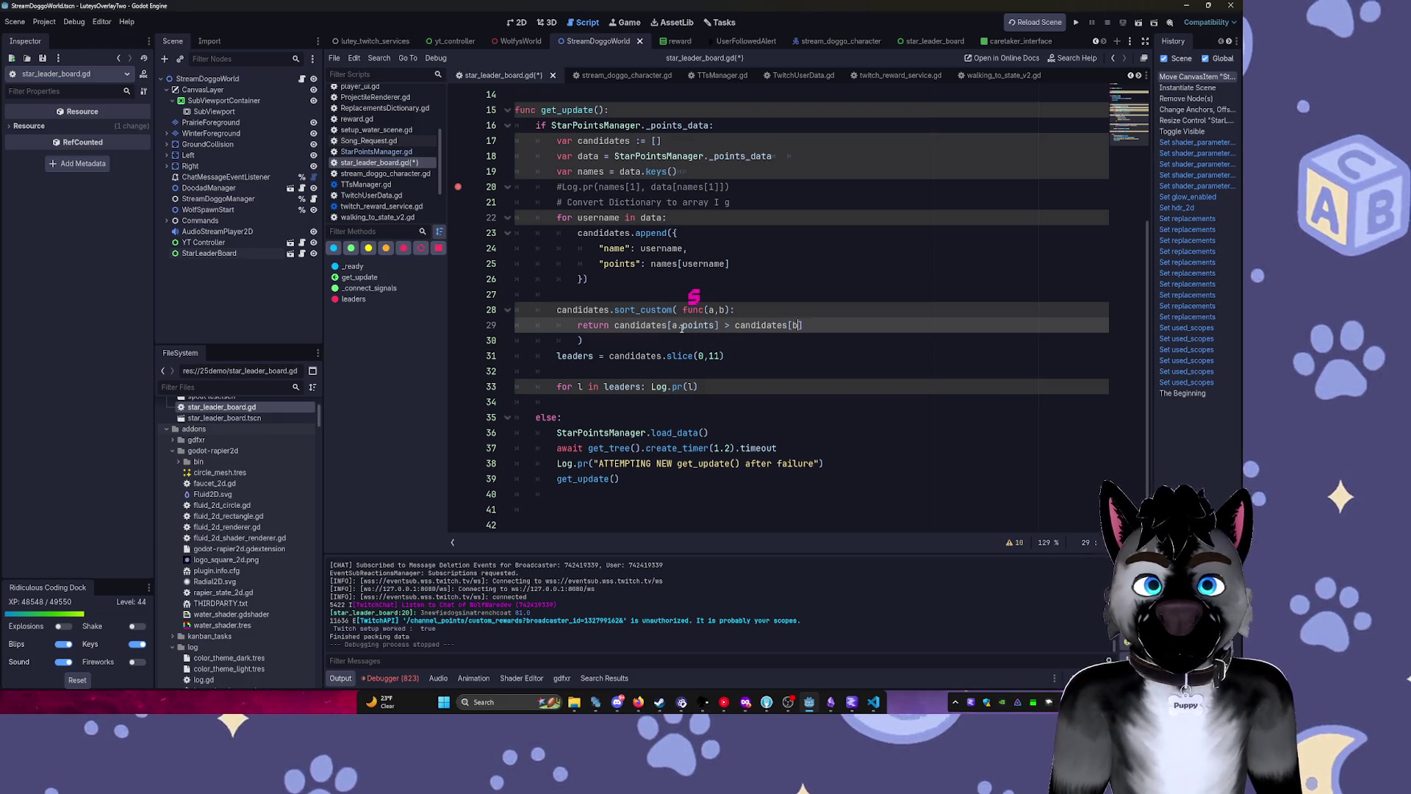
text(.points)
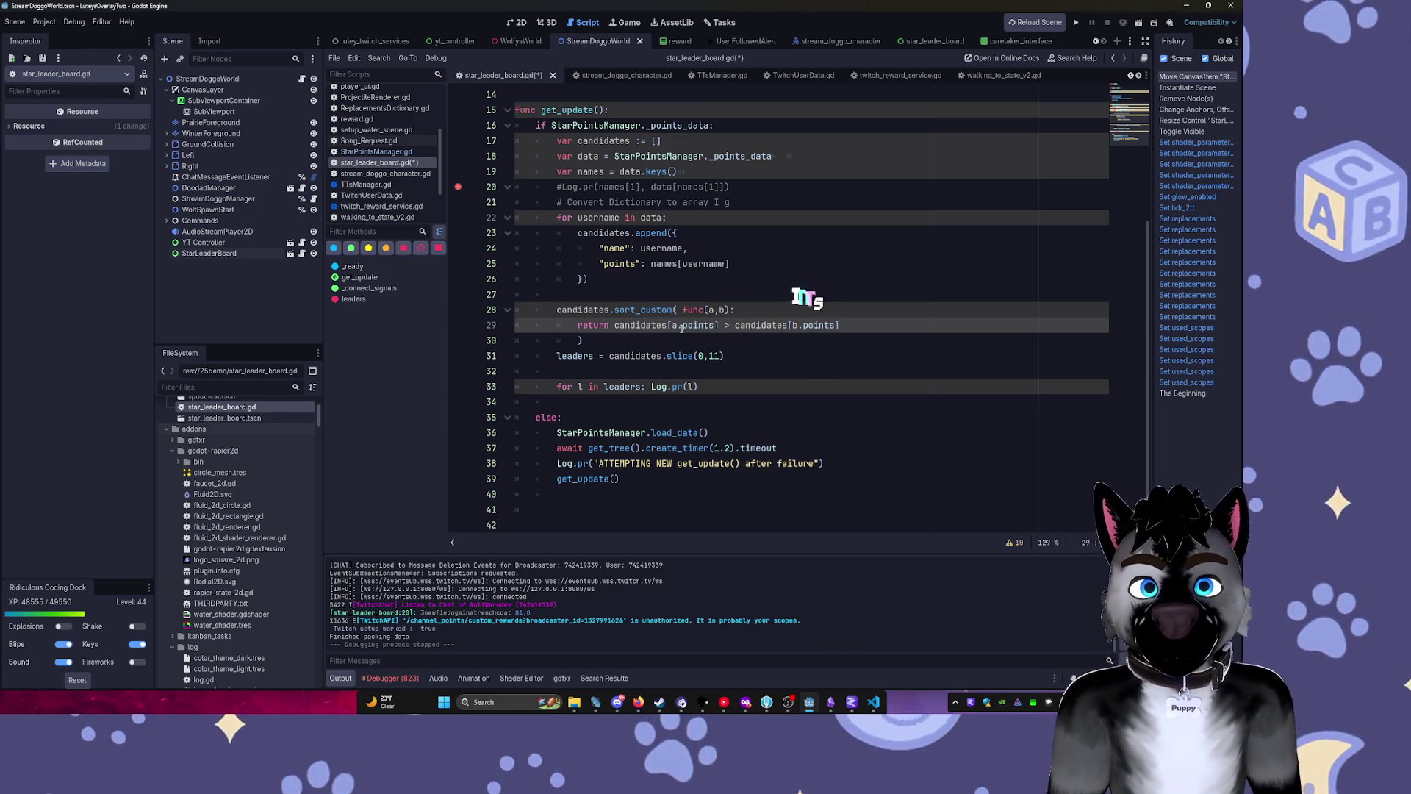
click(679, 310)
key(BackSpace)
click(687, 248)
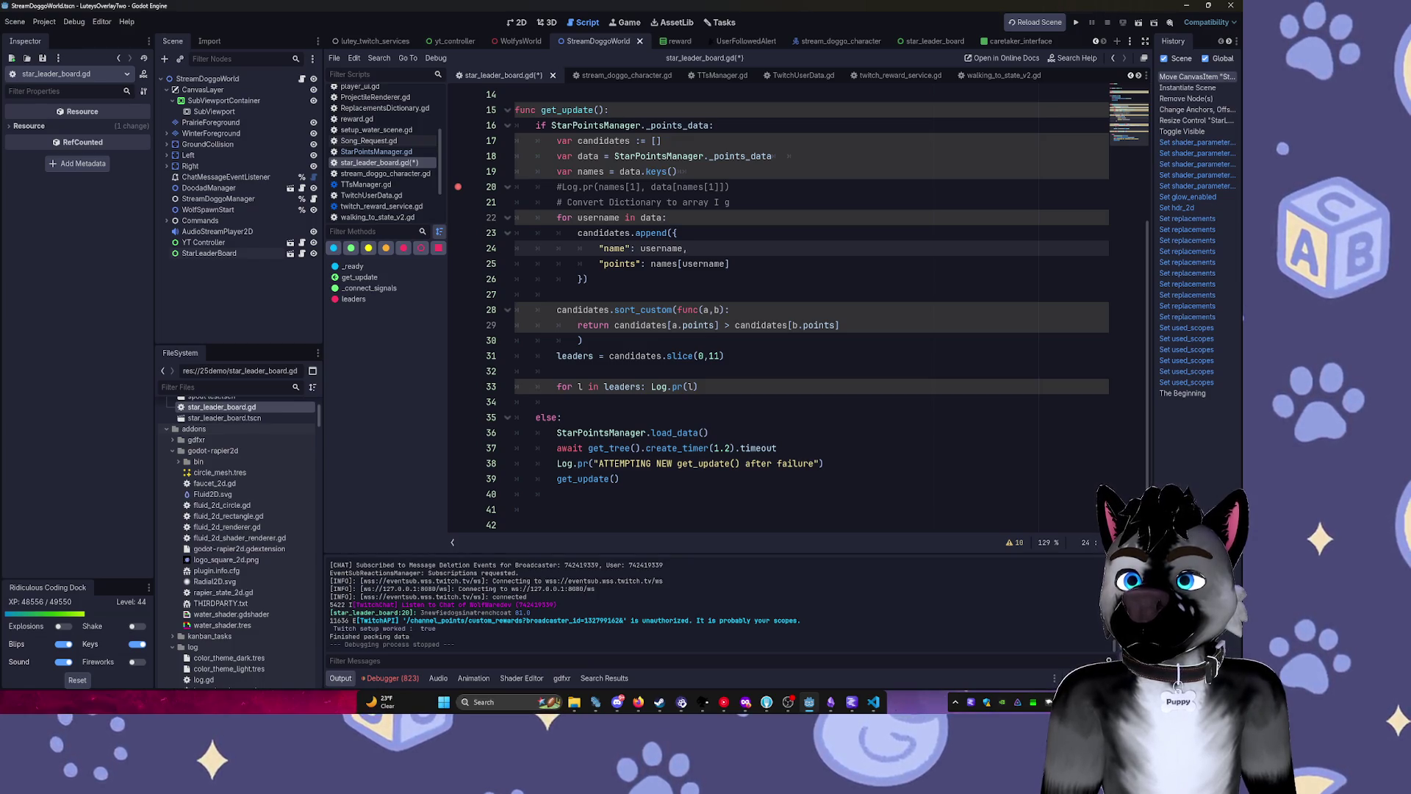
key(ctrl+s)
click(700, 355)
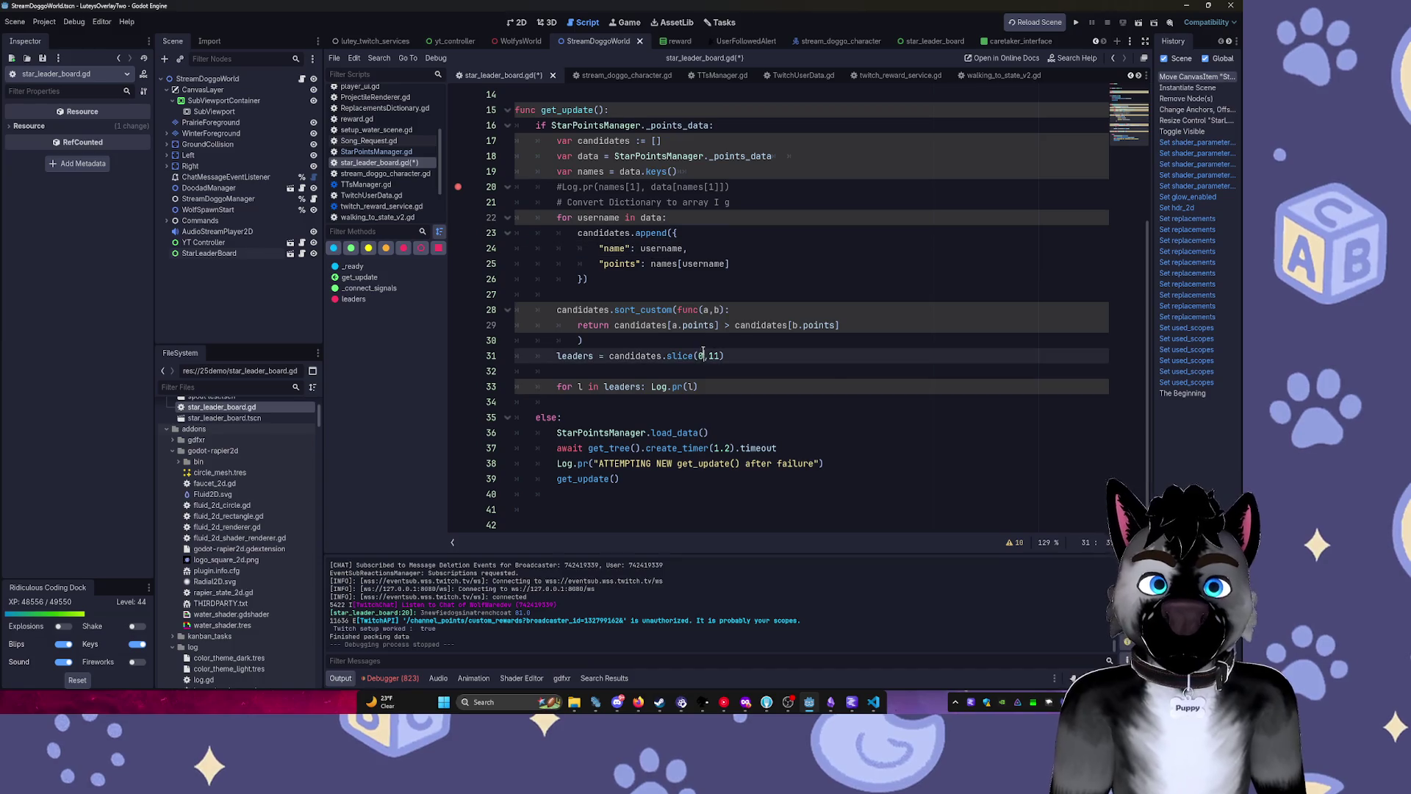
Run the project and let it halt on the invalid-access error at line 23.
click(1075, 23)
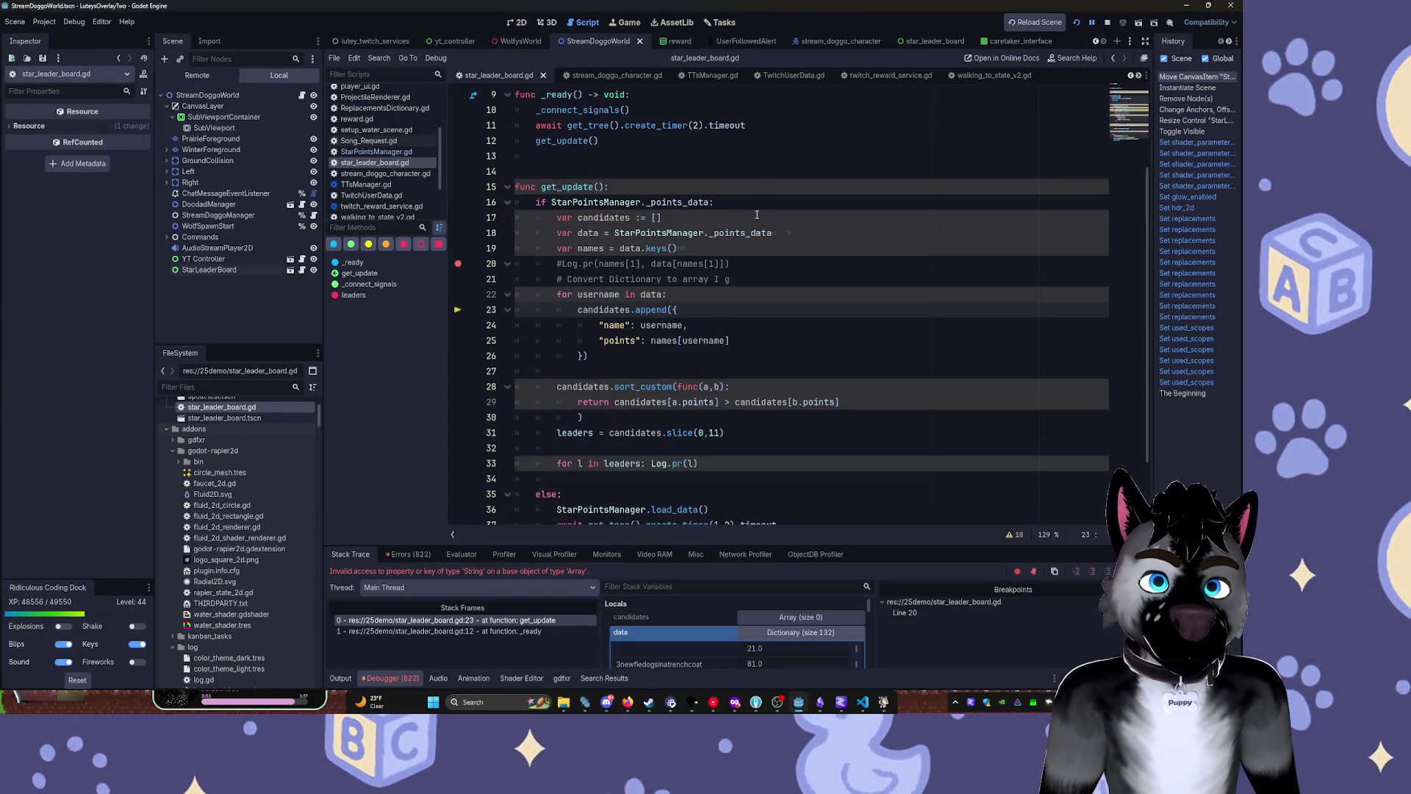
key(F12)
scroll(676, 636, down, 1)
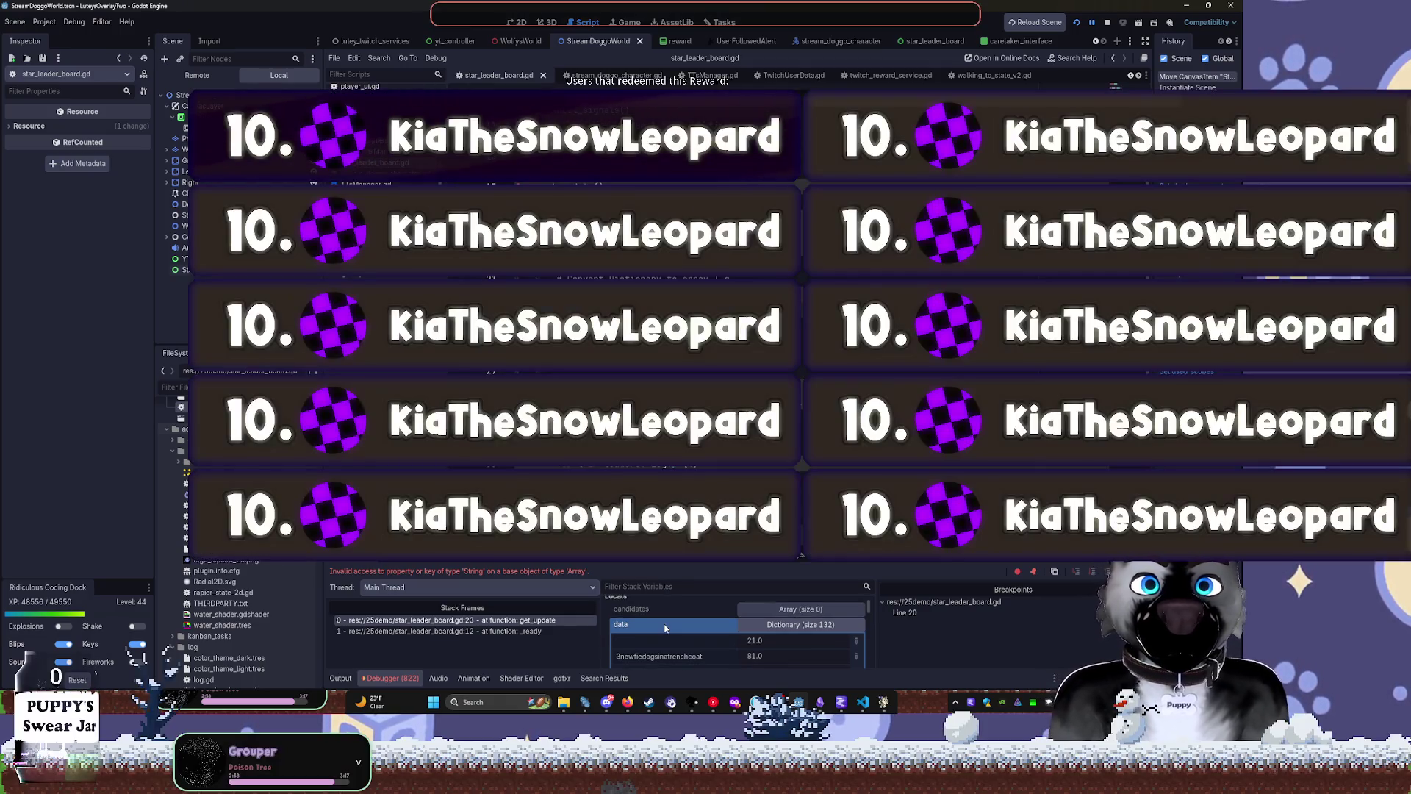
Rerun the project, make get_update read points from data[username] and keep slice(0,10), then stop it.
scroll(676, 636, down, 1)
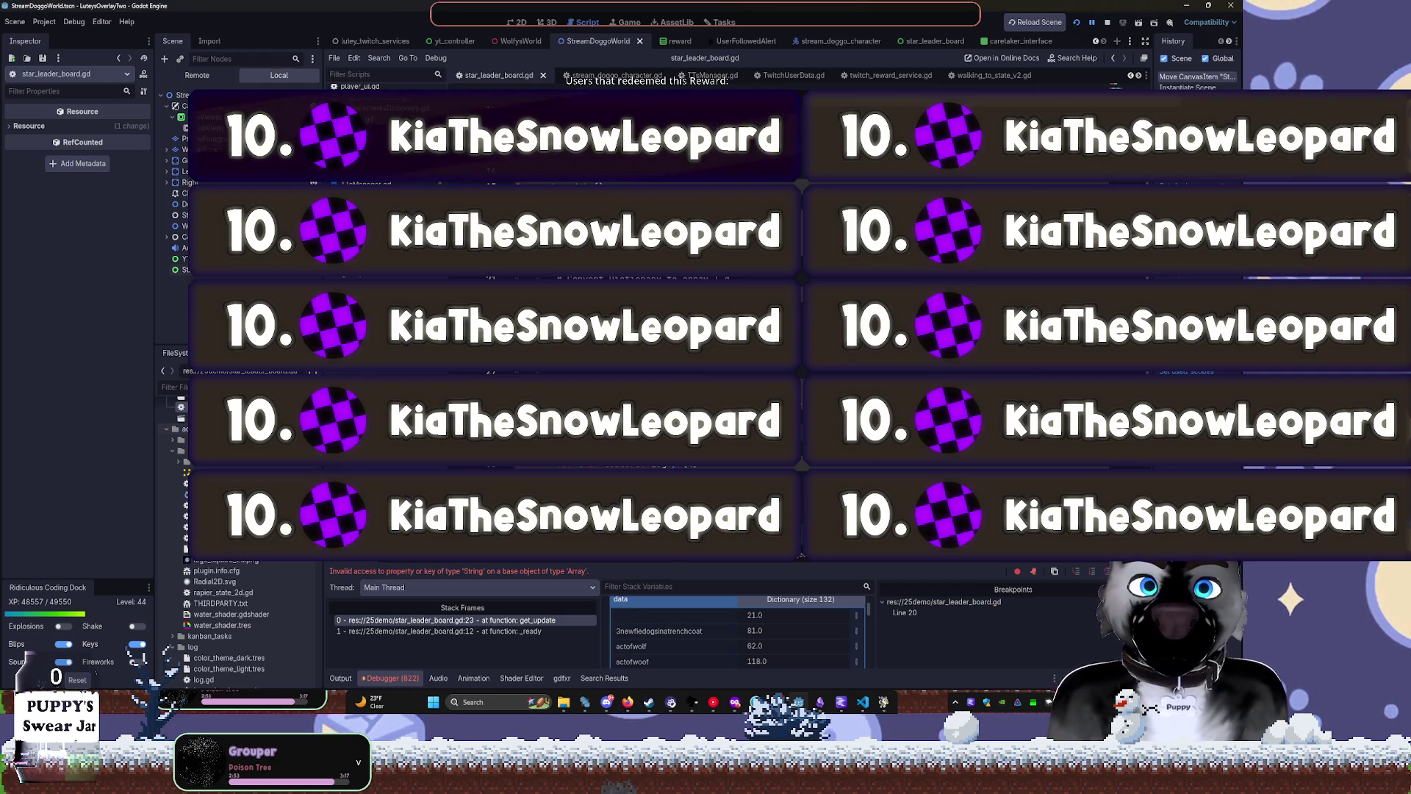
key(BackSpace)
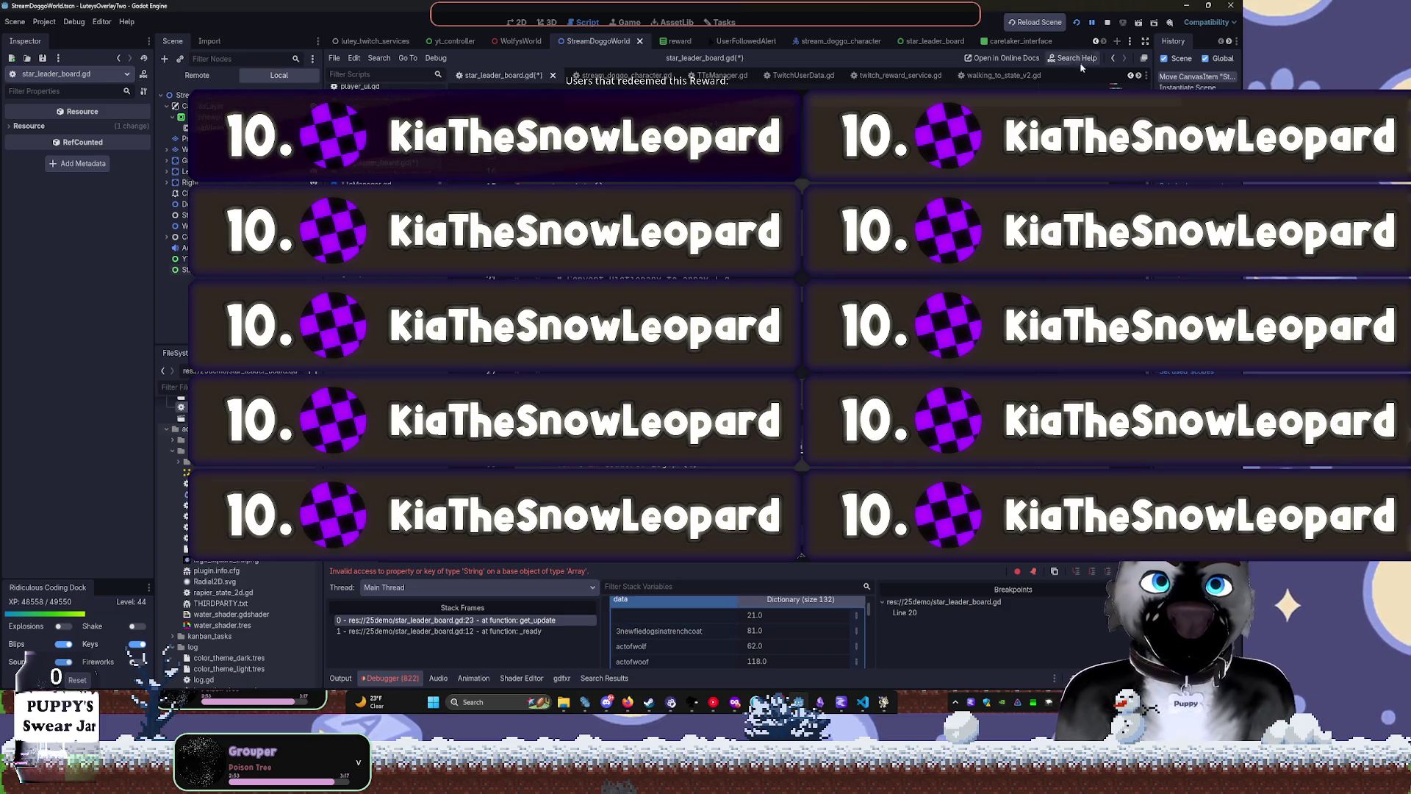
click(1106, 26)
key(F5)
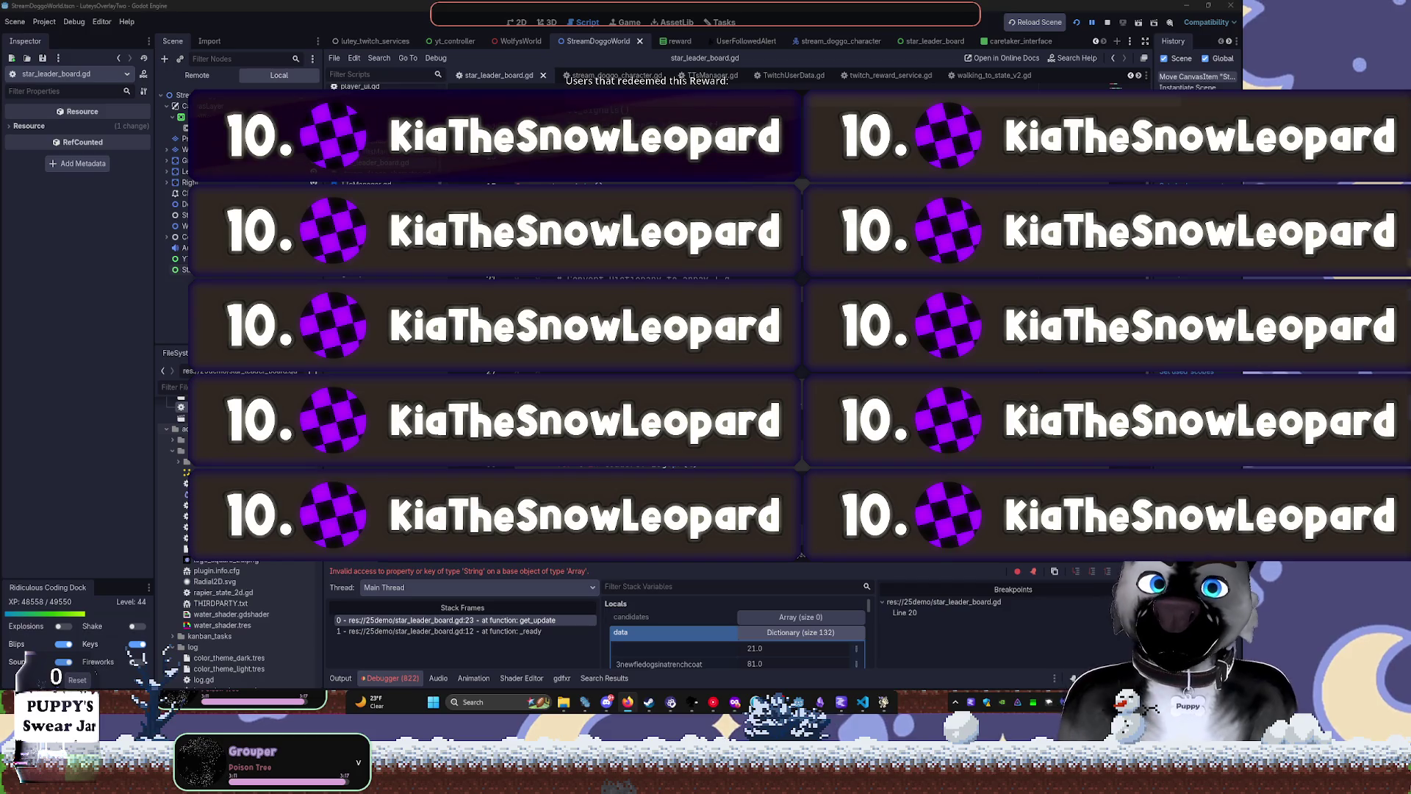
text(data:)
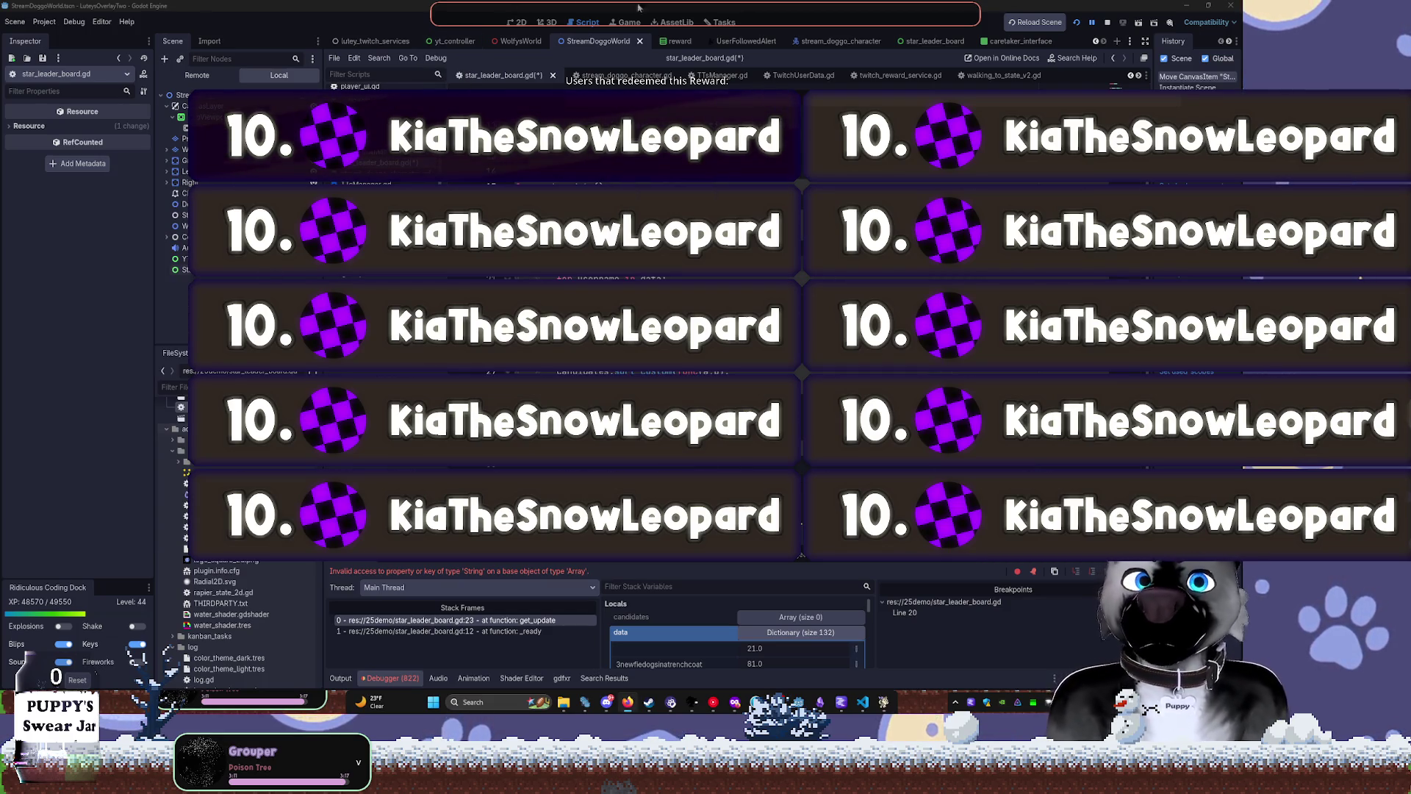
key(F8)
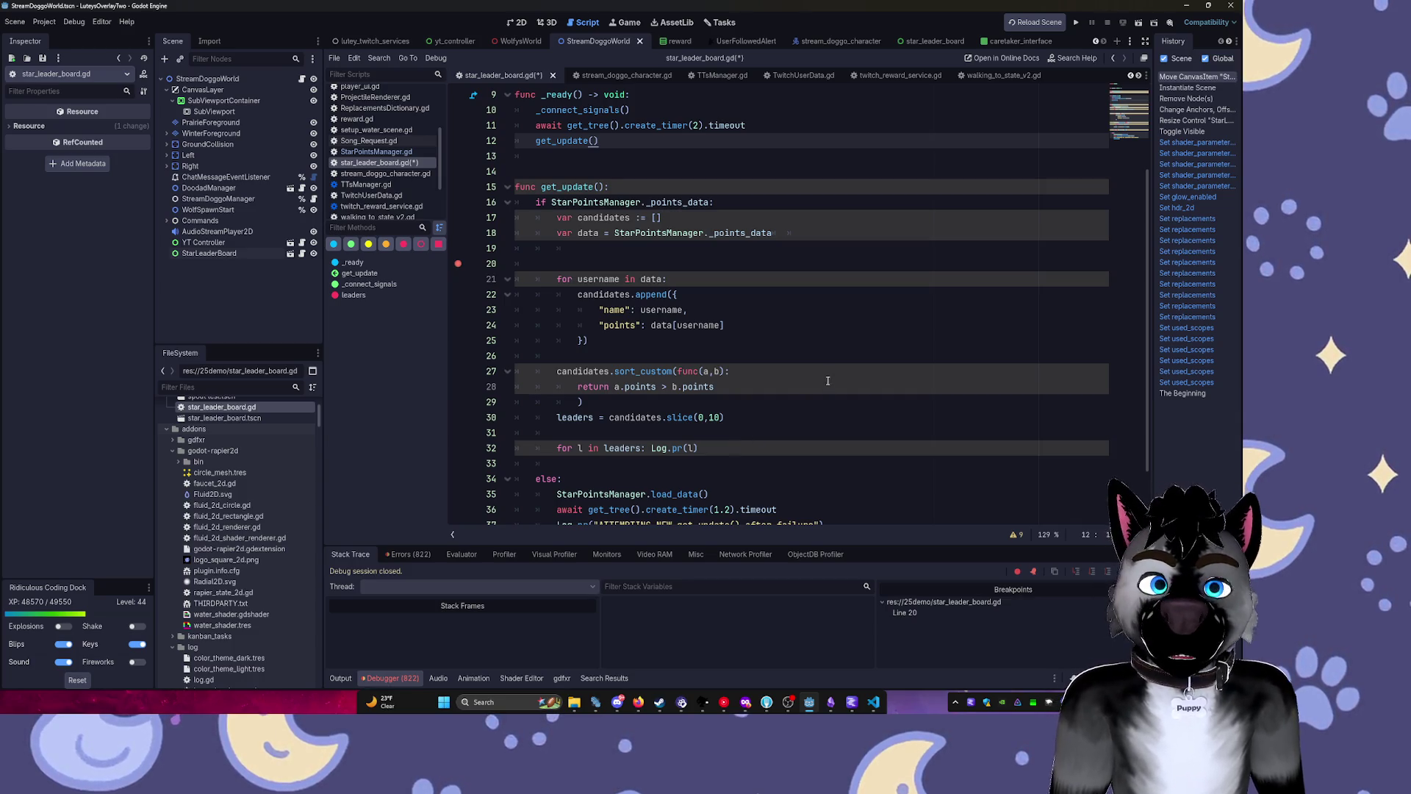
Relaunch the project so it logs each leader's name and points, highest first.
click(1077, 25)
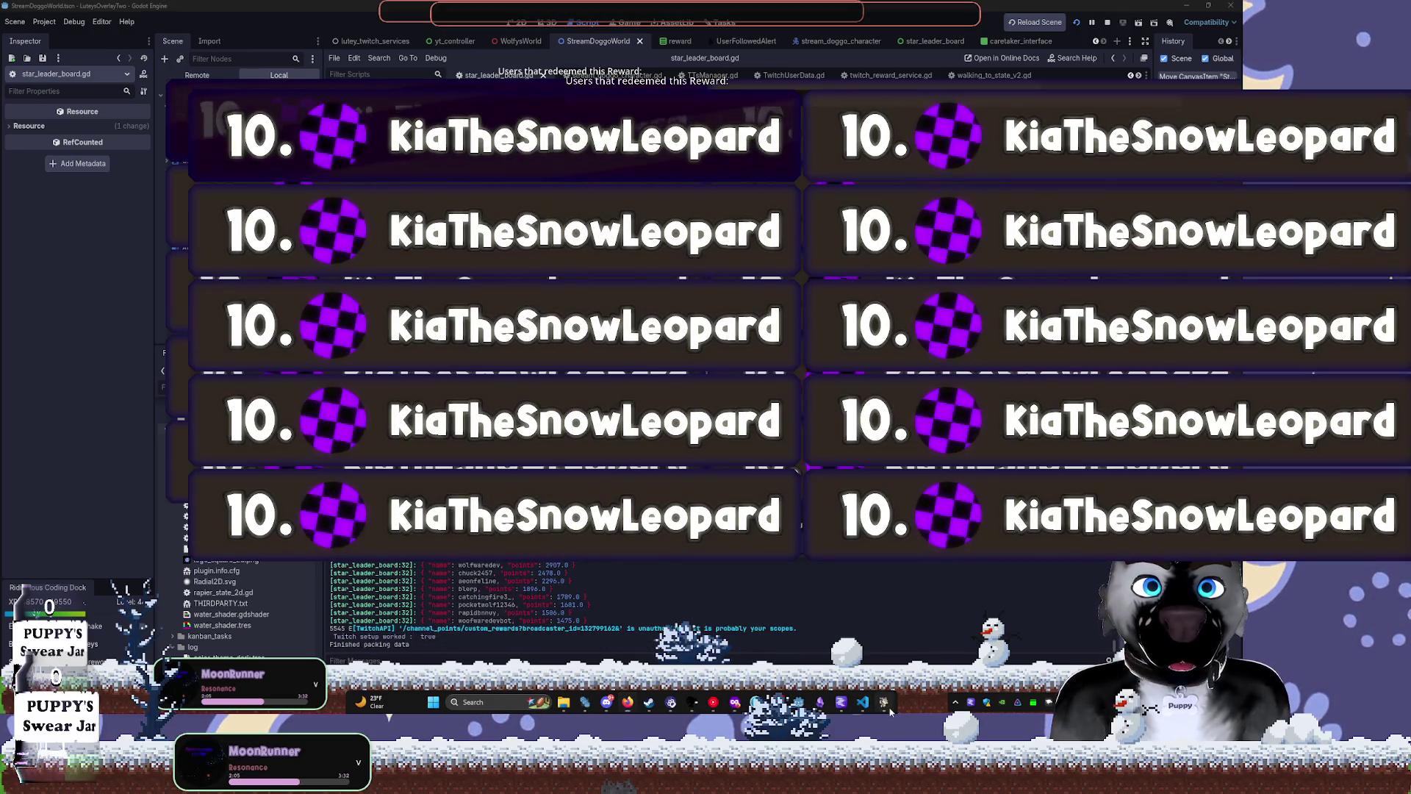
Add a ## comment above get_update about polling StarPointsManager for leaders, save, and stop the project.
scroll(610, 630, up, 2)
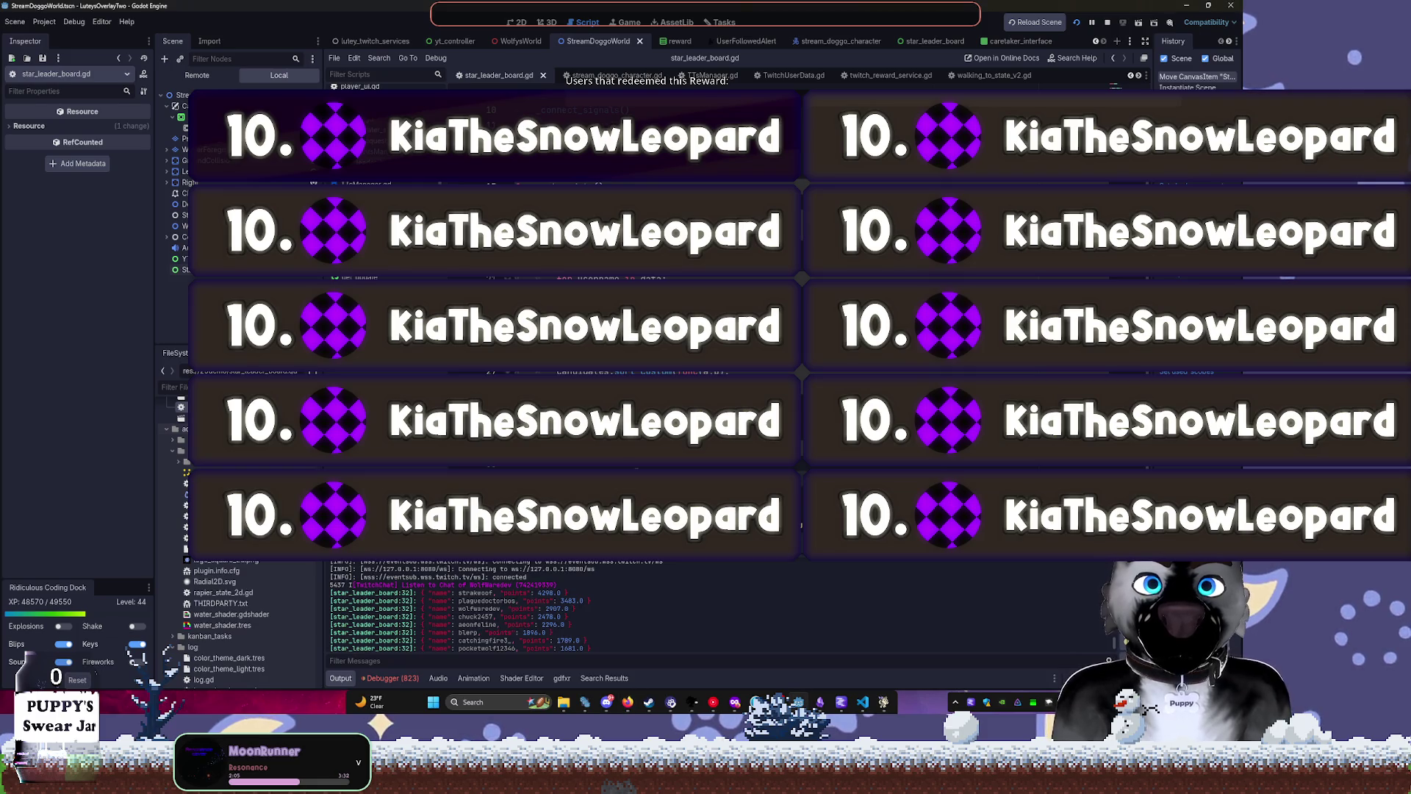
scroll(721, 294, up, 2)
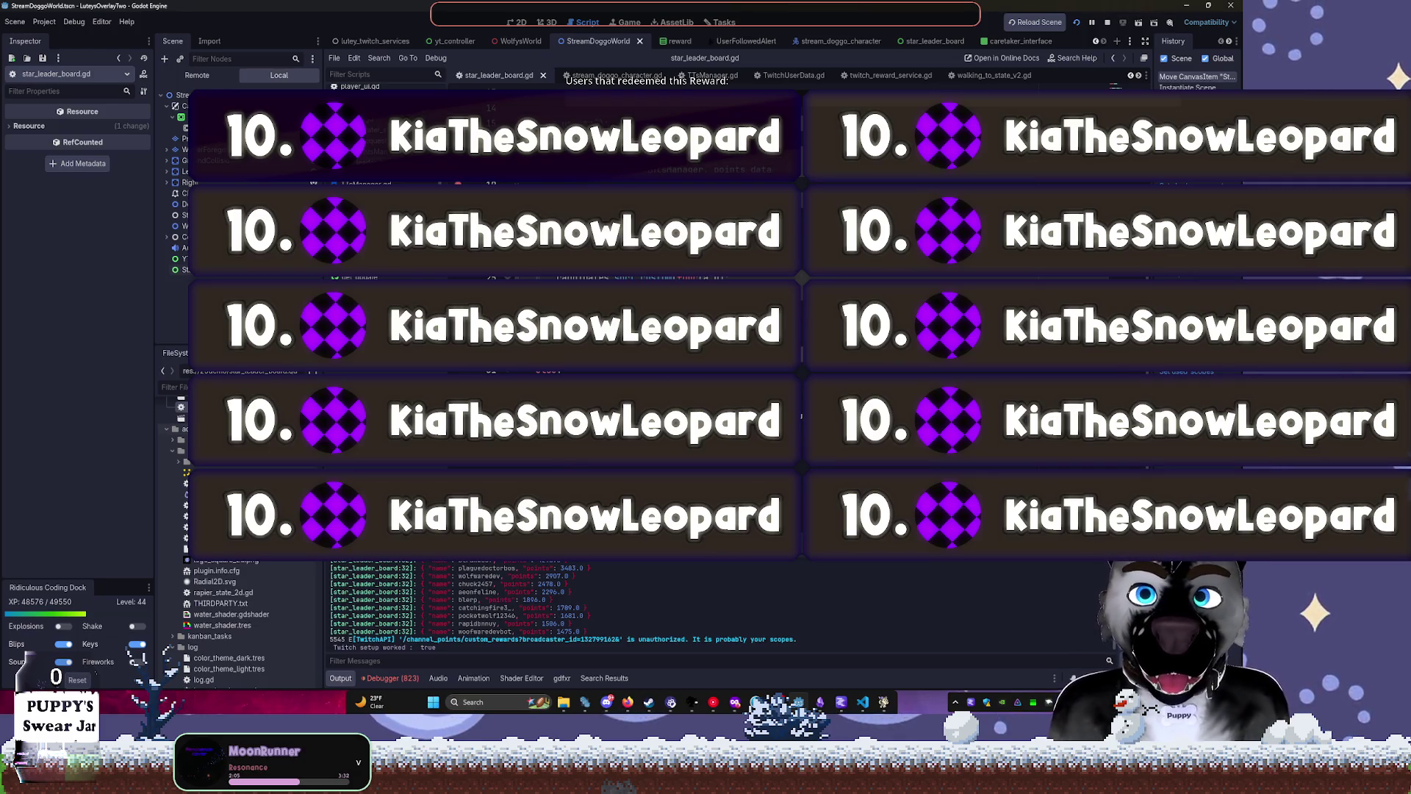
key(BackSpace)
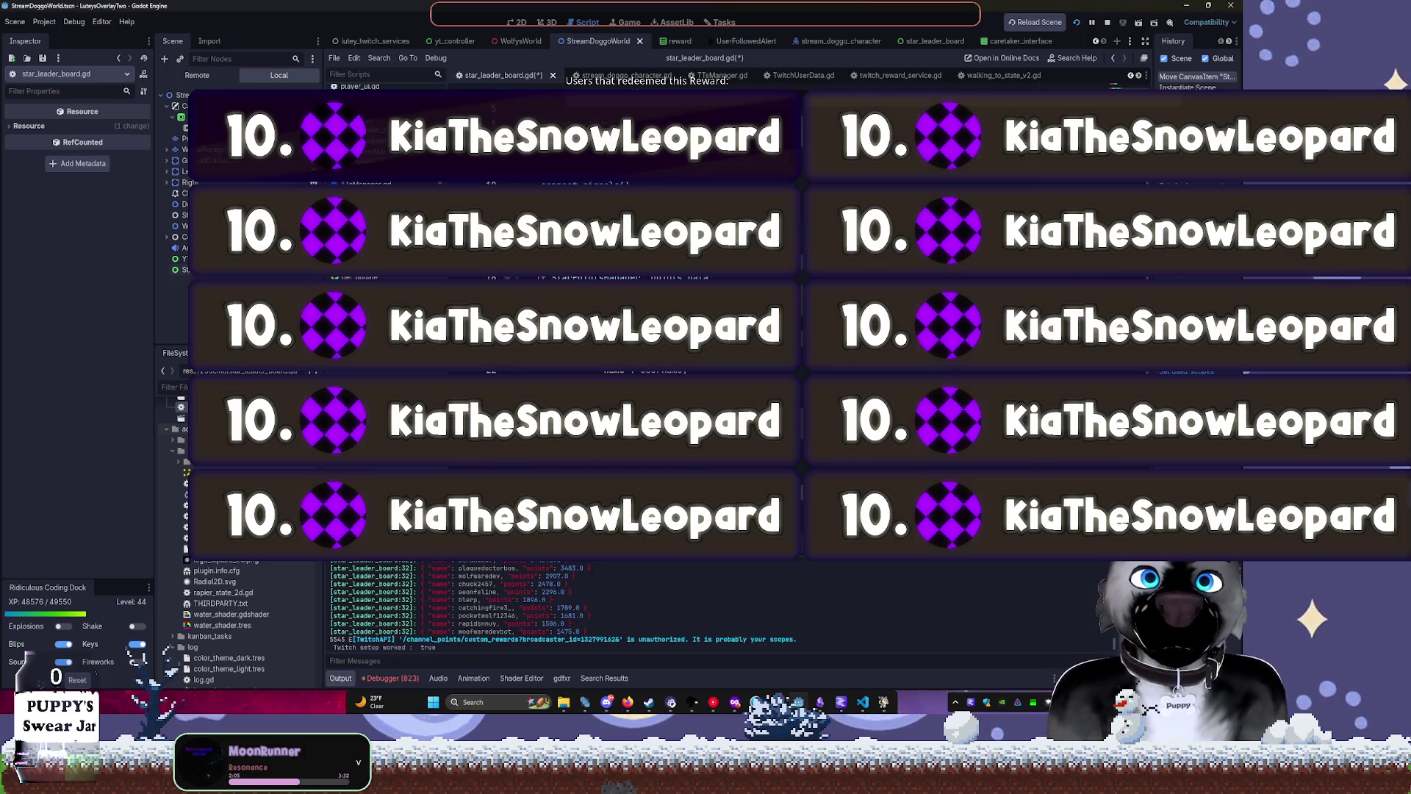
scroll(735, 323, down, 3)
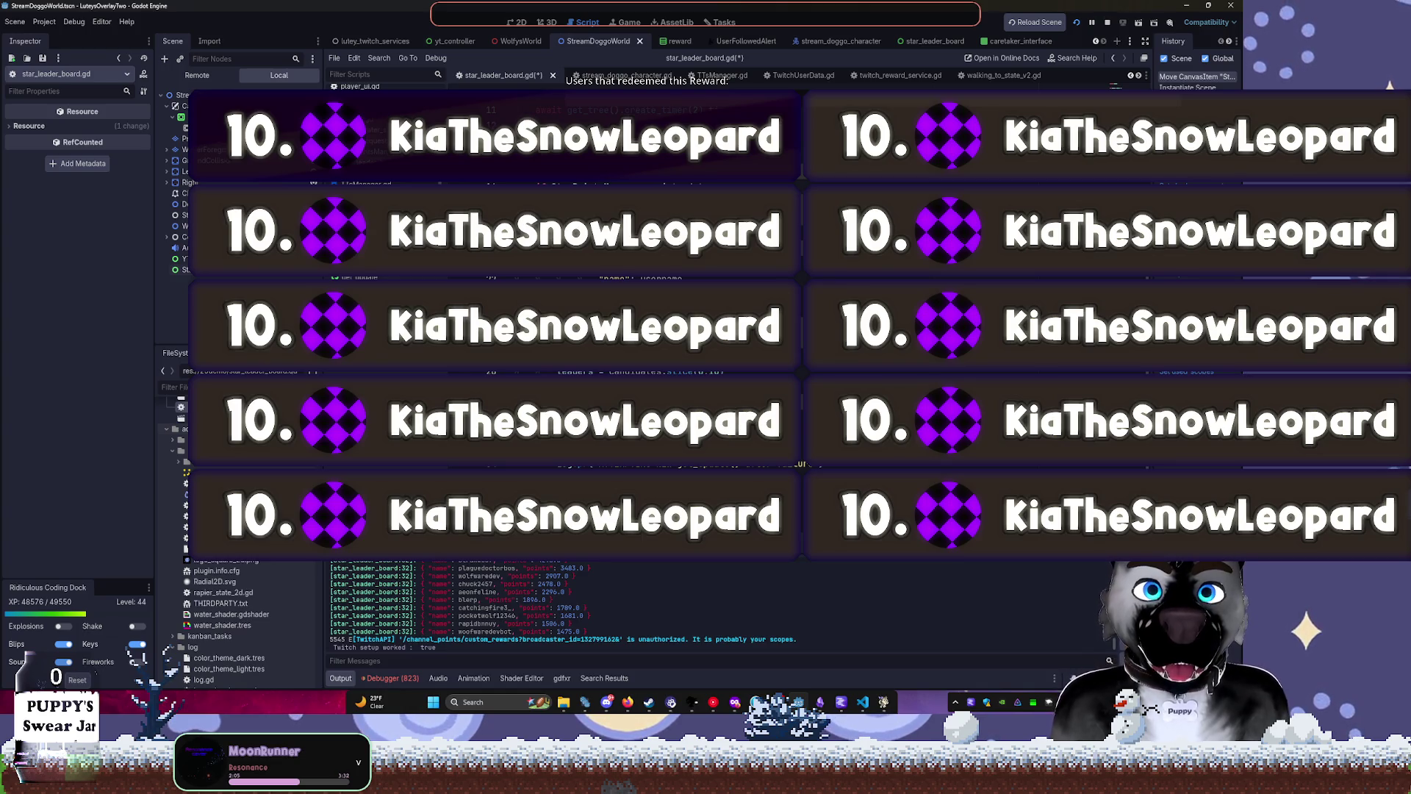
scroll(735, 324, up, 3)
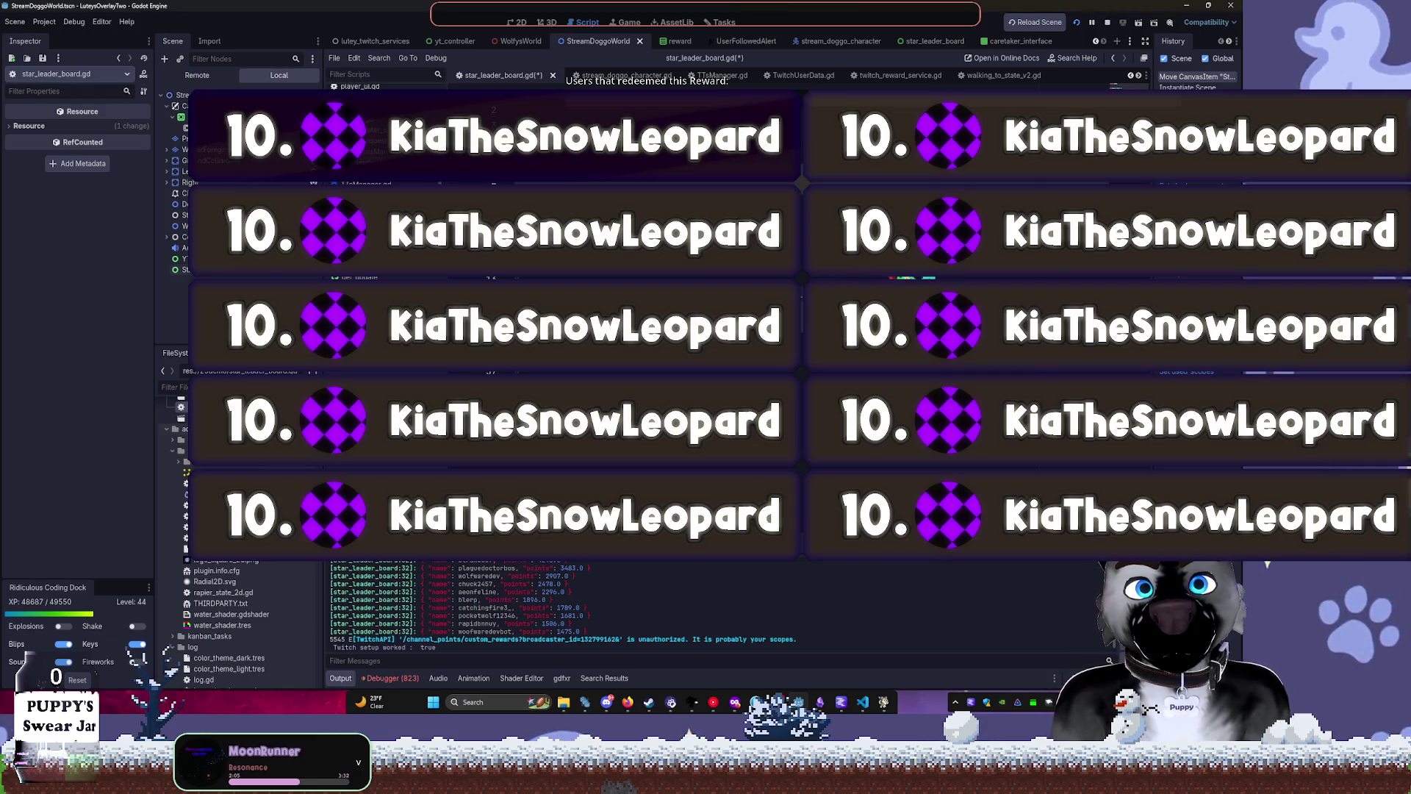
key(ctrl+s)
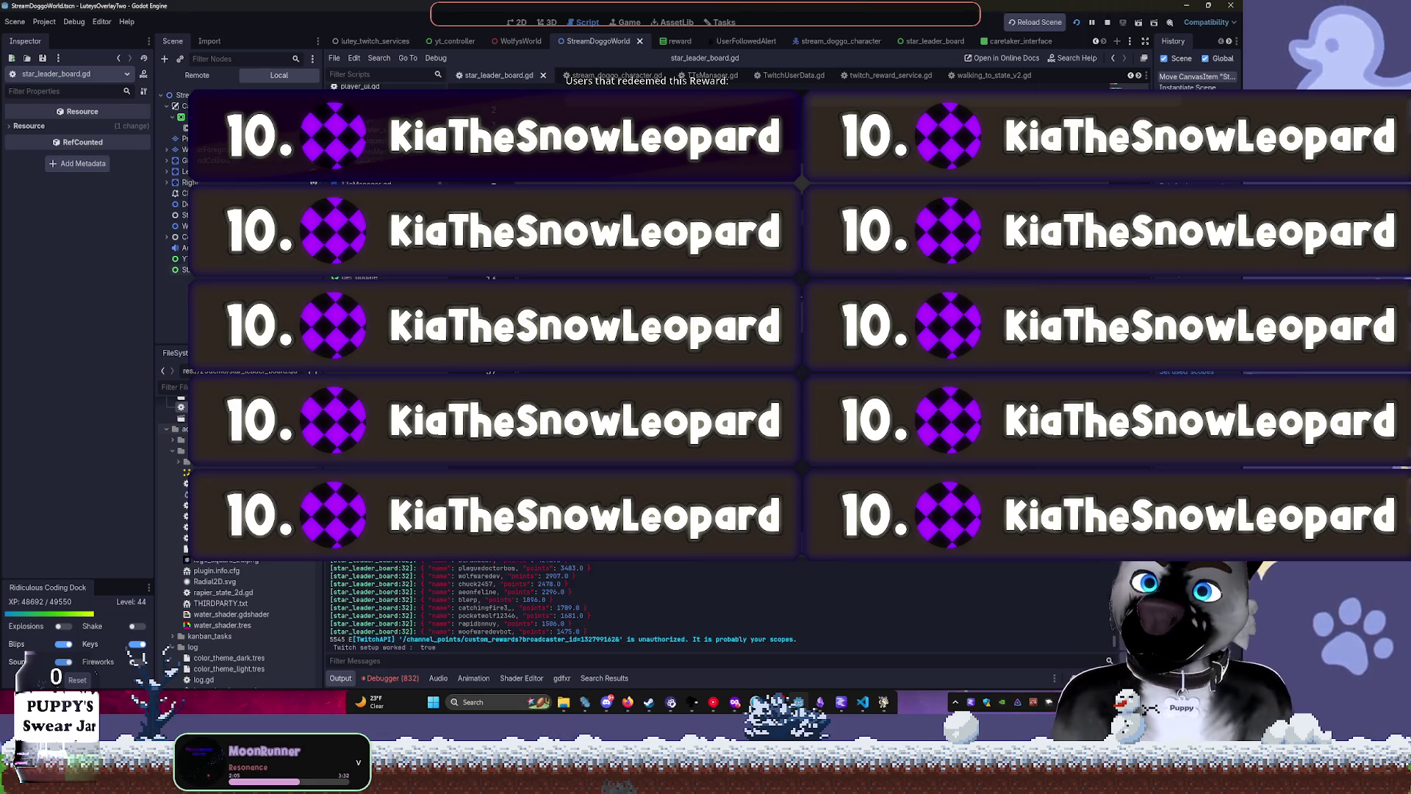
click(1107, 22)
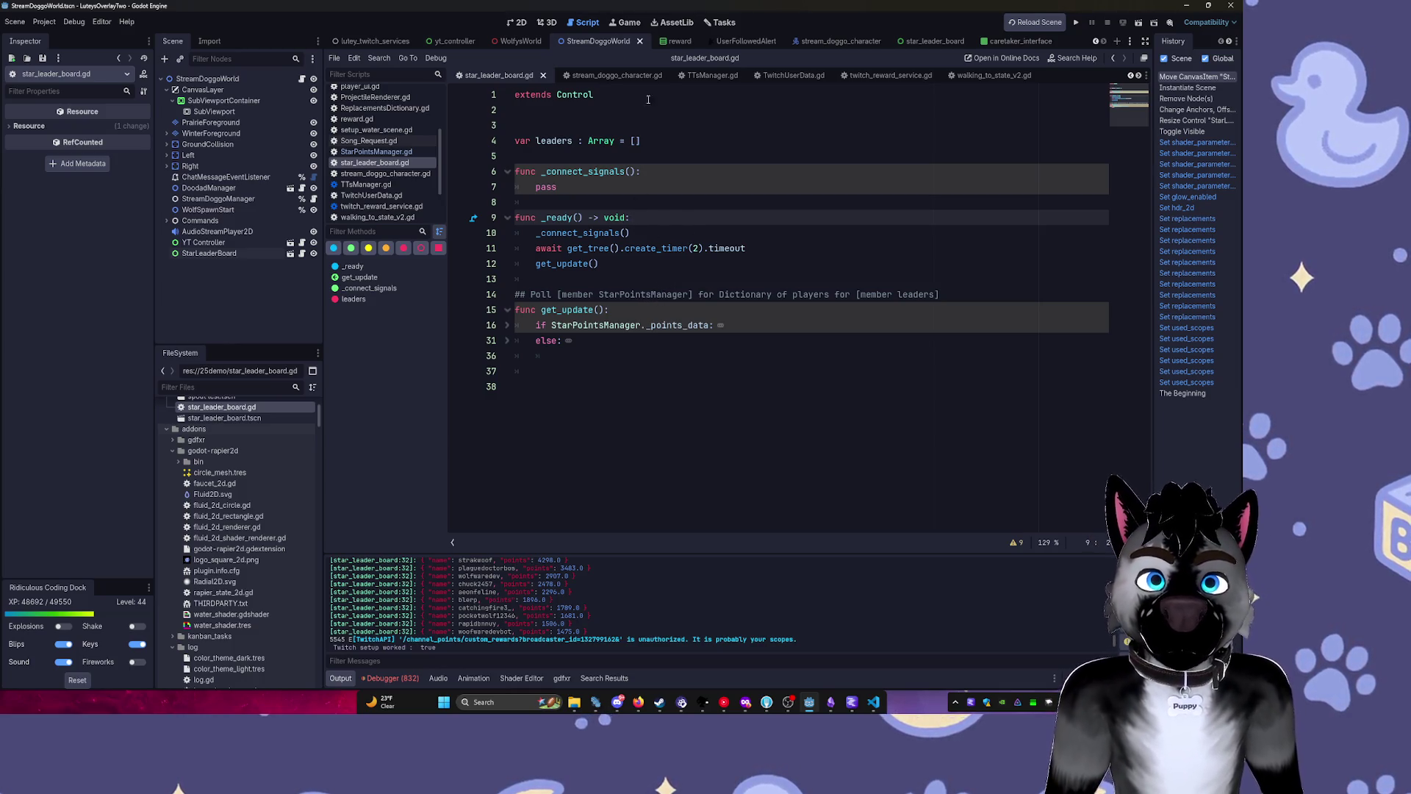
Remove the script's trailing empty line, then open the star_leader_board scene and expand GridContainer.
click(583, 388)
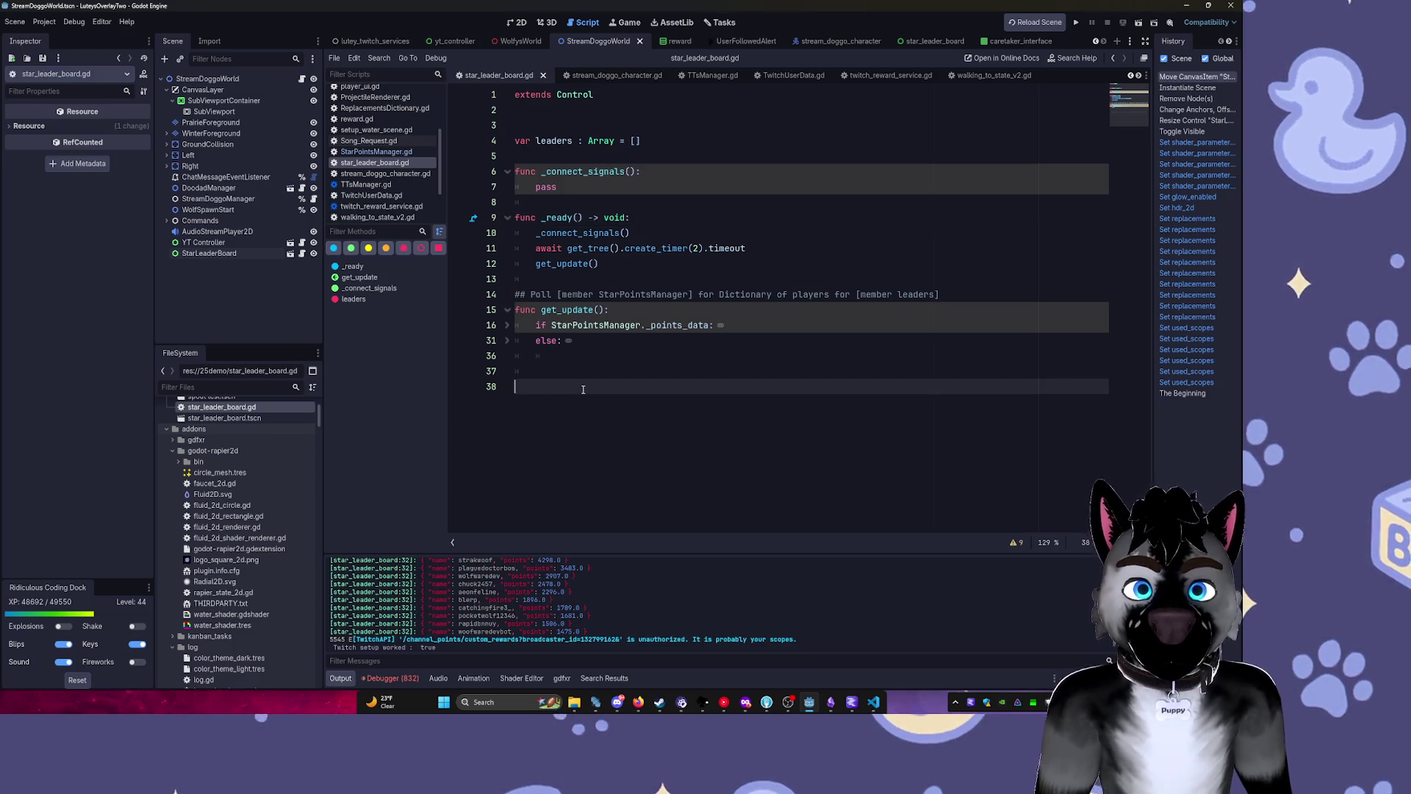
key(BackSpace)
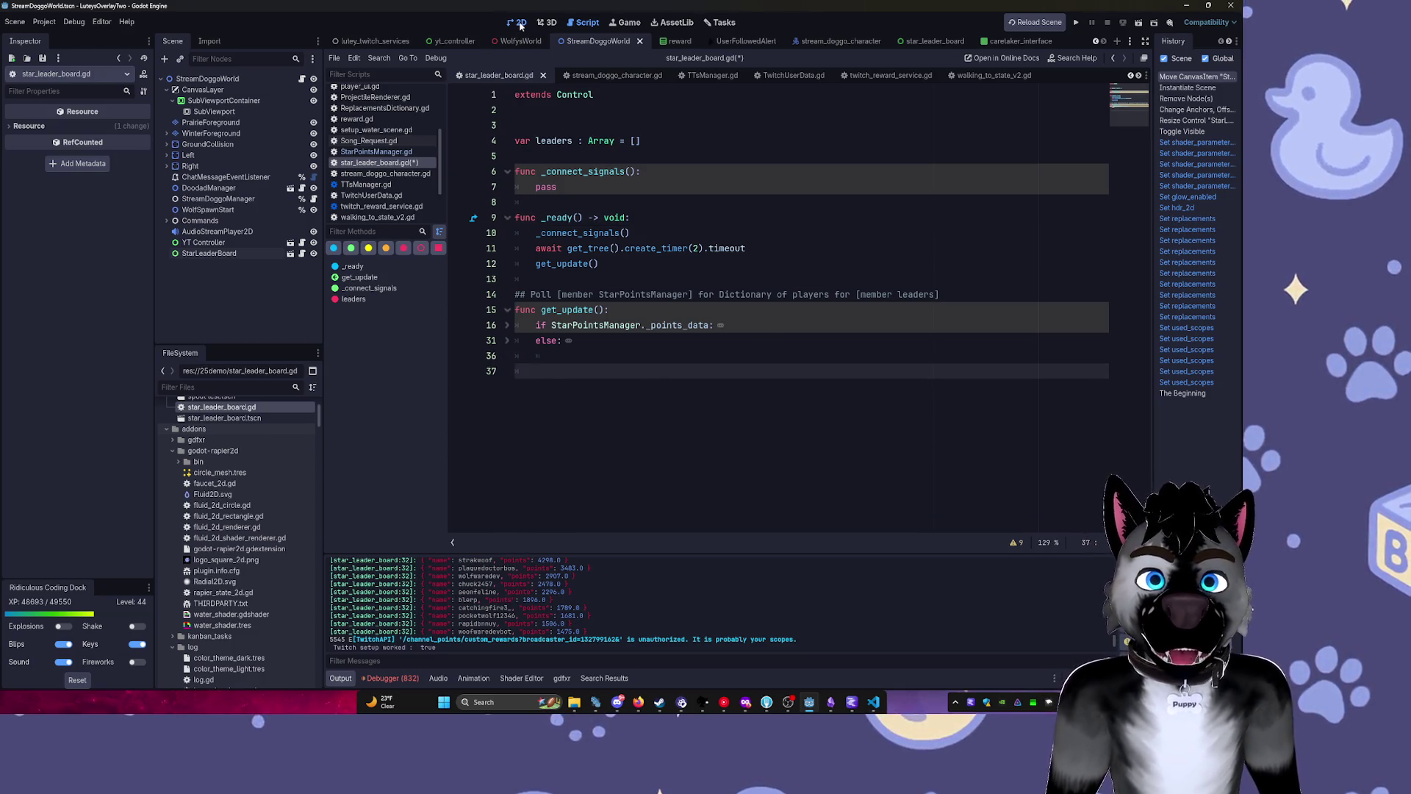
click(516, 22)
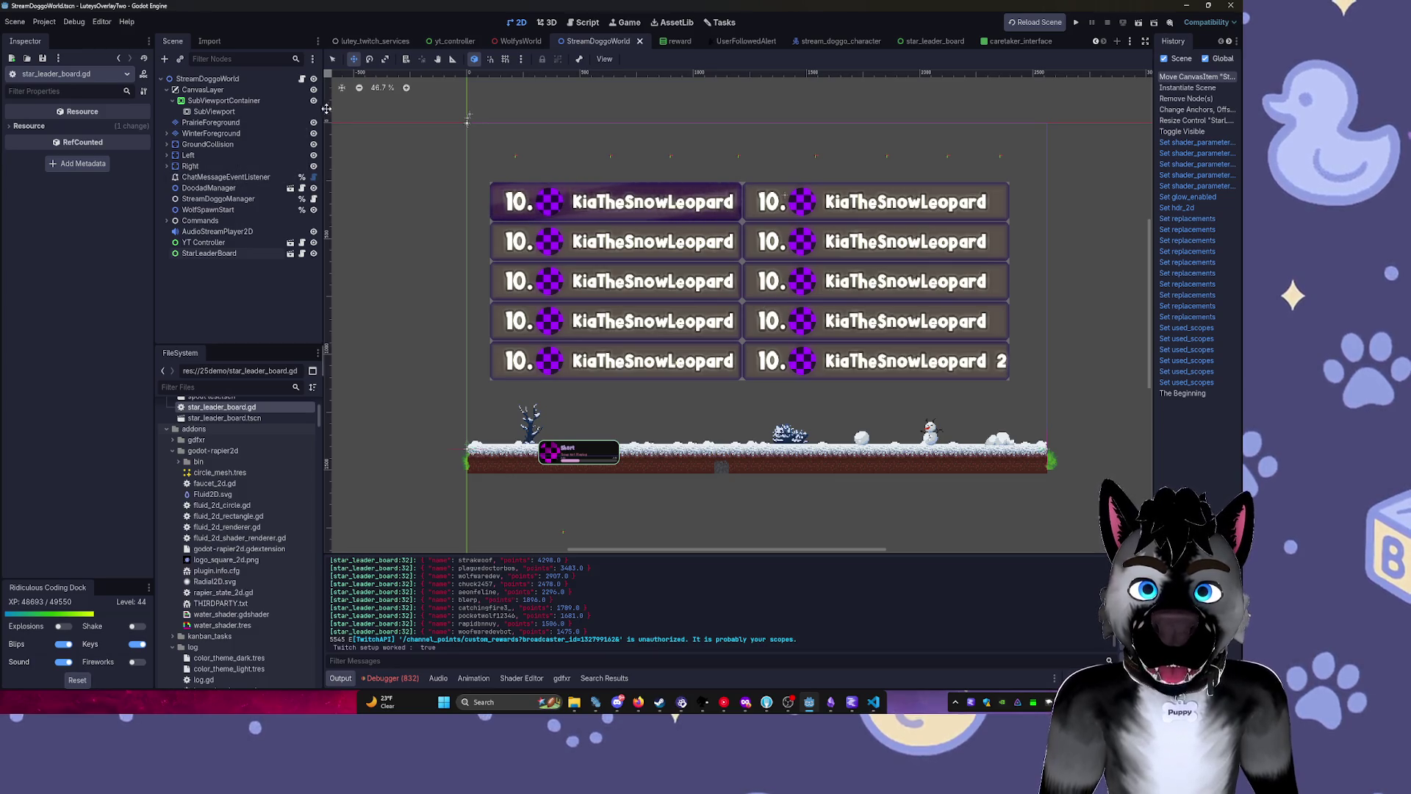
click(1018, 41)
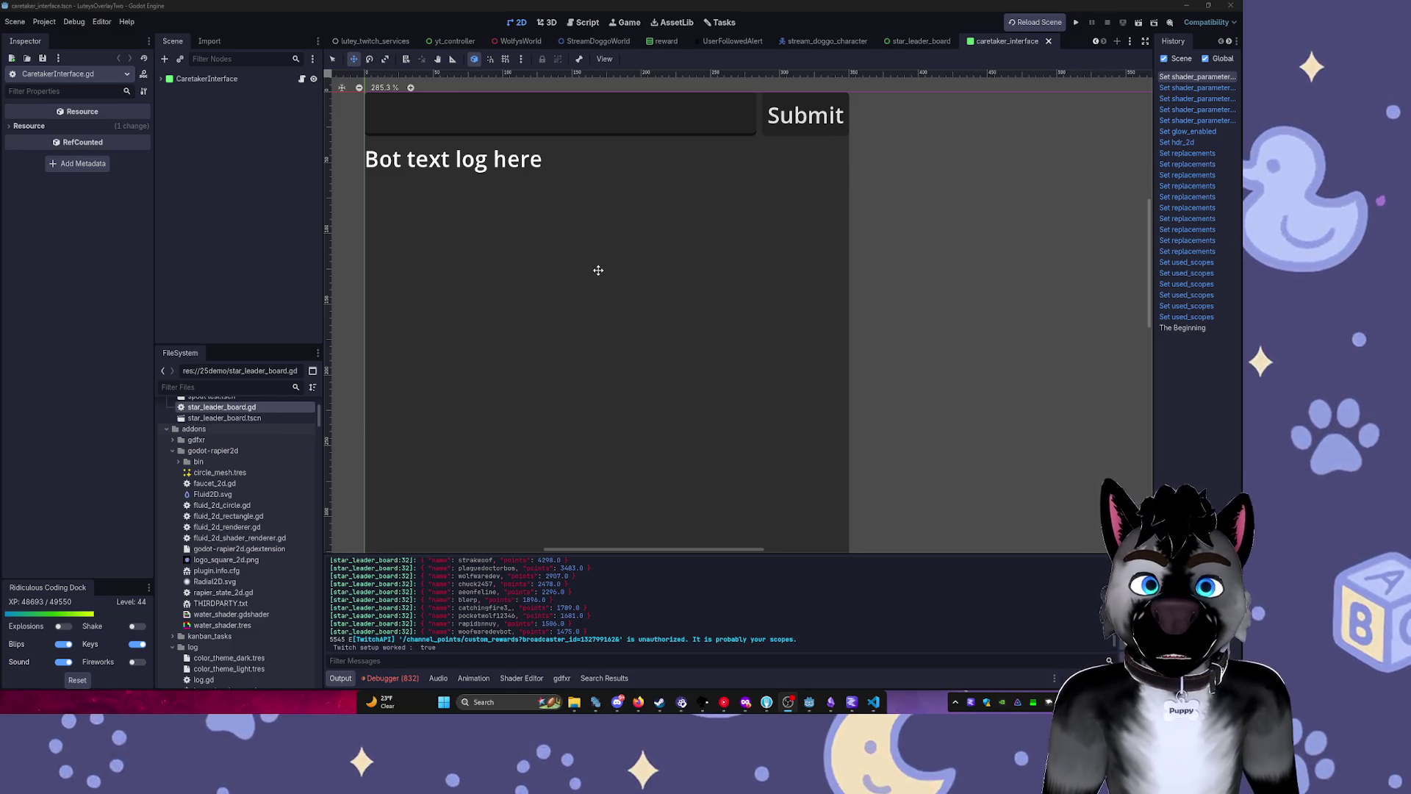
mouse_move(907, 51)
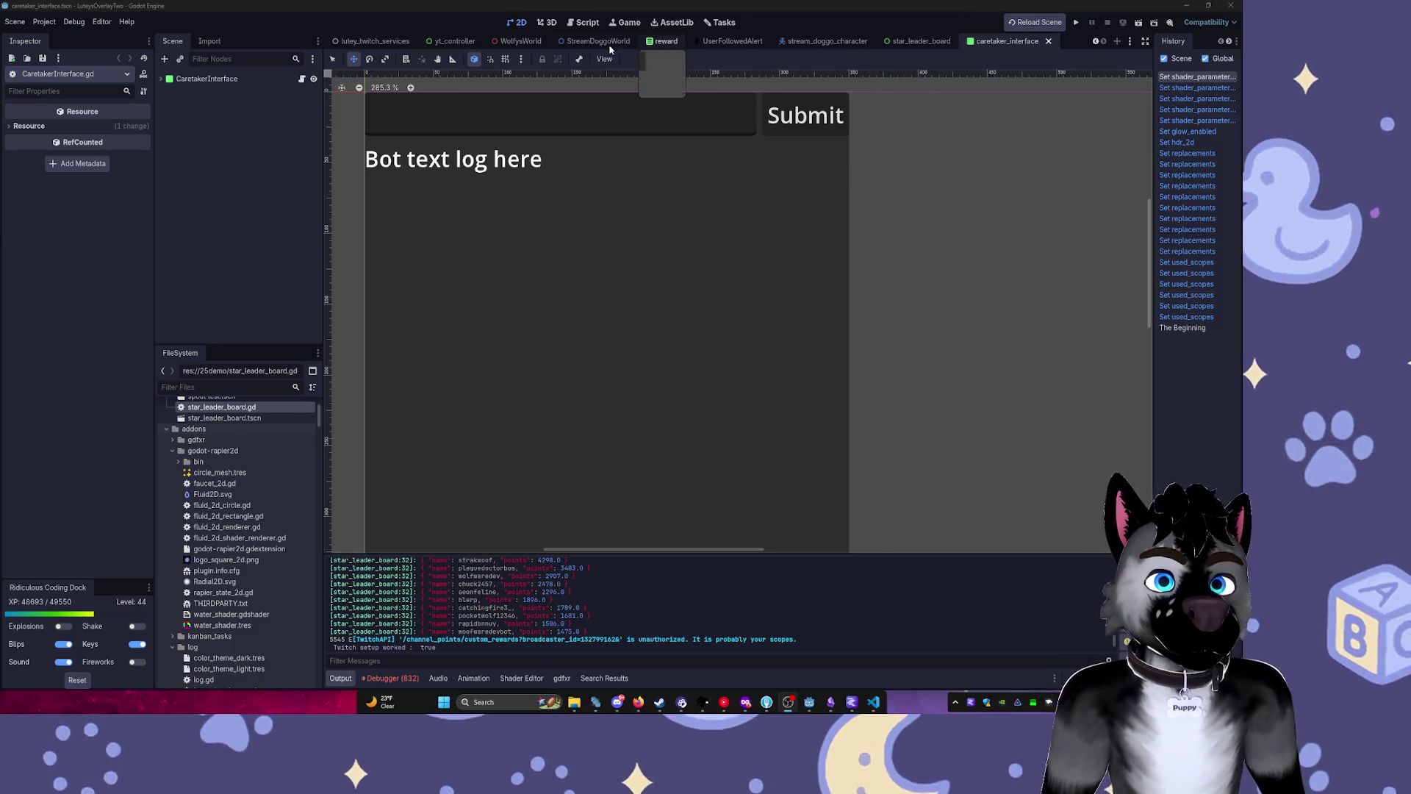
click(918, 41)
click(172, 101)
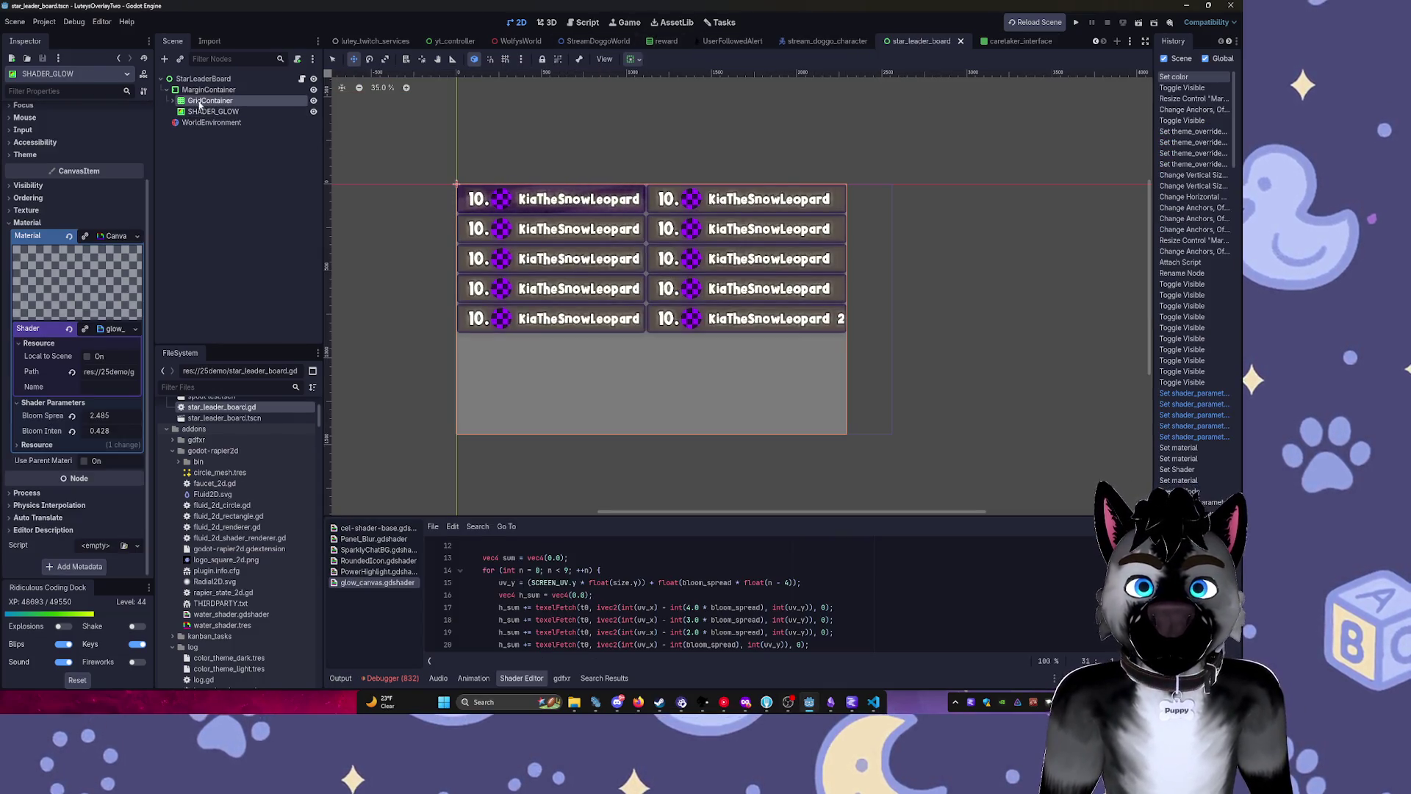
Delete LeaderCard3 through LeaderCard2 from GridContainer, leaving only the original LeaderCard.
click(212, 111)
click(214, 209)
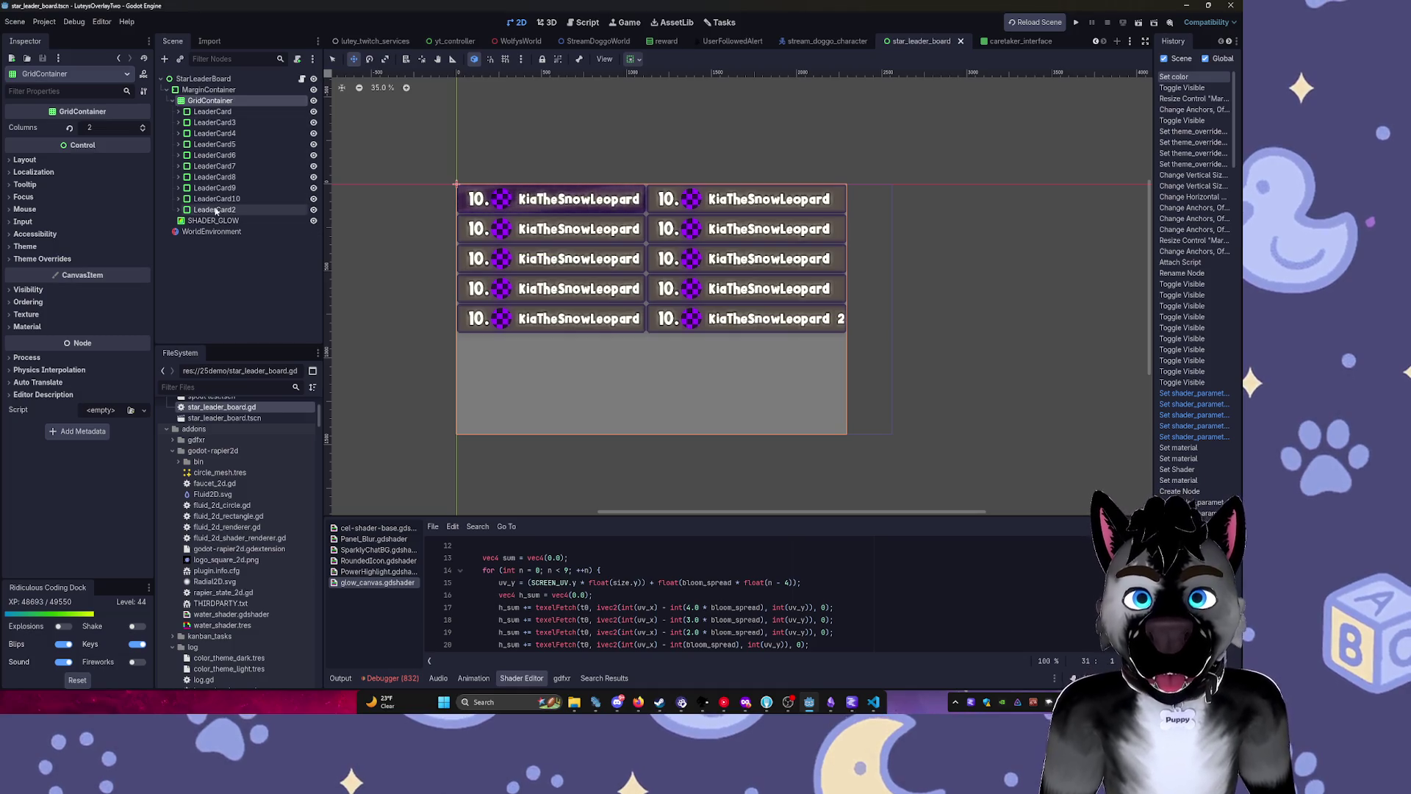
shift+click(213, 122)
key(Delete)
key(Return)
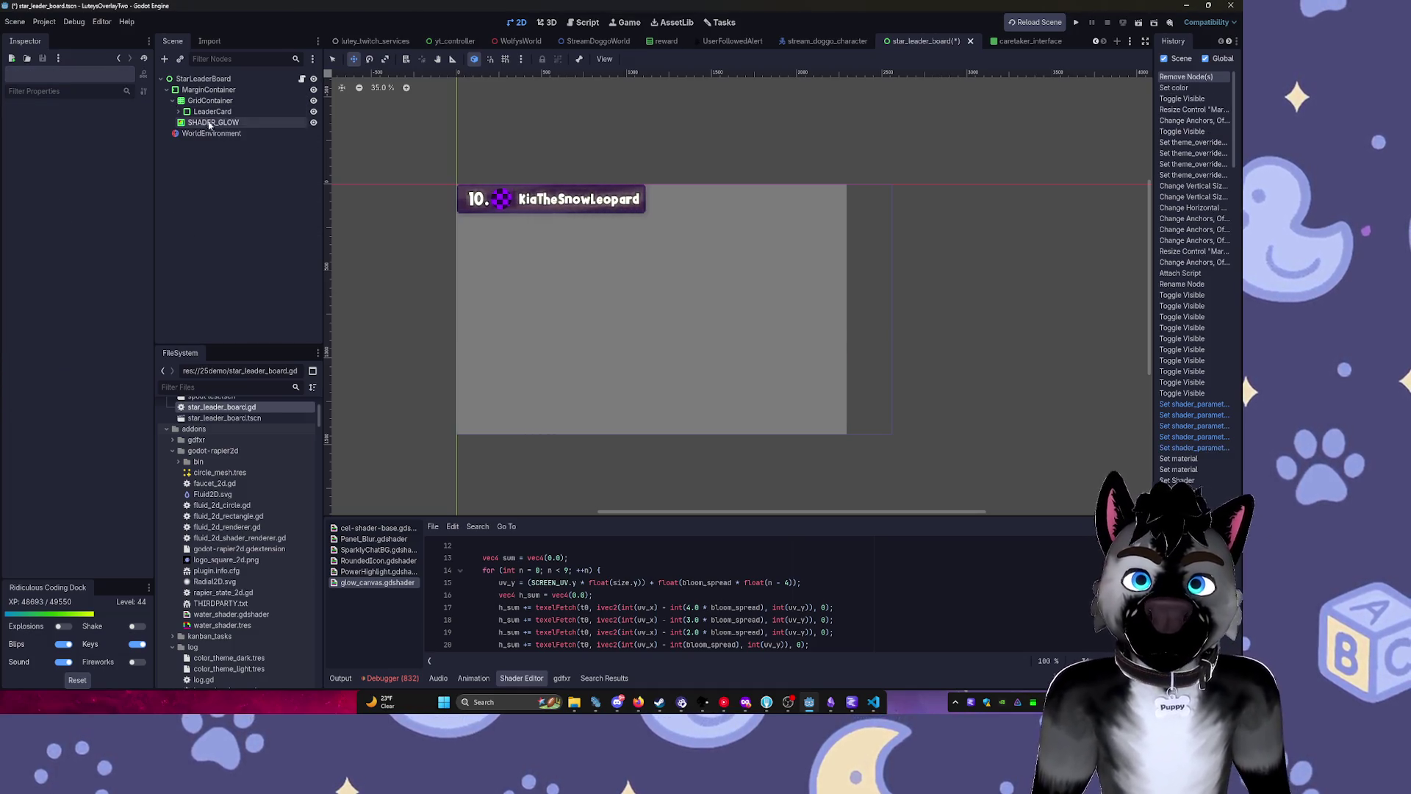
click(212, 111)
click(179, 111)
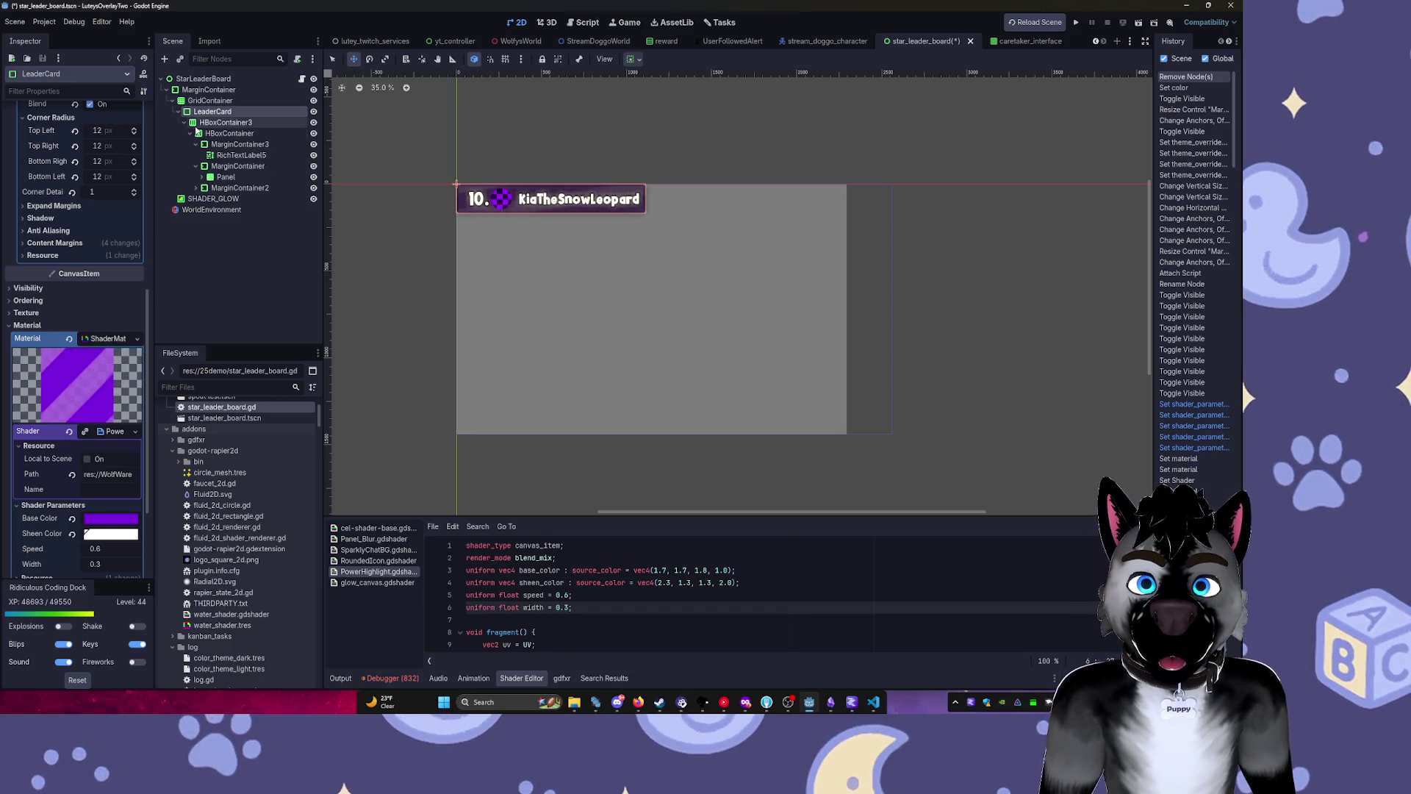
click(178, 111)
scroll(242, 397, up, 5)
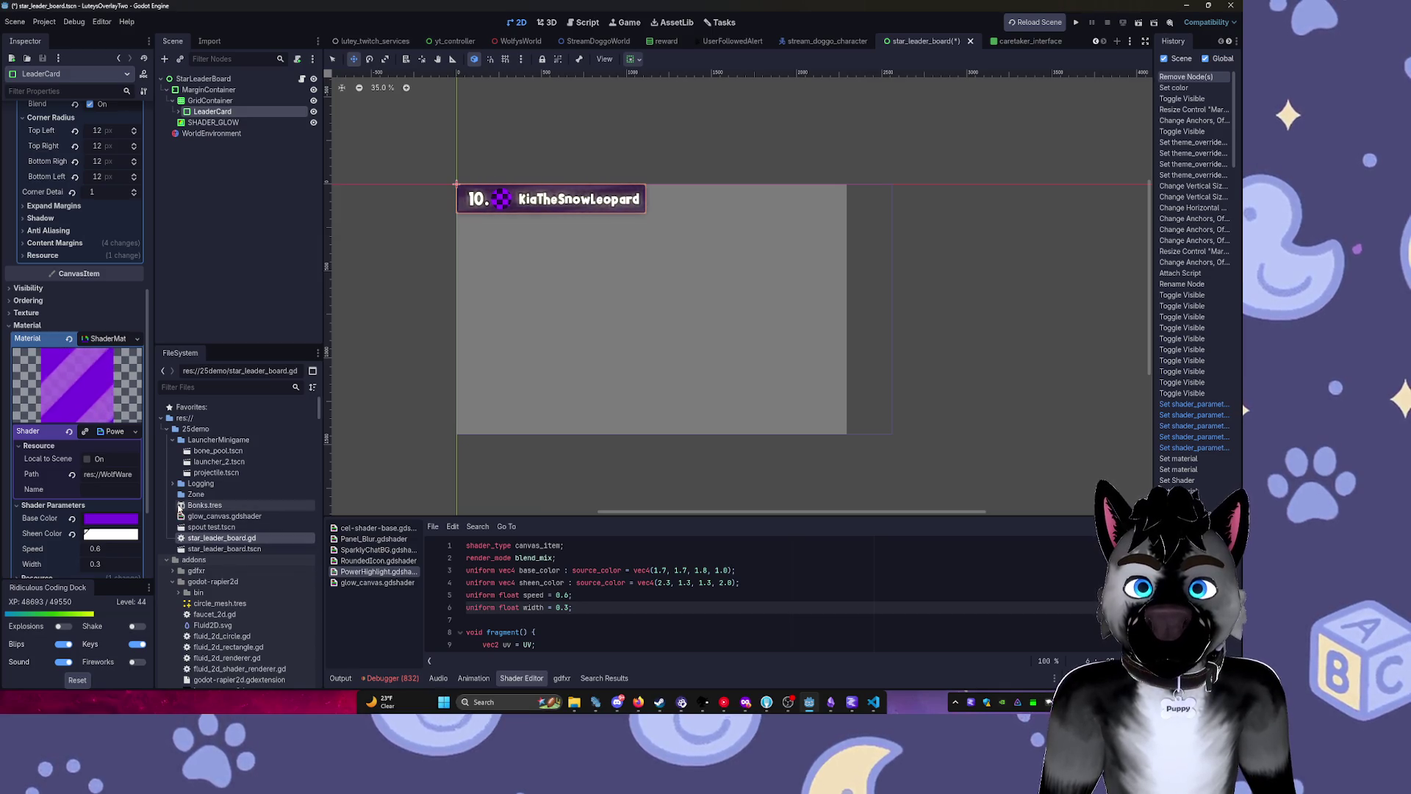
Collapse the expanded FileSystem folders, from LauncherMinigame through ModWindow, to tidy the tree.
click(172, 439)
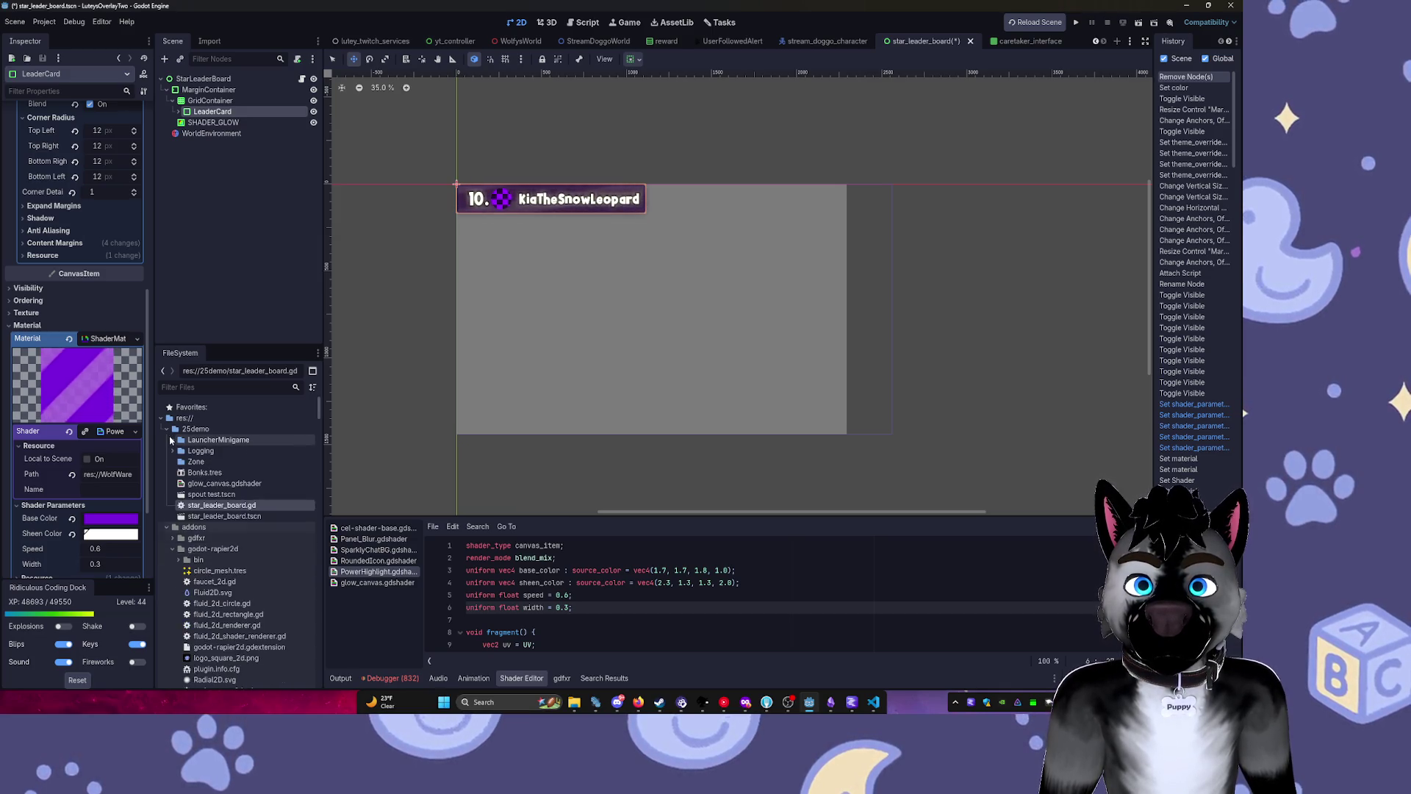
click(167, 527)
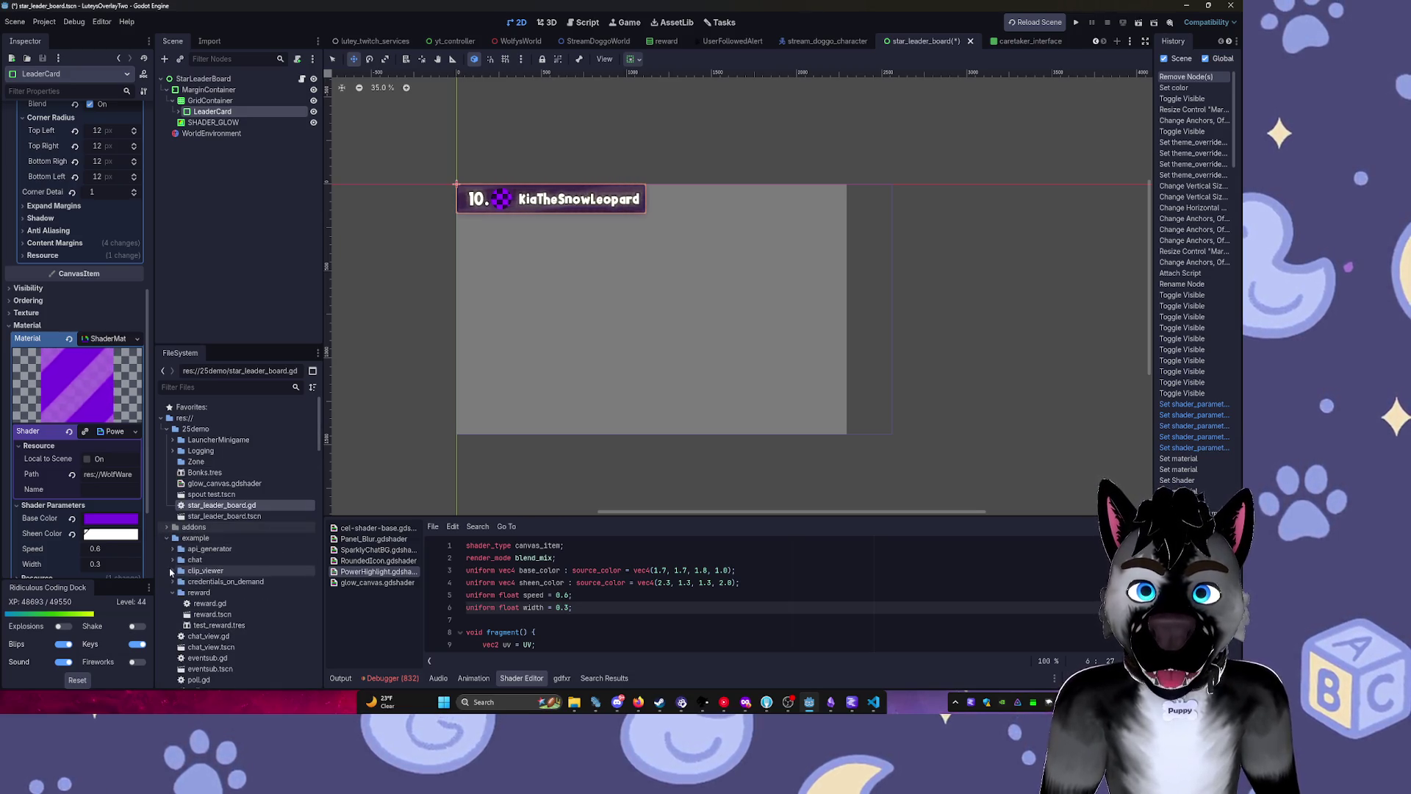
click(167, 537)
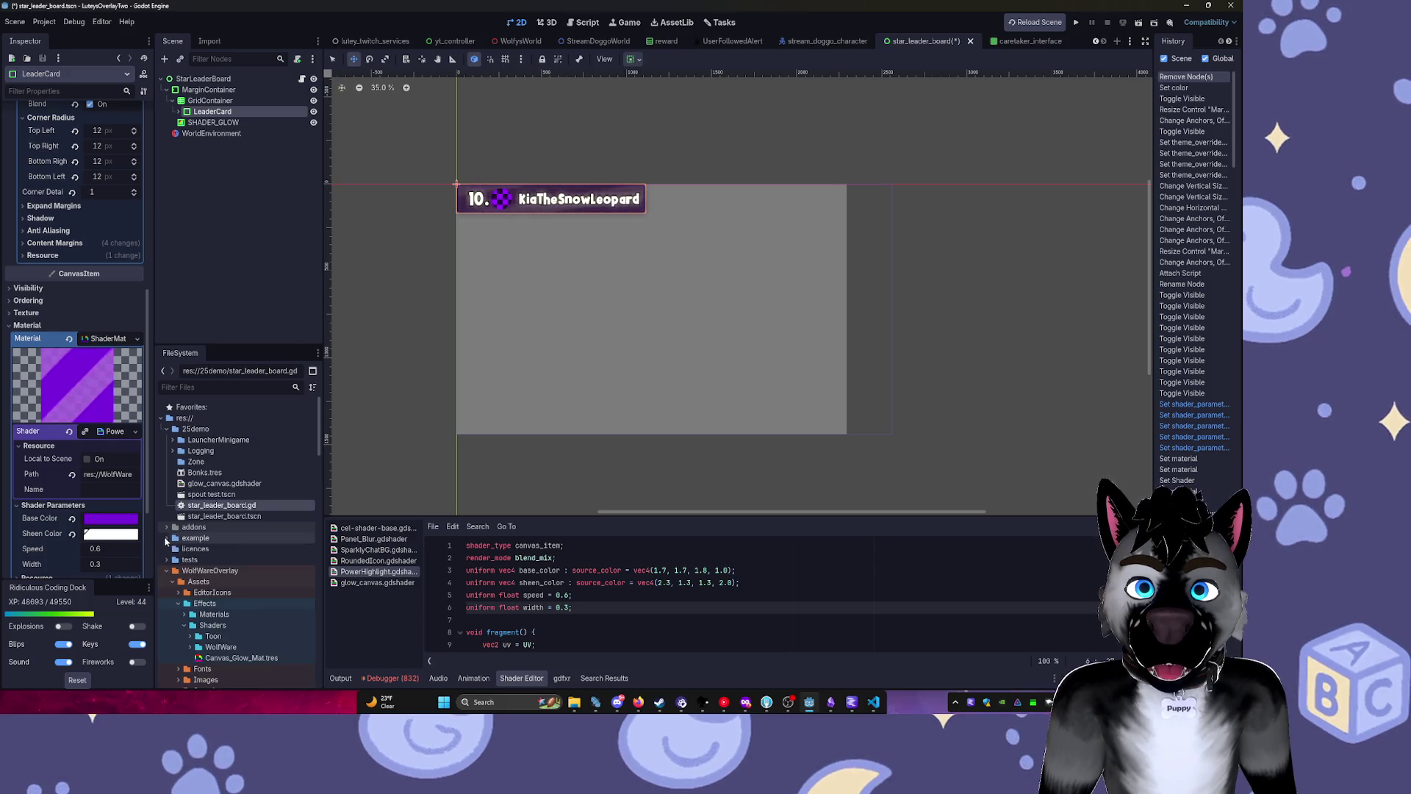
click(171, 581)
scroll(173, 573, down, 3)
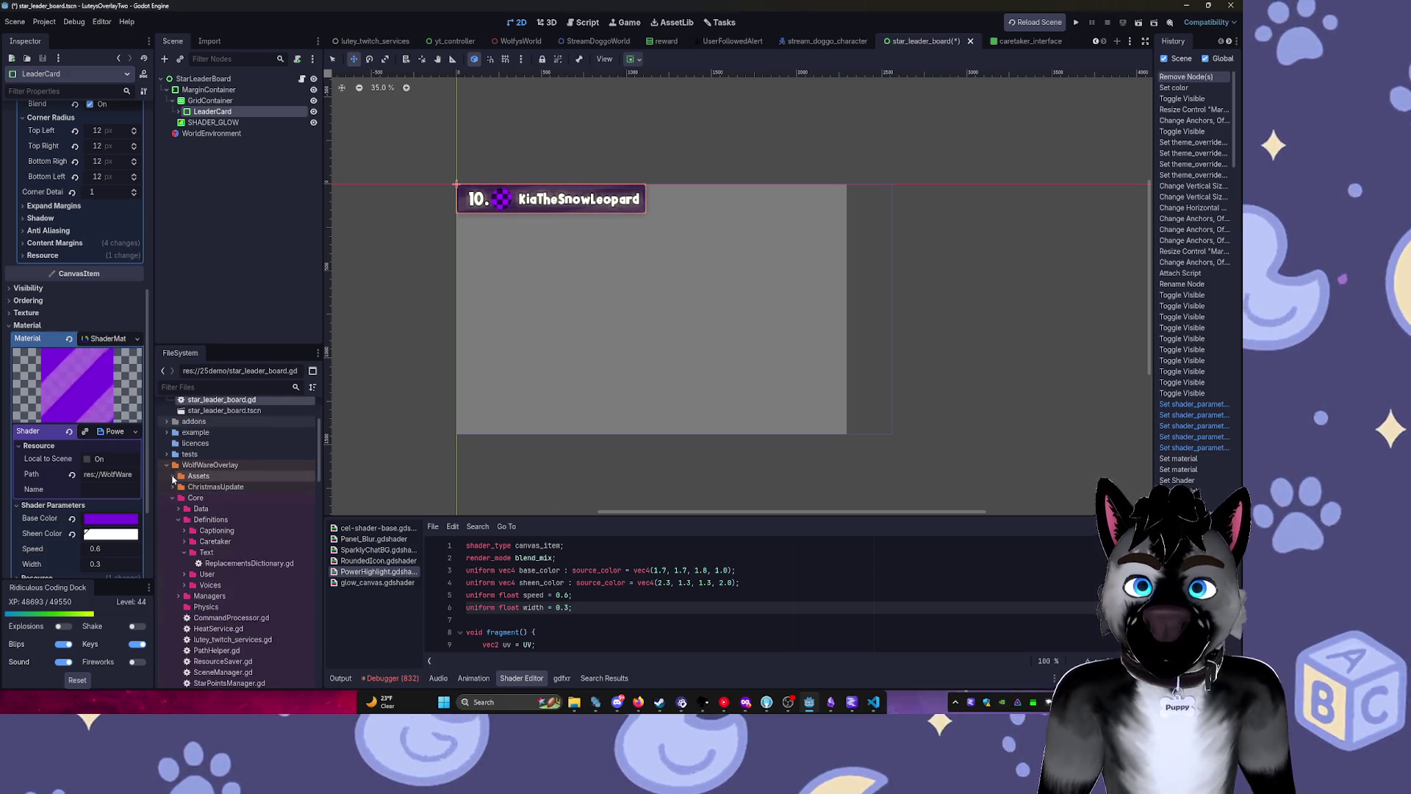
click(178, 520)
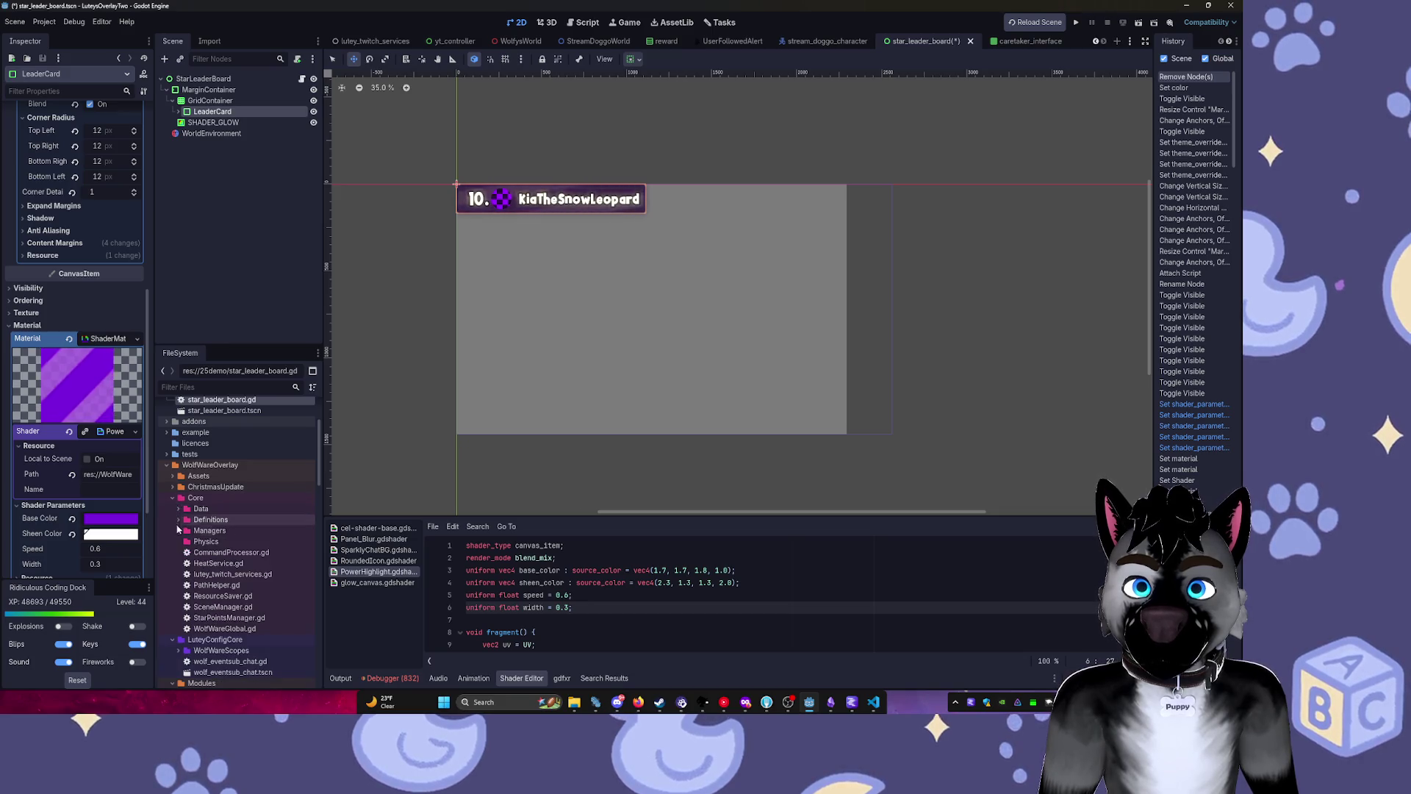
scroll(180, 537, down, 5)
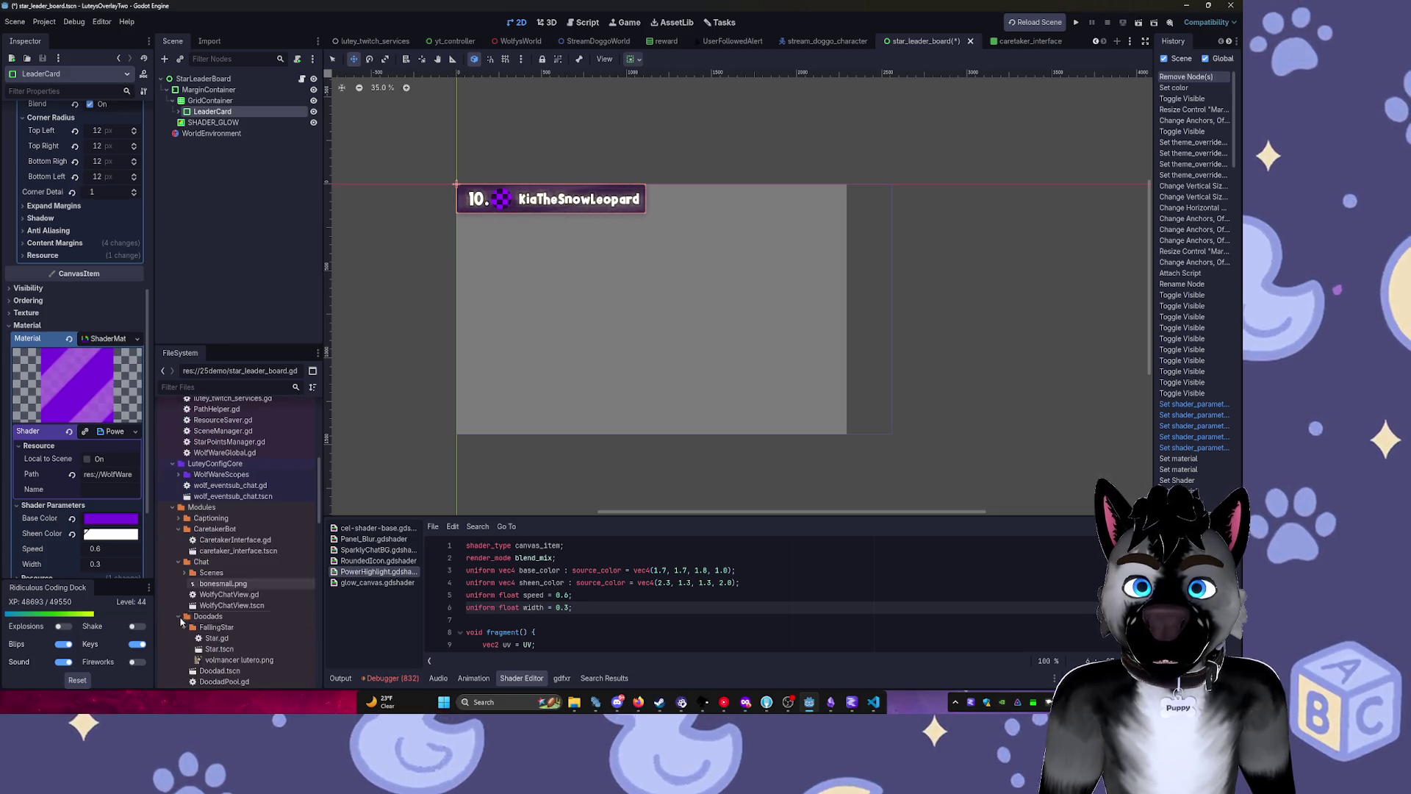
click(178, 539)
click(178, 550)
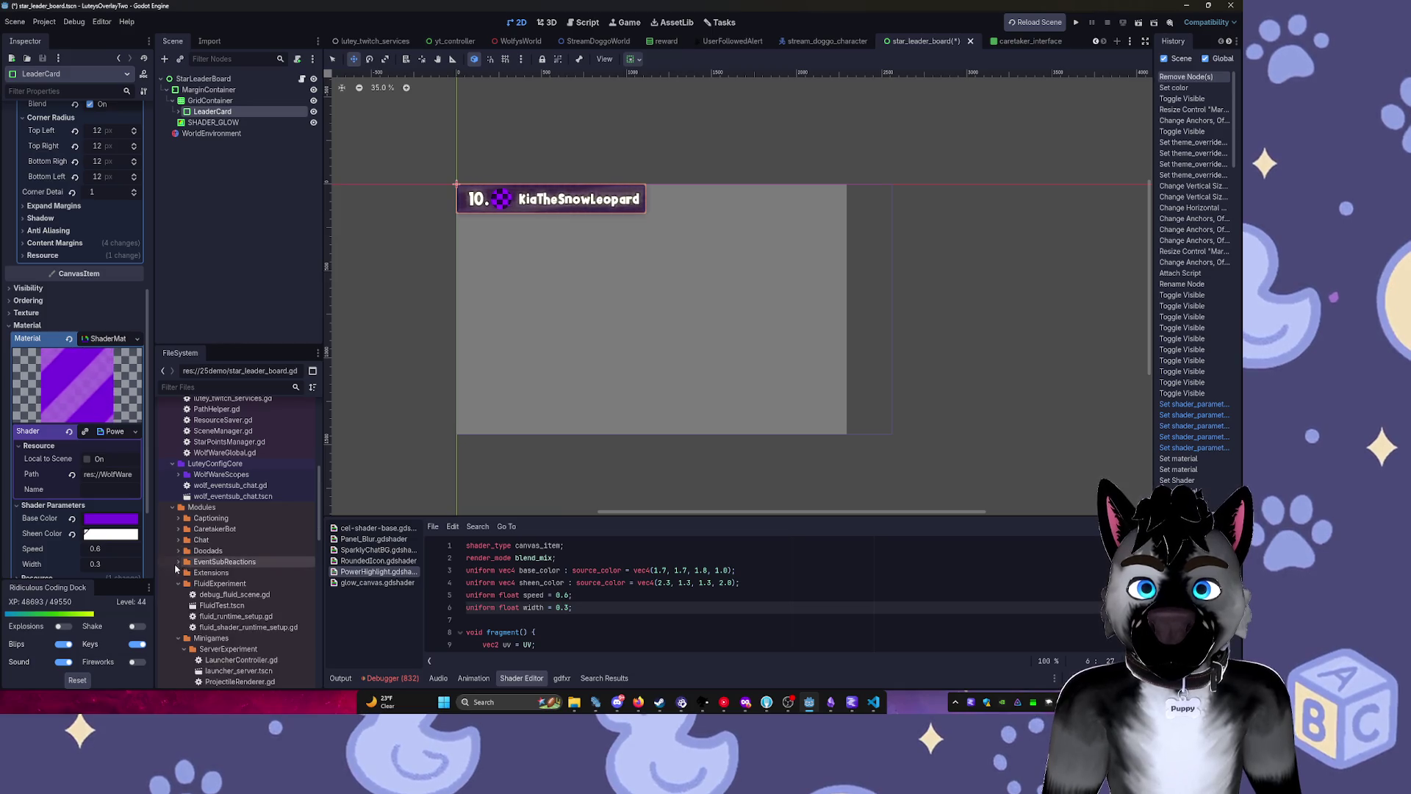
click(178, 594)
click(178, 605)
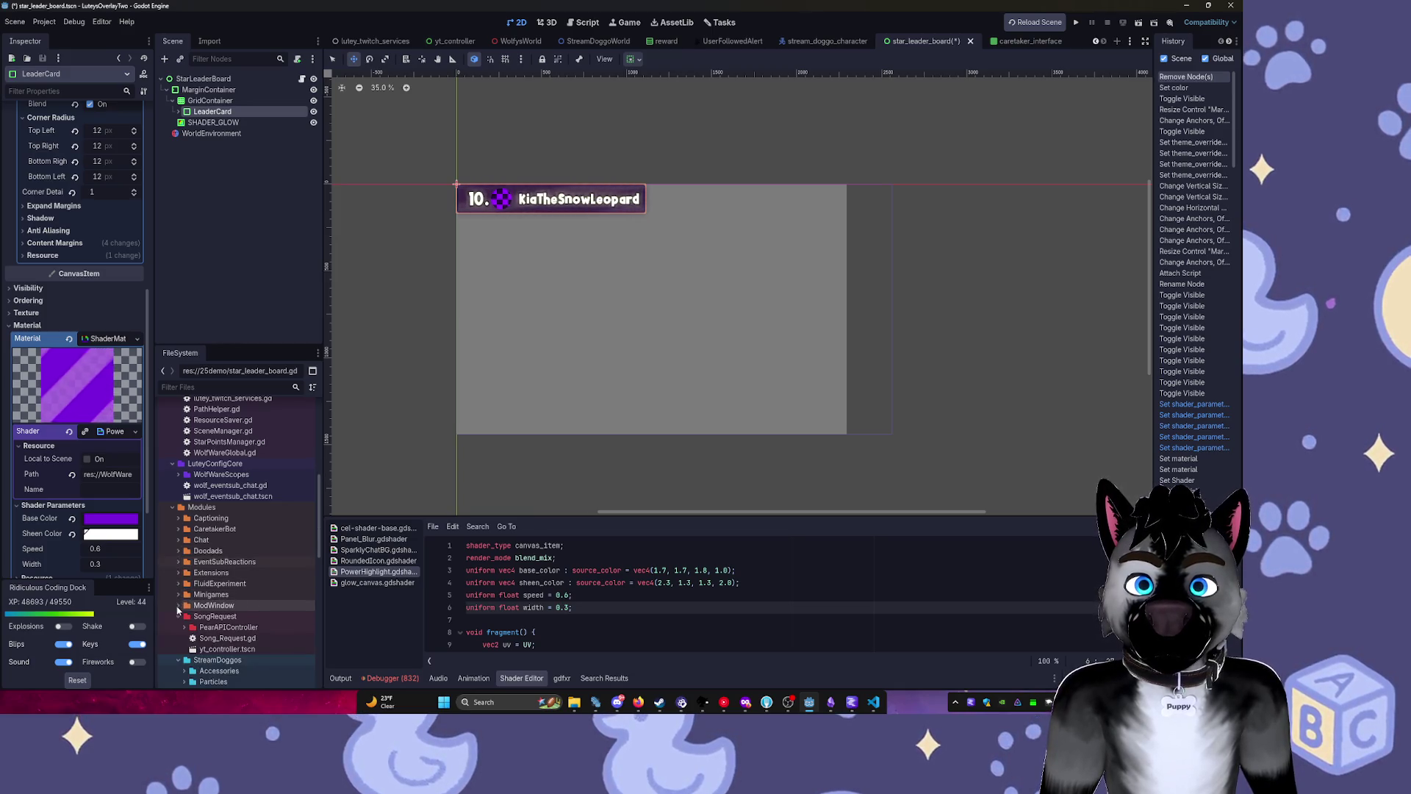
Create a new LeaderBoard folder inside Modules.
click(198, 507)
right_click(213, 508)
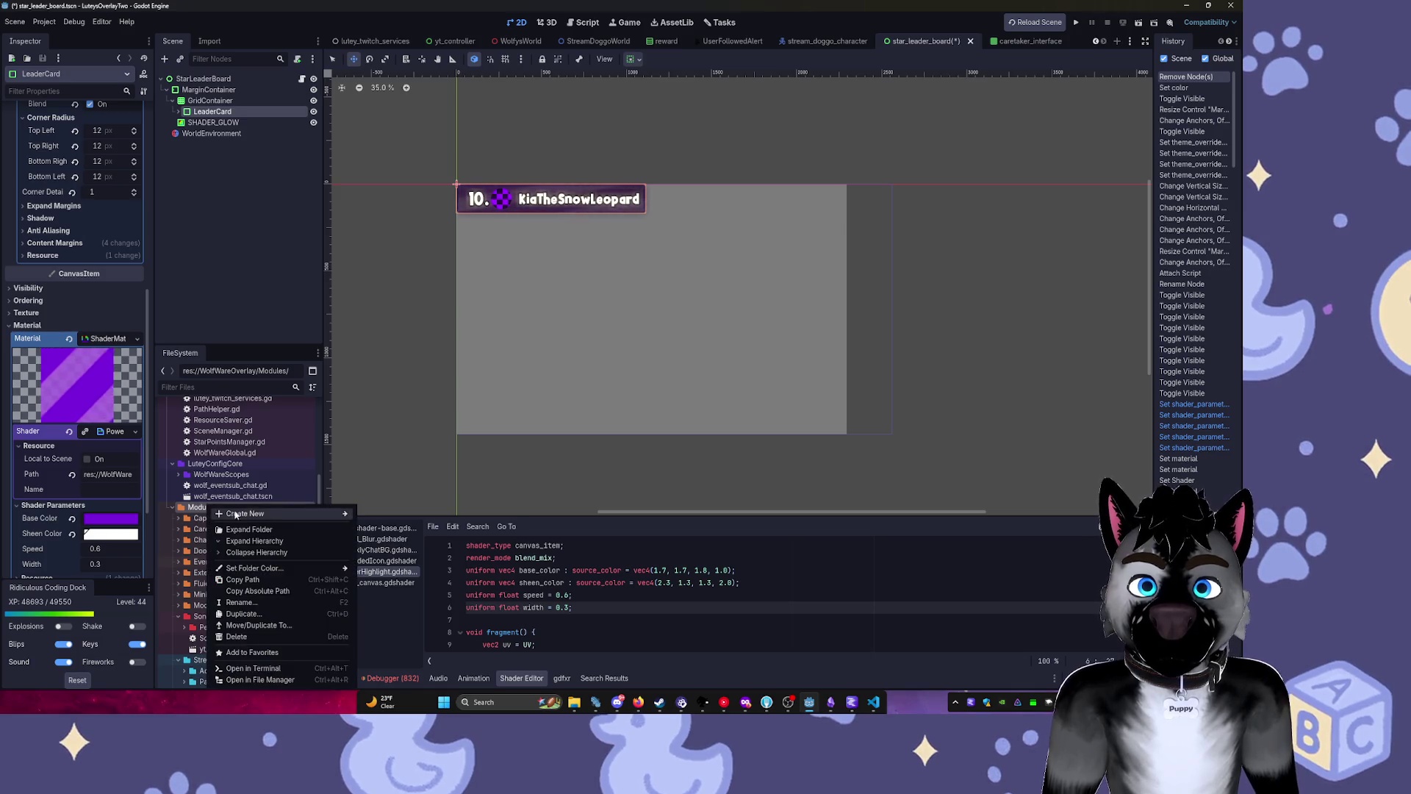
mouse_move(279, 513)
click(394, 514)
text(LeaderBoa)
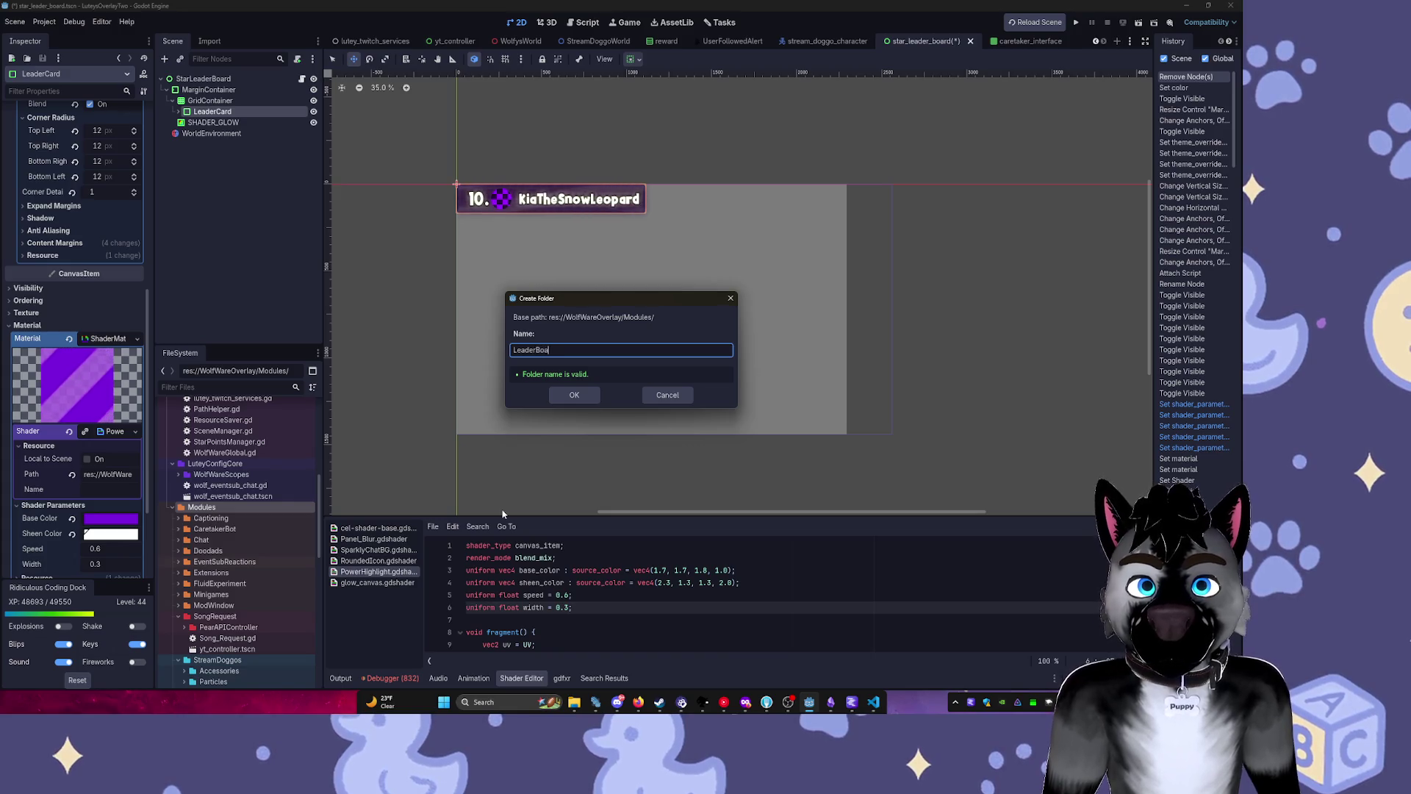
text(rd)
key(Return)
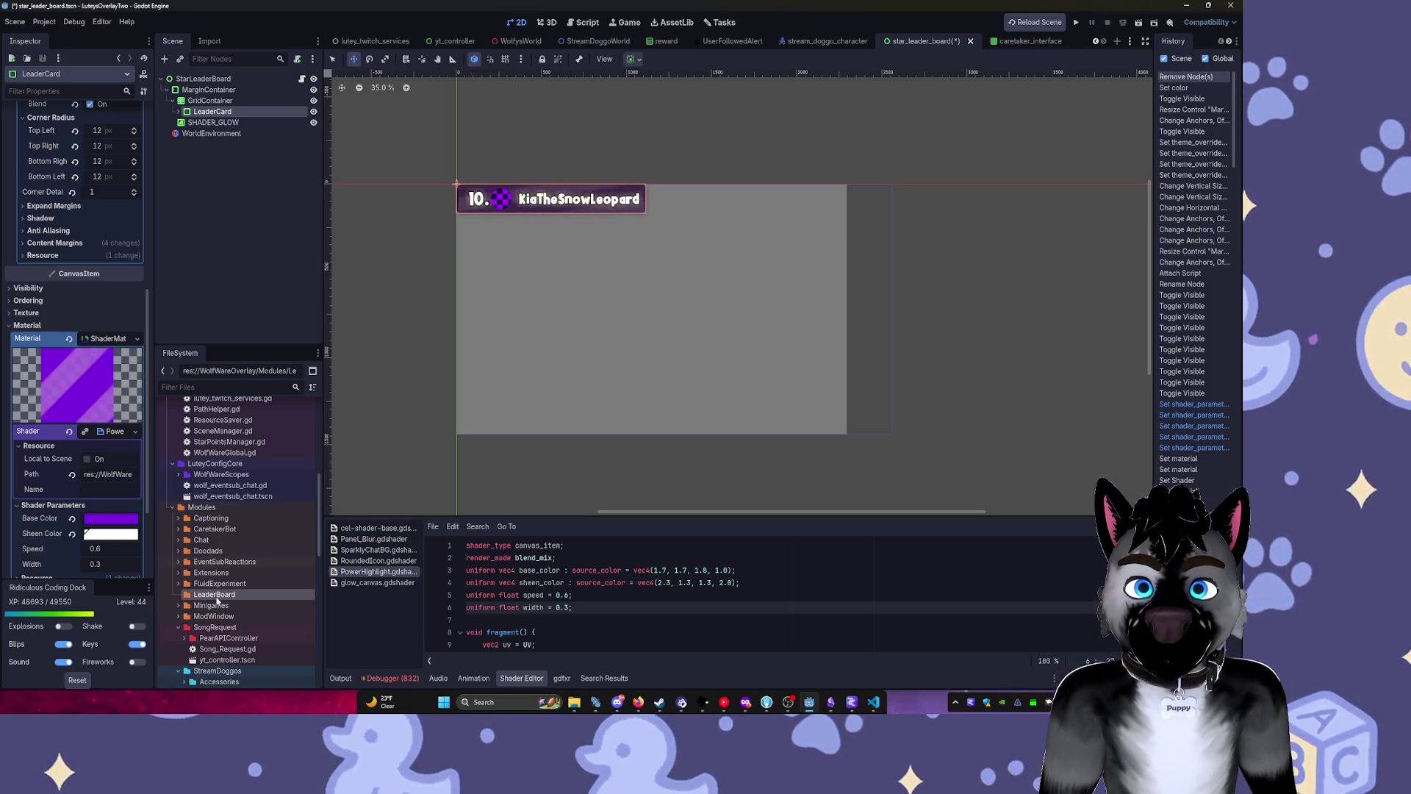
Colour the LeaderBoard folder yellow and move the star_leader_board files into it.
right_click(219, 594)
mouse_move(338, 568)
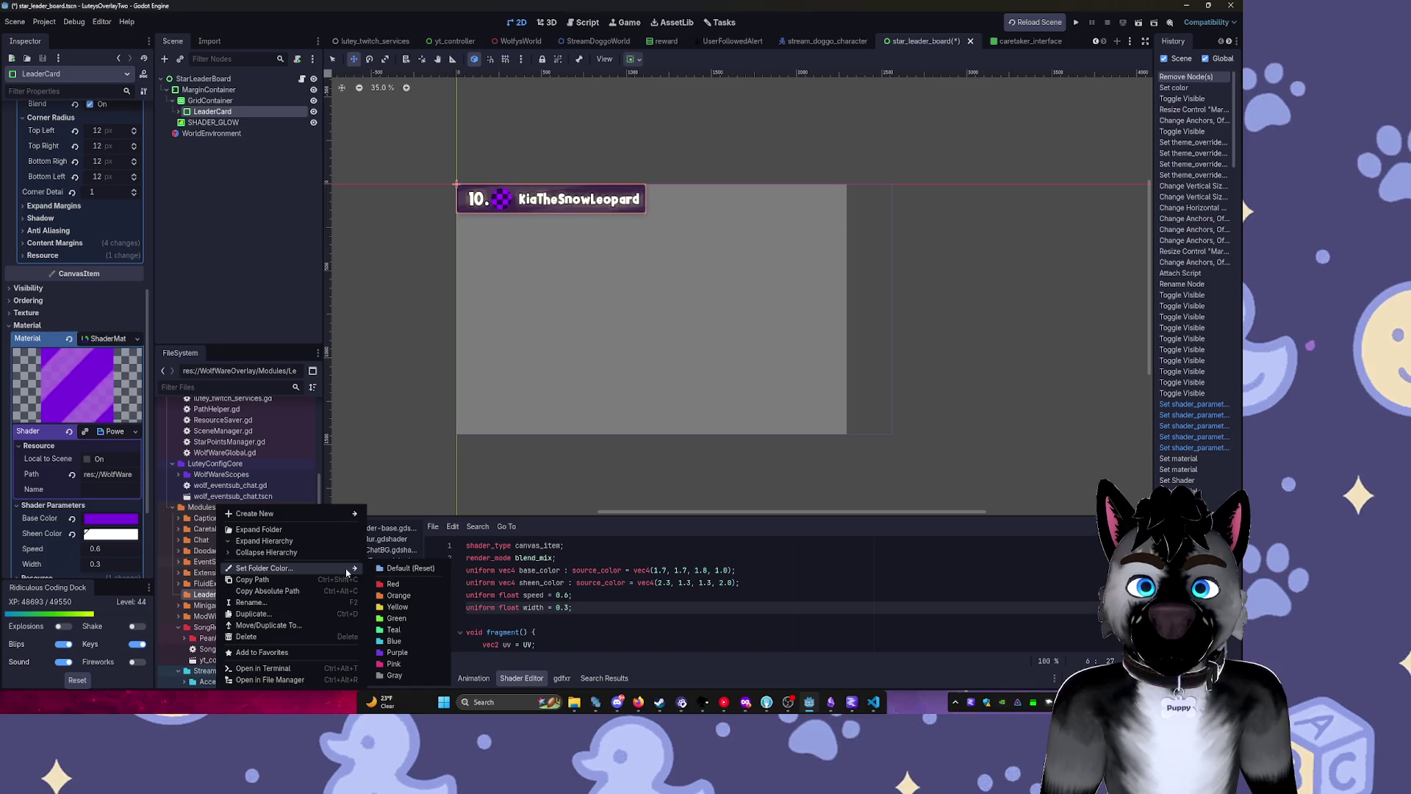
click(397, 607)
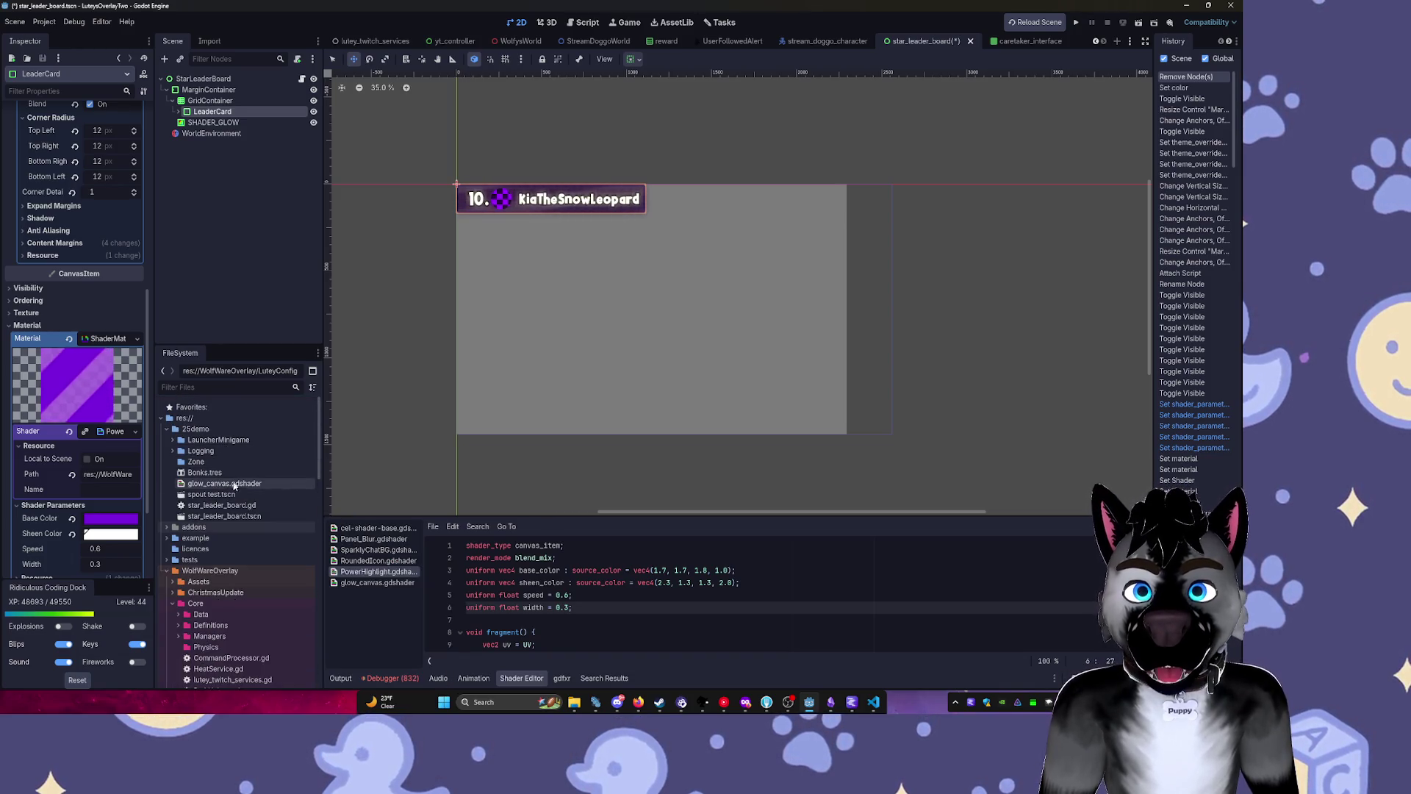
click(233, 506)
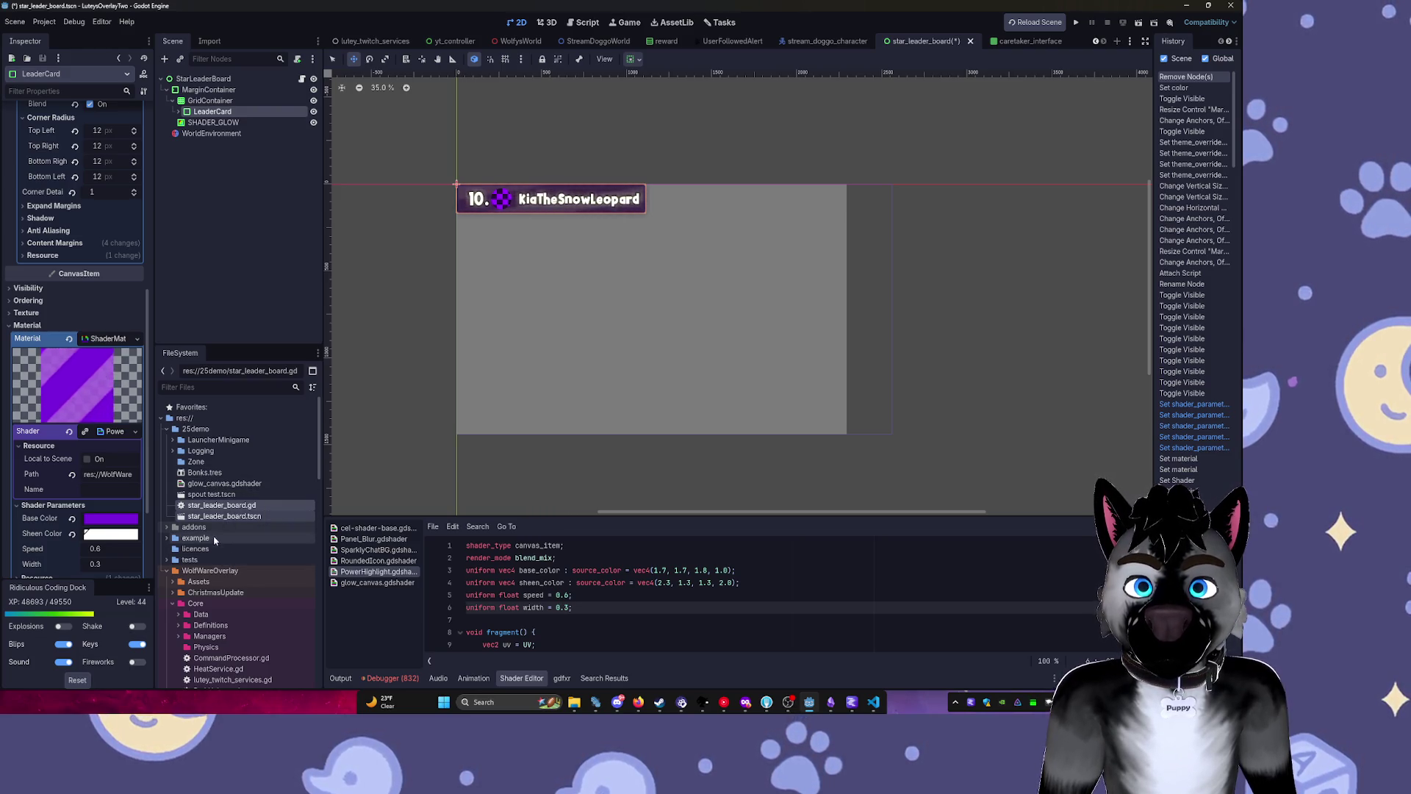
mouse_move(197, 507)
mouse_down()
mouse_move(220, 665)
mouse_move(258, 646)
mouse_move(250, 568)
mouse_move(219, 494)
mouse_up()
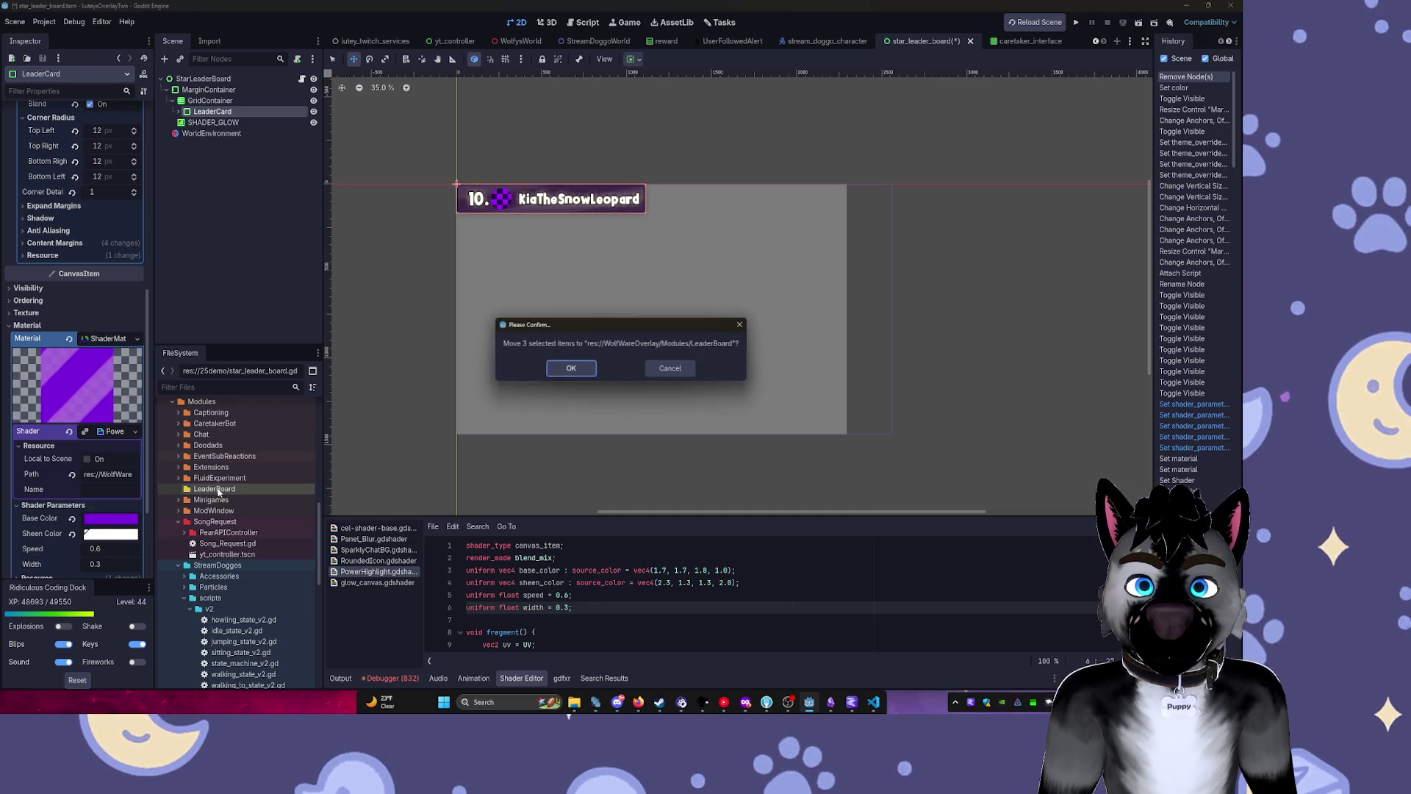
click(579, 377)
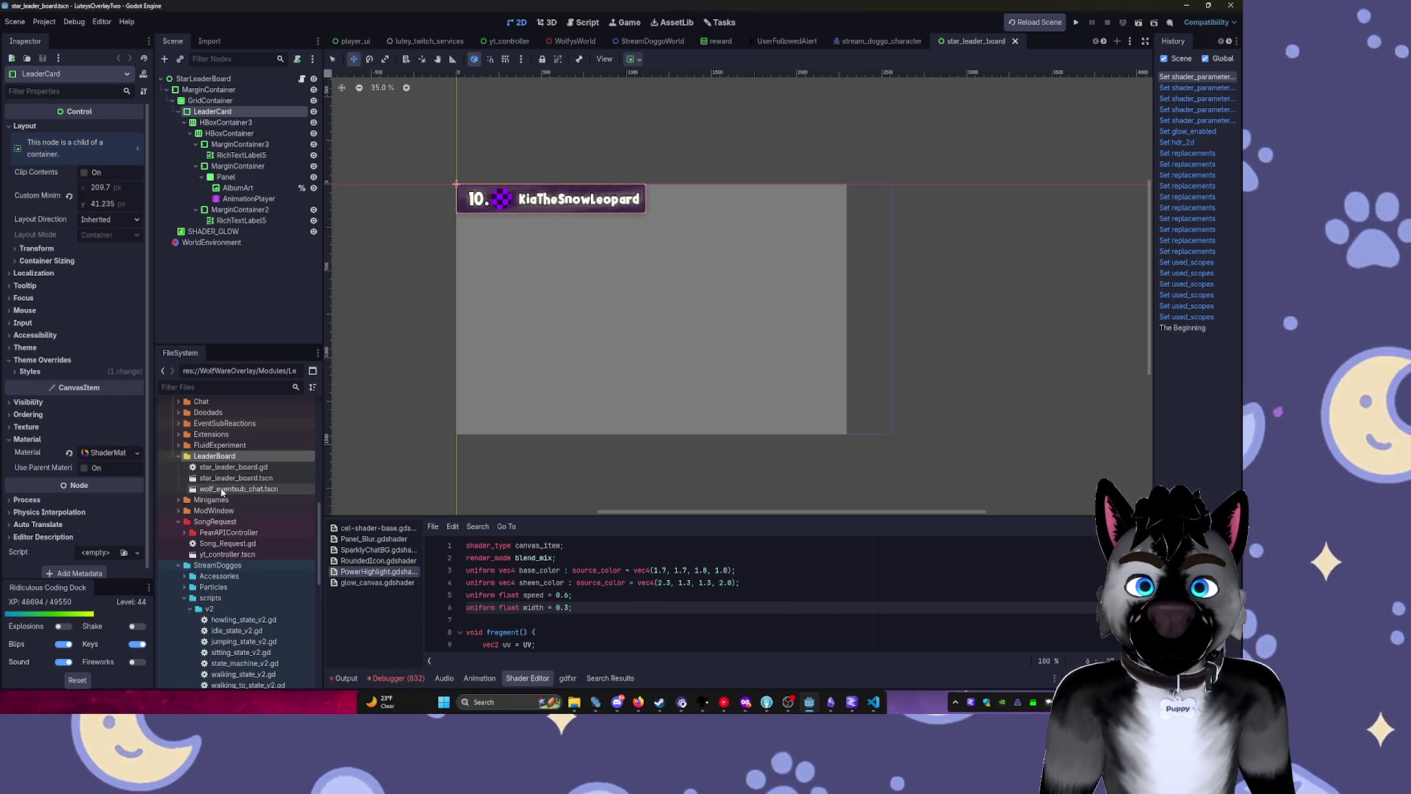
Move wolf_eventsub_chat.tscn back into the Chat folder and run the project.
click(224, 489)
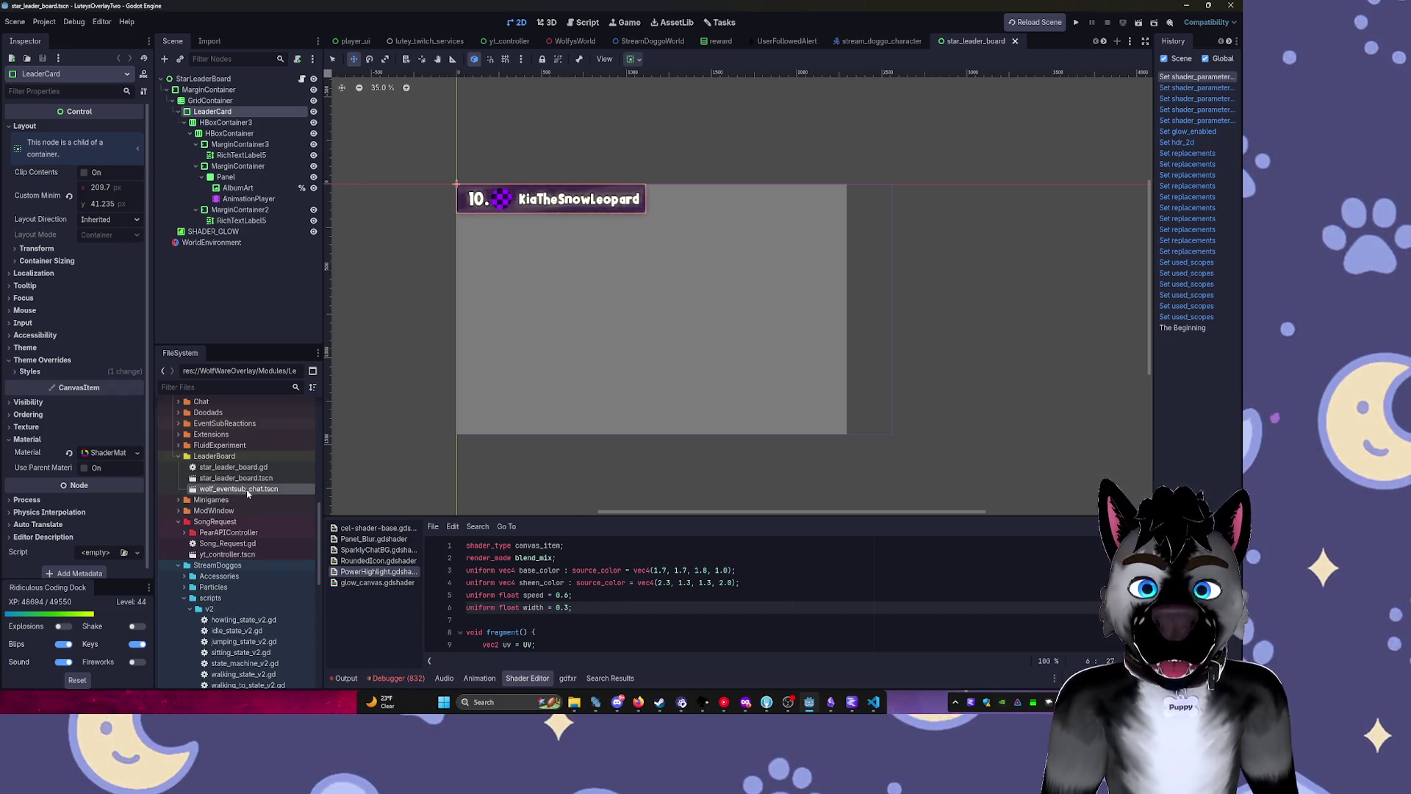
key(ctrl+z)
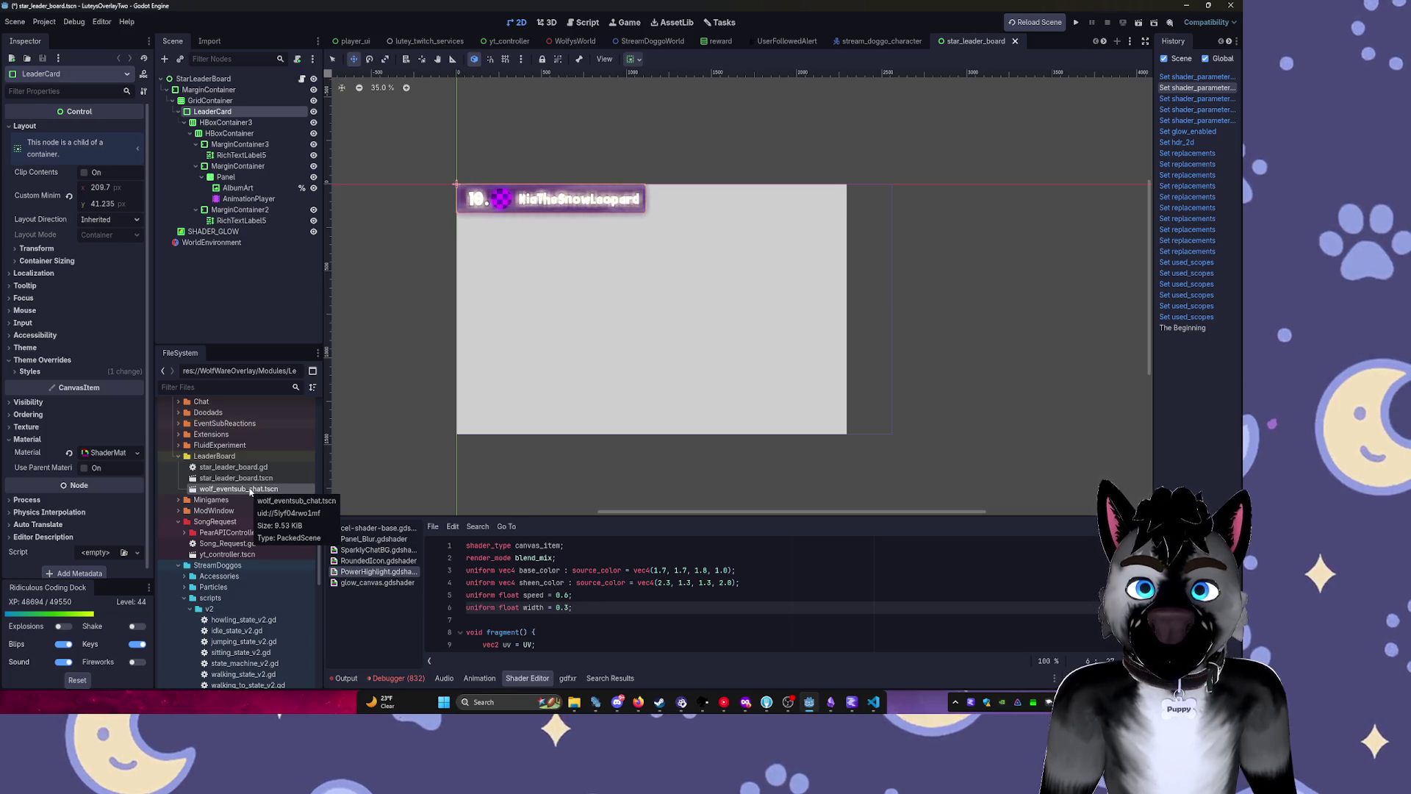
key(ctrl+shift+z)
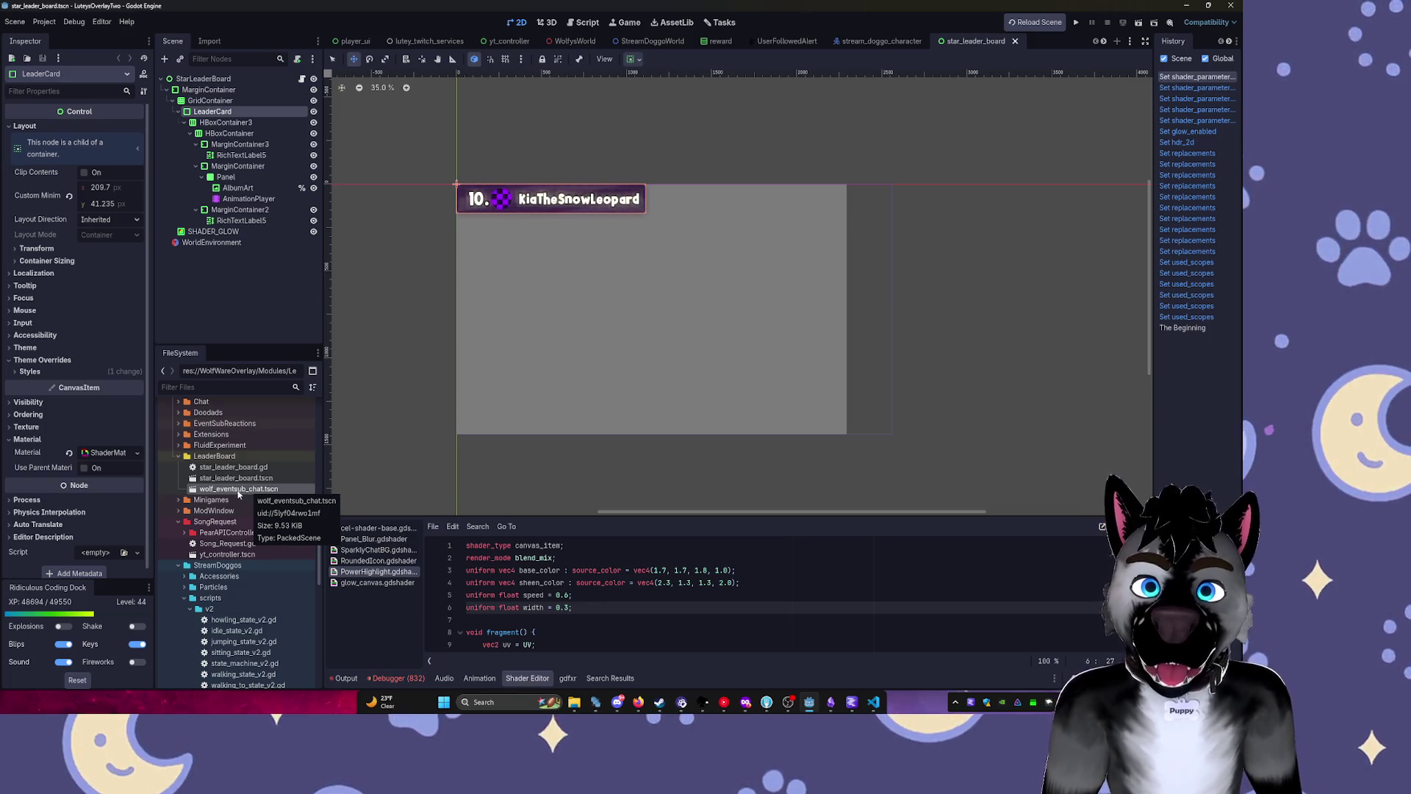
mouse_move(231, 493)
mouse_down()
mouse_move(206, 404)
mouse_move(202, 454)
mouse_up()
click(571, 369)
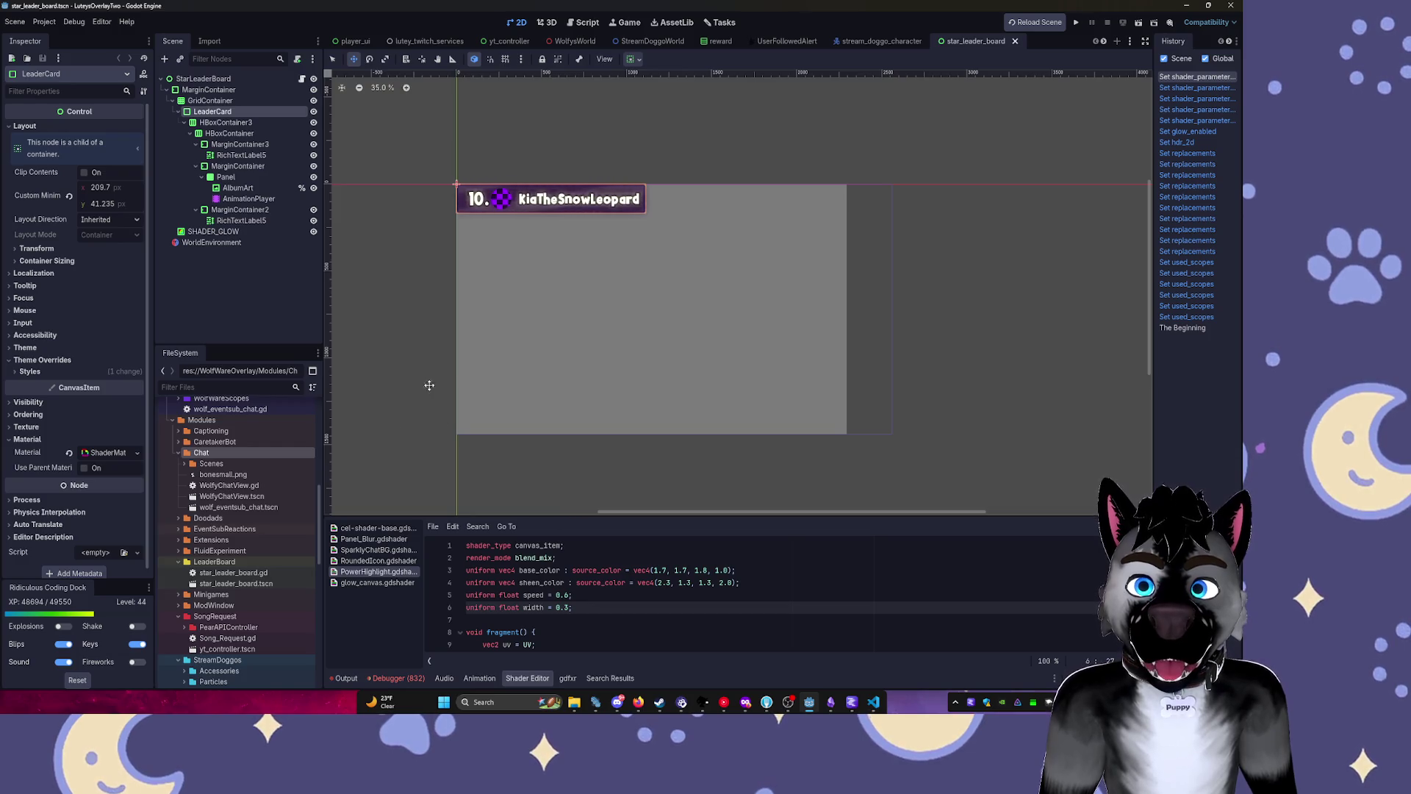
click(1036, 23)
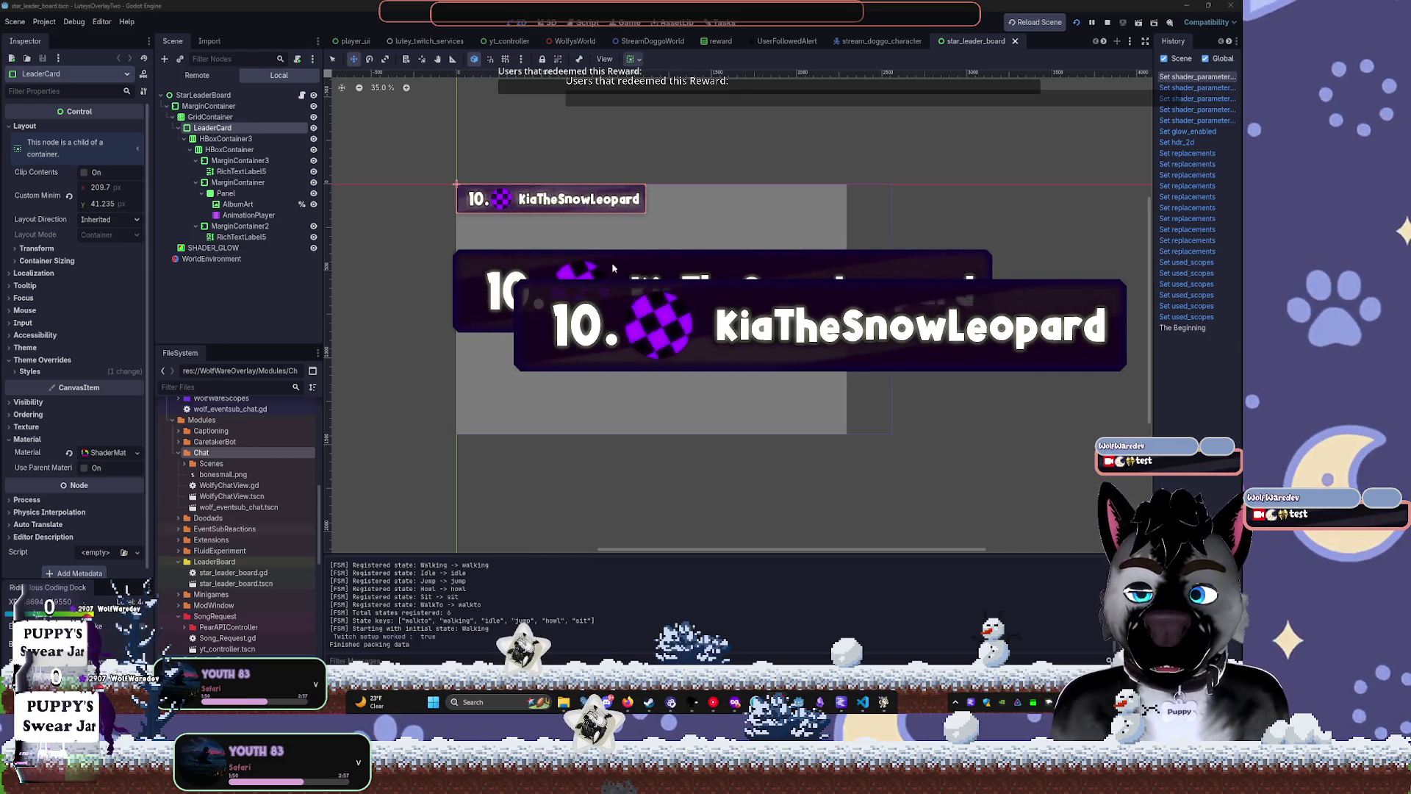
Stop the running project and collapse the LeaderCard node's children in the Scene dock.
key(F8)
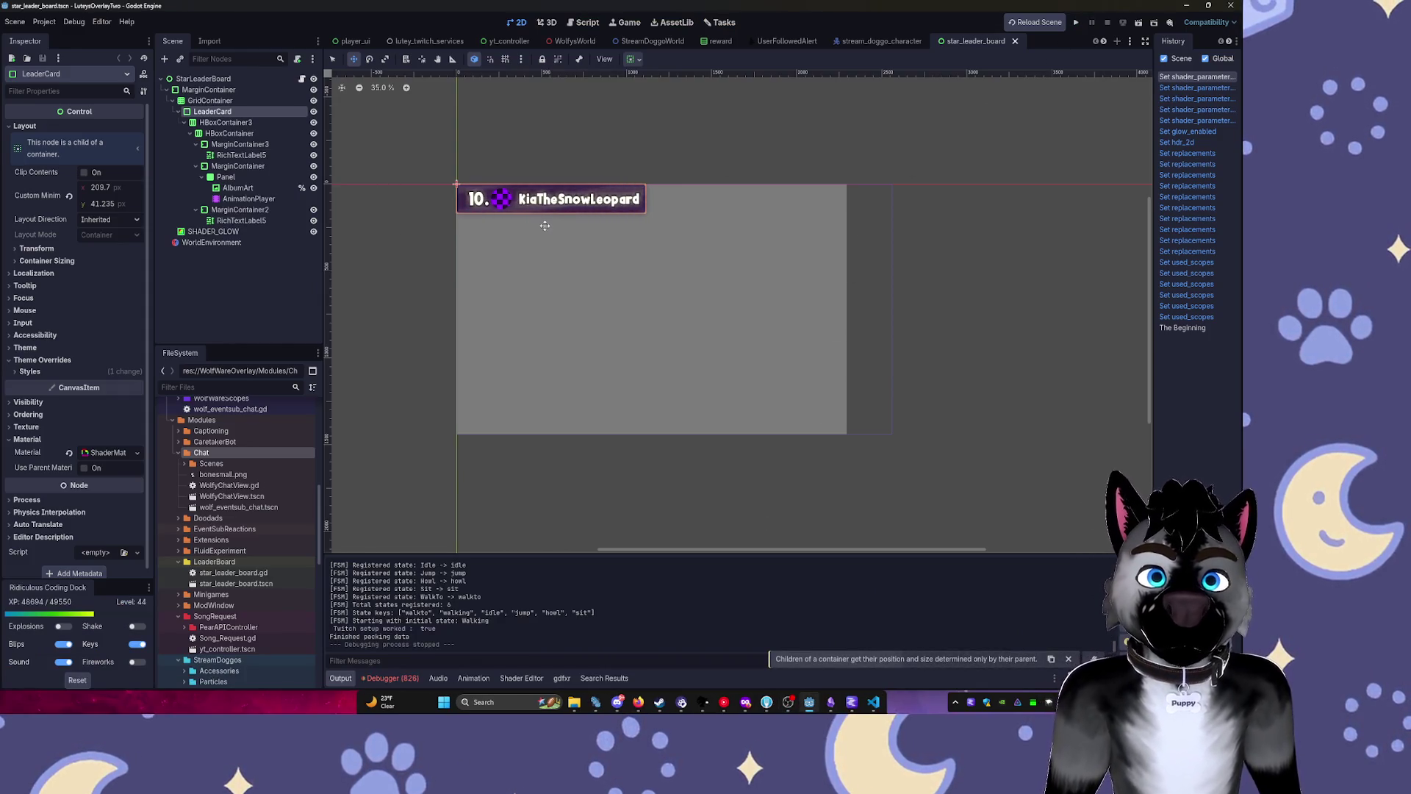
click(171, 111)
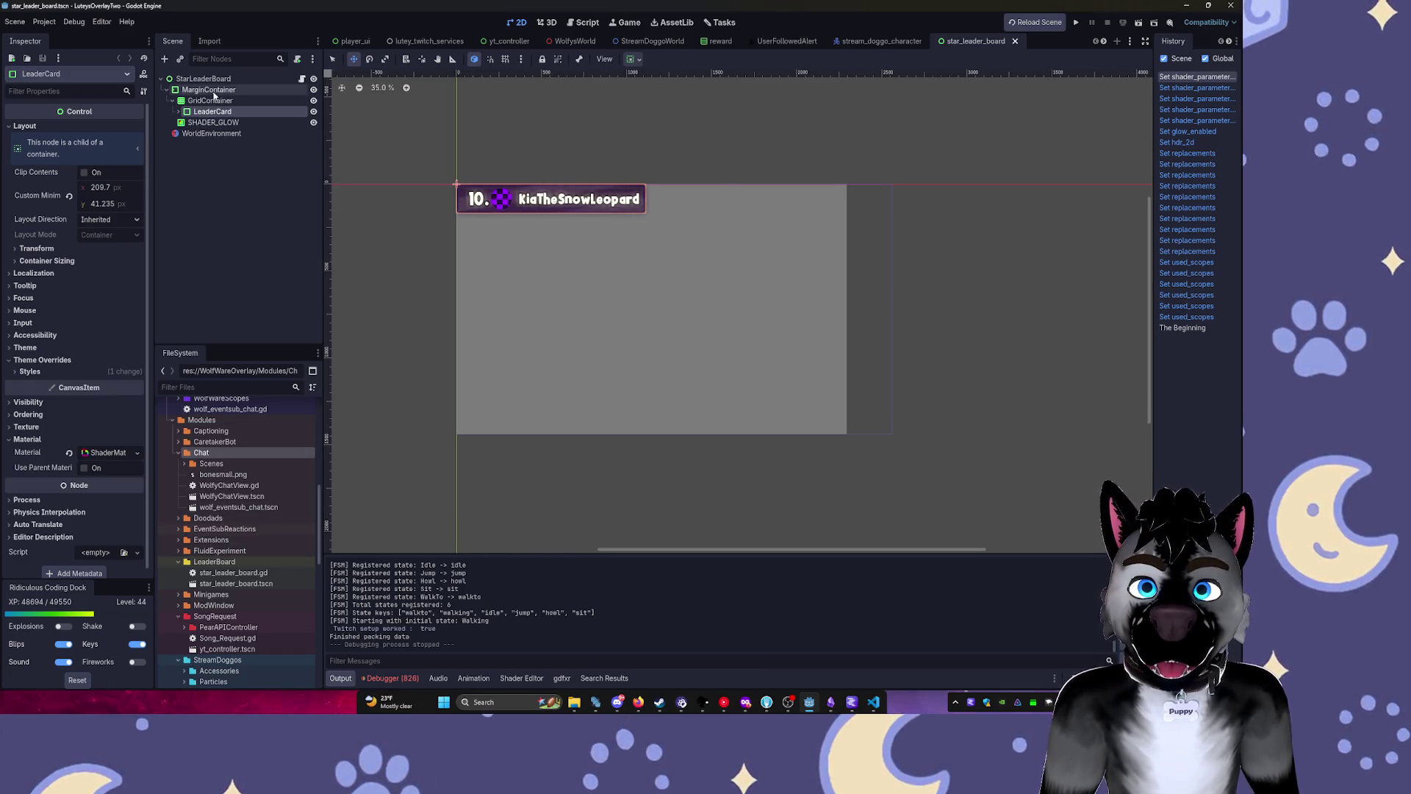
Save the LeaderCard branch as a new scene named leader_card_COMPONENT.tscn.
mouse_move(228, 114)
mouse_down()
mouse_move(371, 222)
mouse_move(214, 564)
mouse_up()
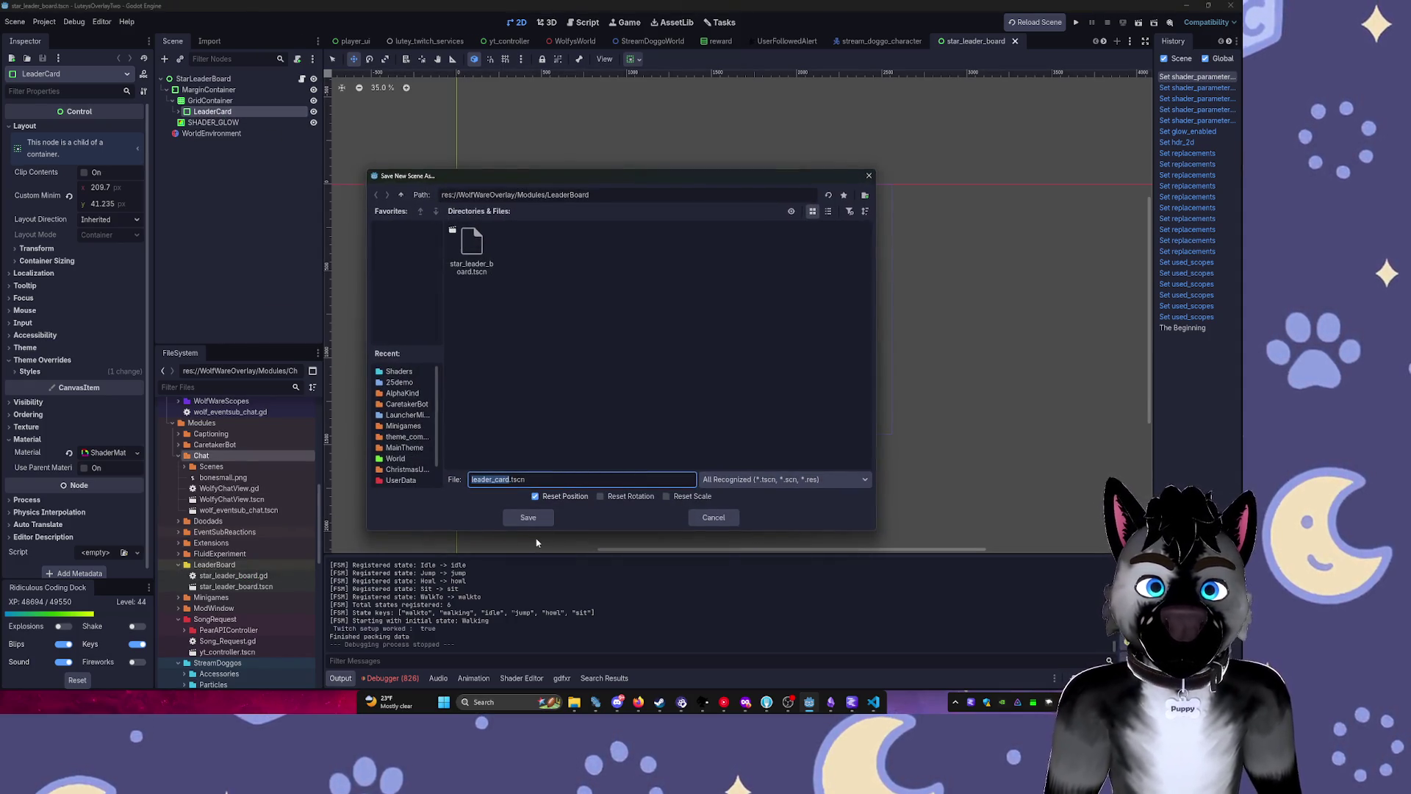
key(Right)
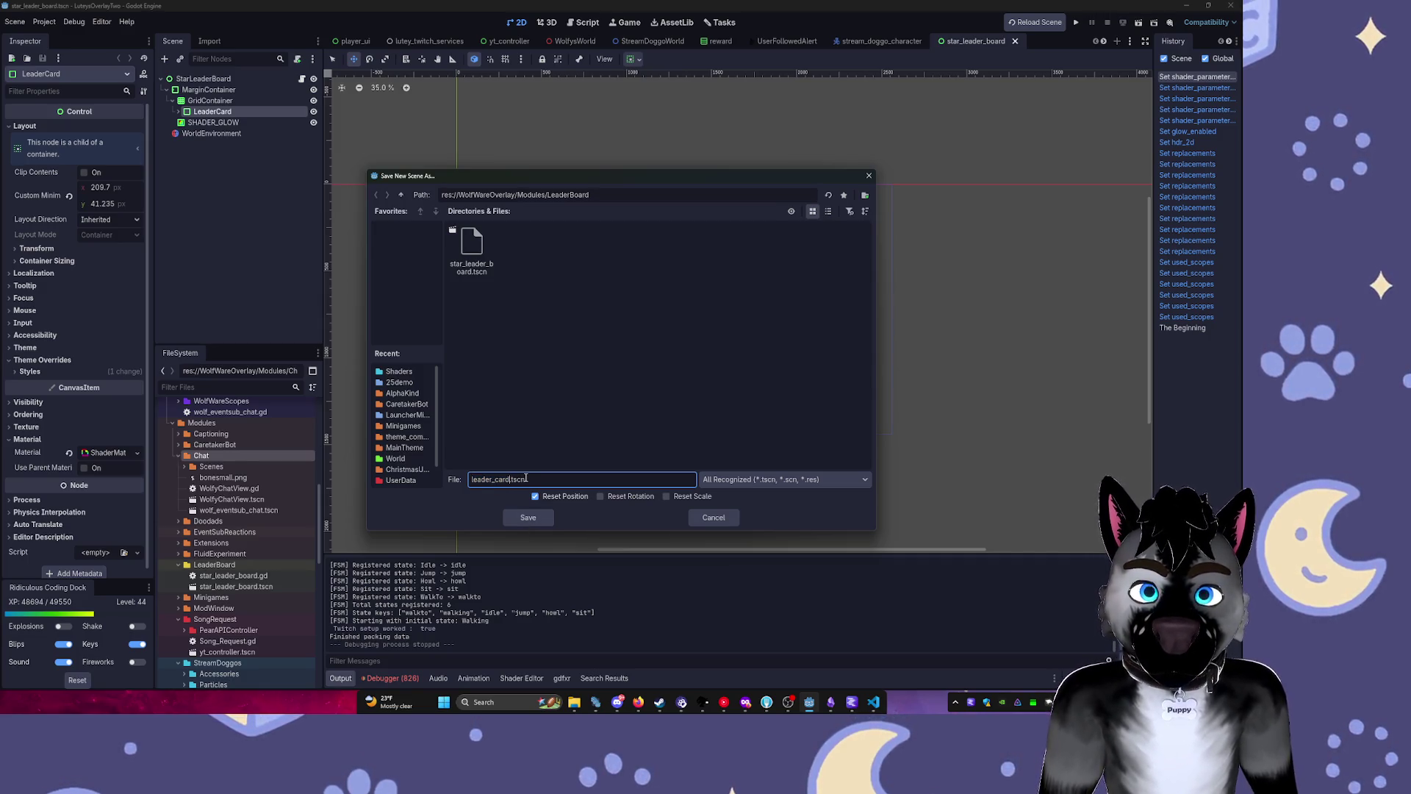
key(BackSpace)
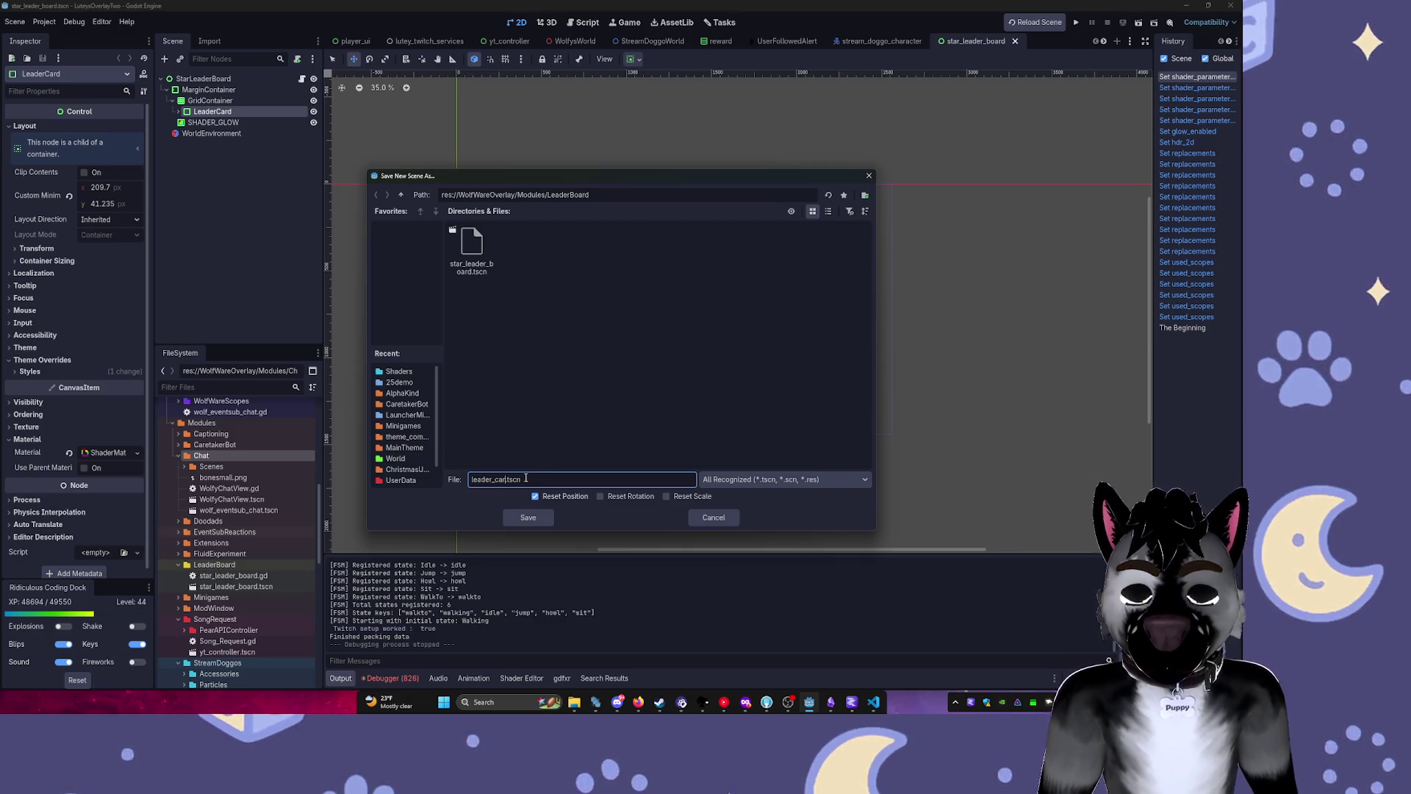
text(d_COMPONENT)
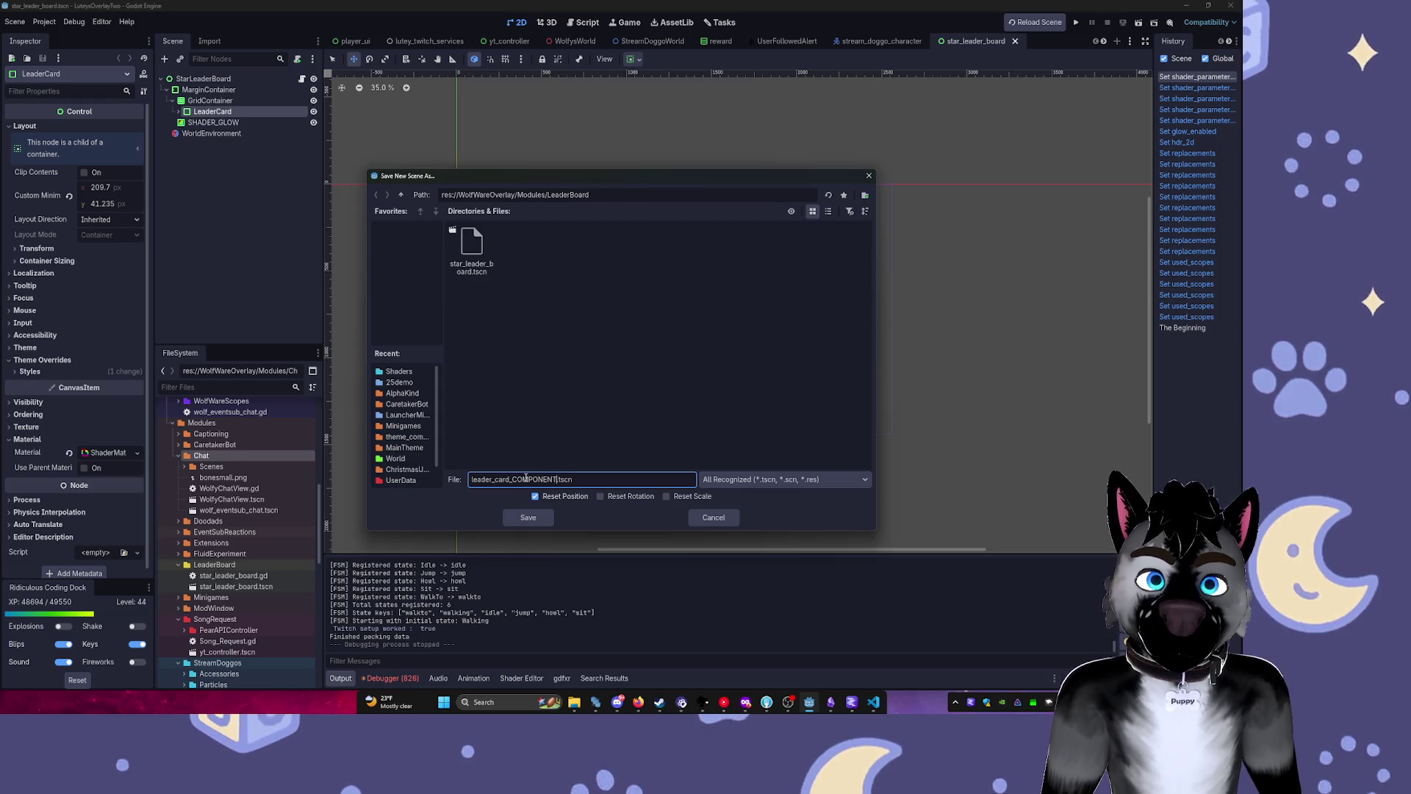
key(Return)
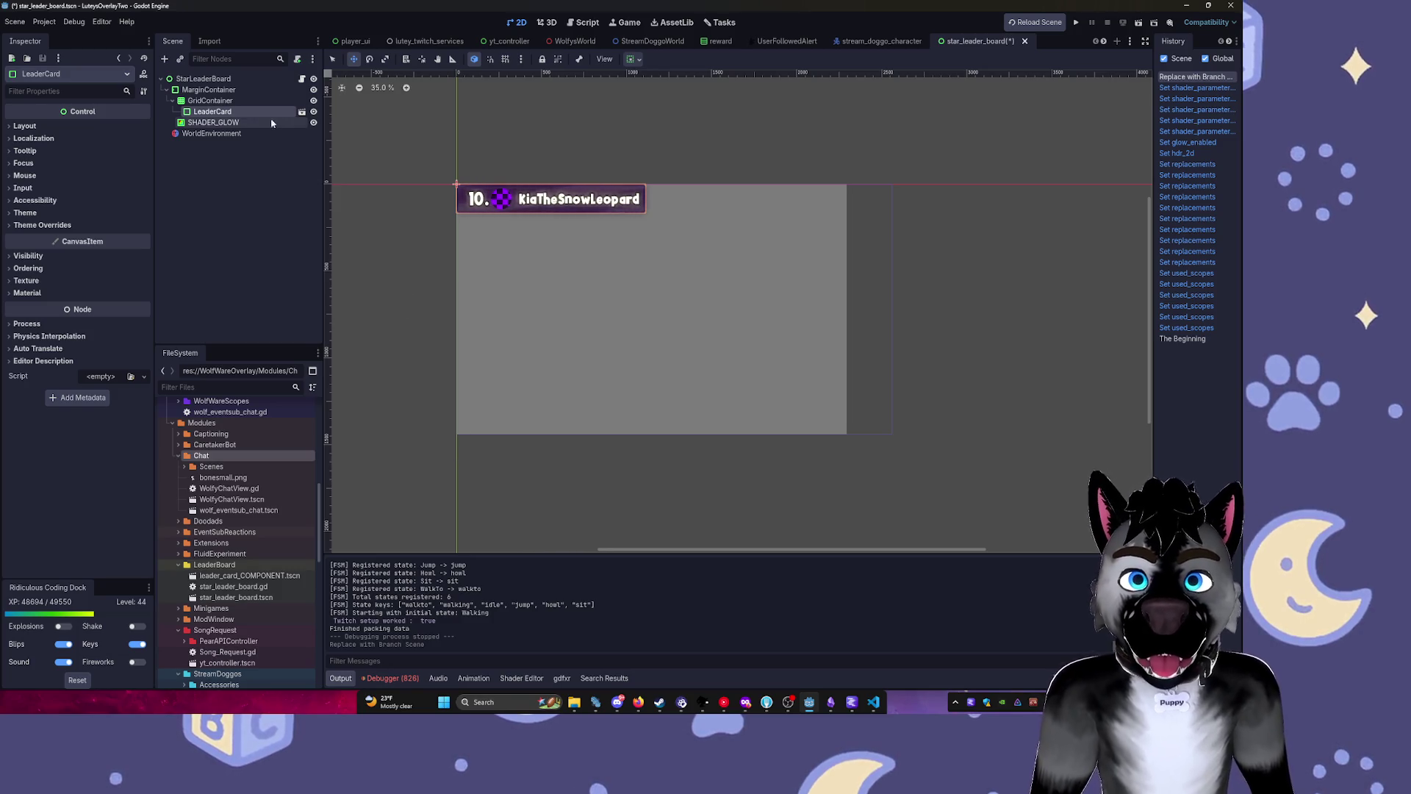
Delete the LeaderCard node from the board and give GridContainer a scene-unique name.
key(Delete)
key(Return)
click(254, 101)
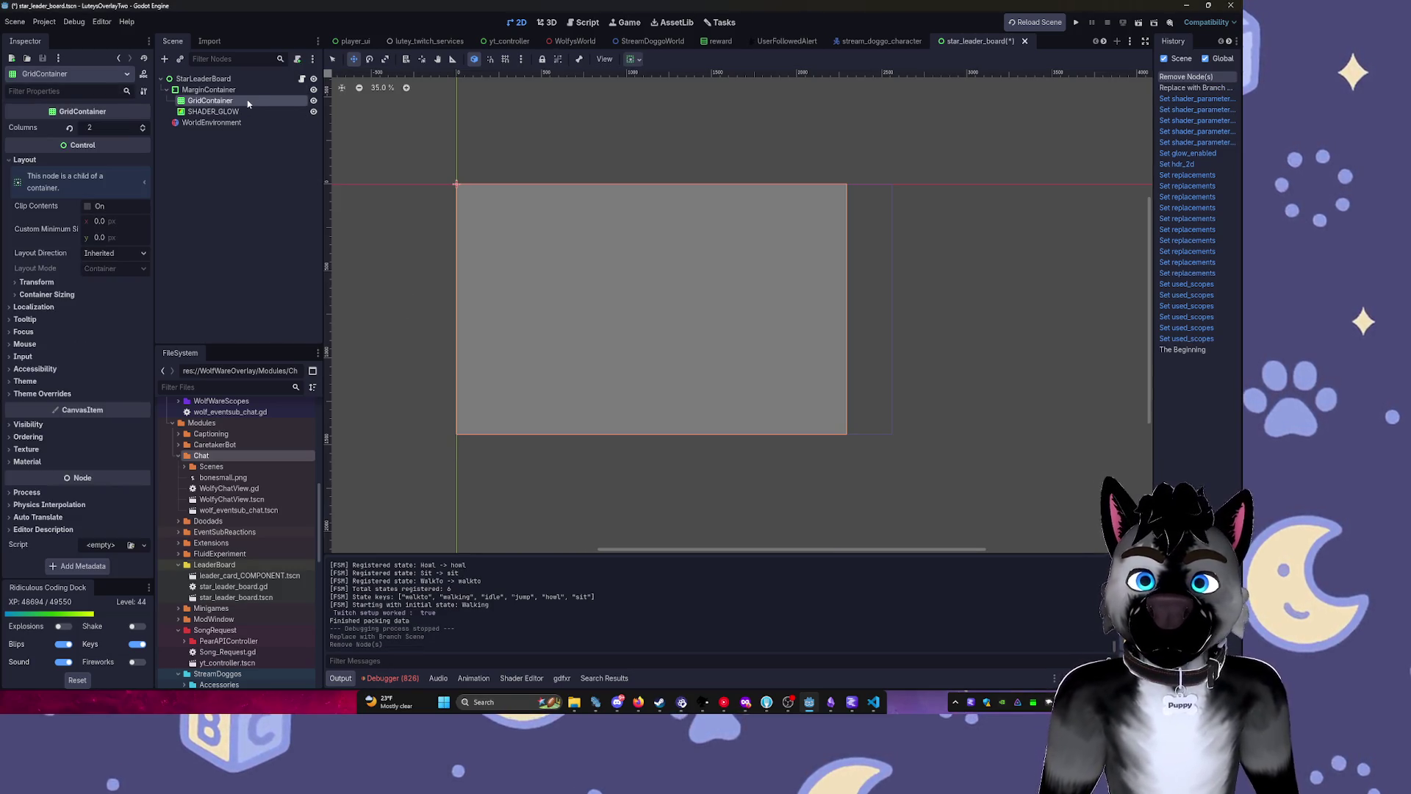
right_click(253, 101)
click(306, 341)
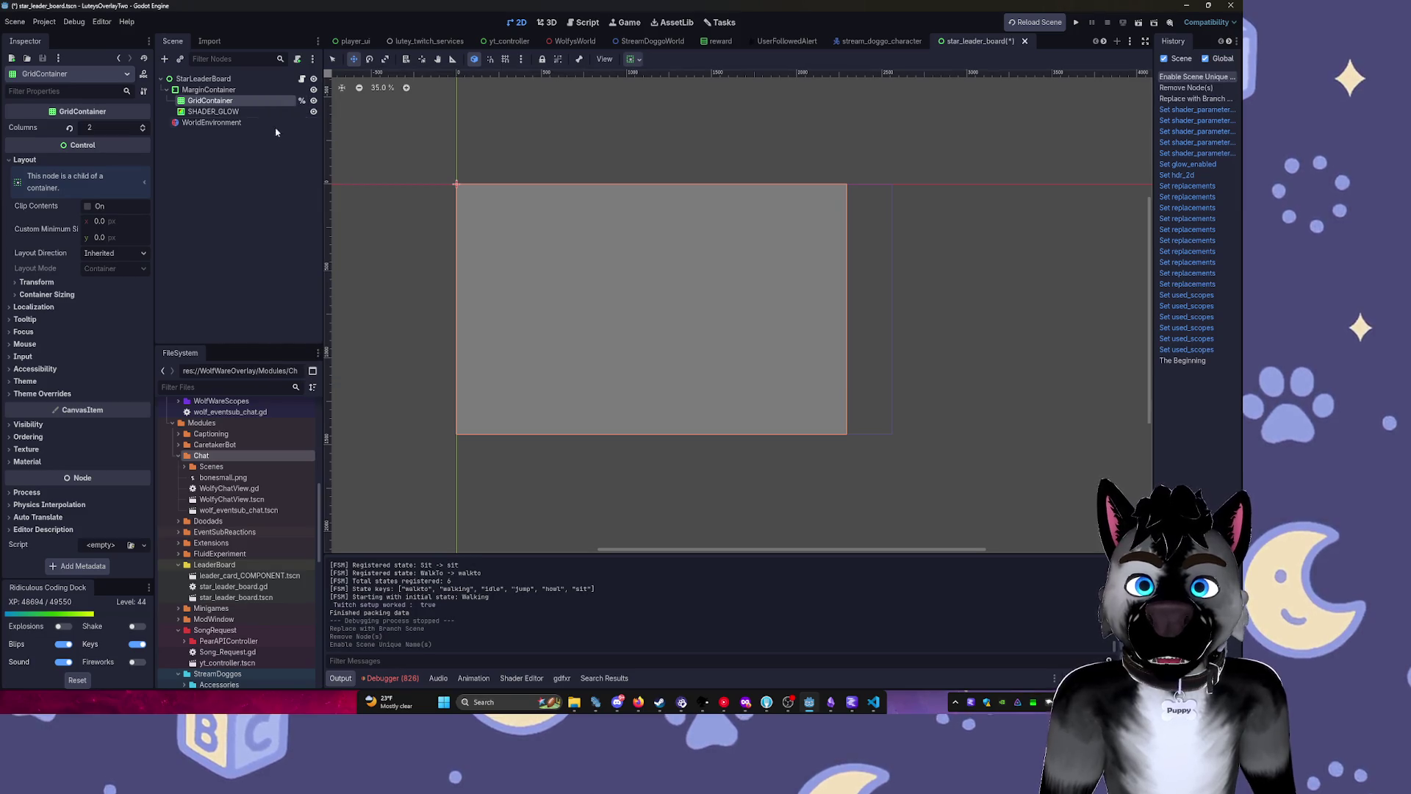
click(302, 78)
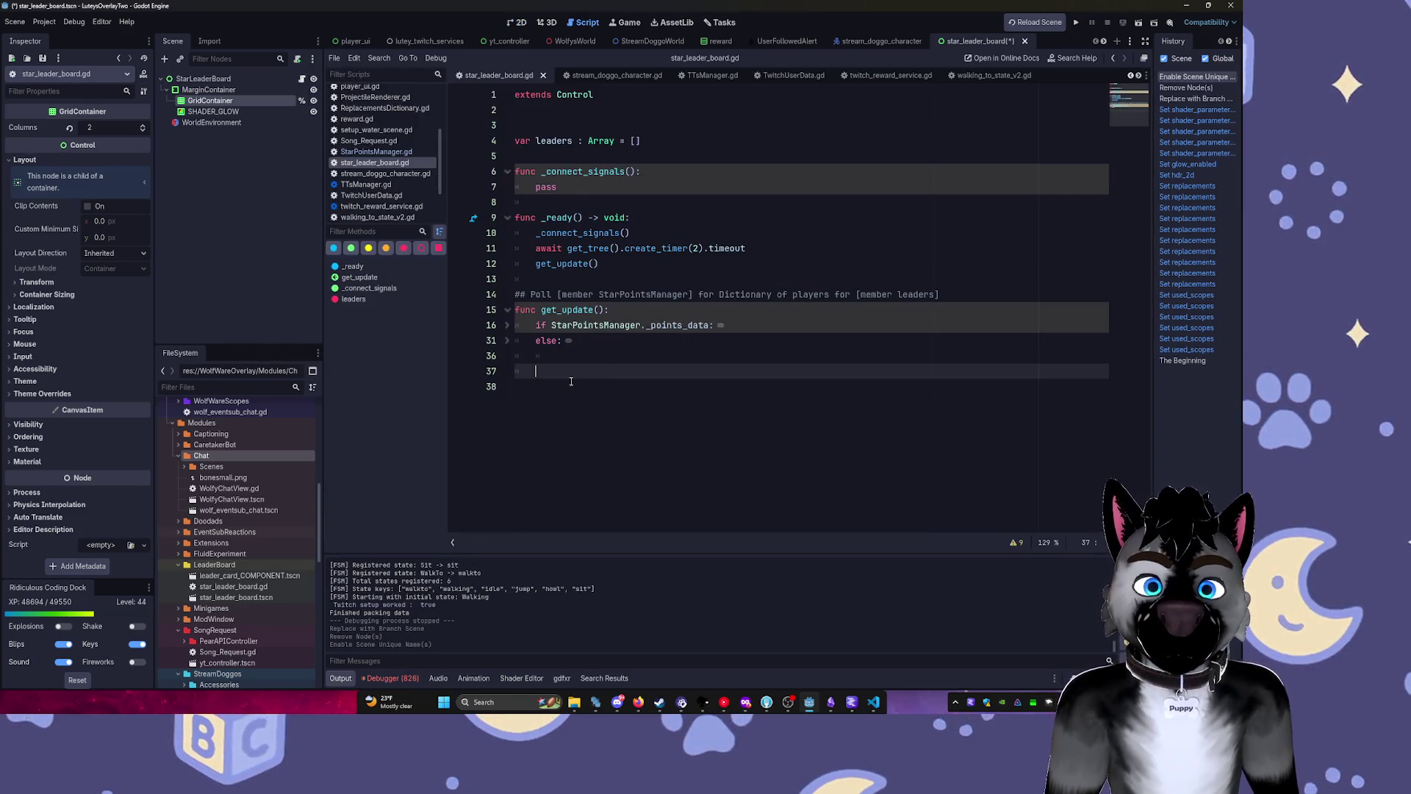
Declare a new function populate() -> void: in the leaderboard script.
text(func pop)
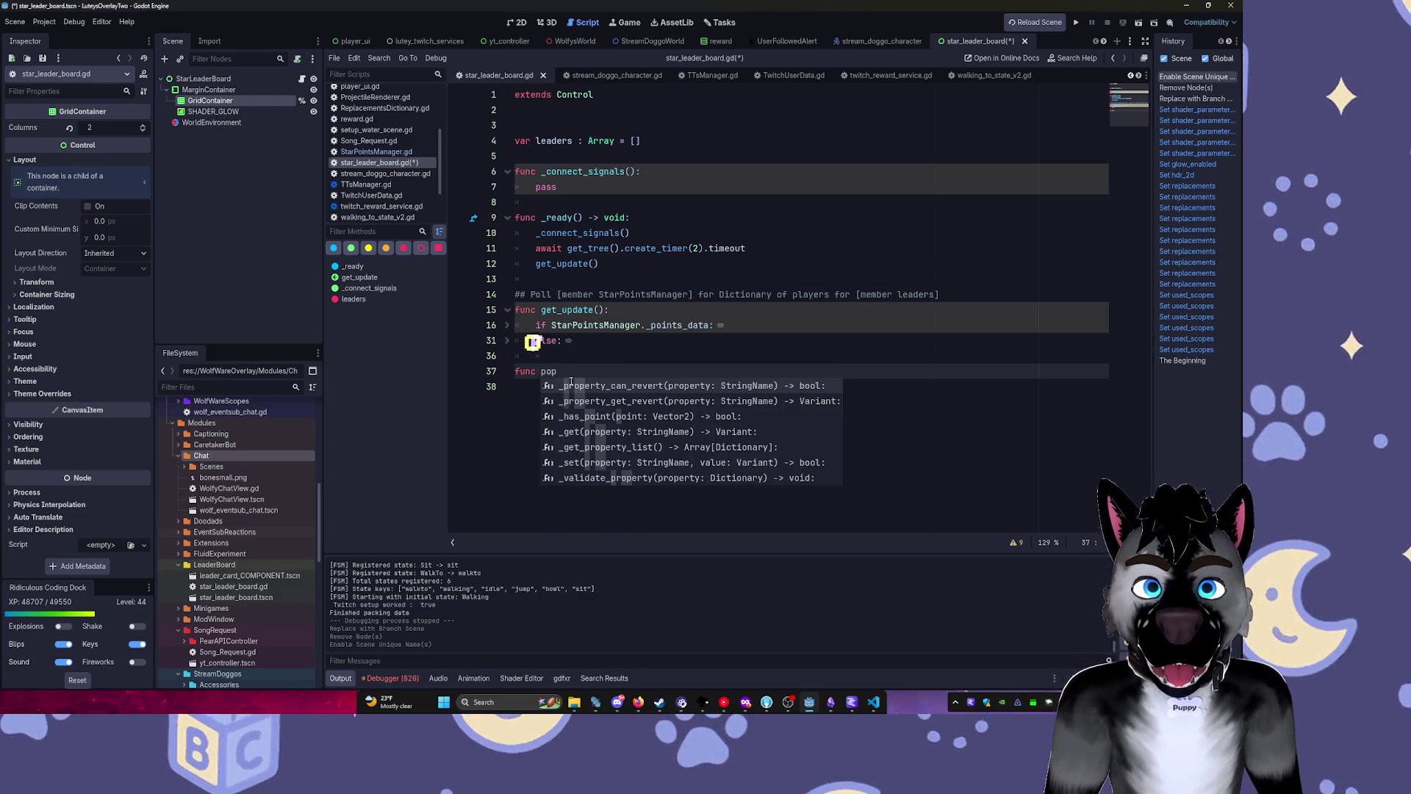
text(ulate())
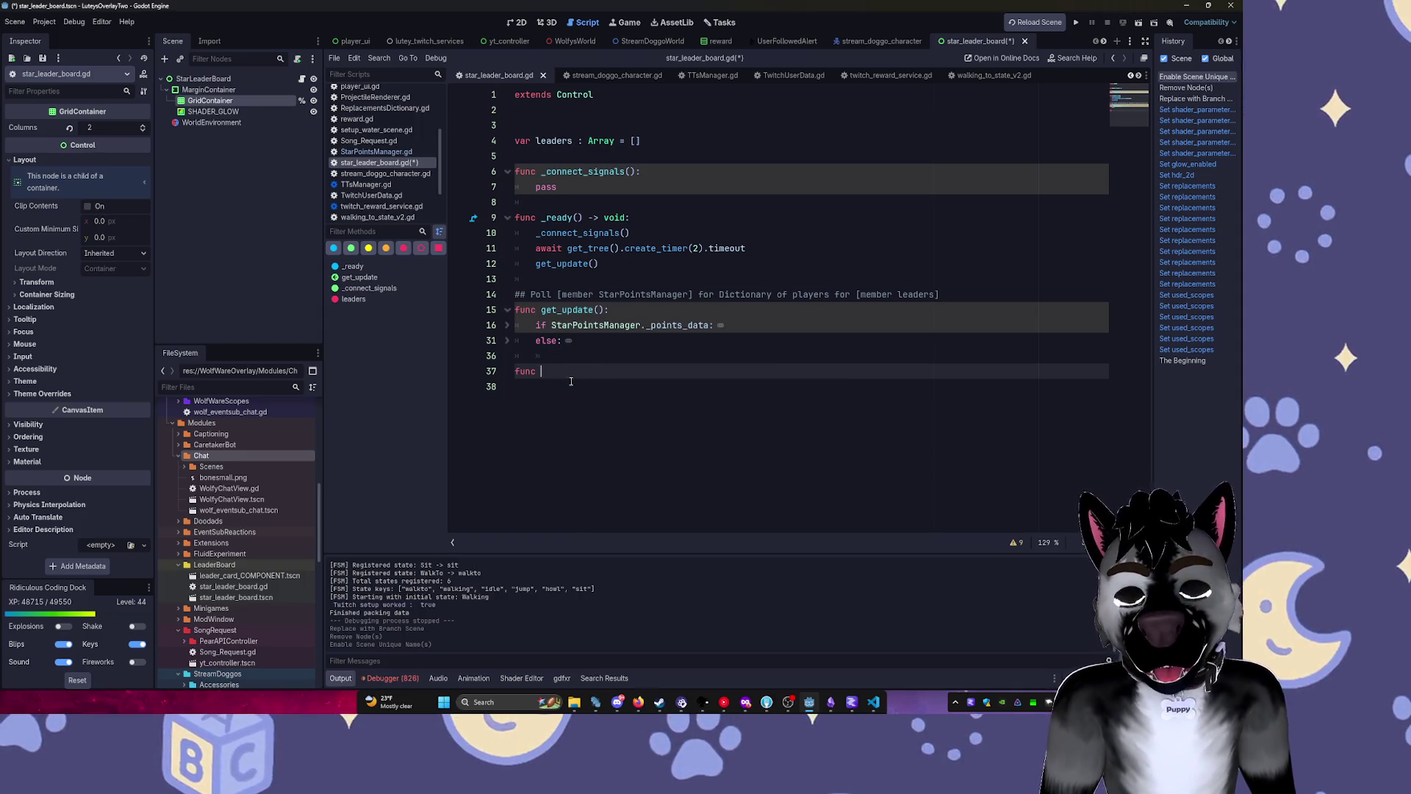
text(: -)
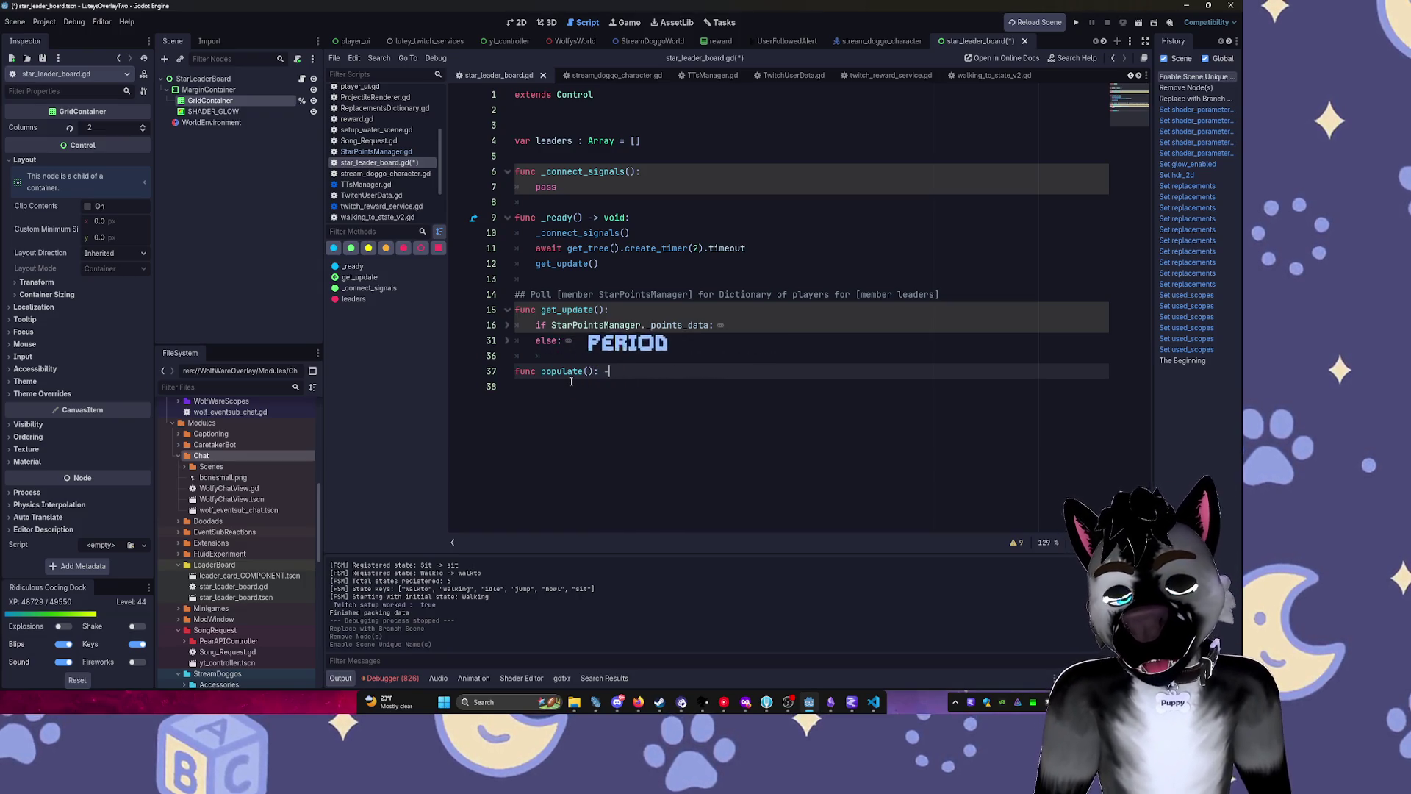
text(> void)
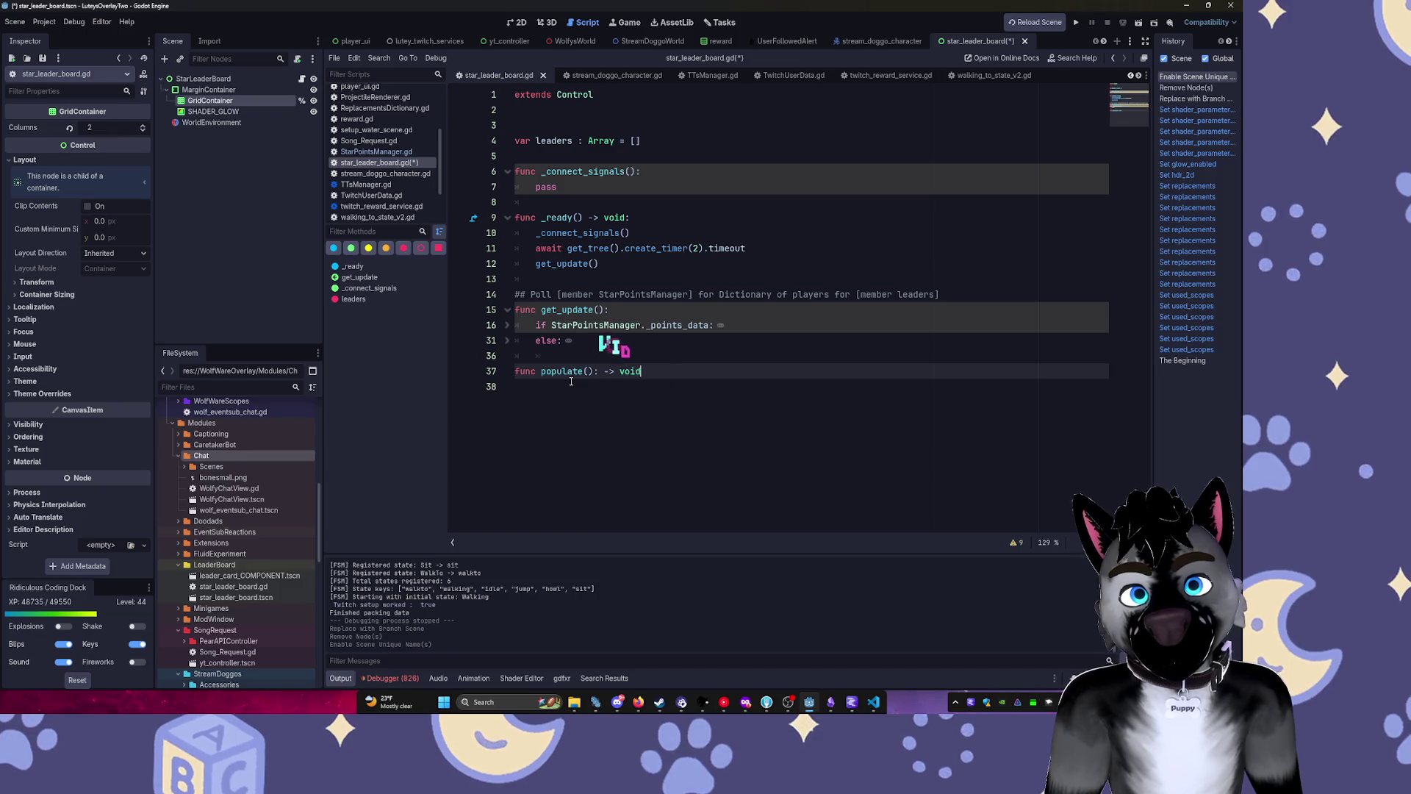
key(Left)
key(Left)
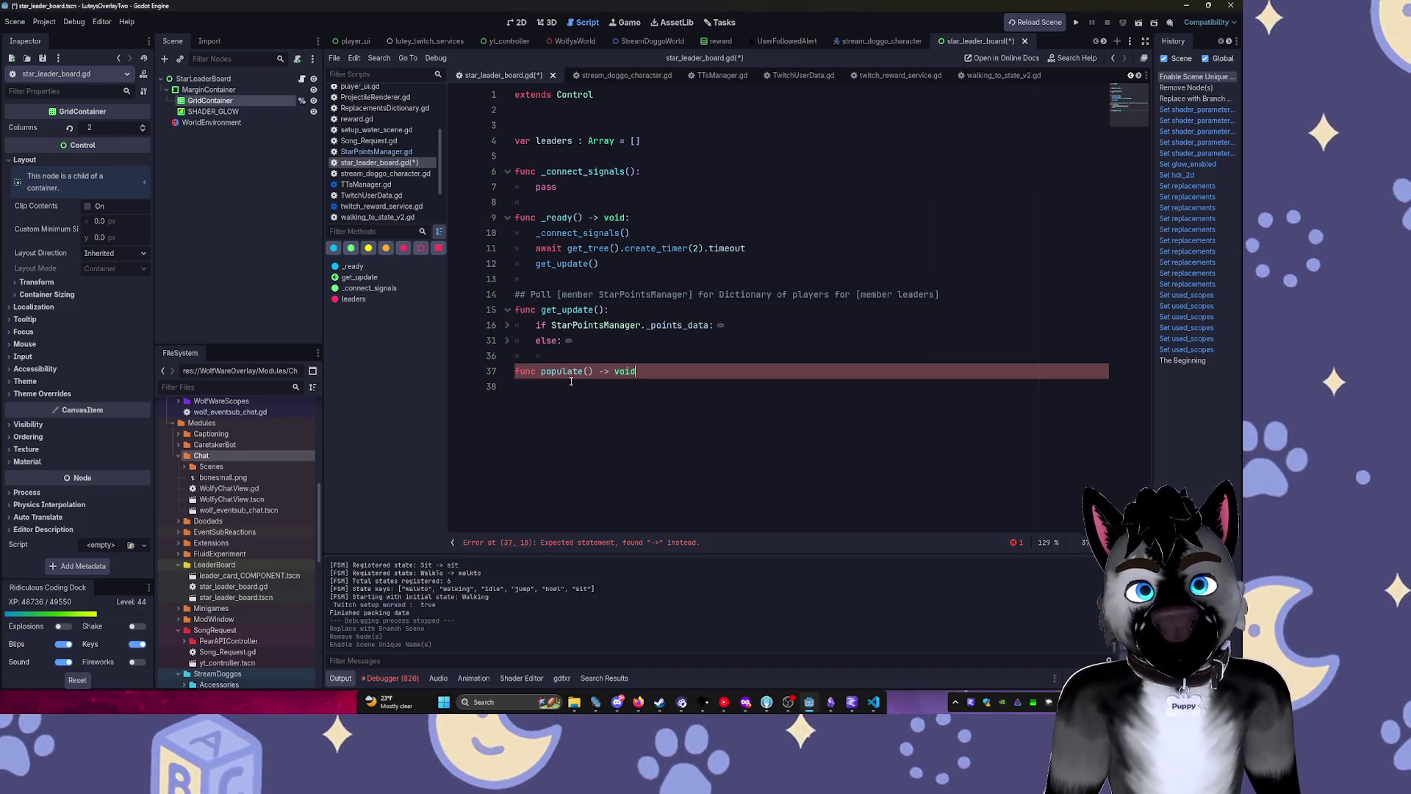
text(:)
key(Return)
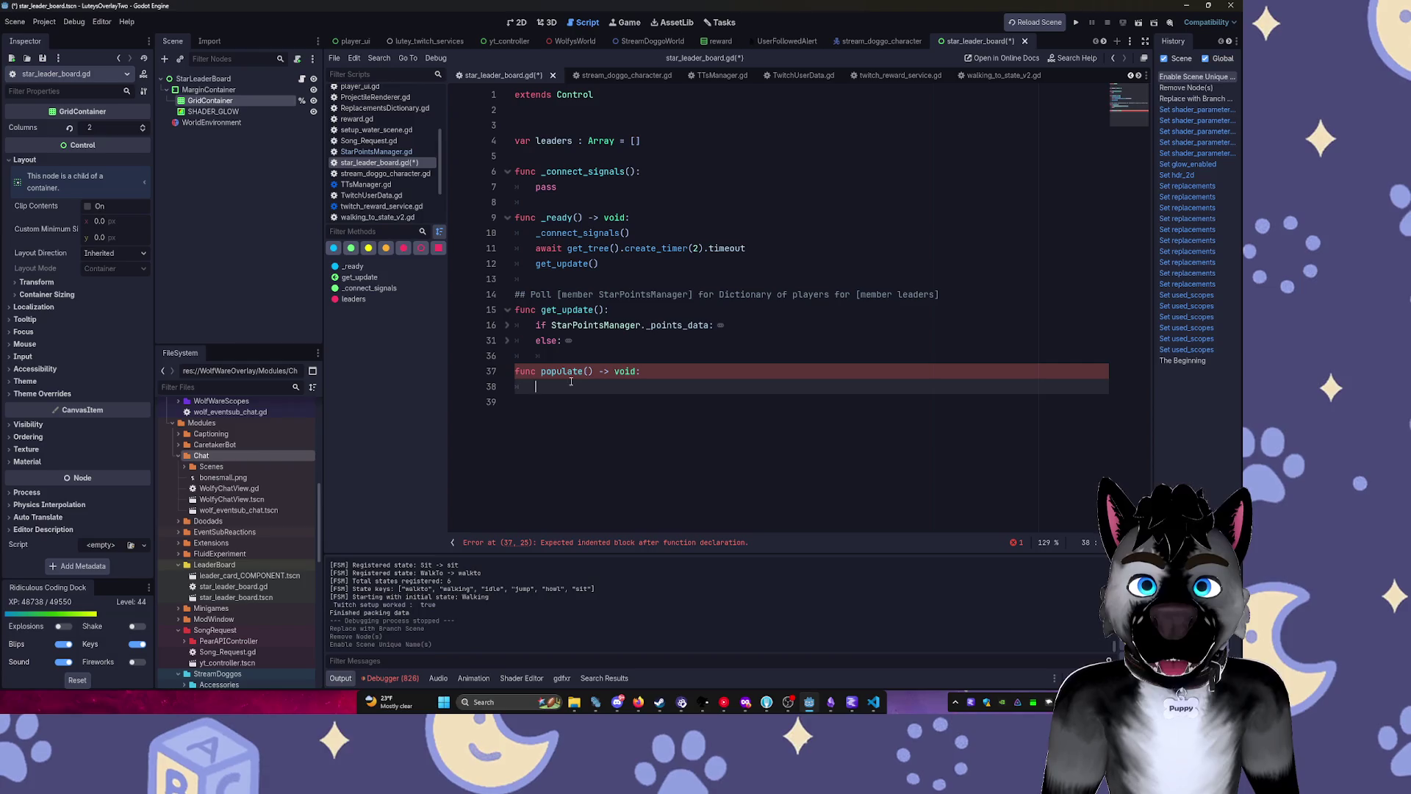
Write a for c in %GridContainer.get_children() loop in populate().
text(G)
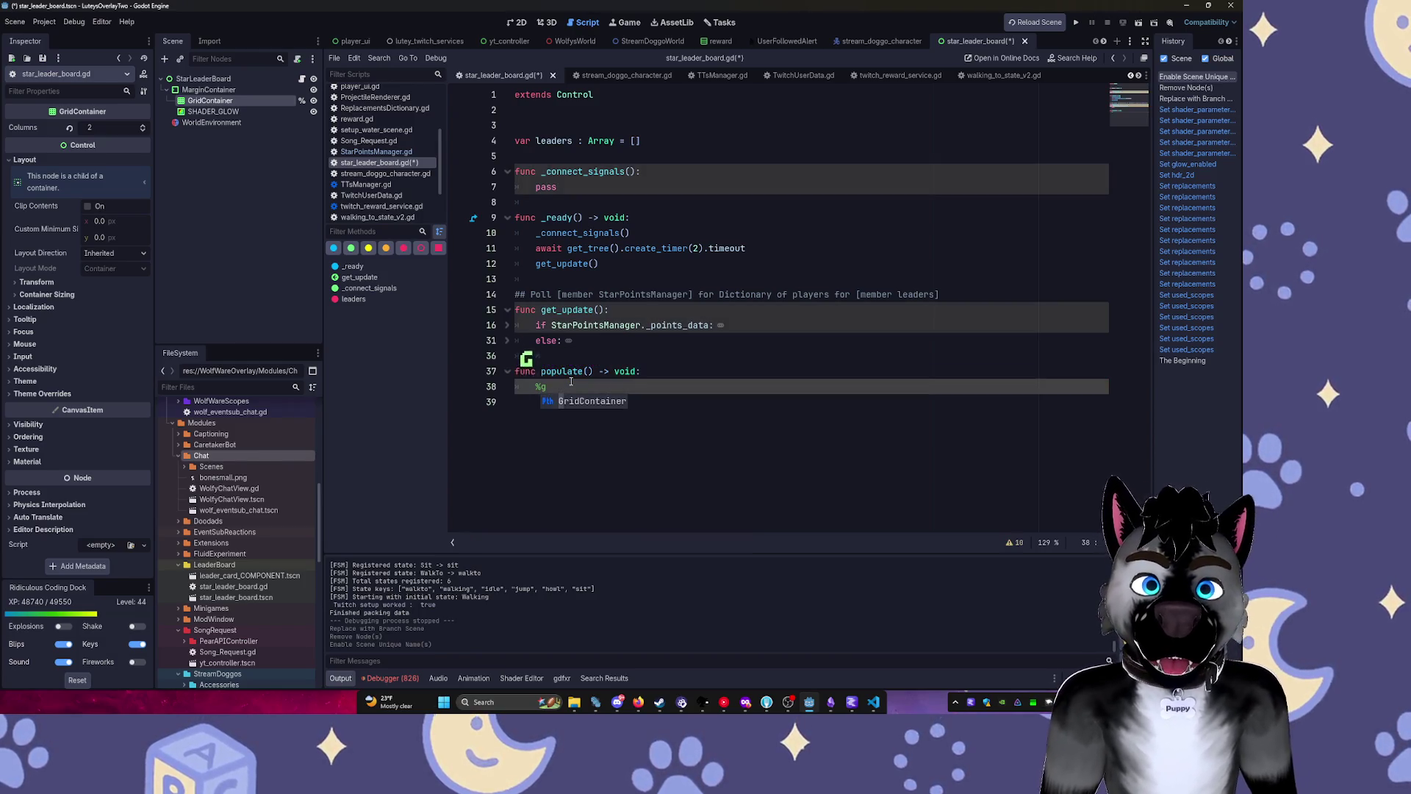
key(Tab)
text(c)
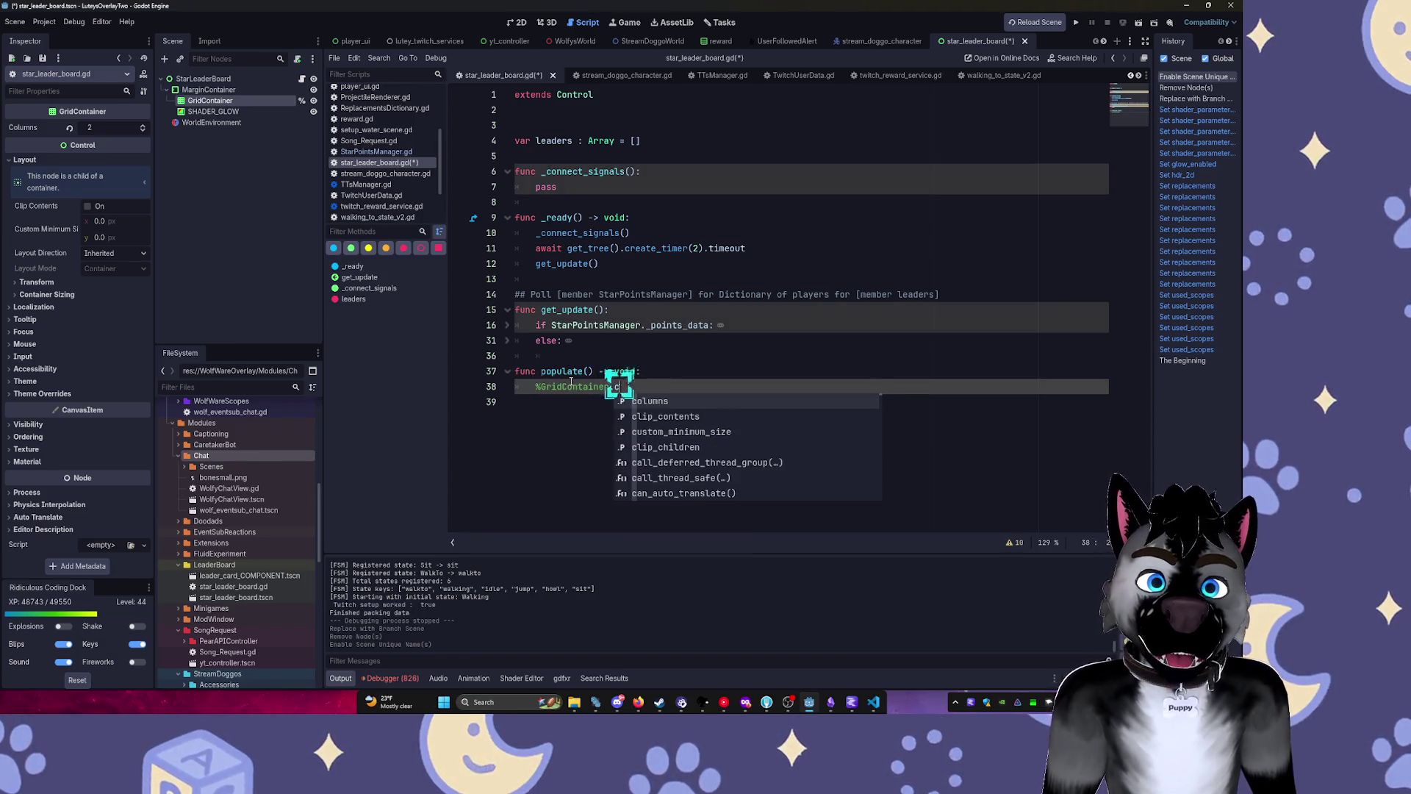
text(lea)
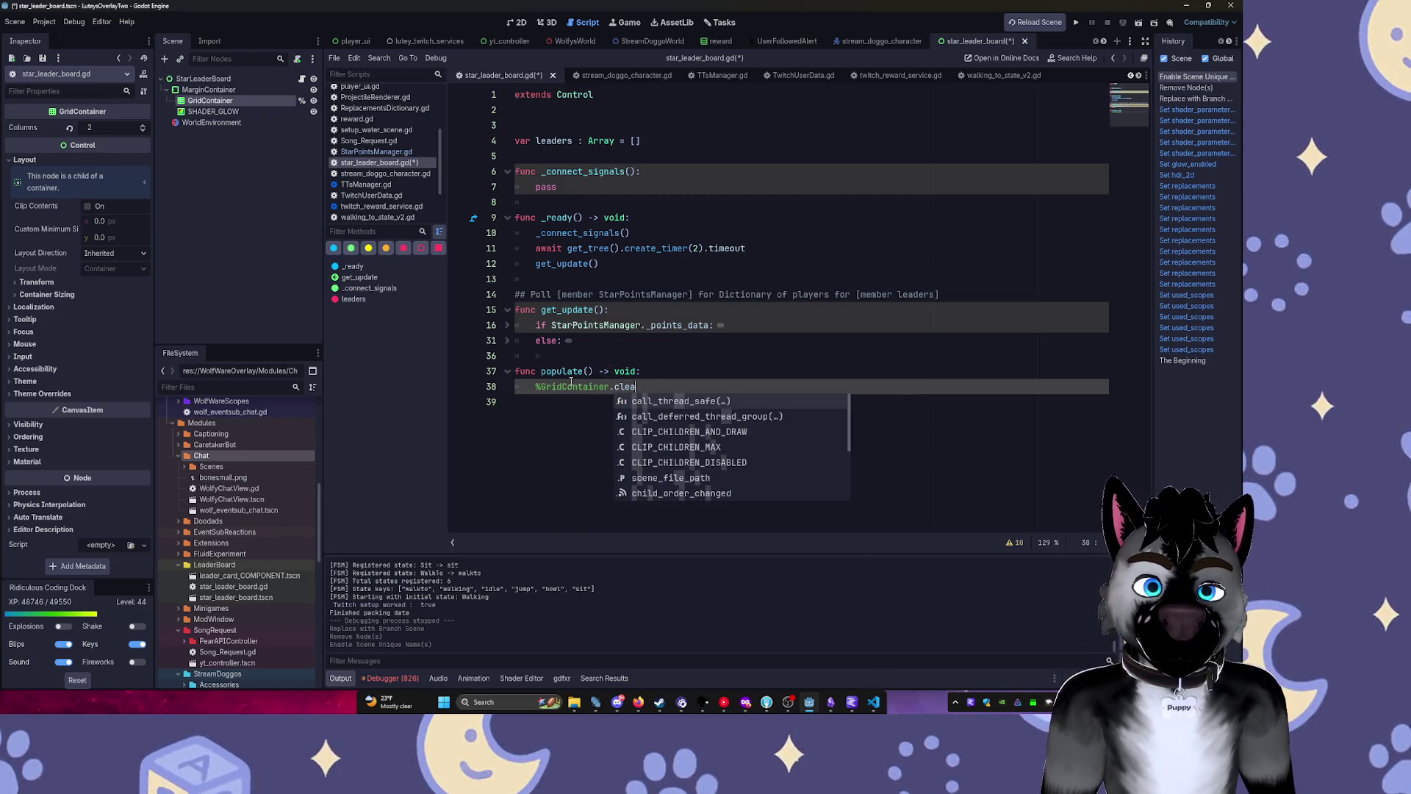
key(BackSpace)
key(BackSpace)
key(BackSpace)
key(BackSpace)
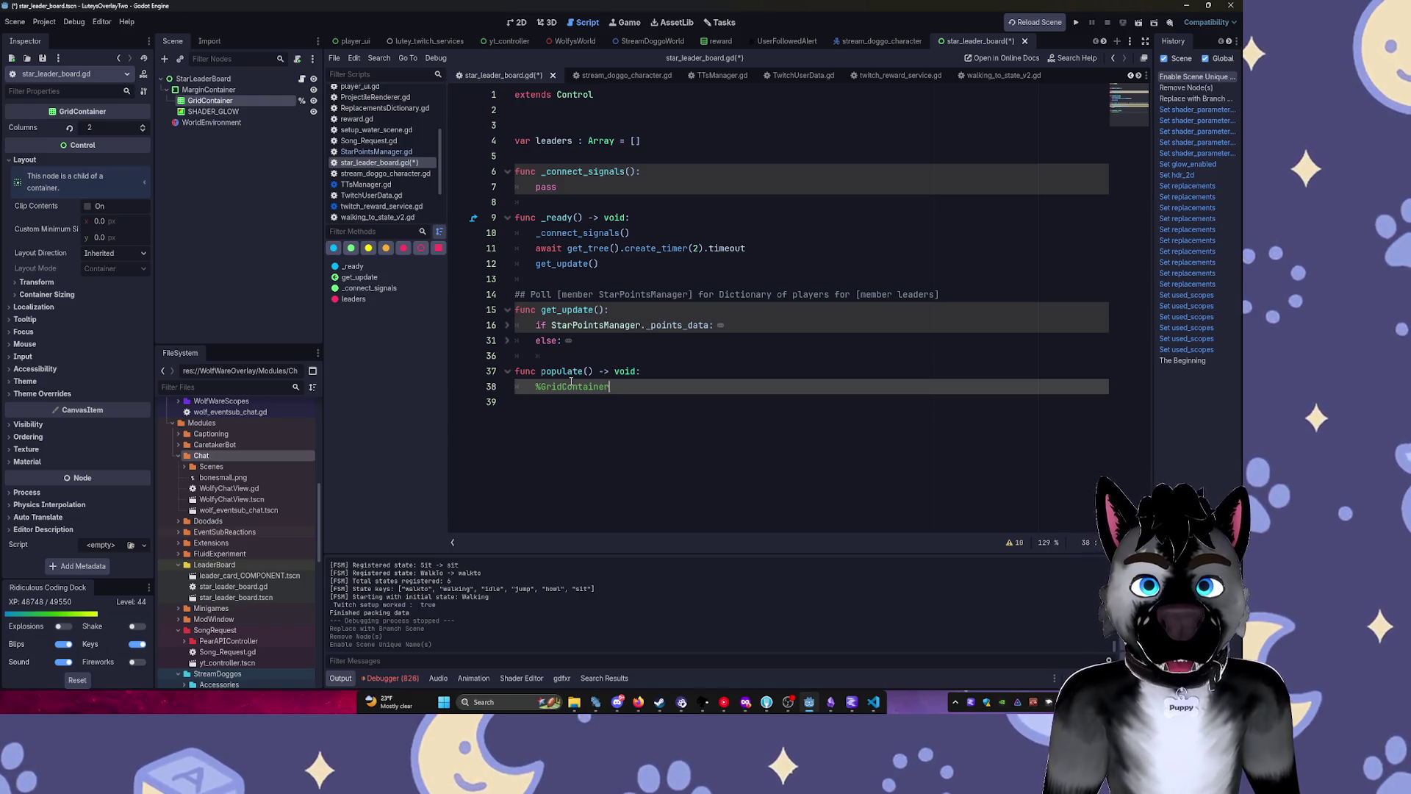
text(.)
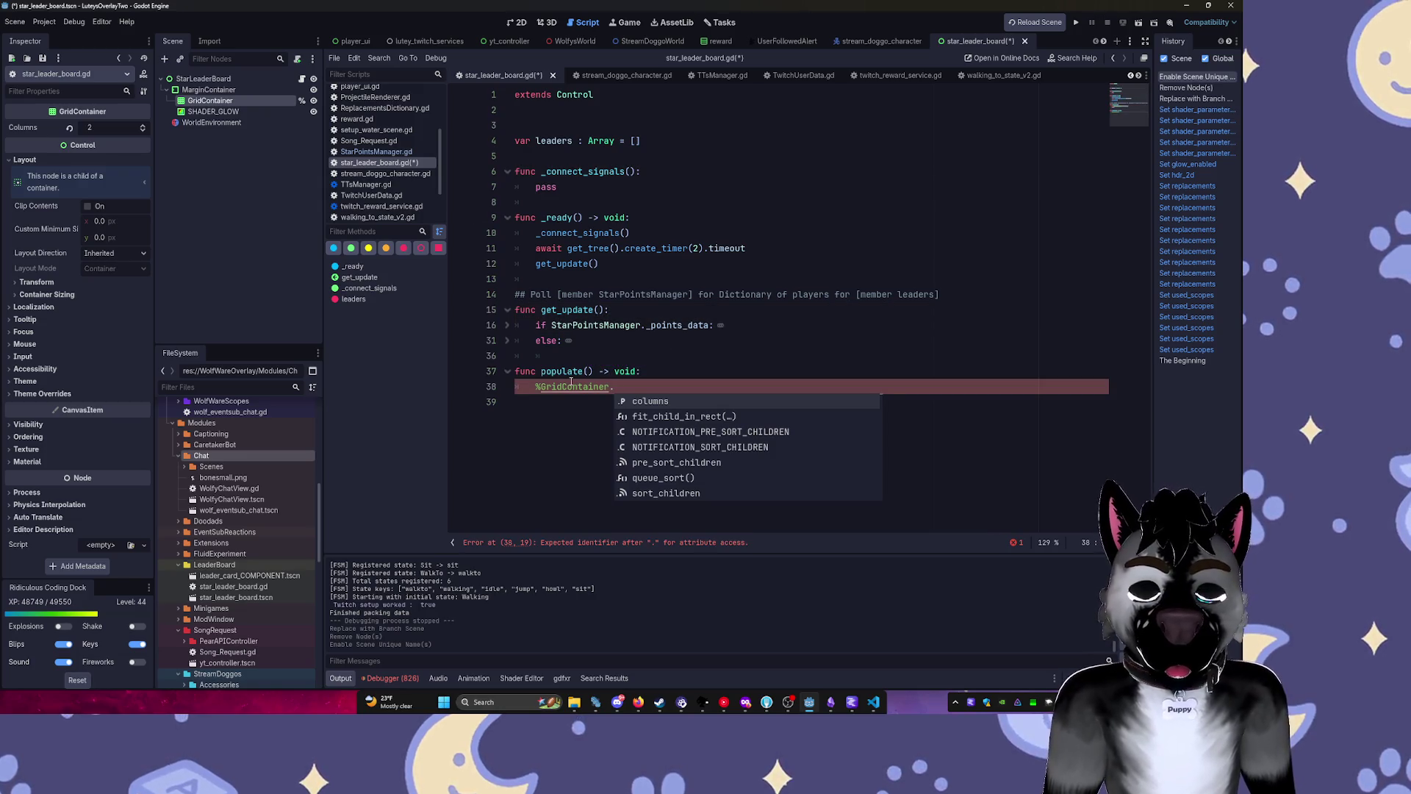
key(ctrl+BackSpace)
text(for c)
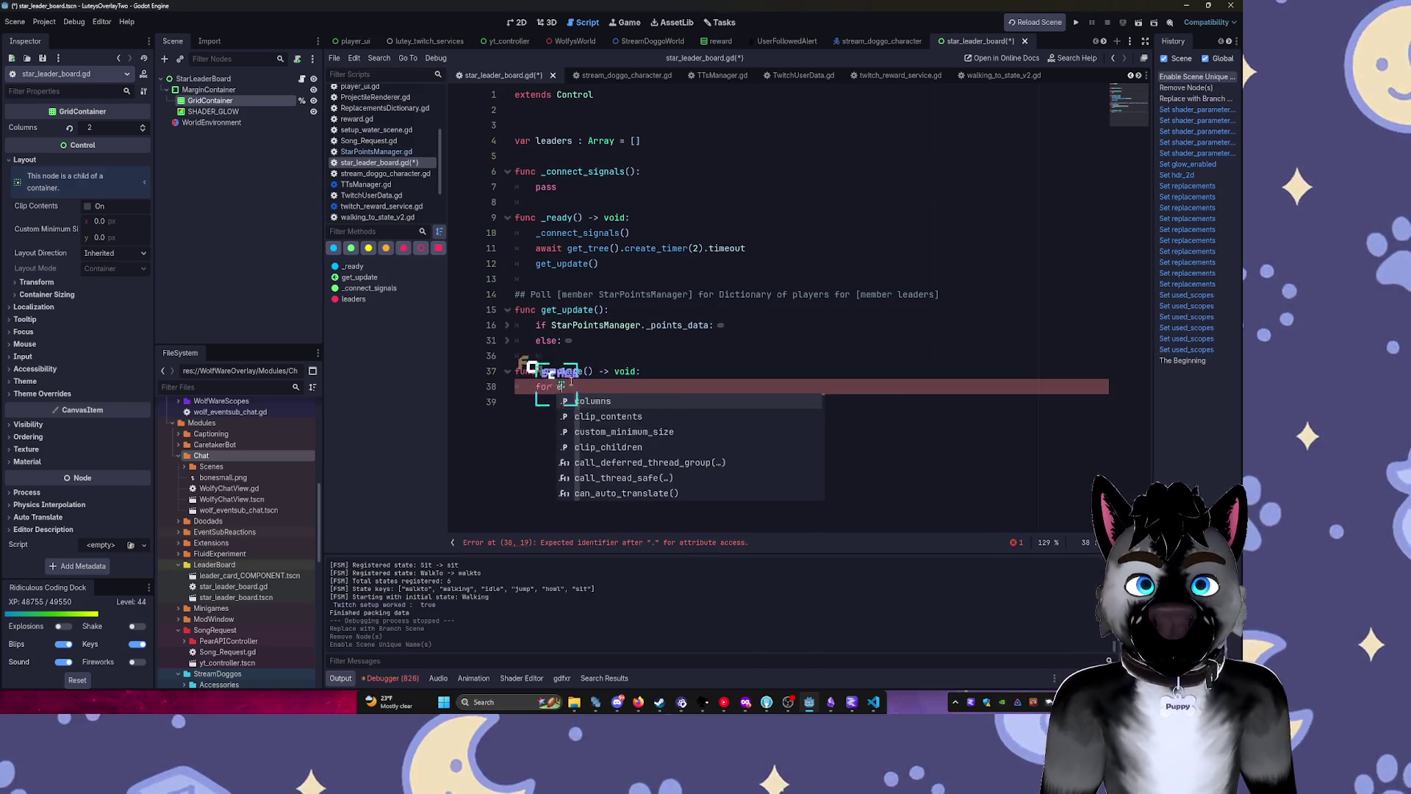
text( in)
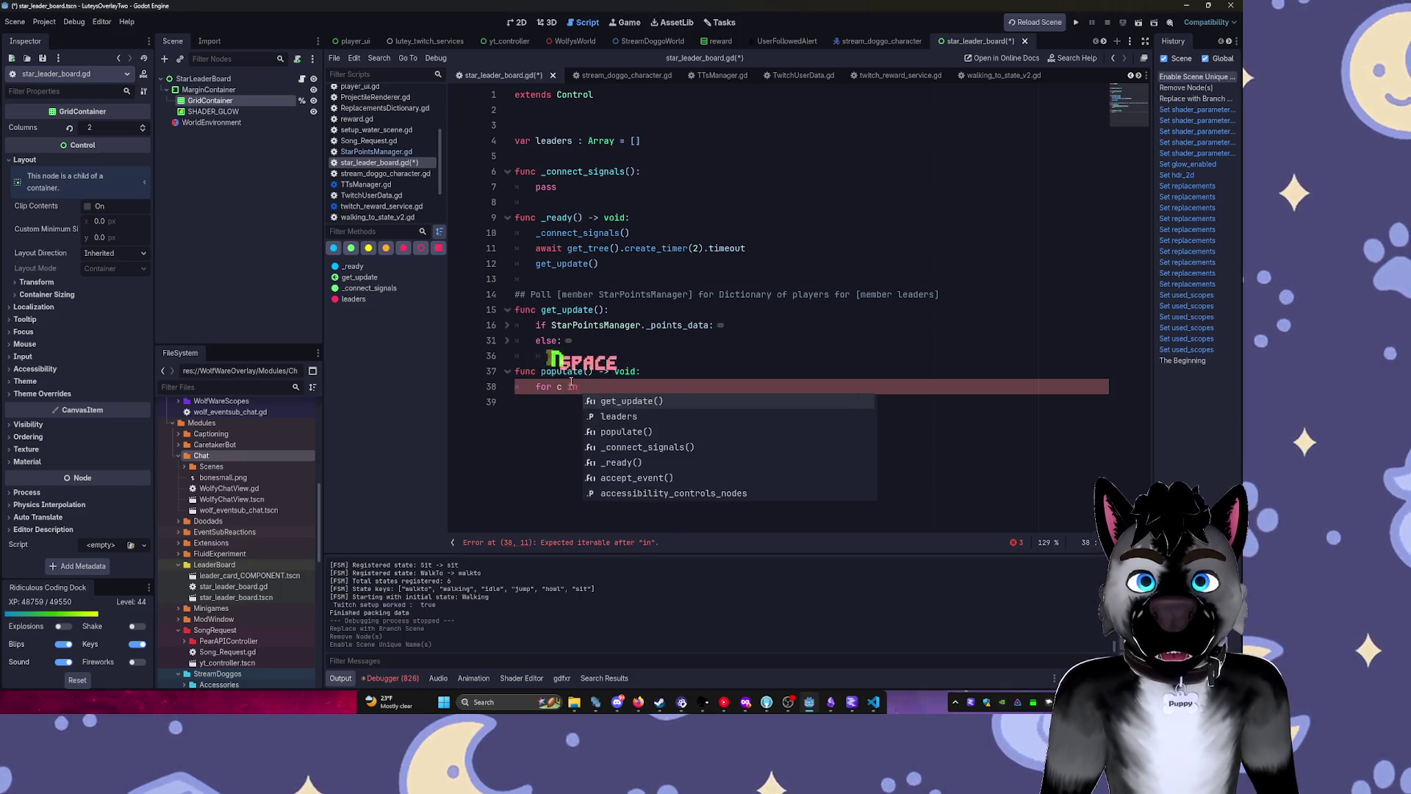
key(shift+alt+o)
text(Gri)
key(Escape)
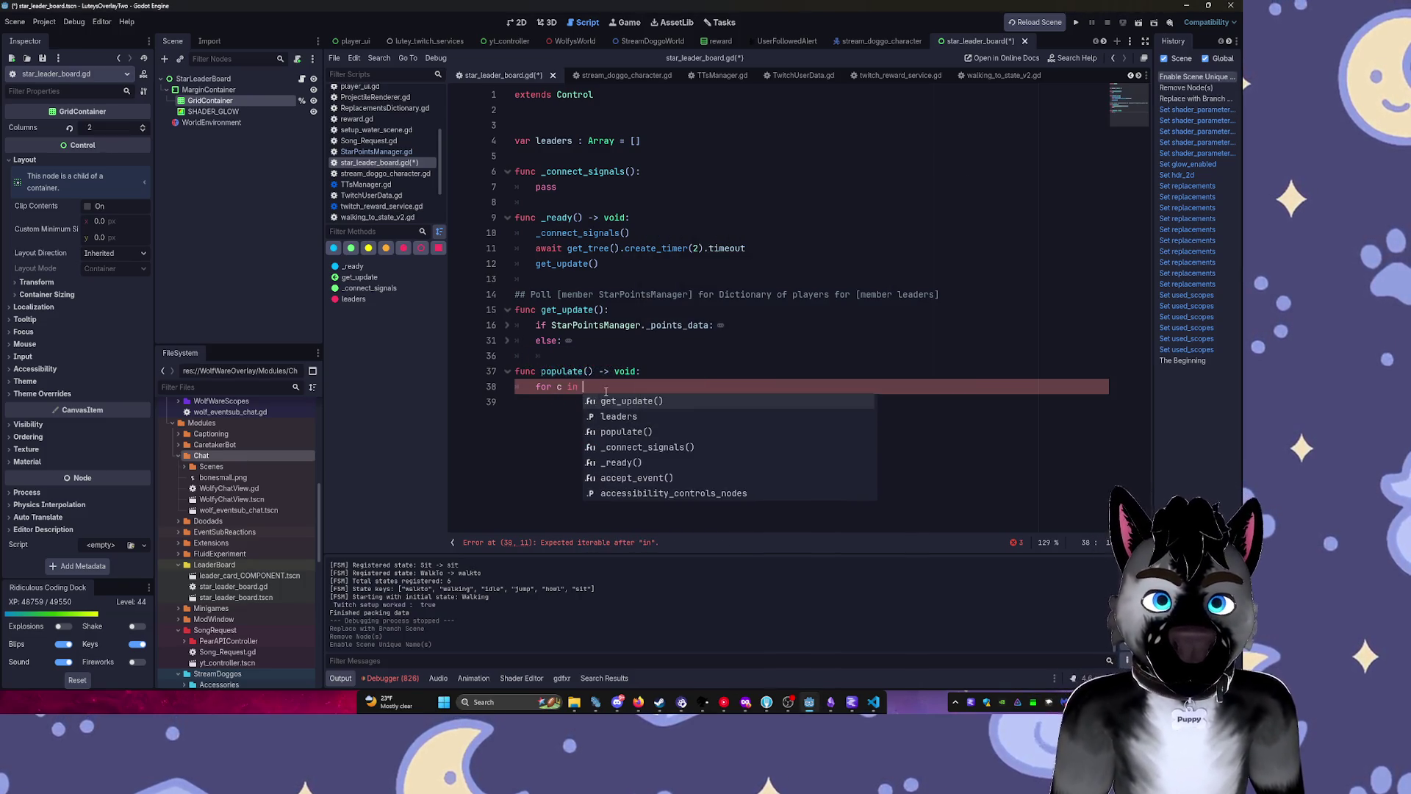
text(Gri)
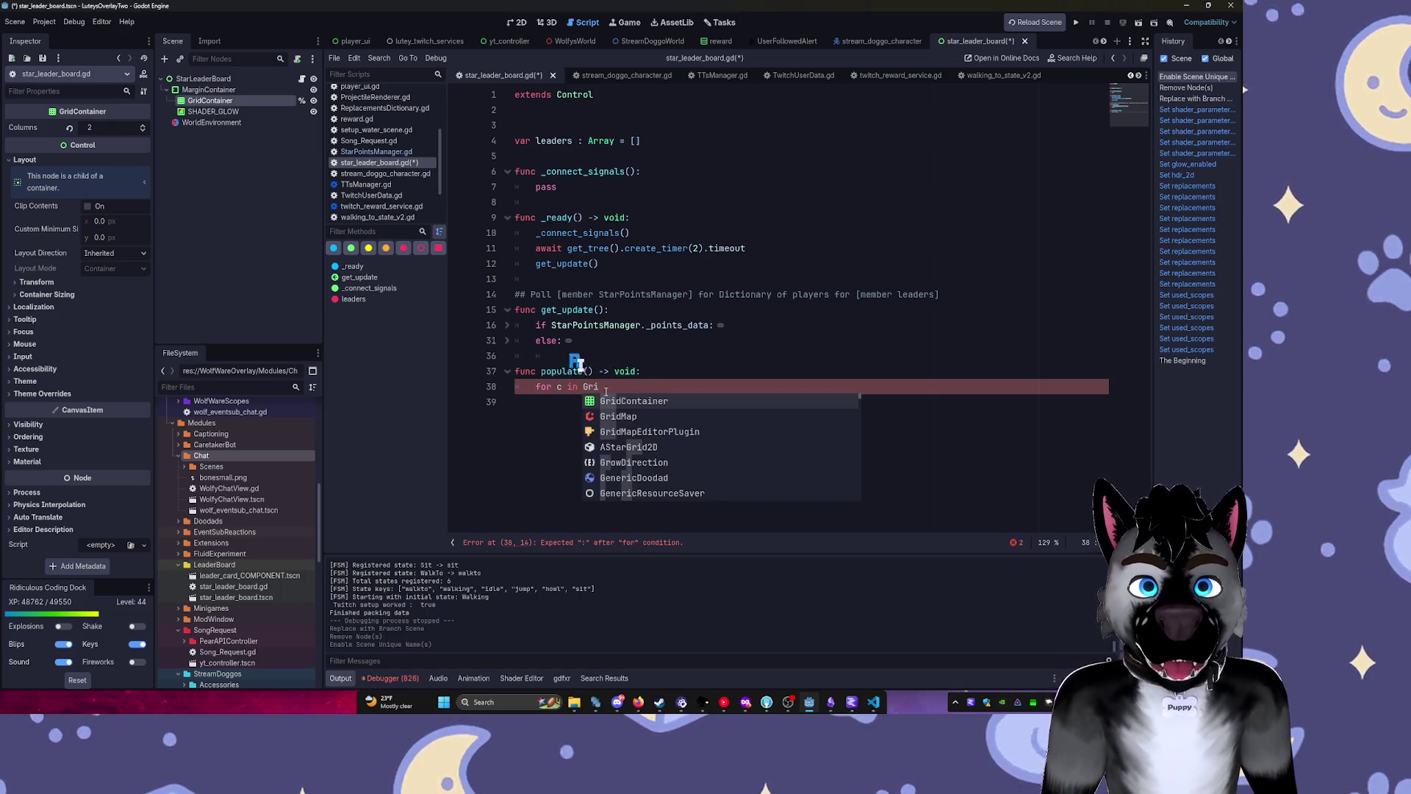
key(Tab)
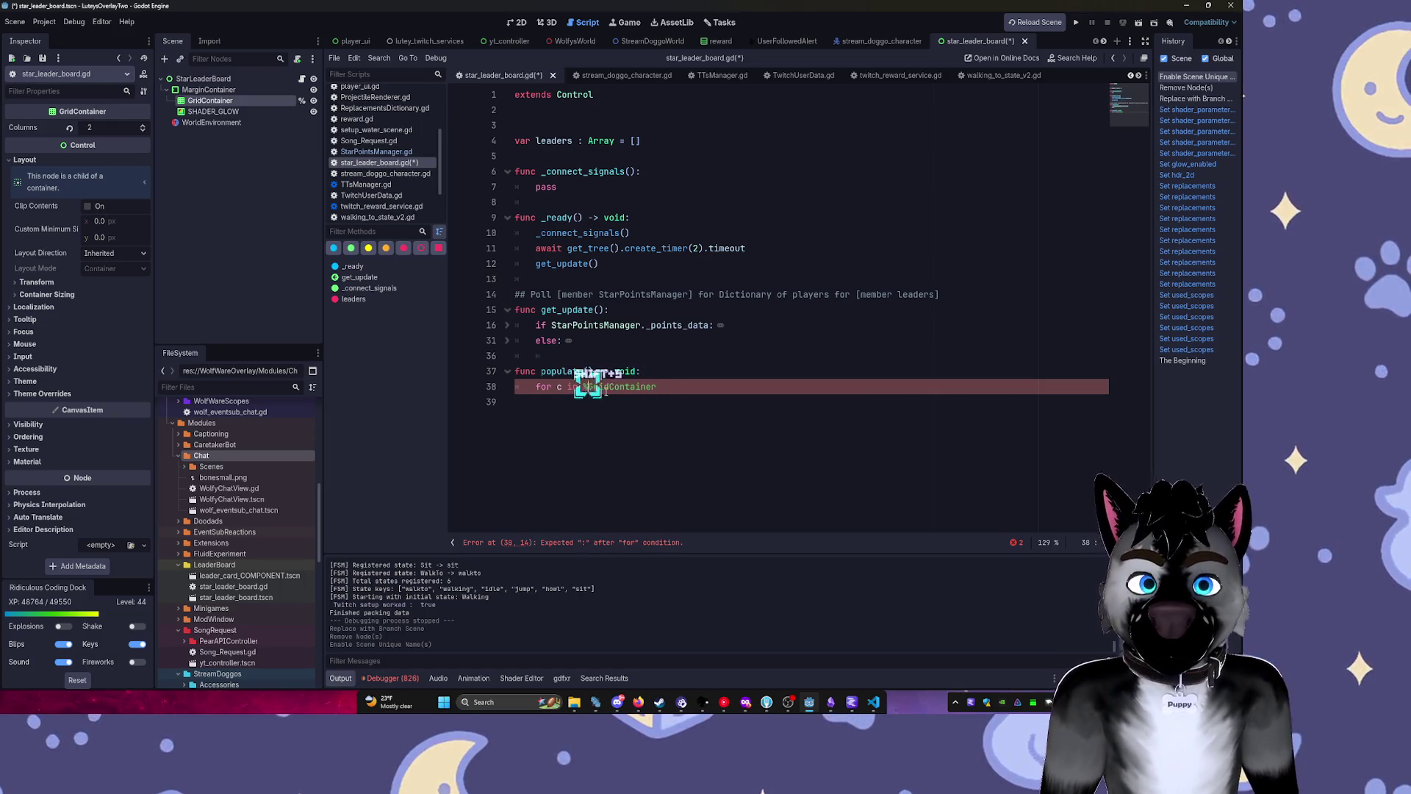
text(.getc)
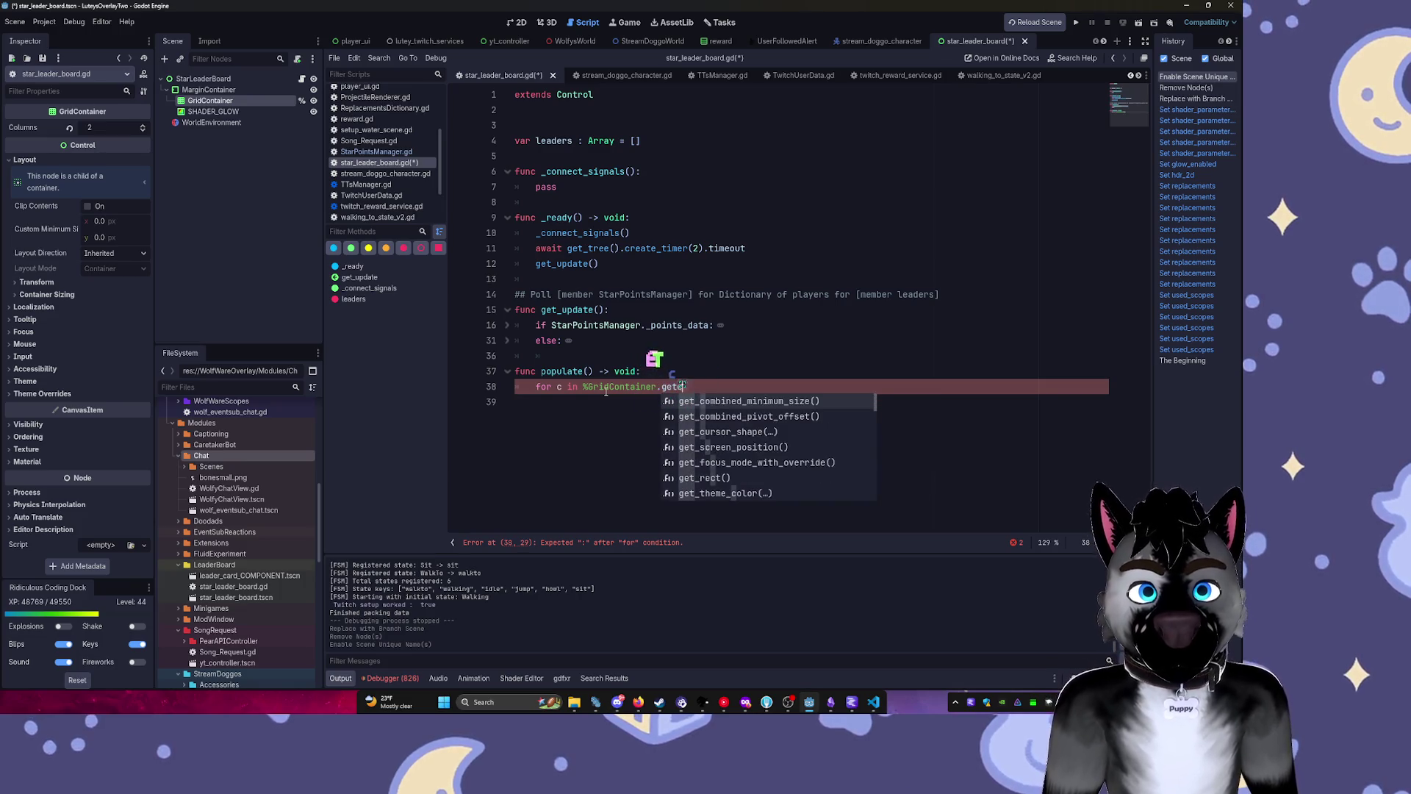
text(h)
key(Tab)
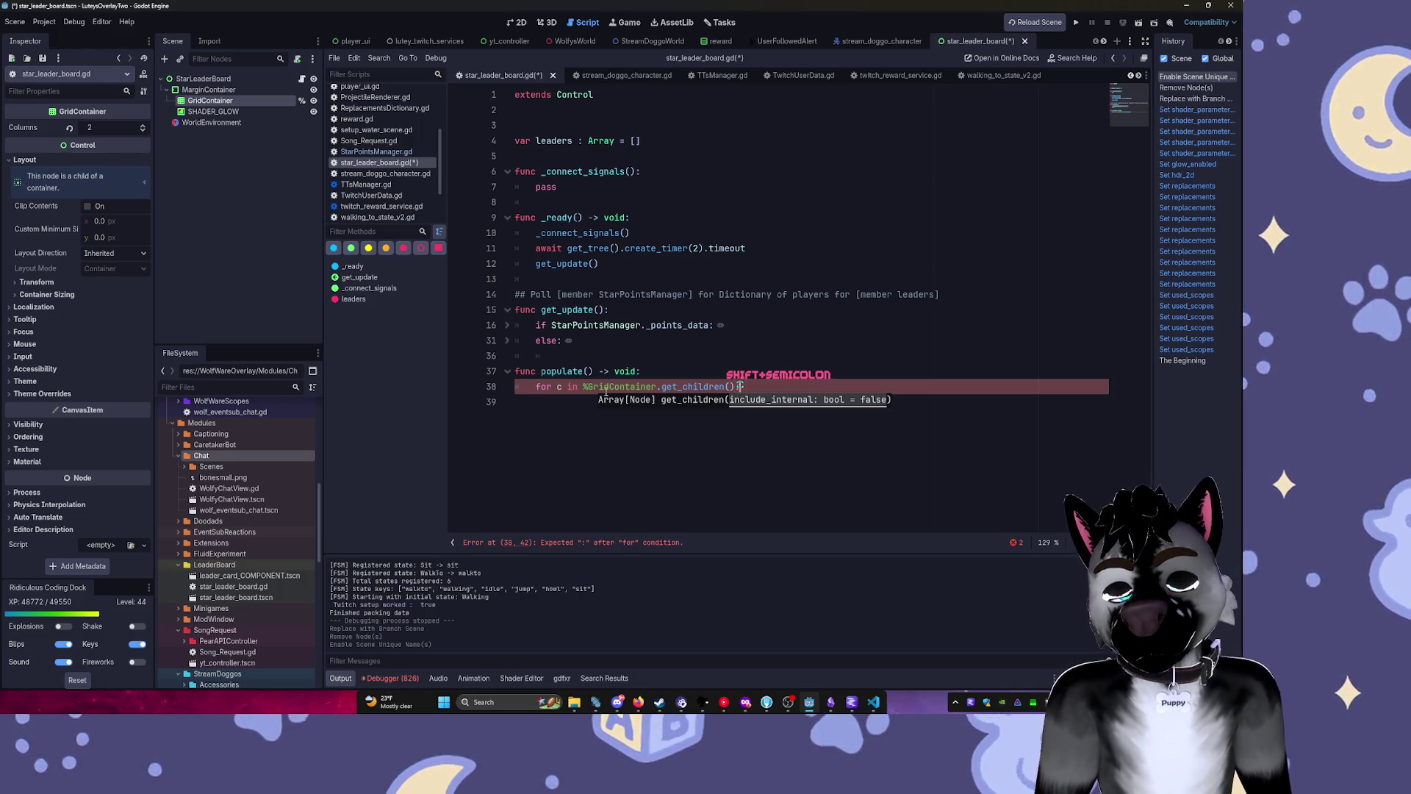
Call queue_free() on each GridContainer child inside the loop.
text(: func)
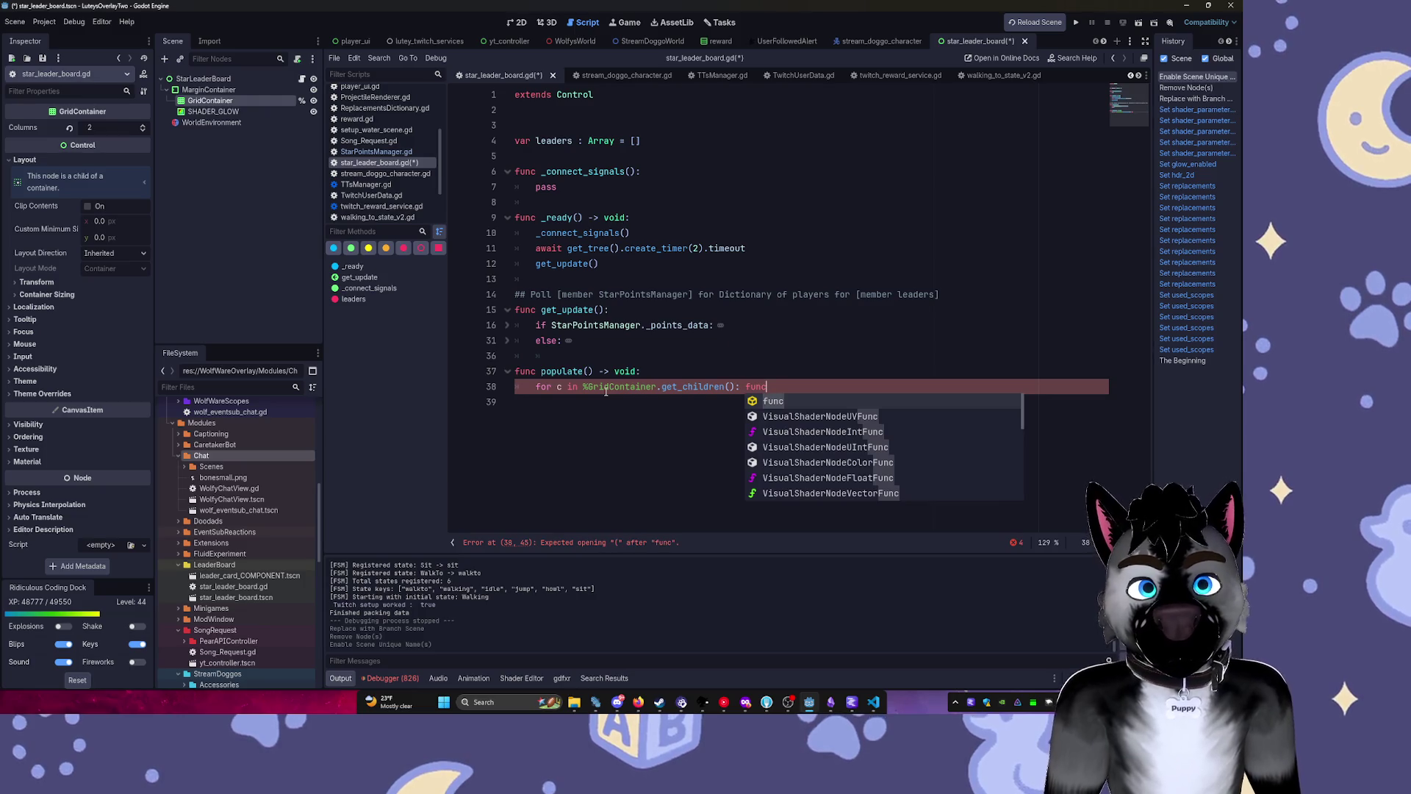
key(BackSpace)
key(BackSpace)
key(BackSpace)
text(qu)
key(Tab)
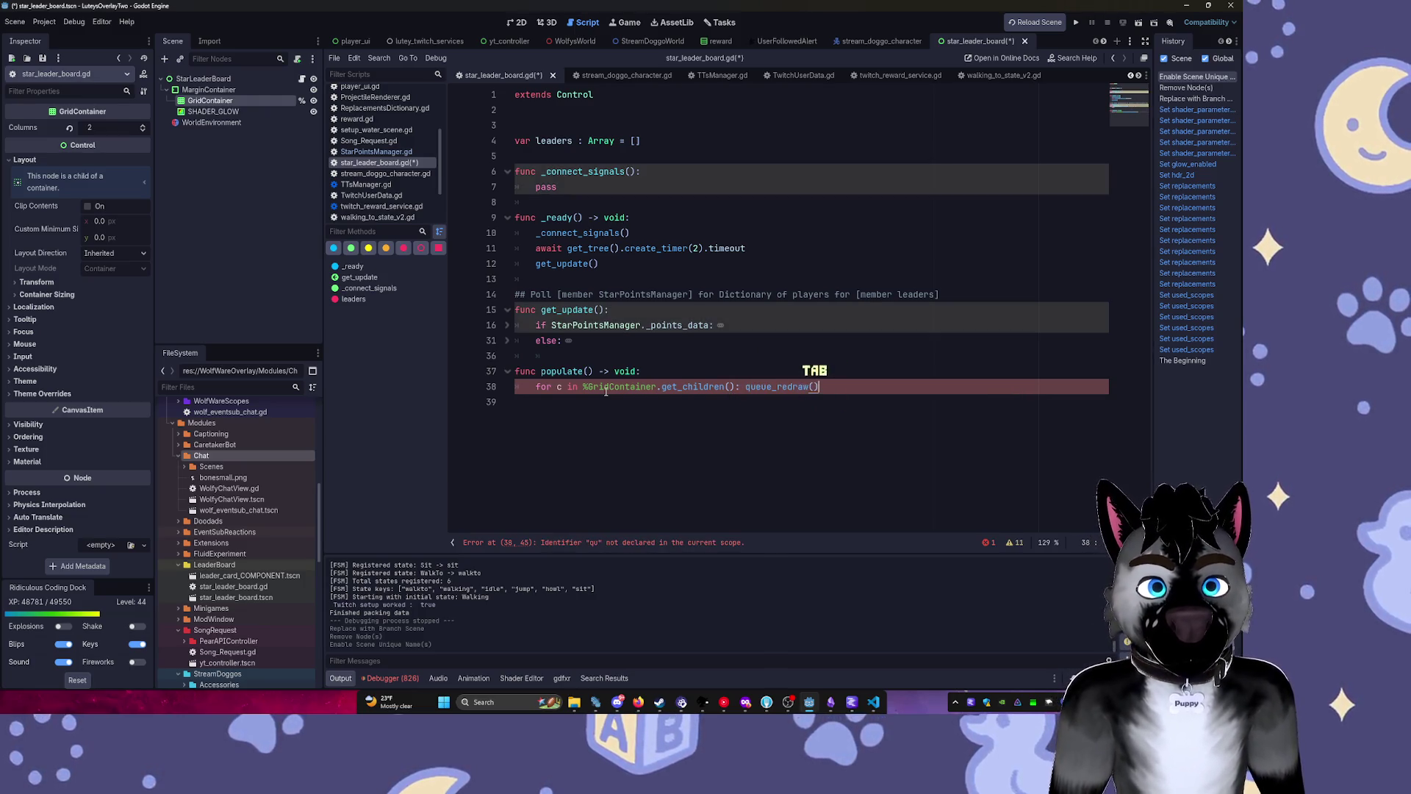
text(u)
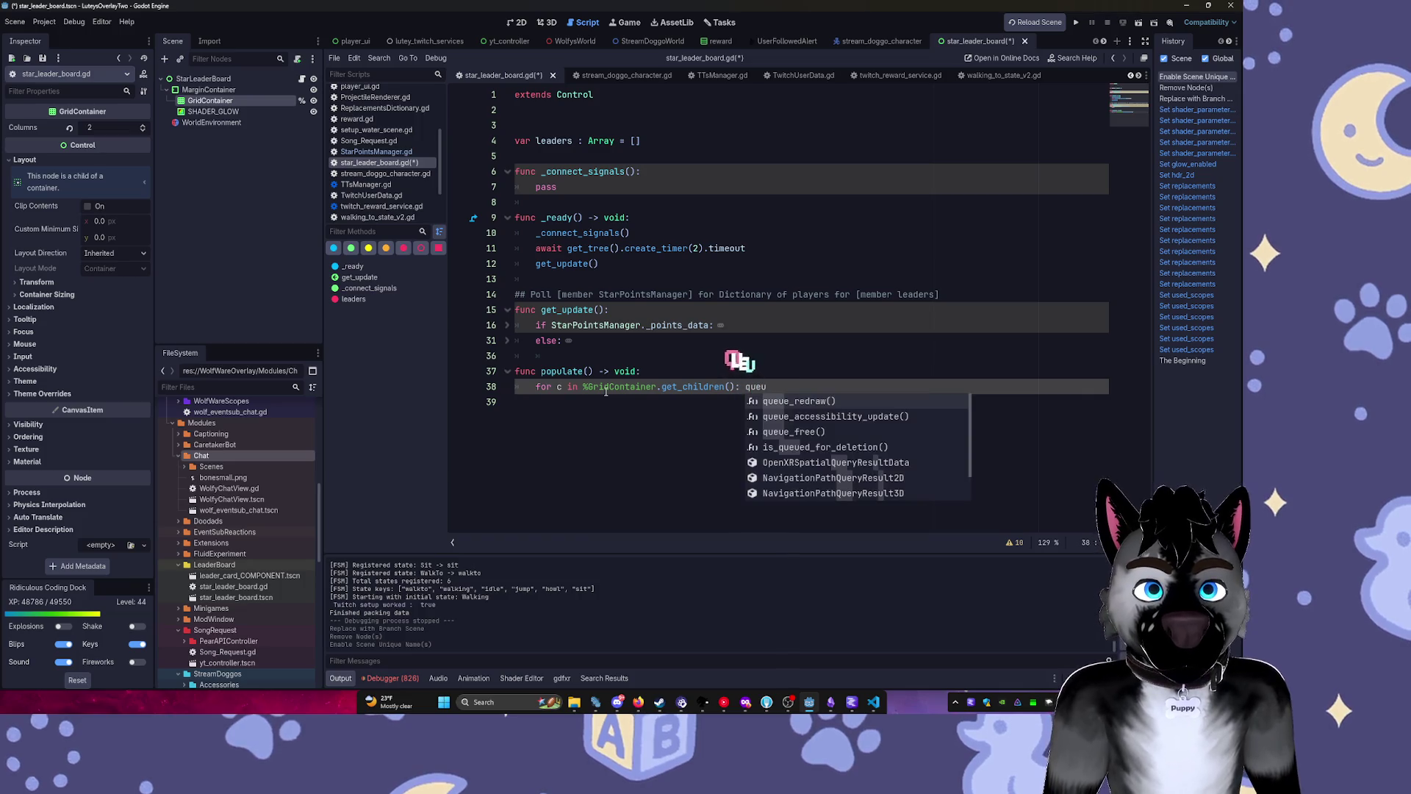
text(e_f)
key(Tab)
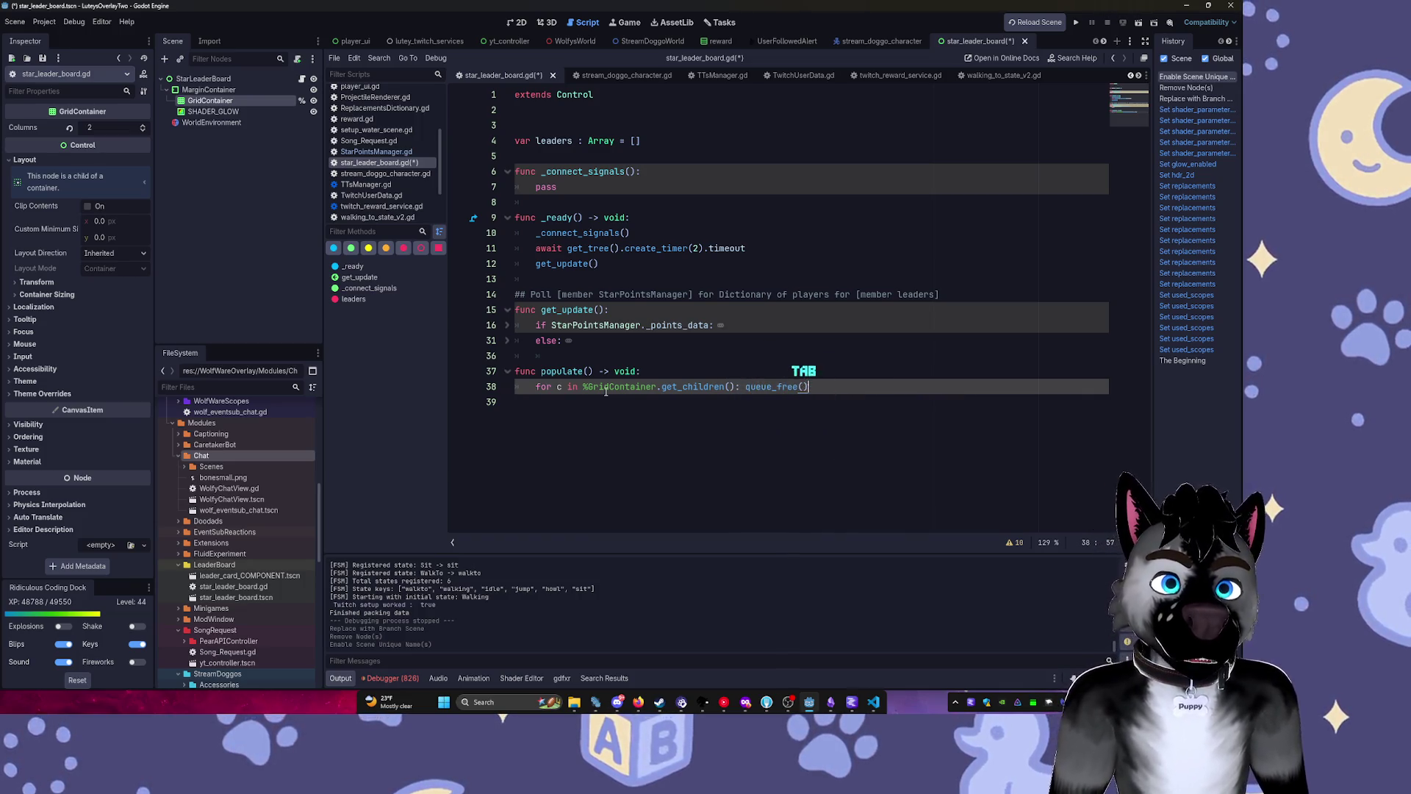
key(Return)
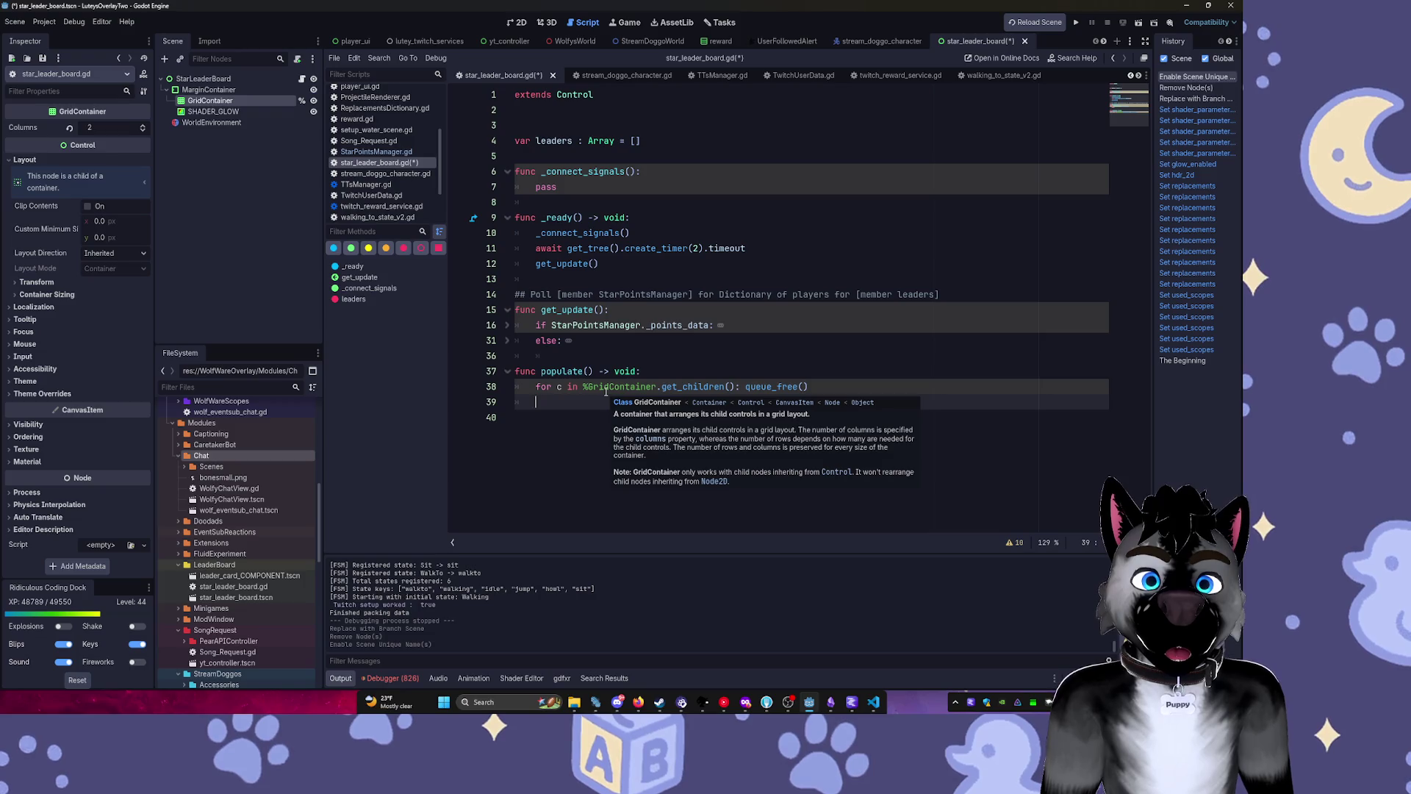
Add the comment '## WARNING Might want live update later, init clear is bad' under the header.
key(Up)
key(Up)
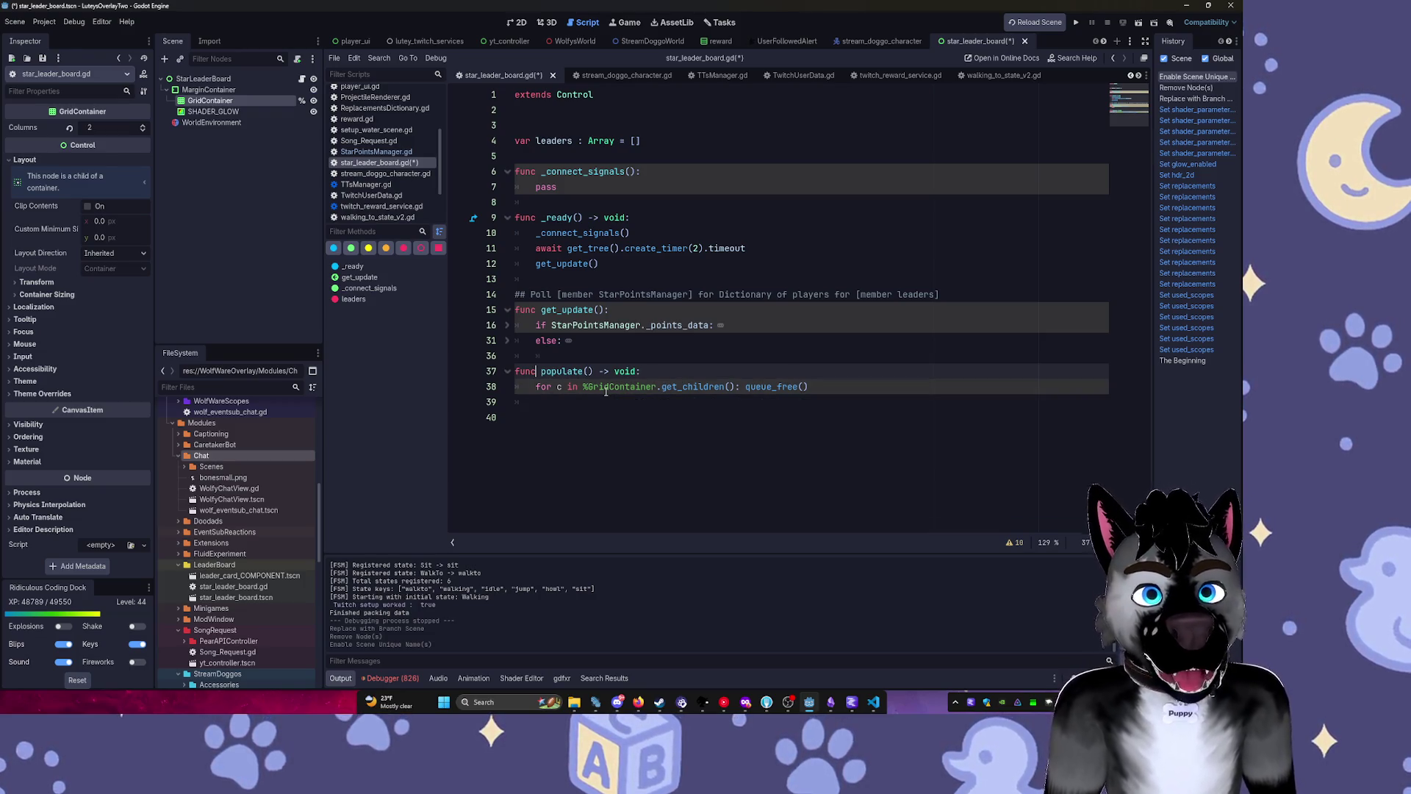
key(Return)
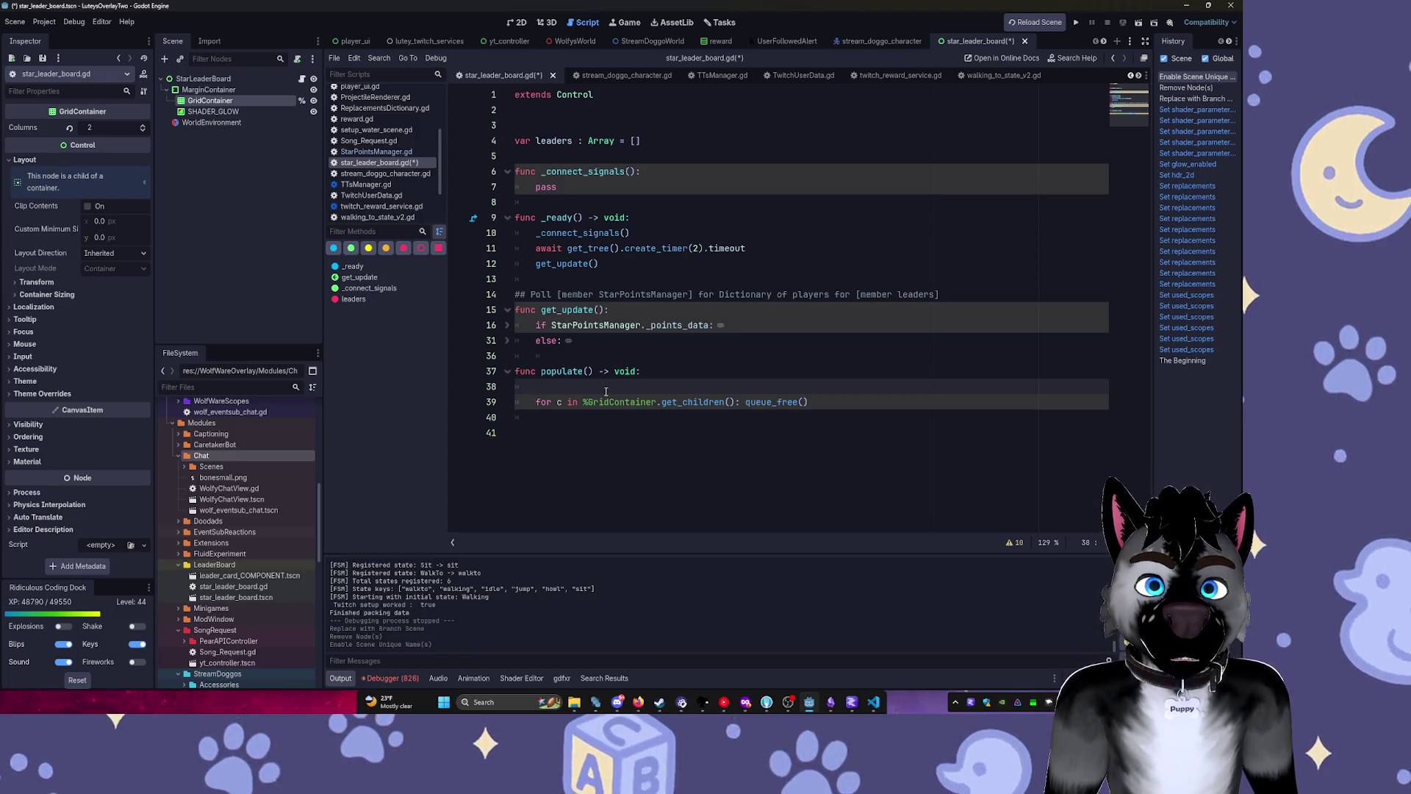
text(# M)
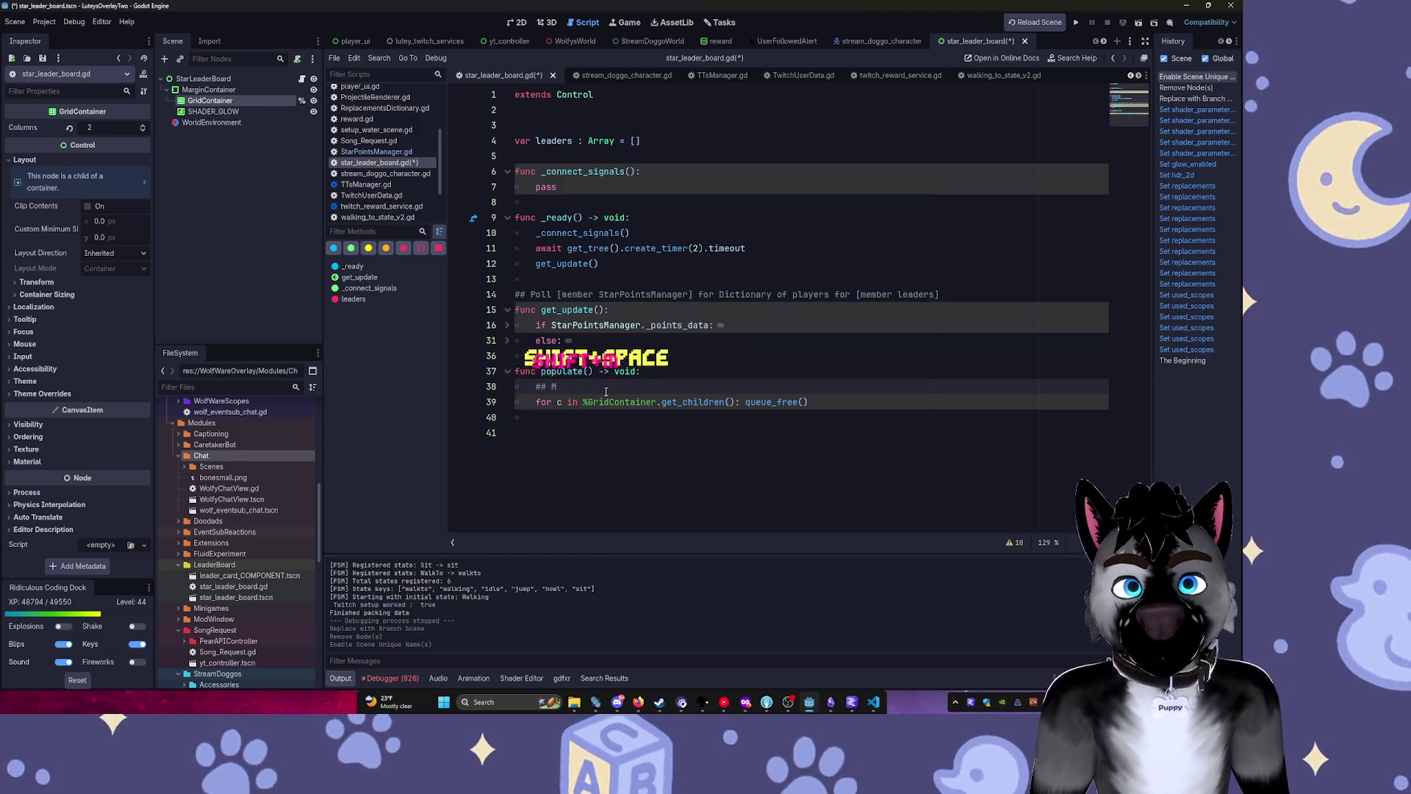
text(ight want li)
text(ve )
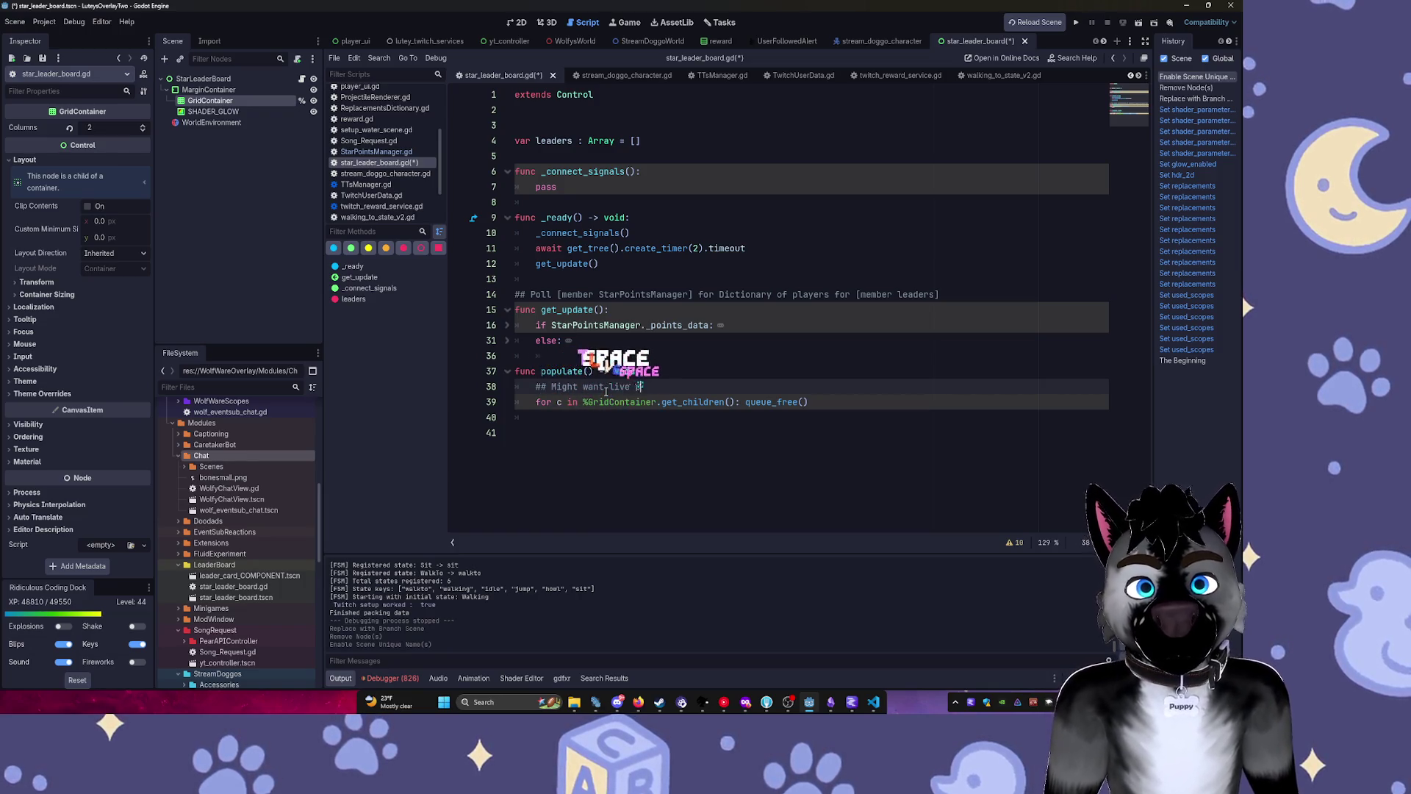
text(updat)
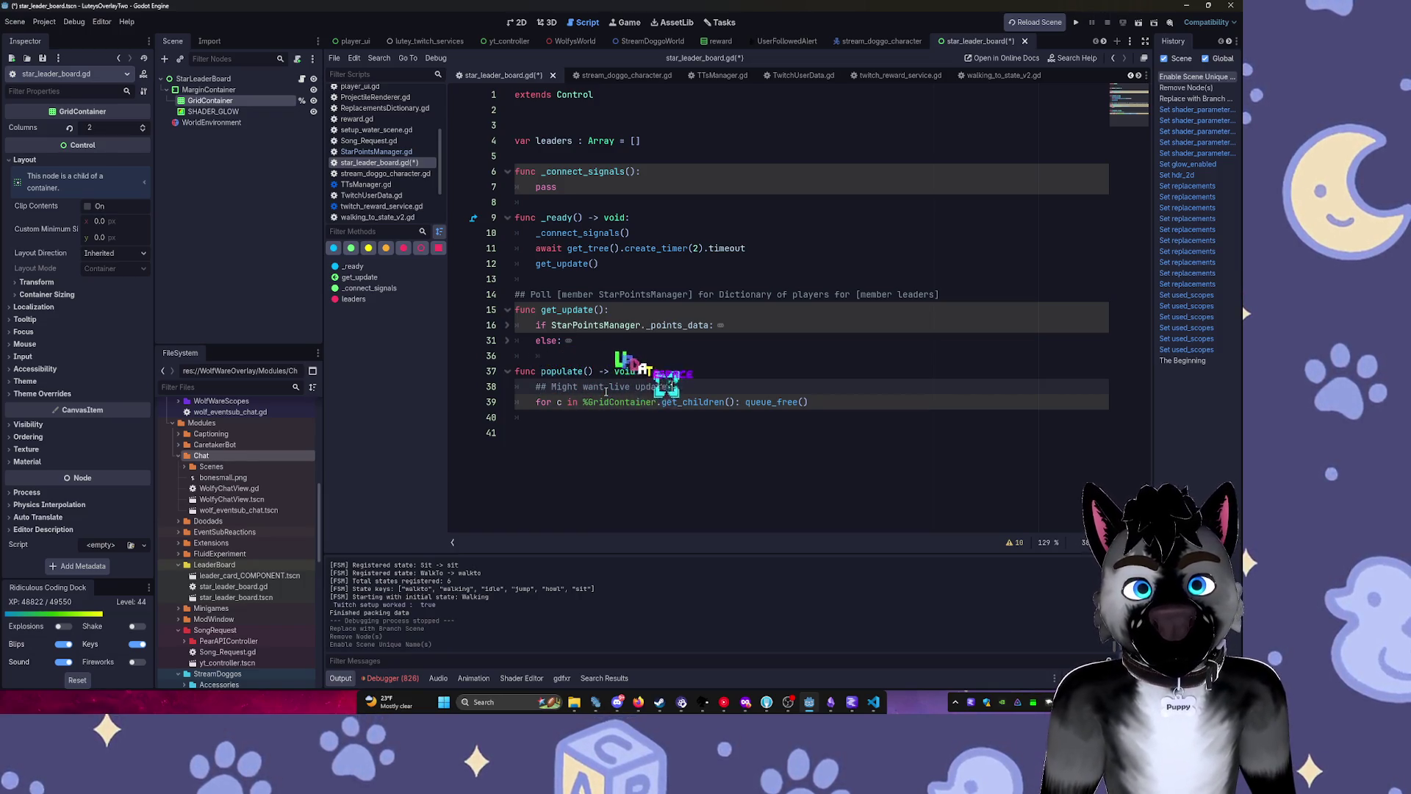
text(e later, init )
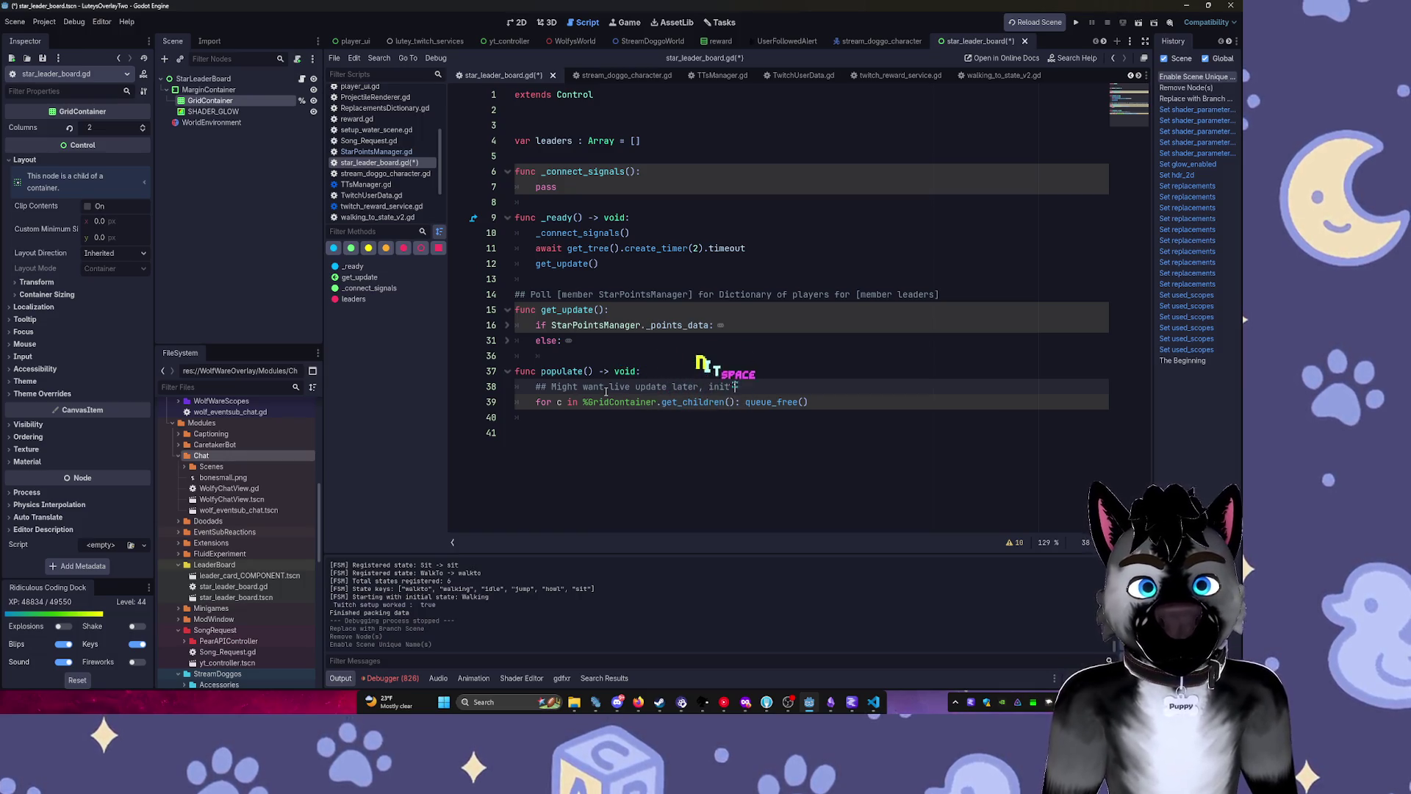
text(clear is bad)
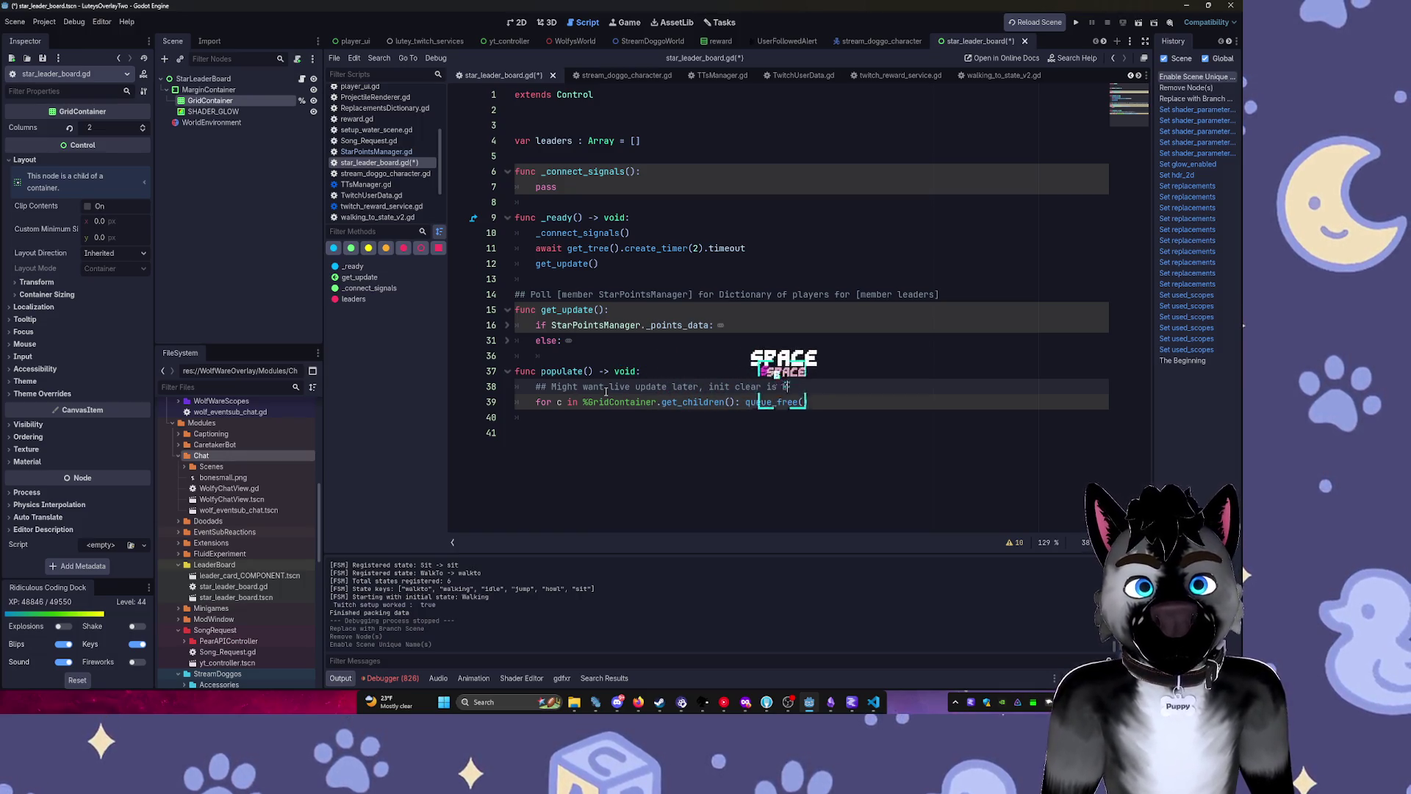
key(Down)
key(End)
key(Return)
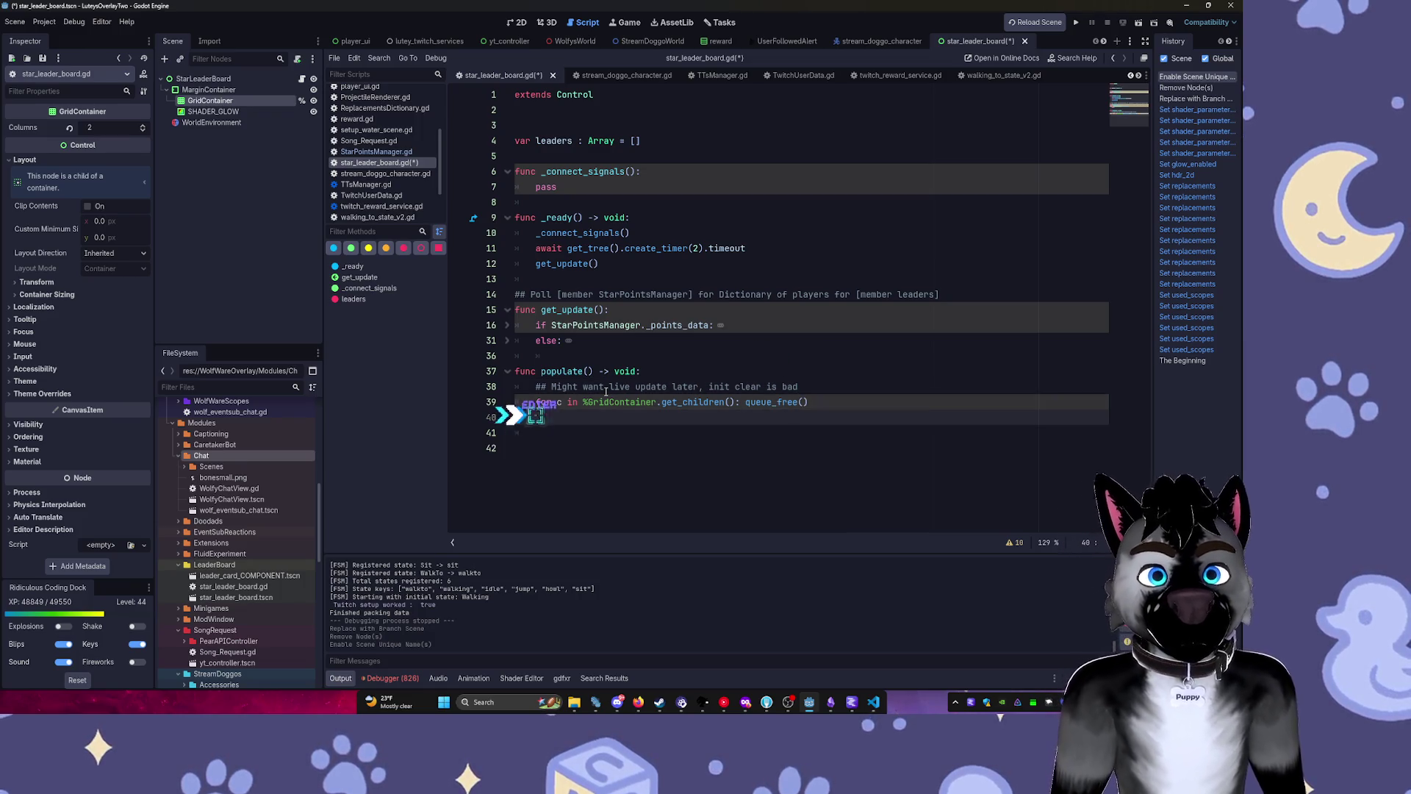
key(Up)
key(Up)
text(WARNING)
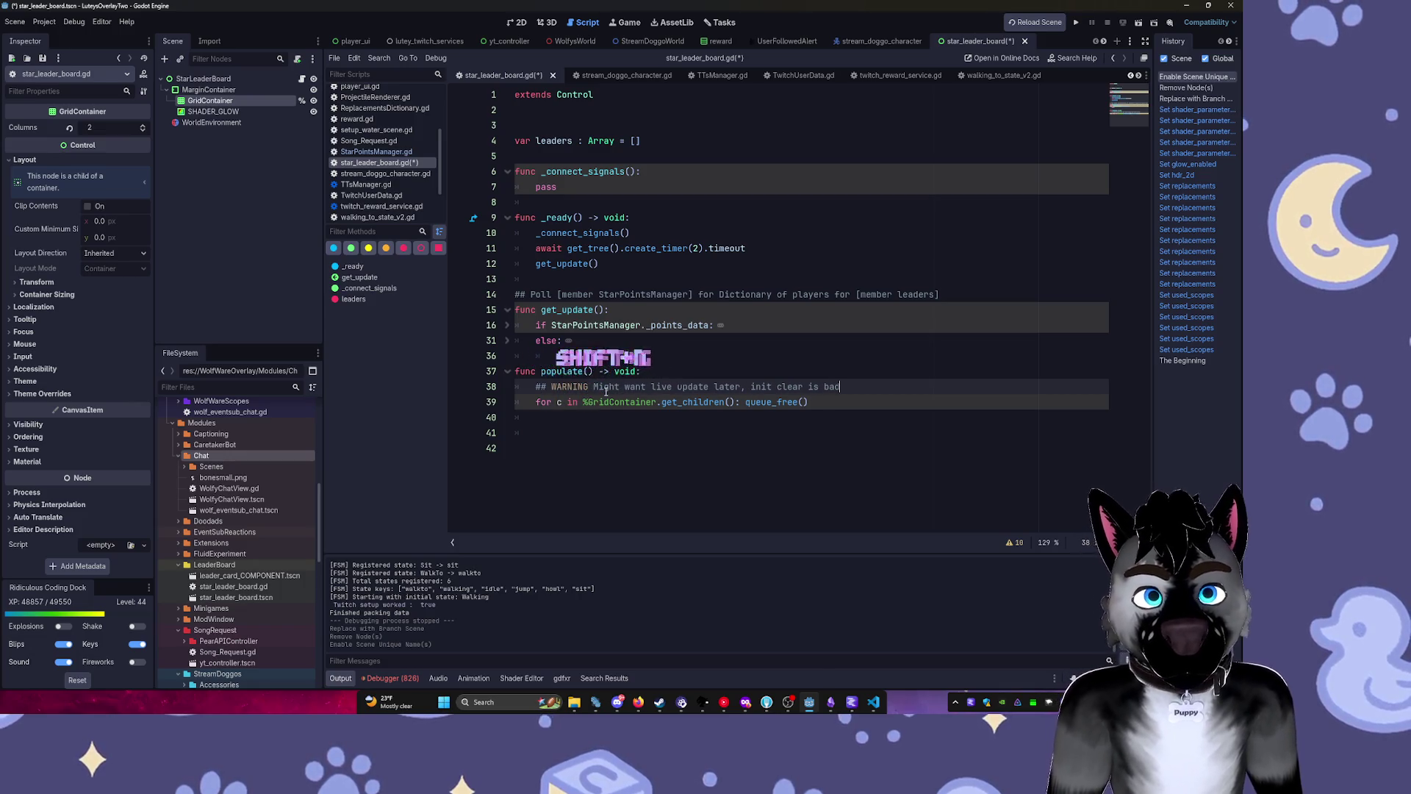
key(Down)
key(End)
key(Return)
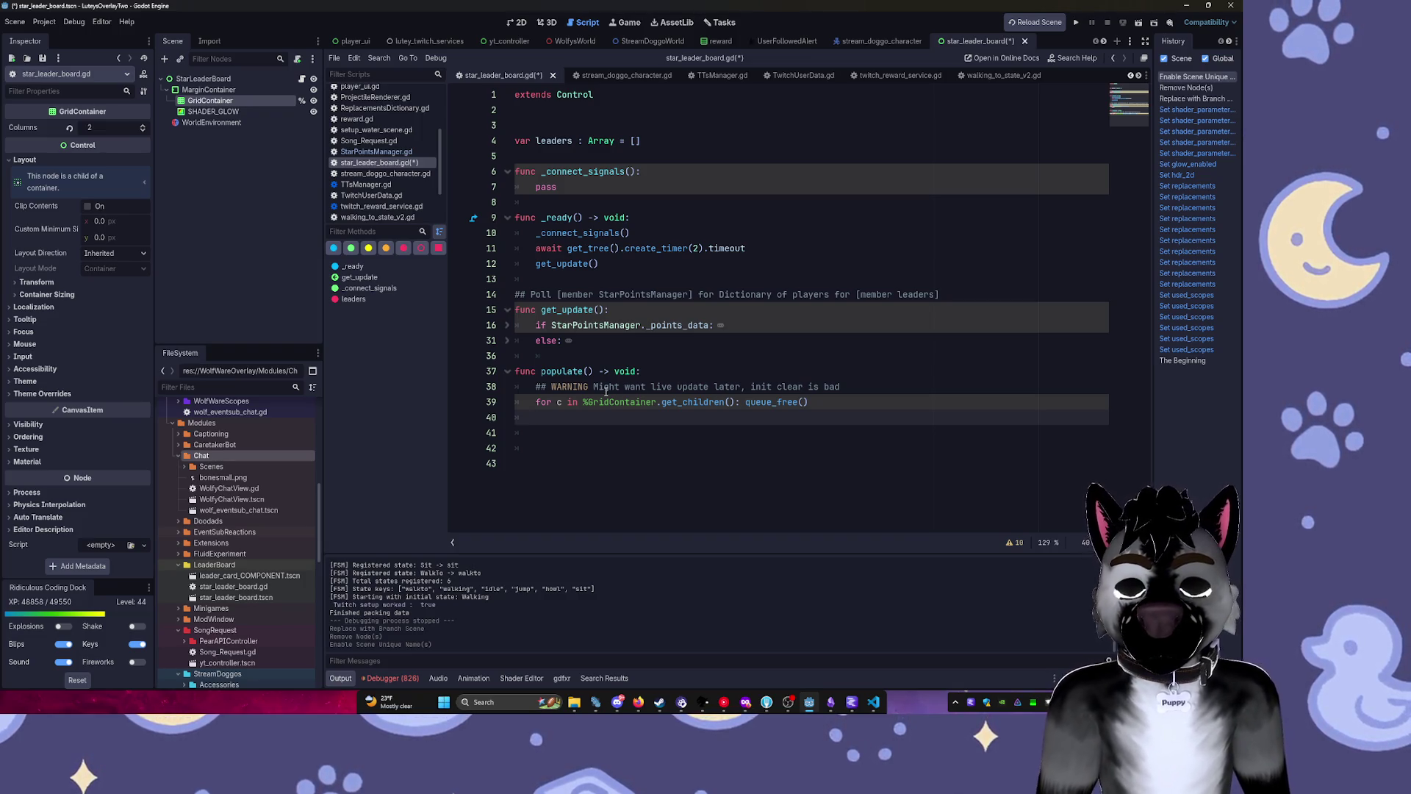
Preload leader_card_COMPONENT.tscn as the LEADER_CARD_COMPONENT constant at line 3.
click(217, 577)
mouse_move(218, 581)
mouse_down()
mouse_move(558, 294)
mouse_move(558, 125)
mouse_up()
key(Return)
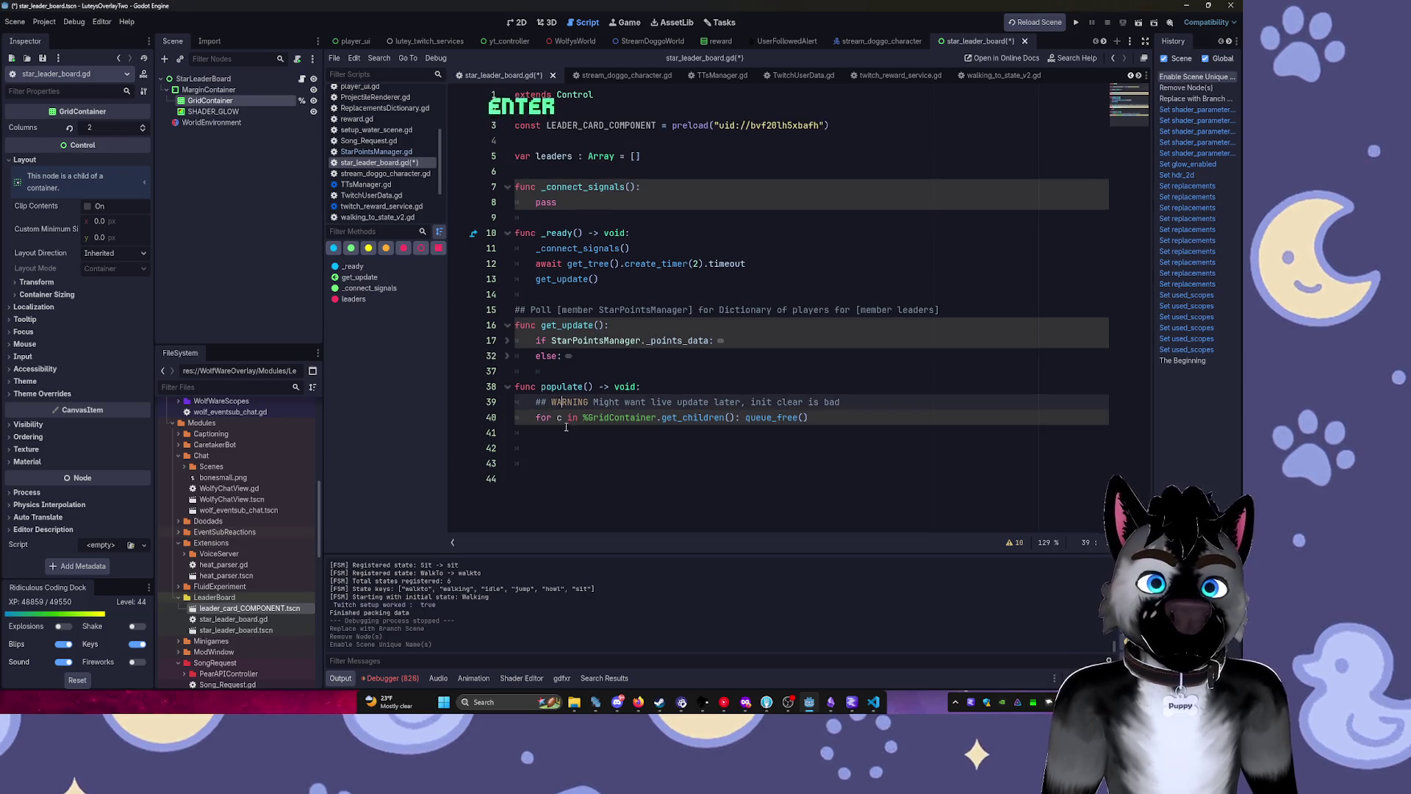
Insert a blank line between the WARNING comment and the queue_free loop.
click(566, 432)
key(Up)
key(Up)
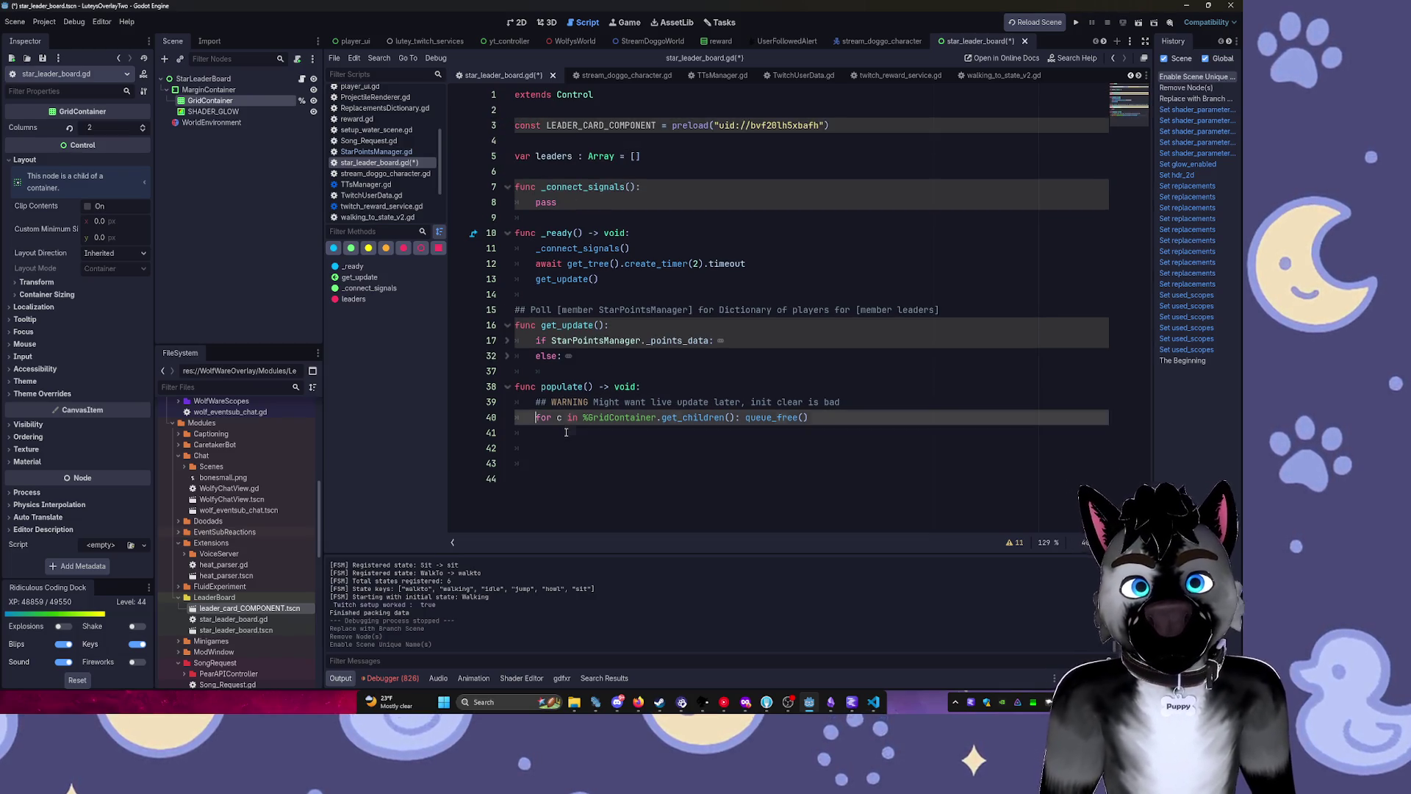
key(Down)
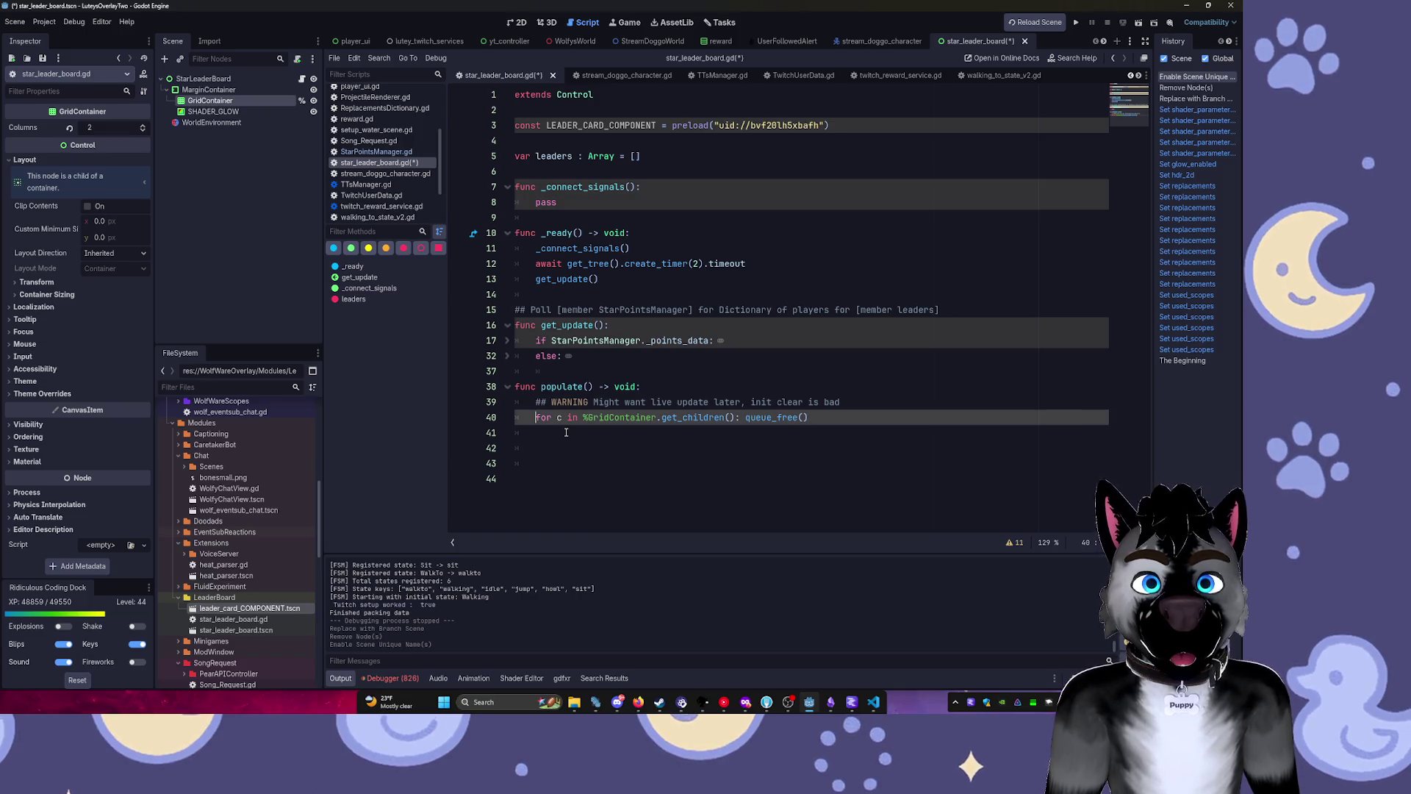
key(Down)
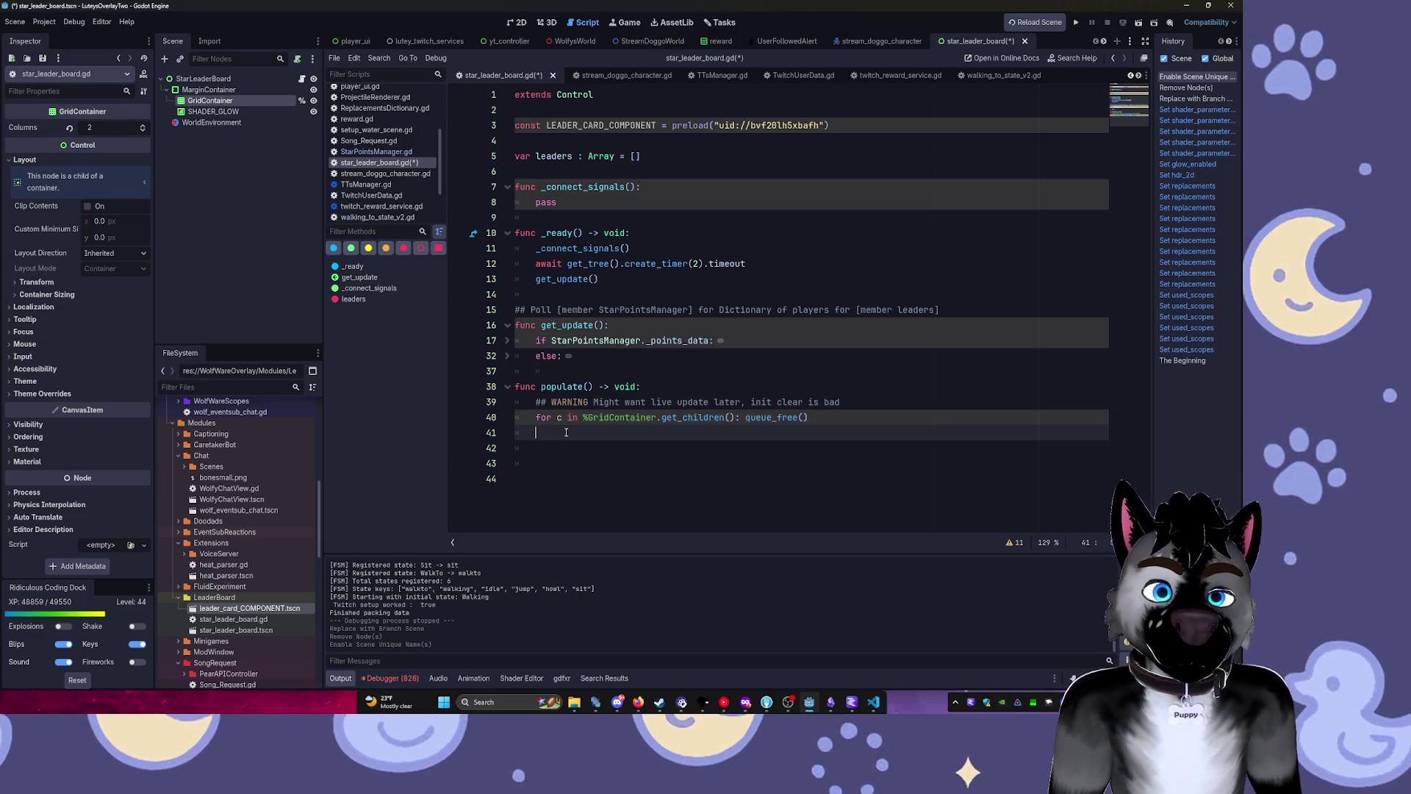
key(Up)
key(Return)
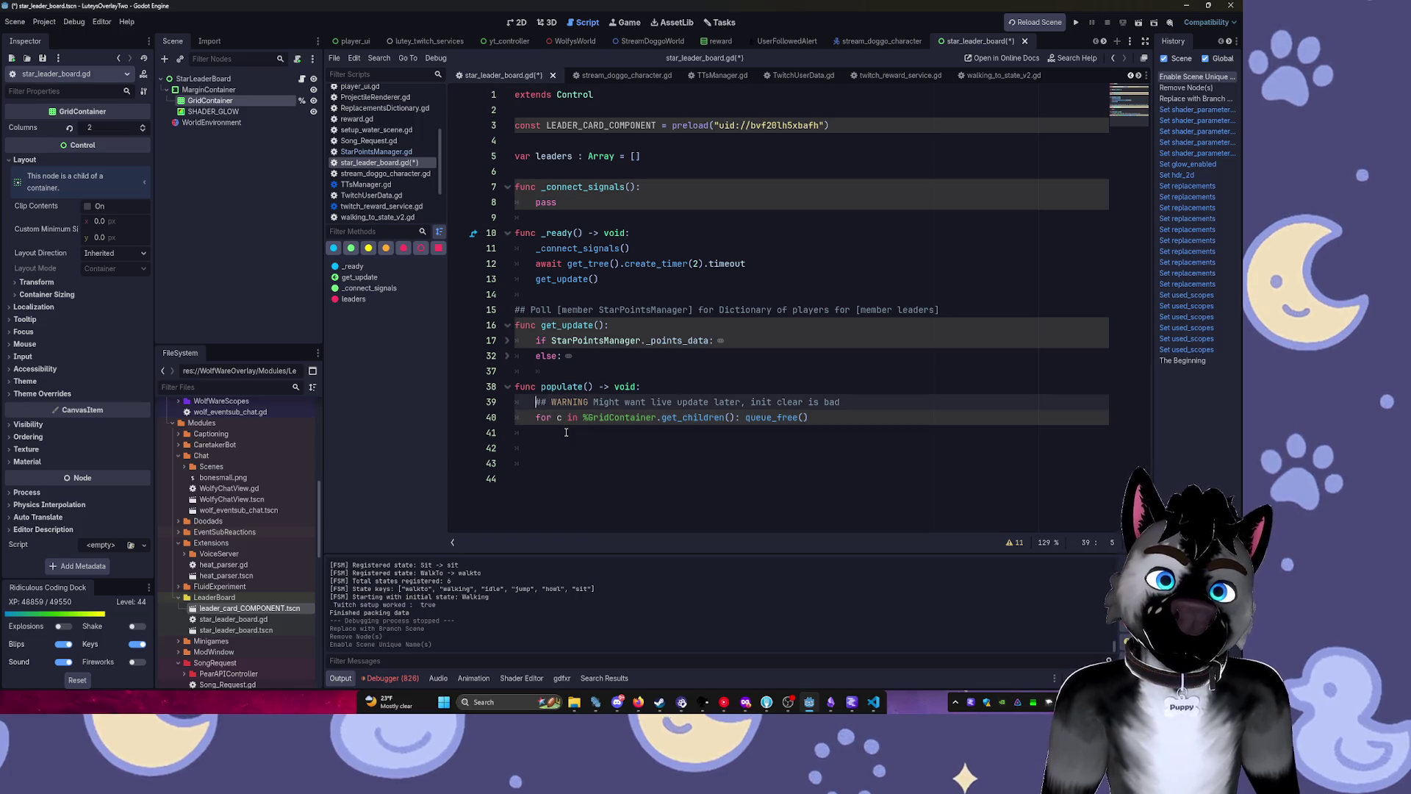
key(Up)
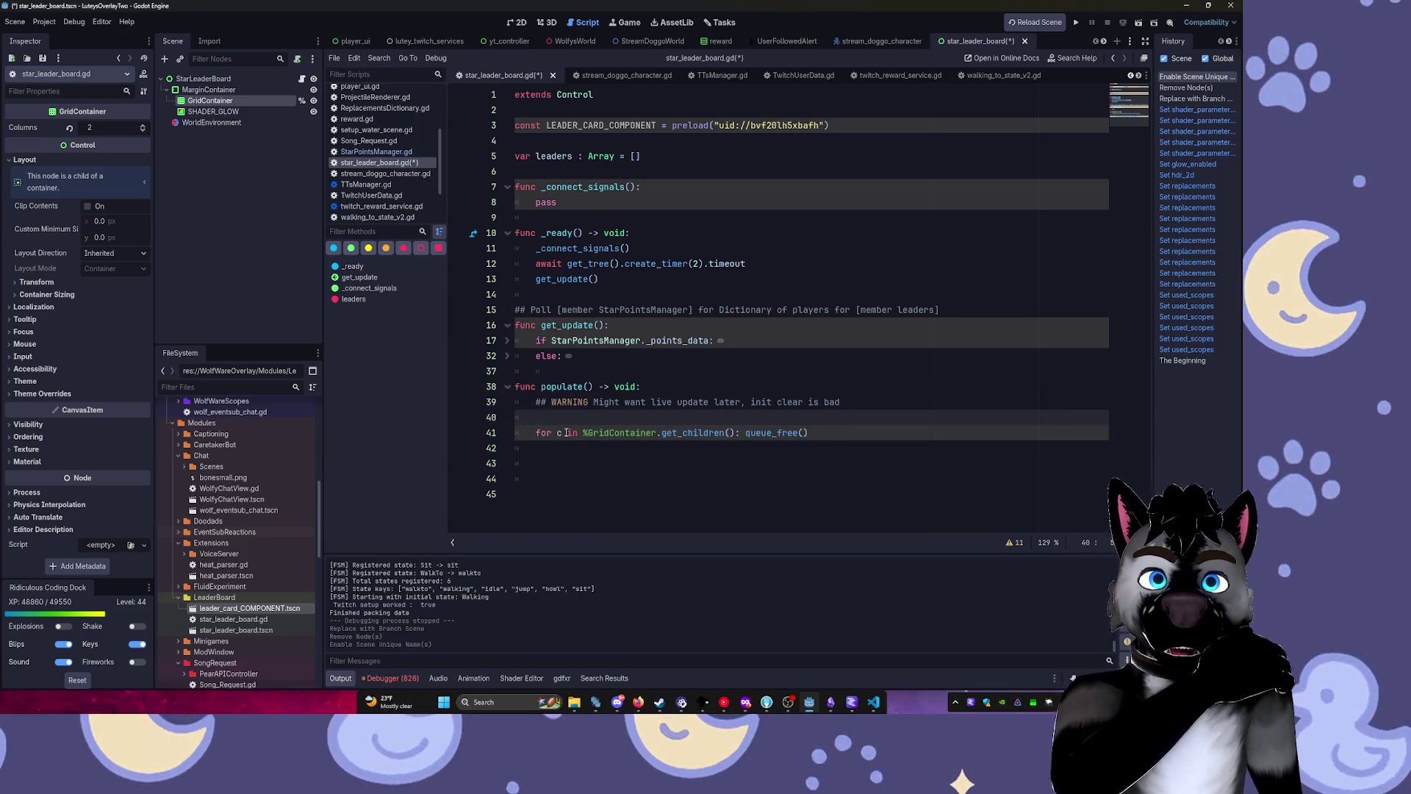
click(683, 125)
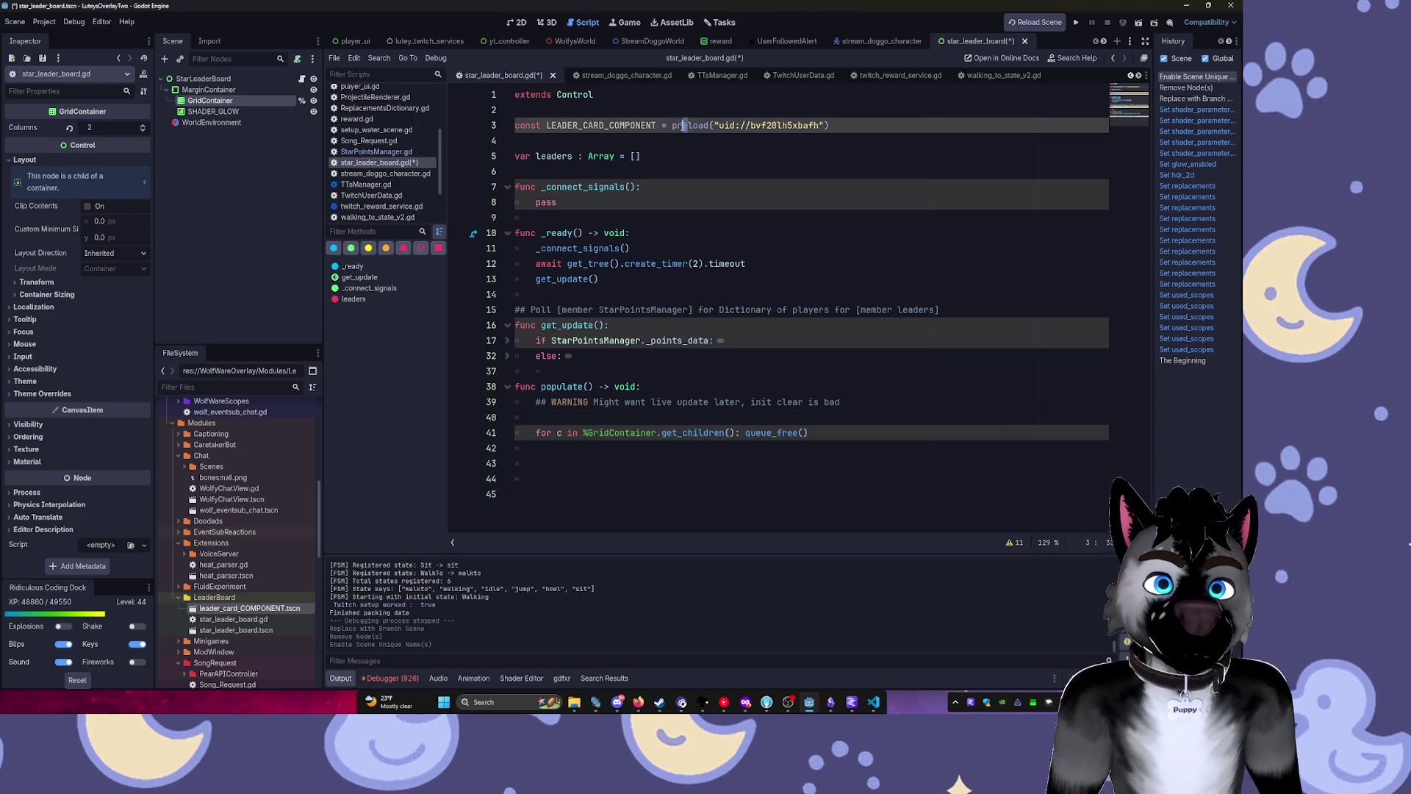
click(584, 415)
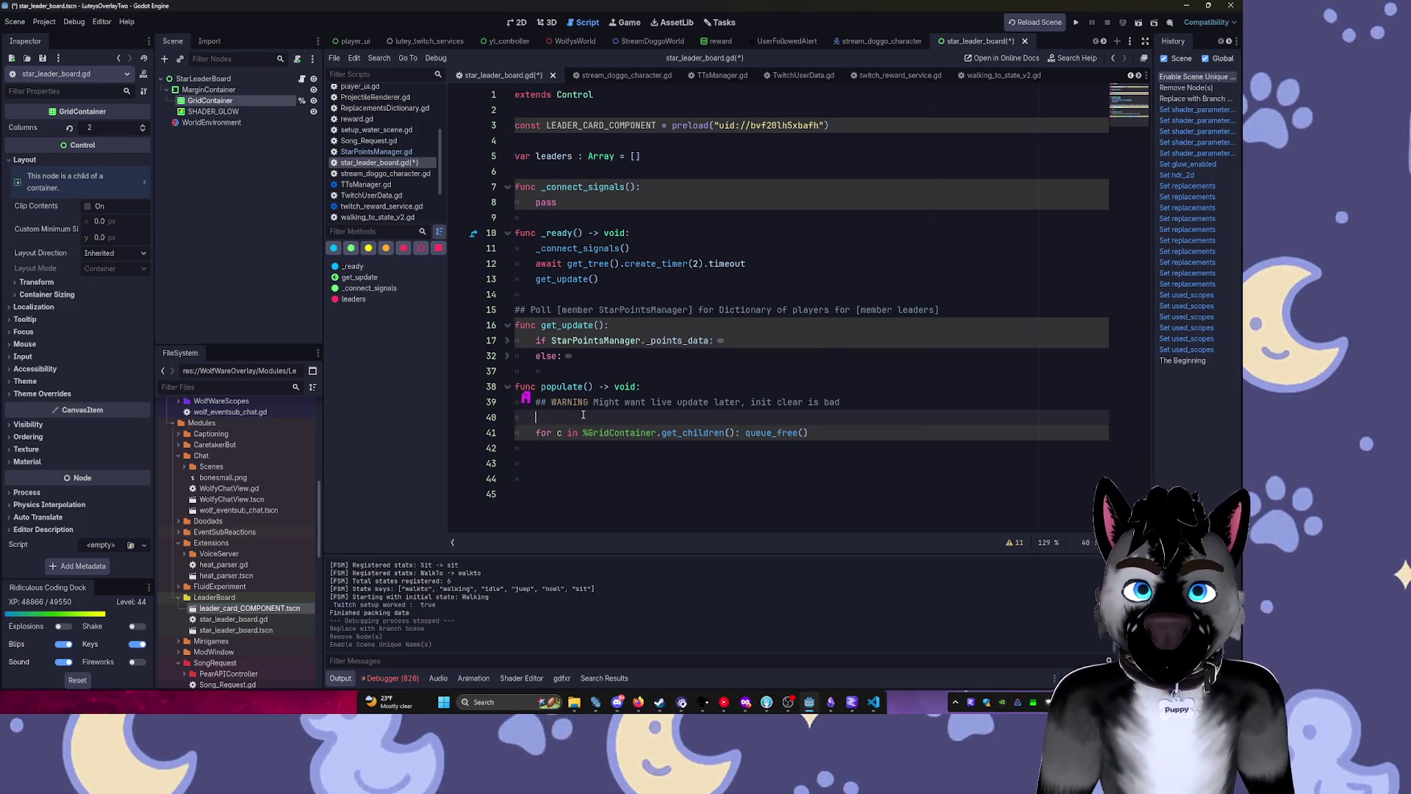
text(var)
key(ctrl+space)
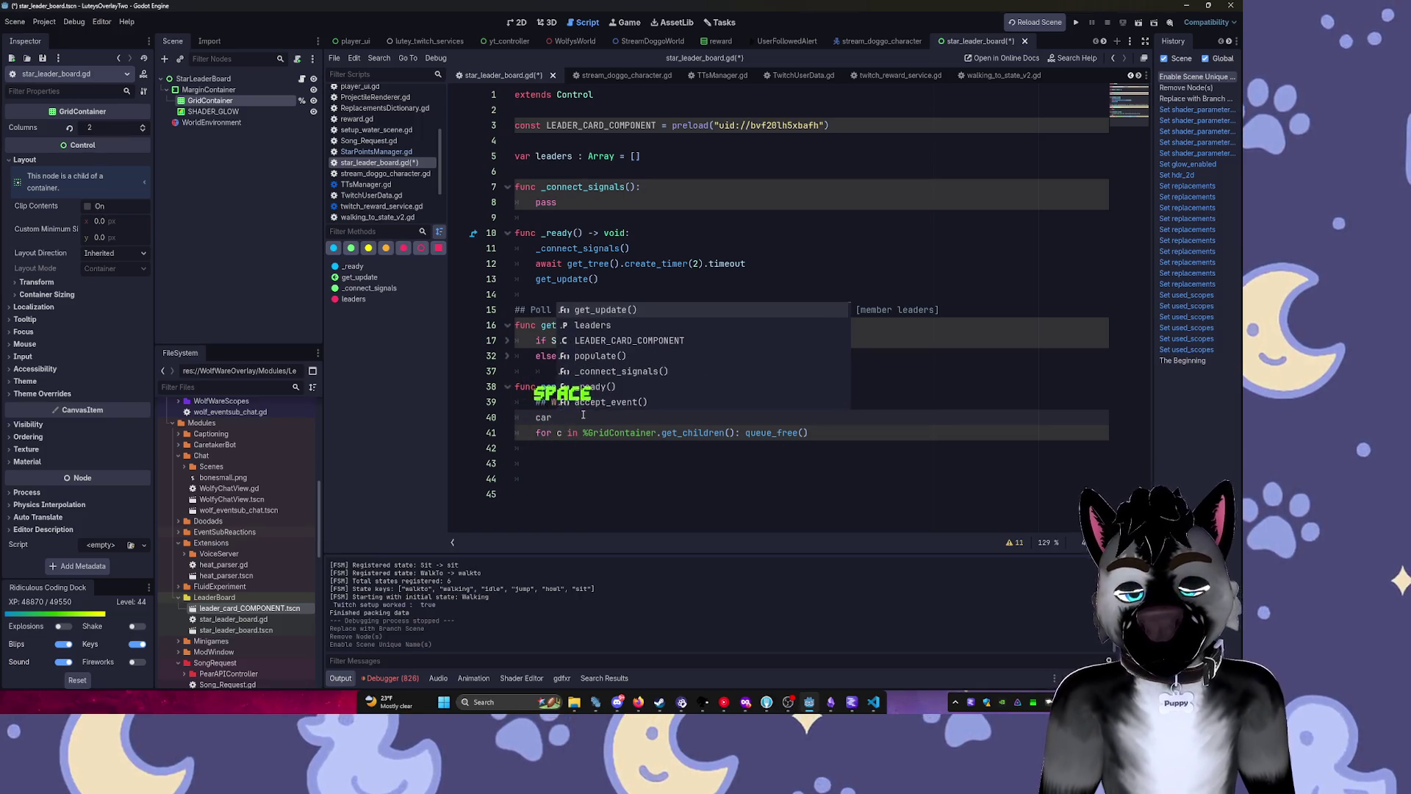
text(c)
key(BackSpace)
key(BackSpace)
key(BackSpace)
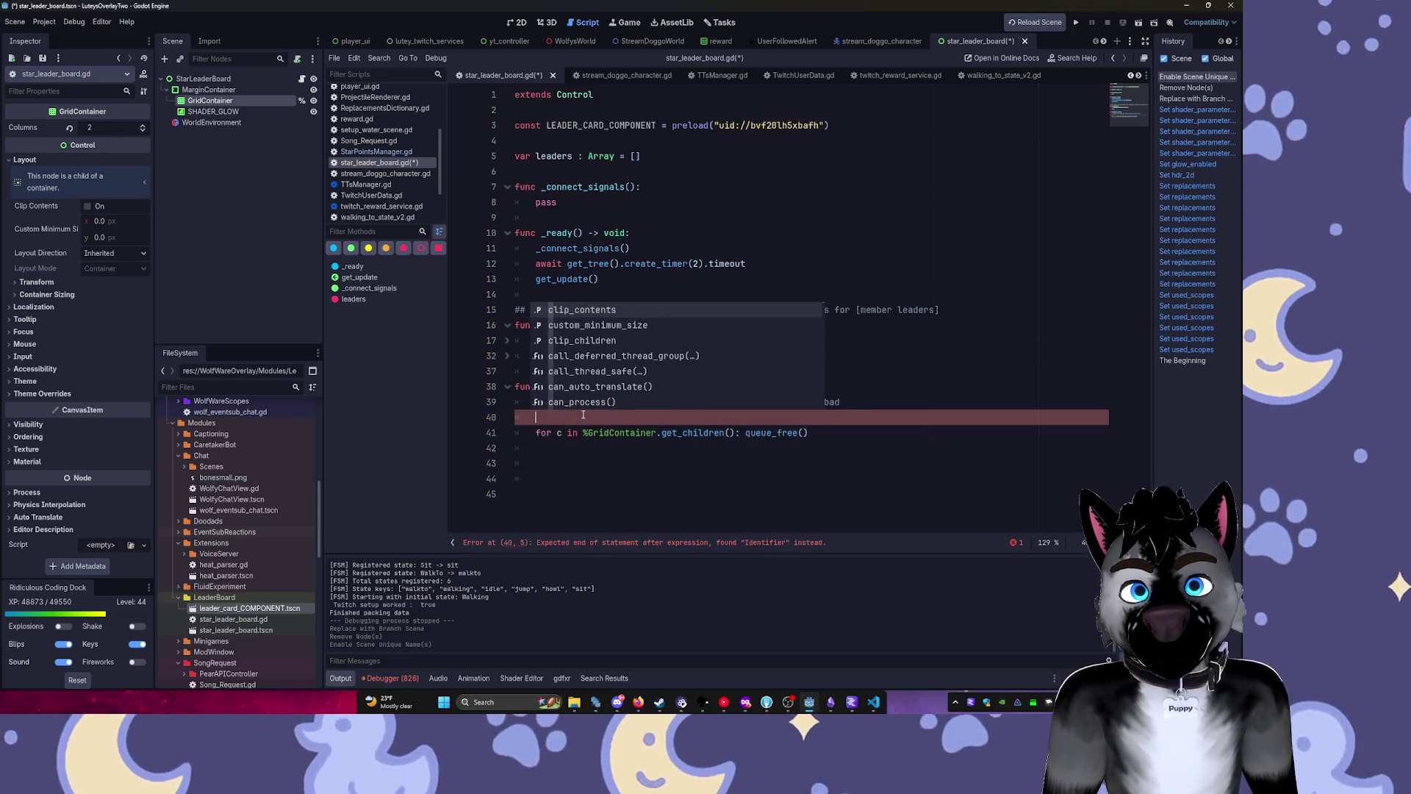
text(var )
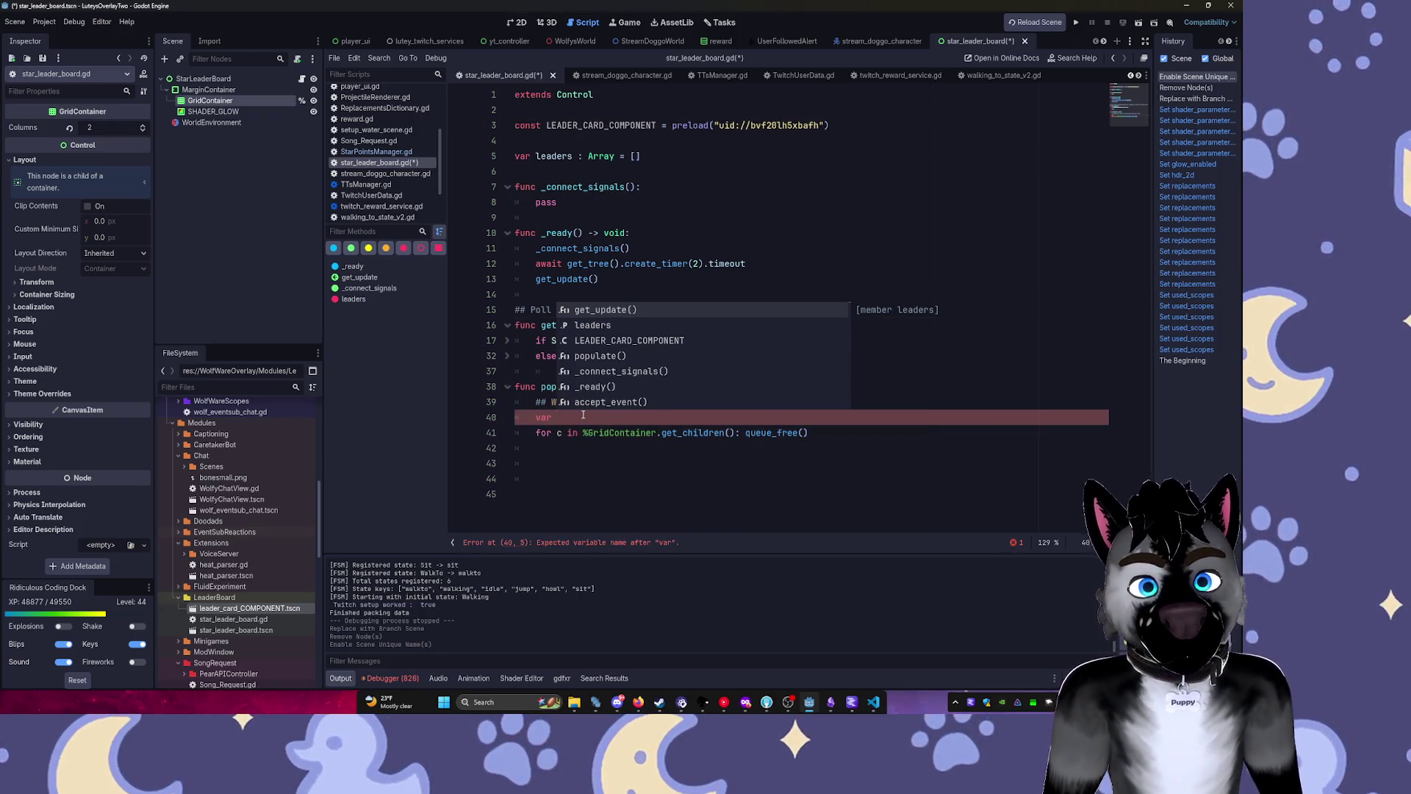
text(card =)
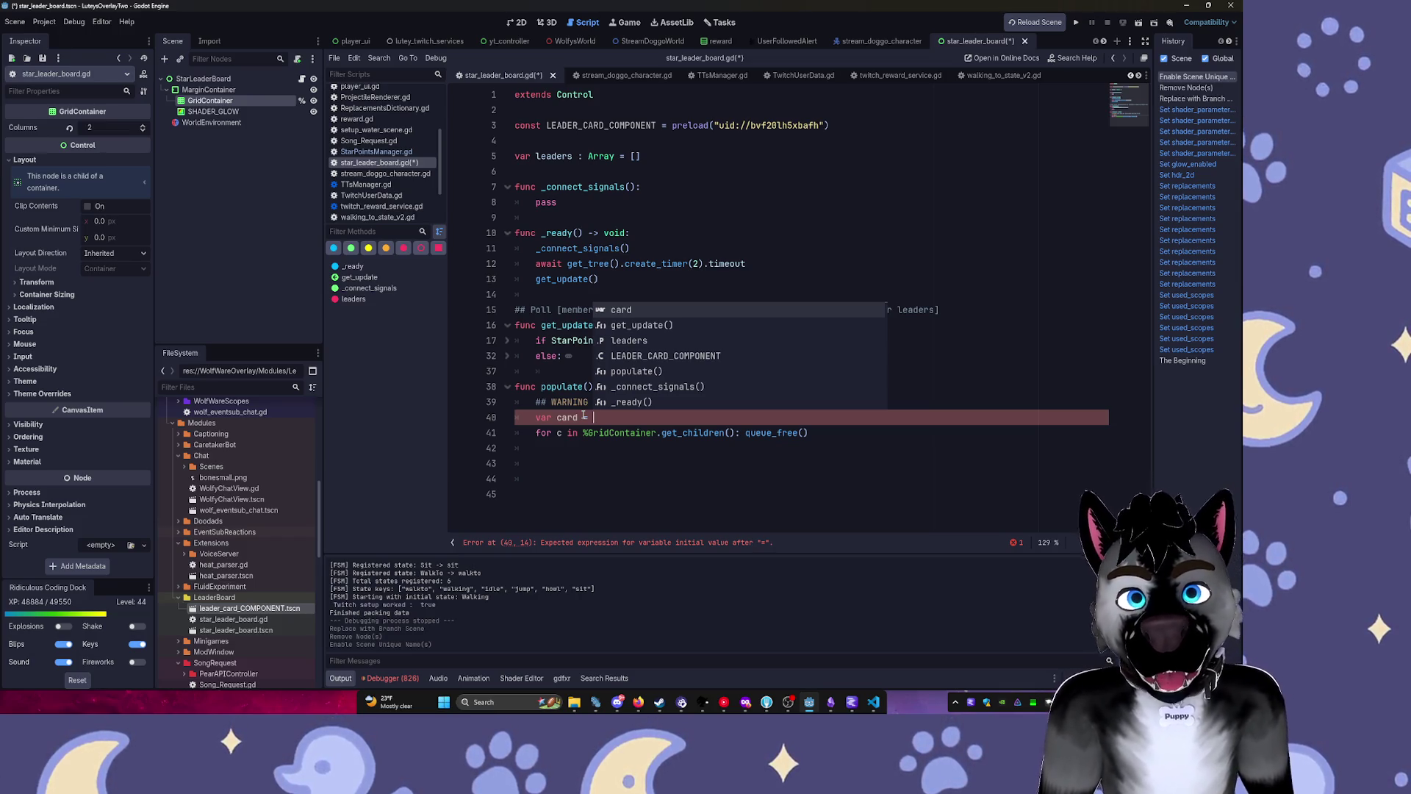
text(LEADER_CARD_COMPONENT.in)
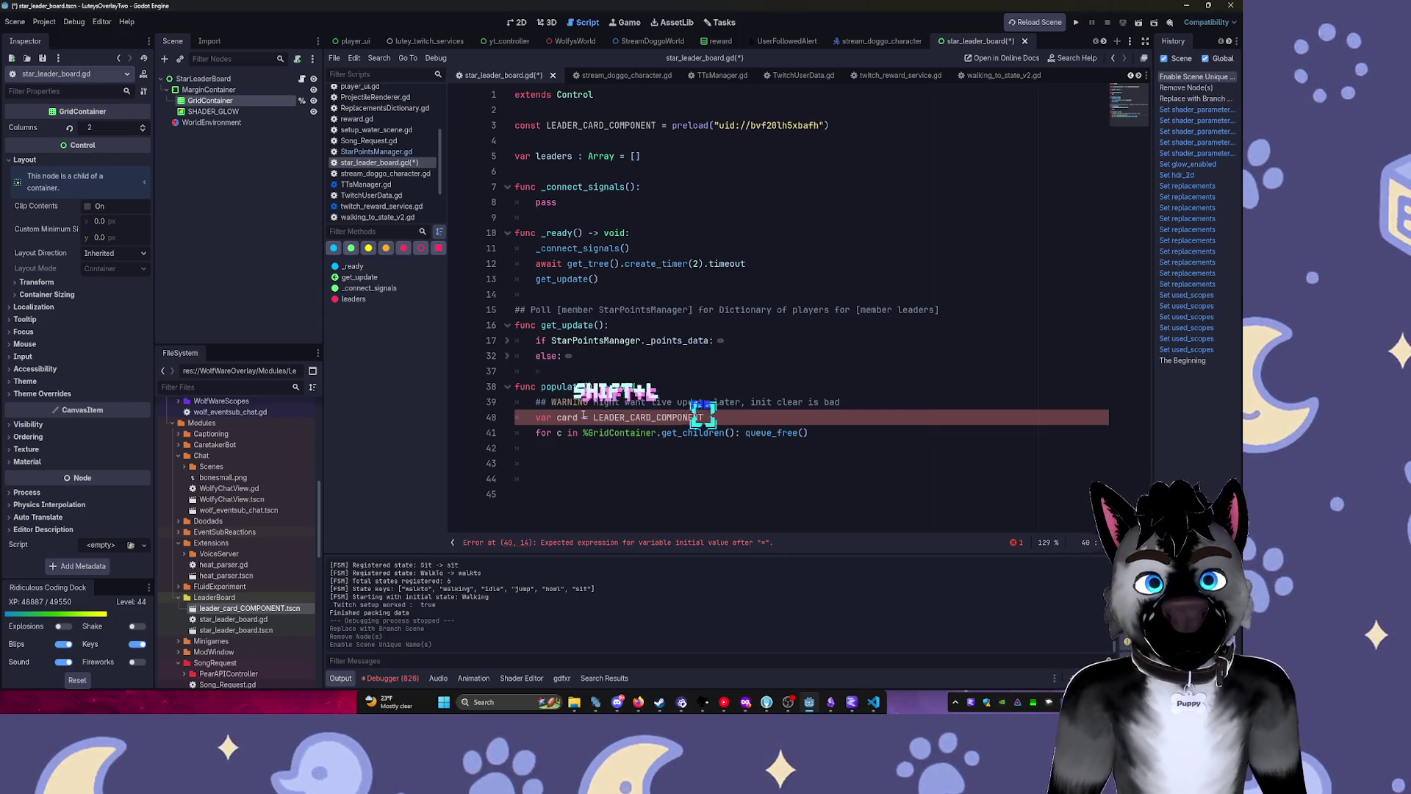
key(Tab)
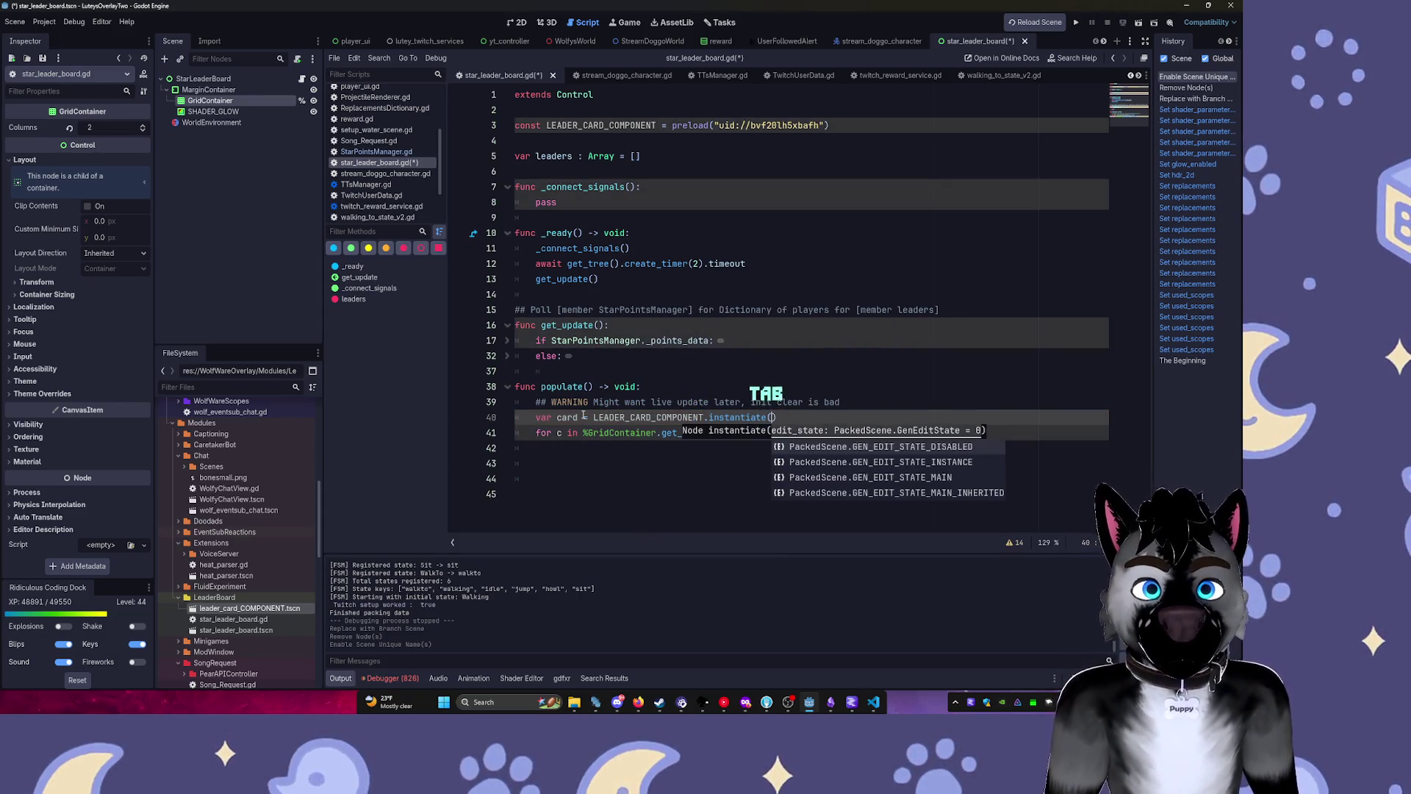
key(Down)
key(Return)
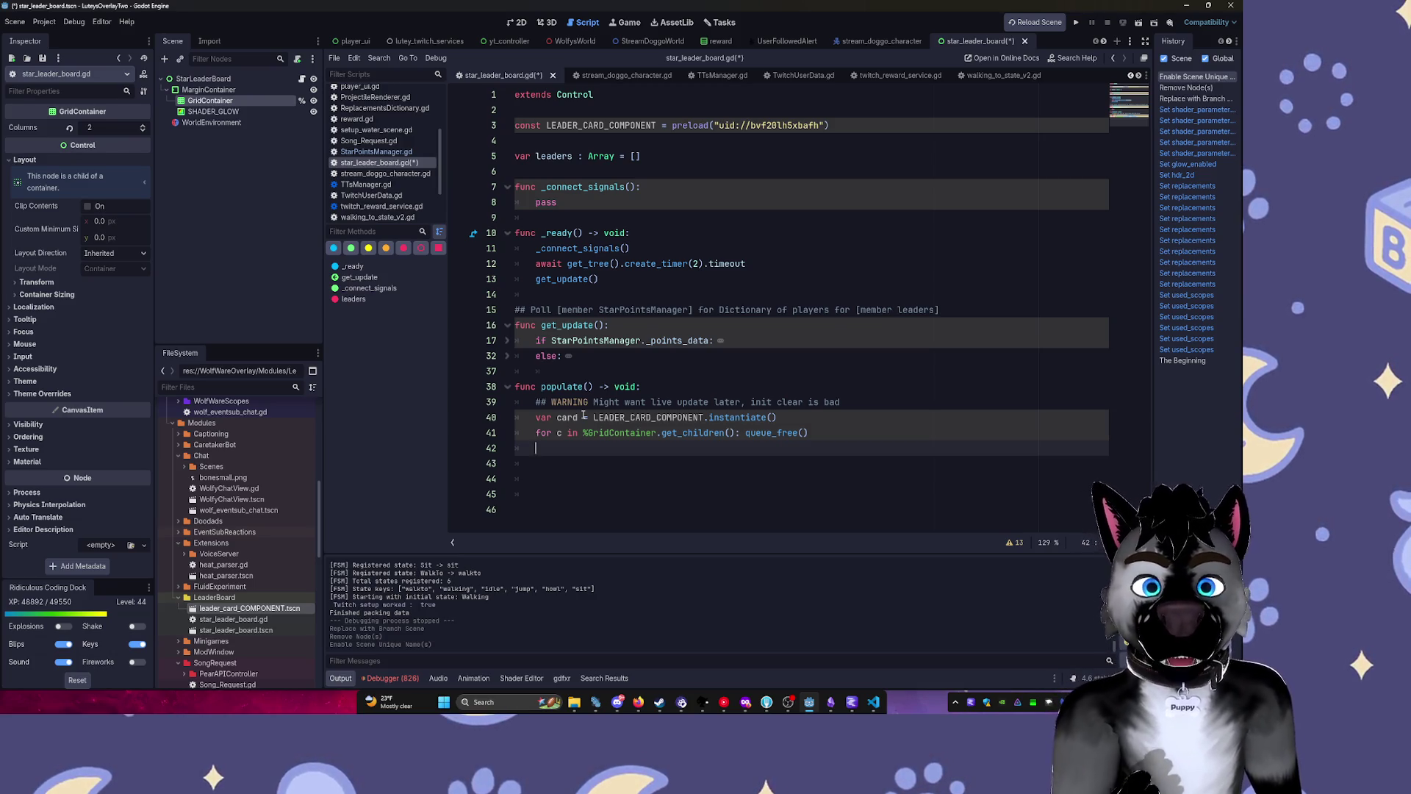
key(Up)
key(Up)
key(shift+Down)
key(ctrl+x)
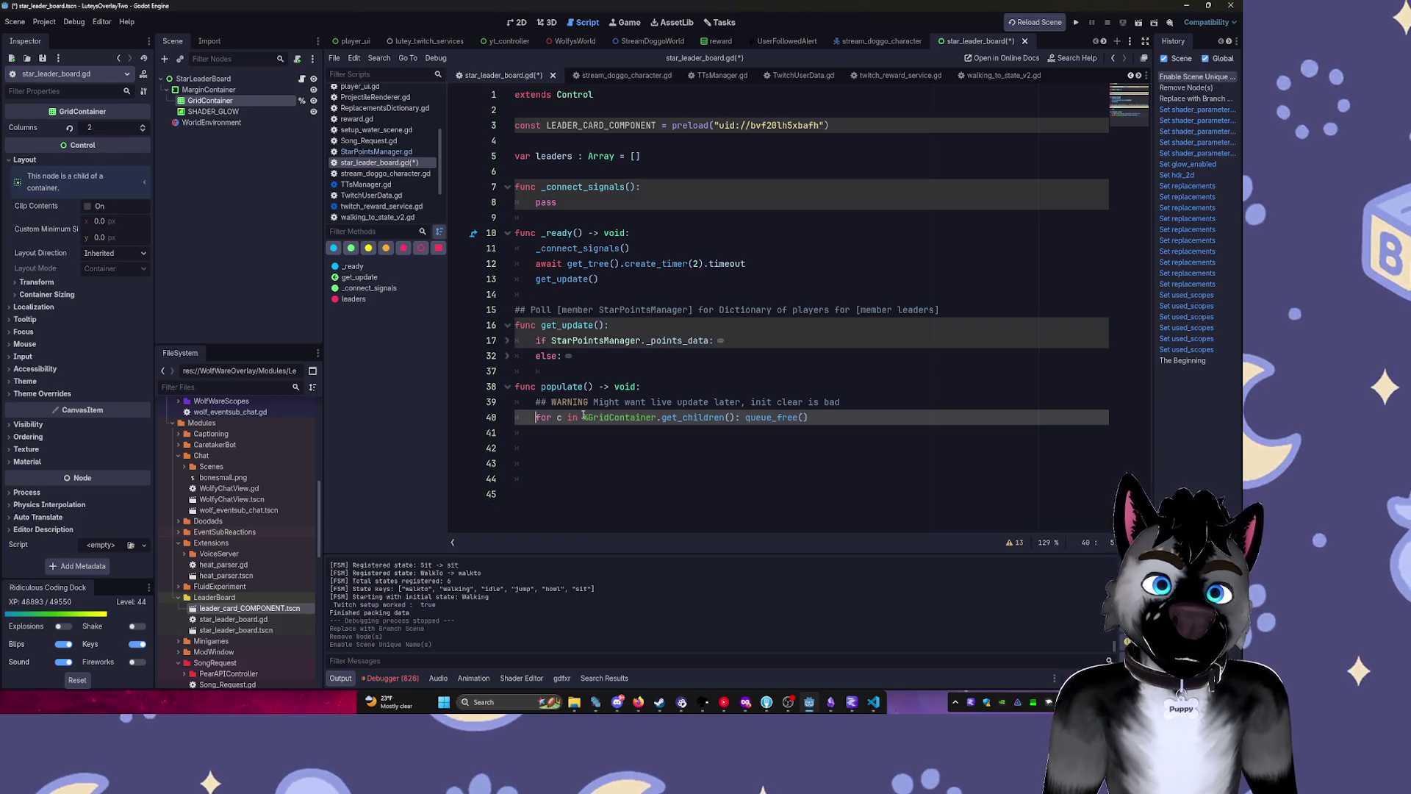
Add a for player in leaders: loop to populate().
key(Down)
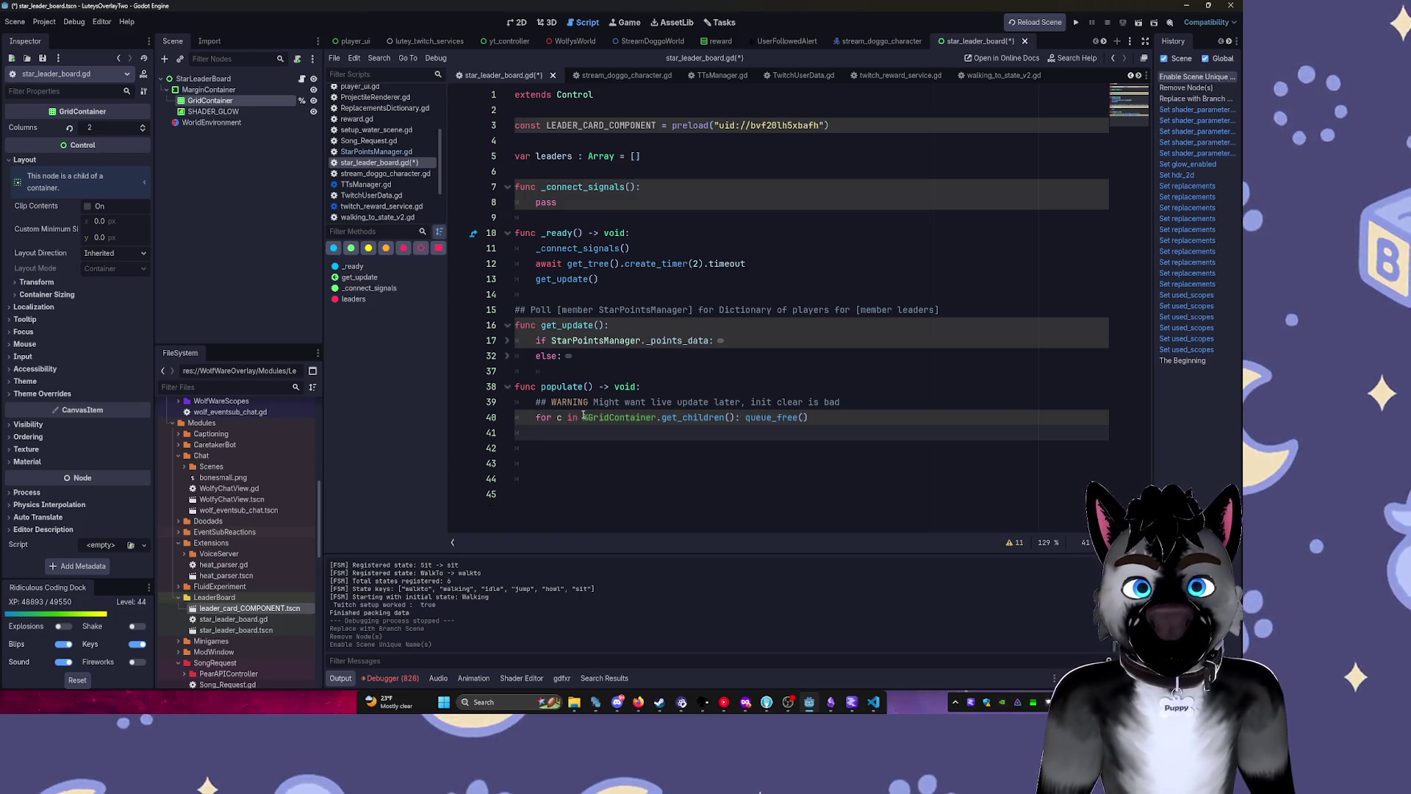
text(for l)
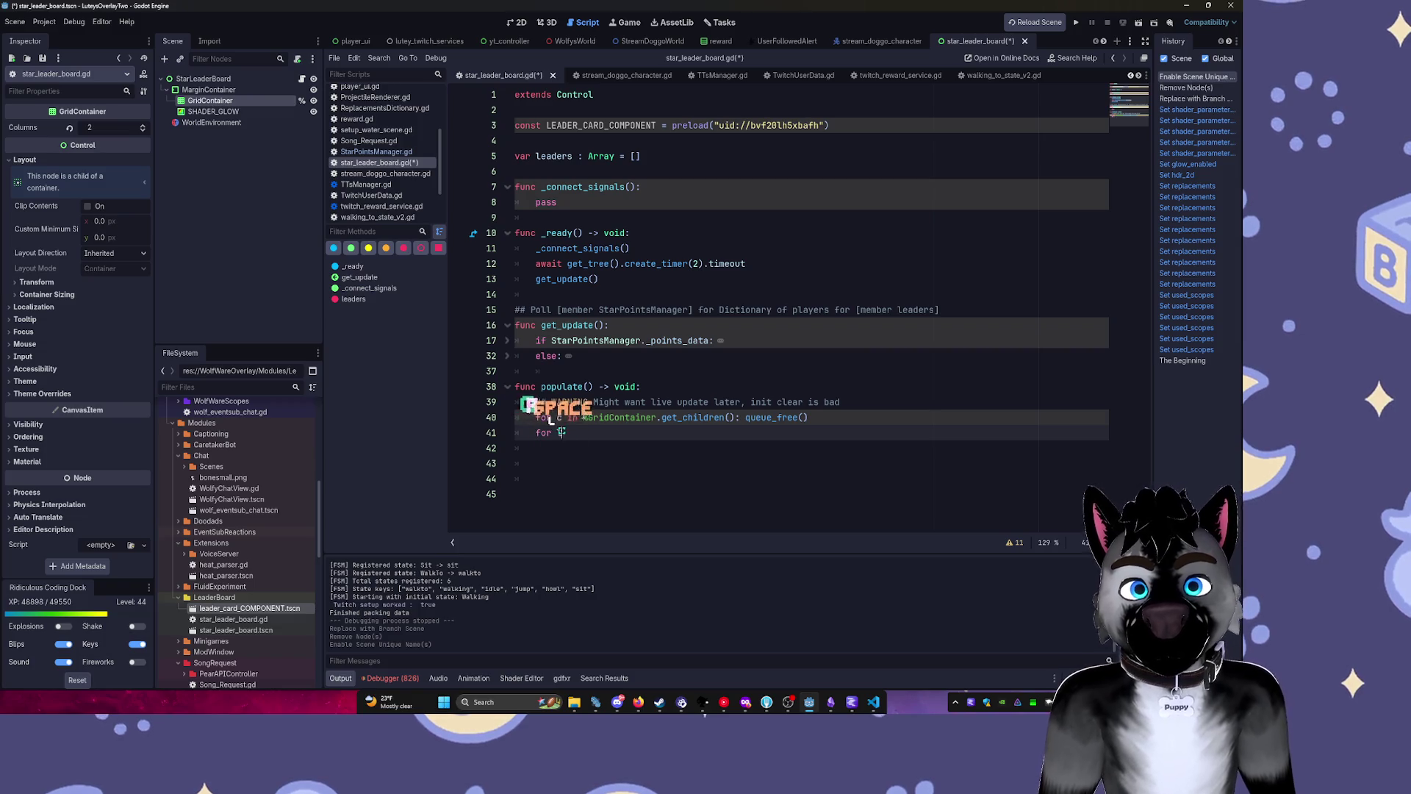
key(BackSpace)
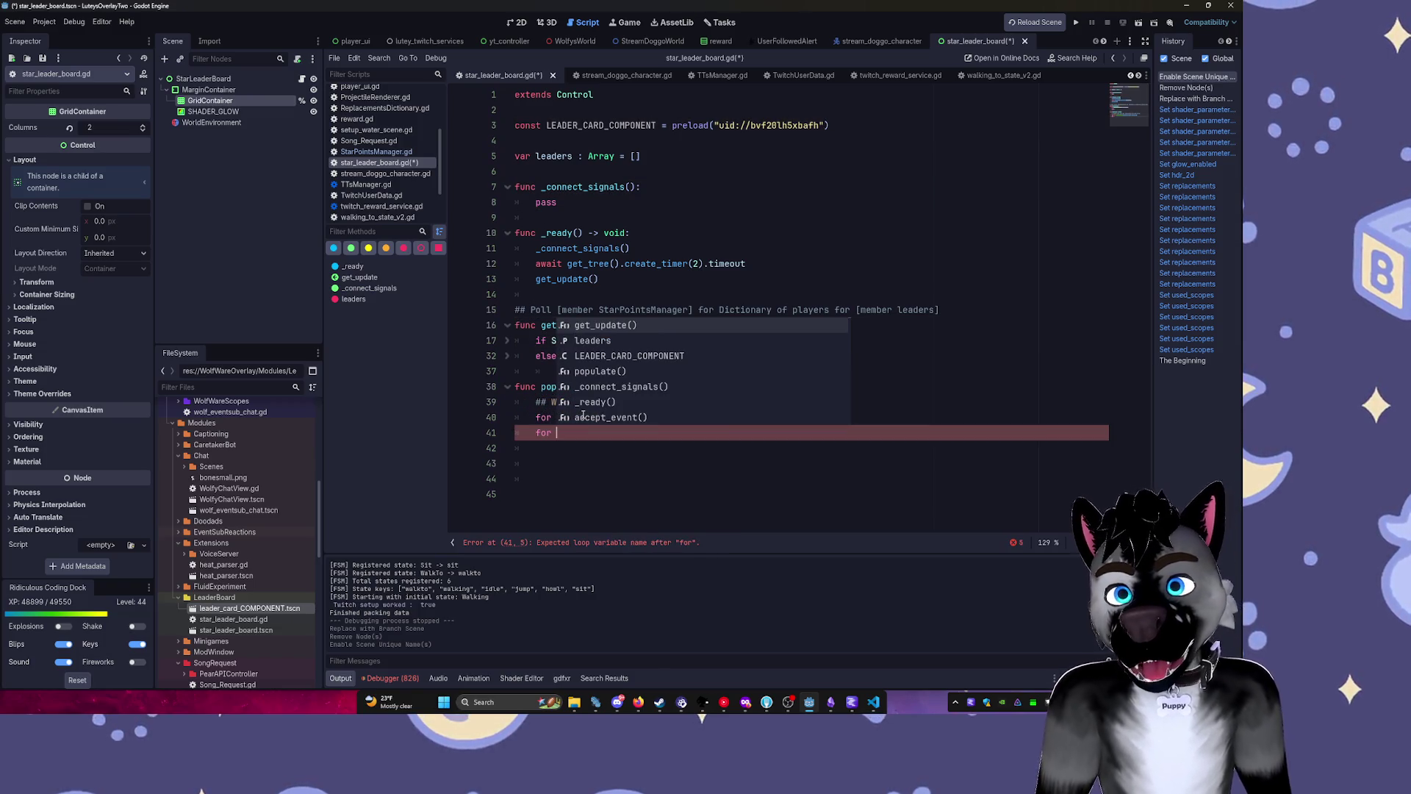
text(player in leaders:)
key(Return)
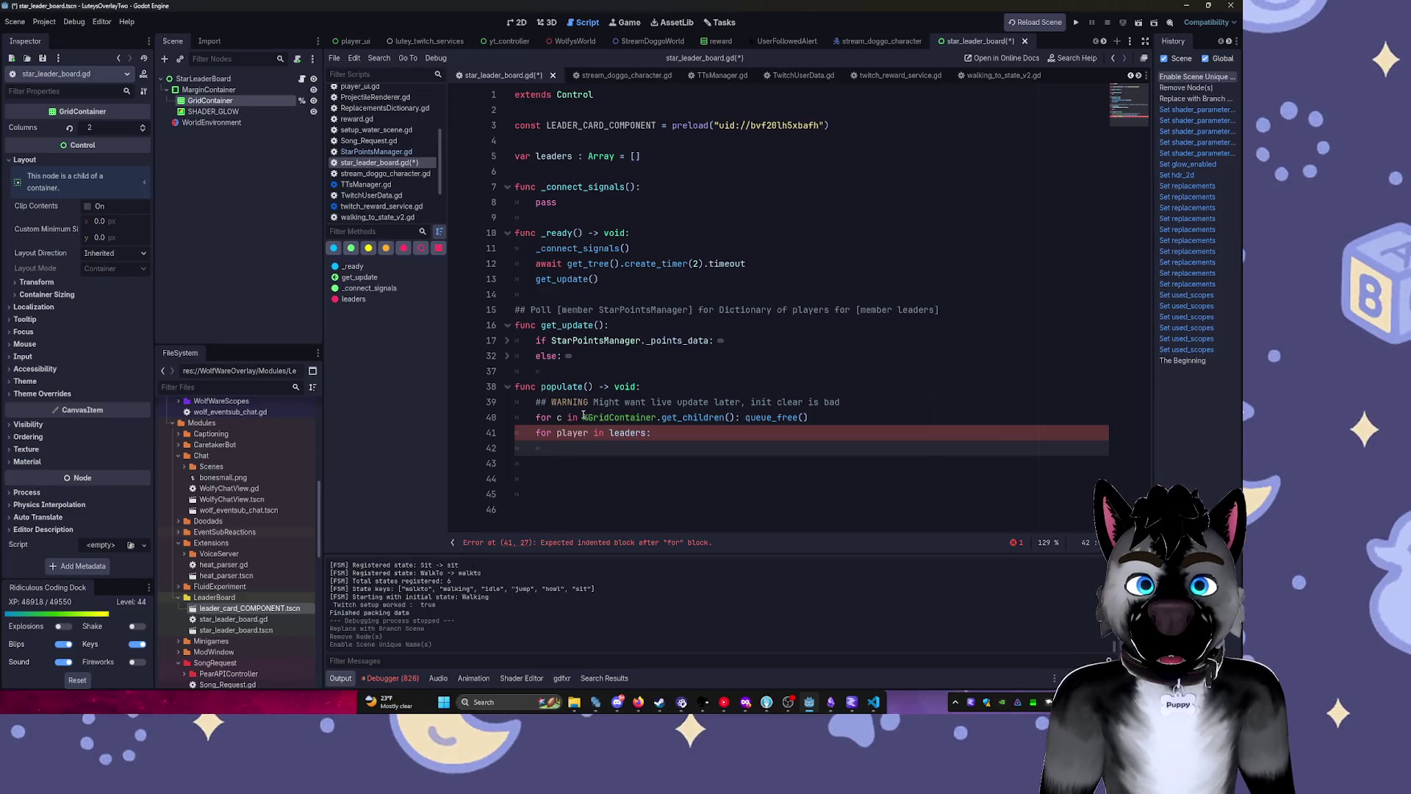
Inside the loop, create var card = LEADER_CARD_COMPONENT.instantiate().
text(E)
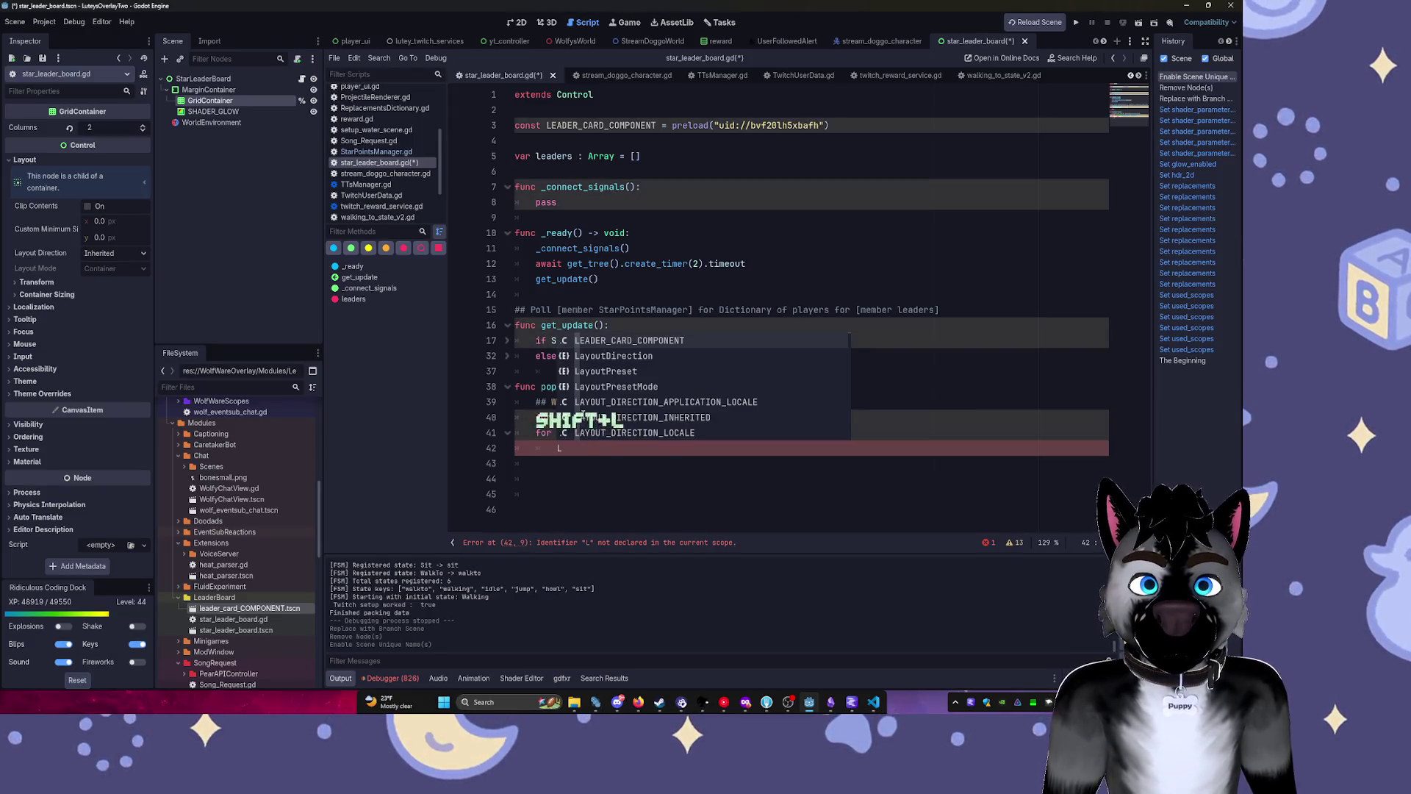
key(Tab)
text(.in)
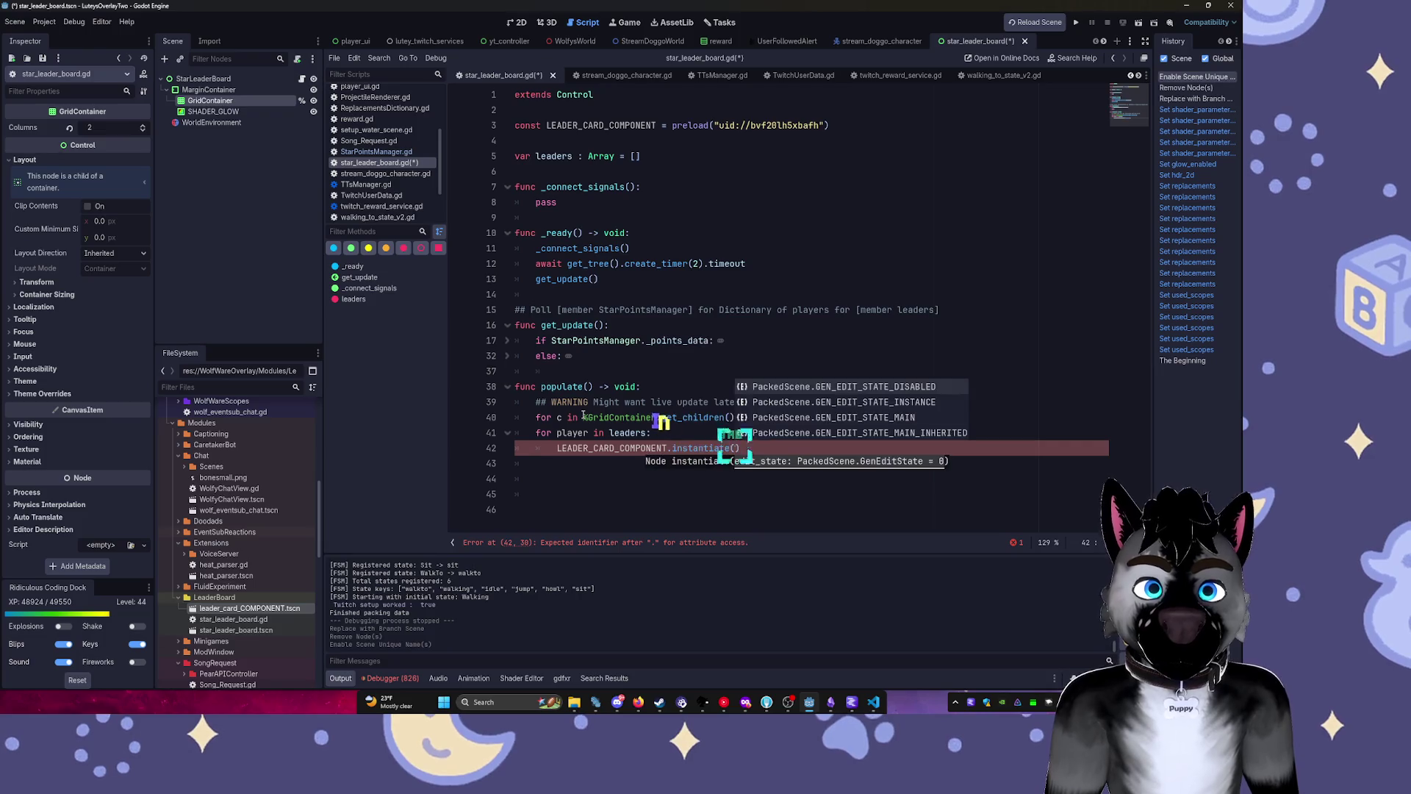
key(Return)
key(Home)
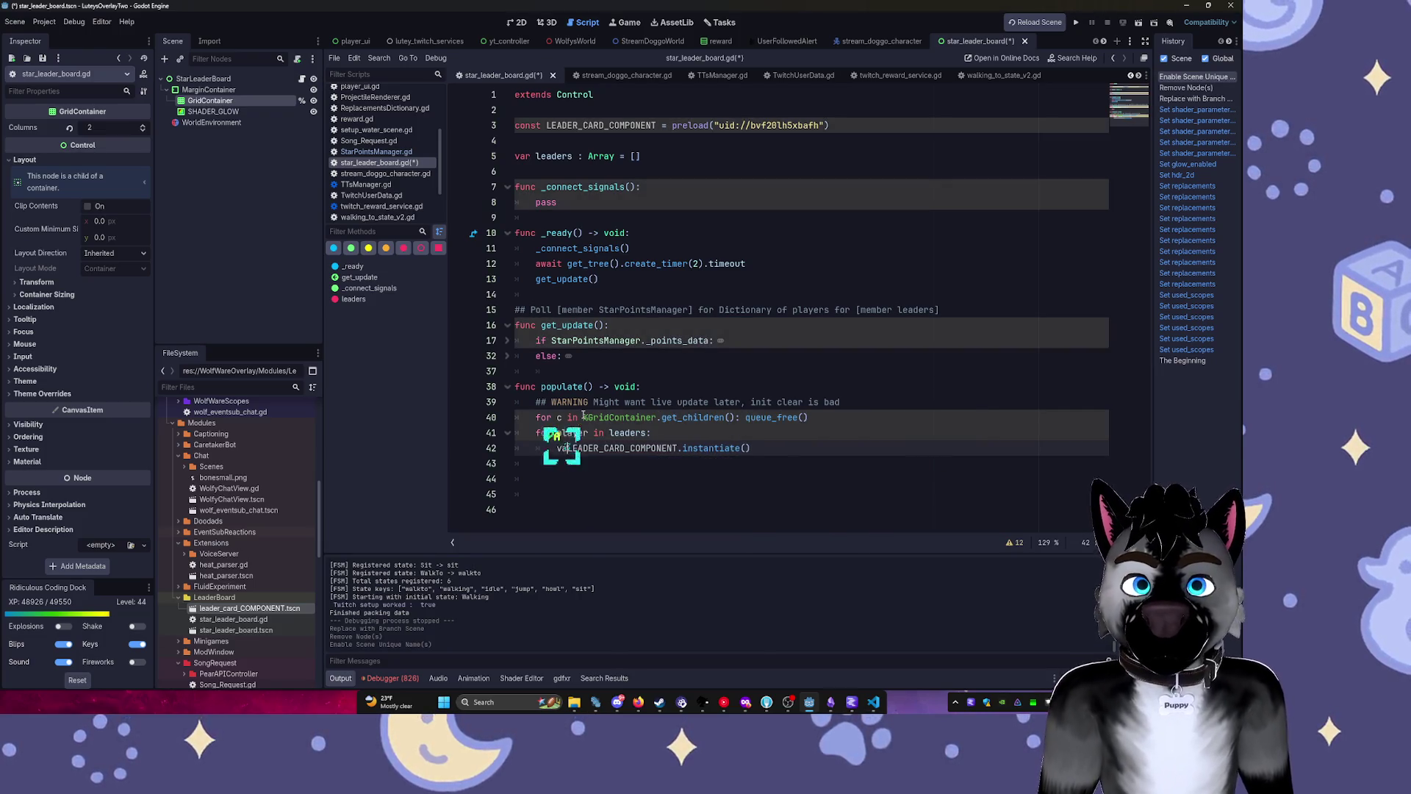
text(var v)
key(BackSpace)
text(card =)
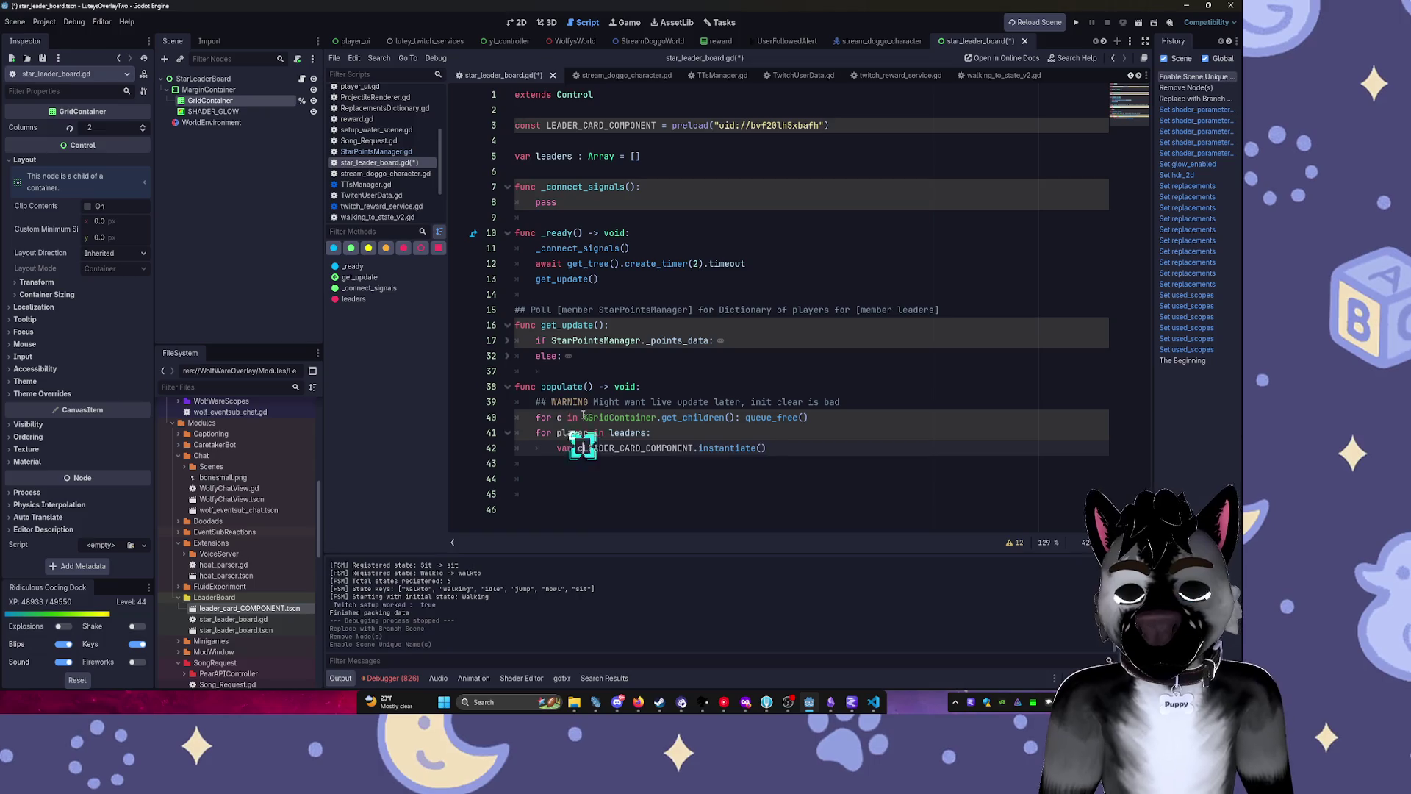
key(End)
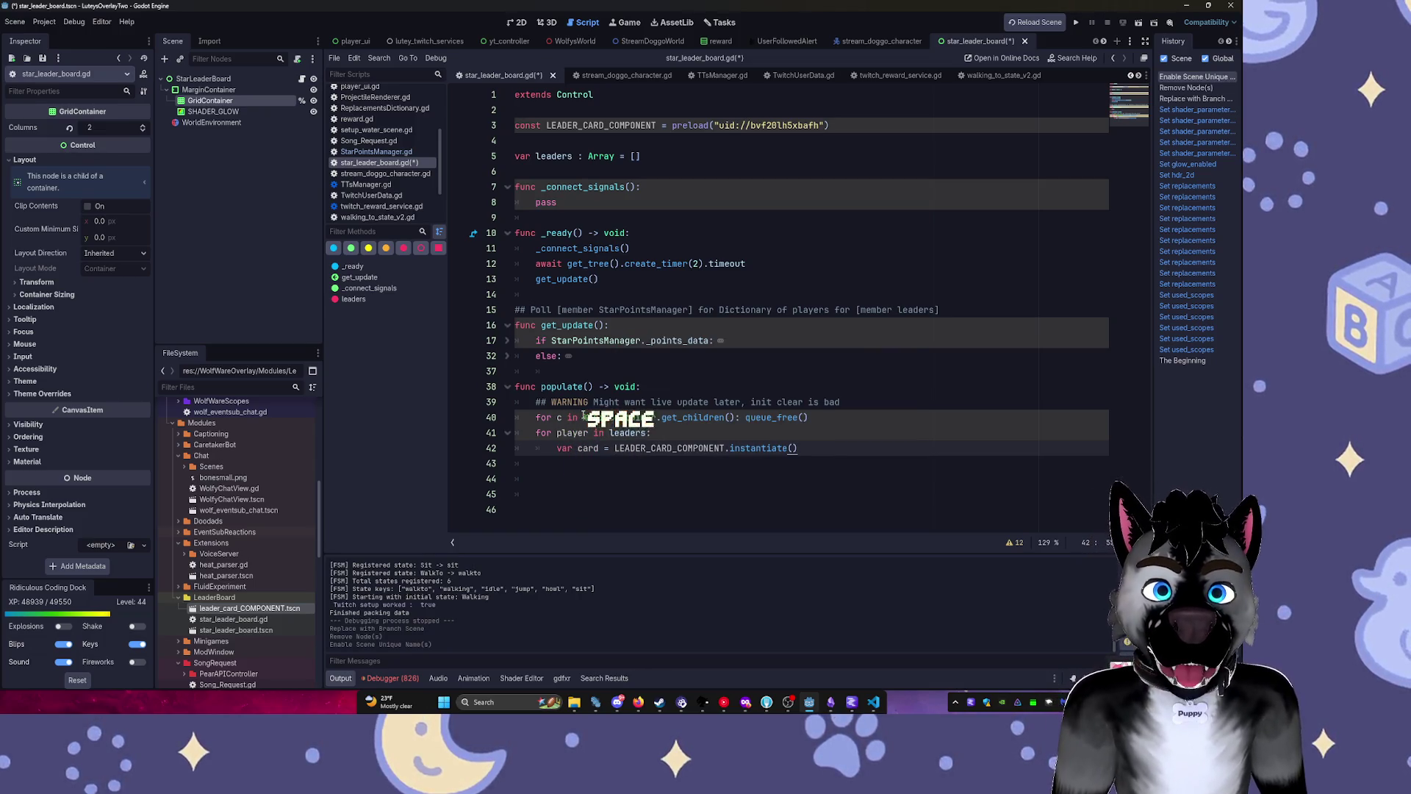
key(Return)
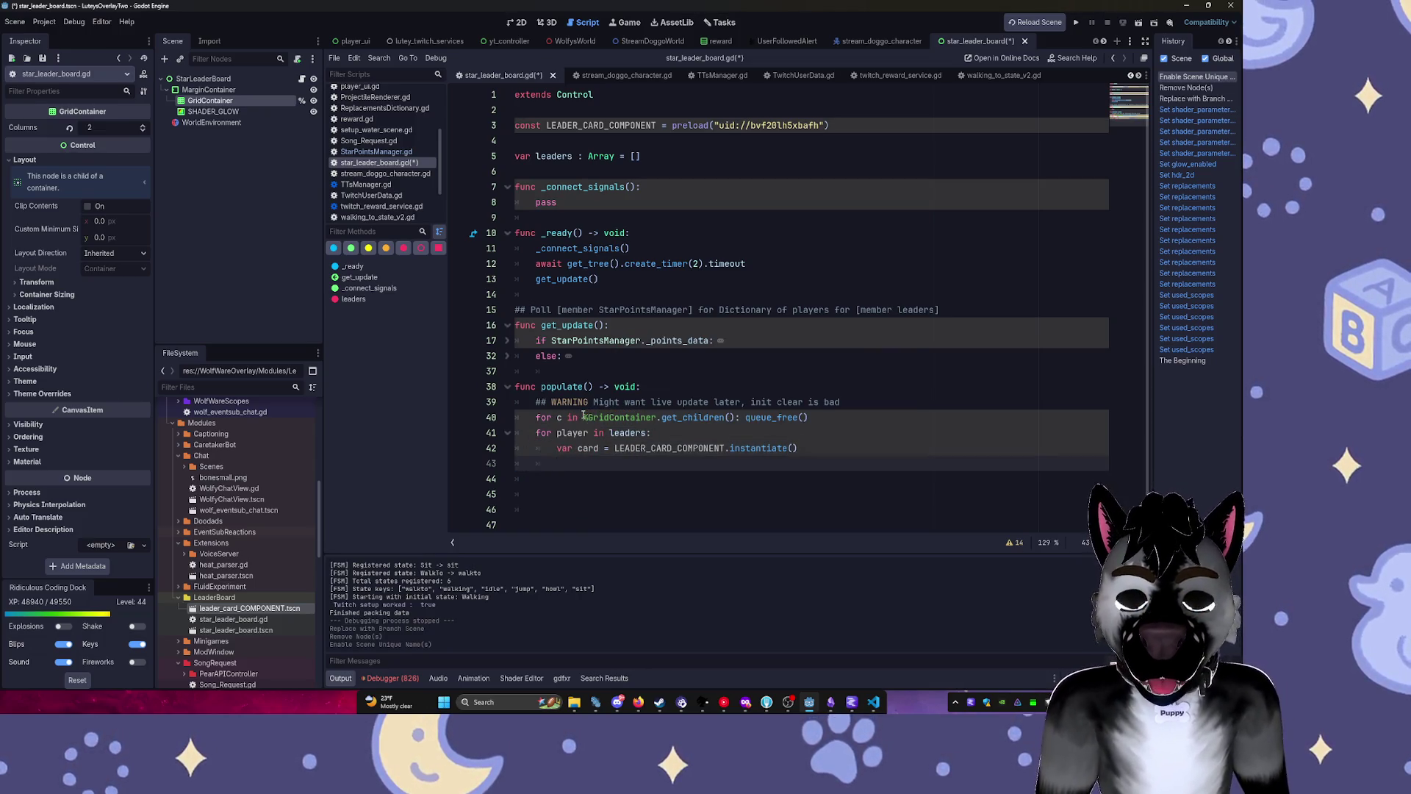
text(card)
Add each card to the grid with %GridContainer.add_child(card).
key(ctrl+space)
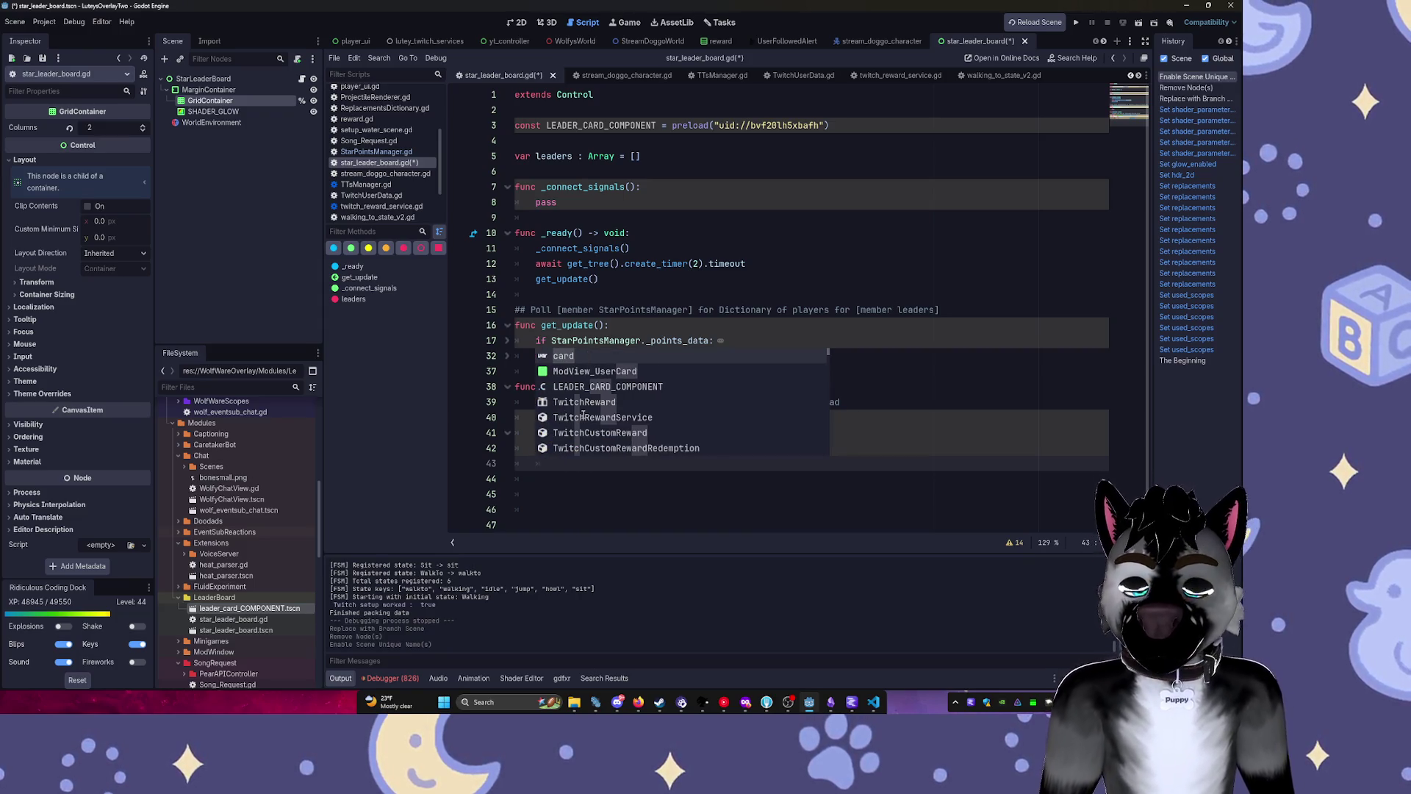
key(Escape)
text(%gr)
key(Tab)
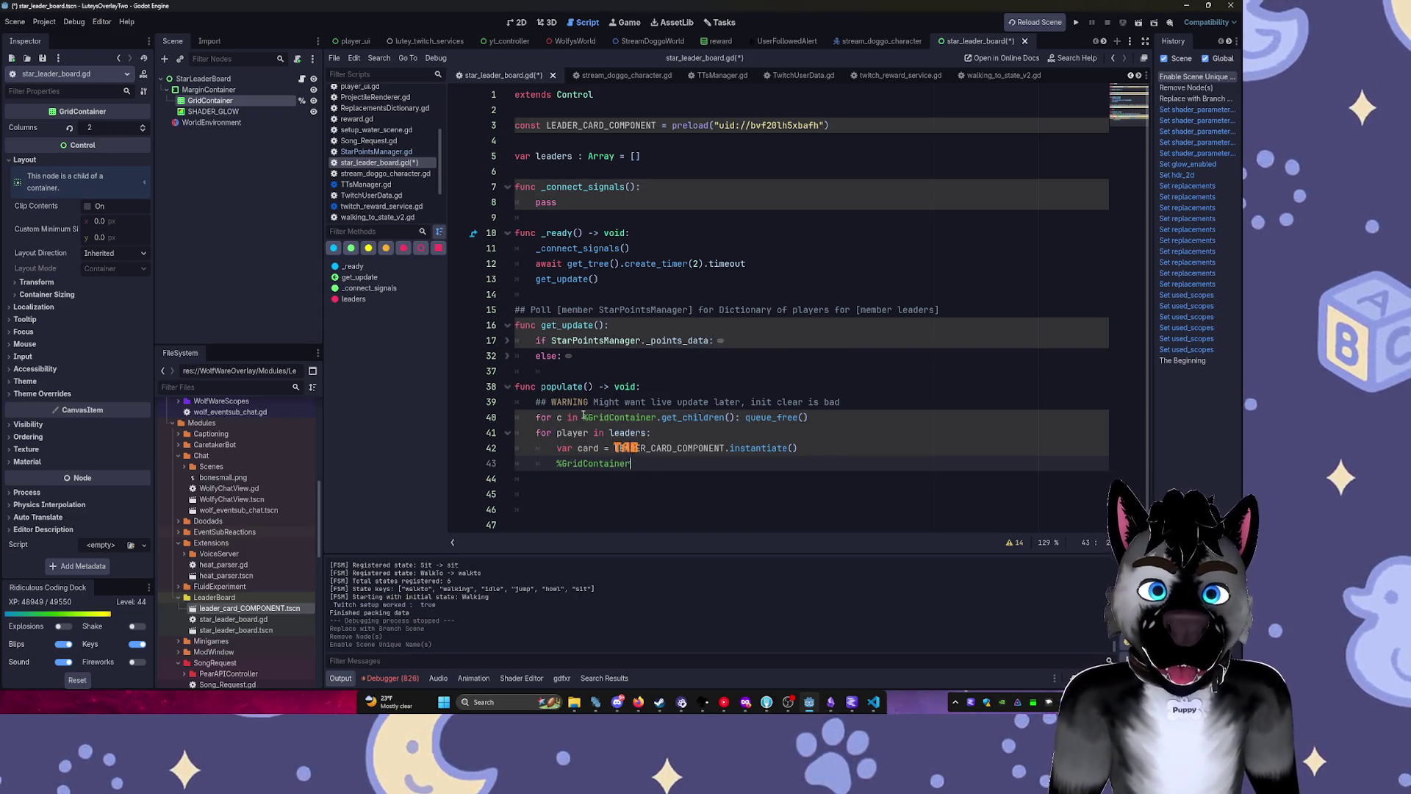
text(.add)
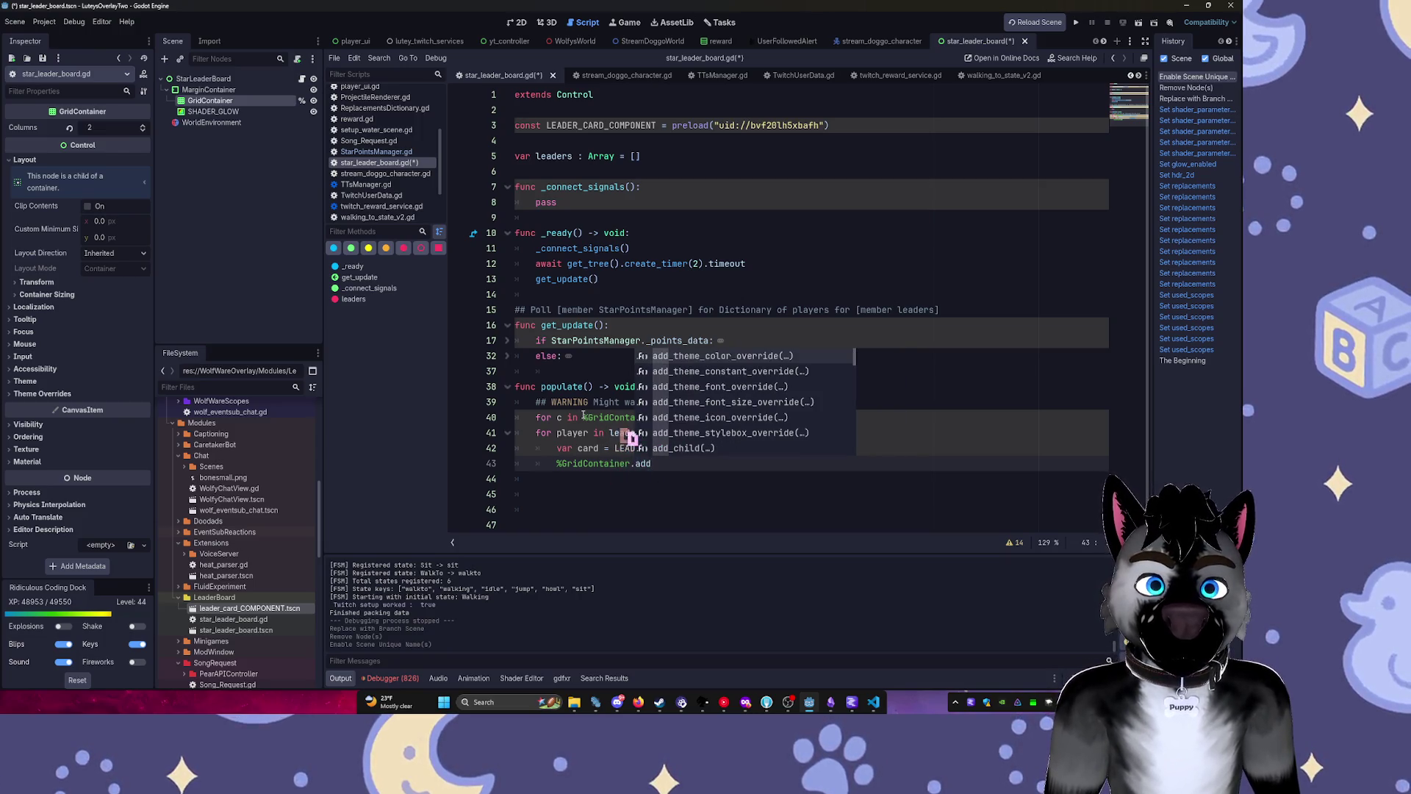
text(_ch)
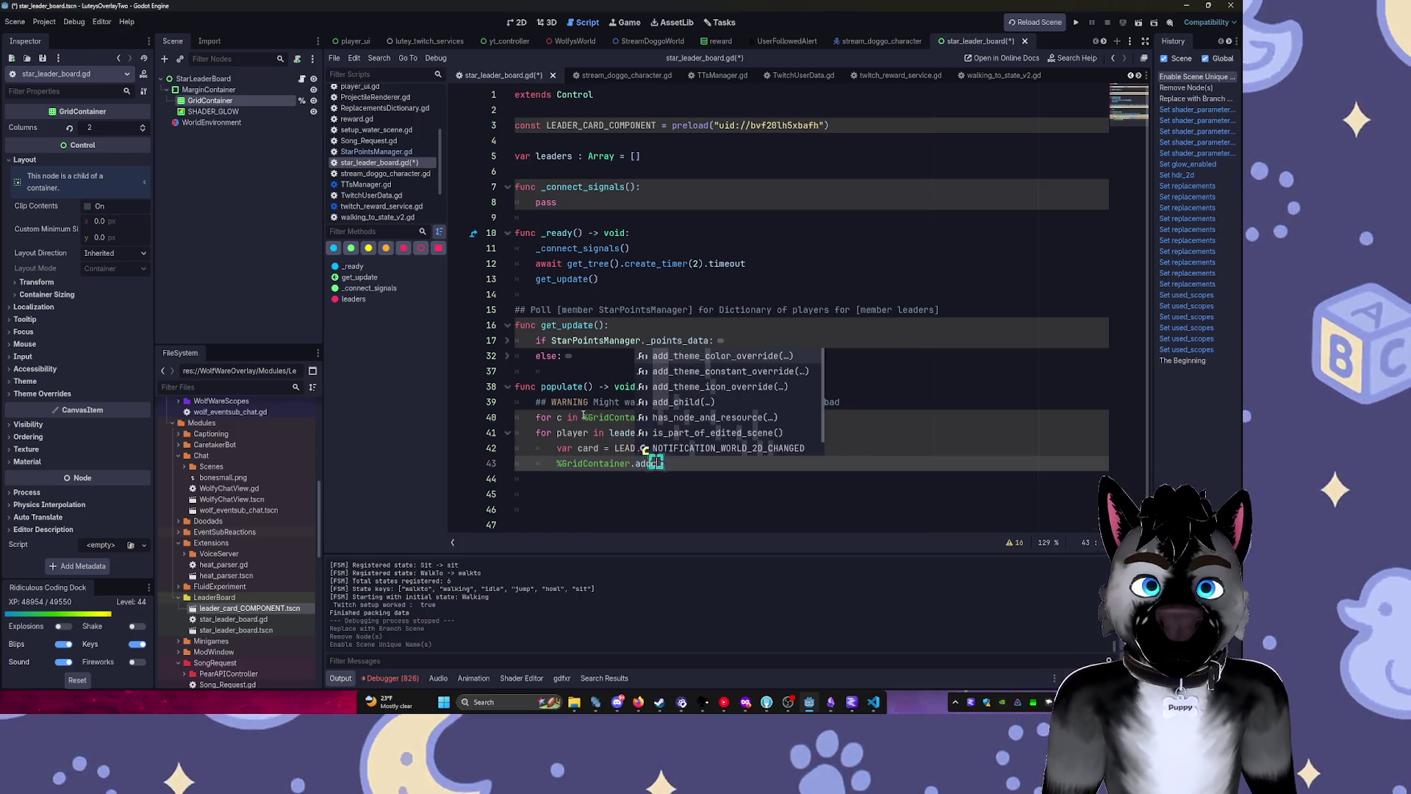
key(Tab)
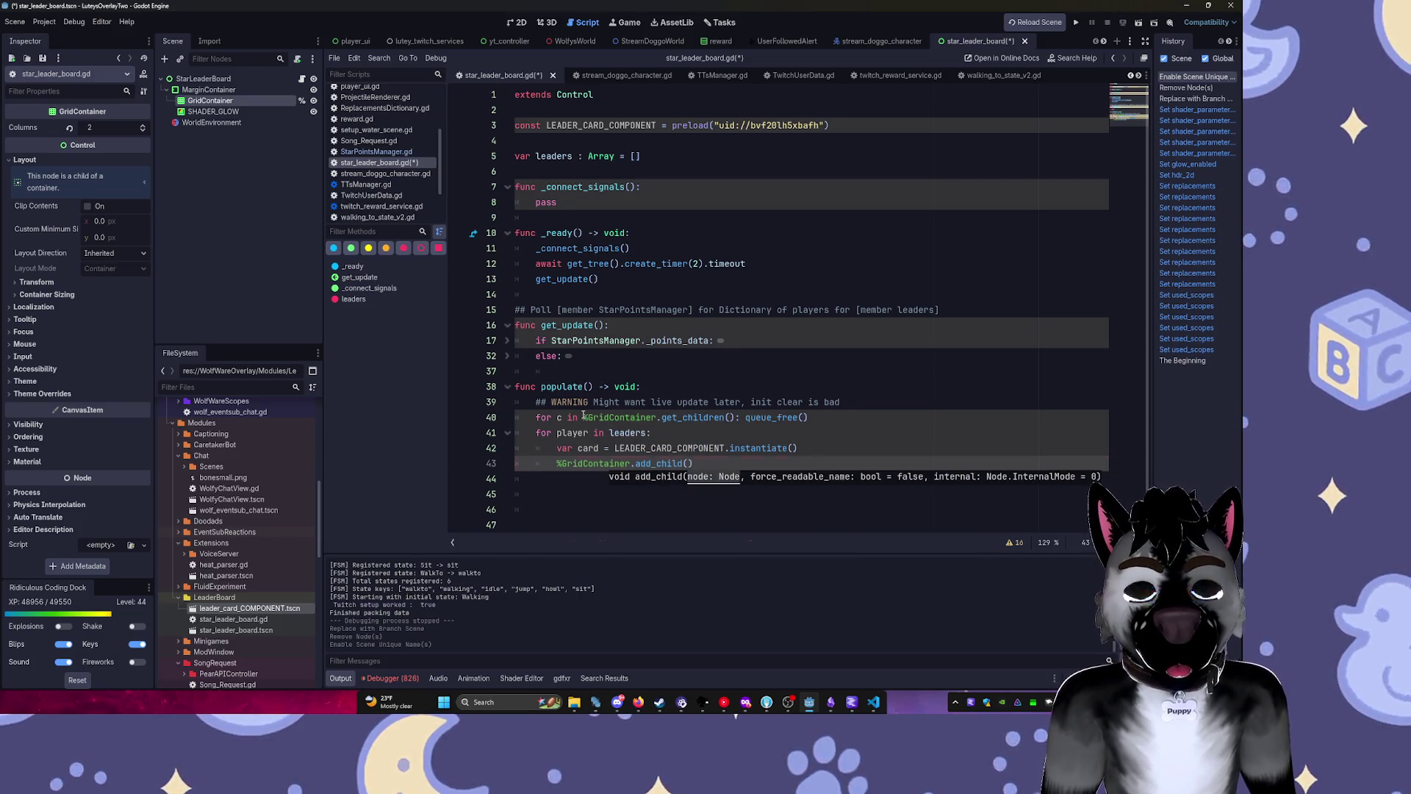
text(rd))
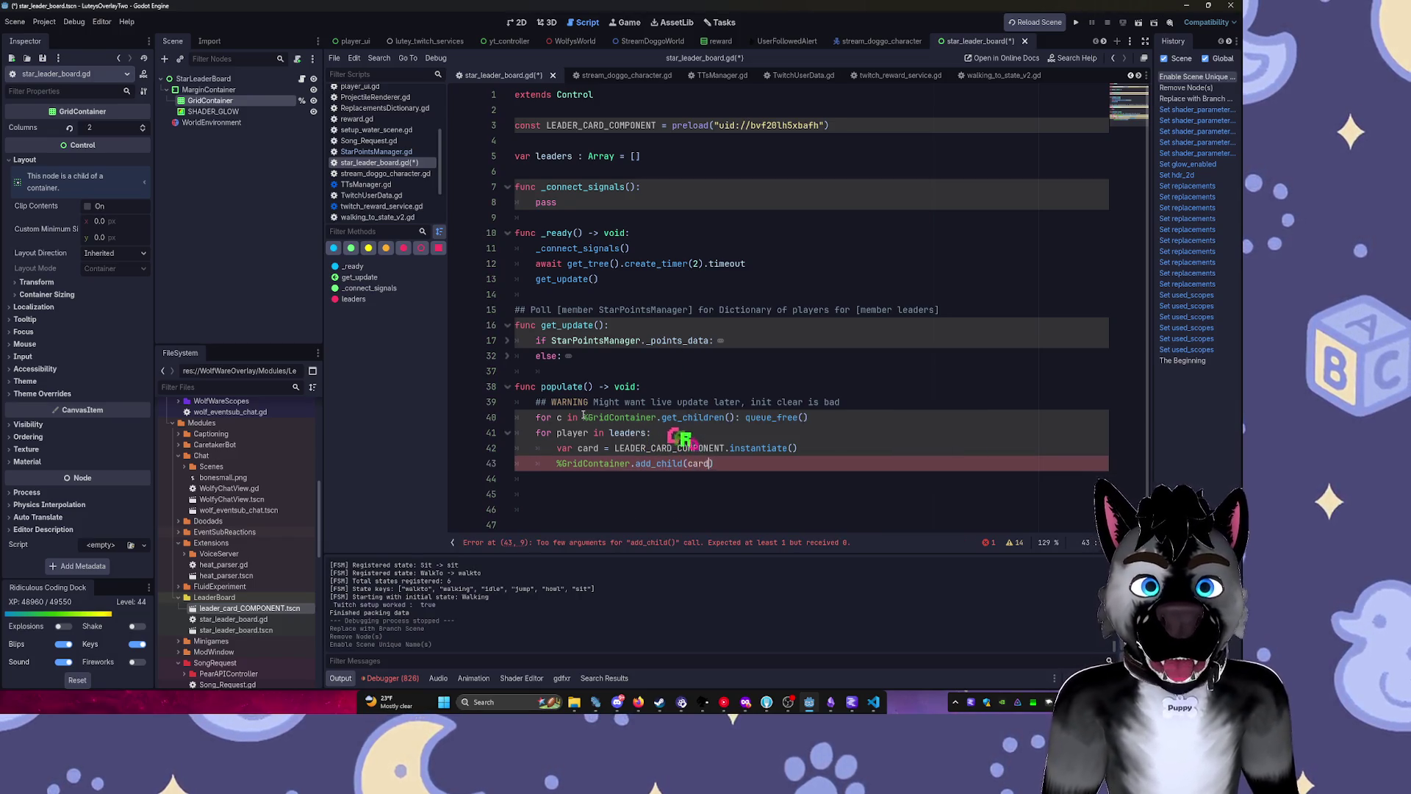
key(Return)
Leave an unfinished card. line, save the script, and show the 2D canvas.
text(rd.ini)
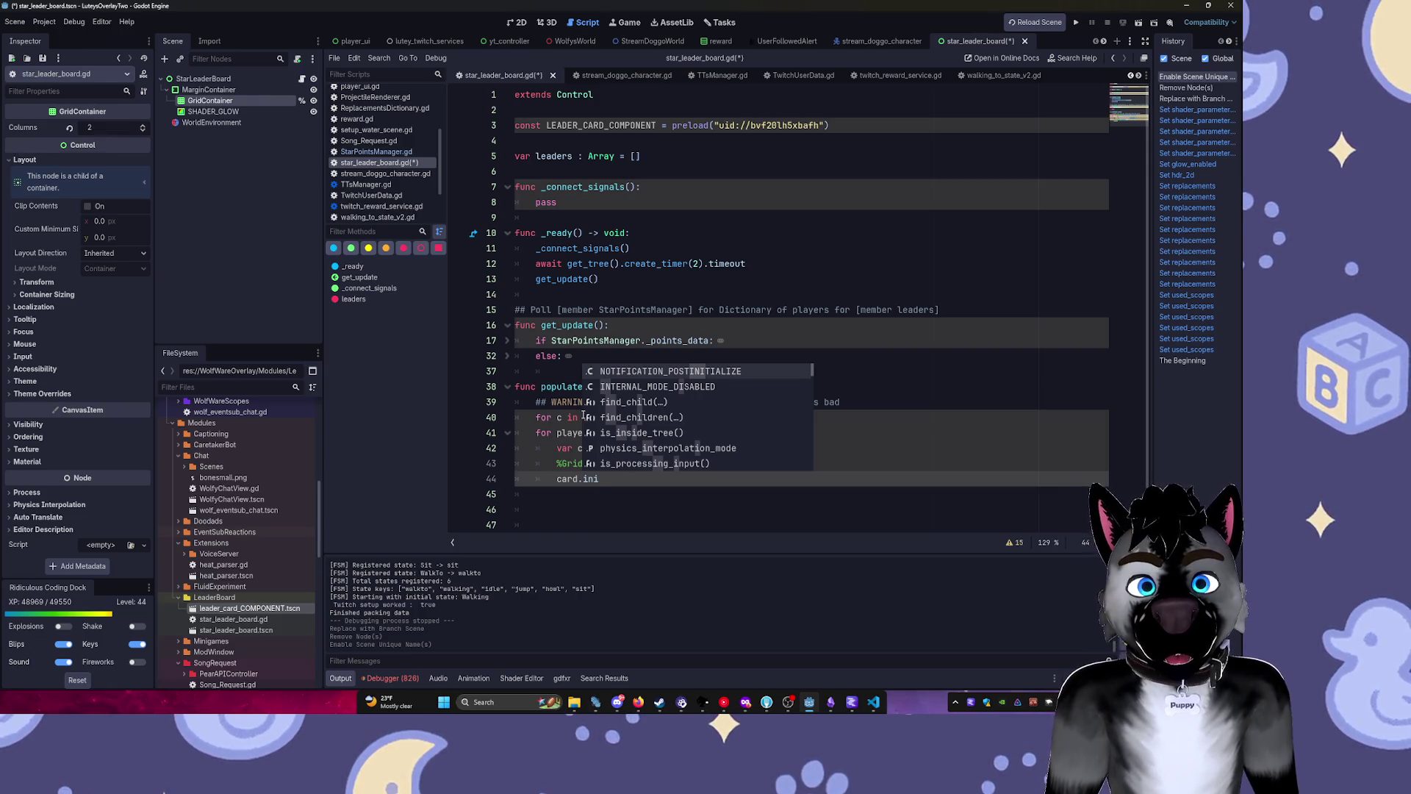
key(BackSpace)
key(BackSpace)
key(BackSpace)
text(setup)
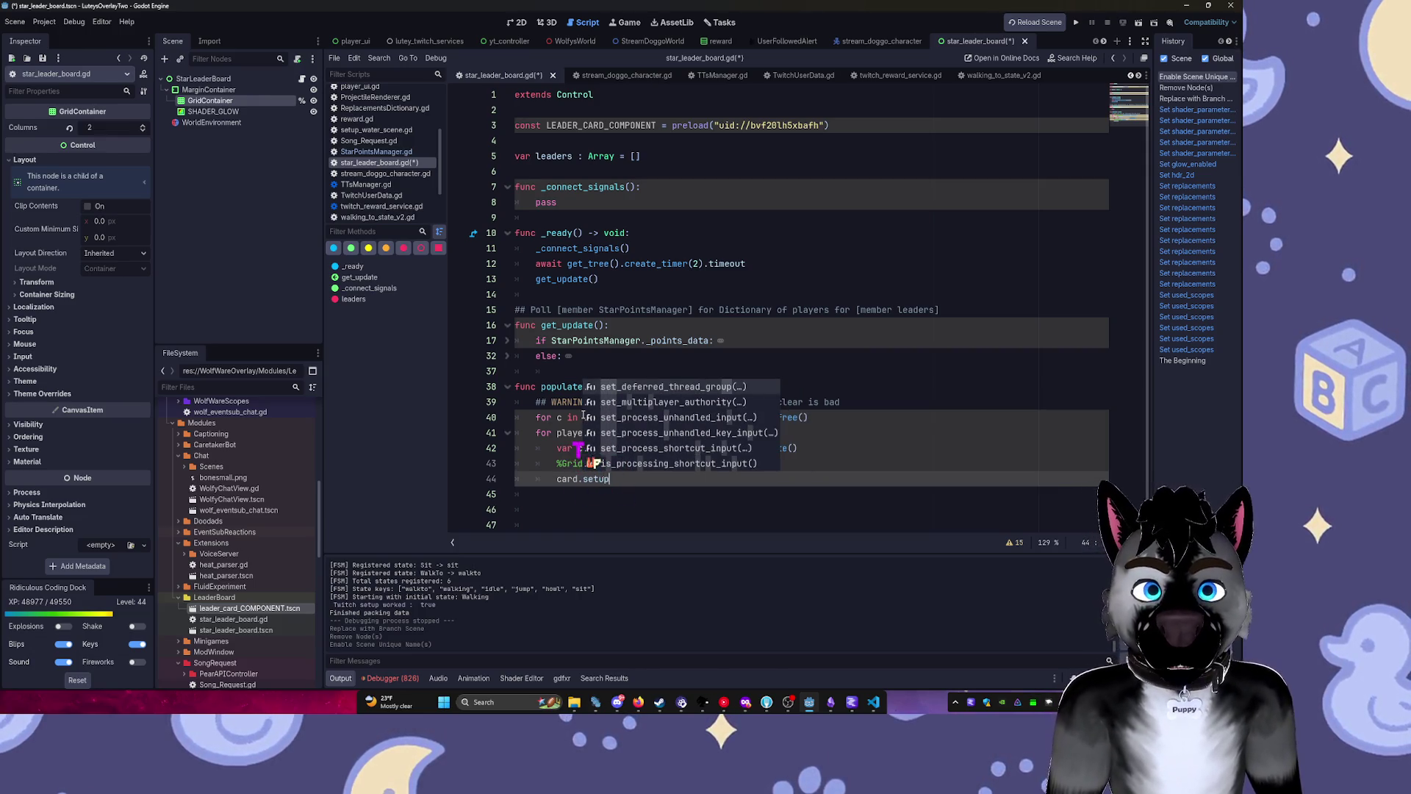
key(BackSpace)
key(BackSpace)
key(BackSpace)
key(ctrl+s)
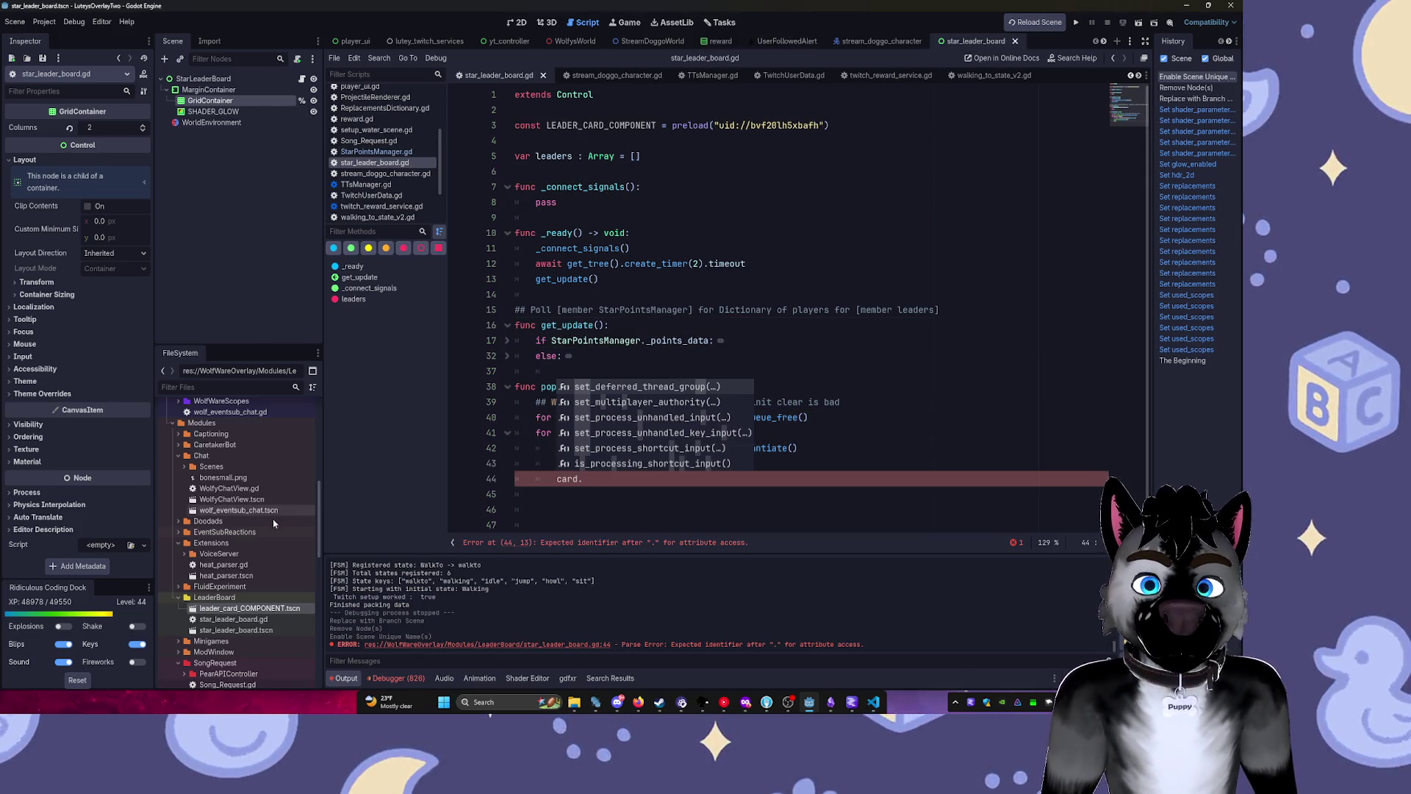
click(520, 23)
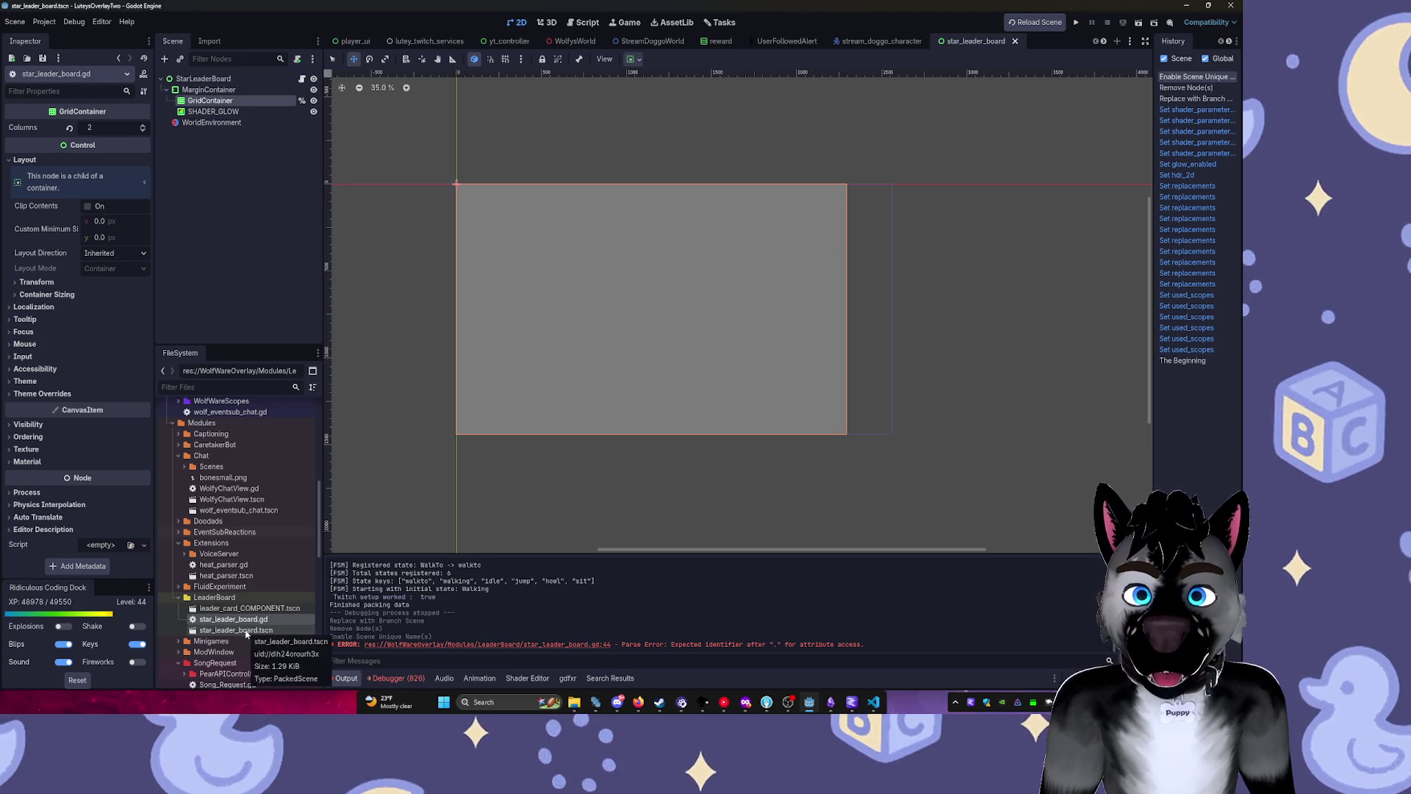
Open leader_card_COMPONENT.tscn, make the username label unique, and rename it UsernameLabel.
double_click(246, 608)
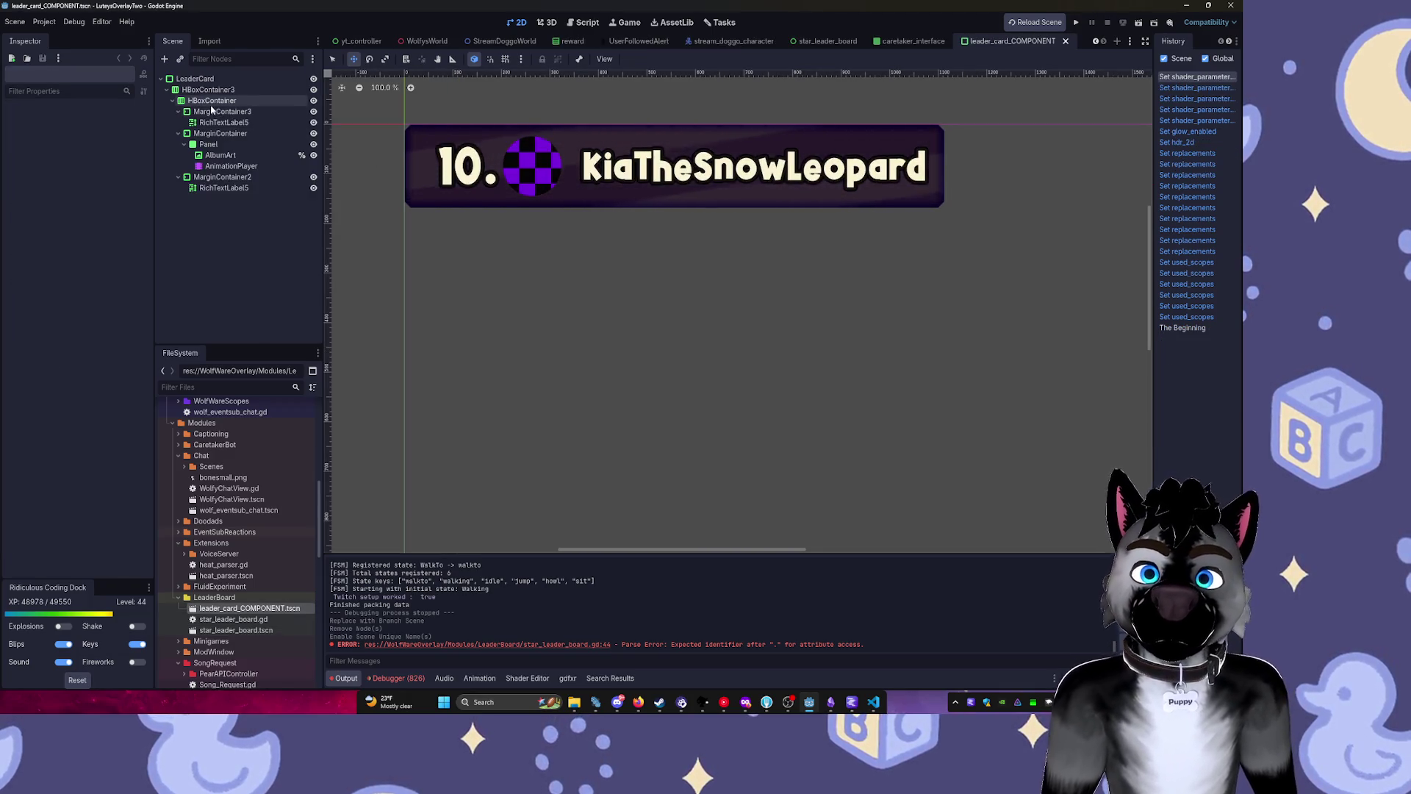
click(237, 189)
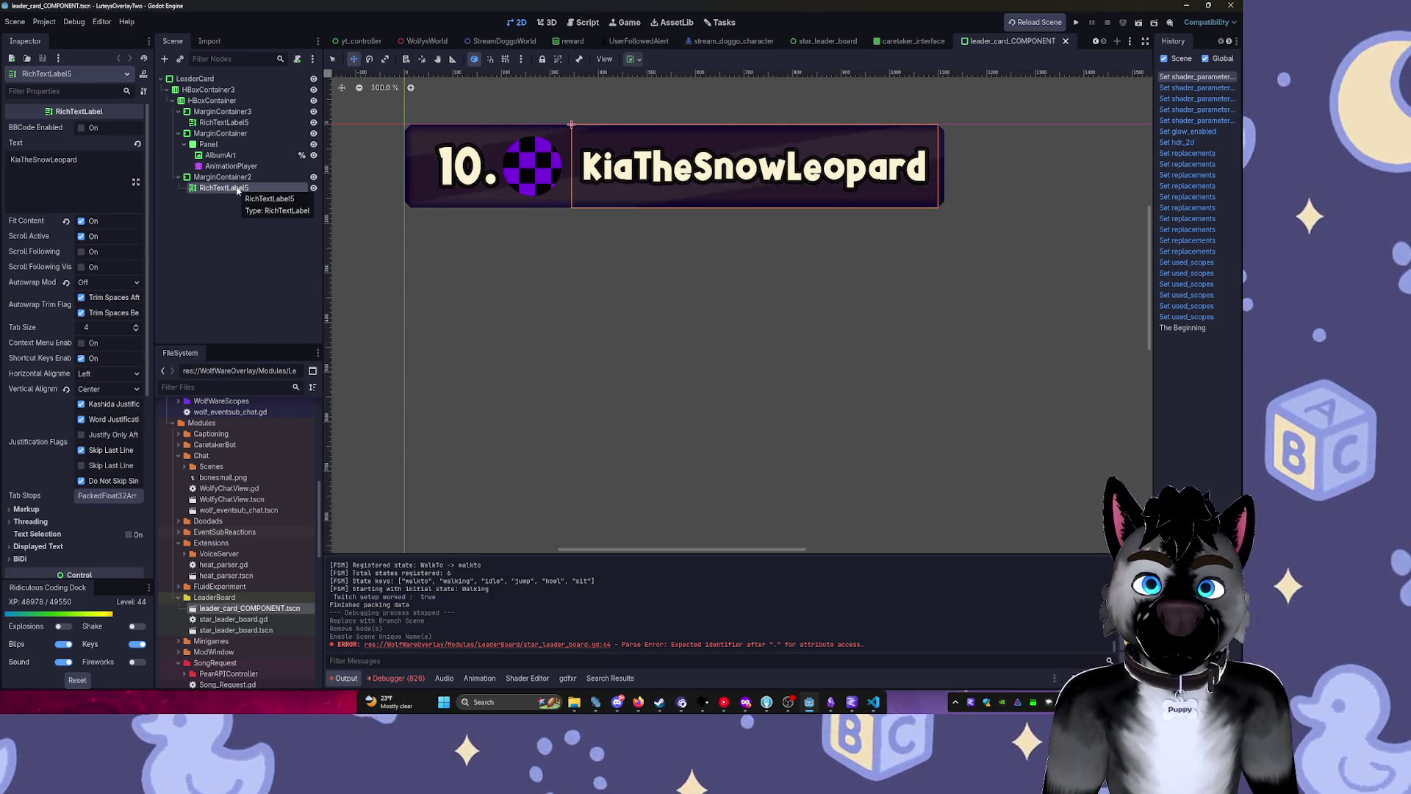
right_click(238, 189)
click(334, 437)
text(Username)
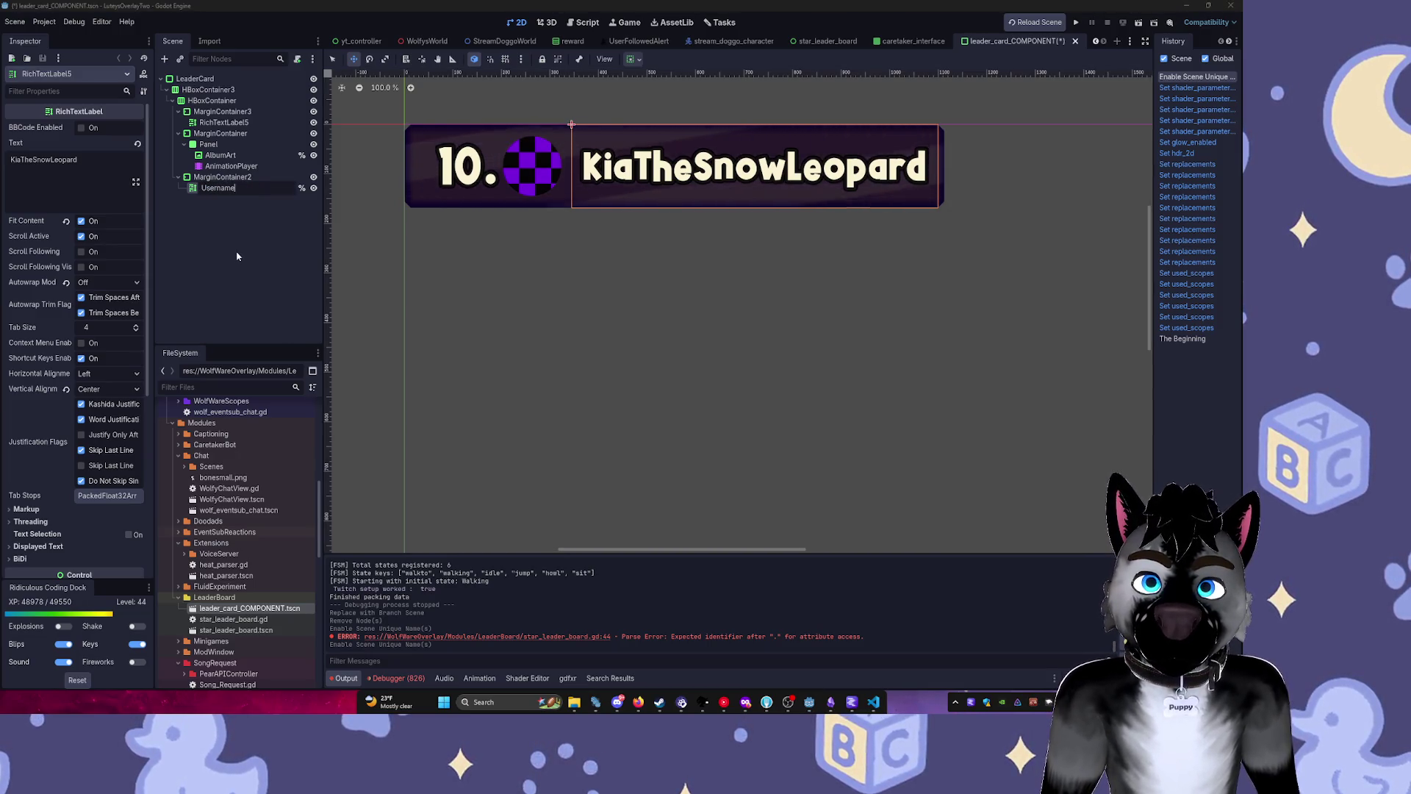
key(Return)
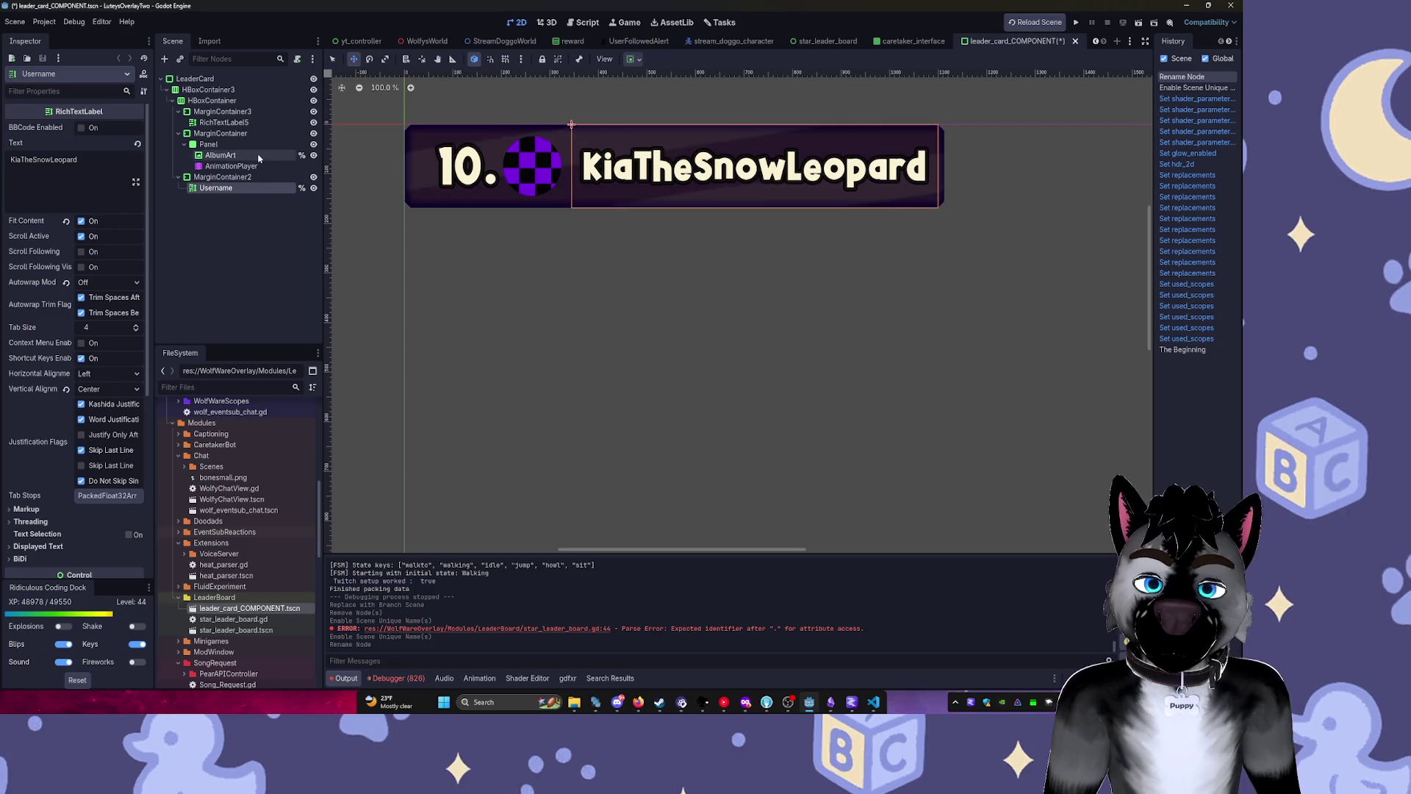
double_click(217, 188)
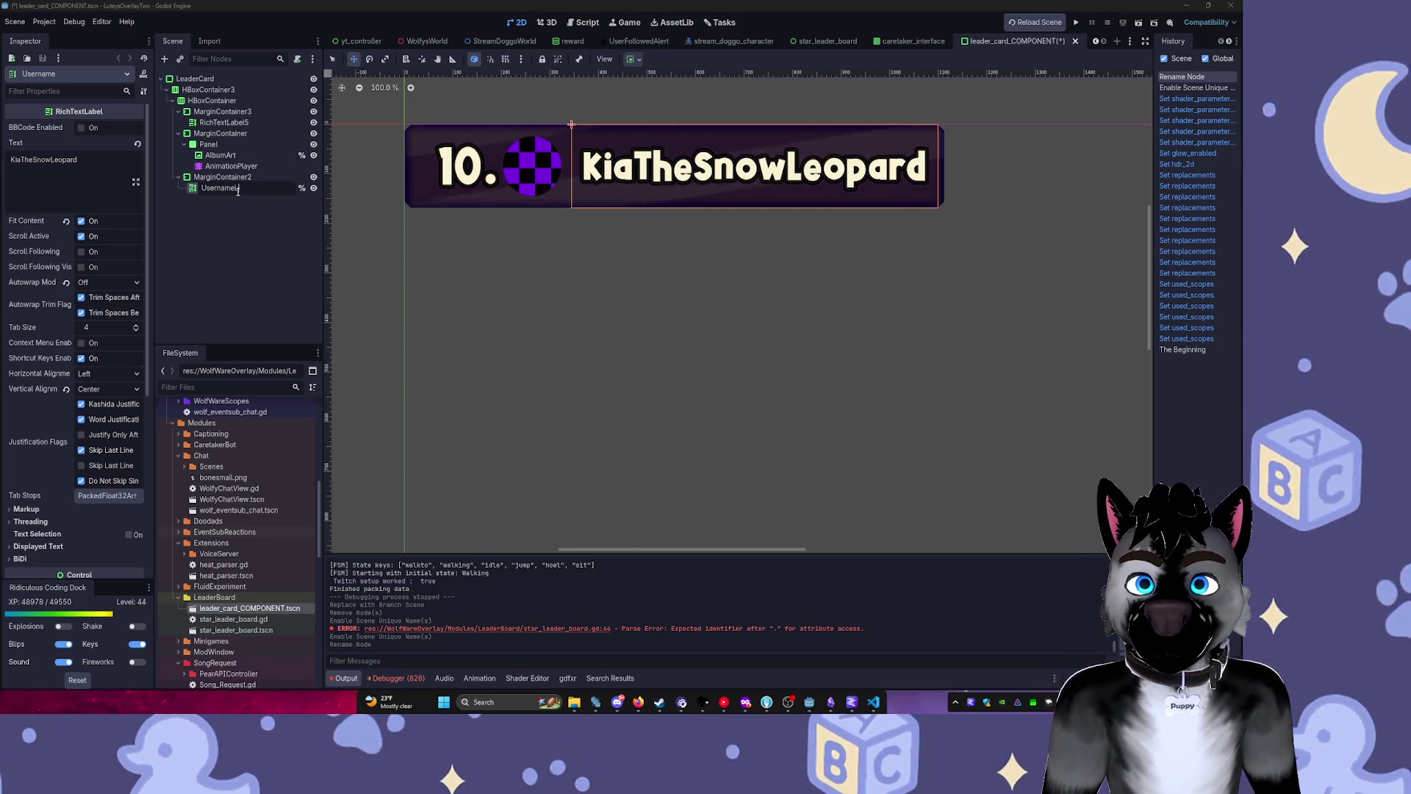
key(Return)
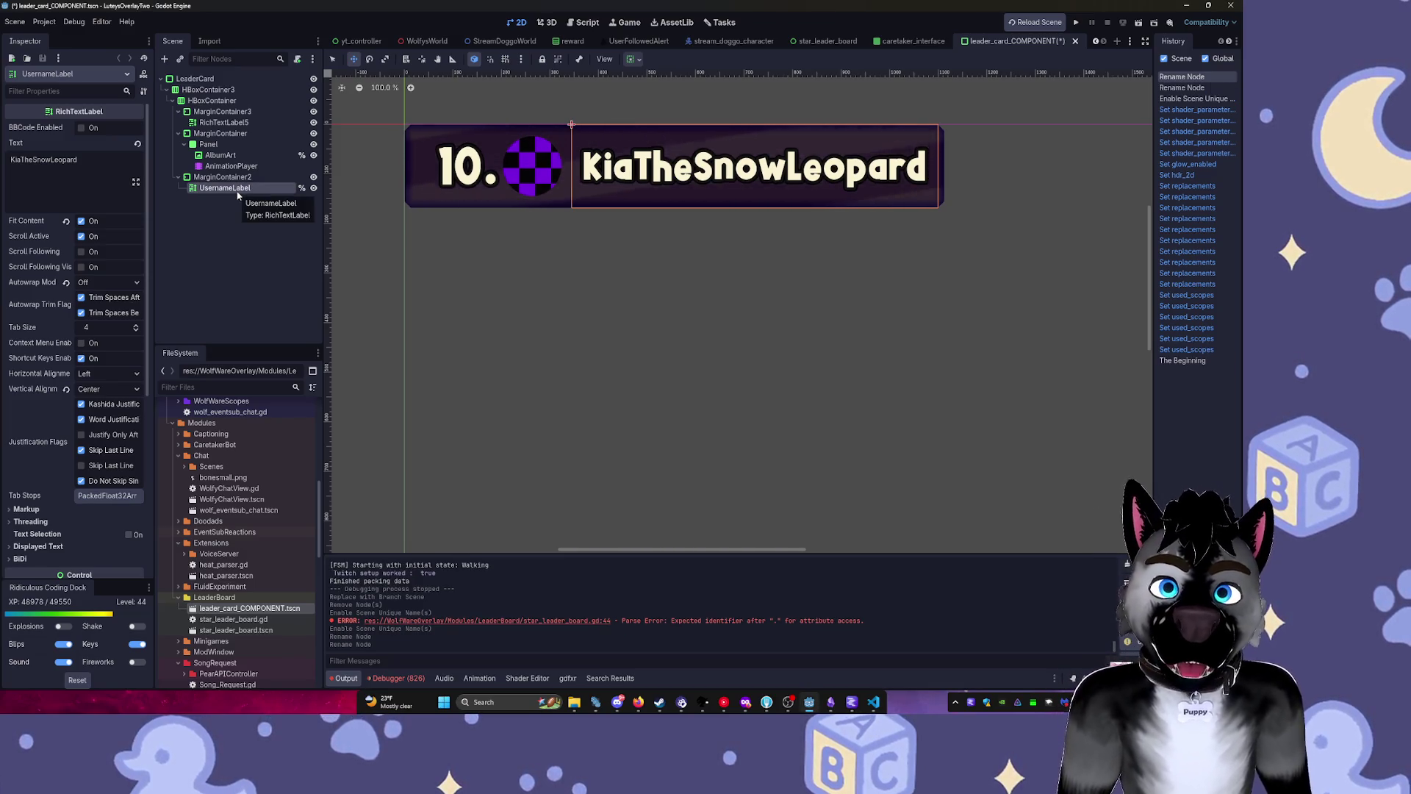
Rename the AlbumArt node to ProfileIcon and the rank number label to IndexLabel.
click(222, 156)
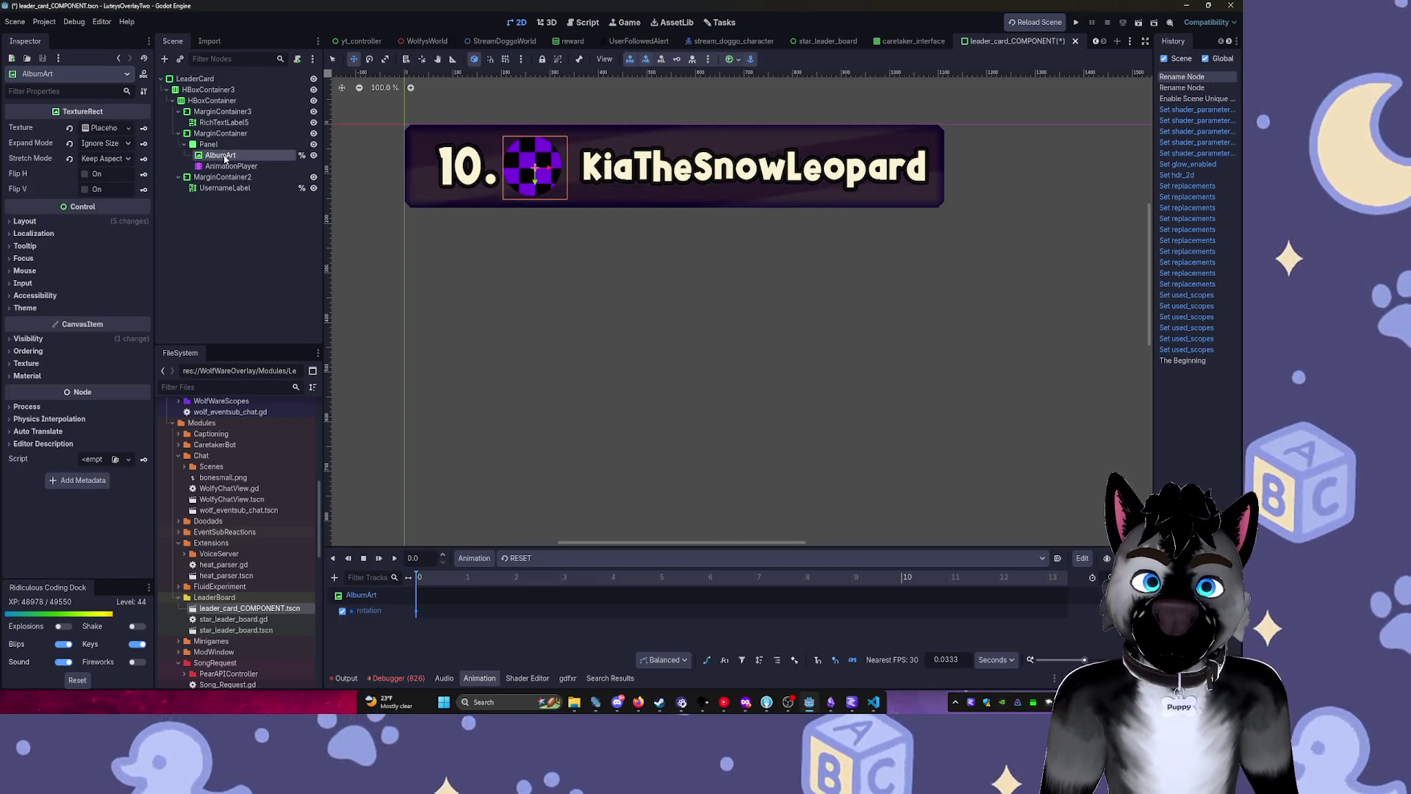
double_click(264, 156)
text(ProfileIcon)
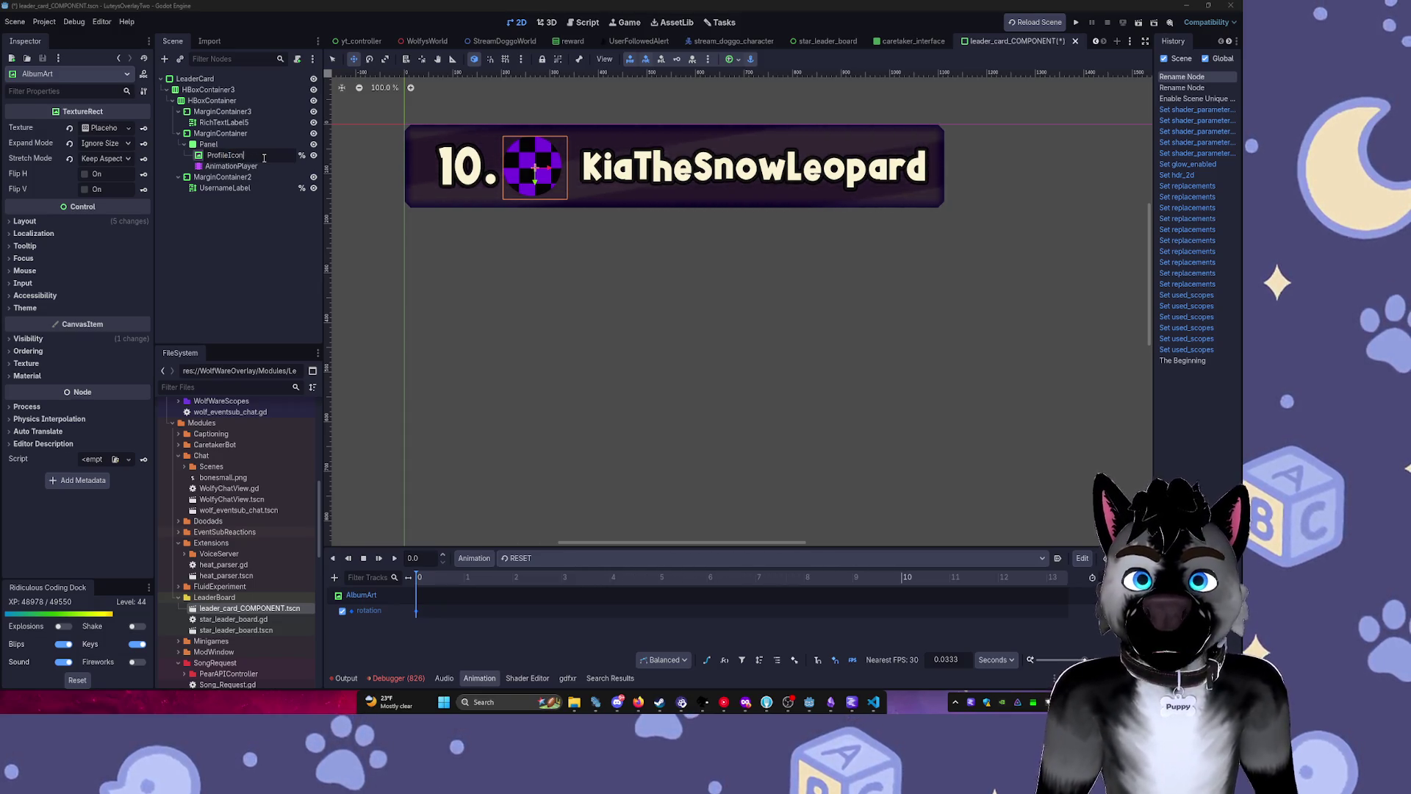
key(Return)
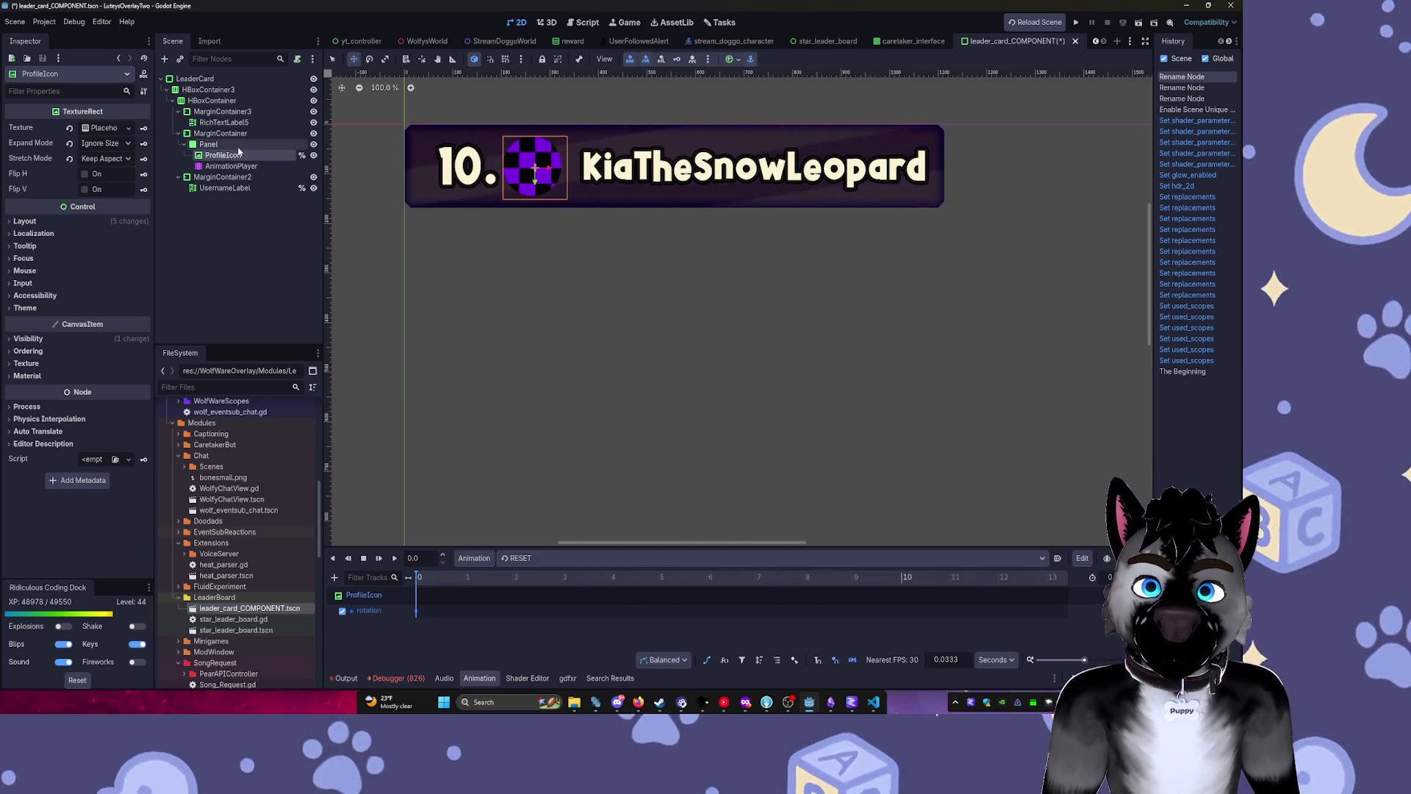
click(225, 123)
click(225, 124)
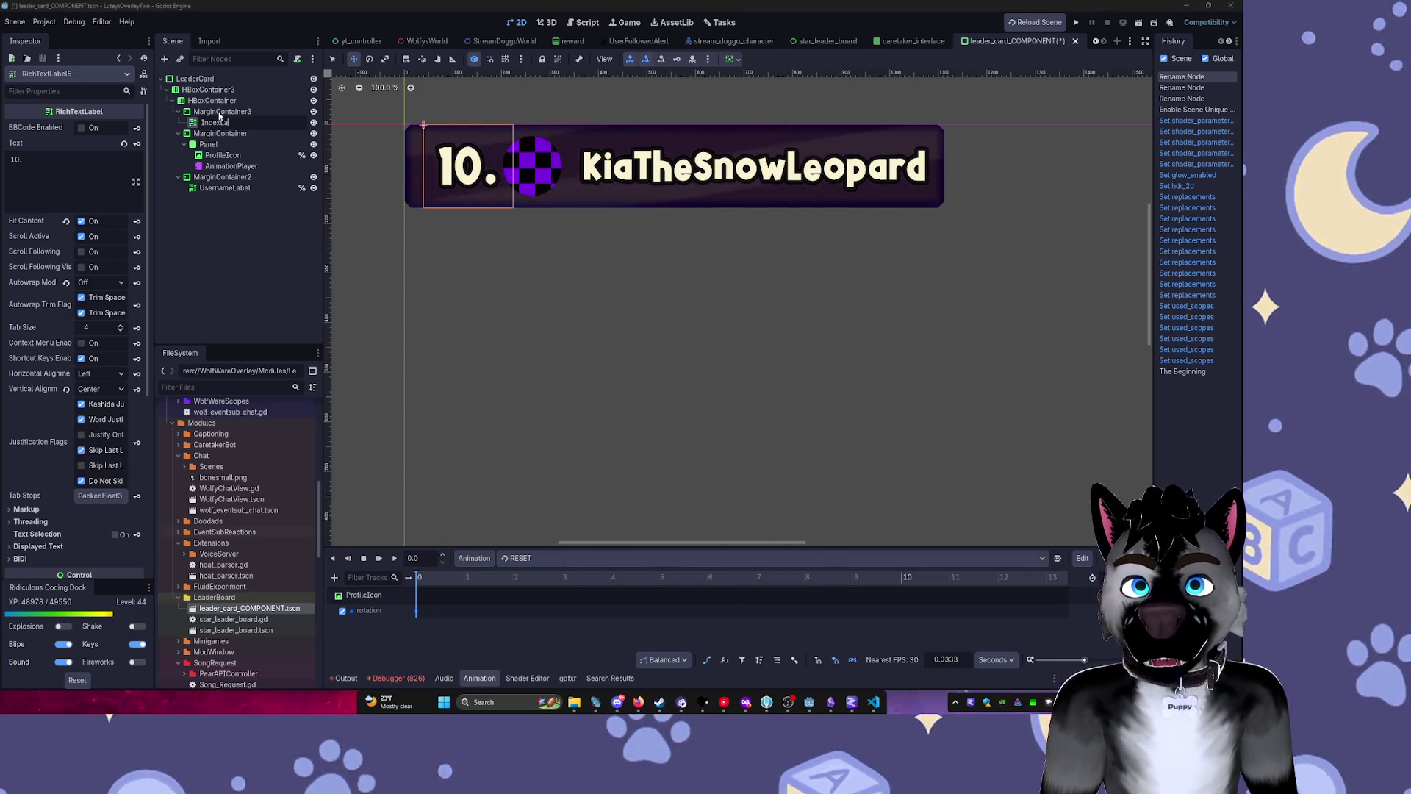
key(Return)
Save the leader card scene and return to the leaderboard script.
click(235, 110)
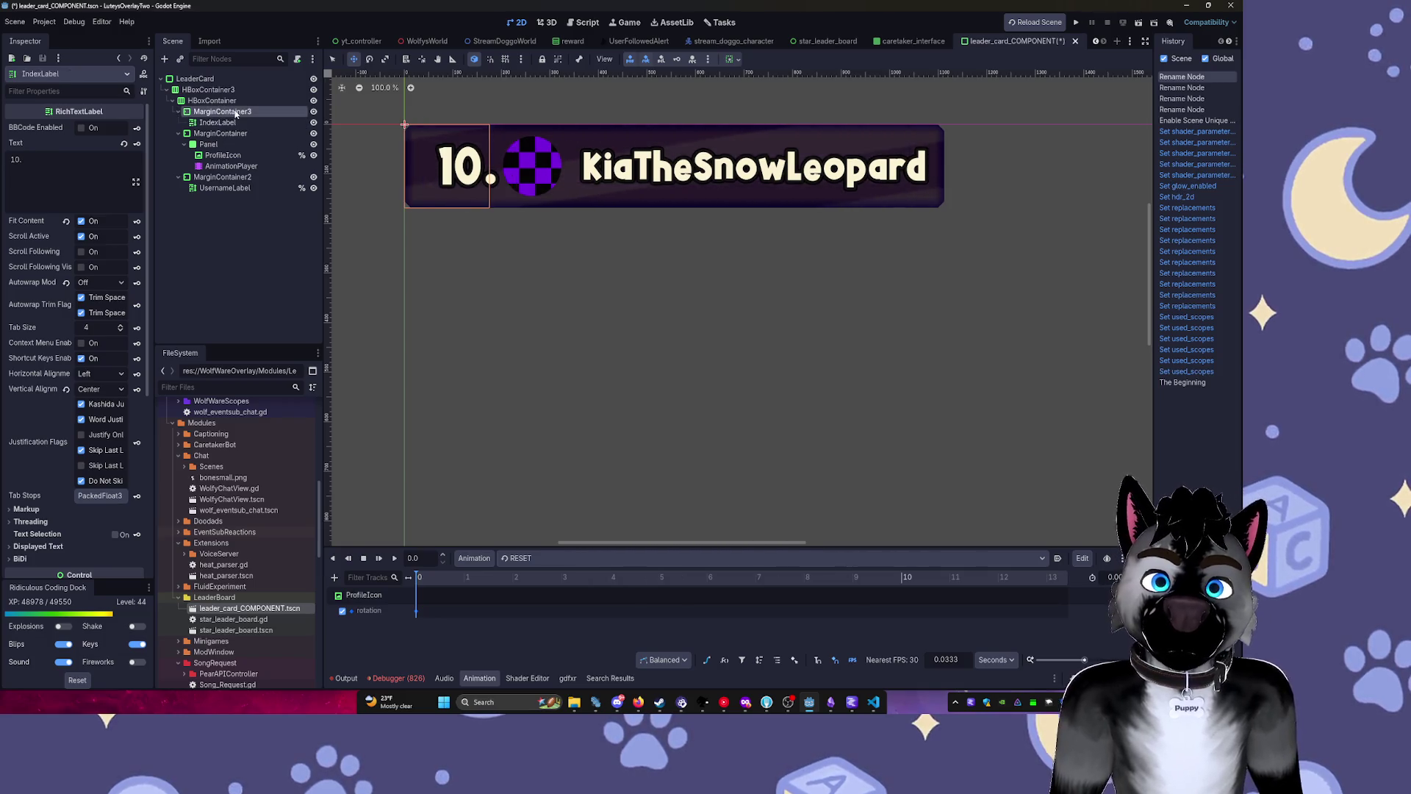
click(239, 102)
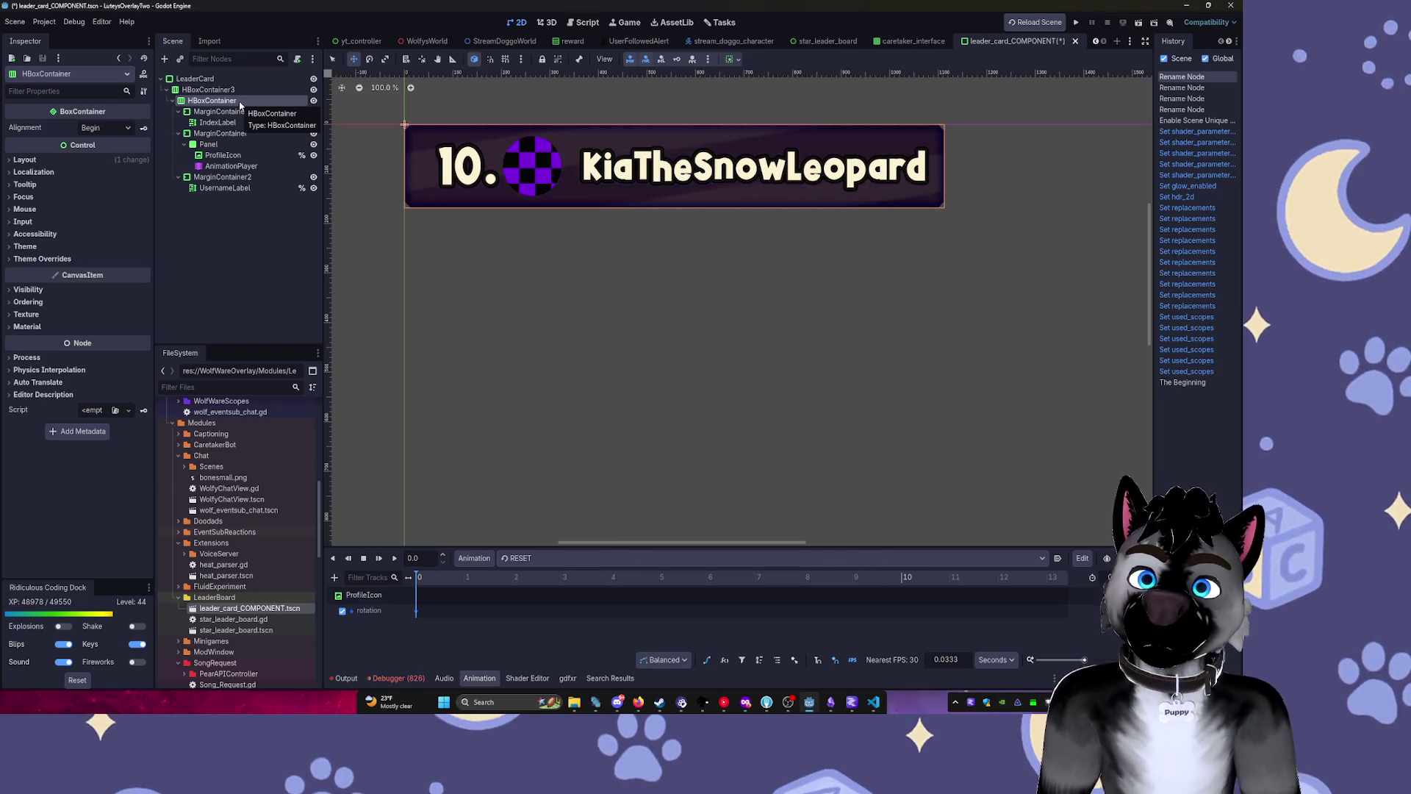
key(ctrl+s)
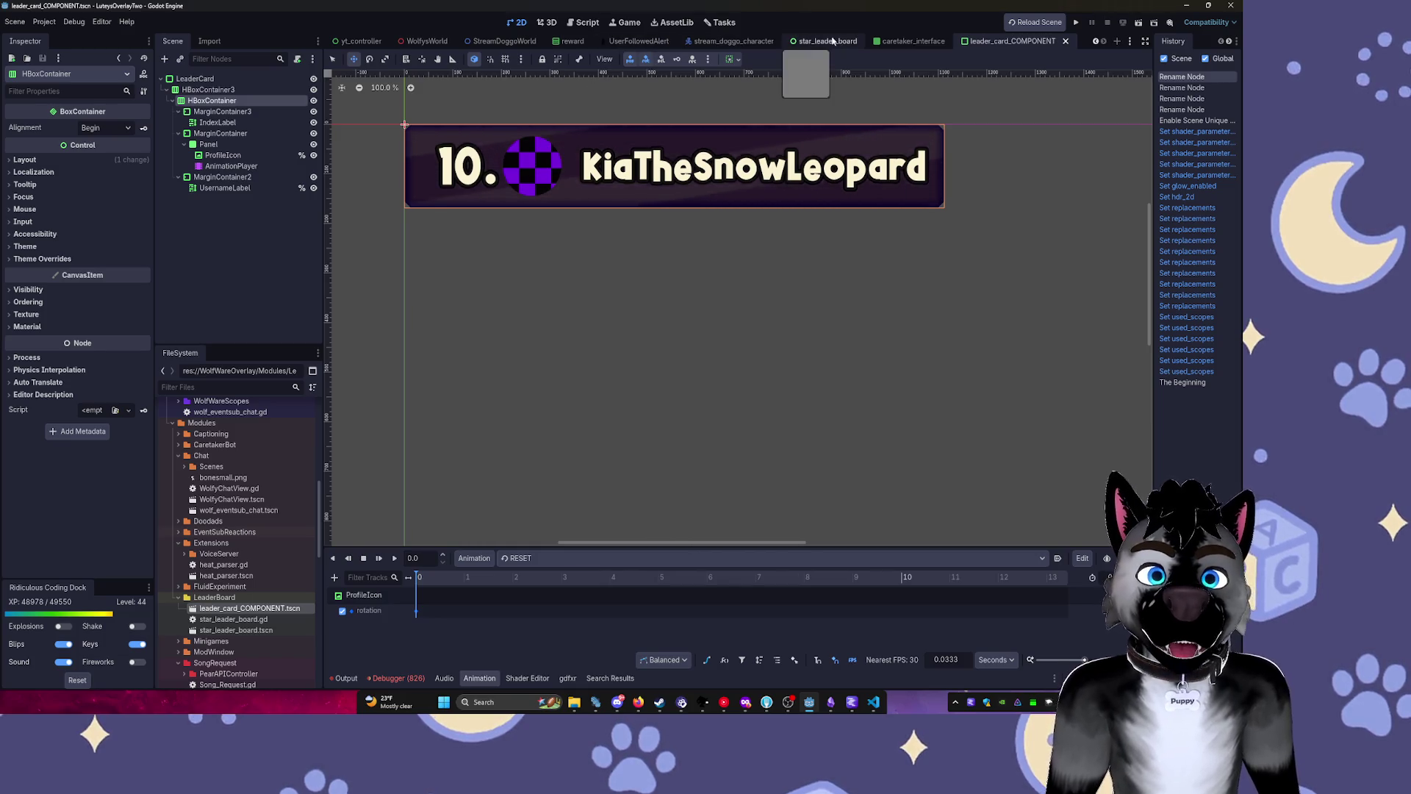
click(588, 24)
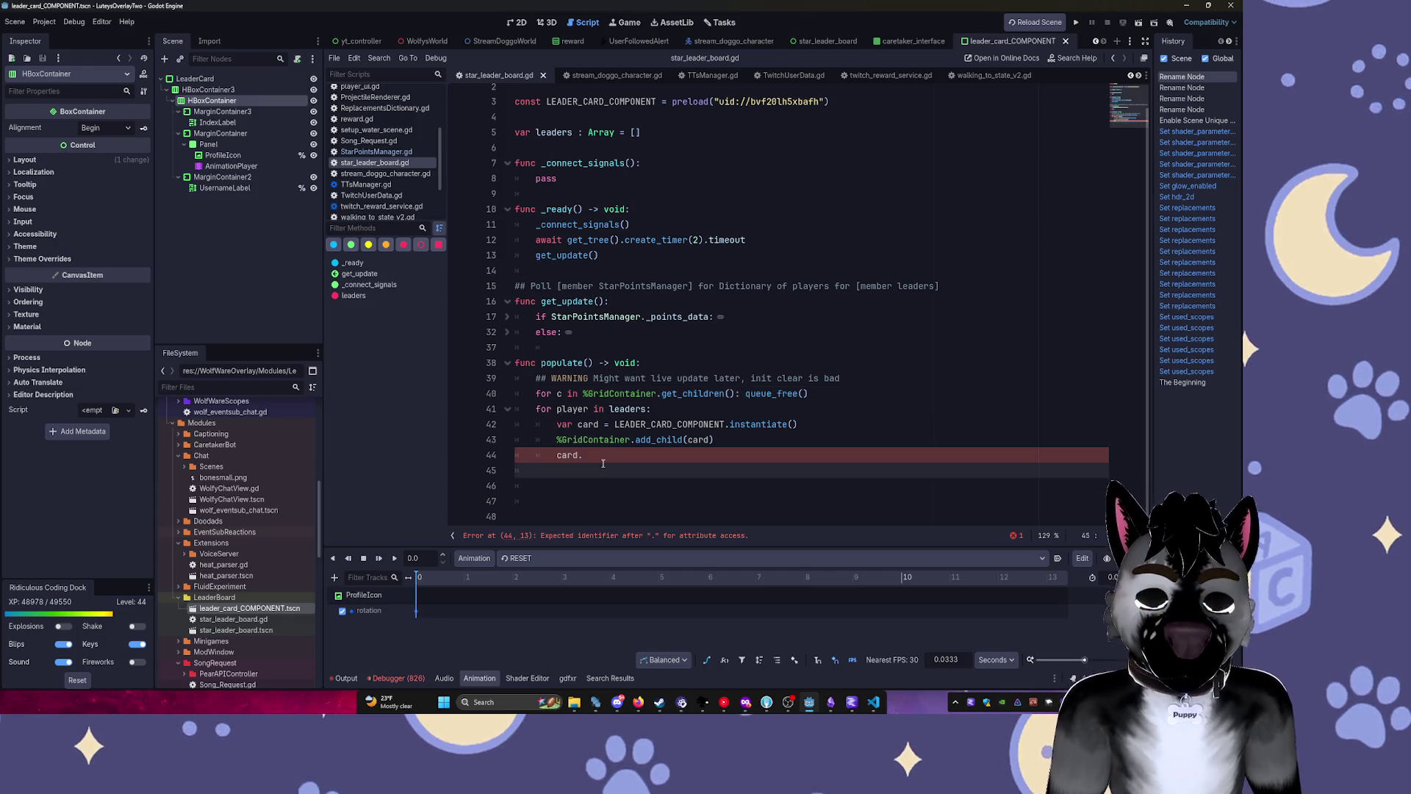
Remove the unfinished 'card.' line and test-drag IndexLabel, ProfileIcon and UsernameLabel into the script, undoing the inserted lines.
key(BackSpace)
key(BackSpace)
key(BackSpace)
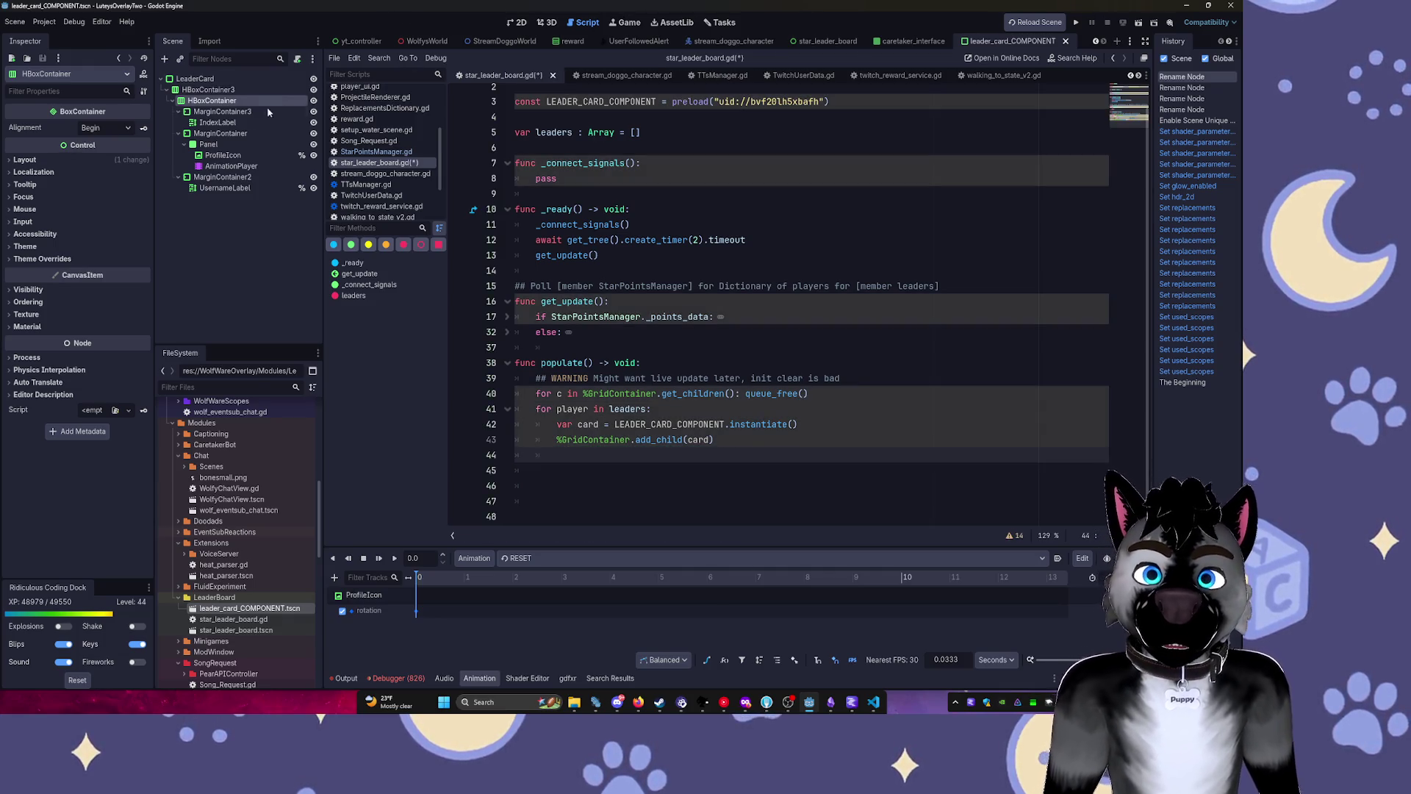
click(217, 122)
ctrl+click(222, 155)
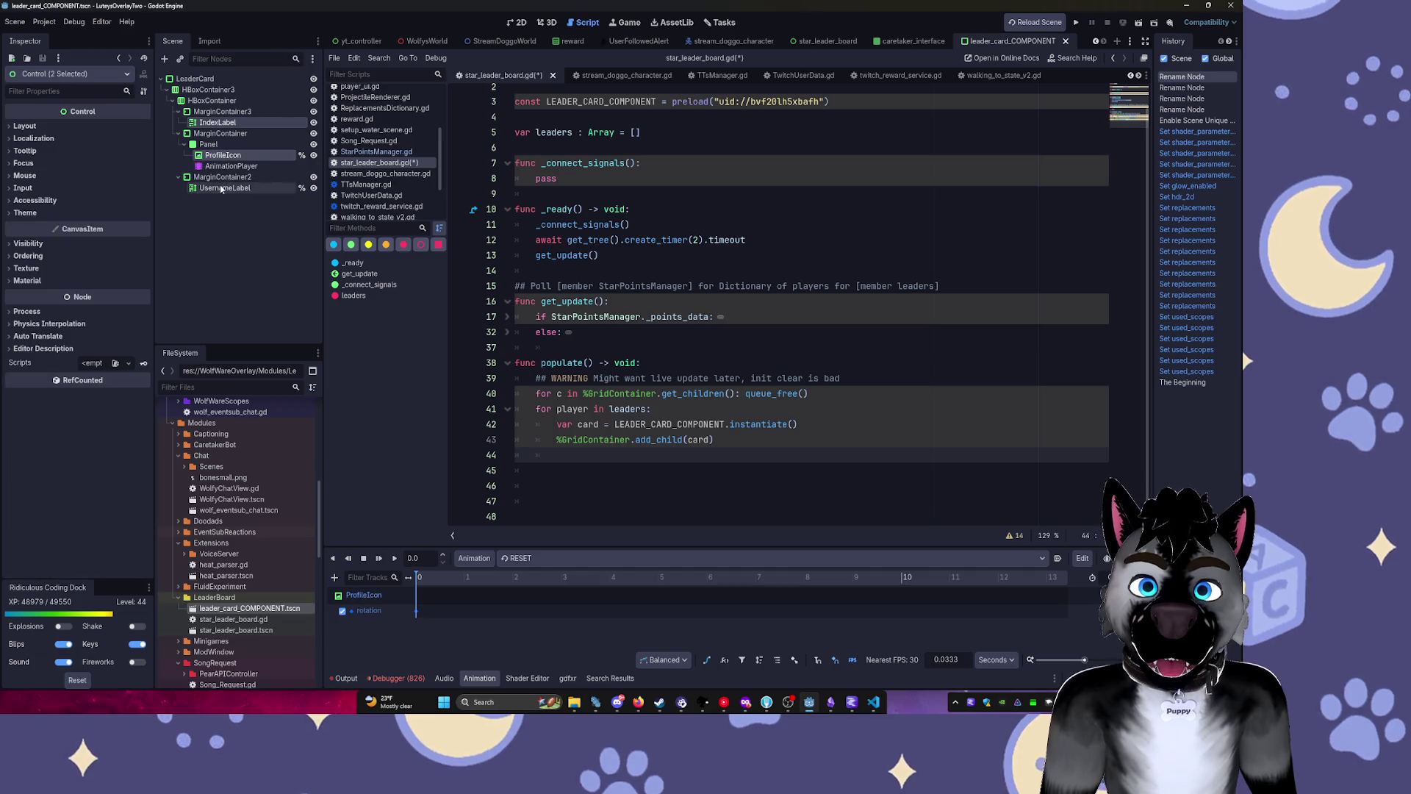
ctrl+click(224, 188)
drag(223, 156, 561, 455)
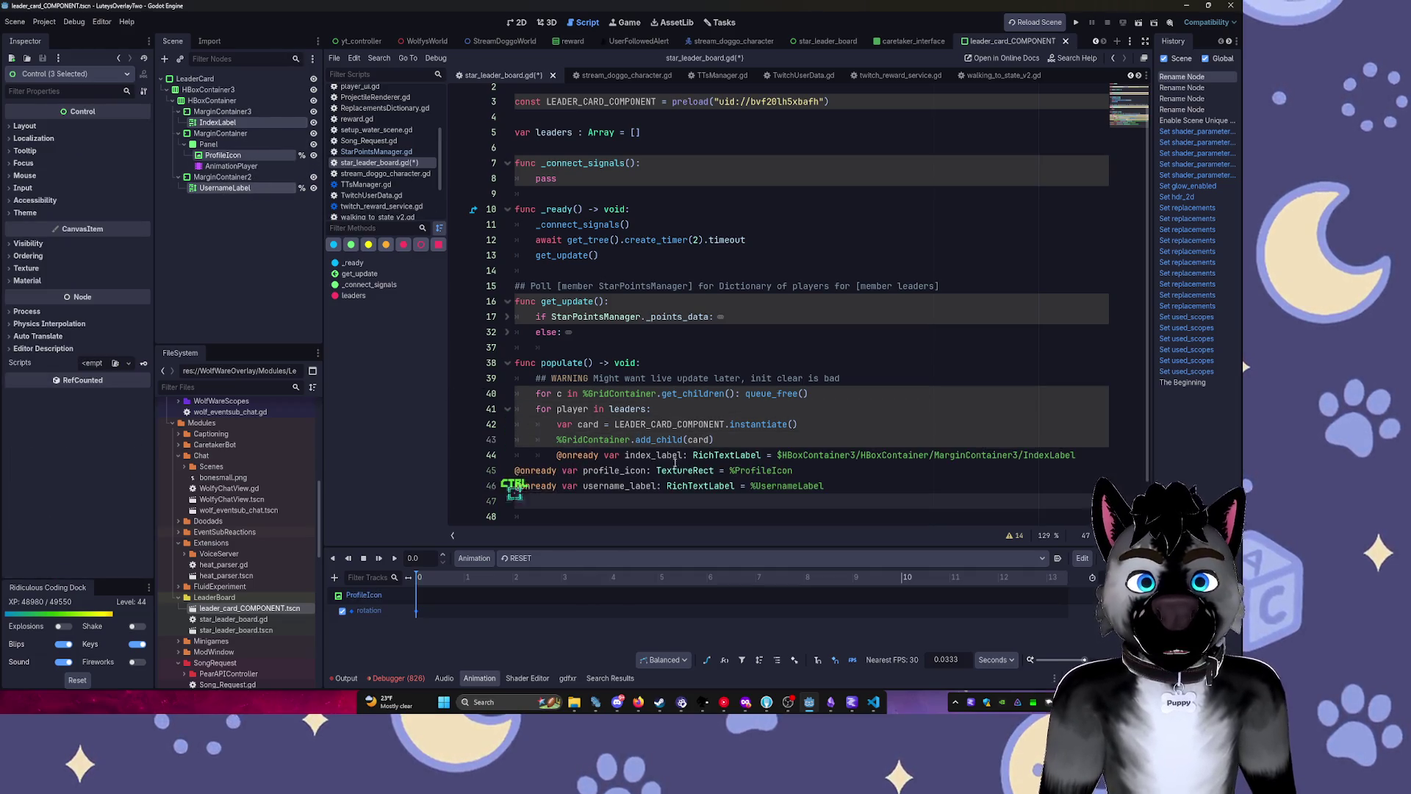
key(ctrl+z)
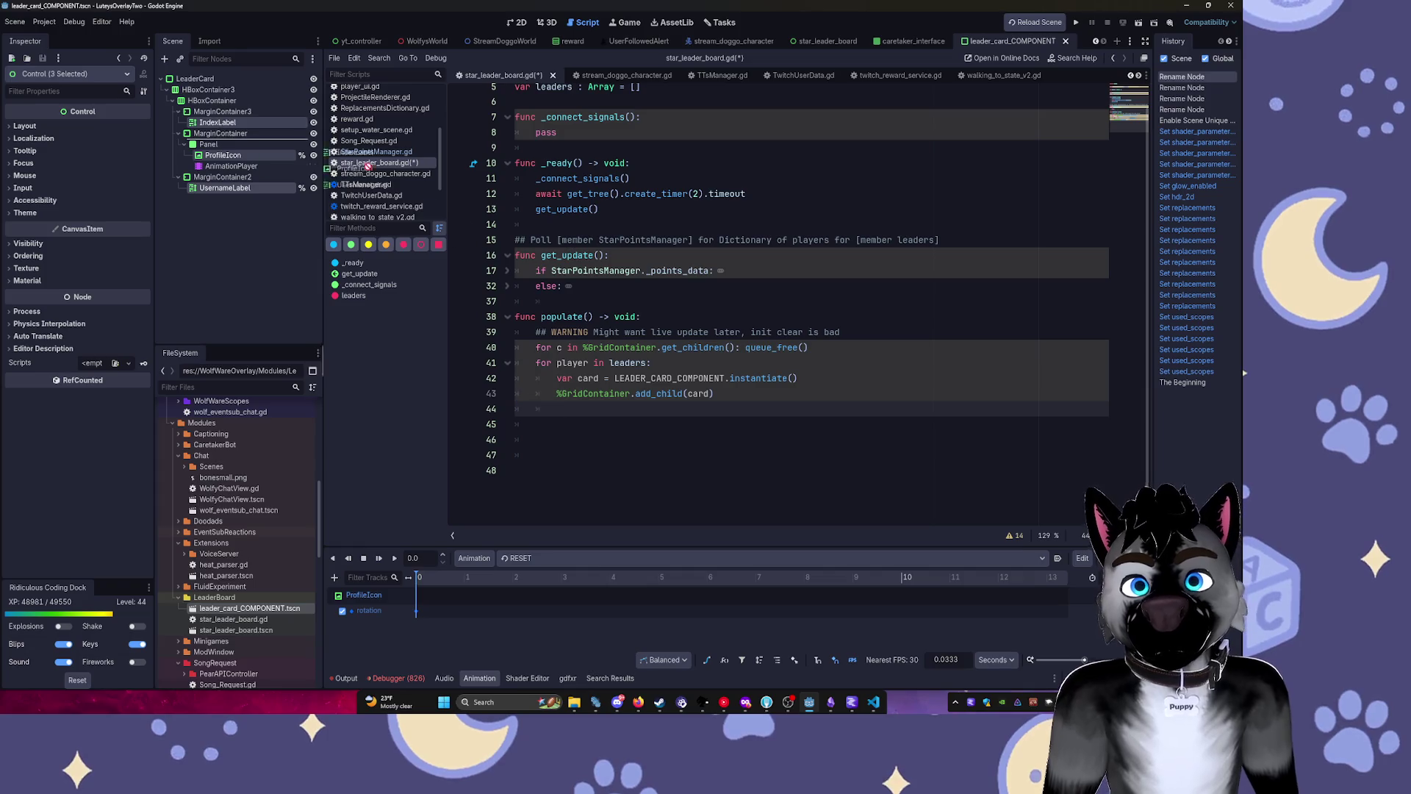
drag(228, 129, 558, 409)
key(ctrl+z)
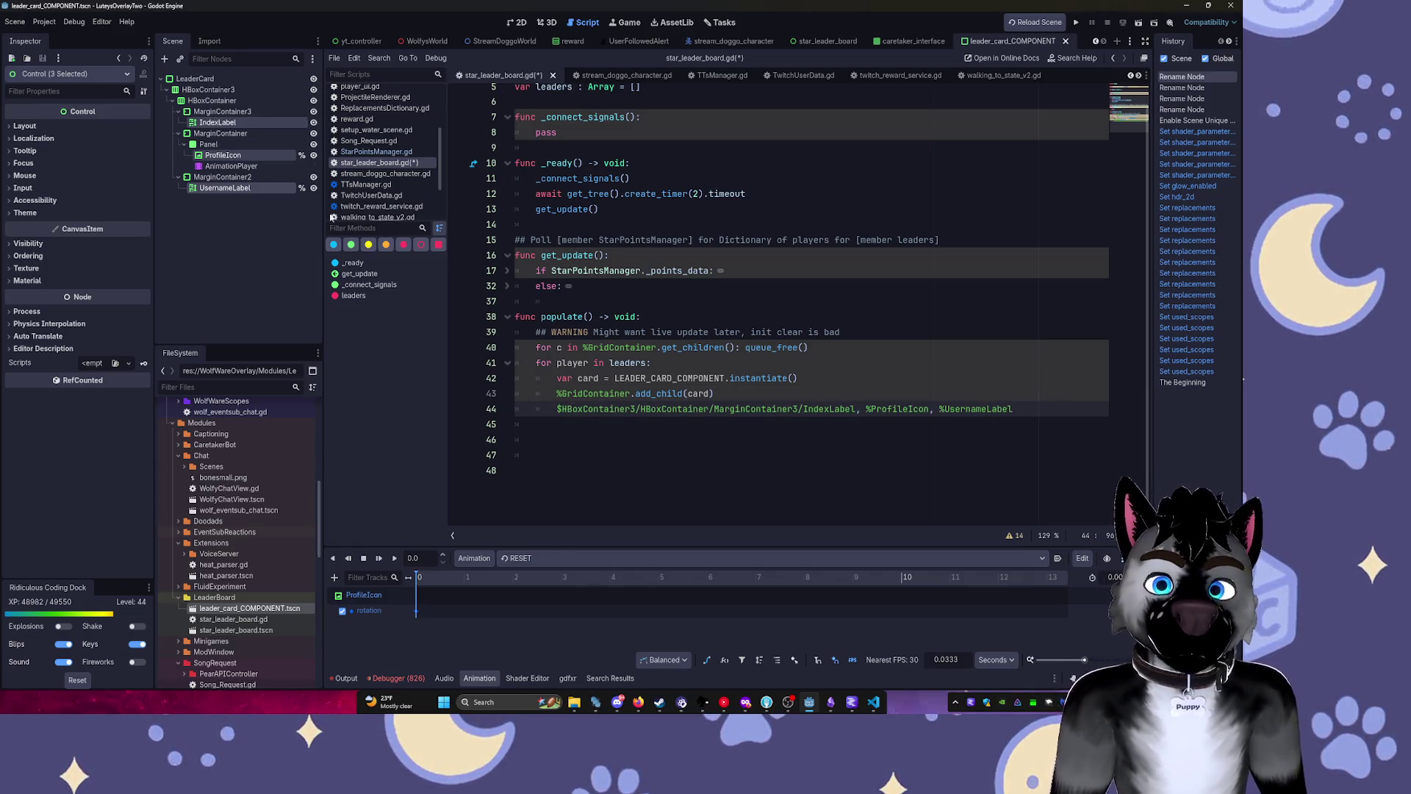
key(ctrl+z)
Make IndexLabel a scene-unique node and drop %IndexLabel, %ProfileIcon, %UsernameLabel onto line 44.
right_click(255, 128)
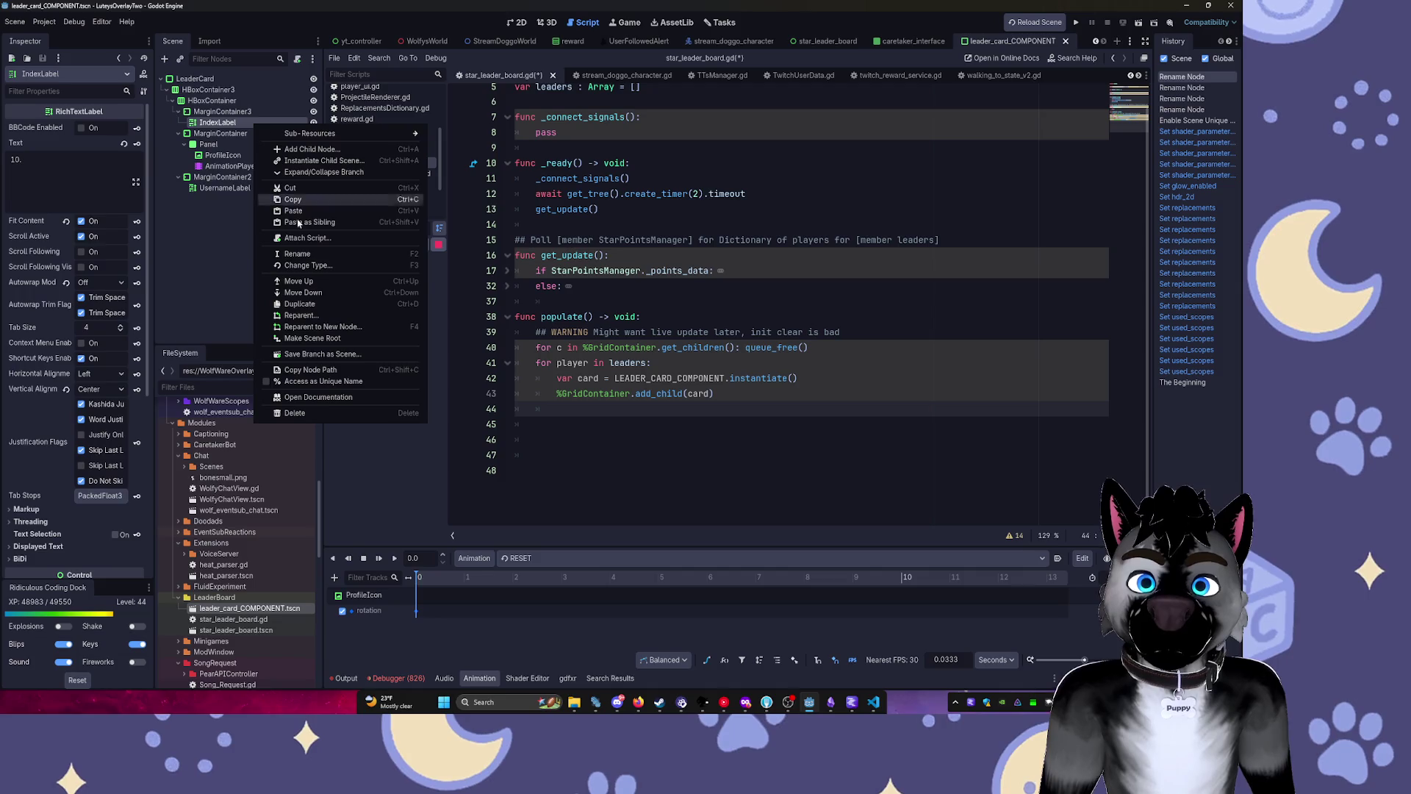
click(309, 376)
mouse_move(245, 127)
mouse_down()
mouse_move(411, 309)
mouse_move(559, 426)
mouse_move(558, 409)
mouse_up()
key(ctrl+z)
ctrl+click(223, 156)
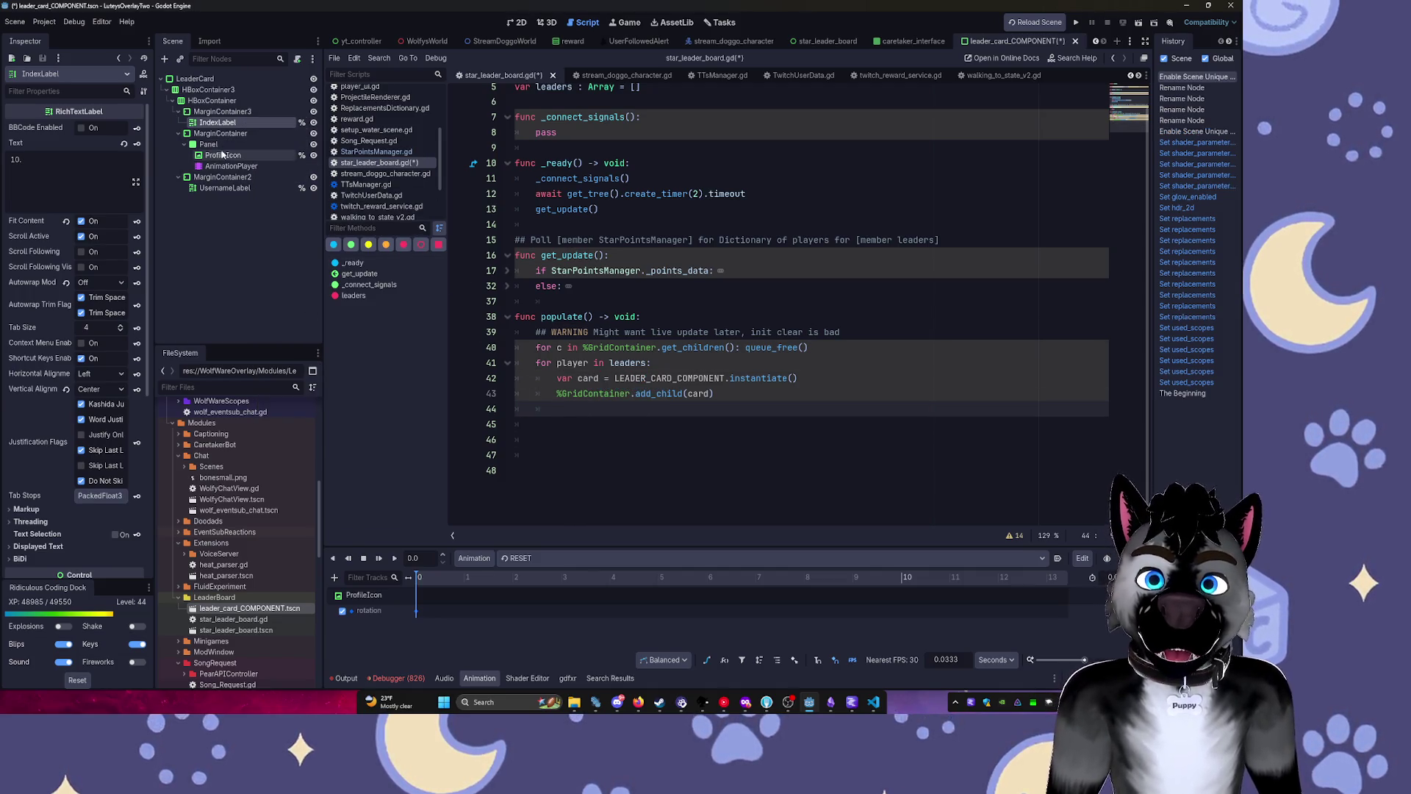
ctrl+click(224, 188)
drag(506, 321, 558, 409)
Break the three unique-name references onto separate lines, deleting the stray backslash before %ProfileIcon.
click(626, 412)
key(Return)
text(\%ProfileIcon, %UsernameLabel)
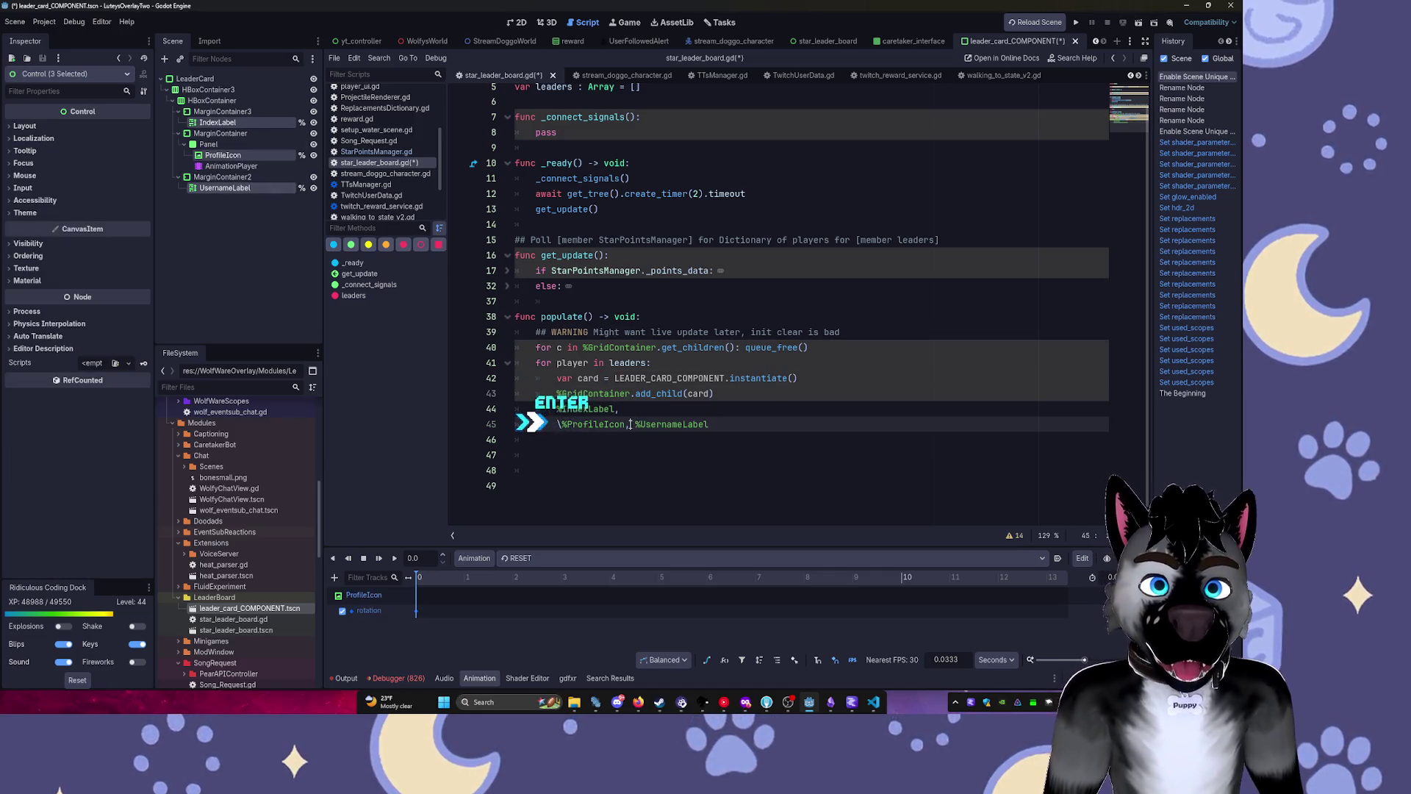
click(629, 424)
key(Return)
click(641, 412)
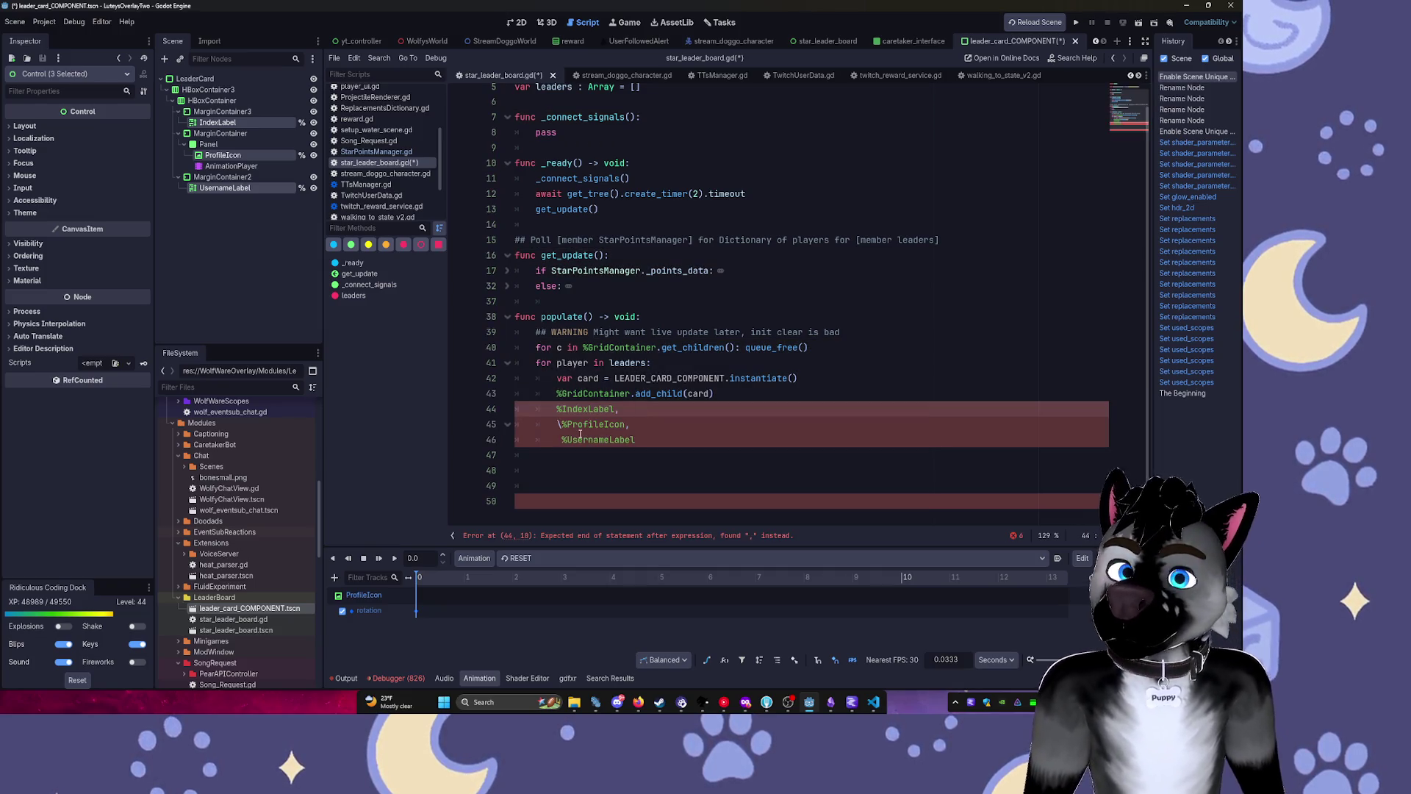
click(557, 425)
key(Delete)
click(622, 411)
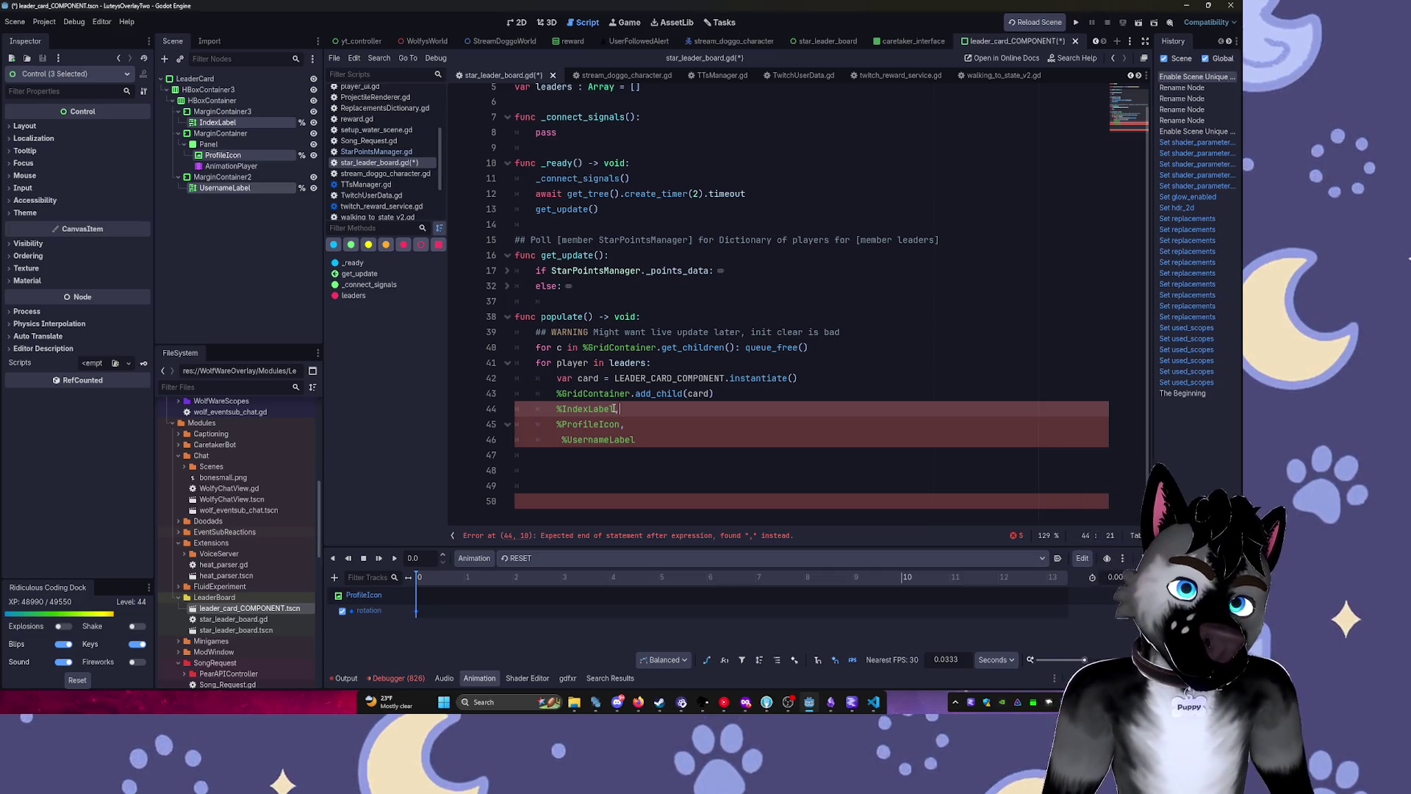
Prefix the %IndexLabel reference on line 44 with 'card.'.
key(Home)
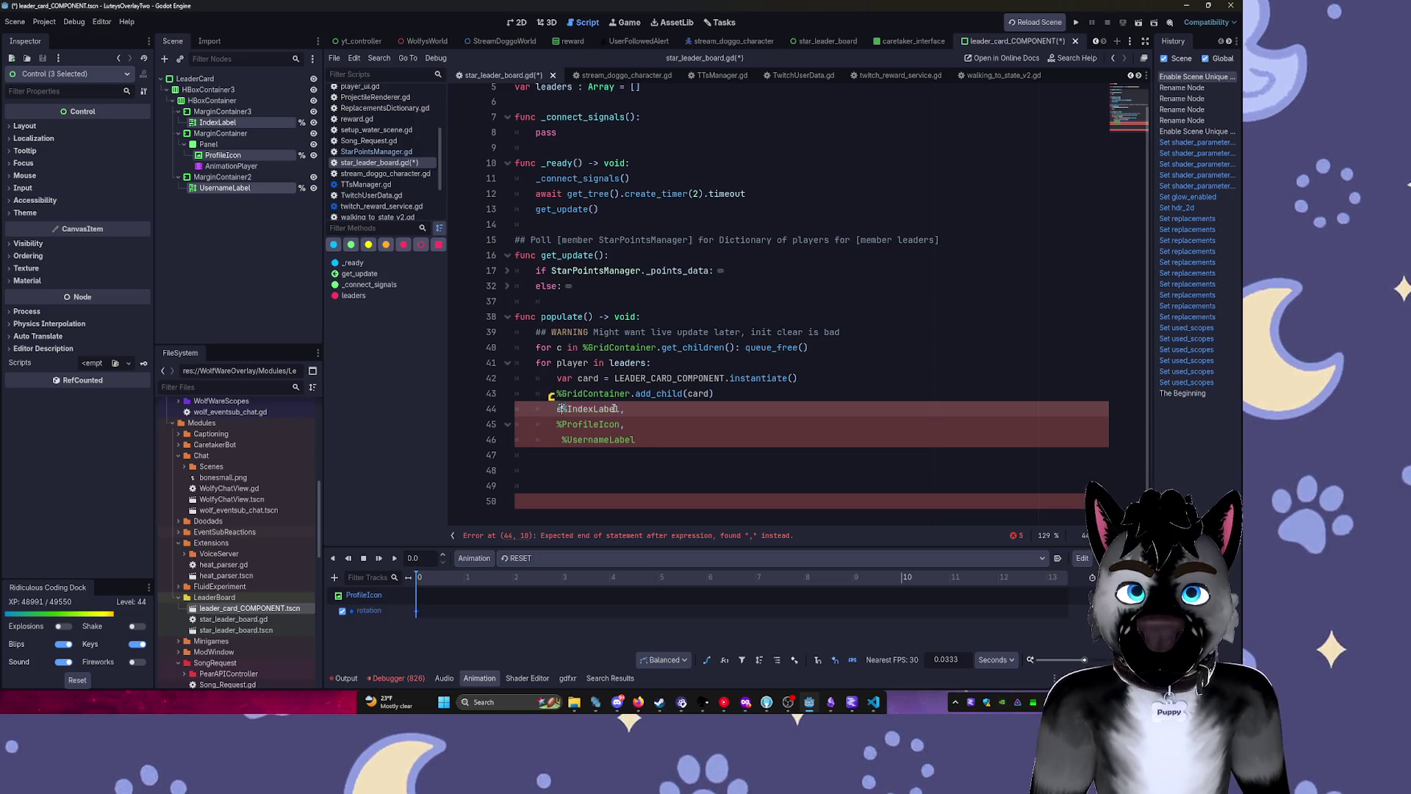
text(card.)
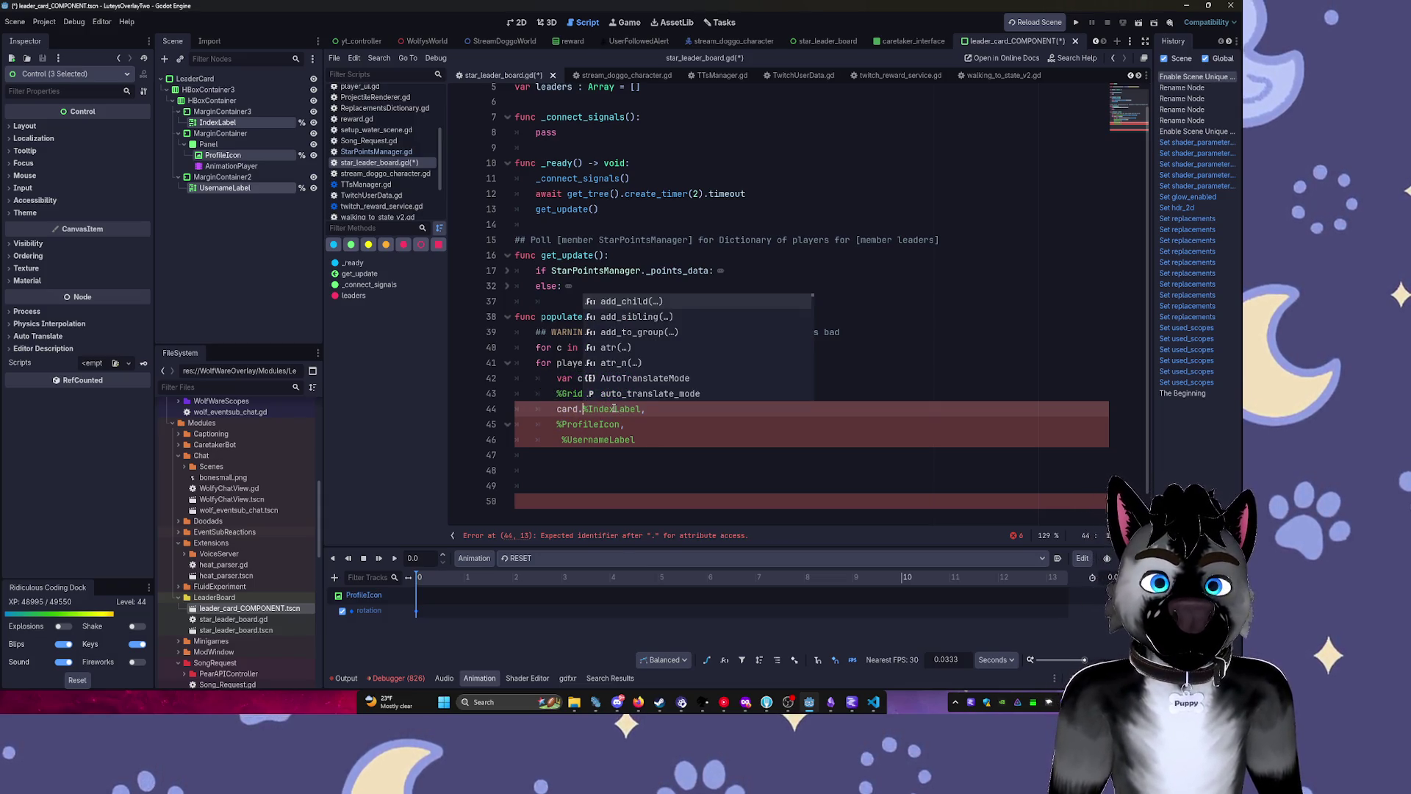
key(ctrl+space)
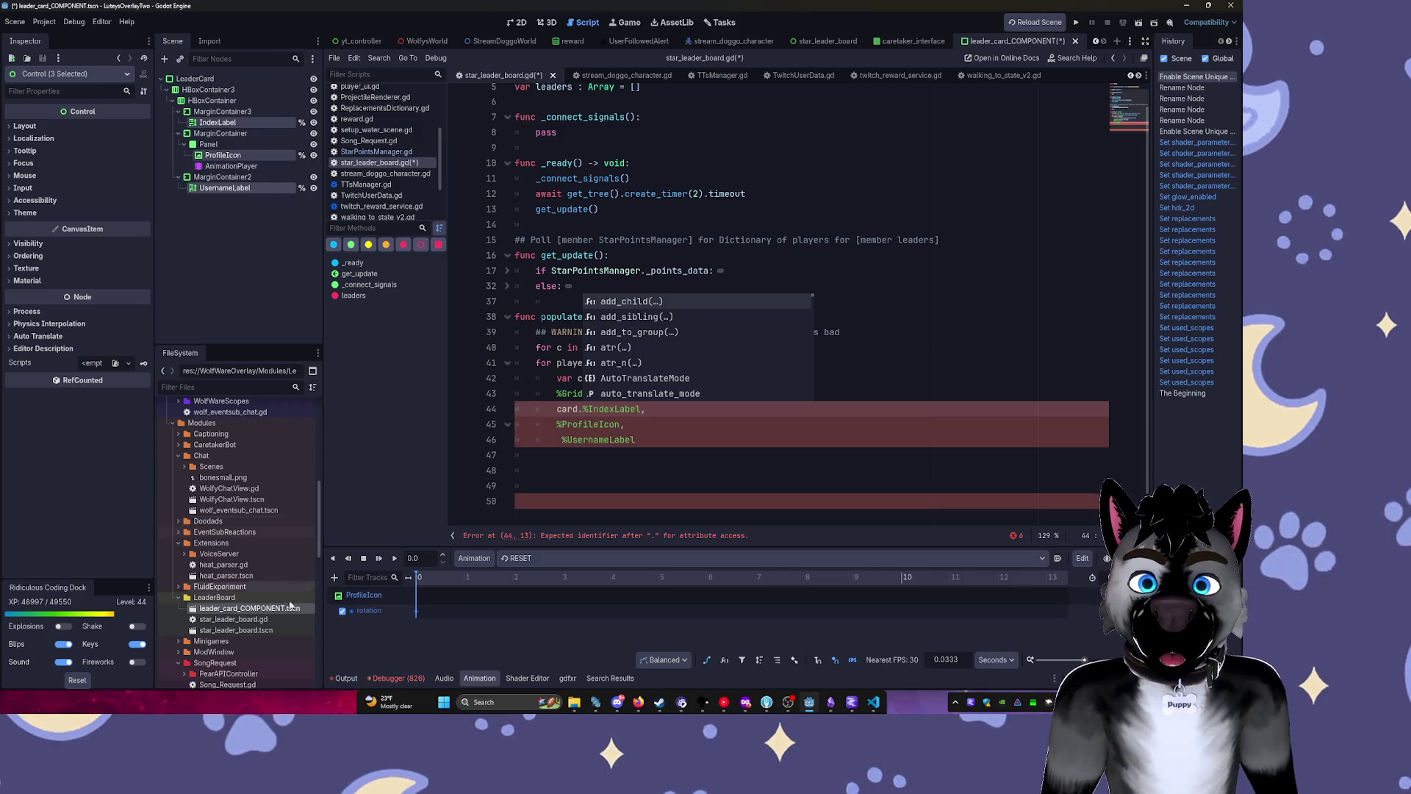
double_click(209, 596)
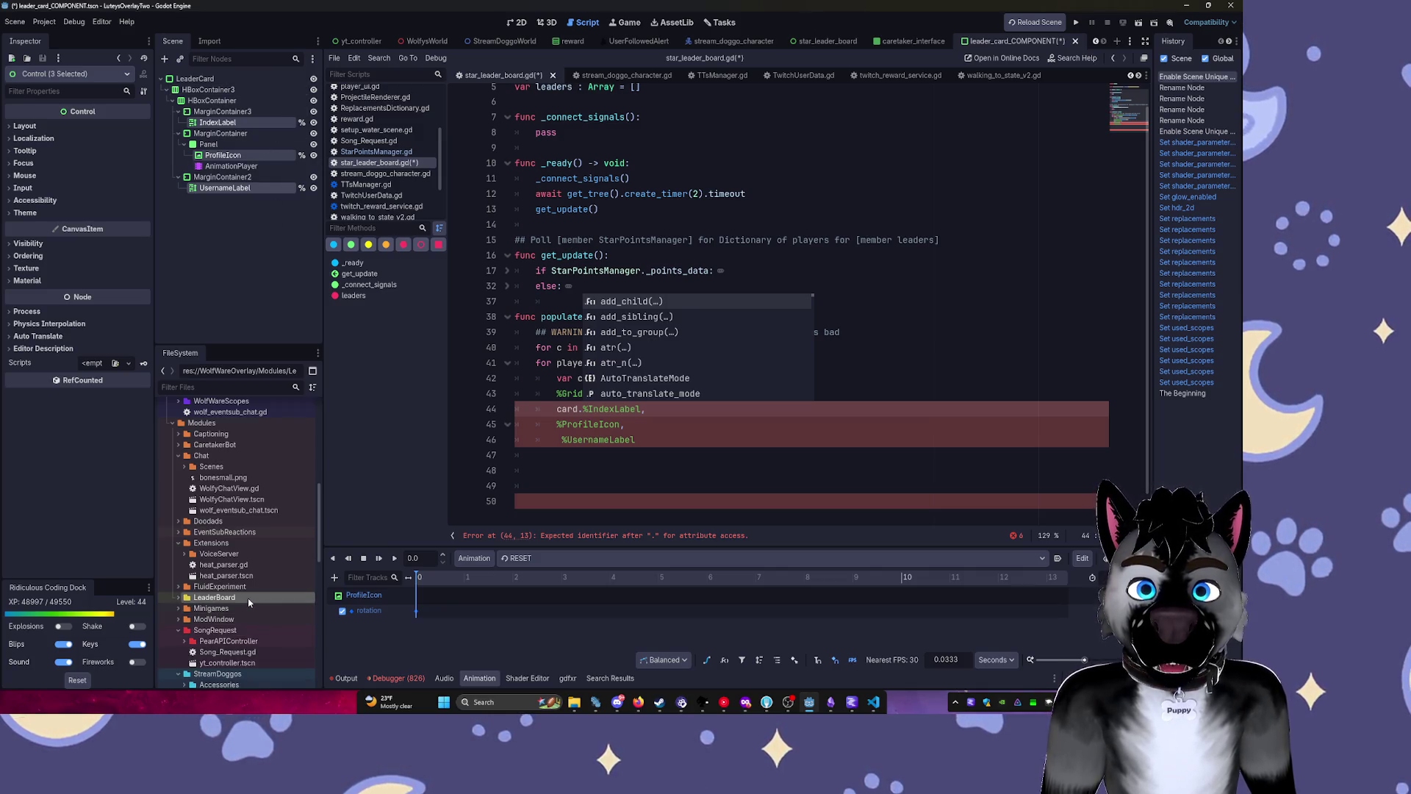
double_click(209, 597)
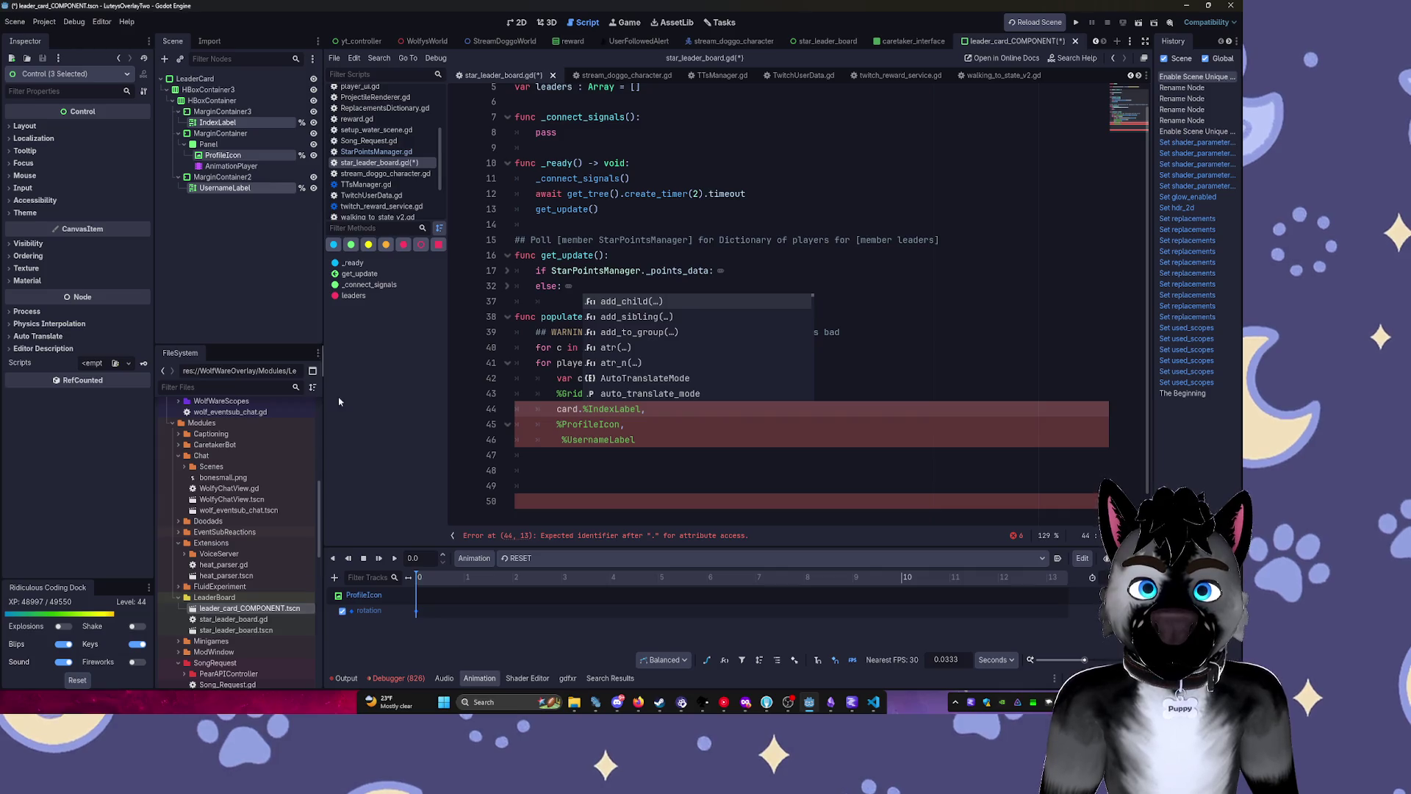
click(516, 22)
Attach a new script leader_card_component.gd to the LeaderCard root node.
click(577, 206)
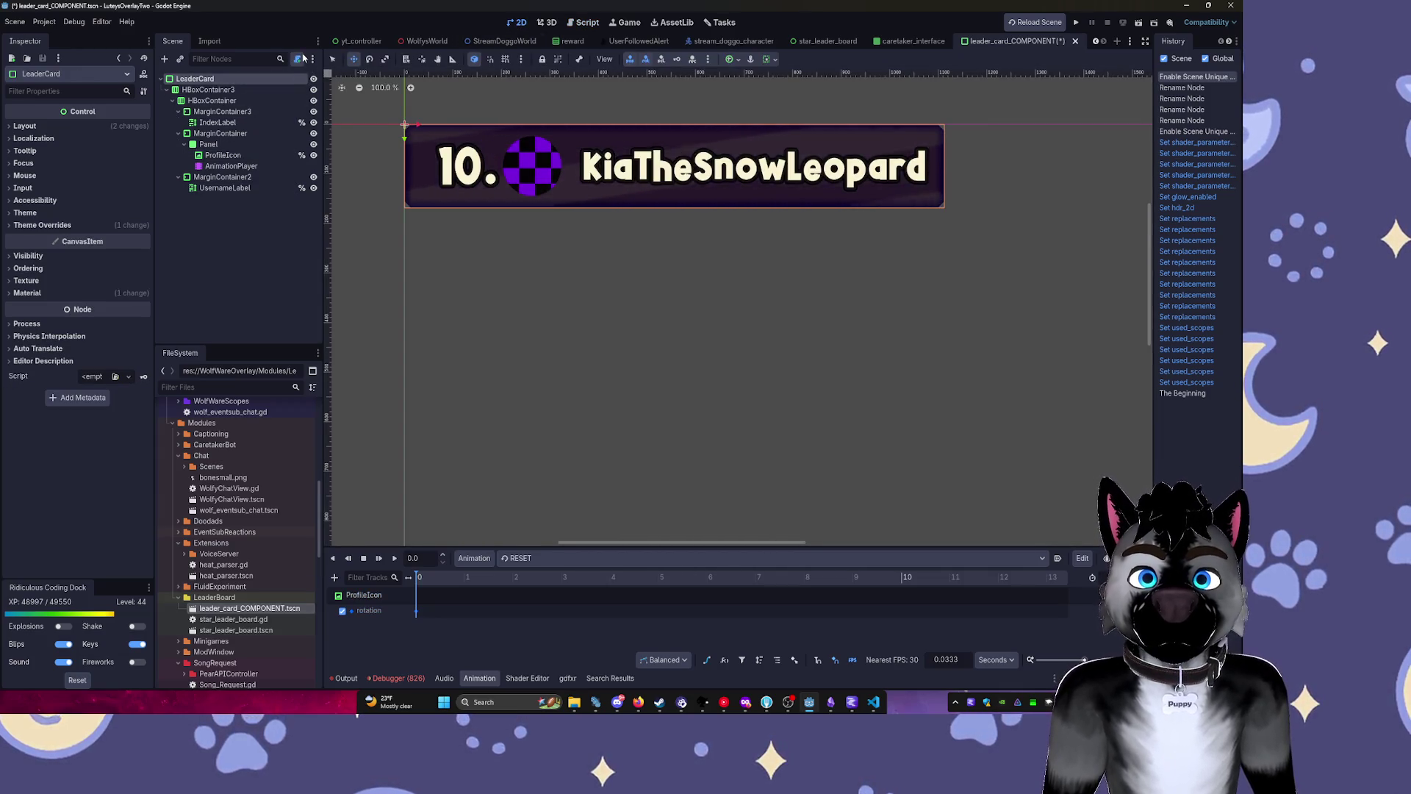
key(ctrl+shift+a)
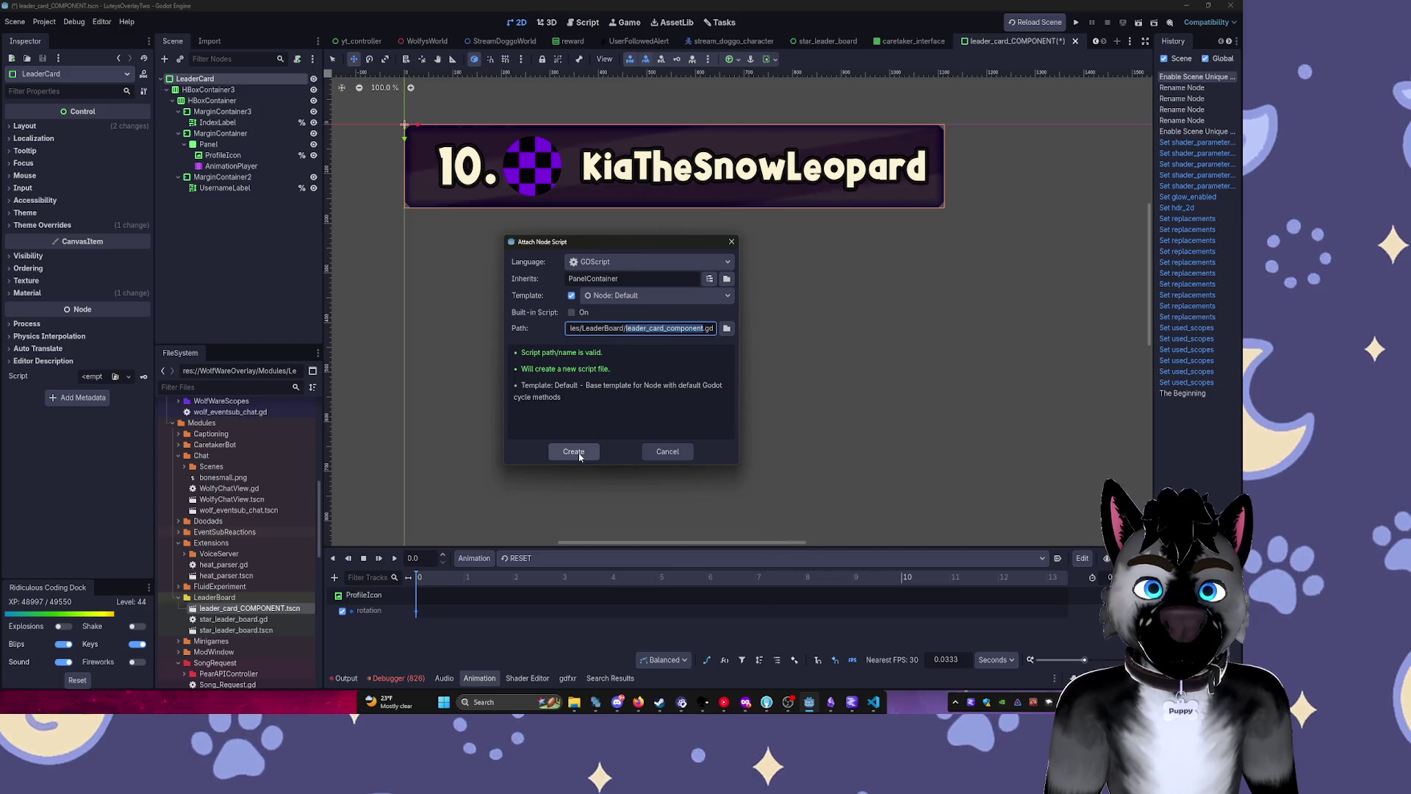
click(581, 457)
click(218, 122)
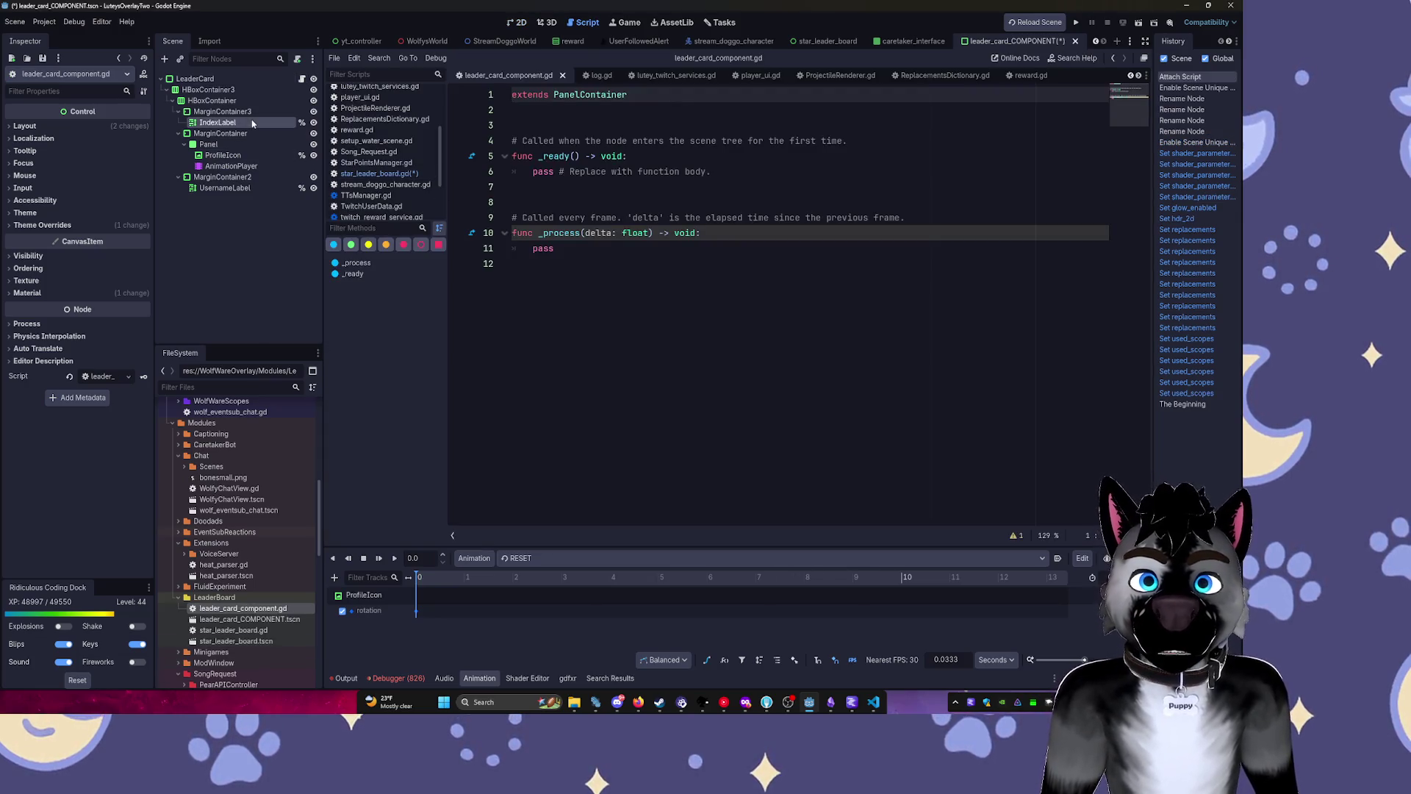
ctrl+click(234, 156)
ctrl+click(225, 188)
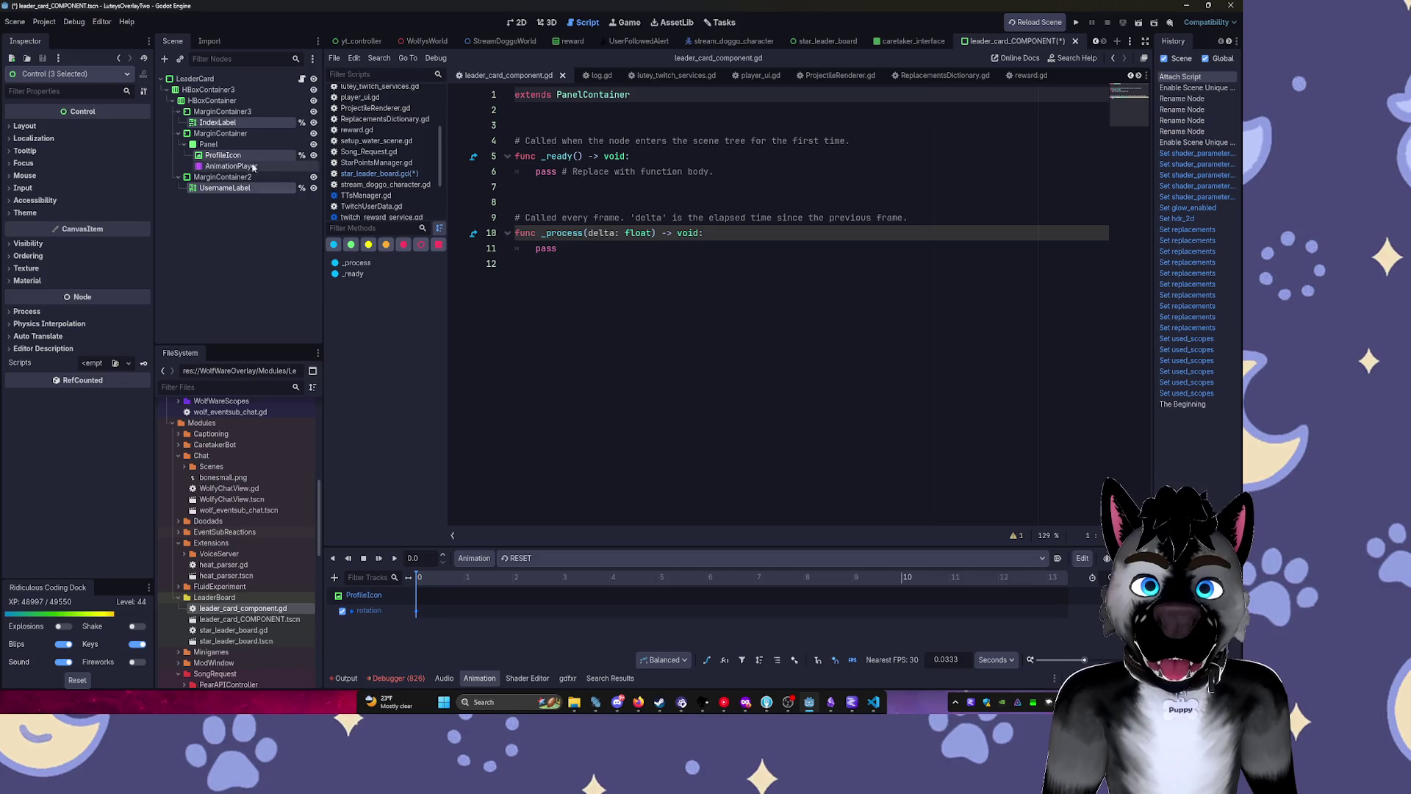
mouse_move(259, 122)
mouse_down()
mouse_move(477, 169)
mouse_move(535, 157)
mouse_move(532, 132)
mouse_up()
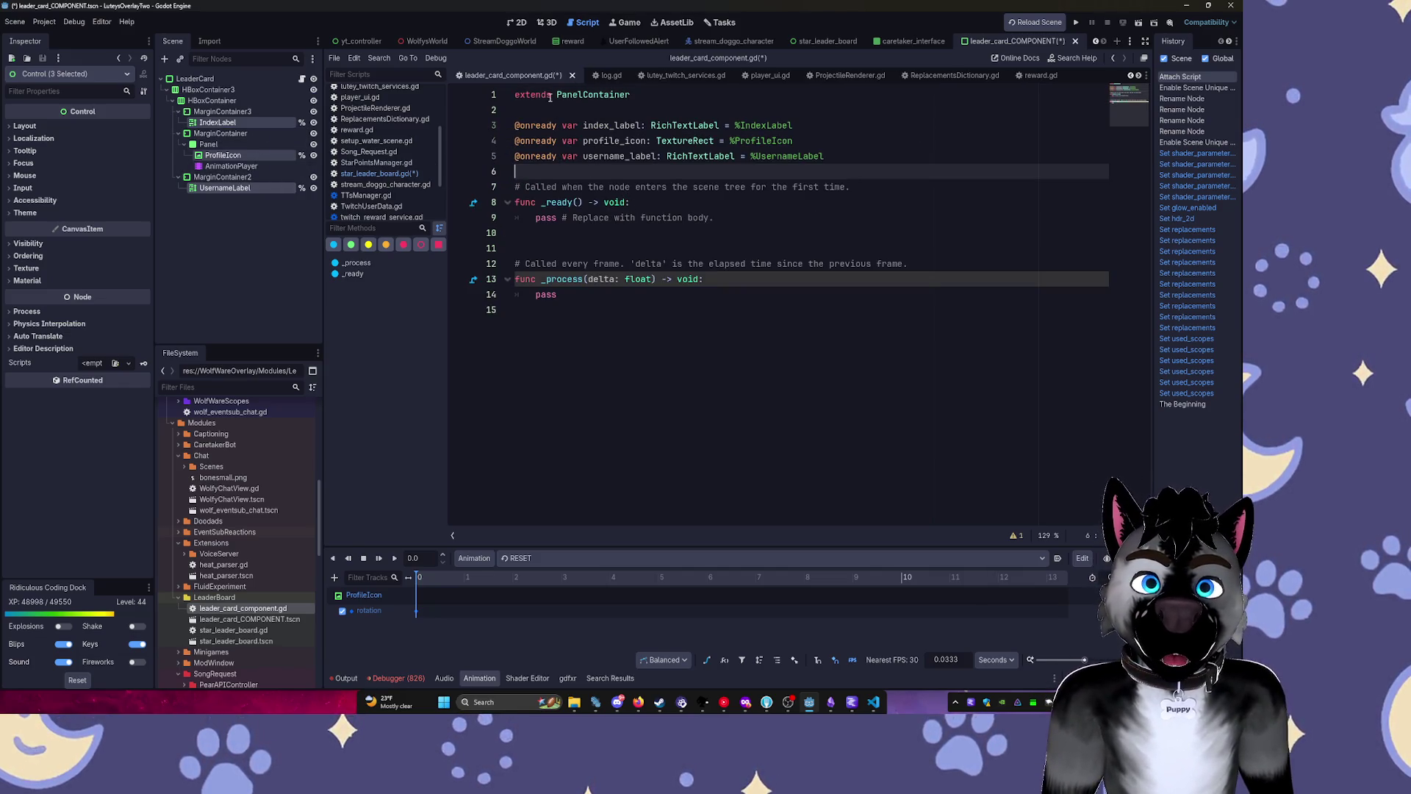
Declare class_name LeadCardComponent on line 1 and save the script.
click(516, 95)
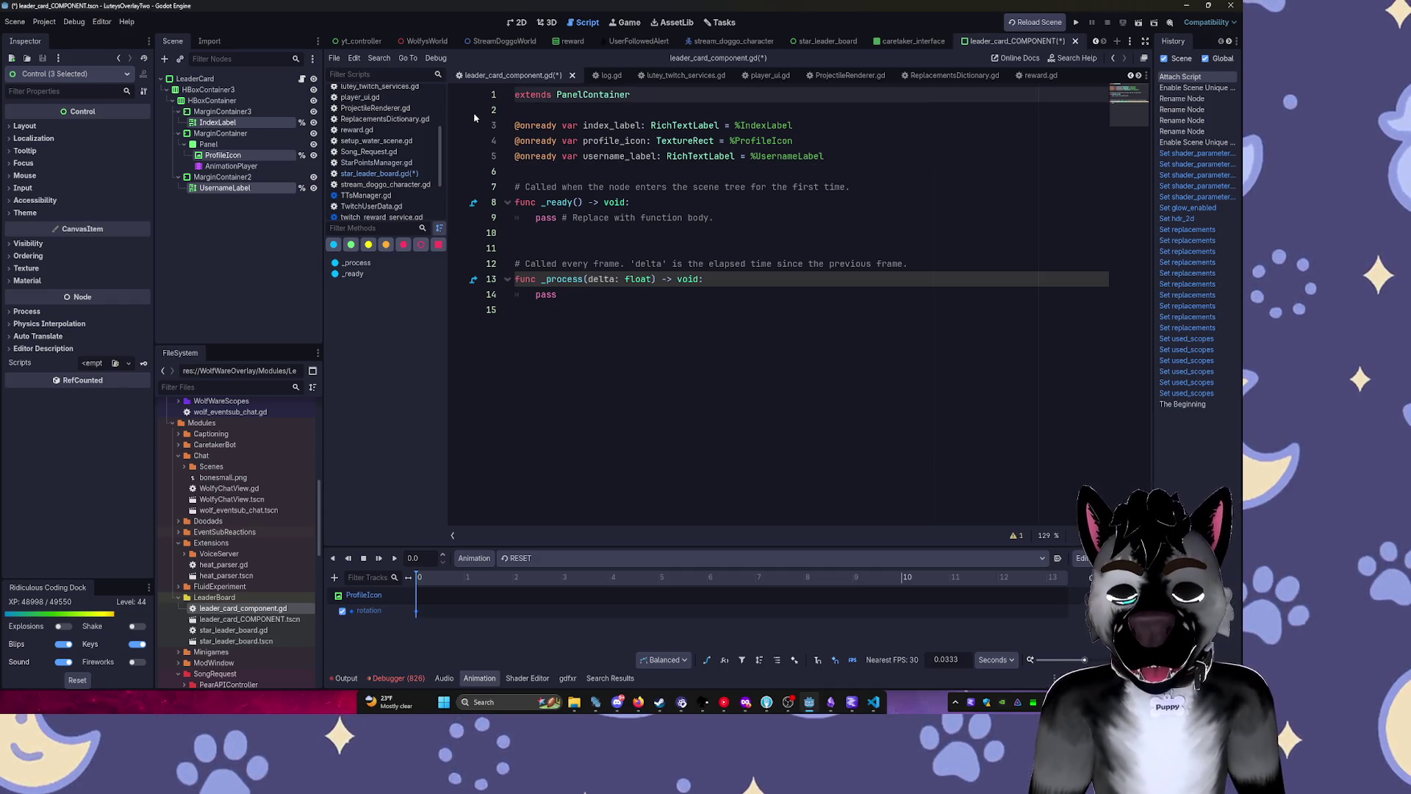
text(class_na)
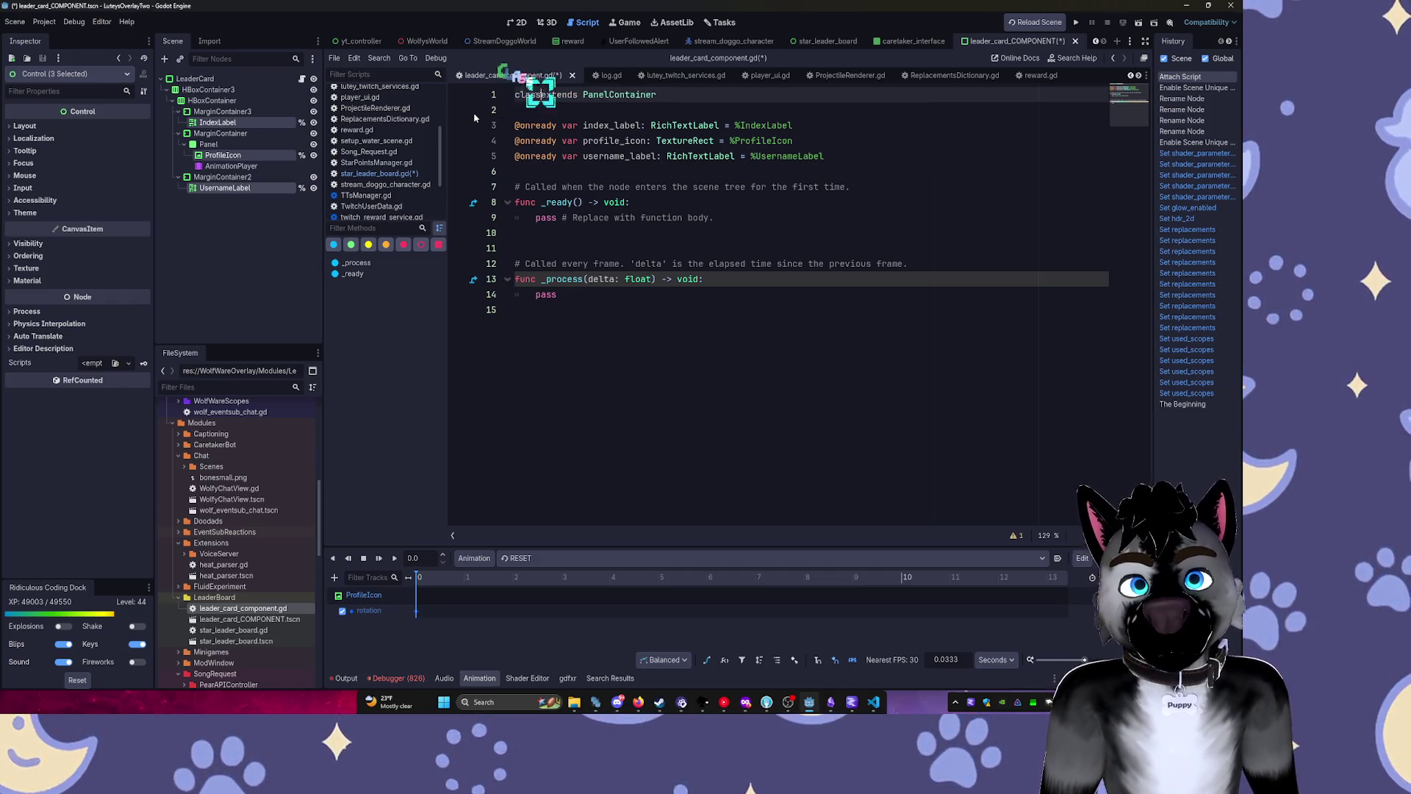
text(me LeadCa)
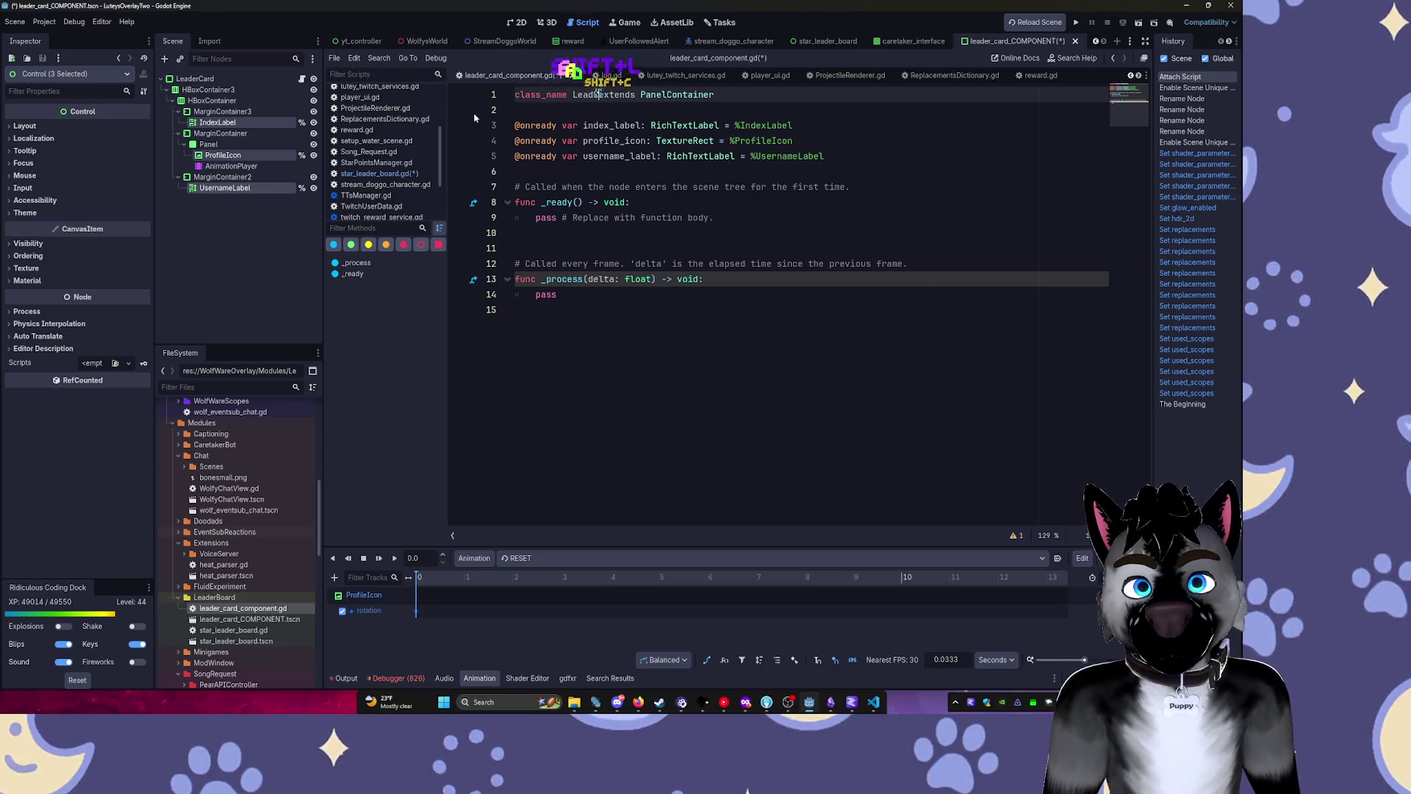
text(rdCompone)
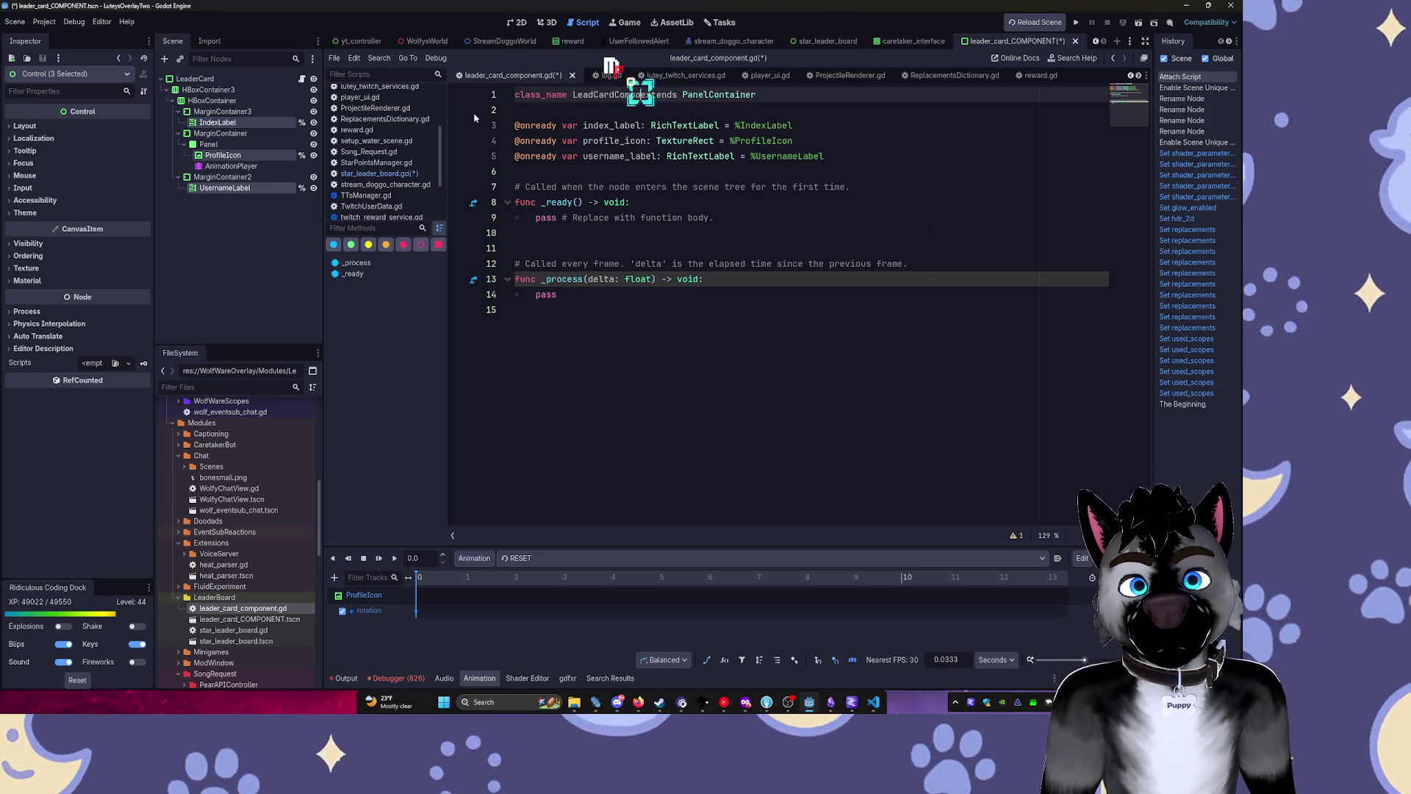
text(nt)
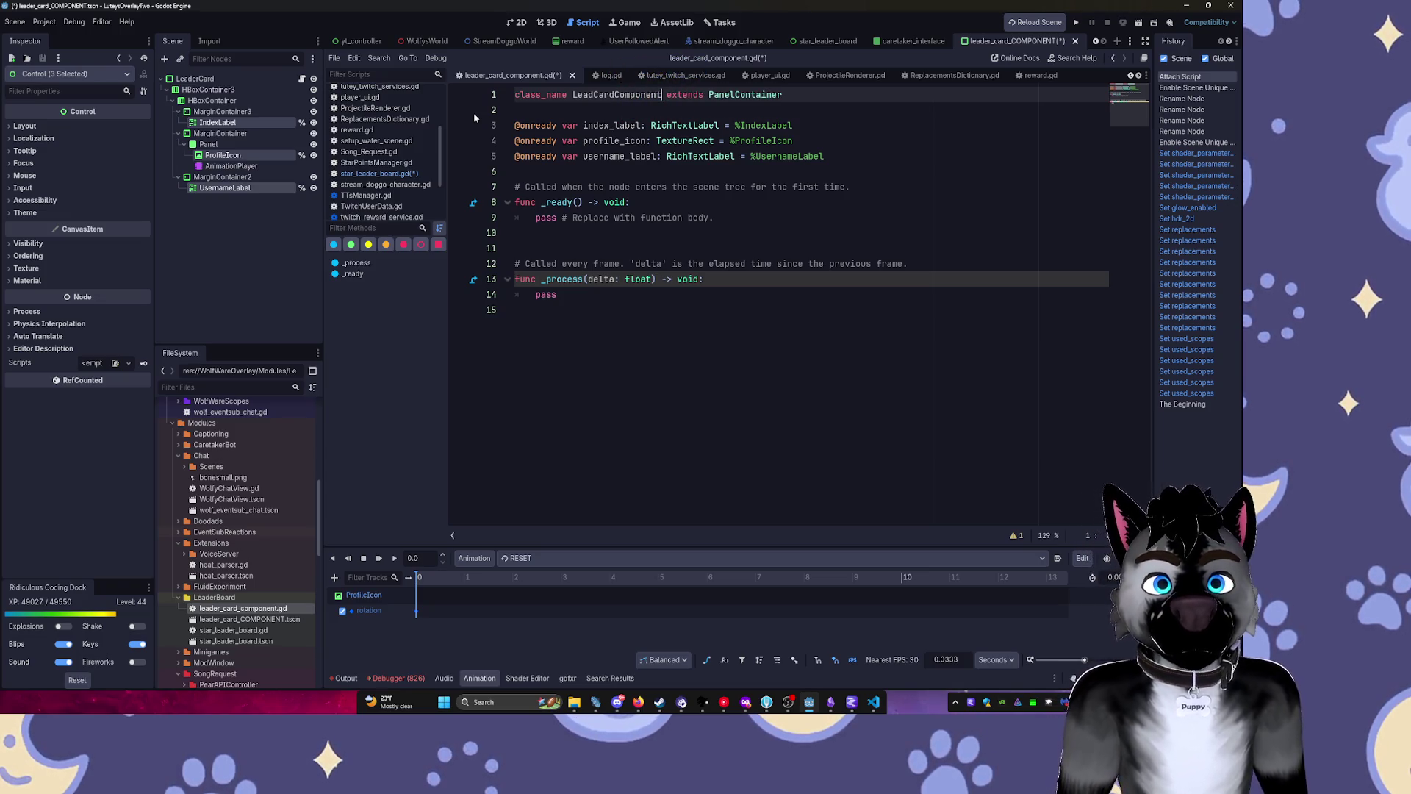
key(ctrl+s)
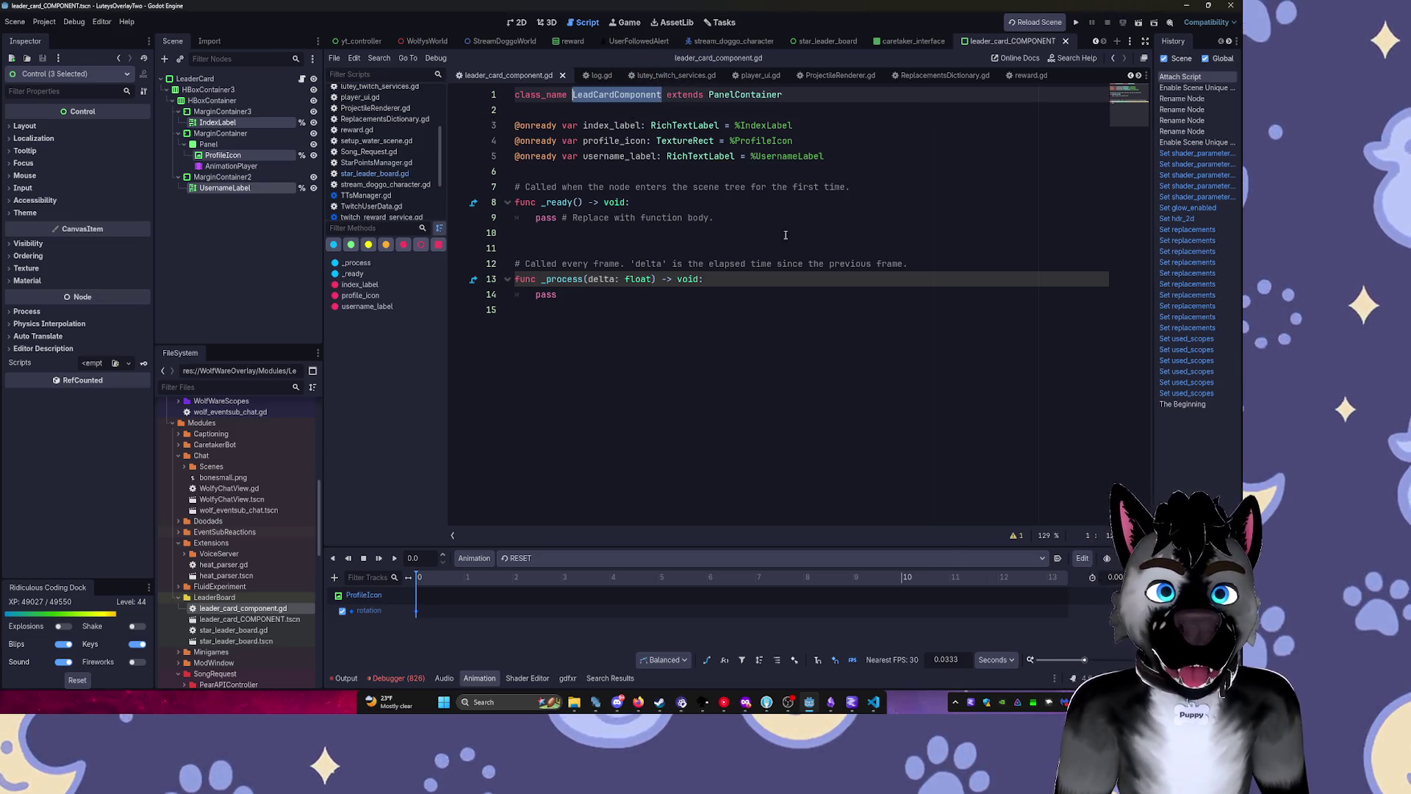
click(819, 226)
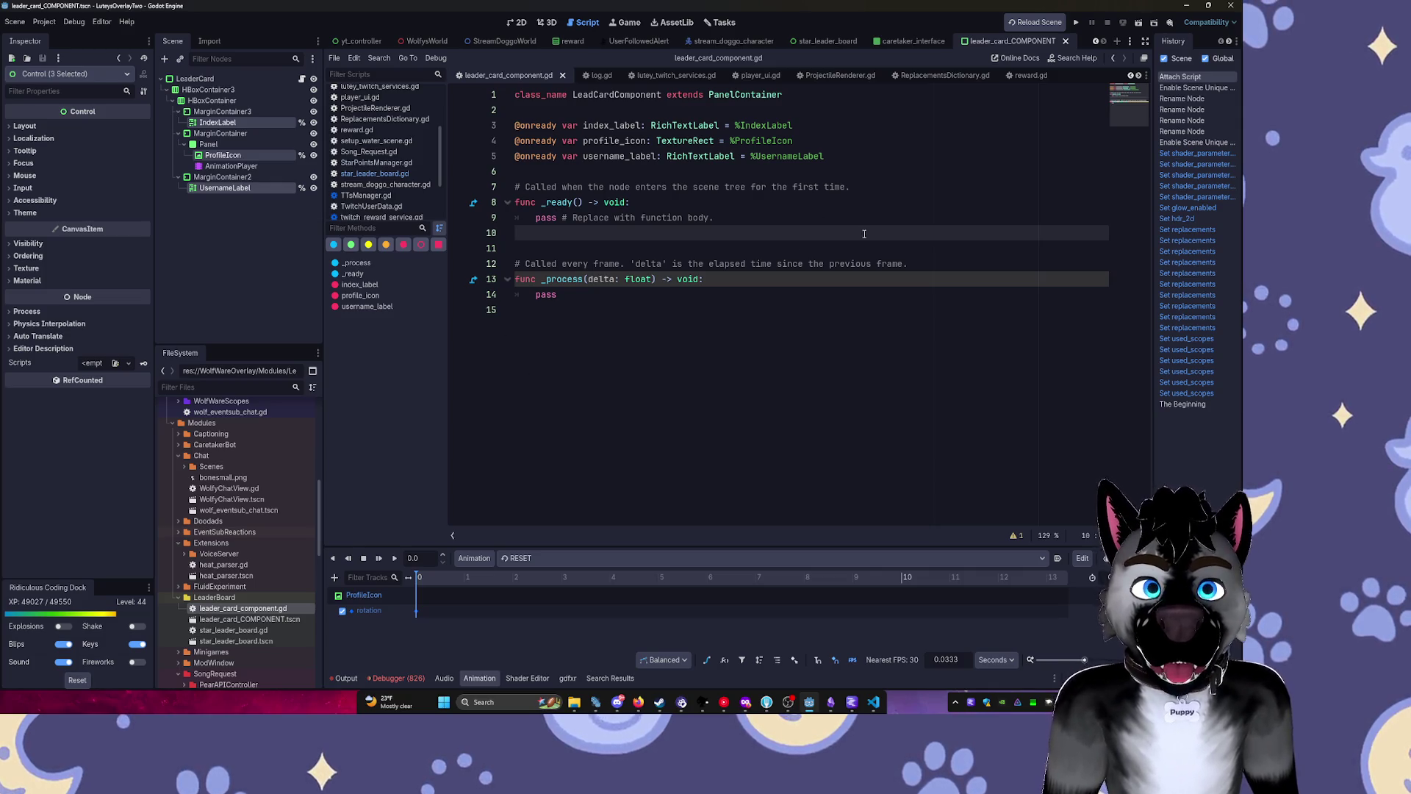
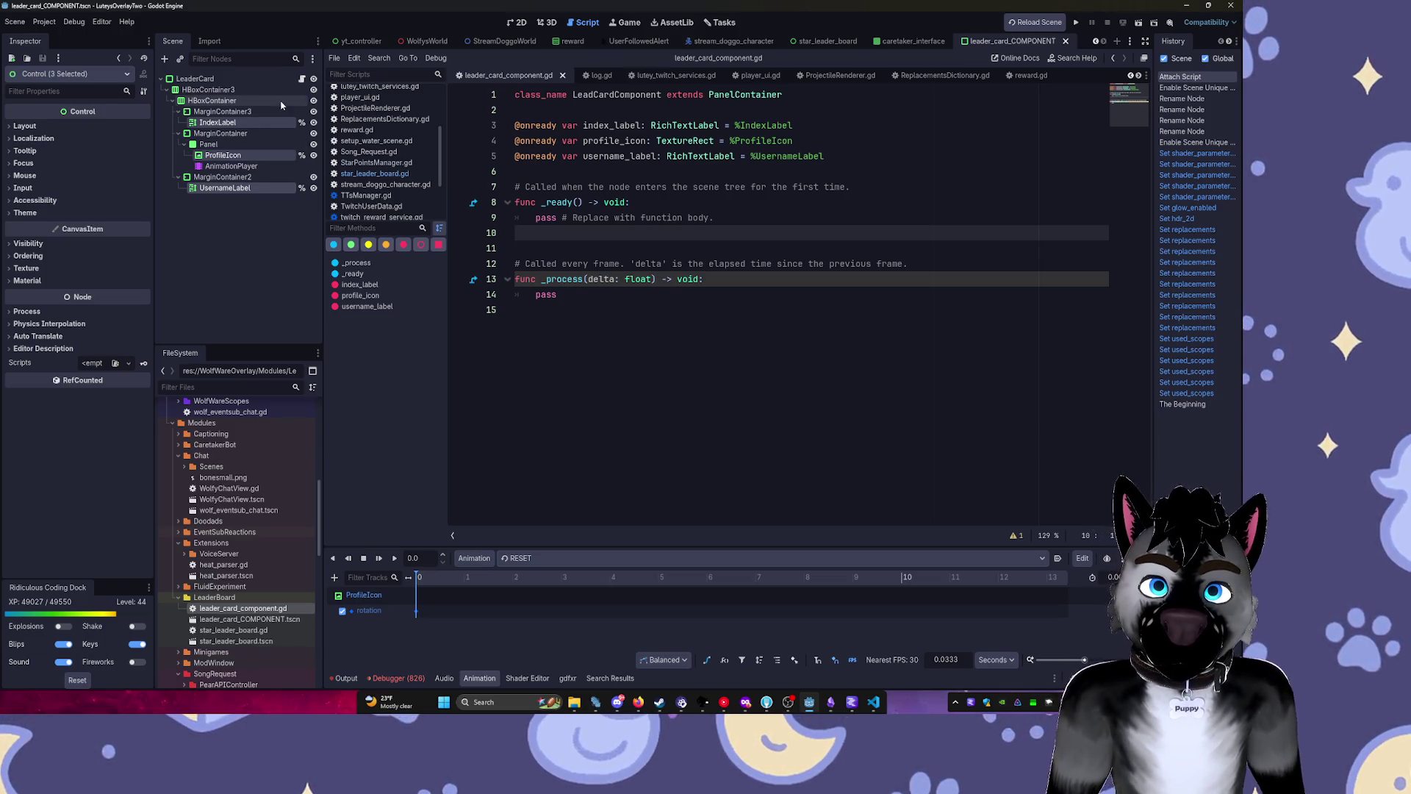
Inspect the leader card's HBoxContainer3, then browse the caretaker_interface and star_leader_board scenes.
click(306, 89)
click(302, 79)
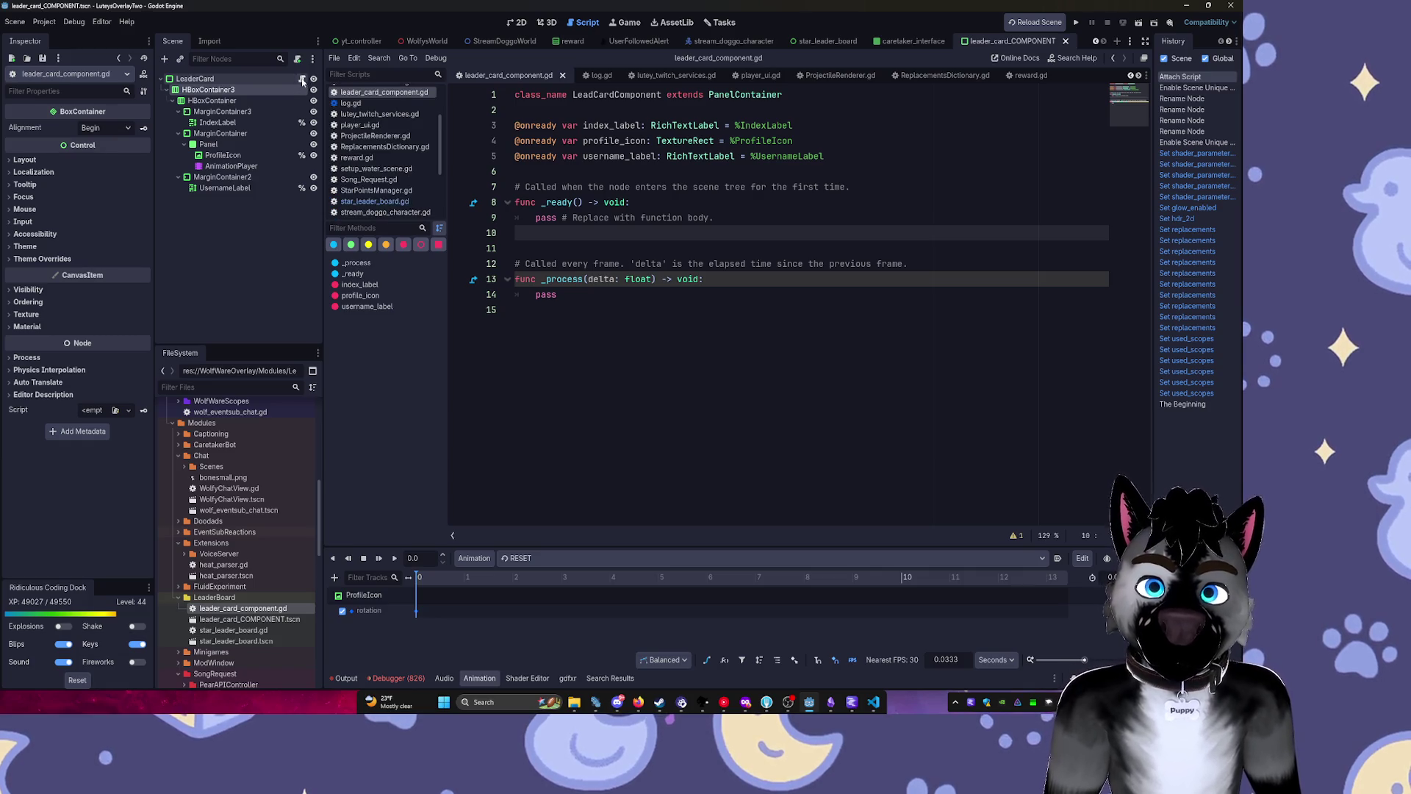
click(889, 42)
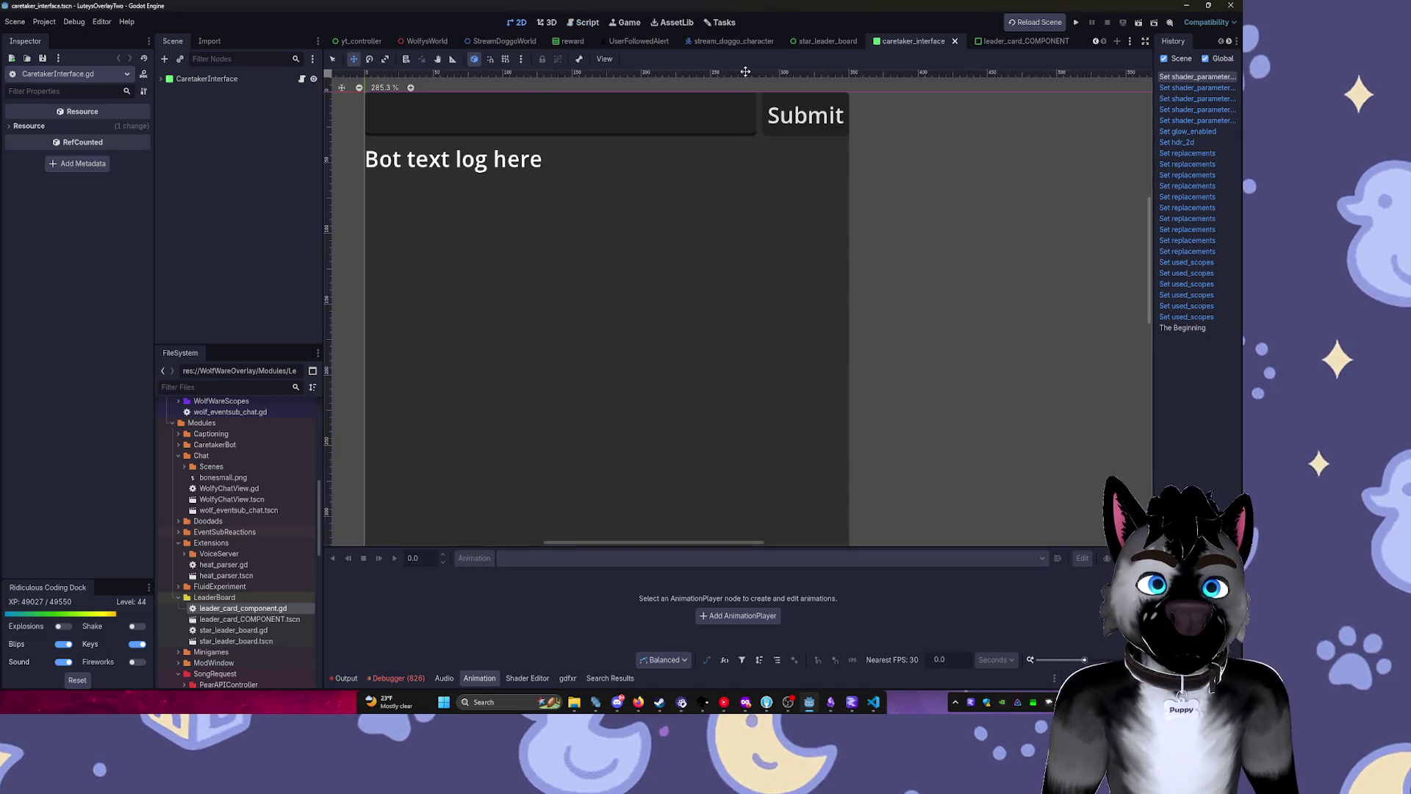
click(821, 42)
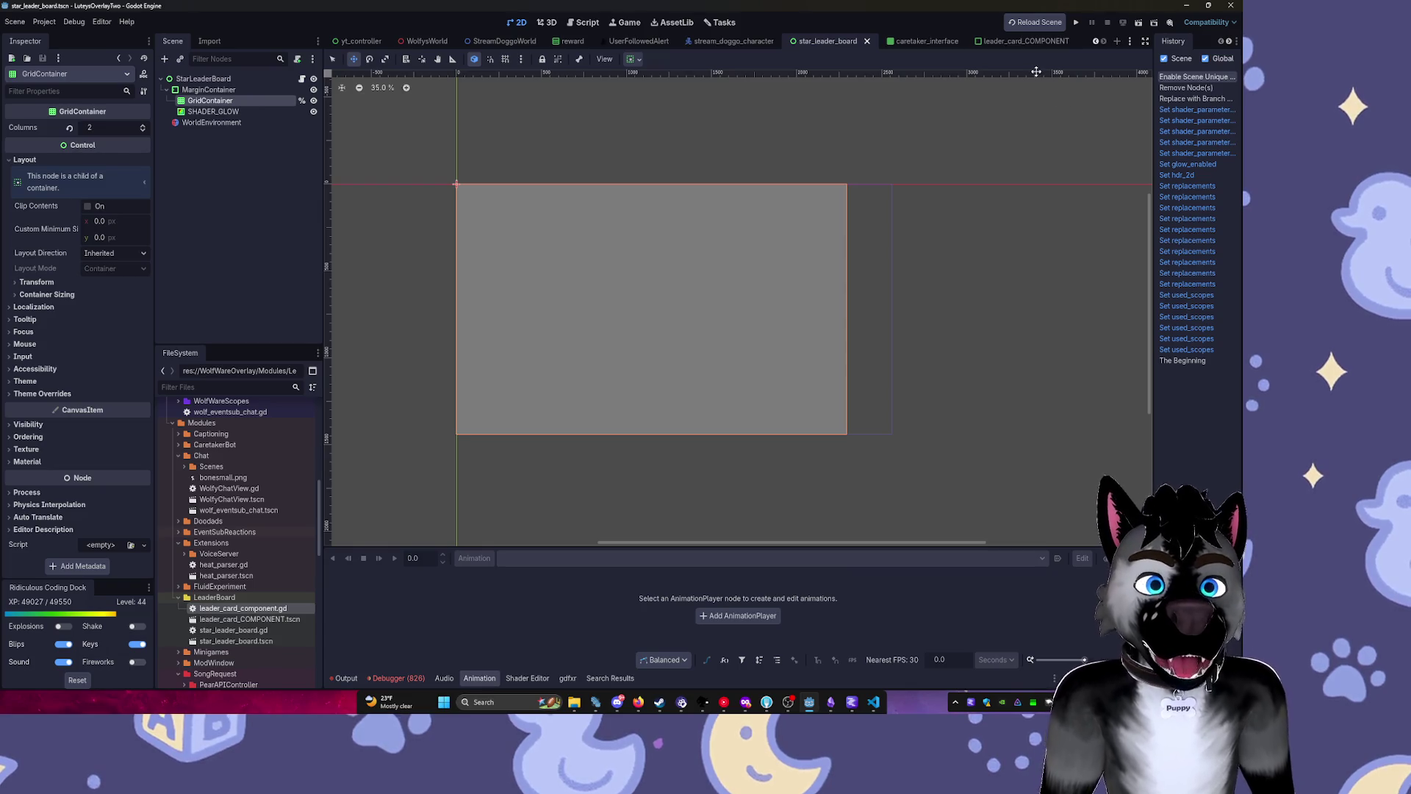
click(1025, 42)
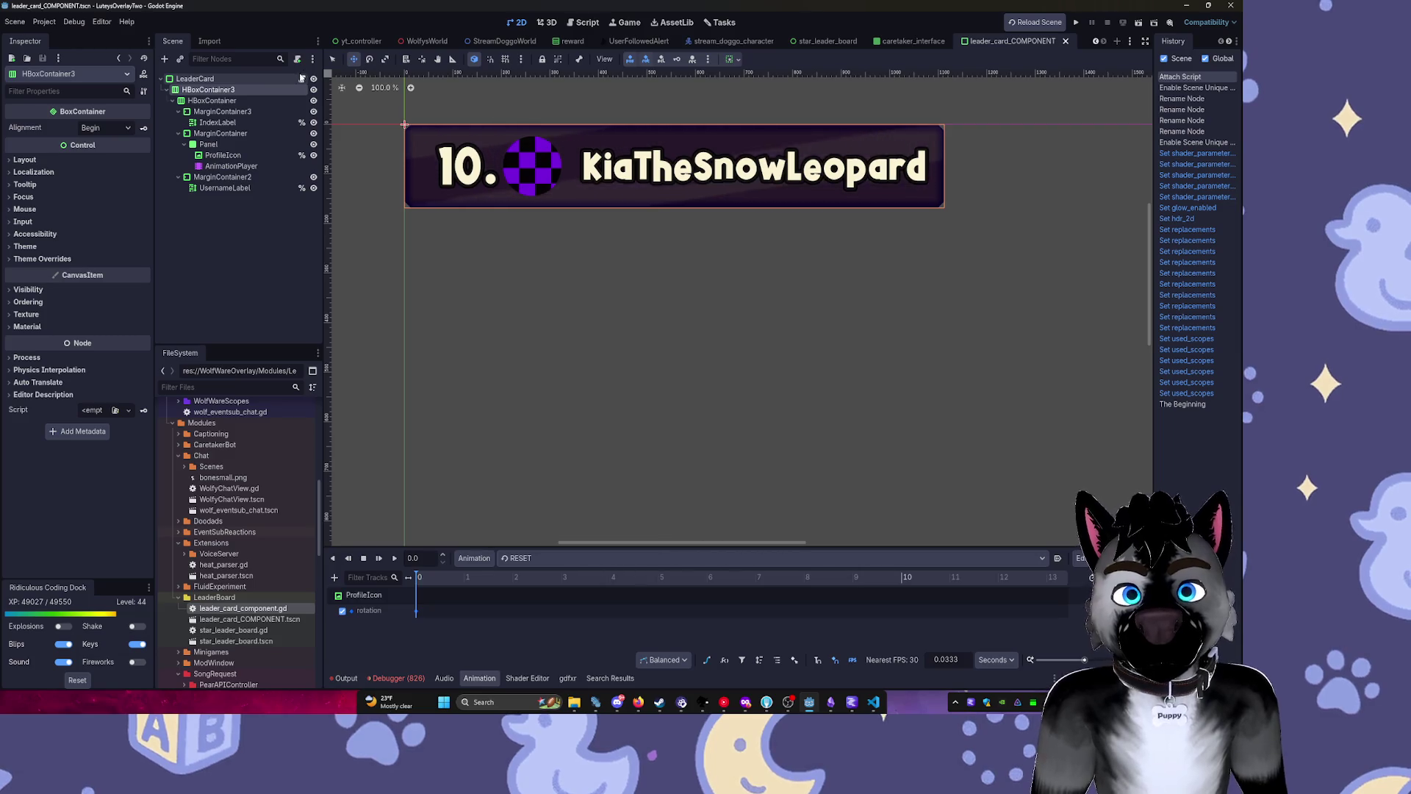
In the Script editor, close LauncherController.gd, log.gd, ProjectileRenderer.gd, reward.gd, setup_water_scene.gd and Song_Request.gd.
key(ctrl+F3)
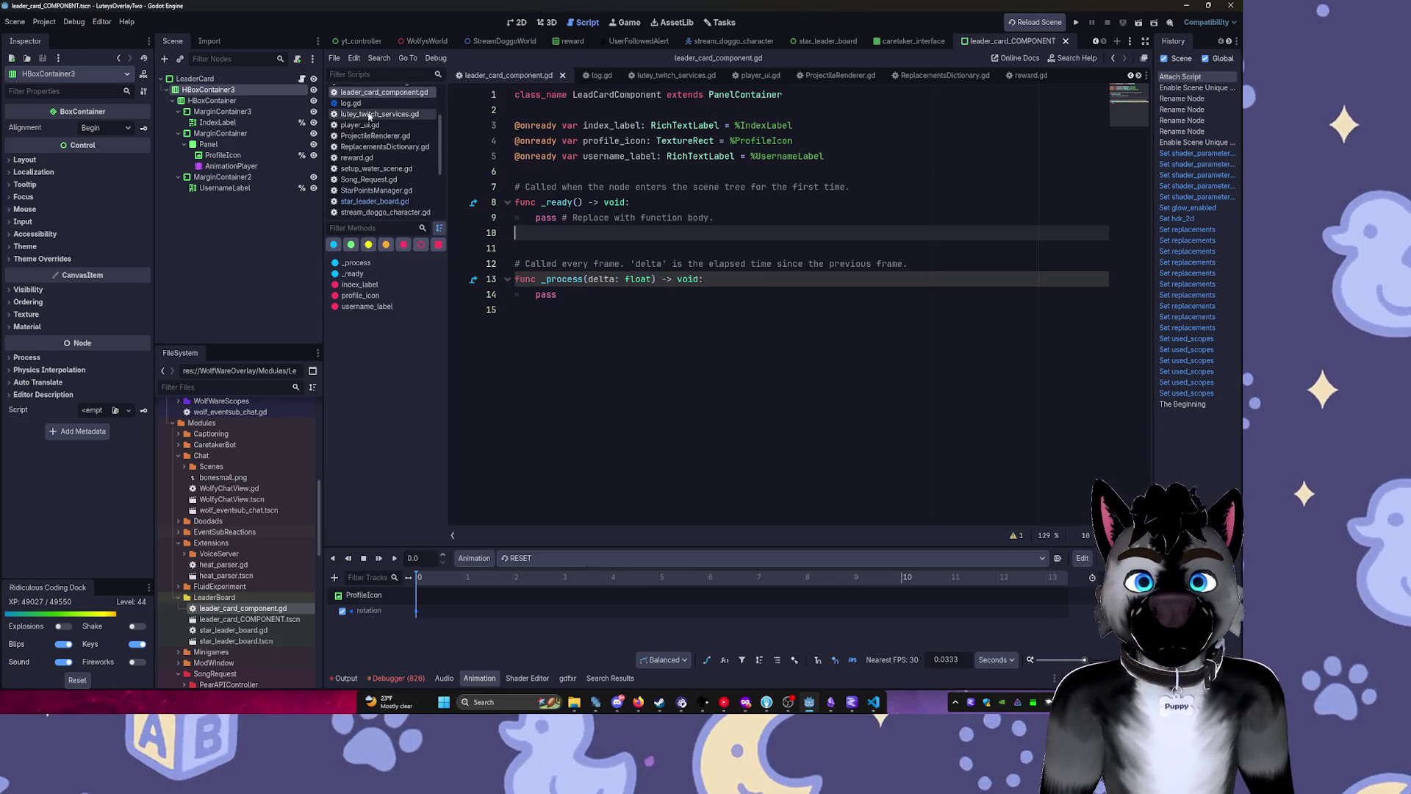
click(390, 148)
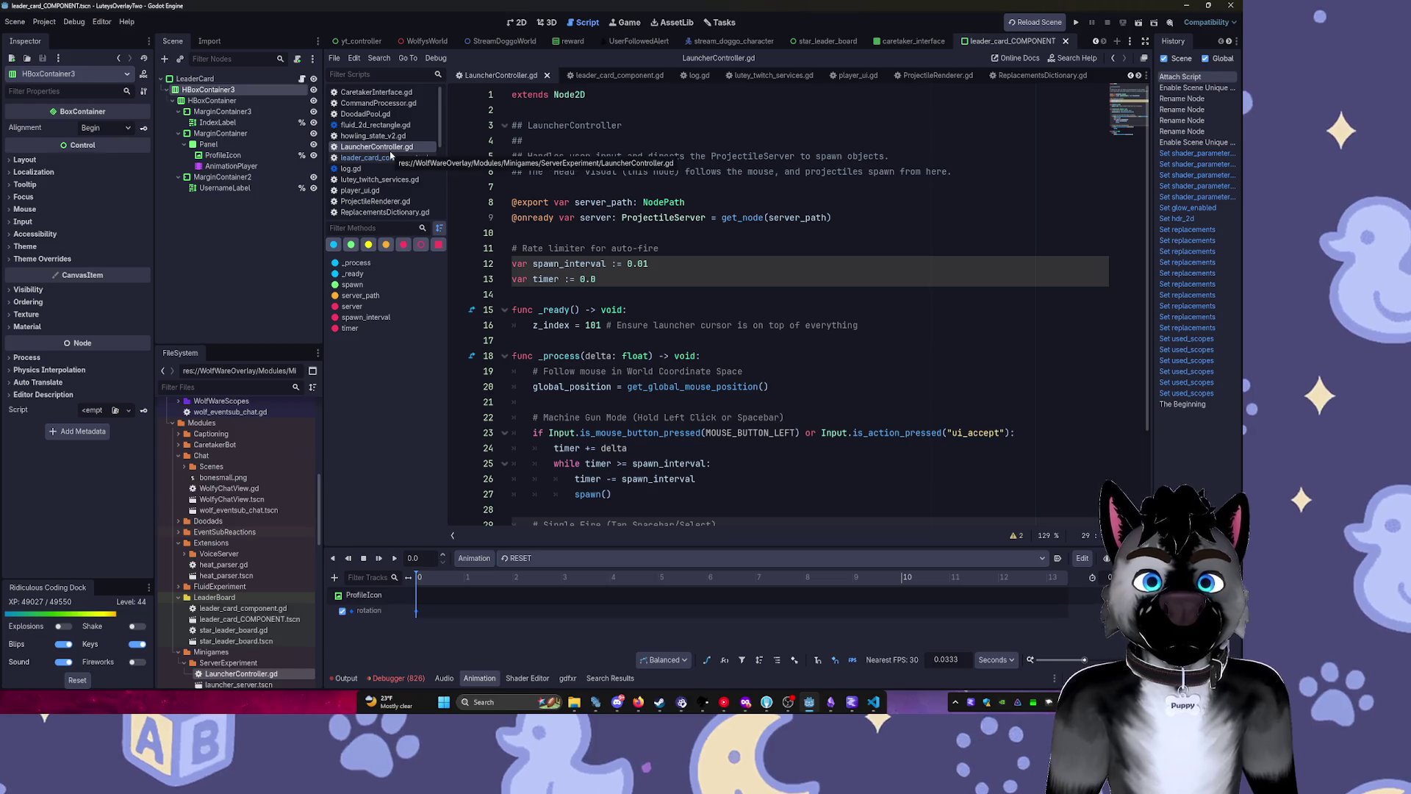
middle_click(390, 149)
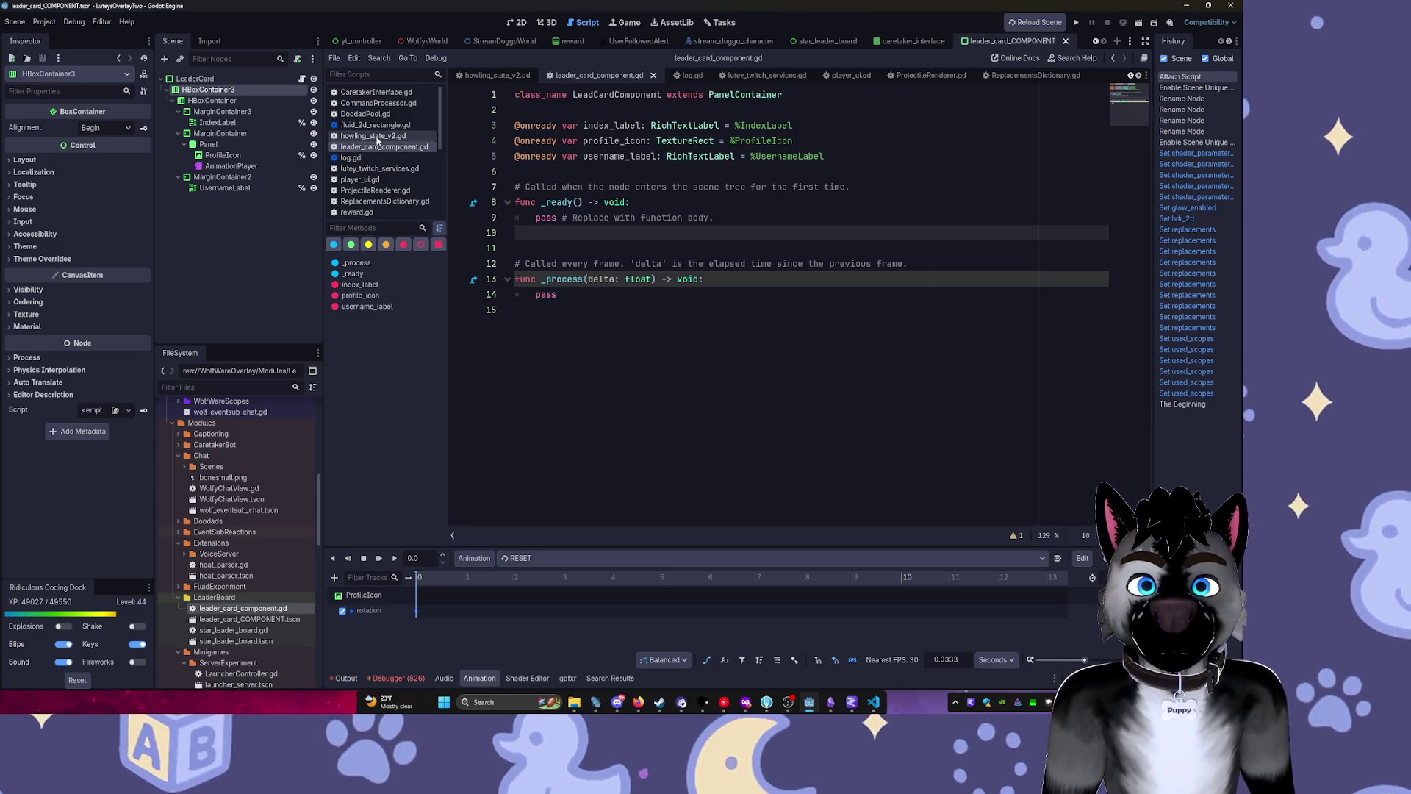
middle_click(377, 136)
middle_click(377, 125)
middle_click(376, 114)
middle_click(375, 103)
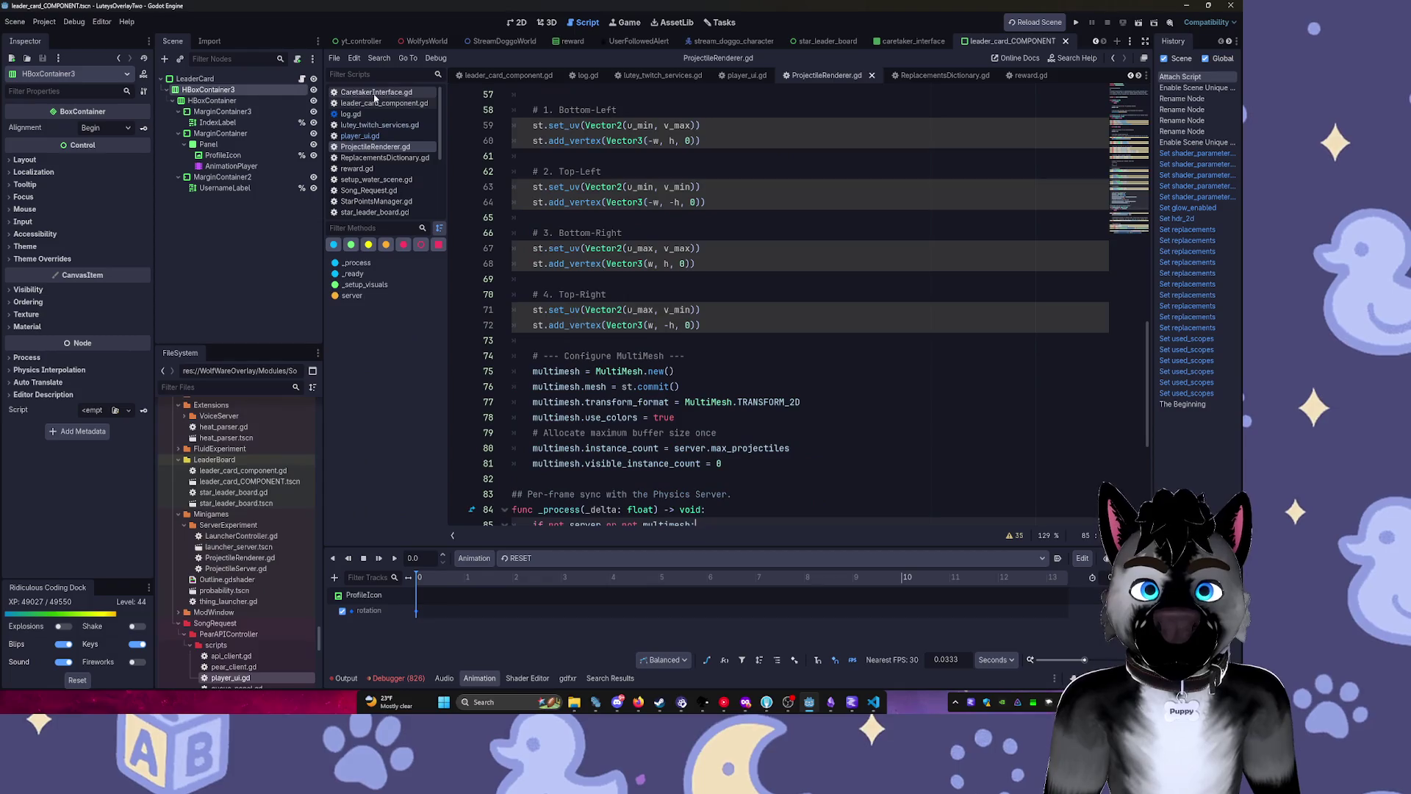
middle_click(375, 114)
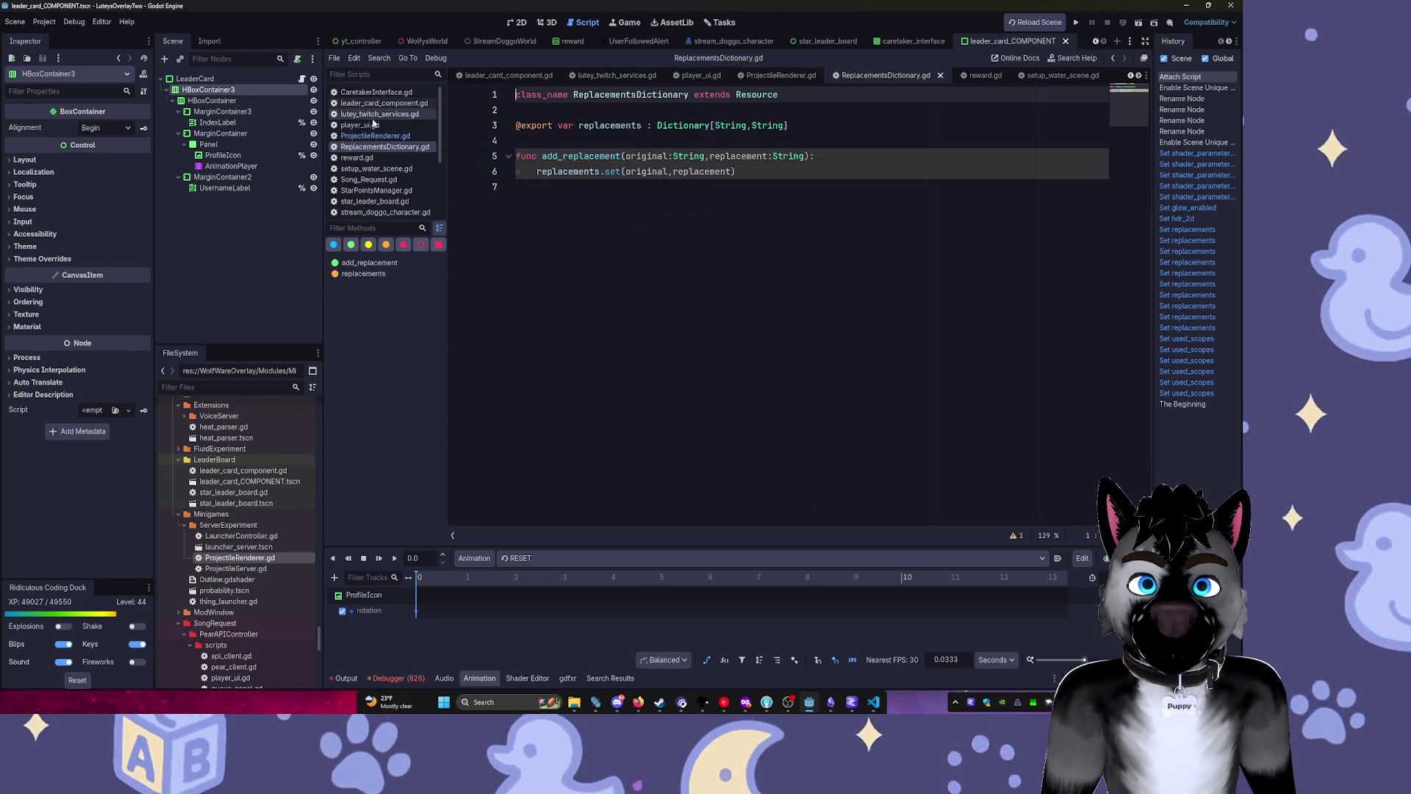
middle_click(374, 136)
middle_click(373, 147)
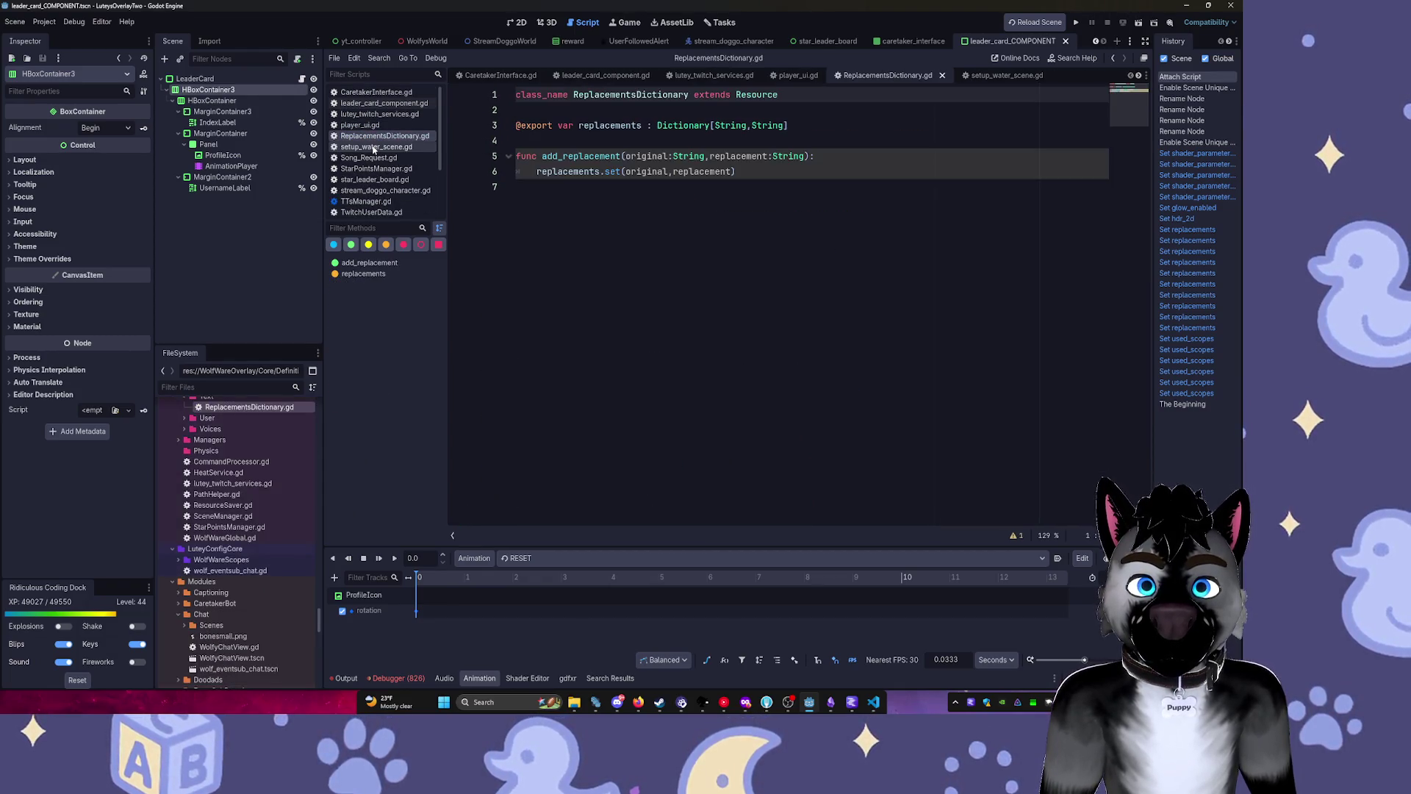
middle_click(374, 147)
middle_click(374, 147)
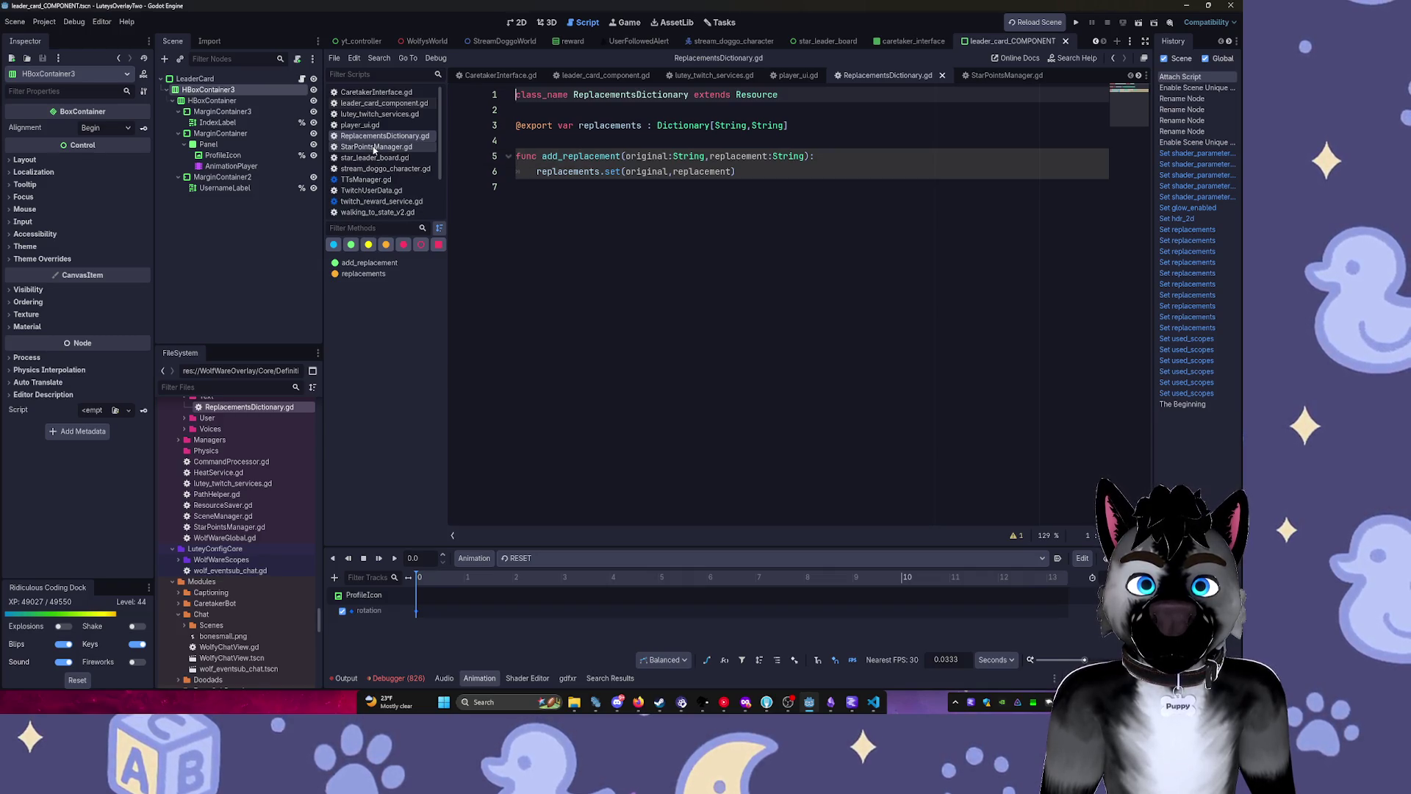
Close stream_doggo_character.gd, wolf_eventsub_chat.gd and the Array/Dictionary docs, then view leader_card_component.gd and star_leader_board.gd.
click(374, 147)
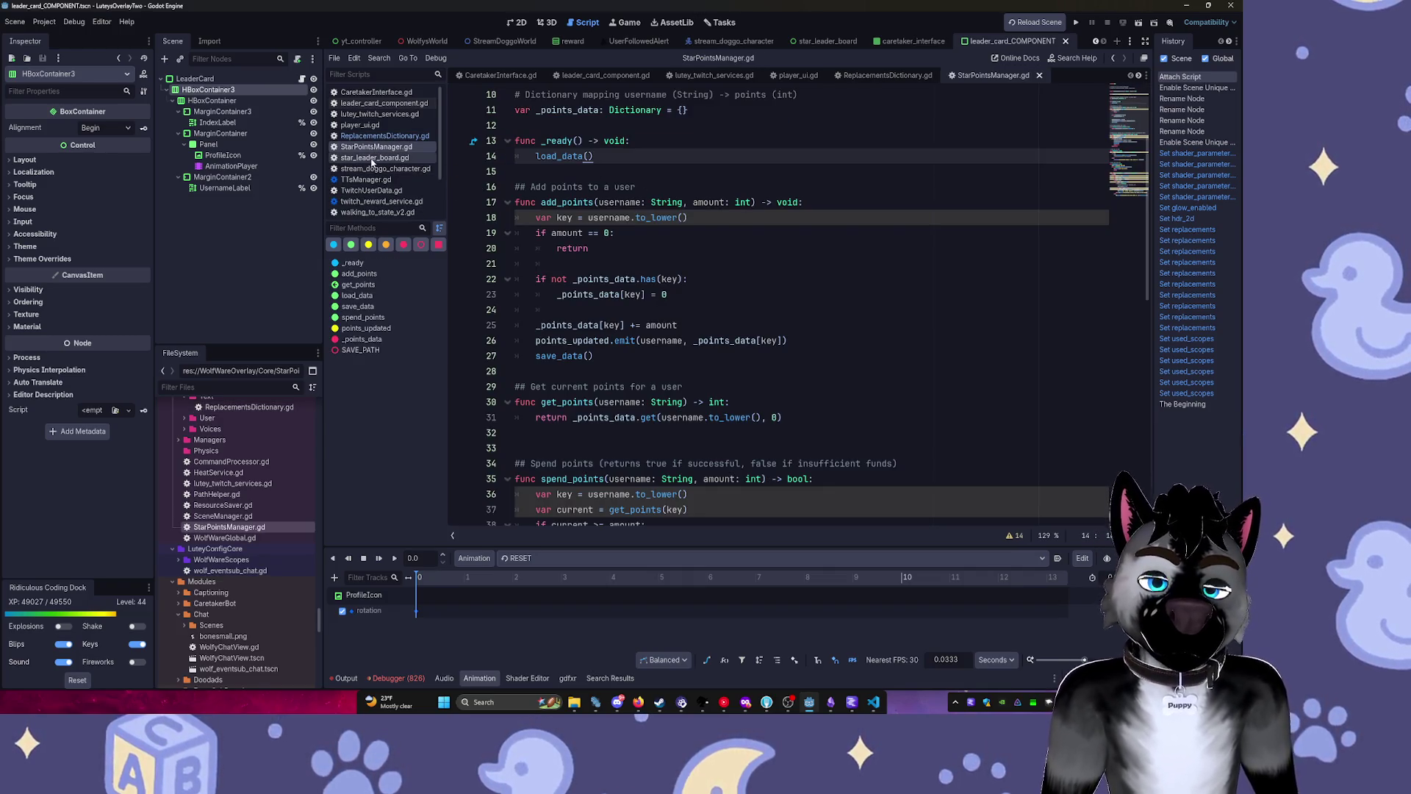
click(373, 159)
middle_click(375, 169)
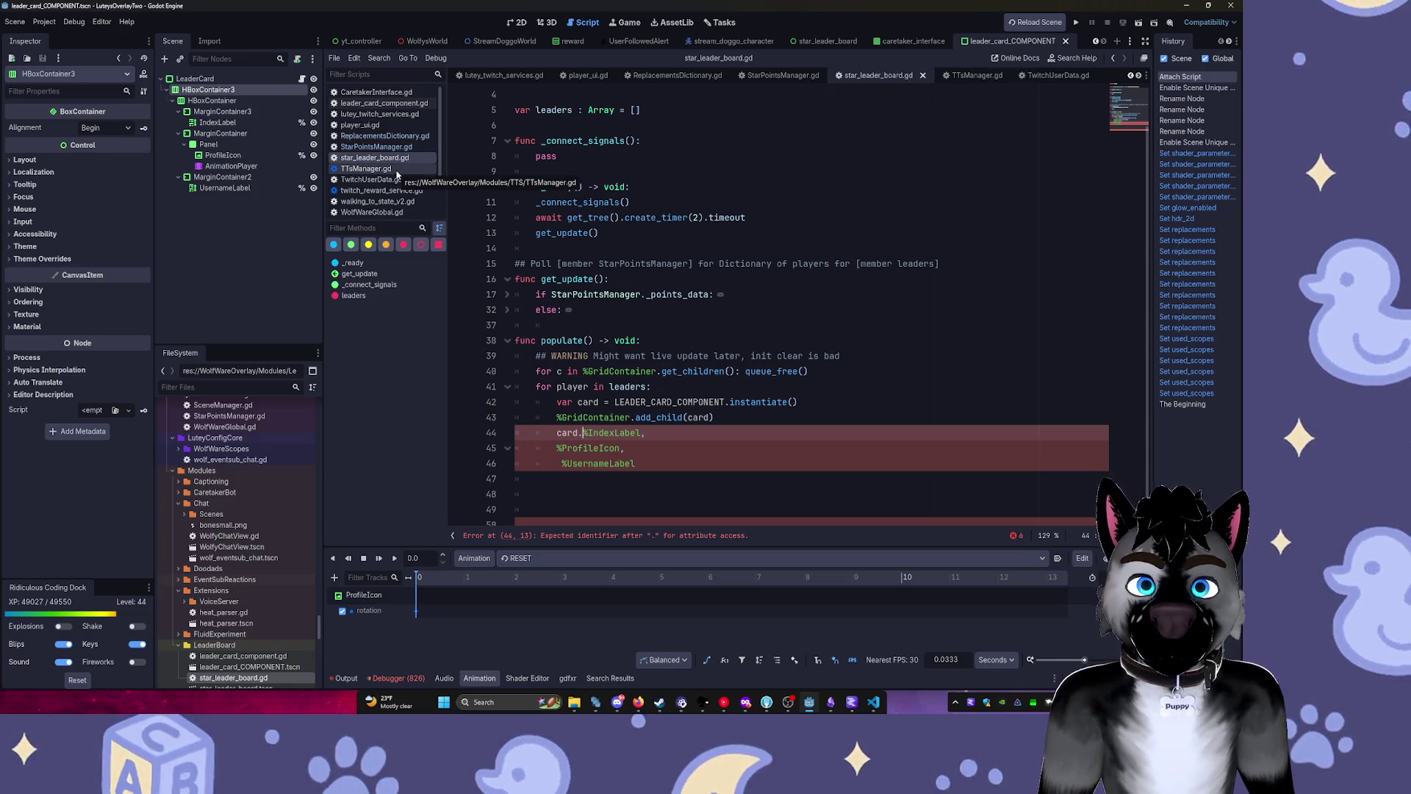
middle_click(396, 174)
middle_click(397, 175)
middle_click(397, 174)
middle_click(396, 174)
middle_click(396, 174)
middle_click(396, 174)
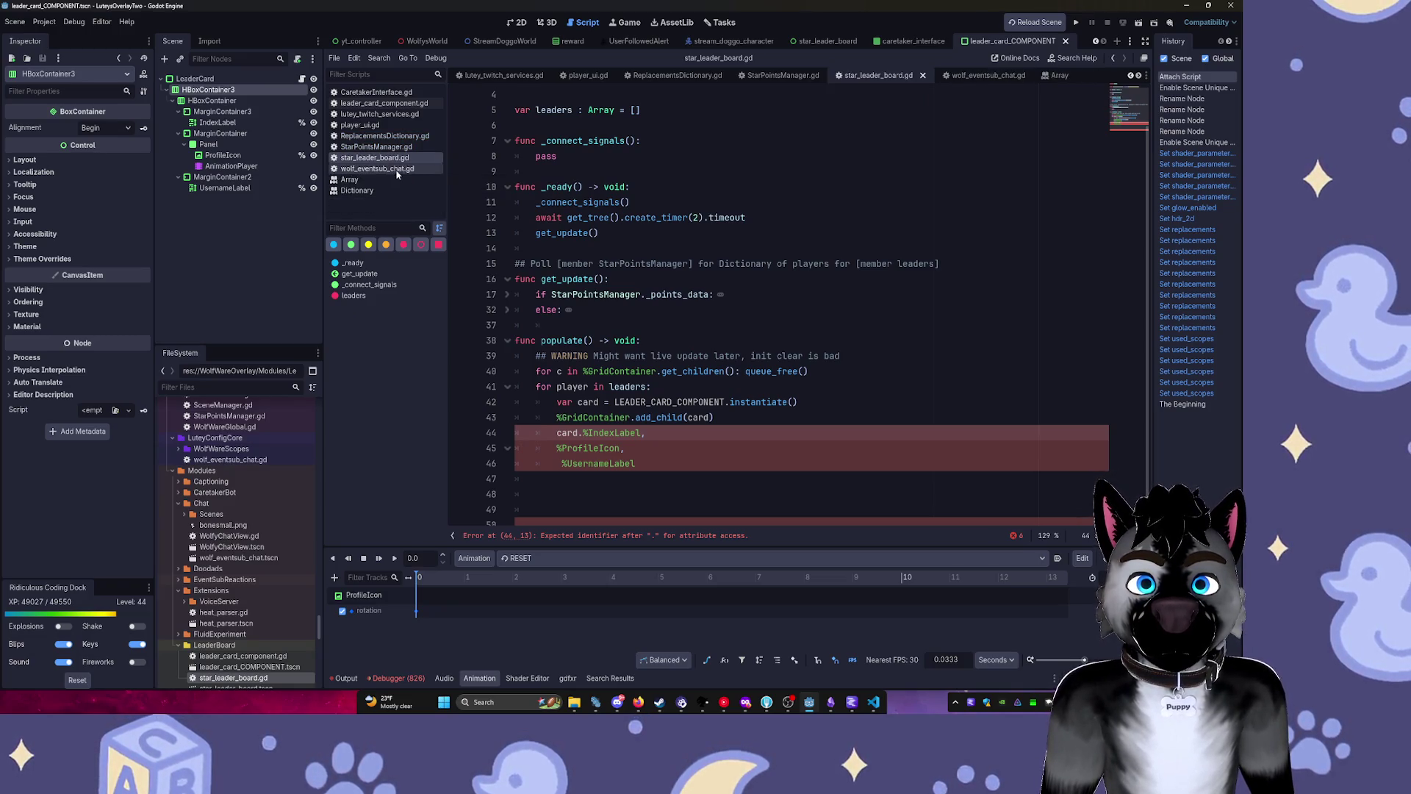
middle_click(397, 169)
middle_click(397, 169)
middle_click(397, 169)
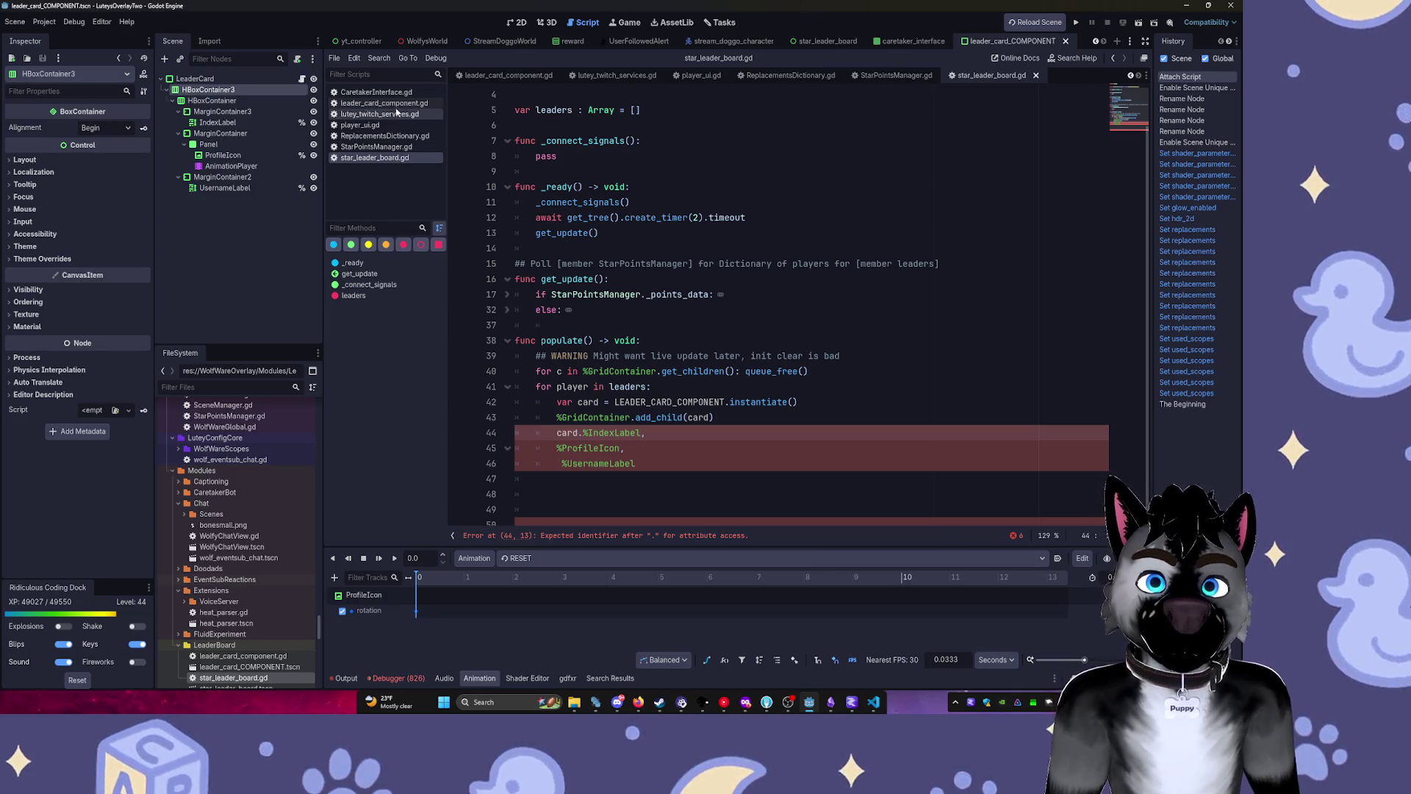
click(393, 104)
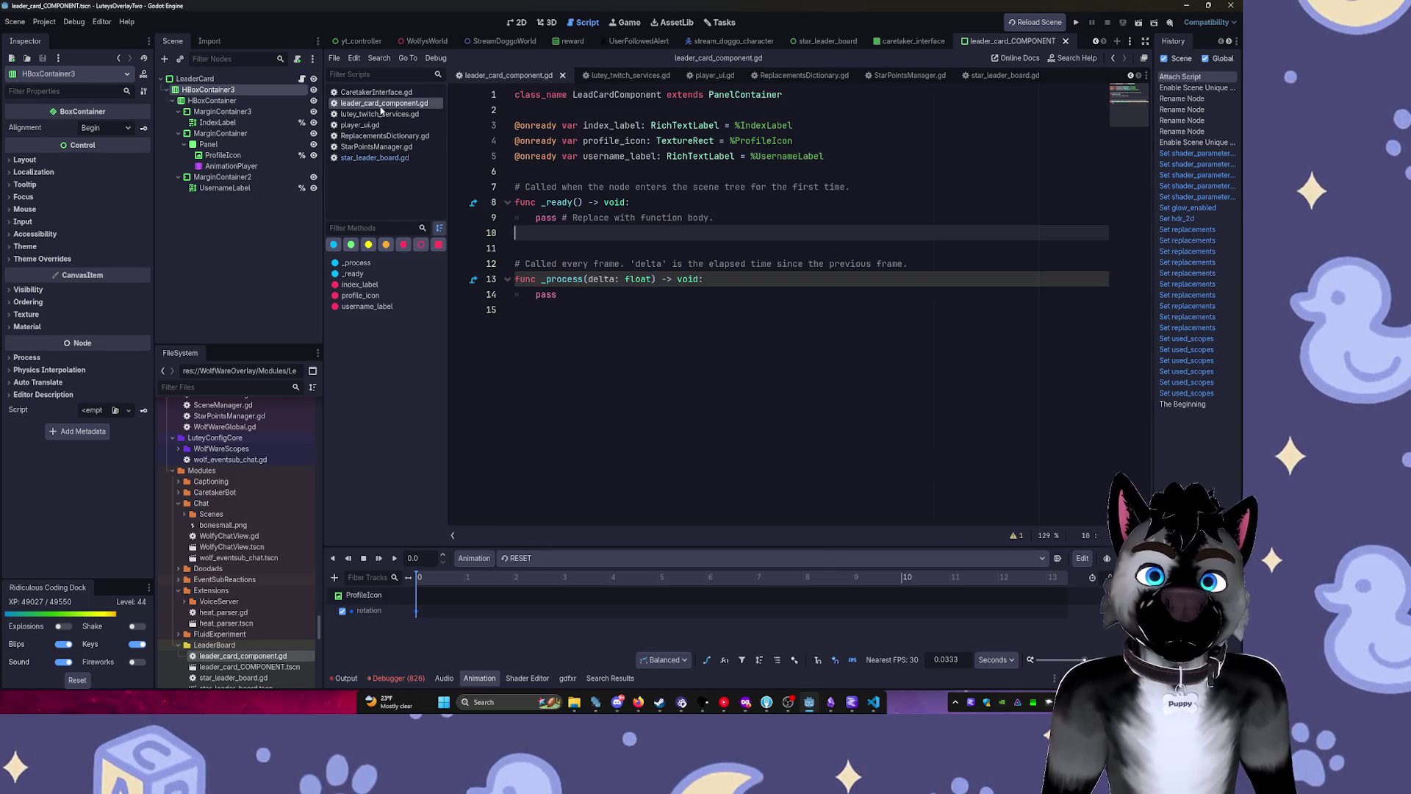
click(375, 157)
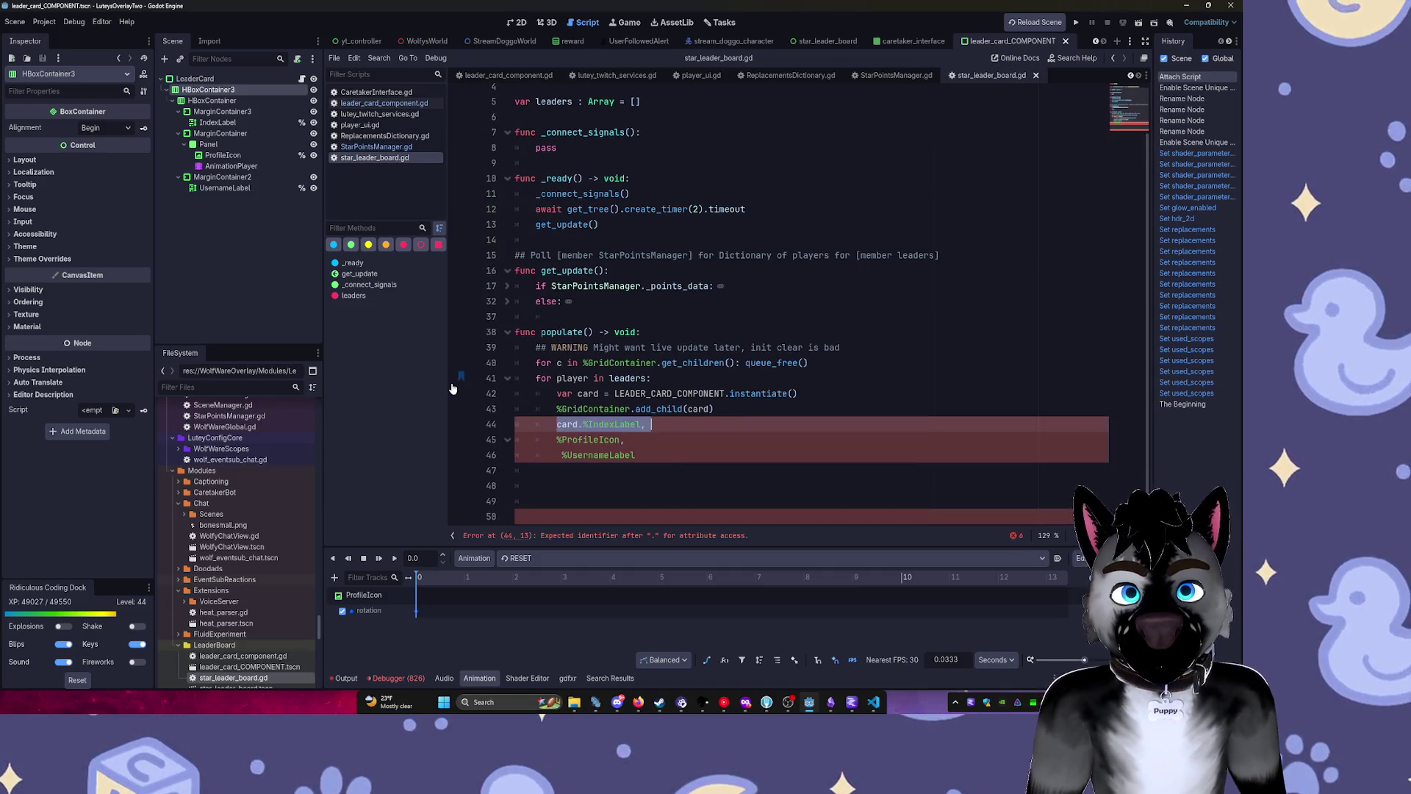
Delete the broken card label-assignment lines in star_leader_board.gd.
key(shift+Down)
key(shift+Down)
key(shift+End)
key(BackSpace)
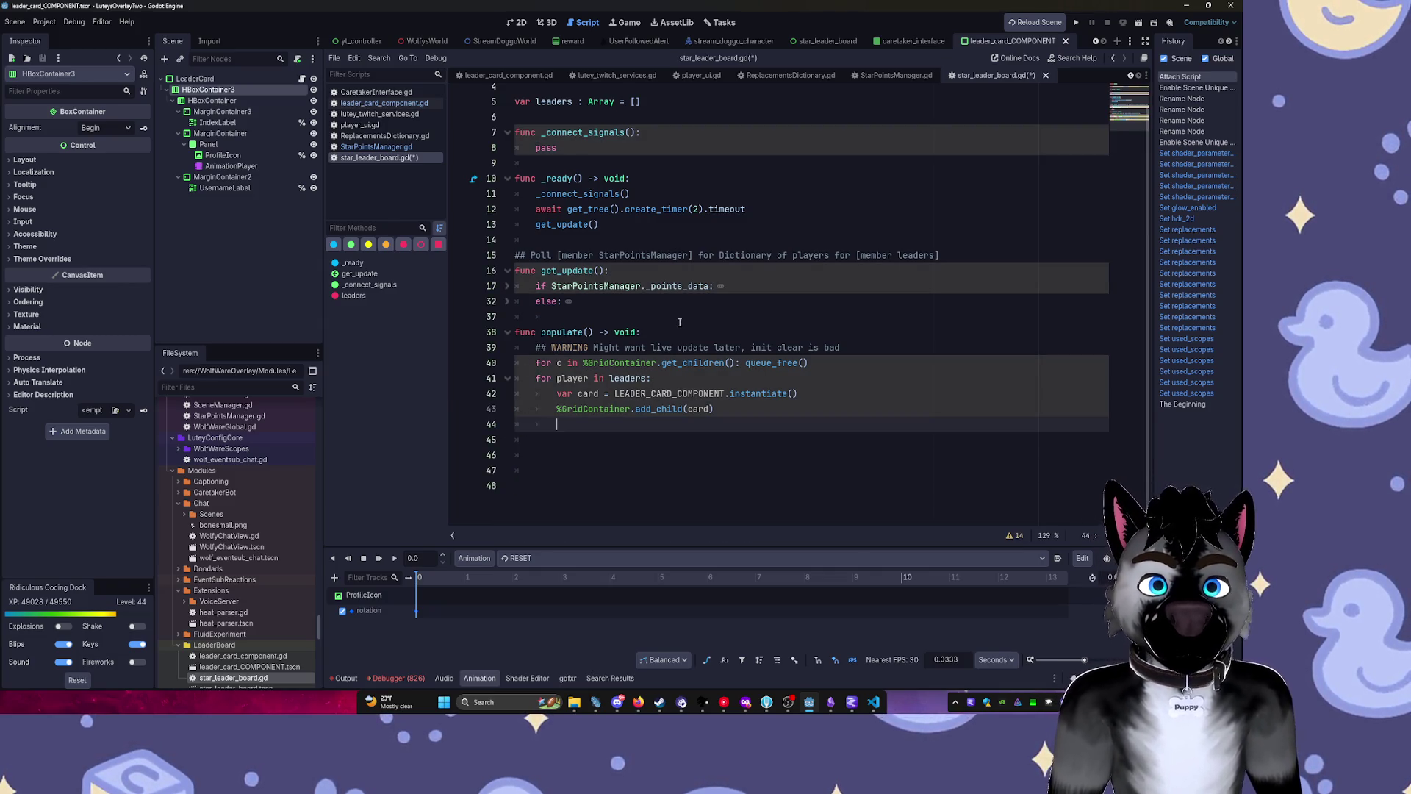
click(625, 378)
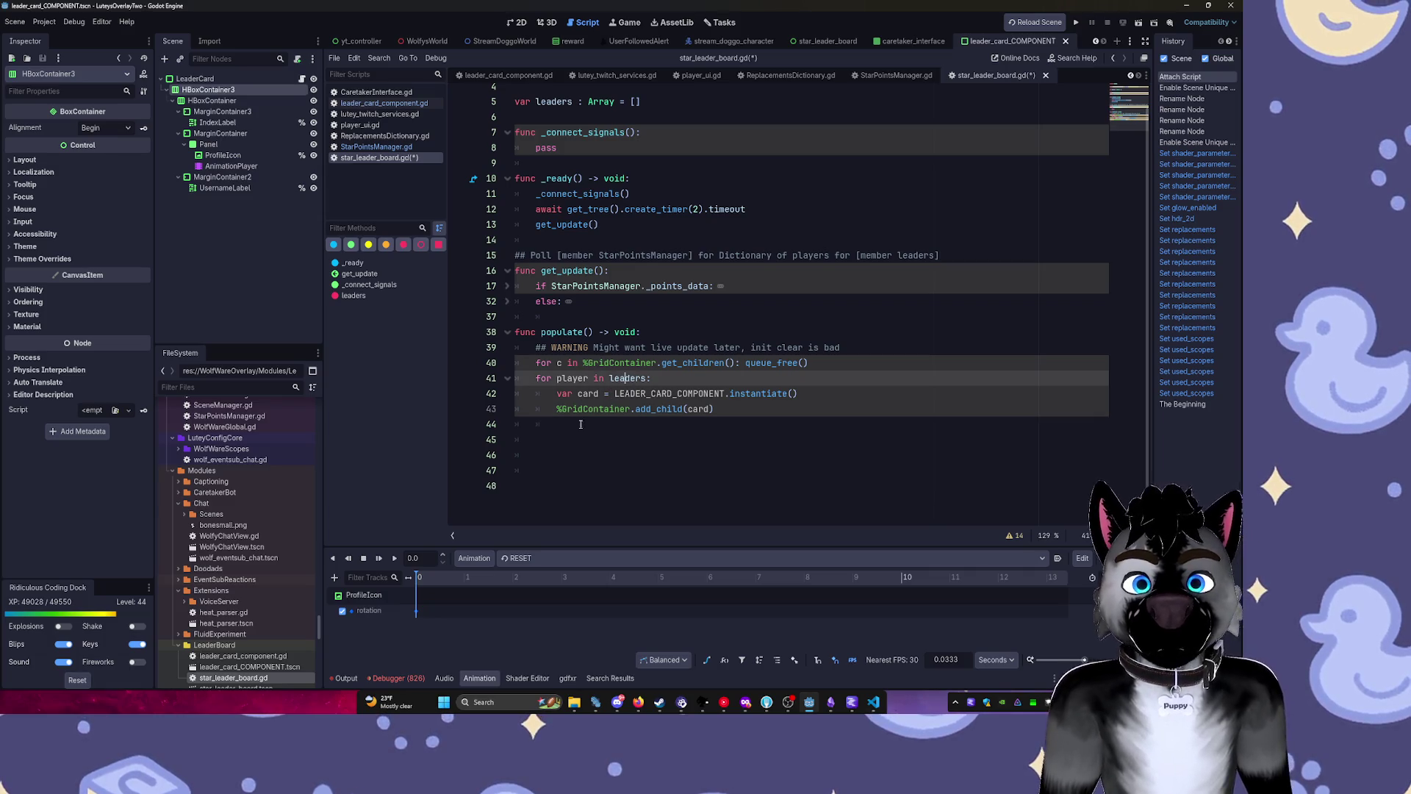
click(595, 428)
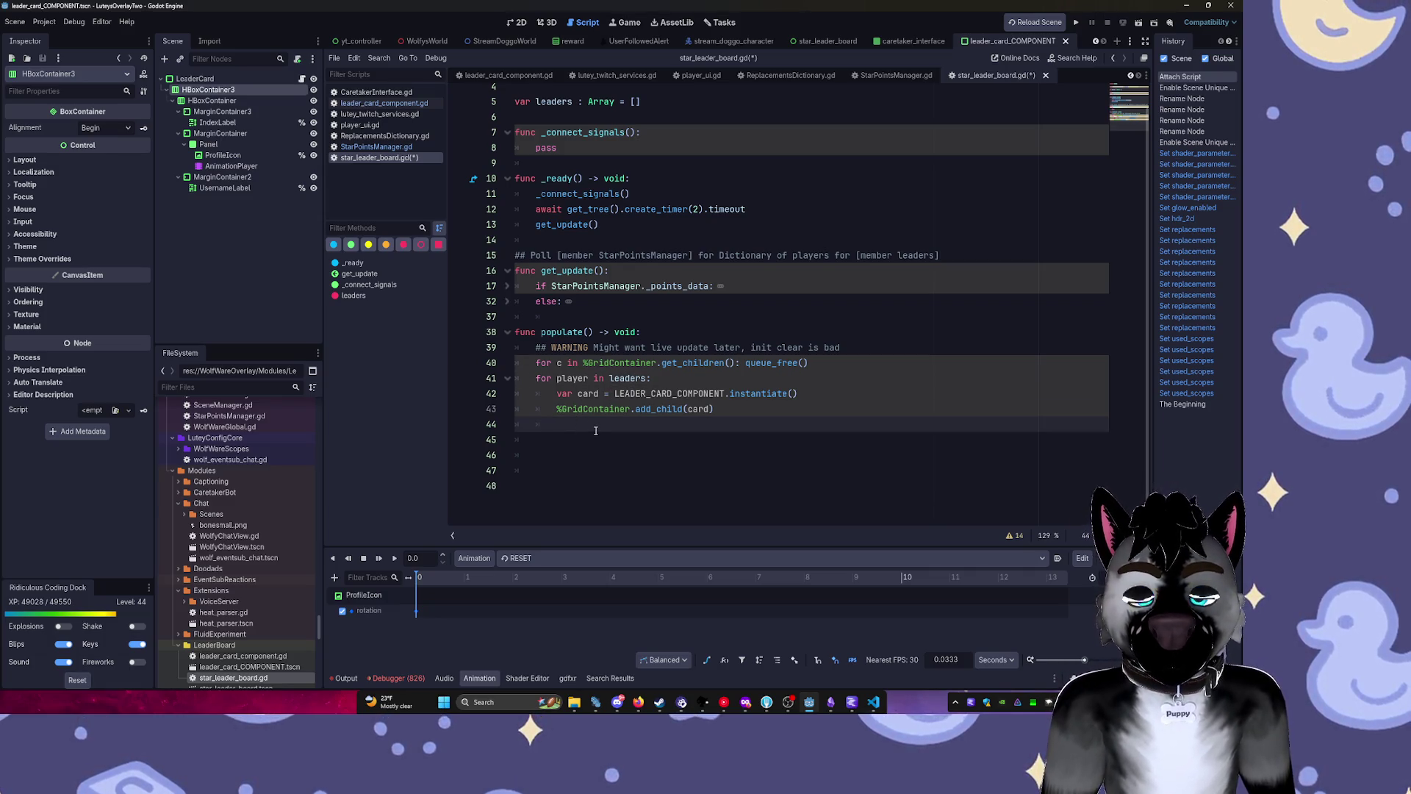
text(card.)
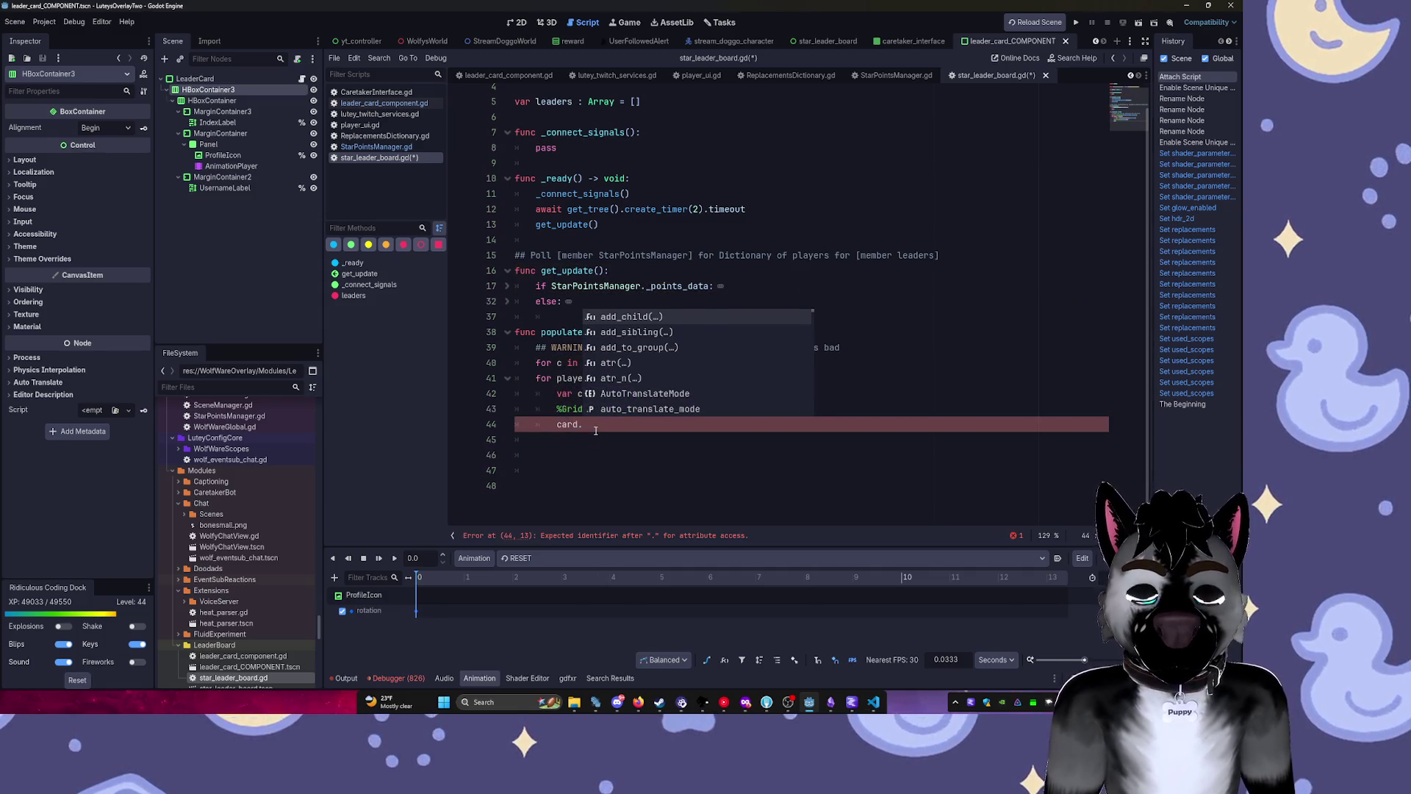
key(BackSpace)
key(BackSpace)
key(BackSpace)
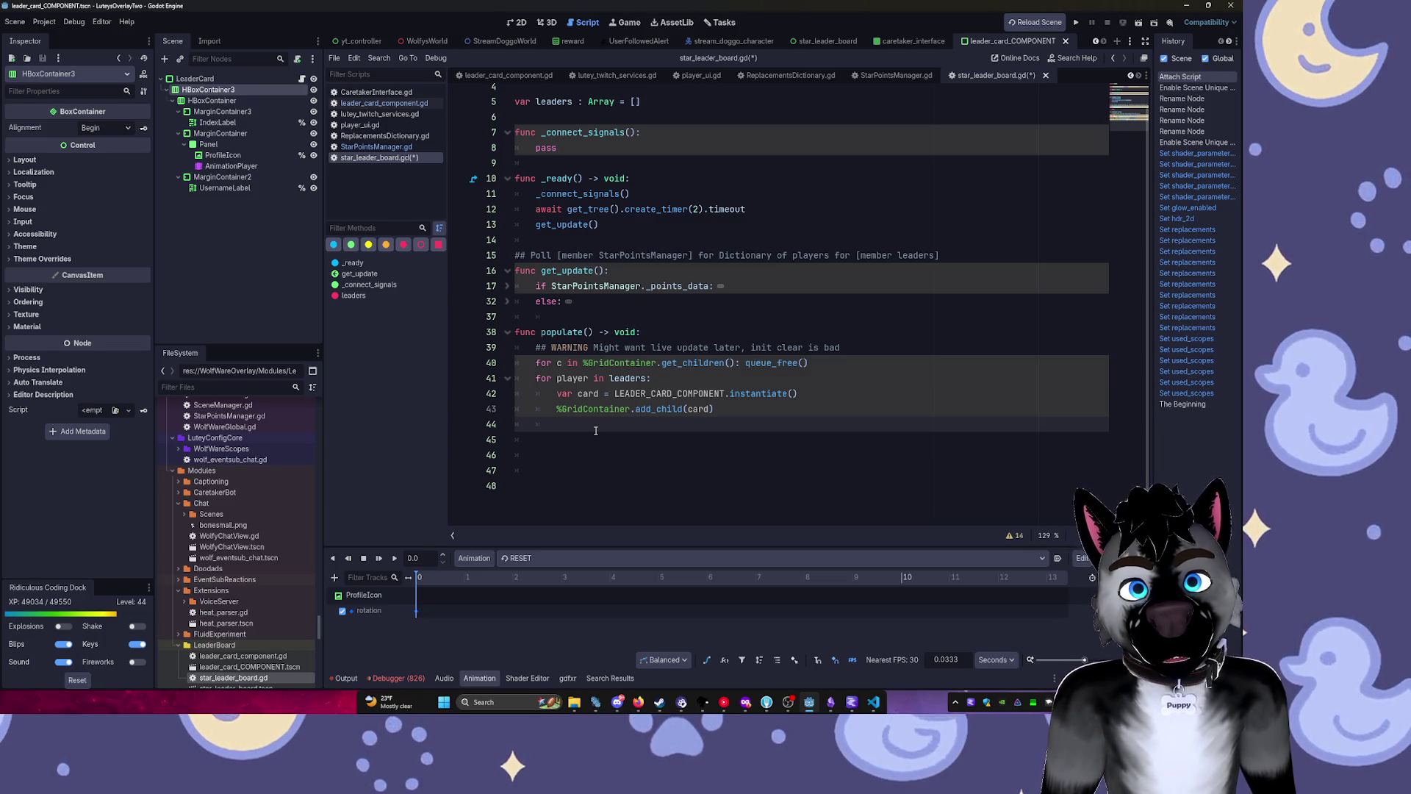
Insert card.populate() on a new line right after the instantiate() call.
key(Up)
key(Up)
key(End)
key(Return)
text(card)
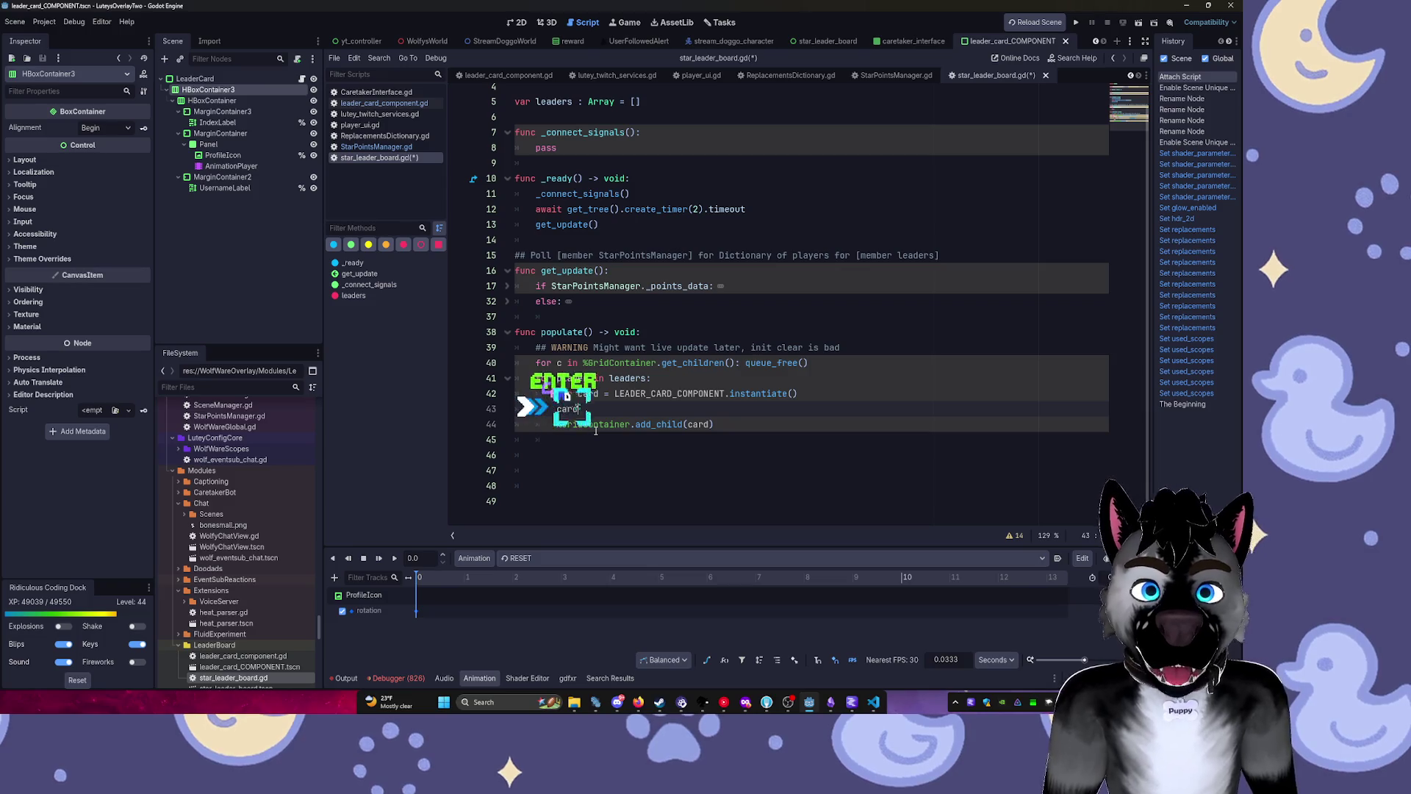
text(.)
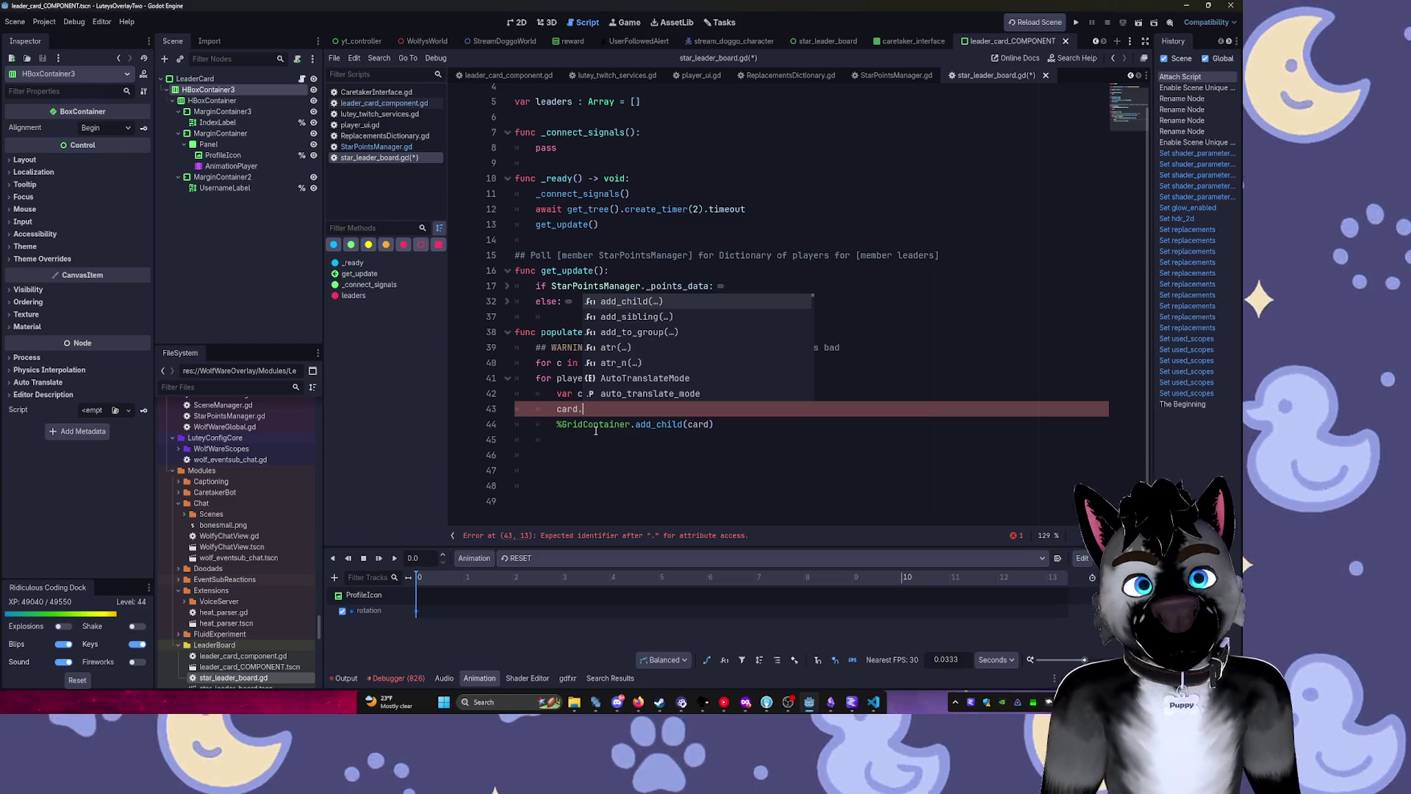
text(popu)
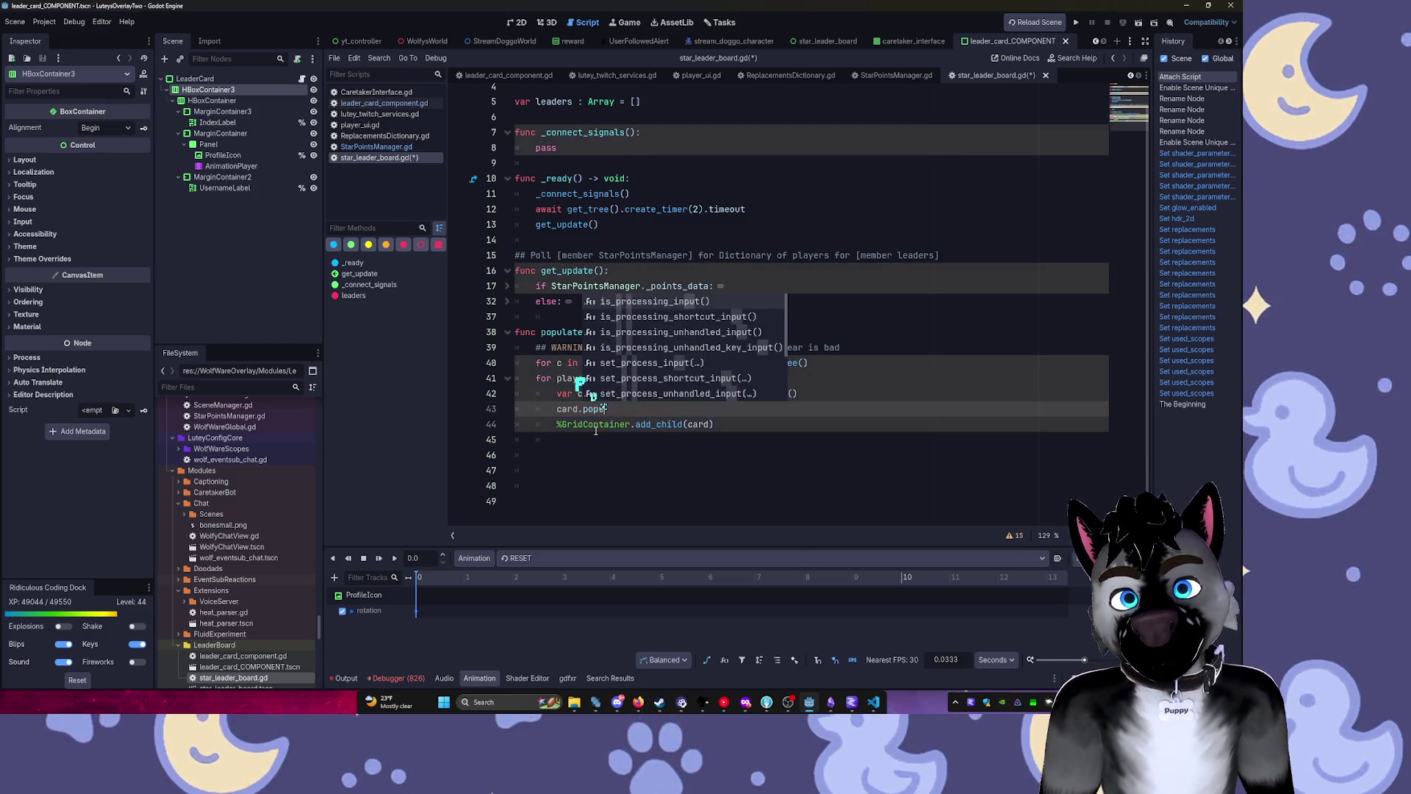
text(late()
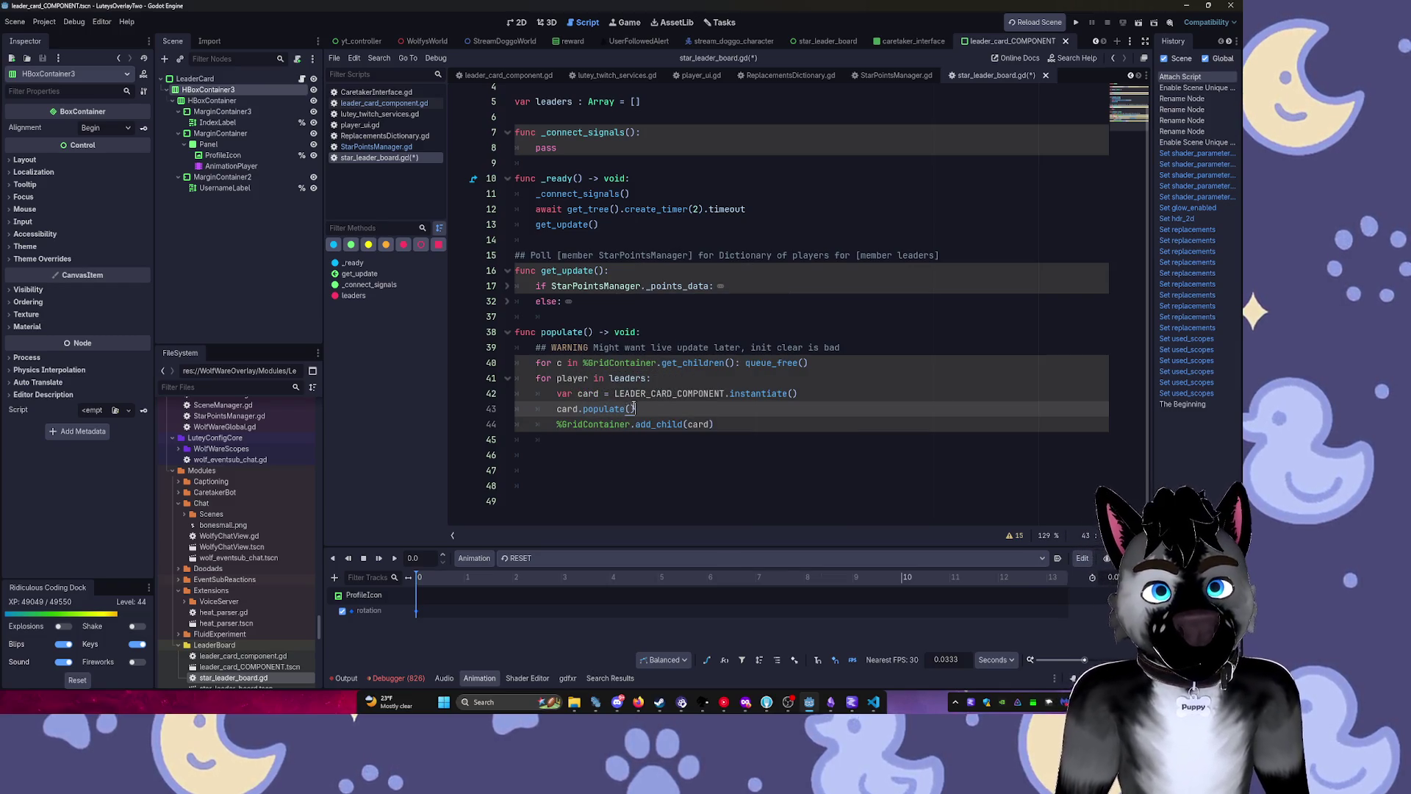
click(569, 410)
mouse_move(569, 410)
mouse_down()
mouse_move(556, 409)
mouse_move(580, 409)
mouse_up()
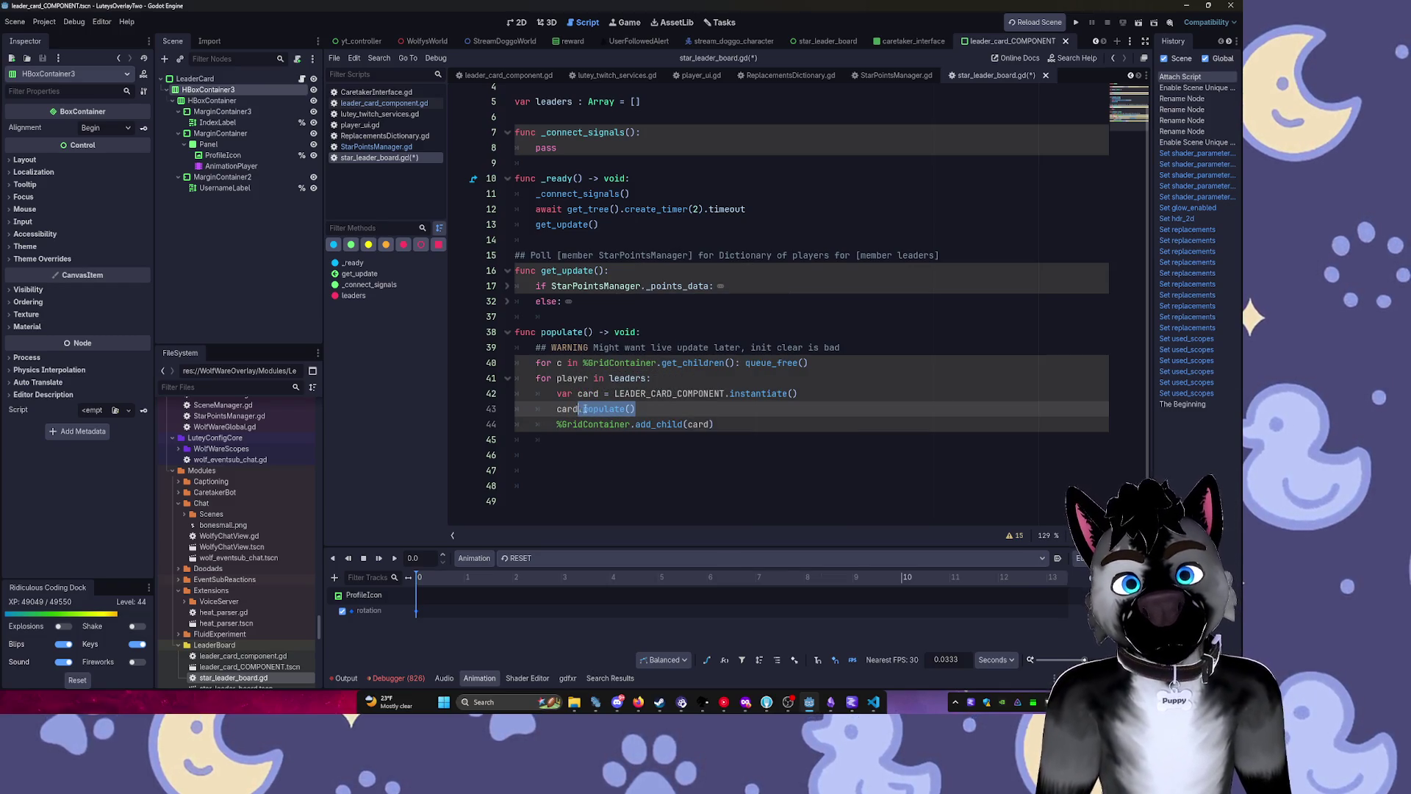
click(897, 75)
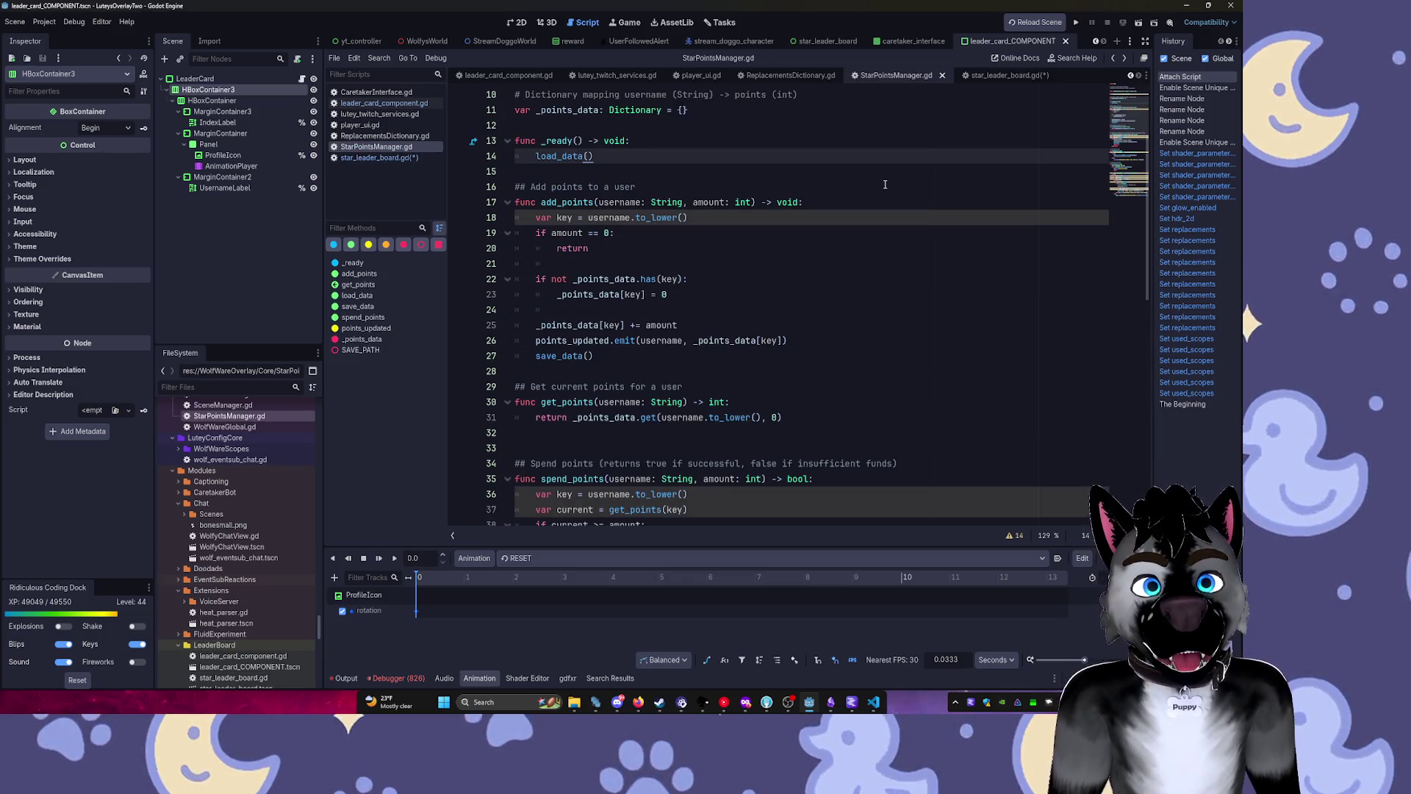
click(371, 157)
key(Down)
key(Down)
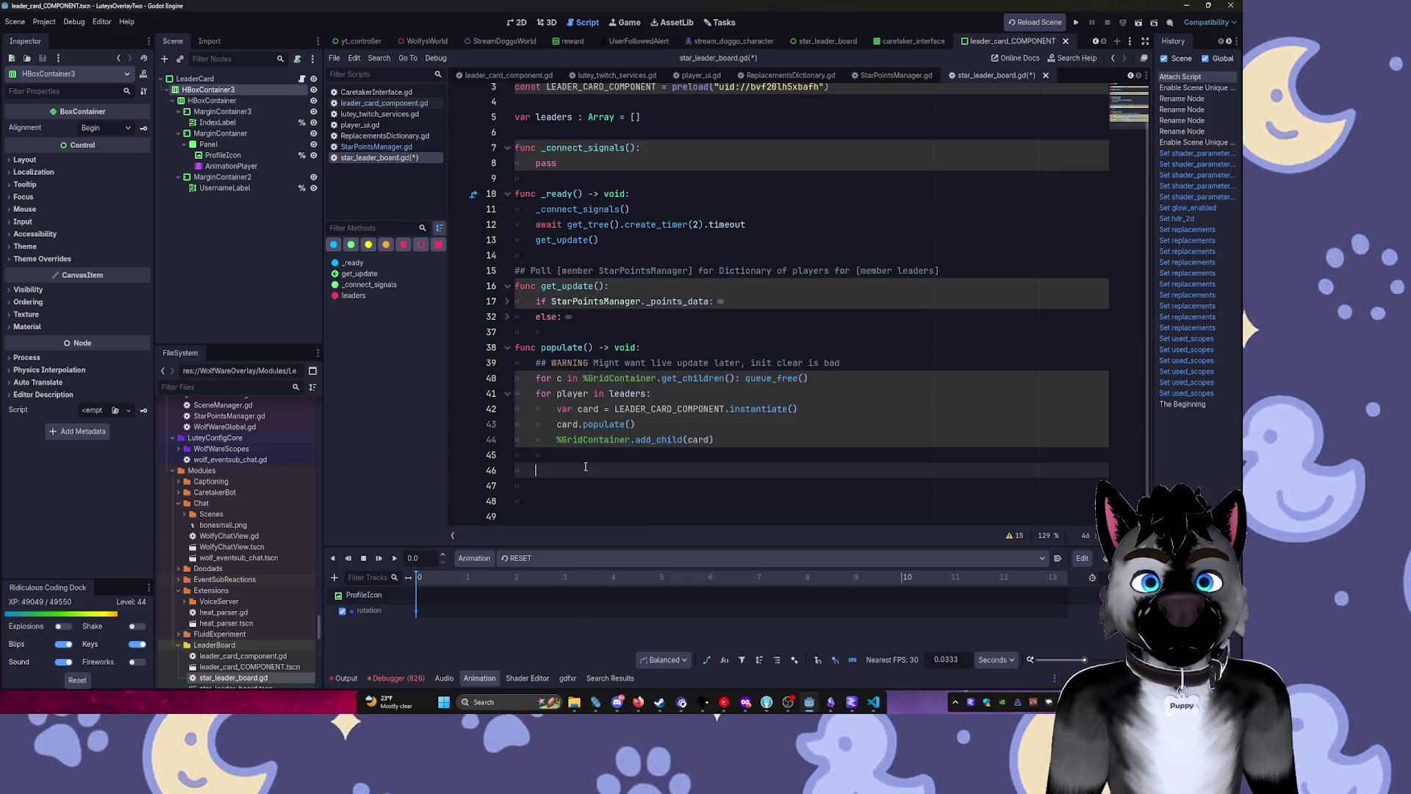
Add a func populate(): declaration at the end of leader_card_component.gd.
click(377, 146)
click(382, 103)
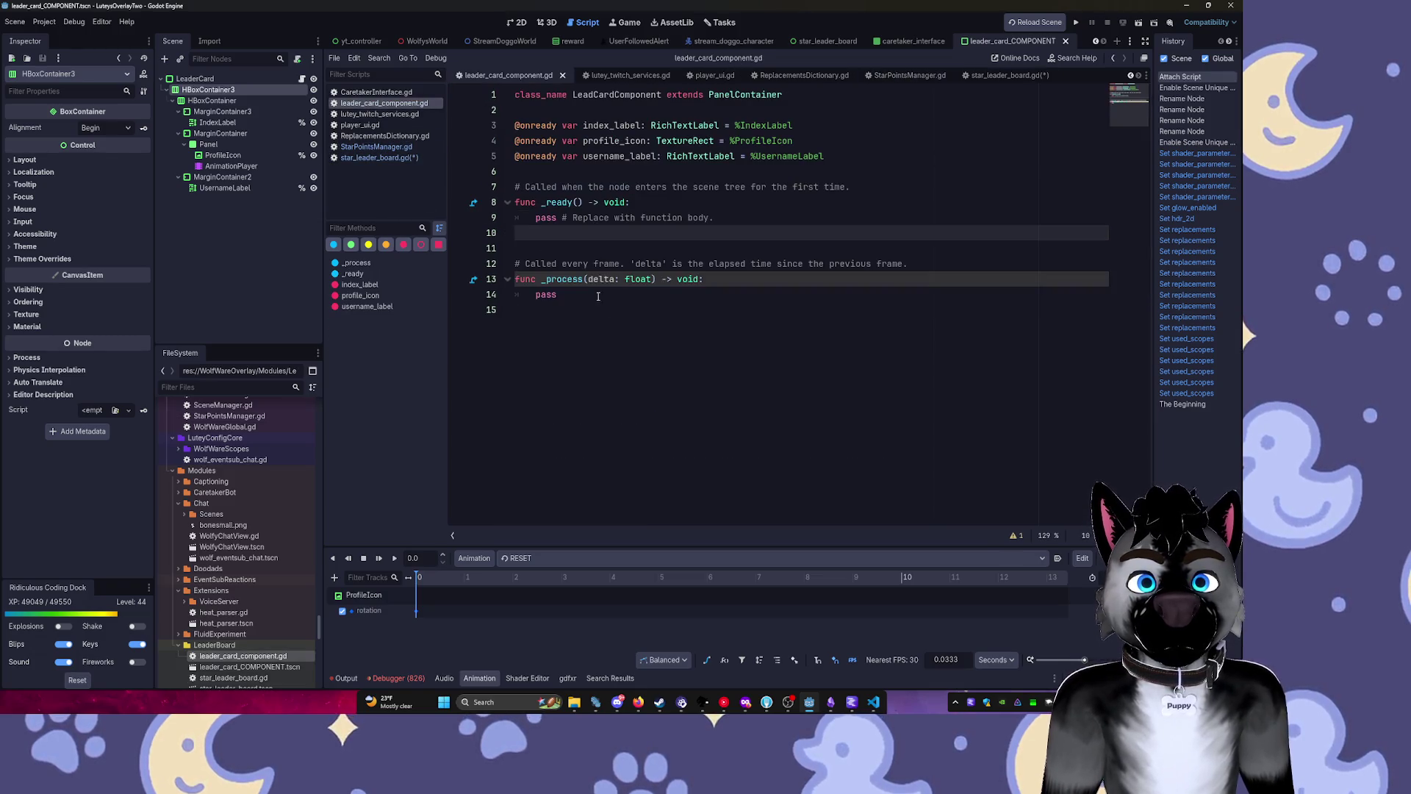
click(593, 294)
key(Return)
text(populate)
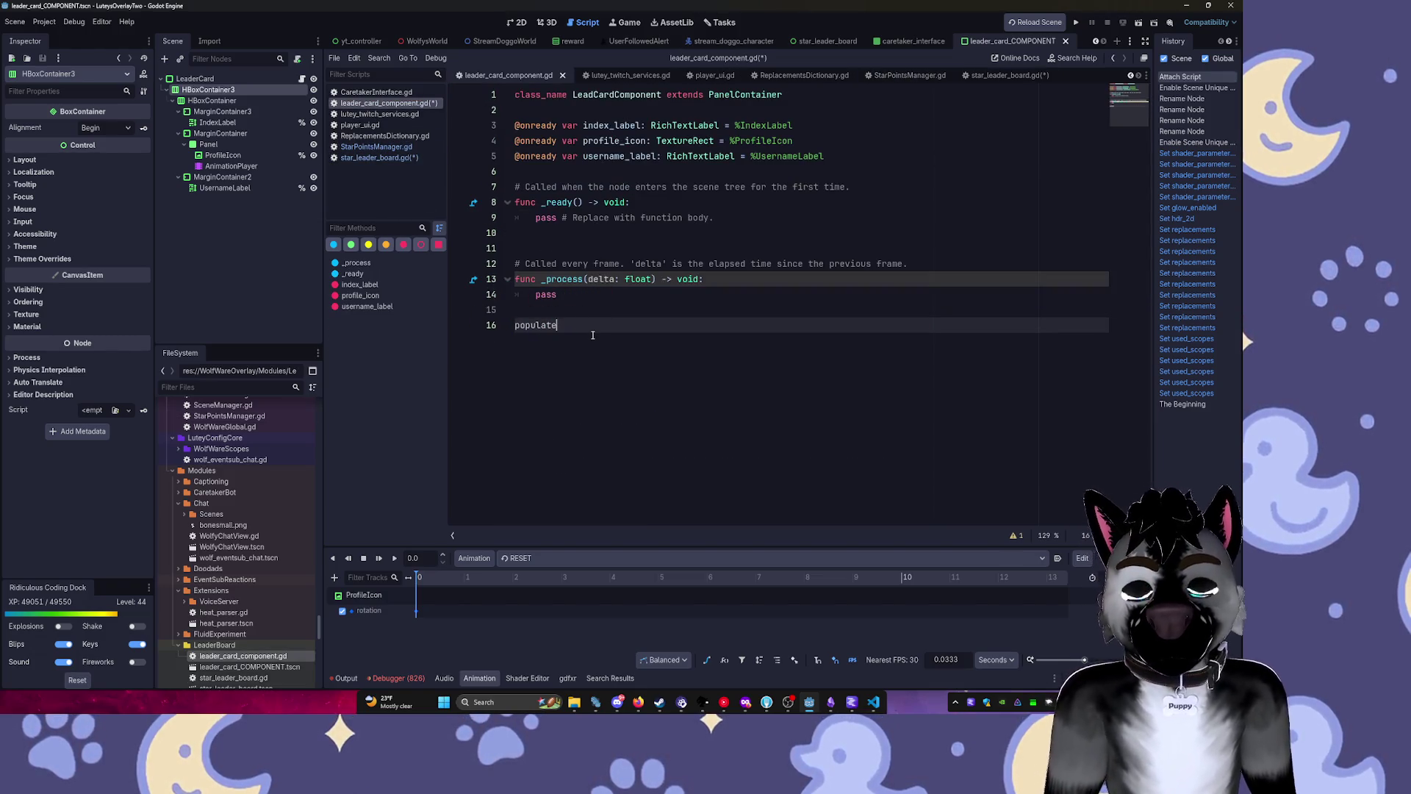
text(_)
key(ctrl+z)
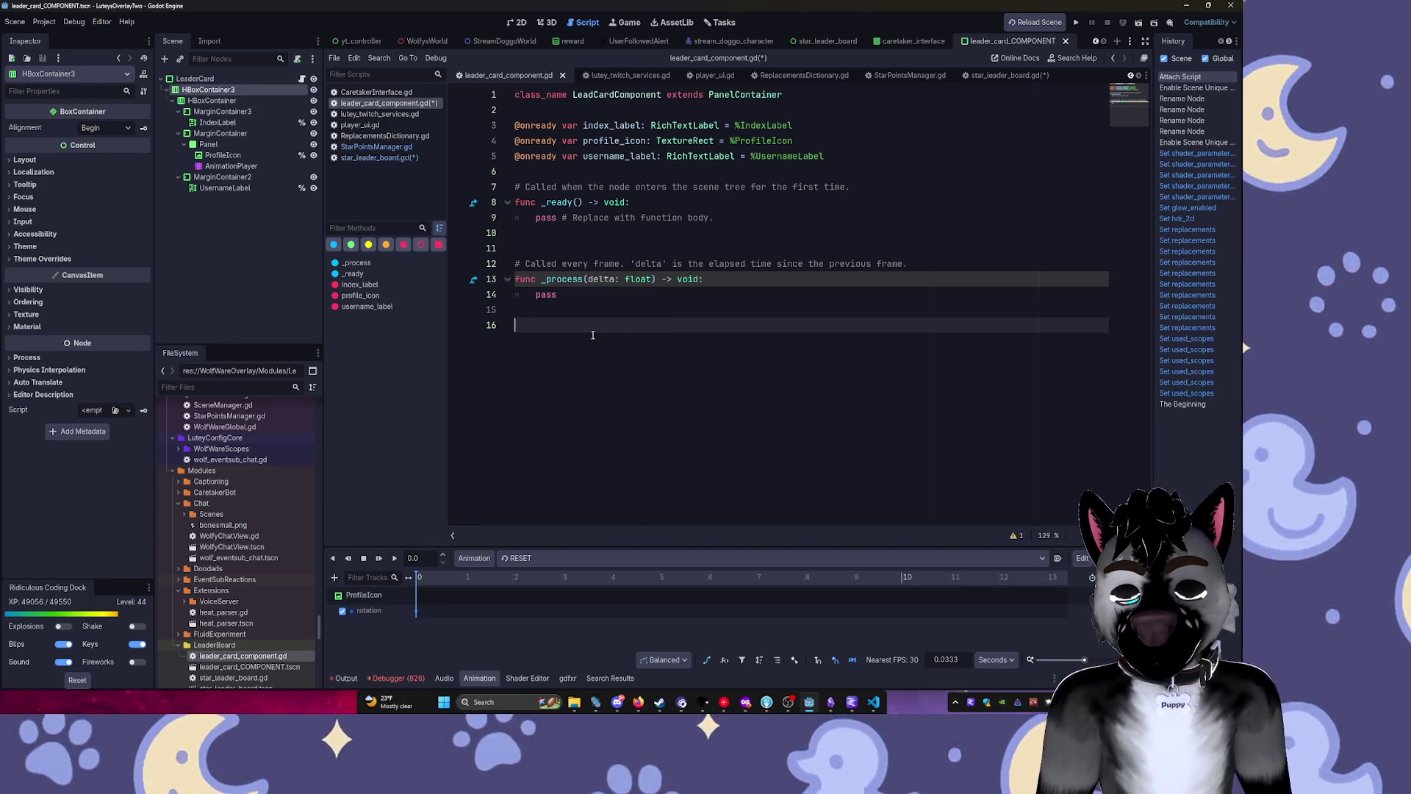
text(func)
text(populate)
text(():)
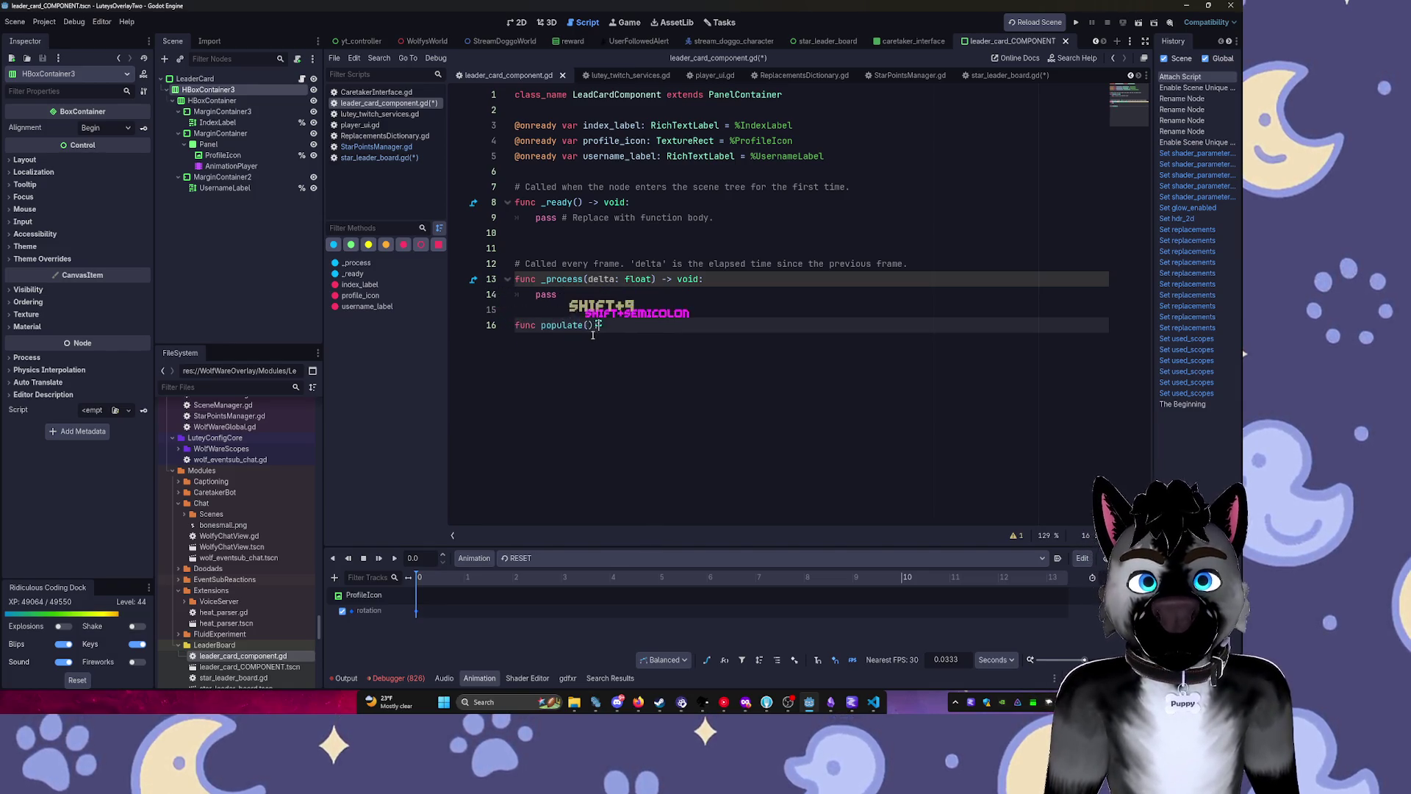
key(Return)
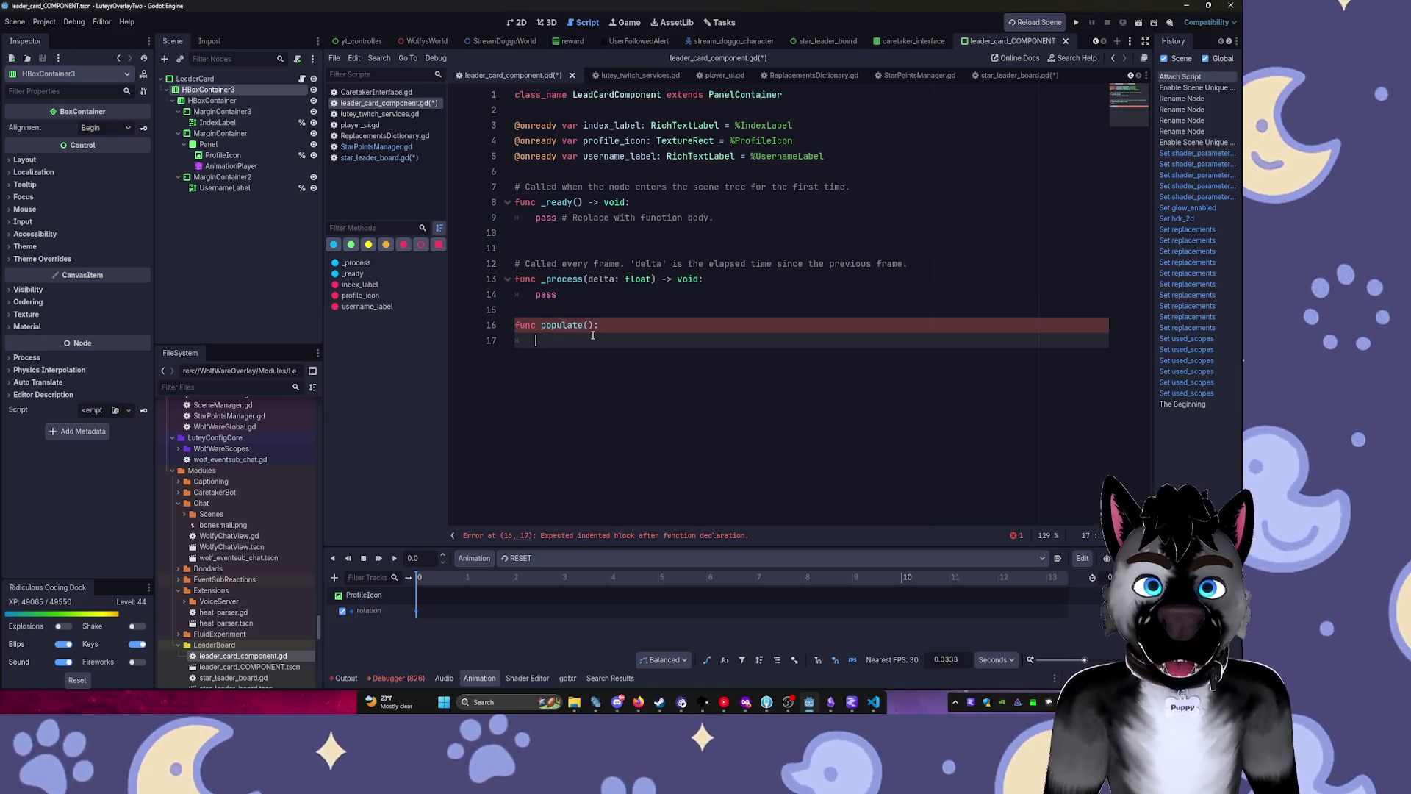
Give populate the parameters name, points, position and set index_label.text = position.
click(592, 333)
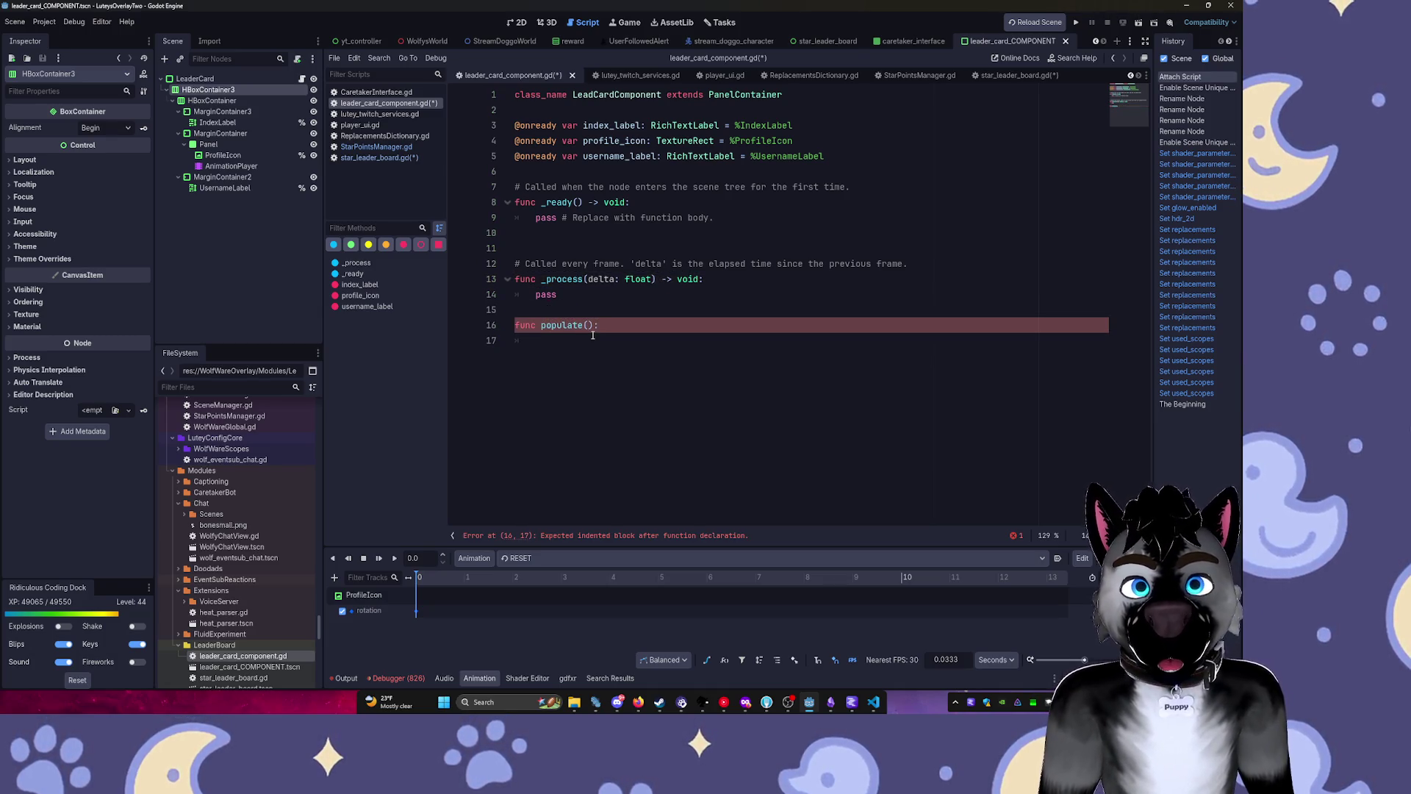
text(pname, poi)
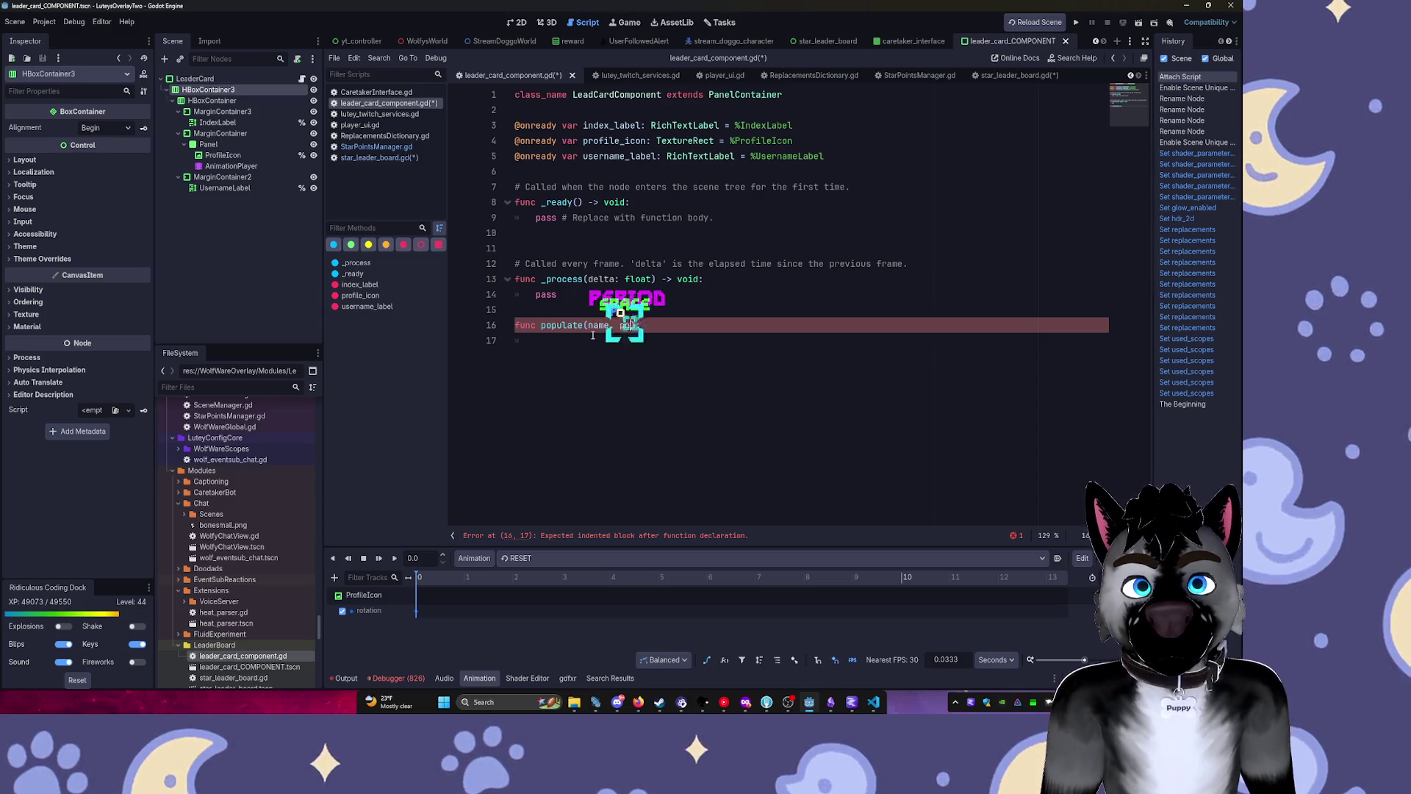
text(nts,)
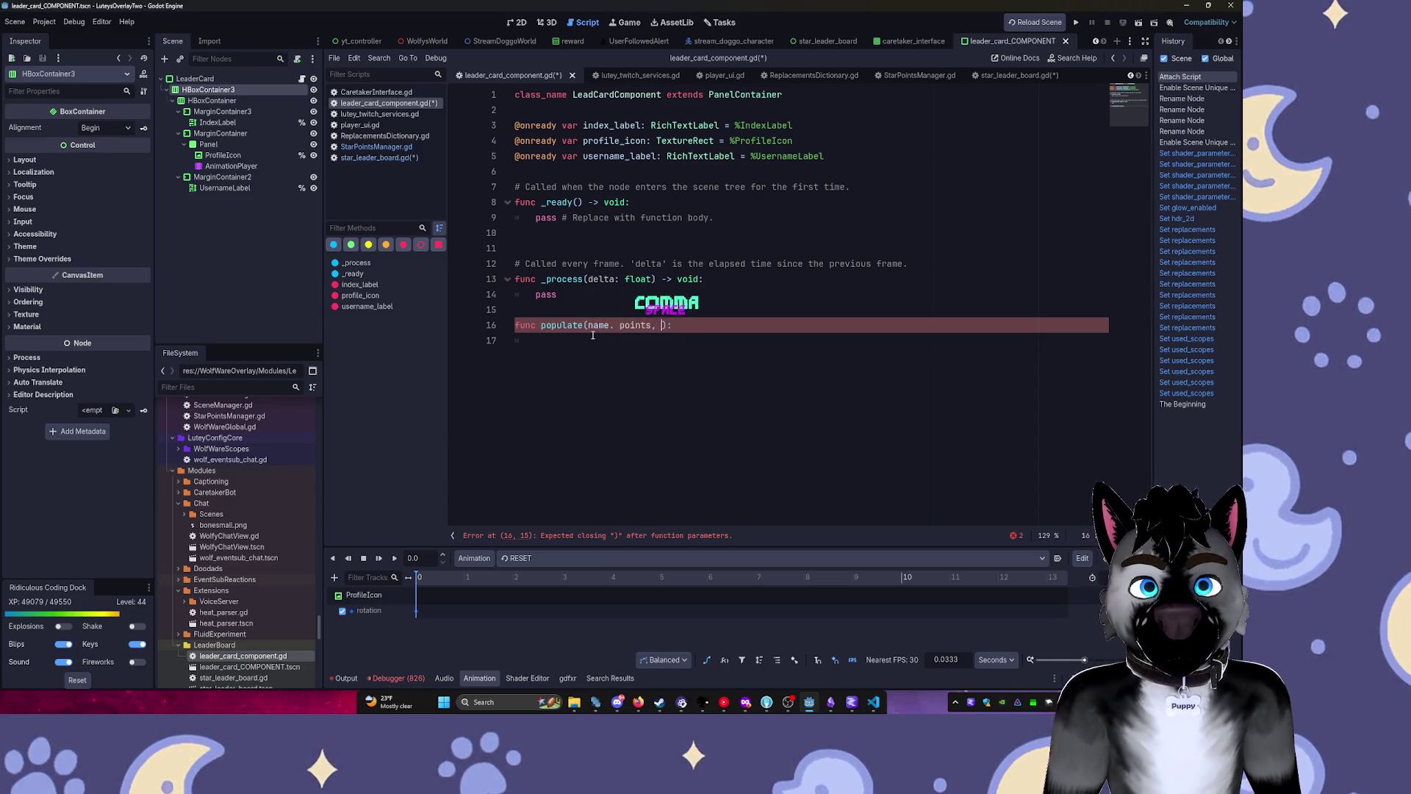
text( pos)
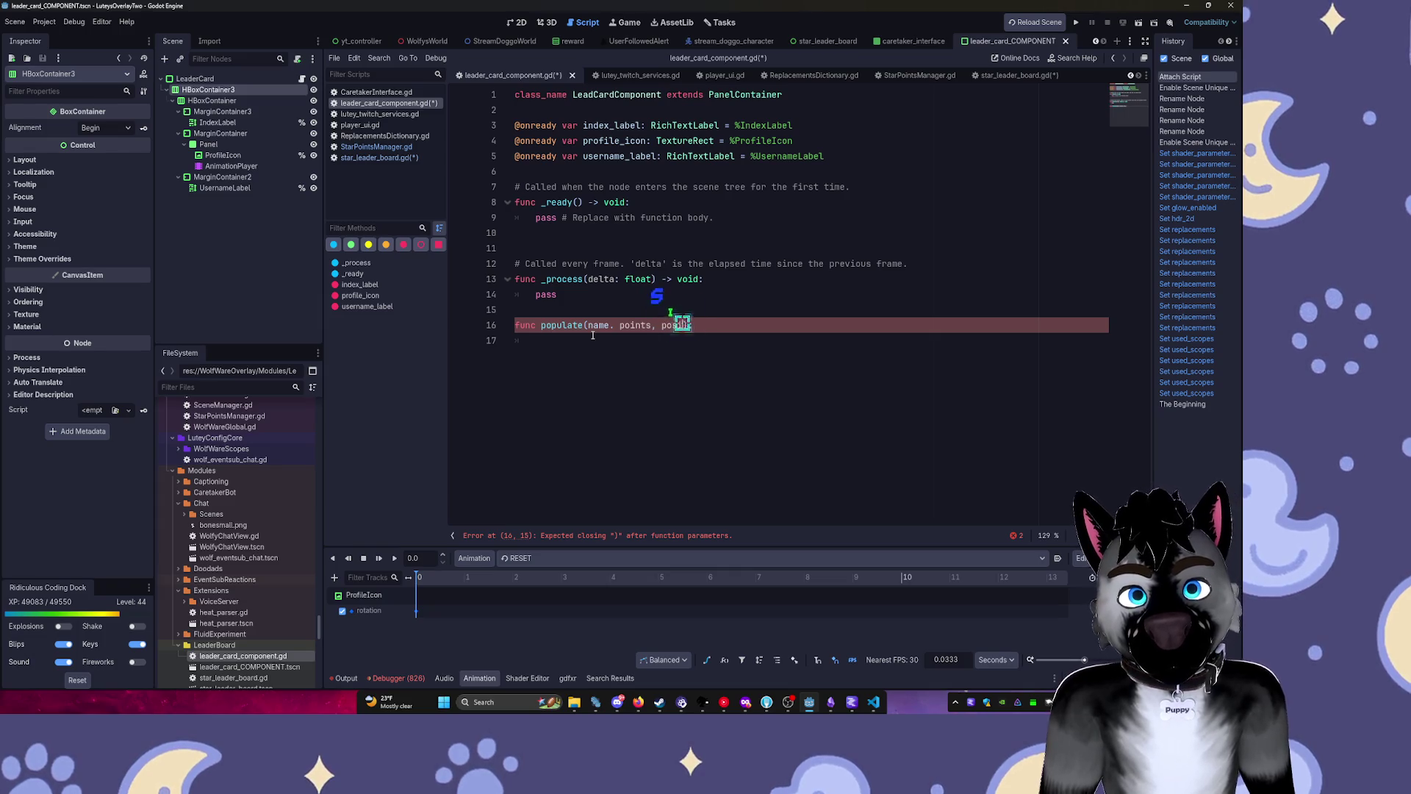
text(ition):)
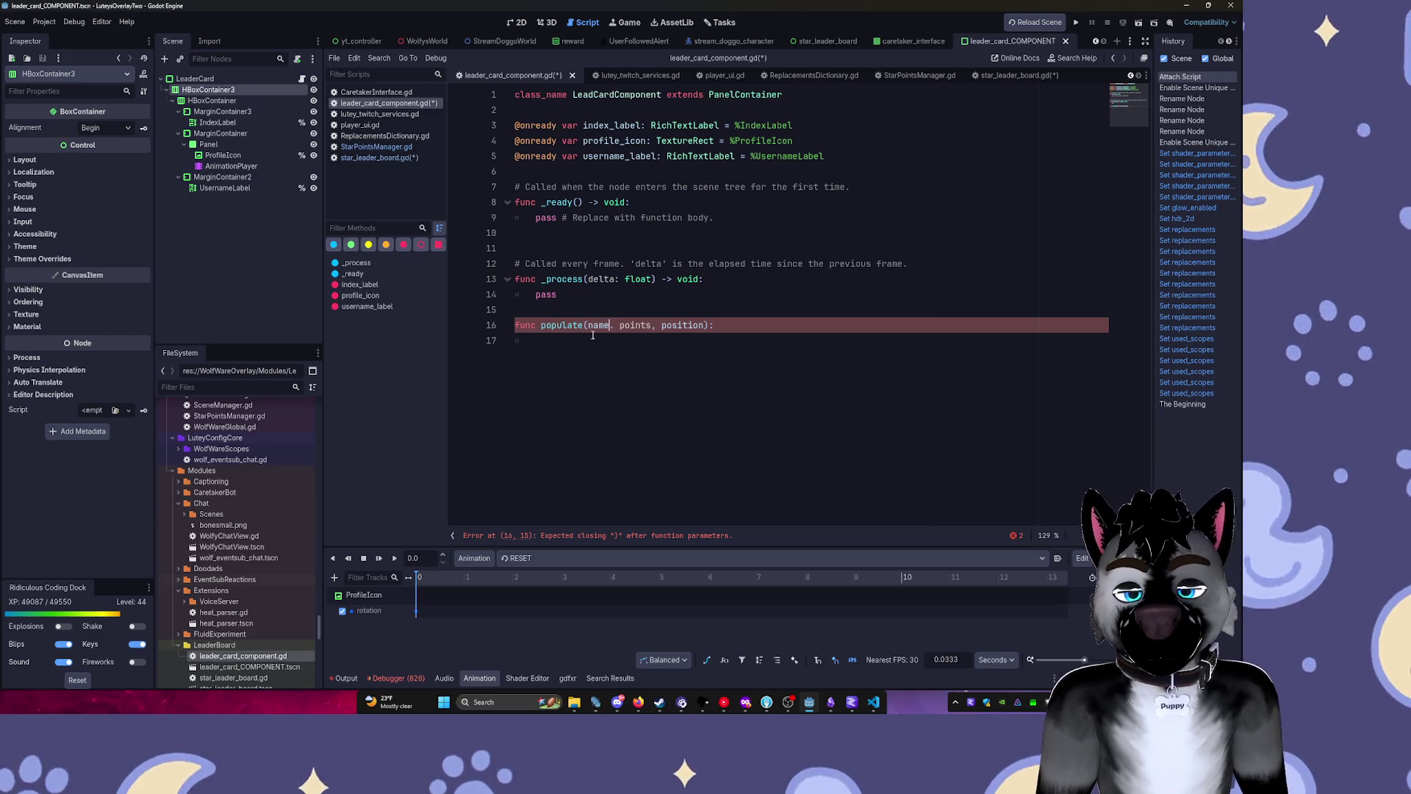
key(End)
key(Return)
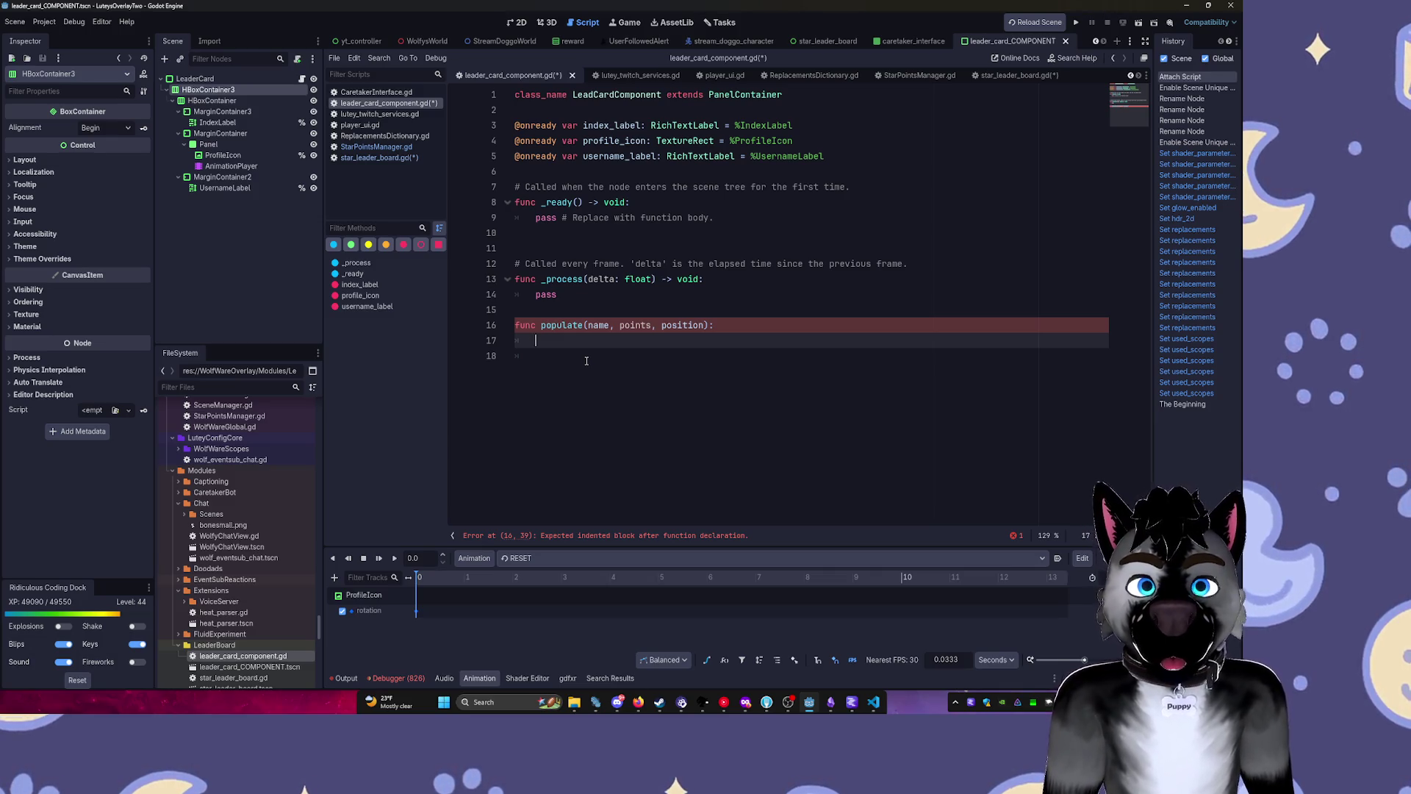
text(index_label.t)
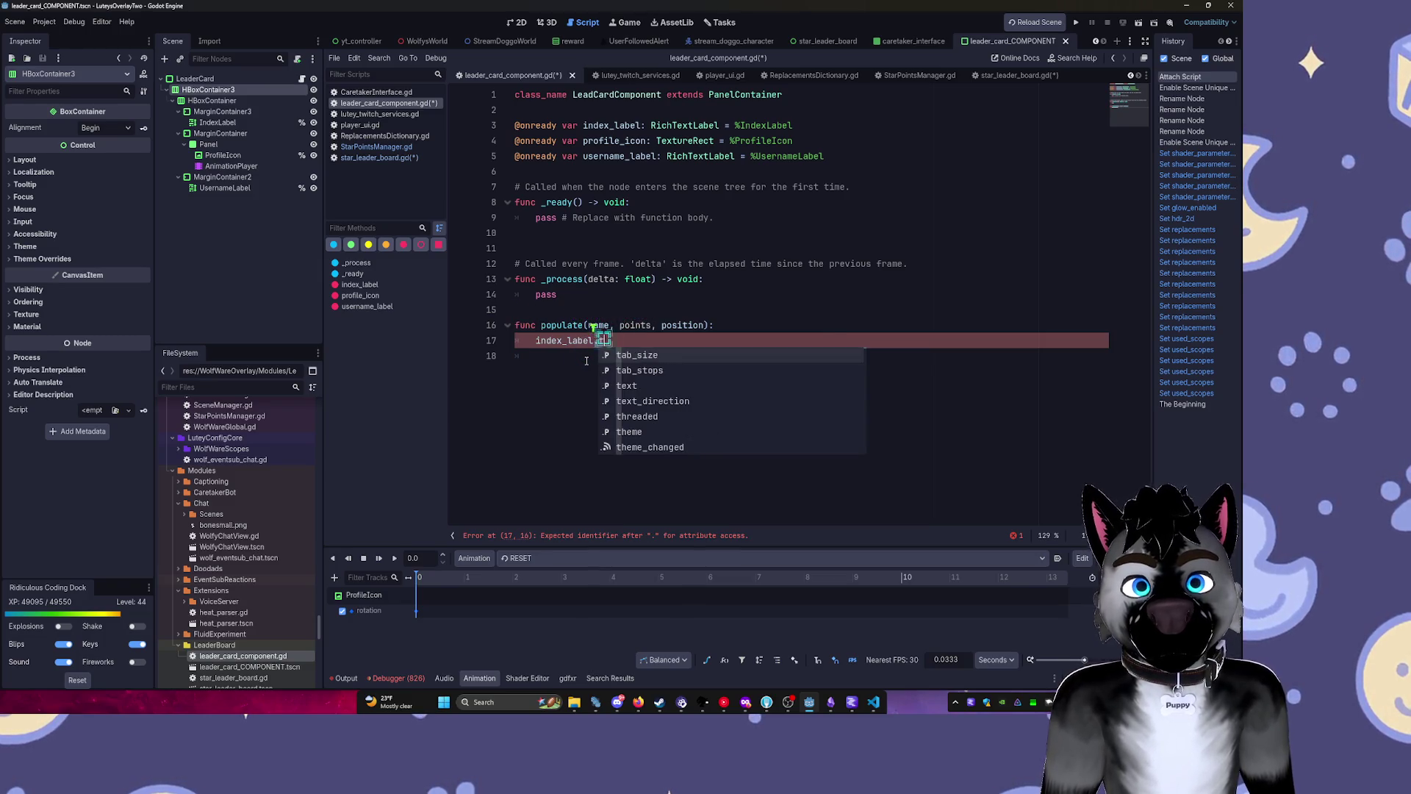
key(BackSpace)
key(Tab)
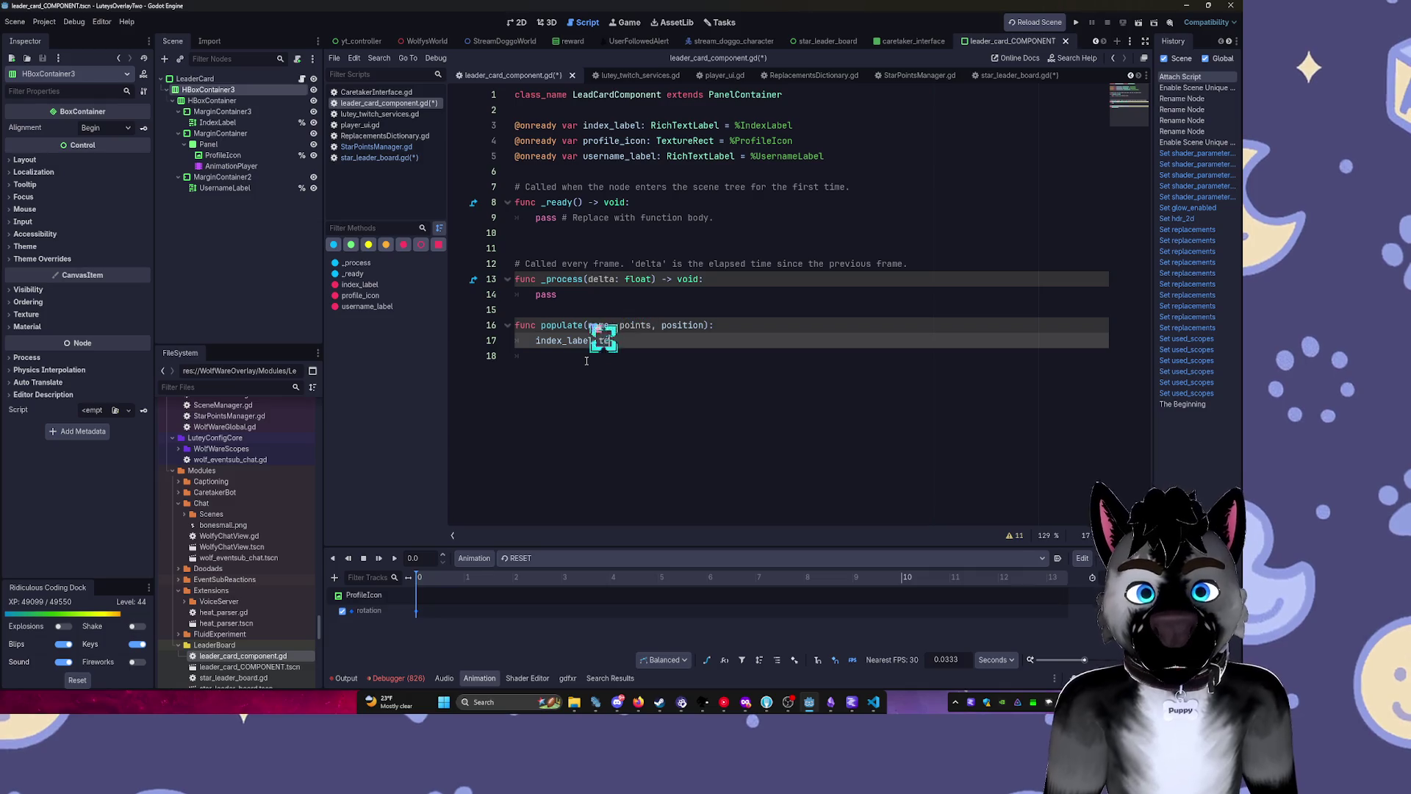
key(Tab)
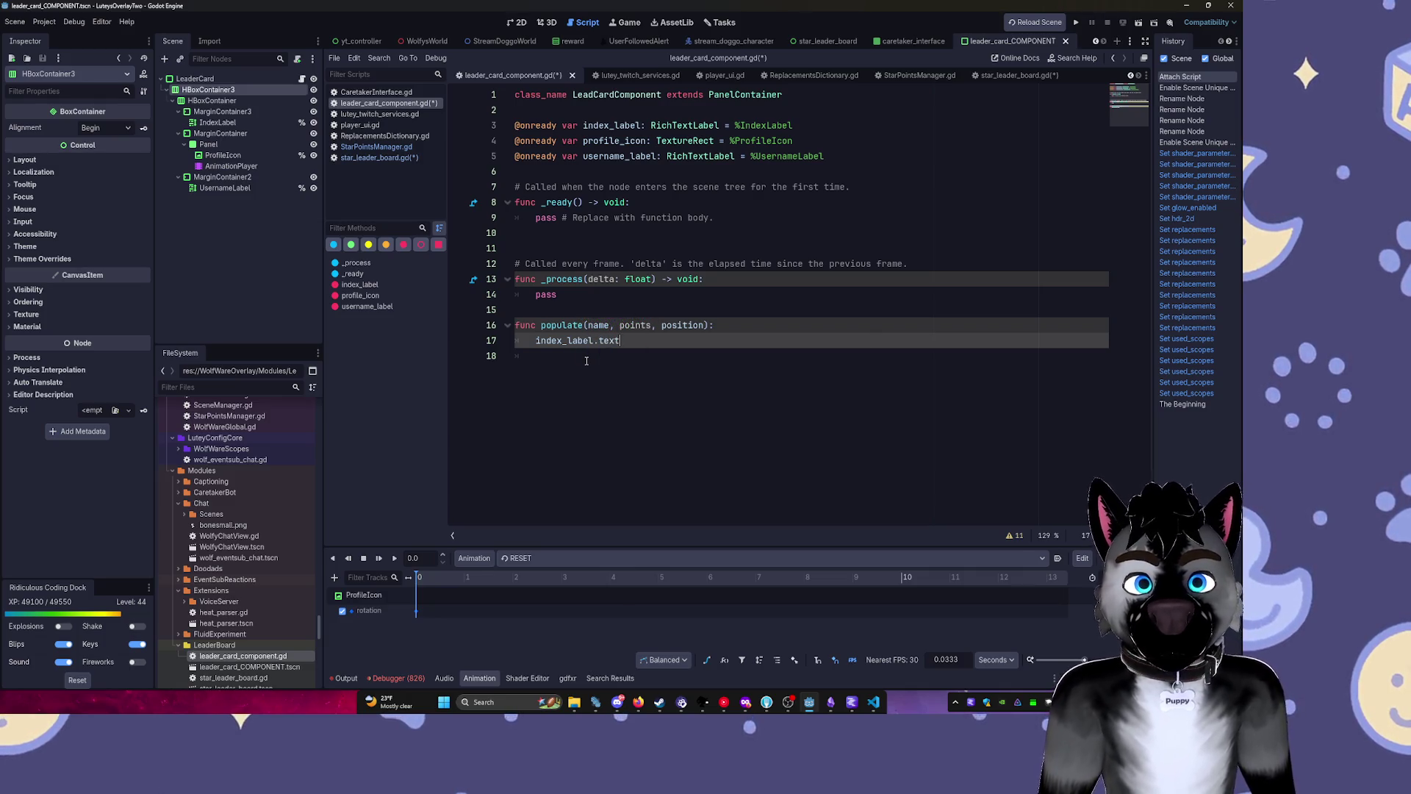
text( = po)
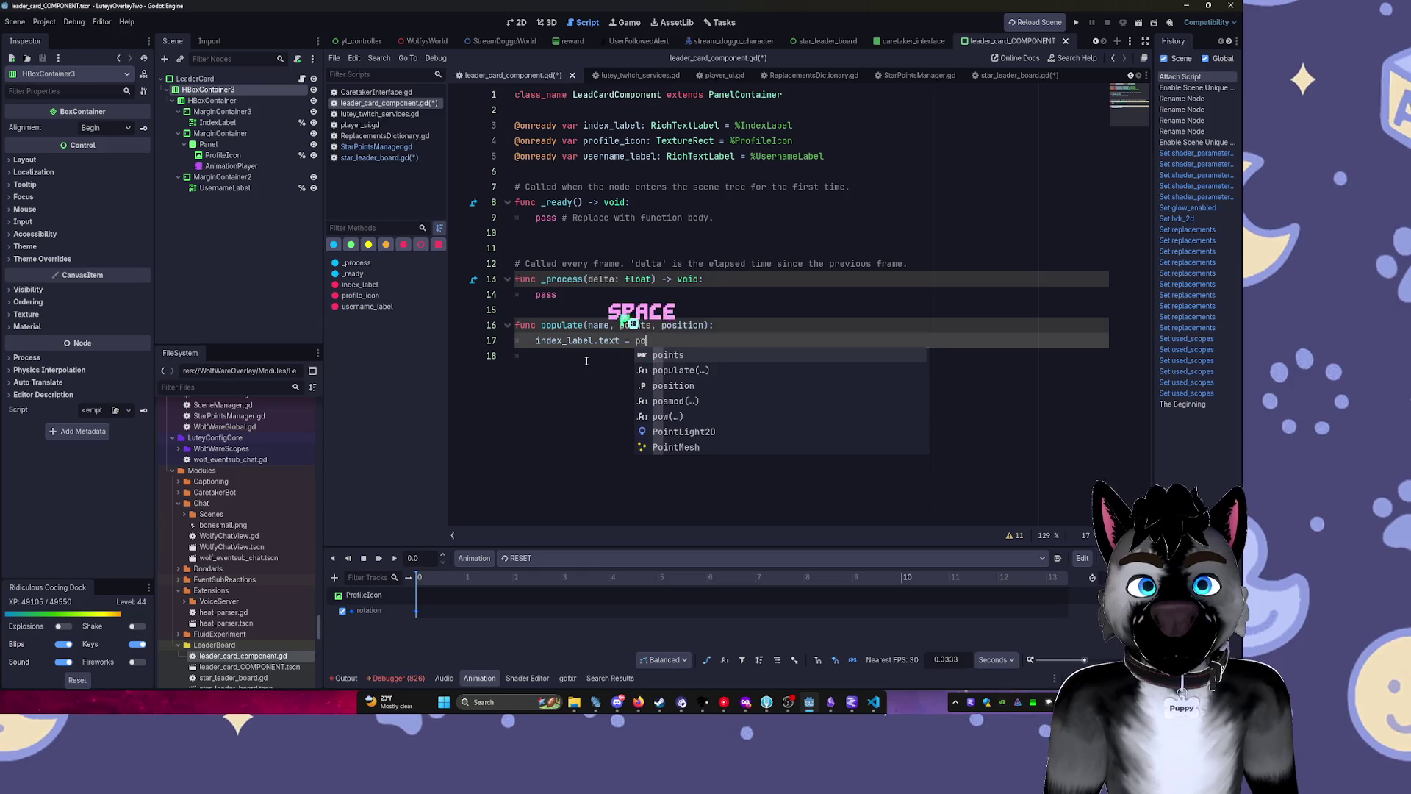
key(Tab)
text(po)
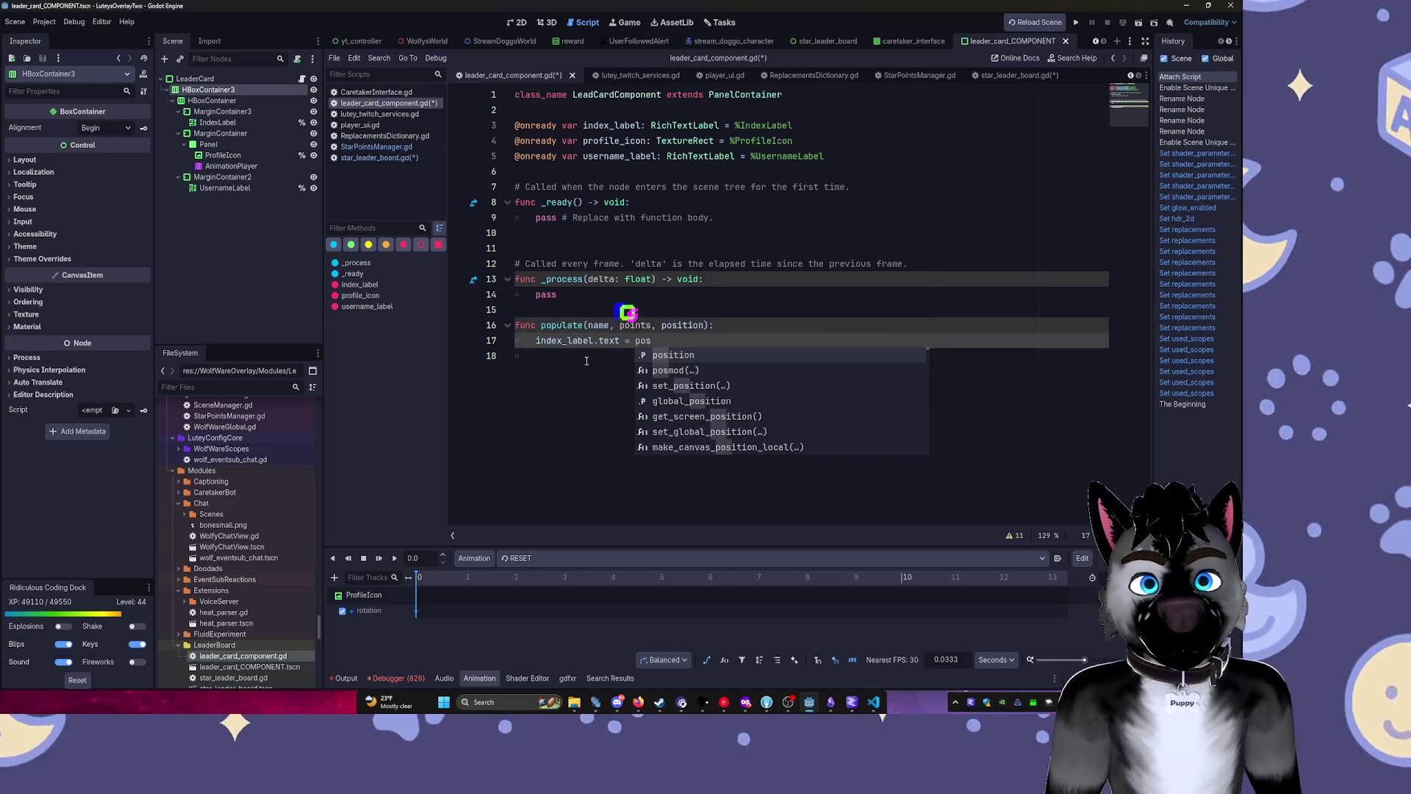
key(Tab)
Add username_label.text = name and remove an unfinished profile_icon line.
key(Return)
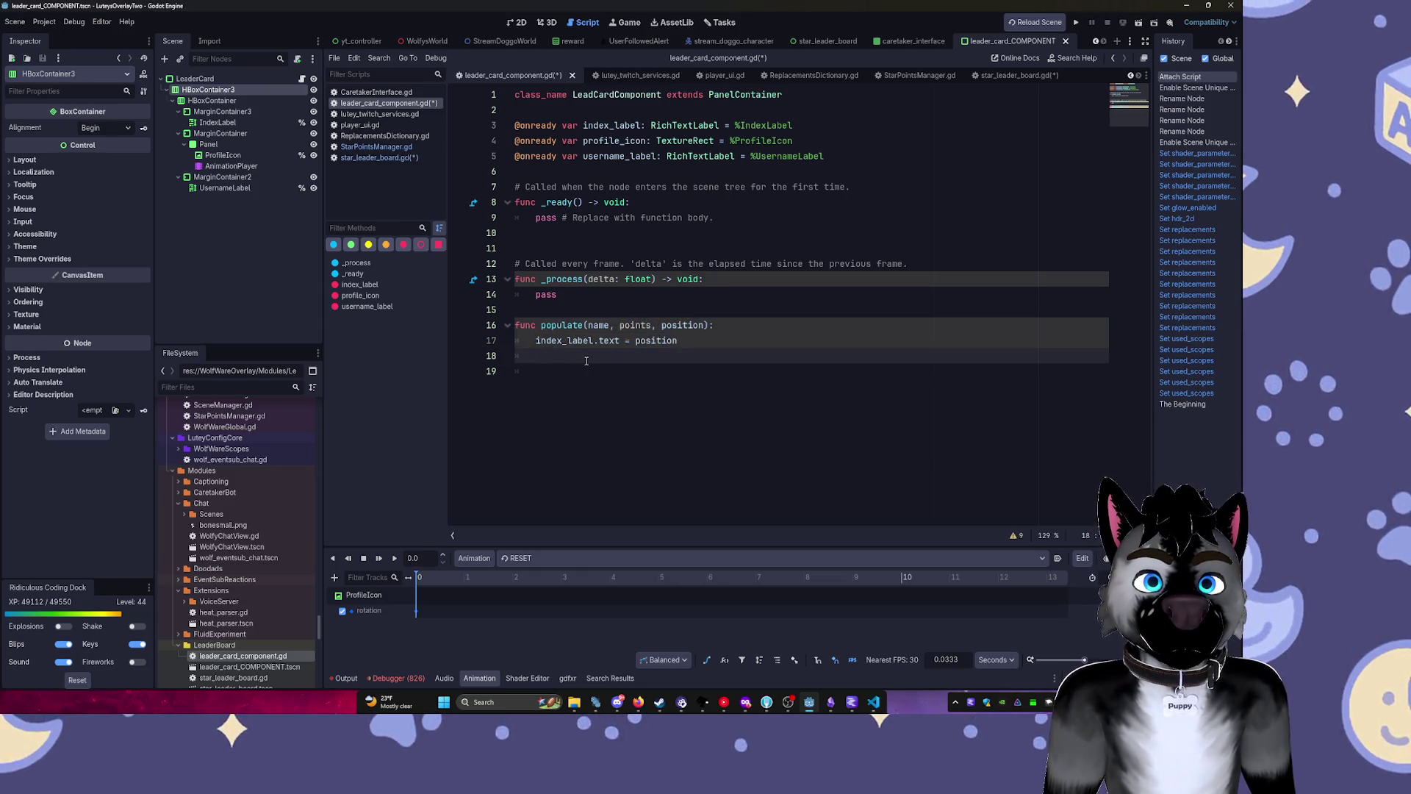
text(user)
key(Tab)
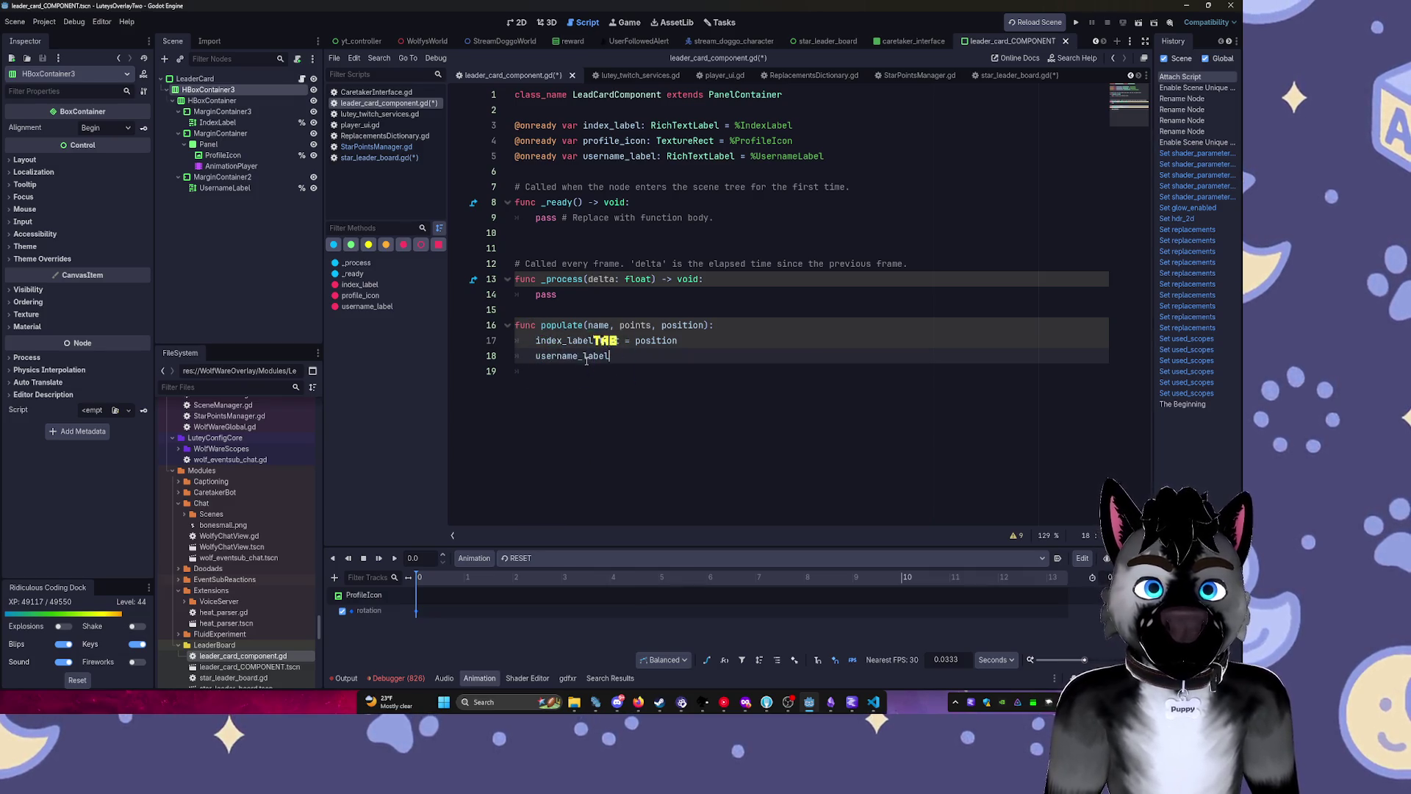
text(.text =)
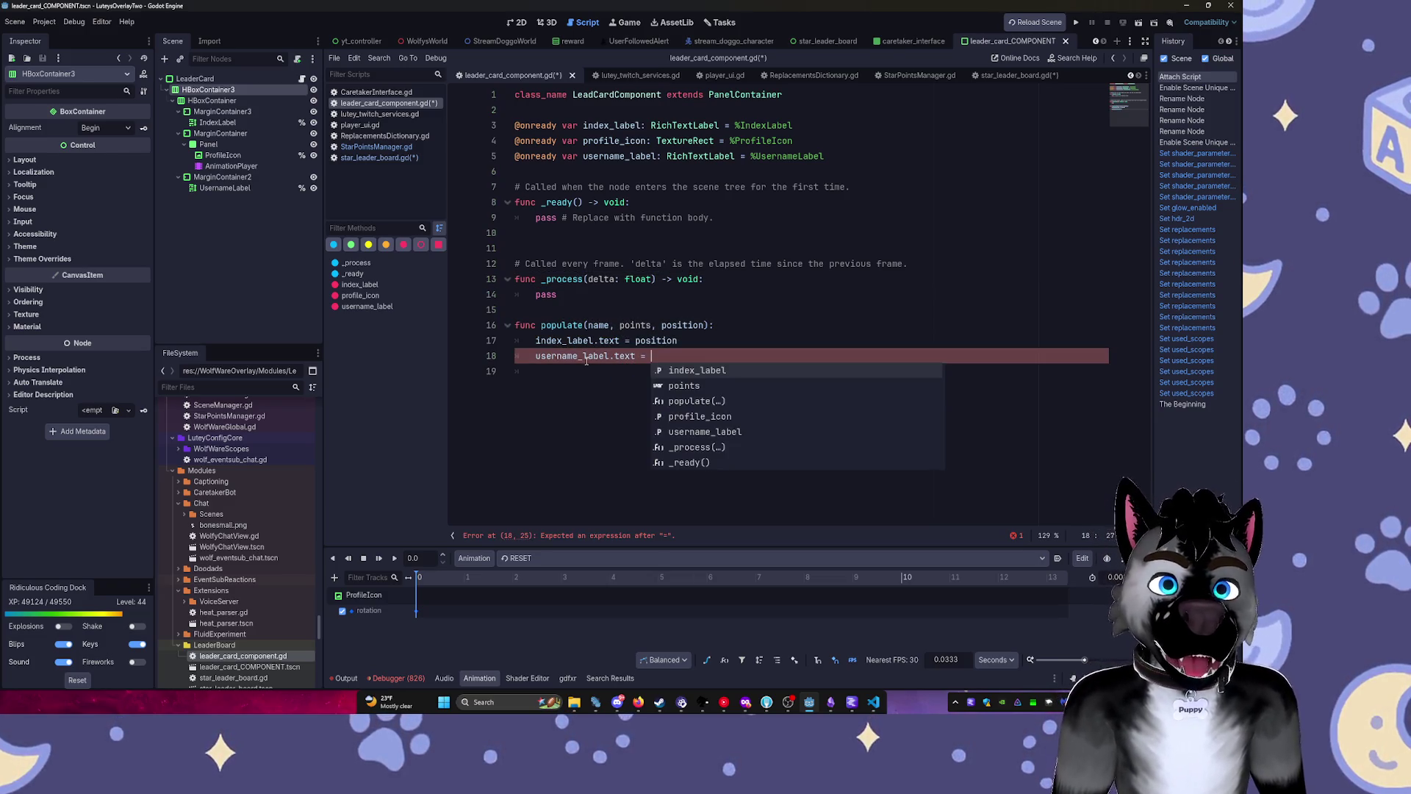
text(name)
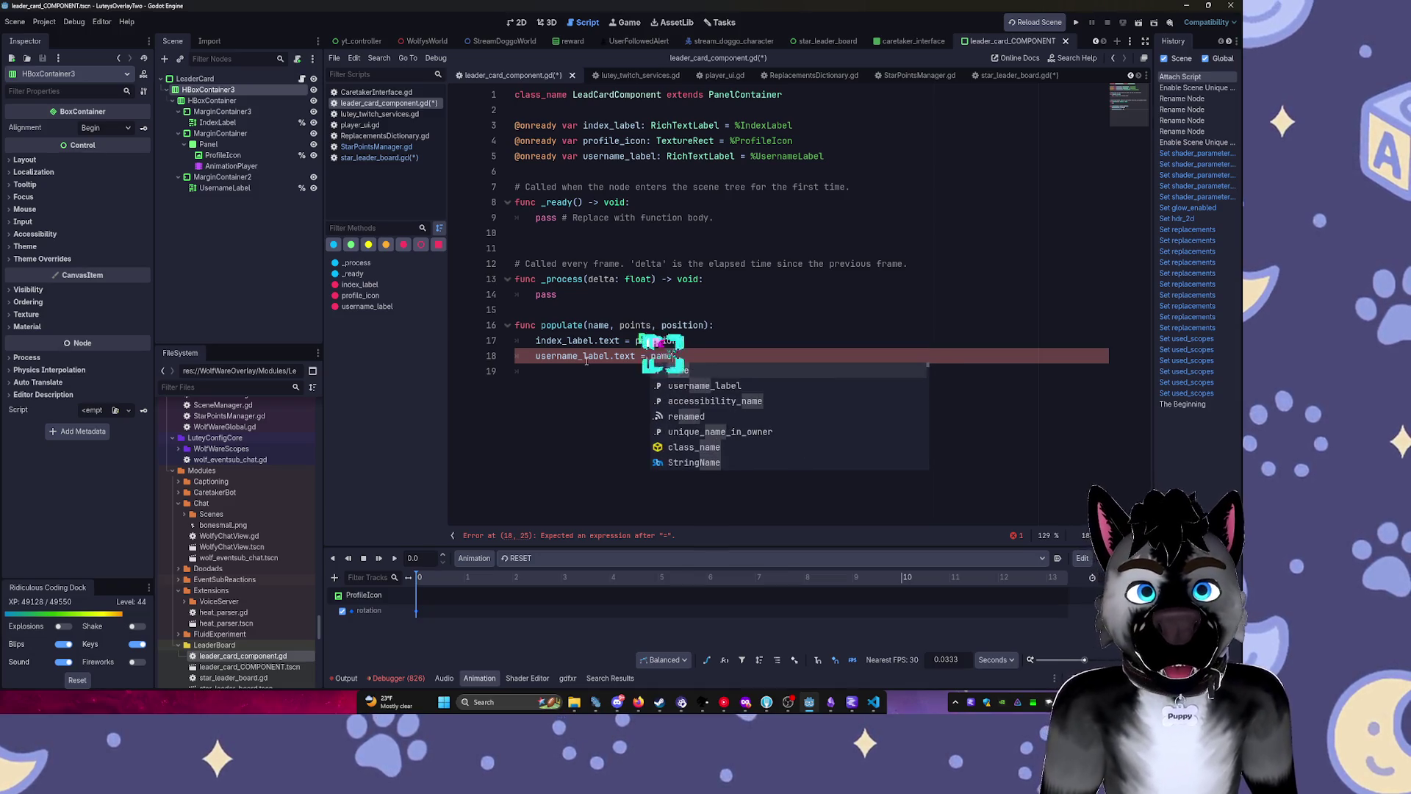
key(Return)
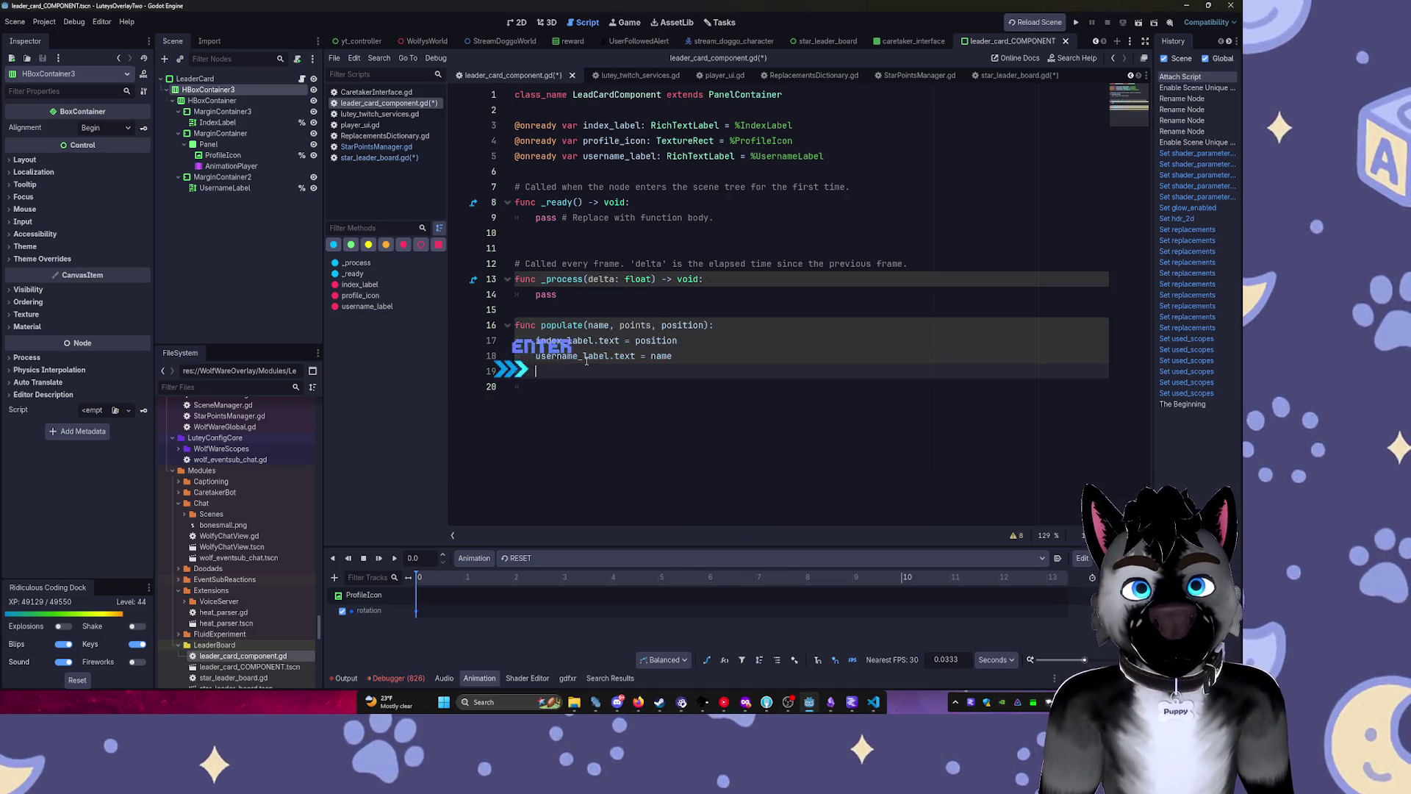
text(pro)
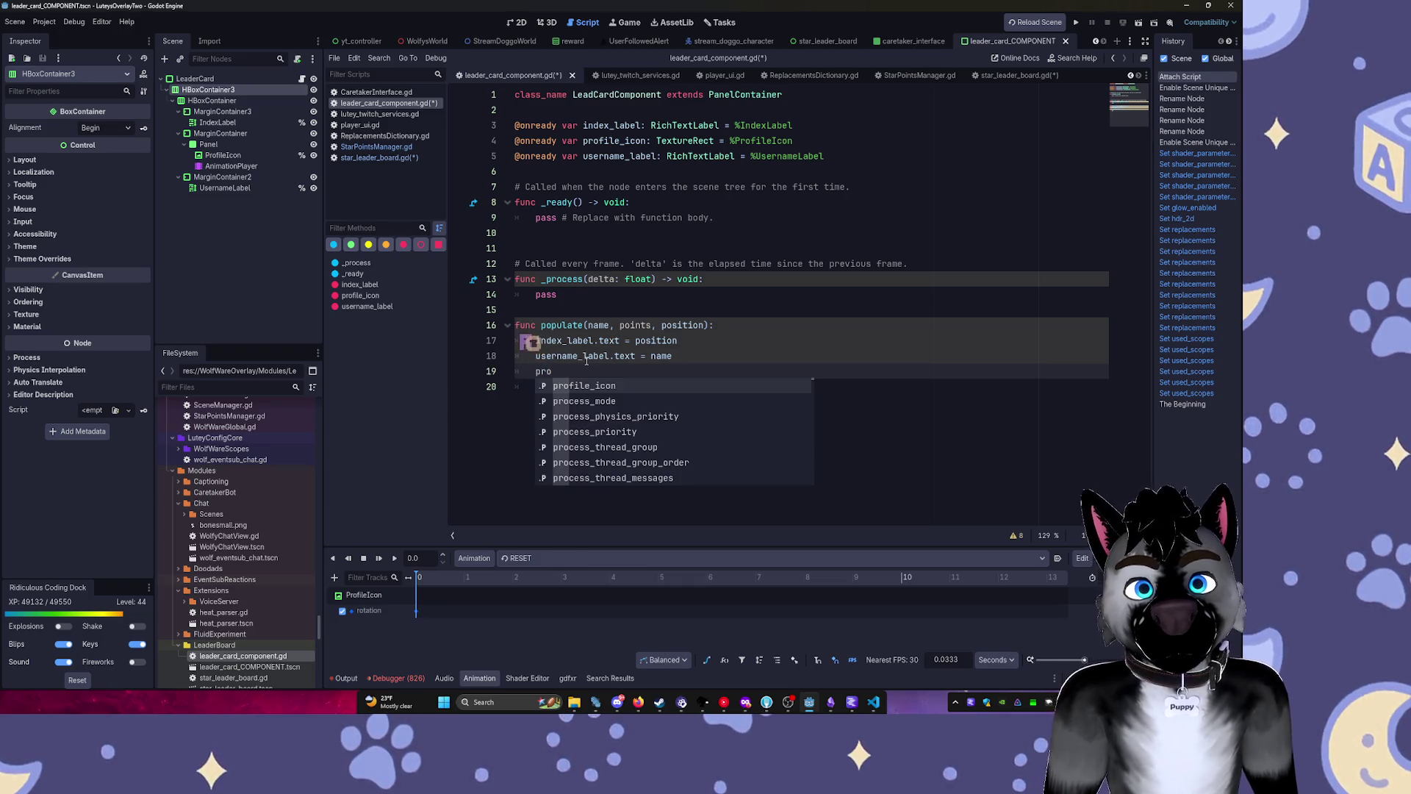
key(Tab)
text(.te =)
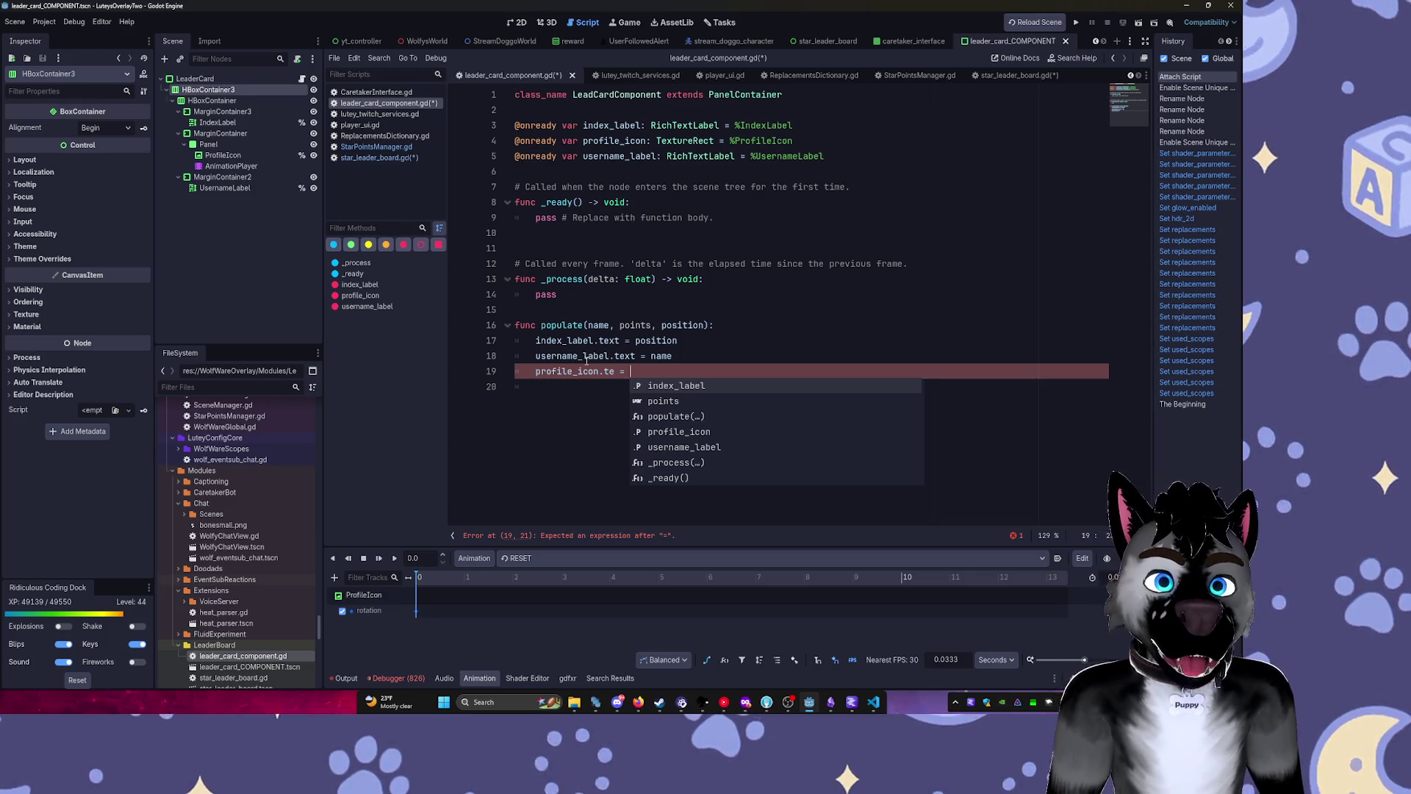
key(Home)
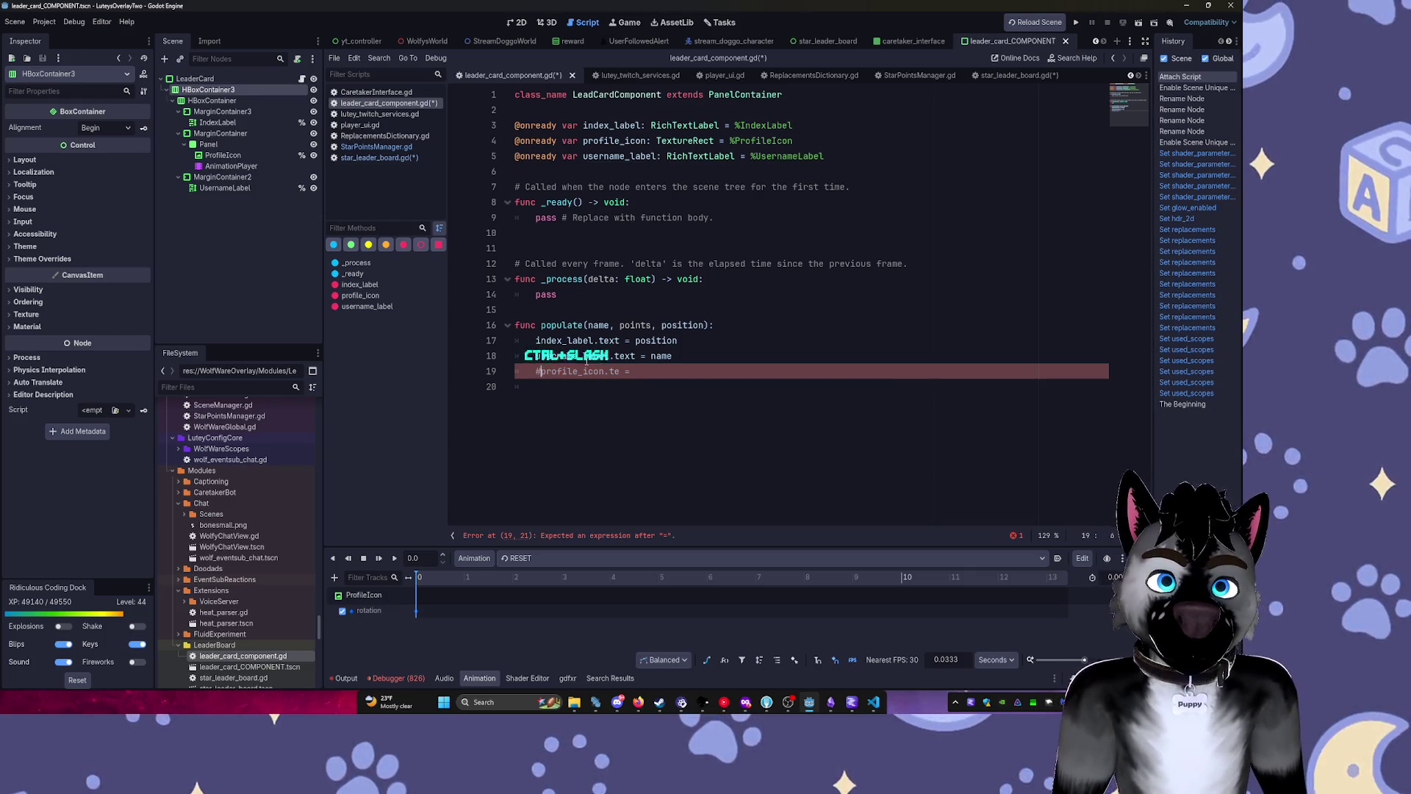
key(ctrl+slash)
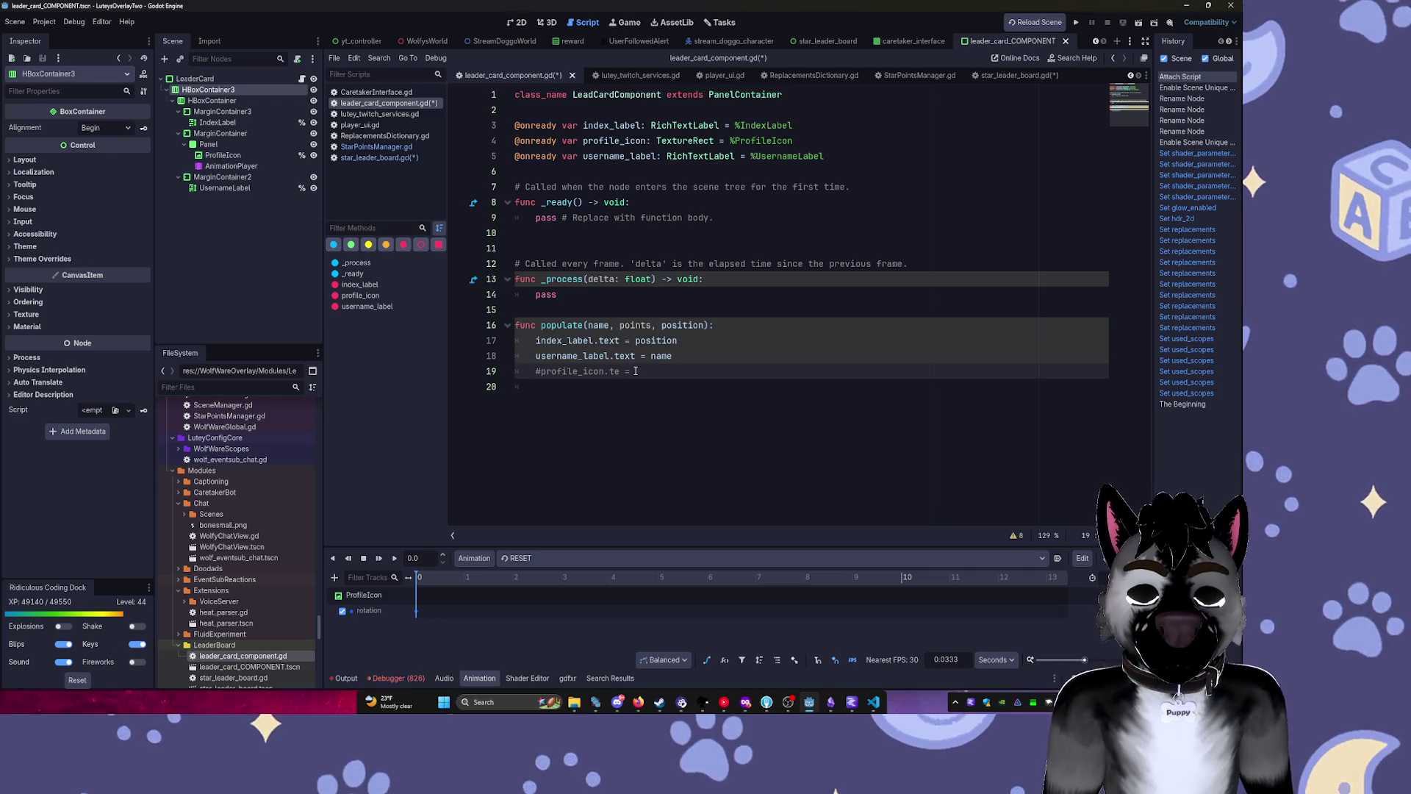
key(shift+End)
key(BackSpace)
key(Up)
key(Up)
key(Up)
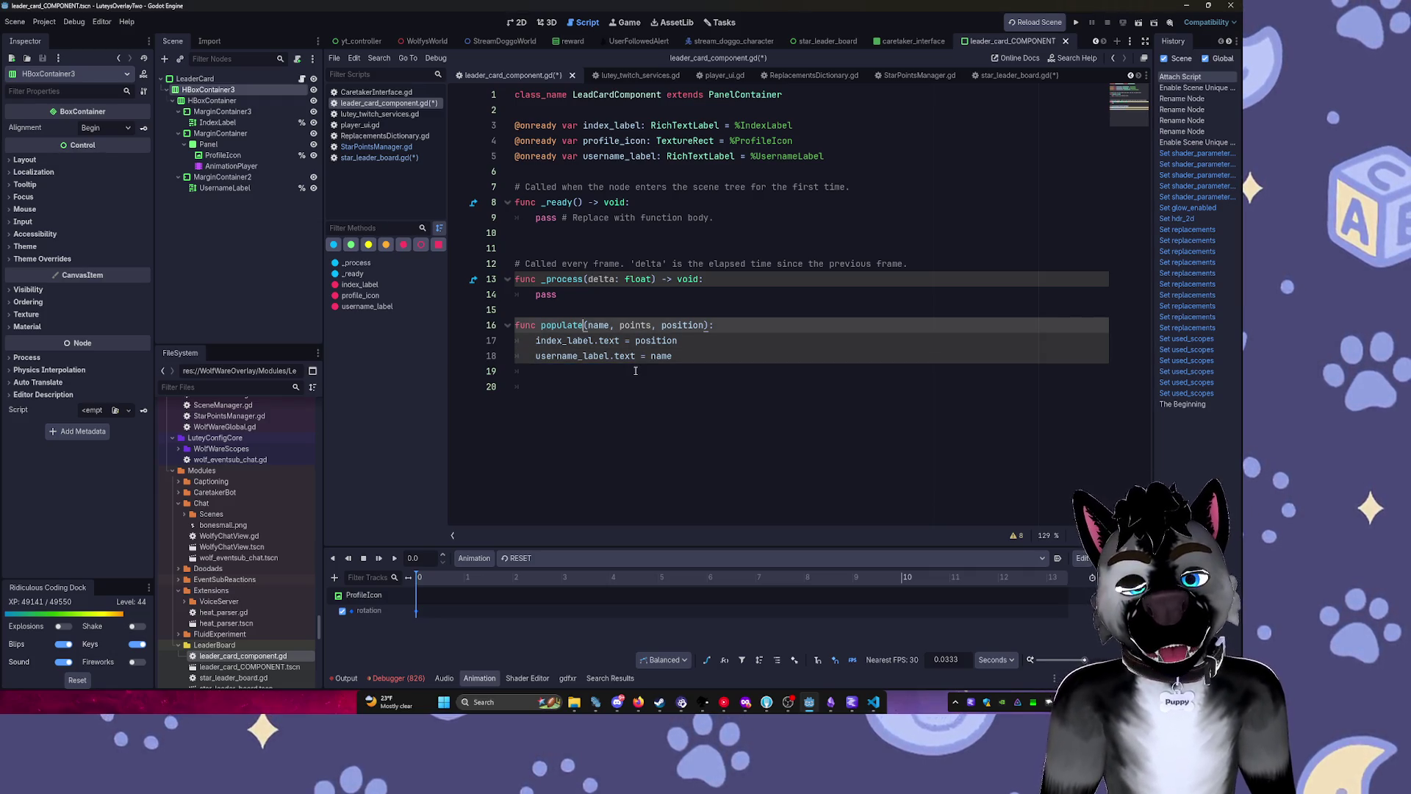
key(shift+End)
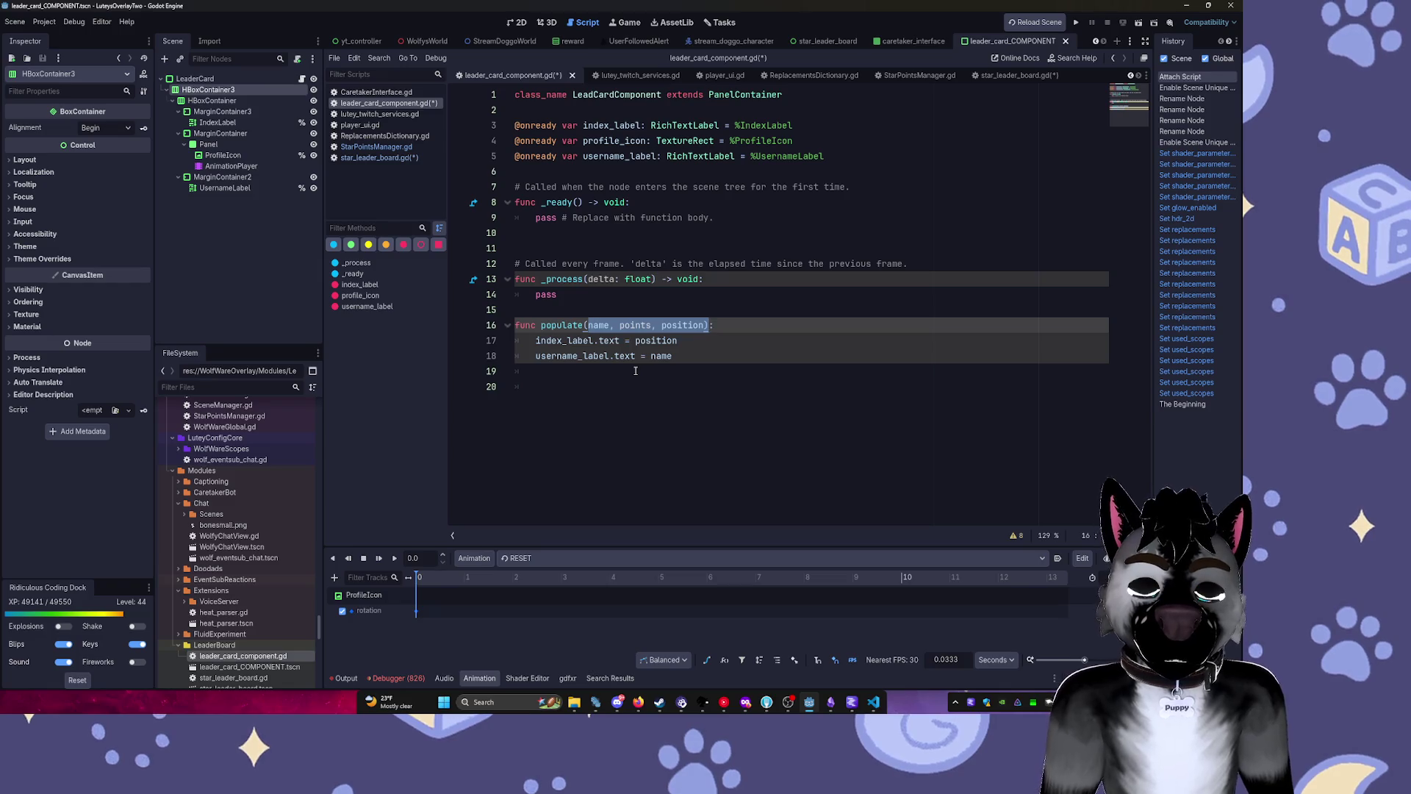
Replace populate's parameters with a single player:Dictionary parameter.
text(player)
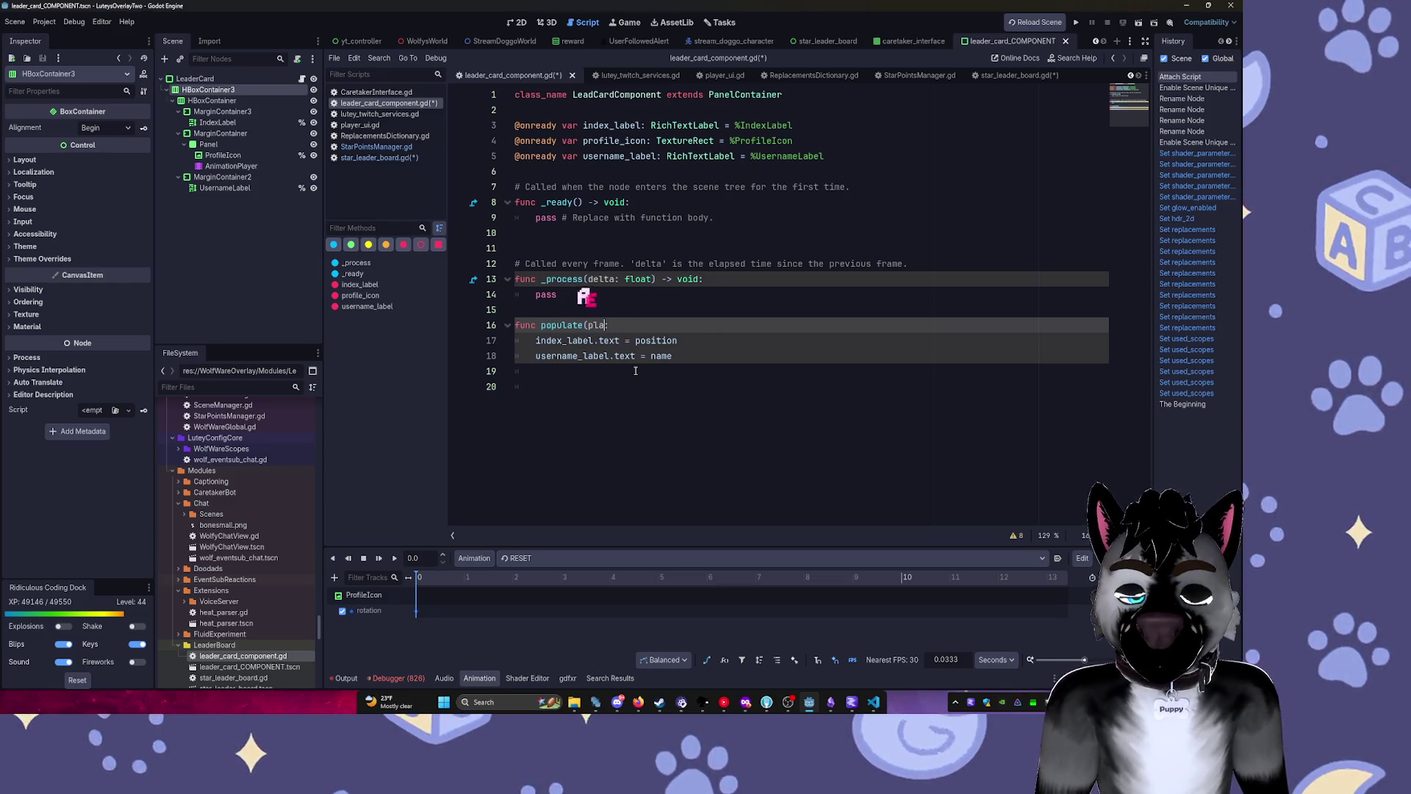
text():)
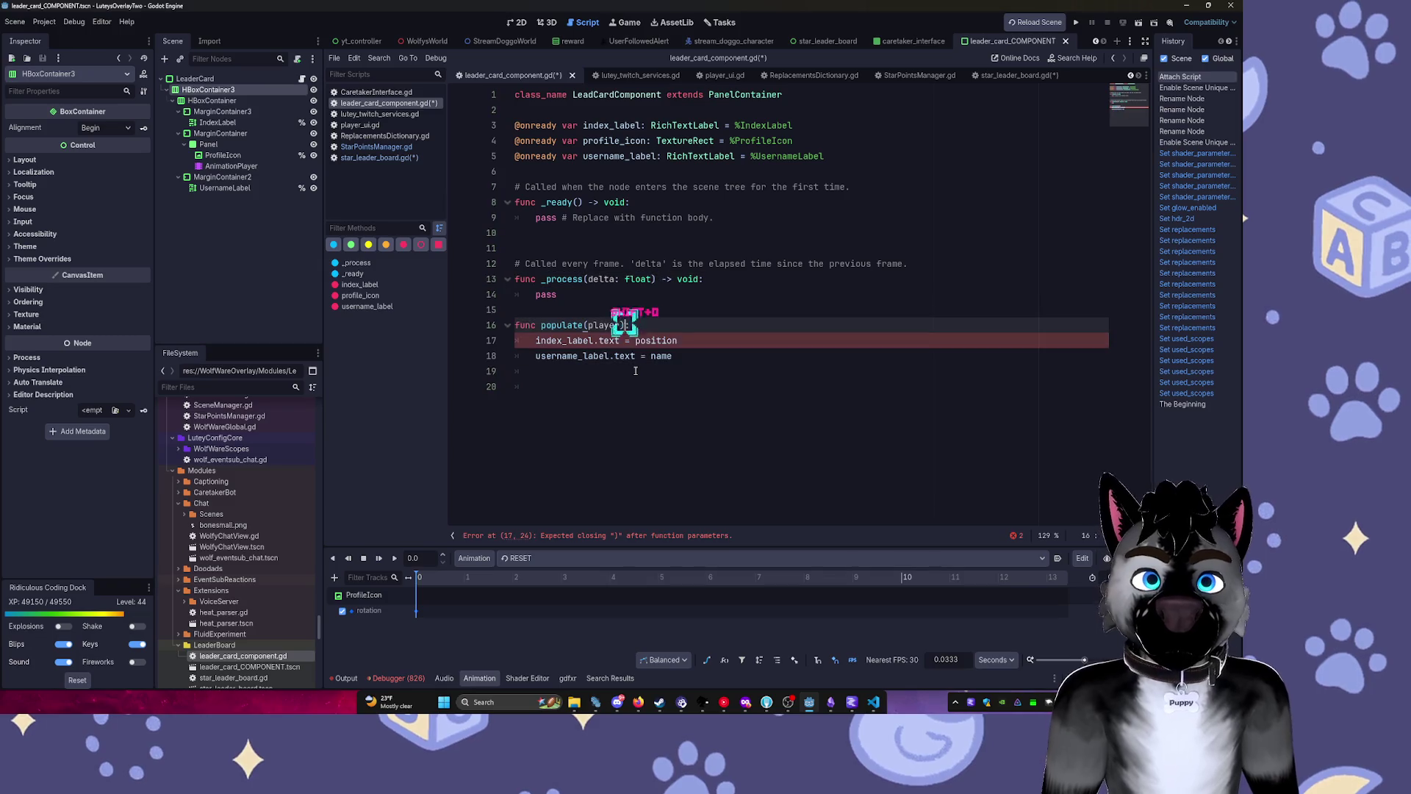
key(Left)
key(Left)
text(:)
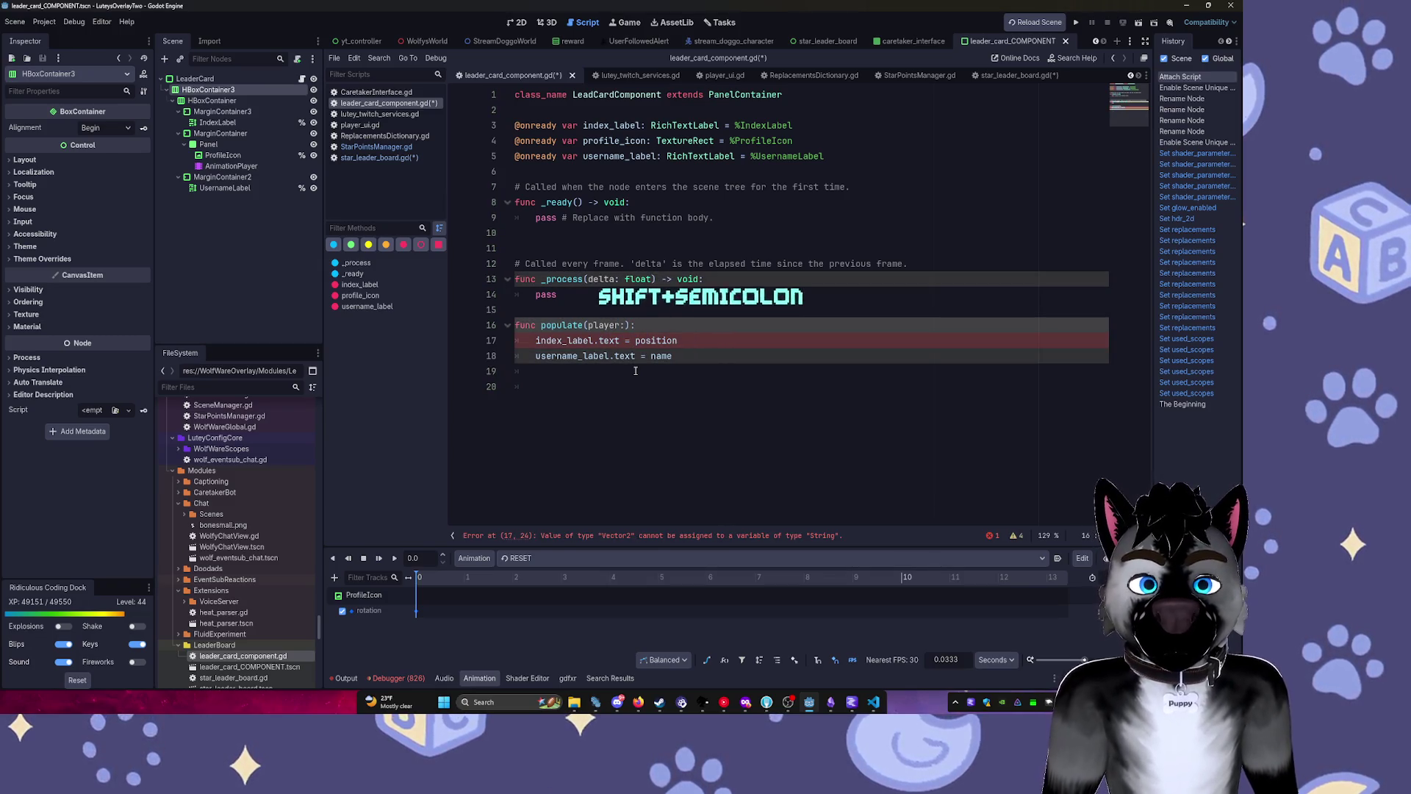
text(Dictionary)
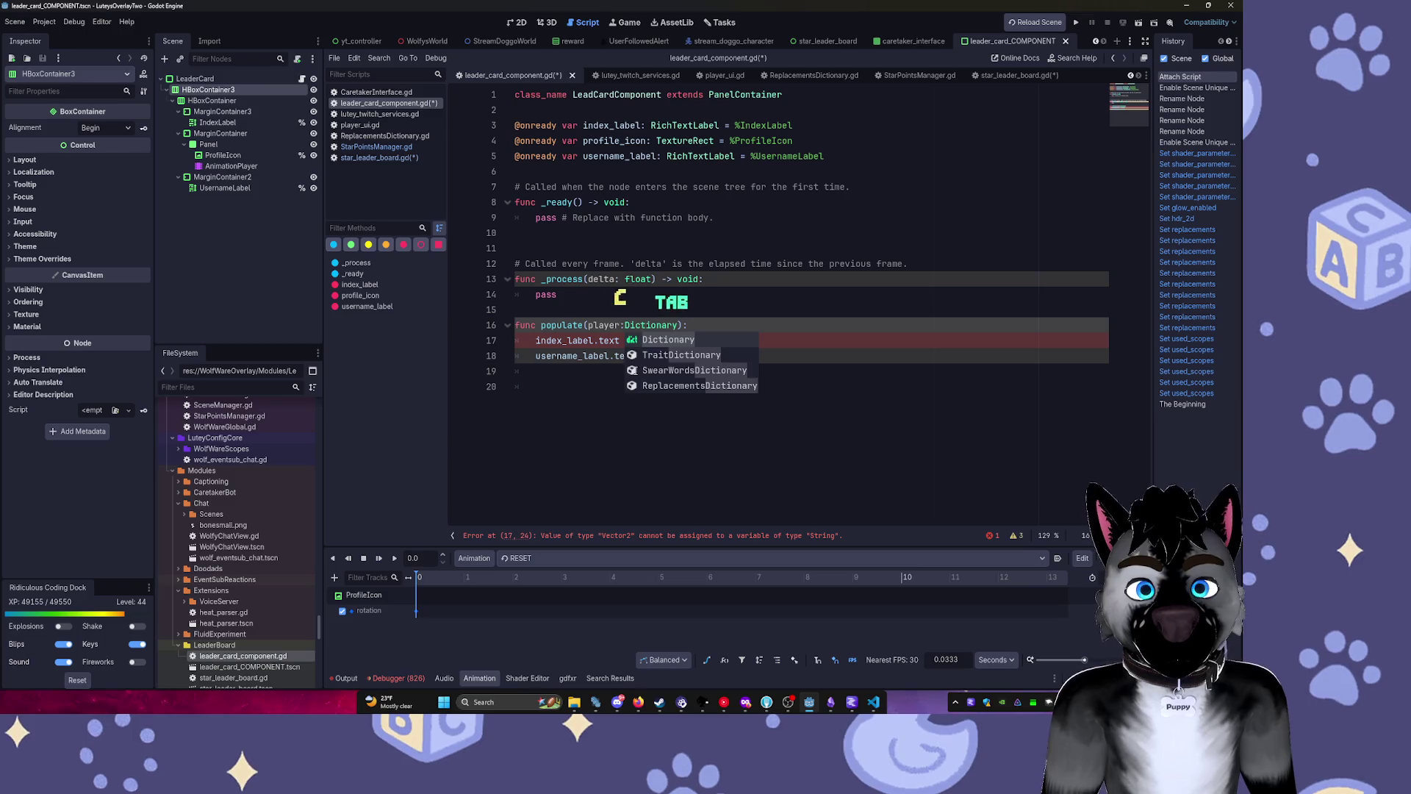
key(Return)
key(Down)
Delete the index_label and username_label assignment lines from the function body.
key(shift+Home)
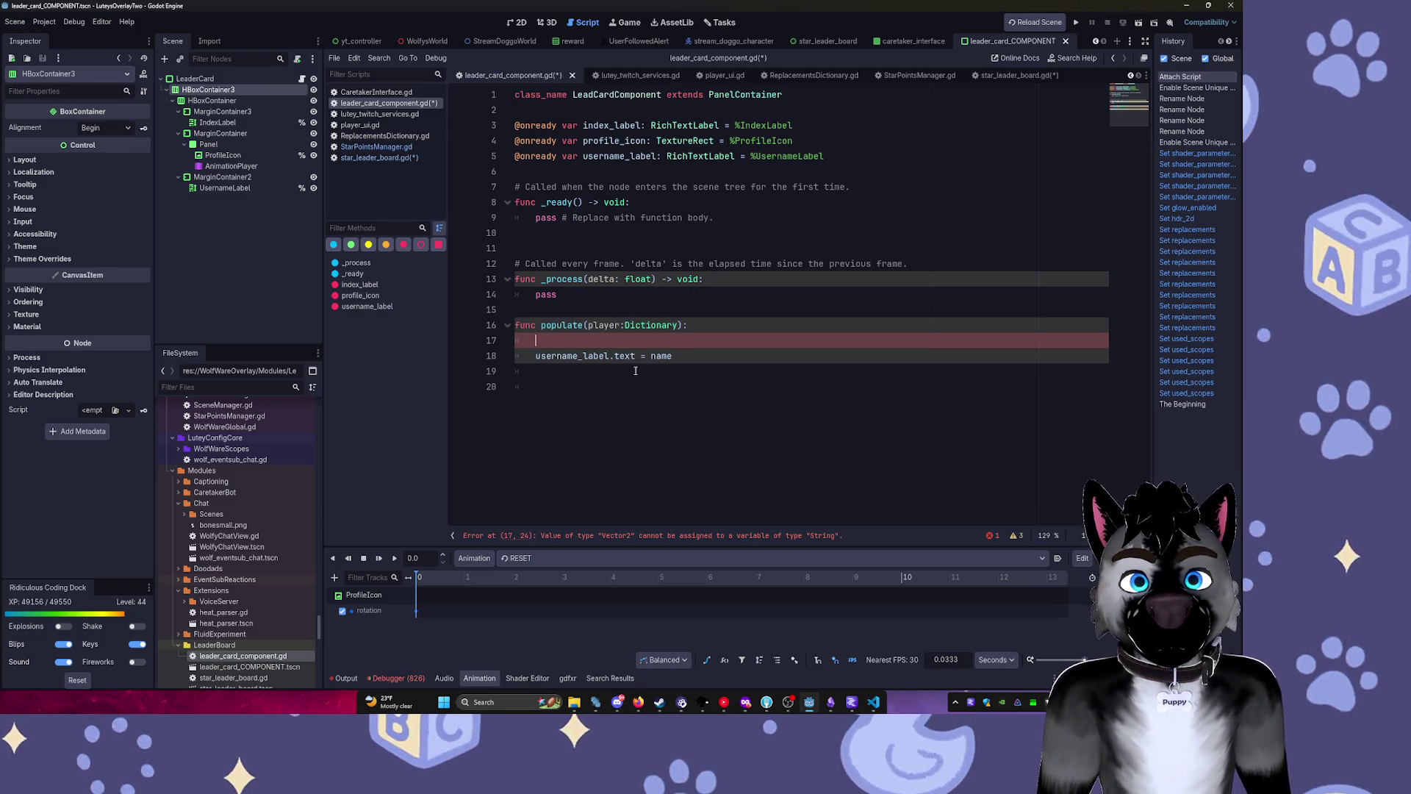
key(BackSpace)
key(Down)
key(shift+End)
key(BackSpace)
key(Up)
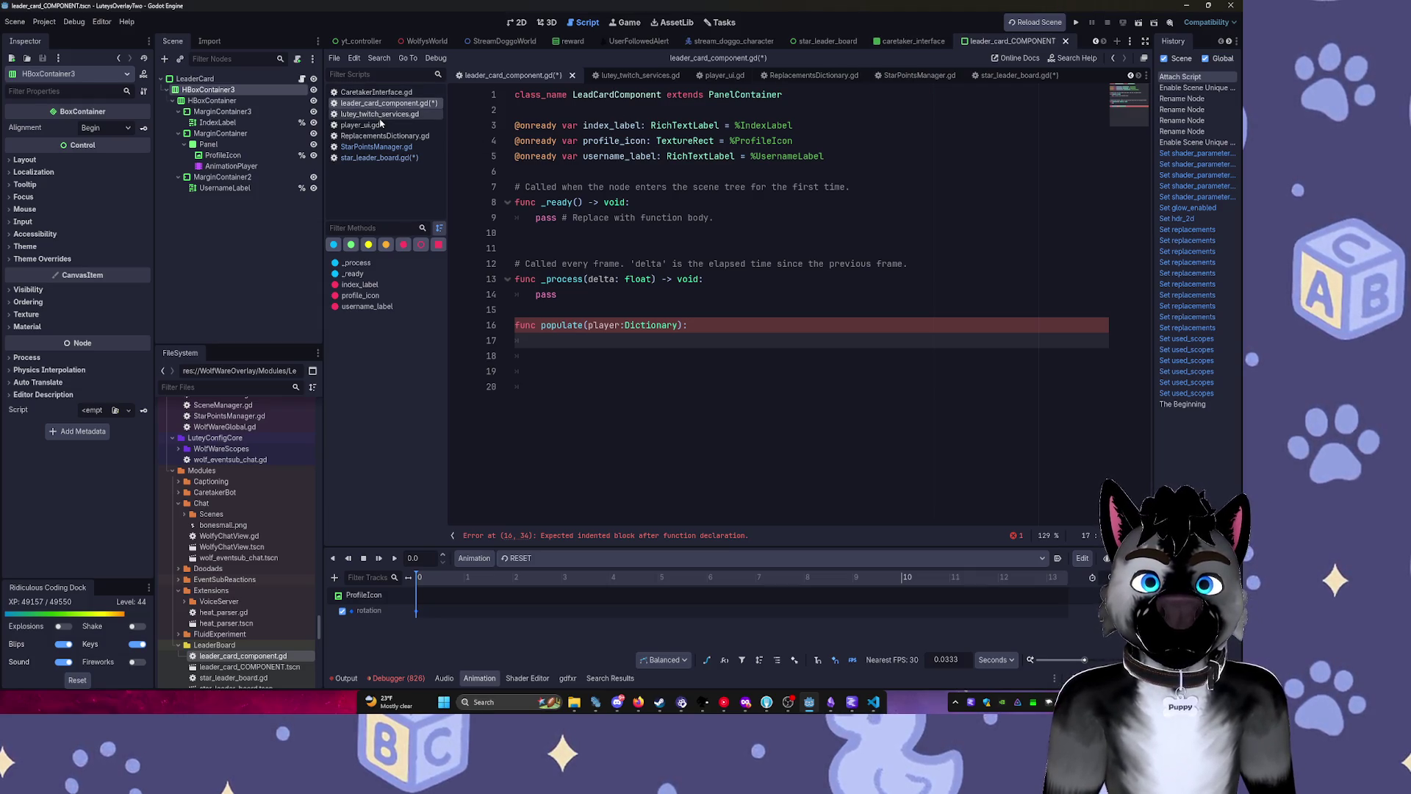
Close CaretakerInterface.gd, change the loop call to card.populate(player) in star_leader_board.gd, and save.
click(379, 92)
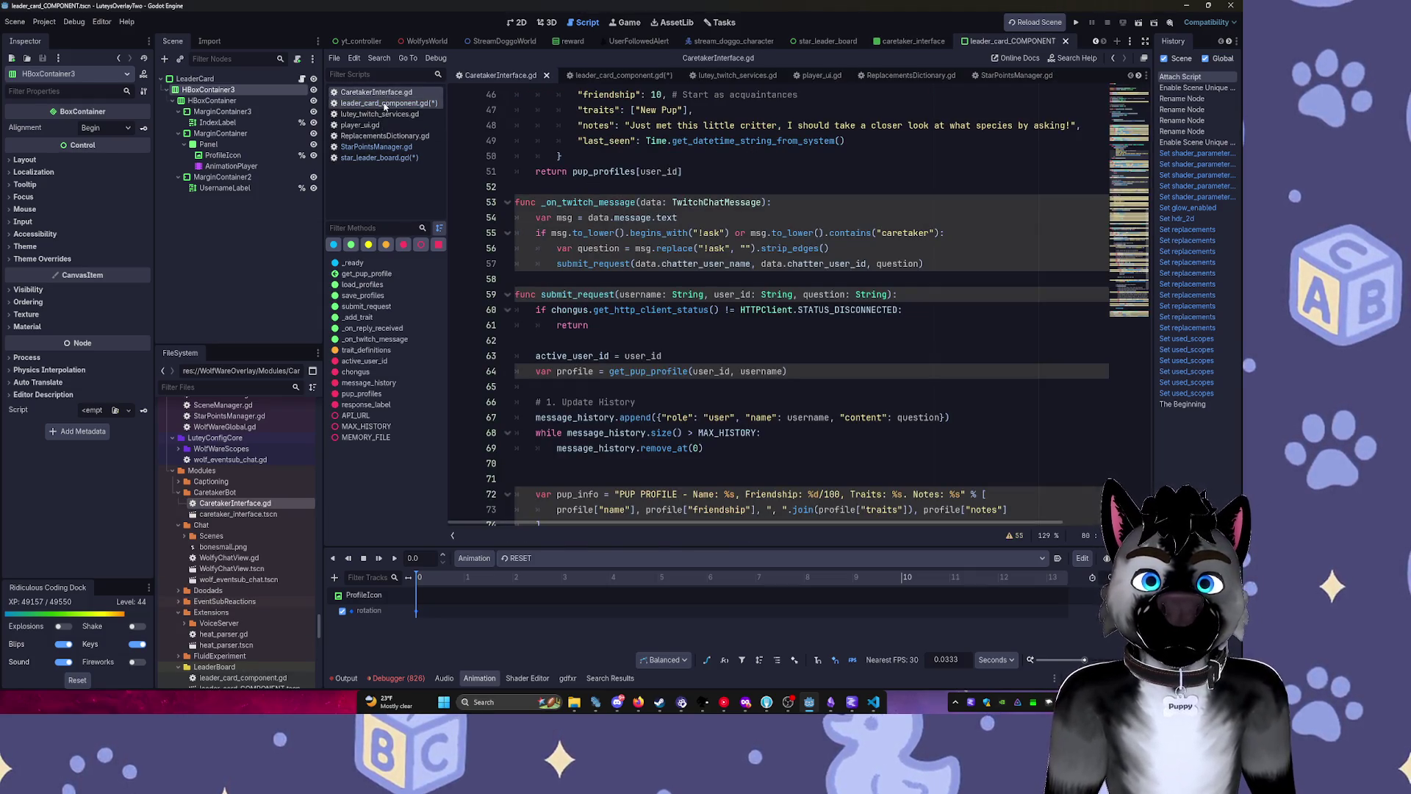
middle_click(386, 95)
click(378, 147)
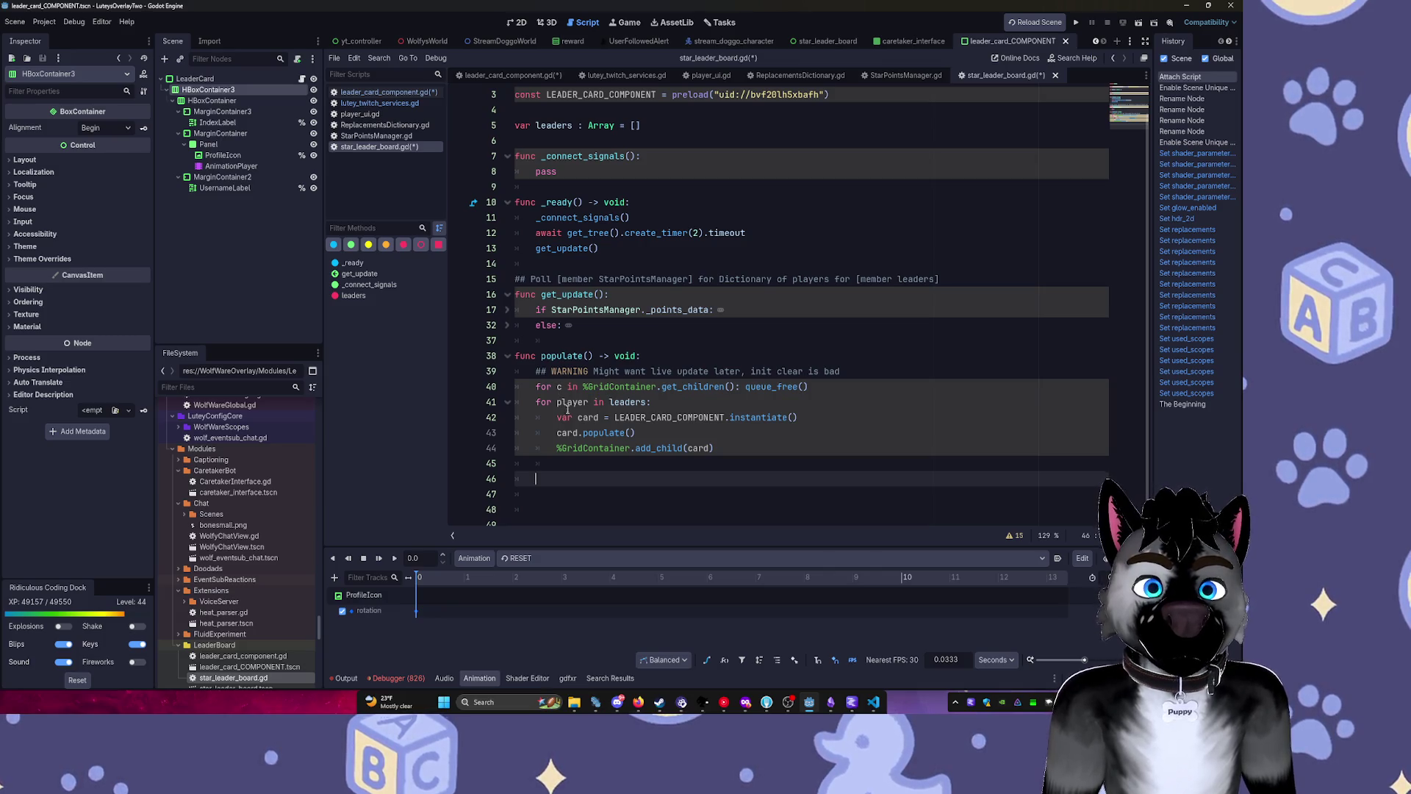
click(622, 462)
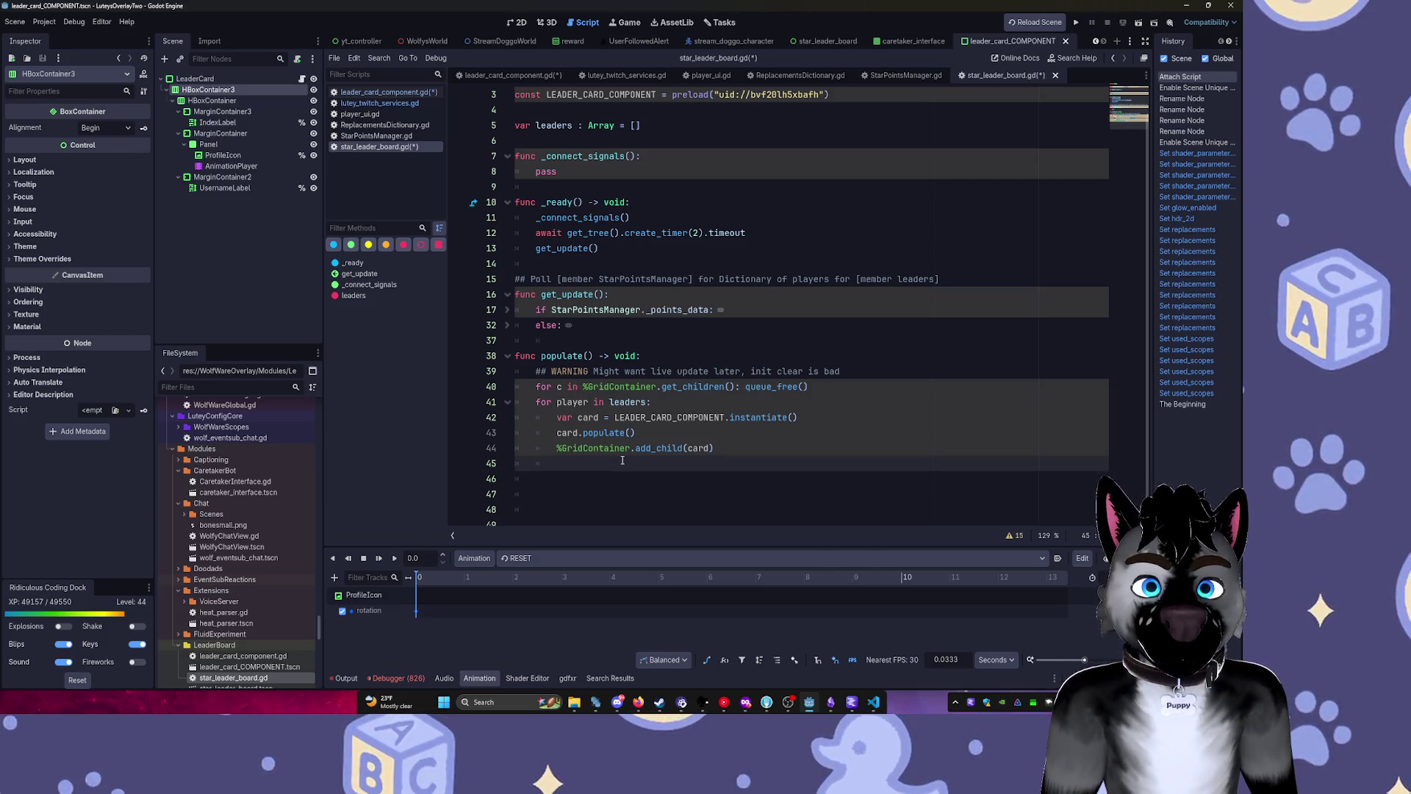
click(632, 435)
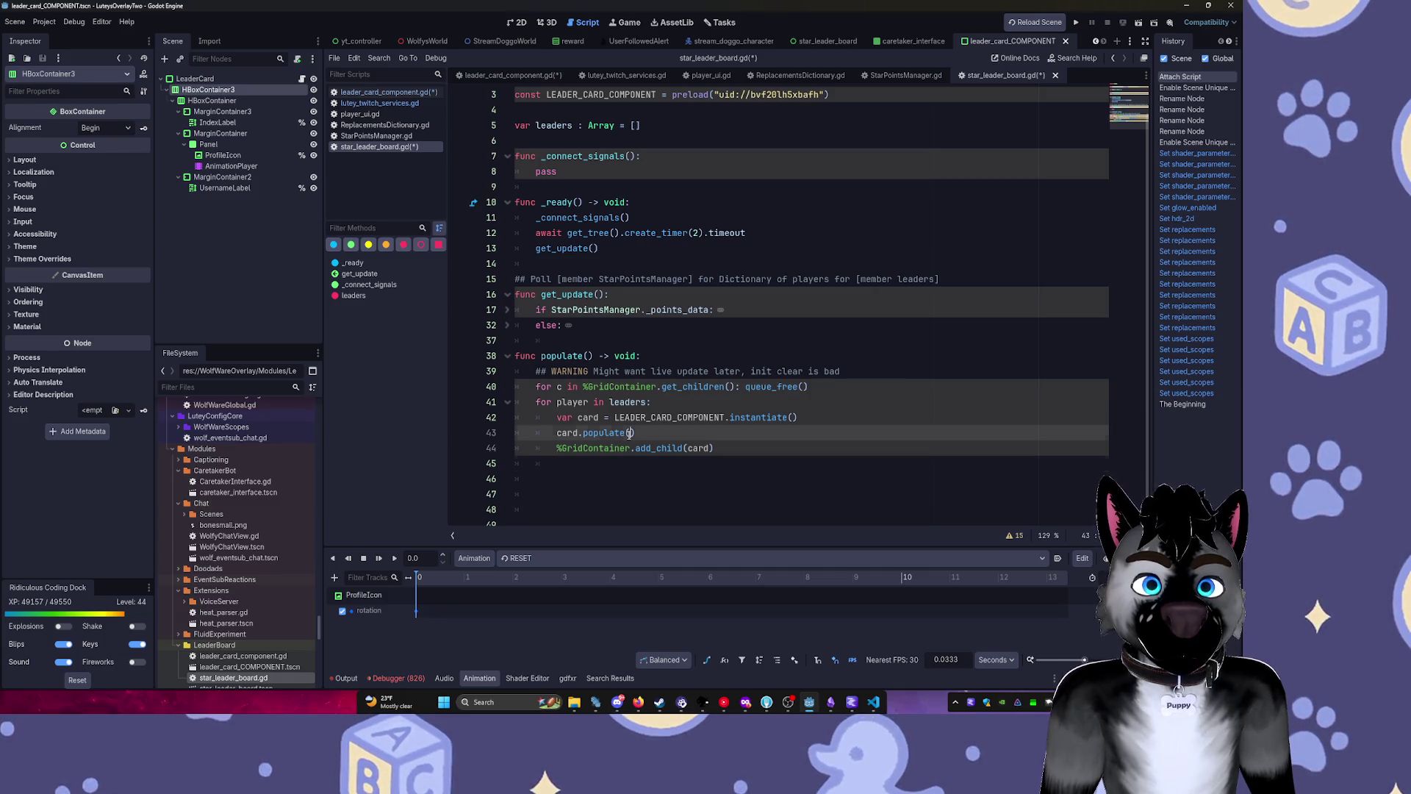
text(player)
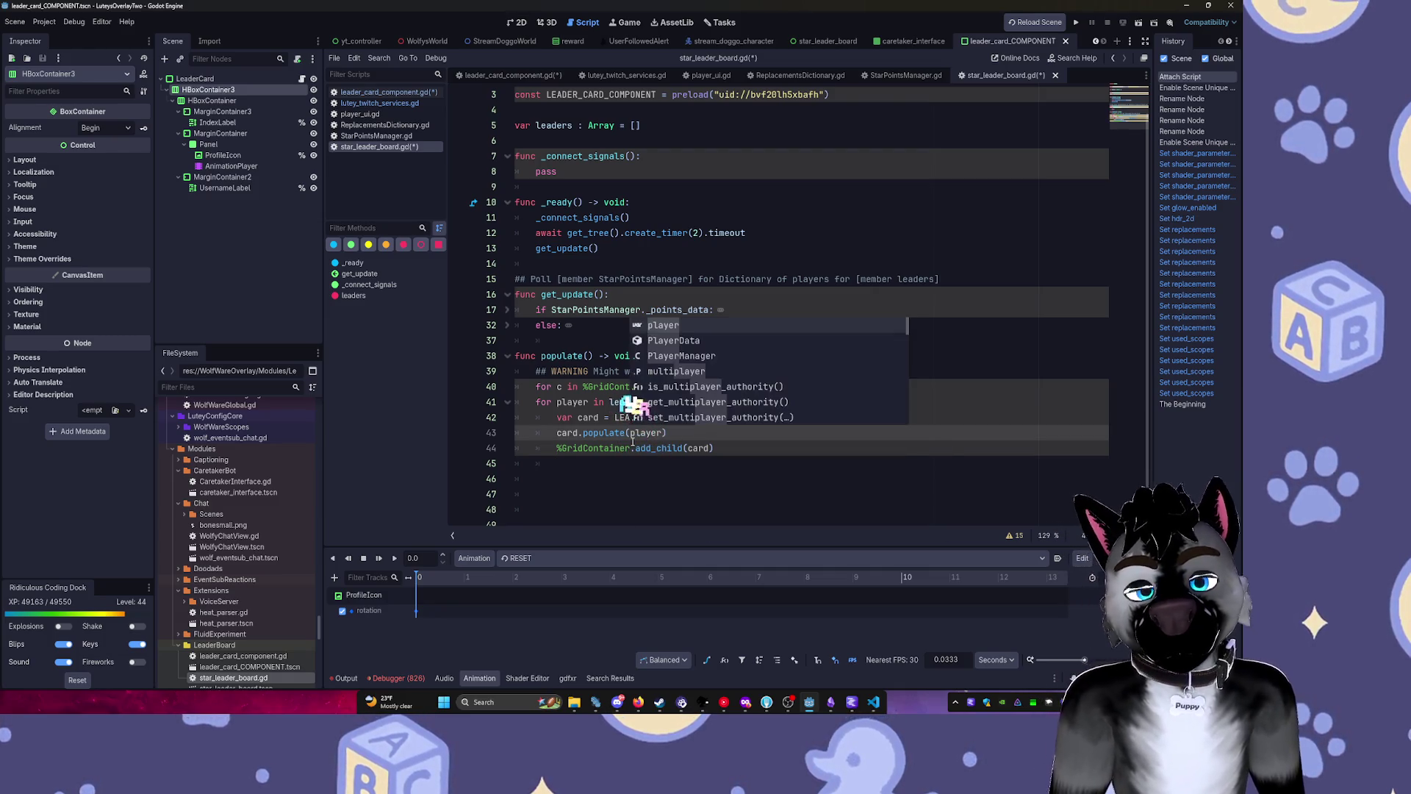
click(643, 236)
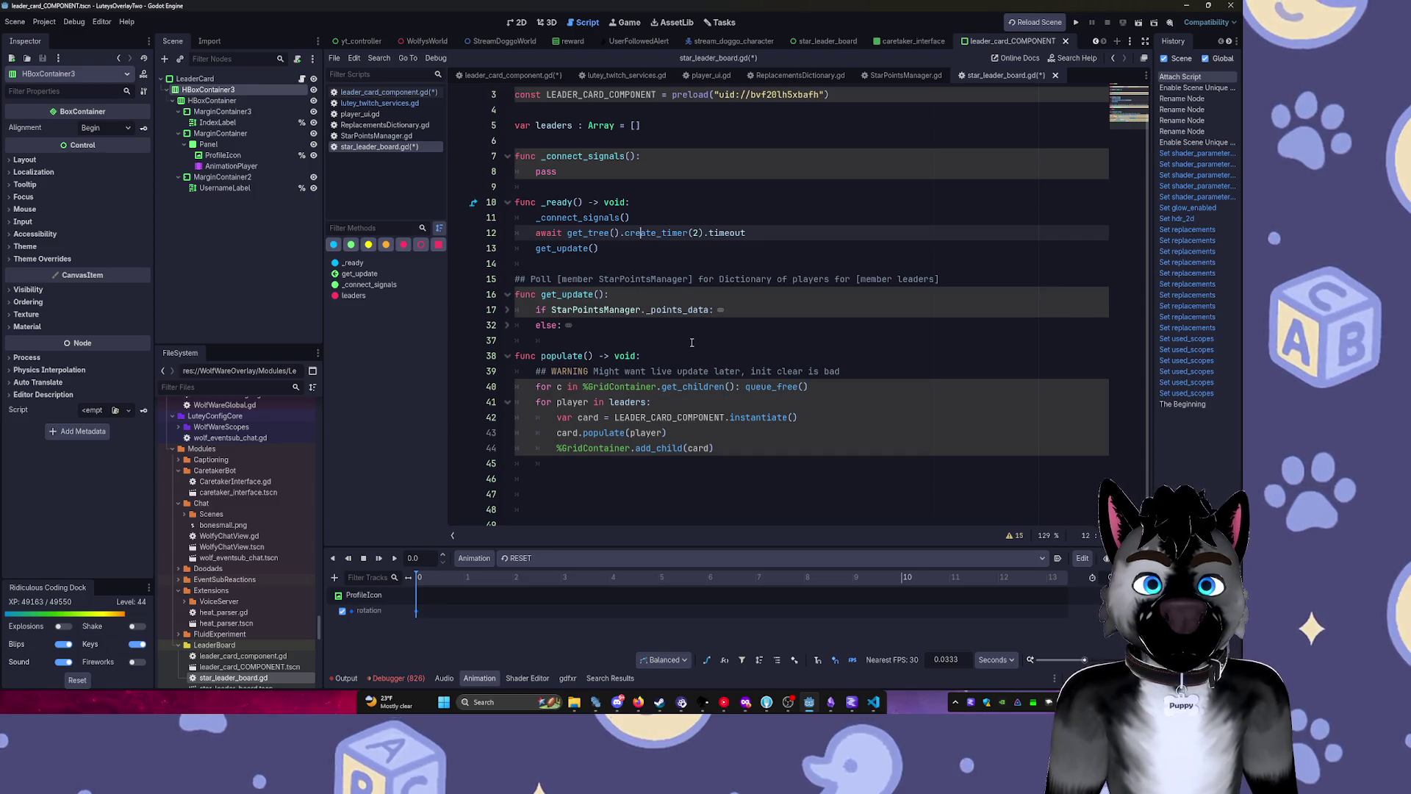
key(ctrl+s)
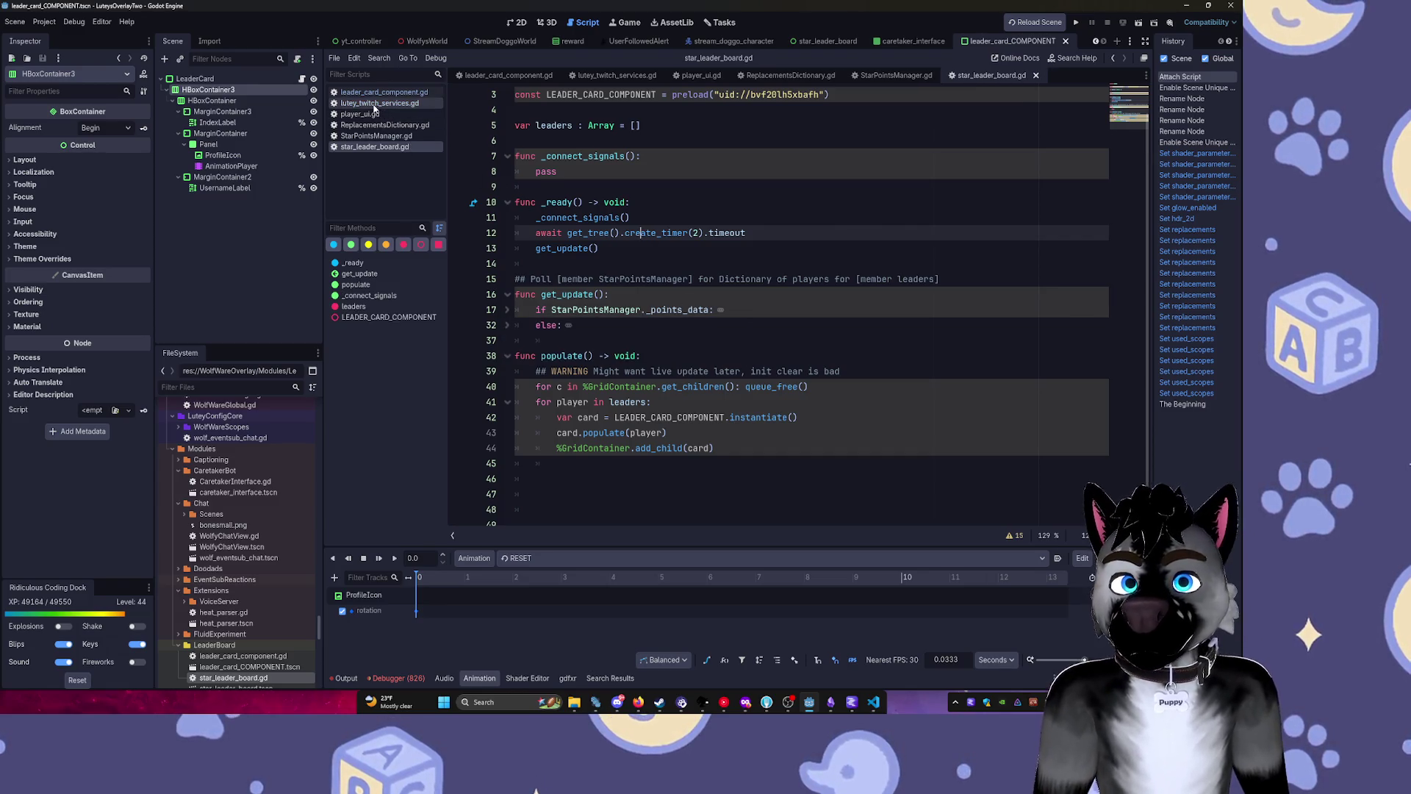
Look through StarPointsManager.gd and lutey_twitch_services.gd, then return to leader_card_component.gd.
click(376, 136)
click(379, 103)
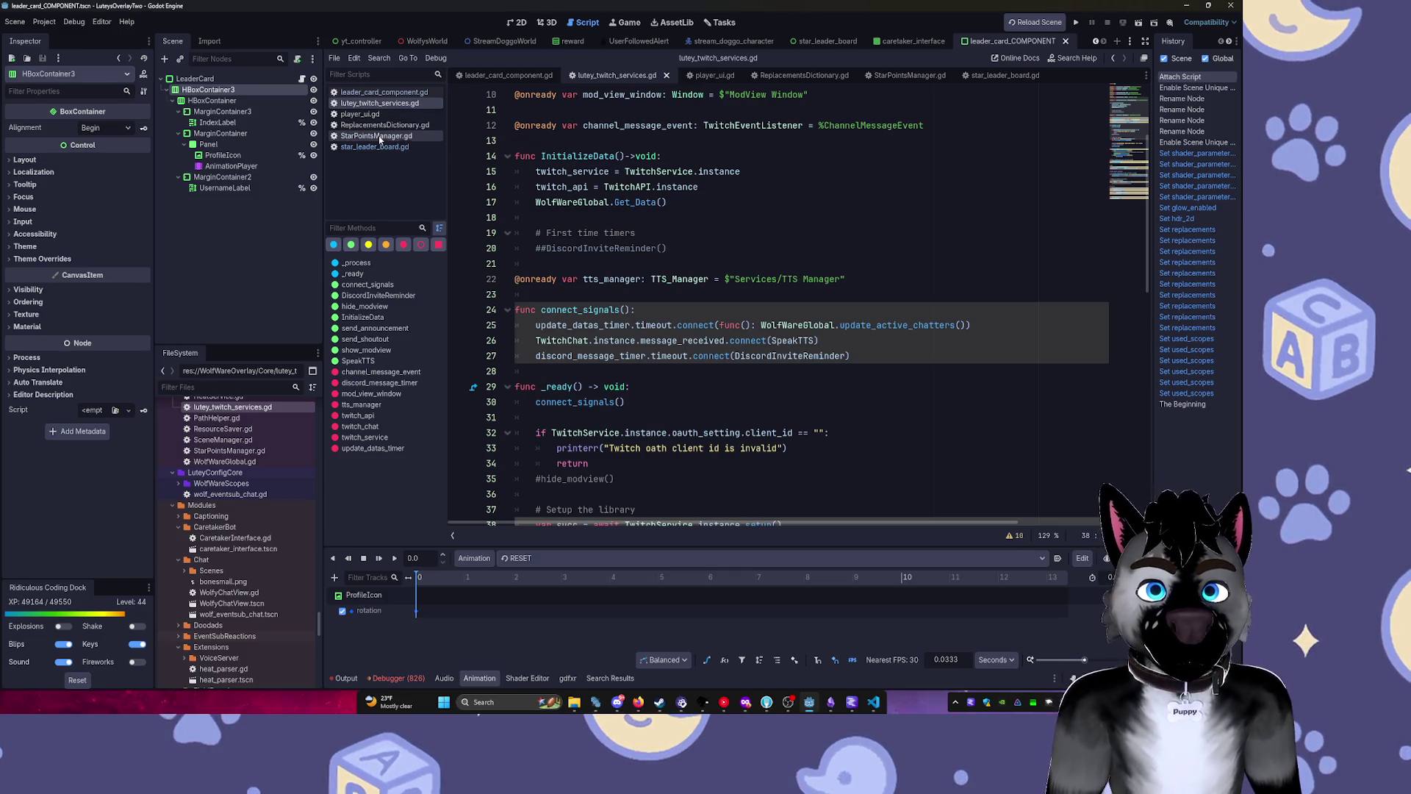
click(375, 147)
click(379, 103)
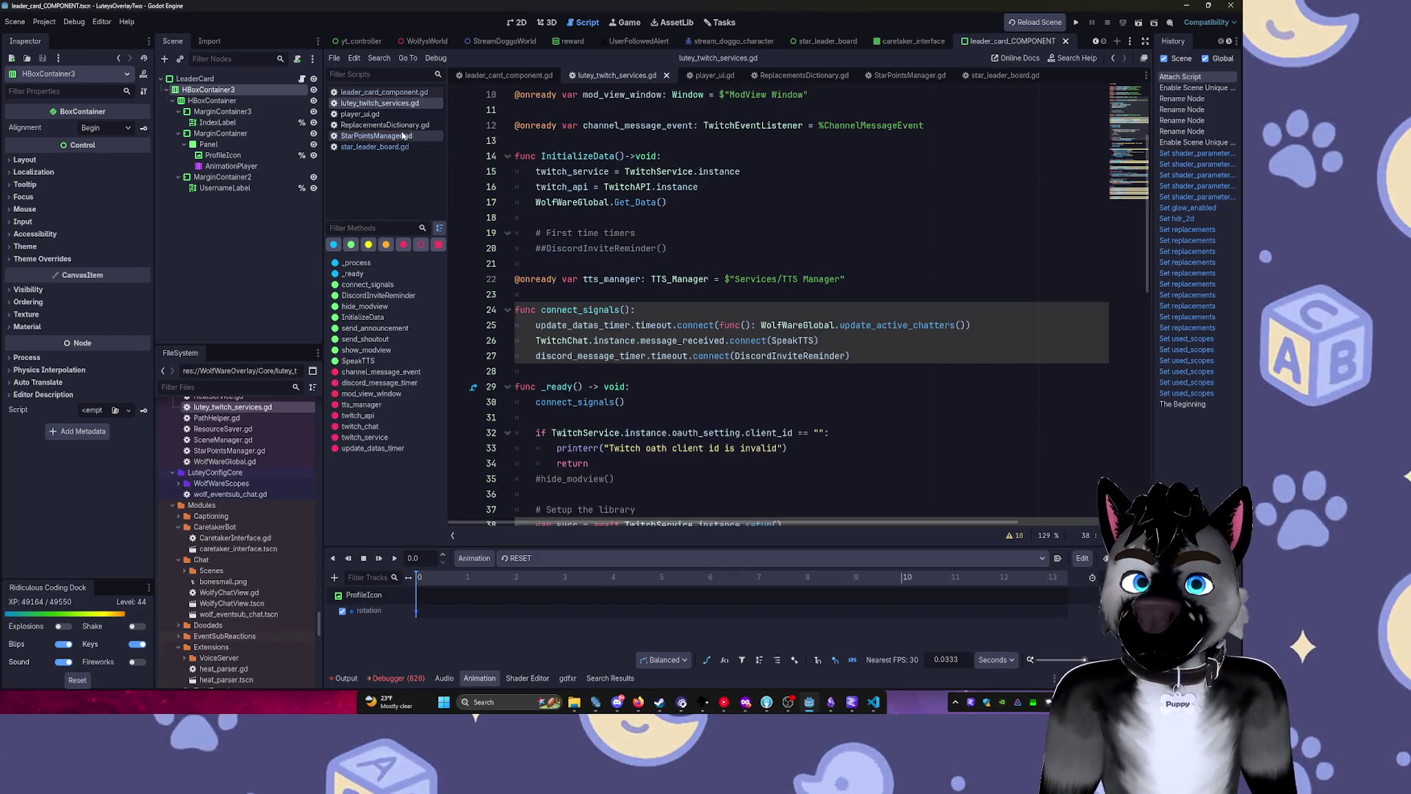
click(384, 92)
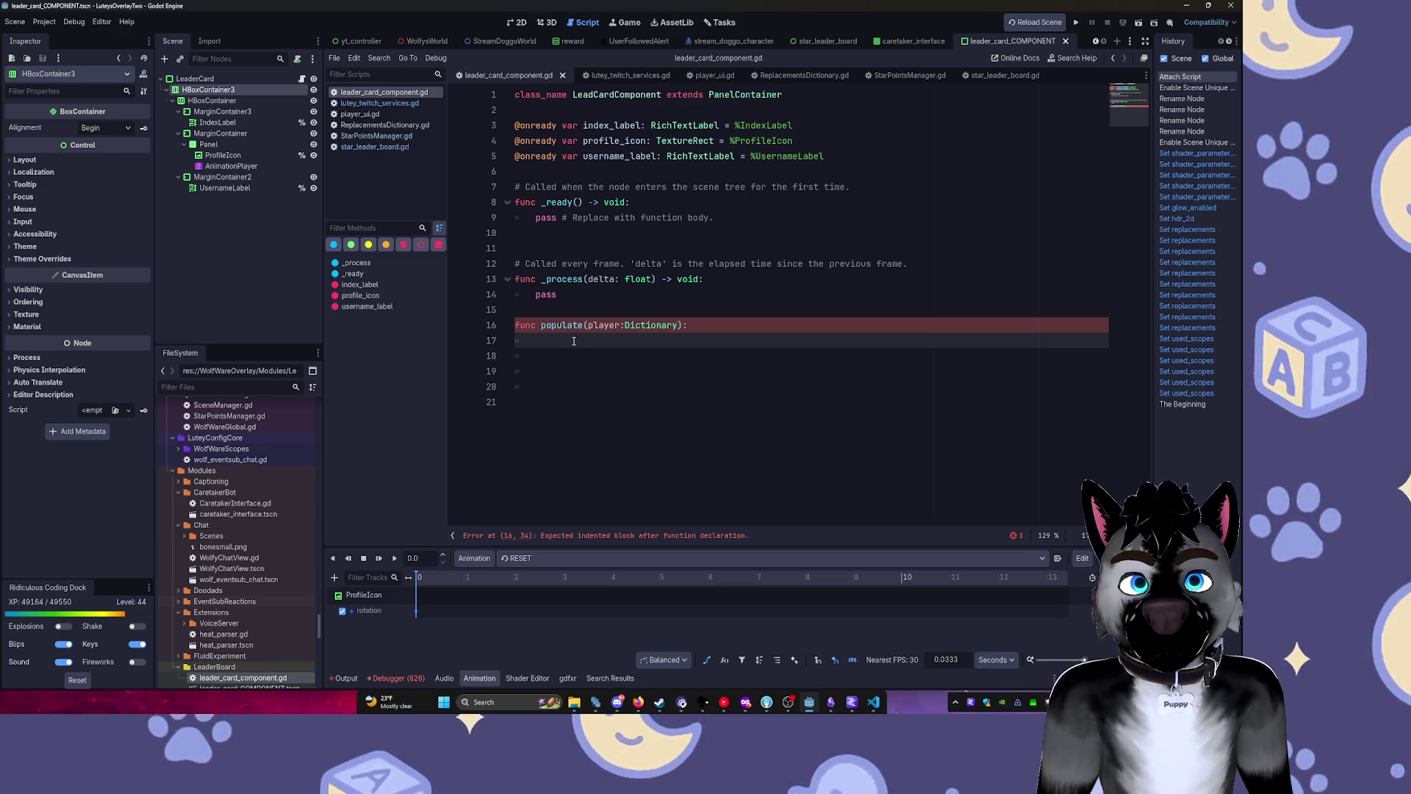
Begin populate's body with an unfinished 'index_label.text =' line using autocomplete.
text(ind)
key(Tab)
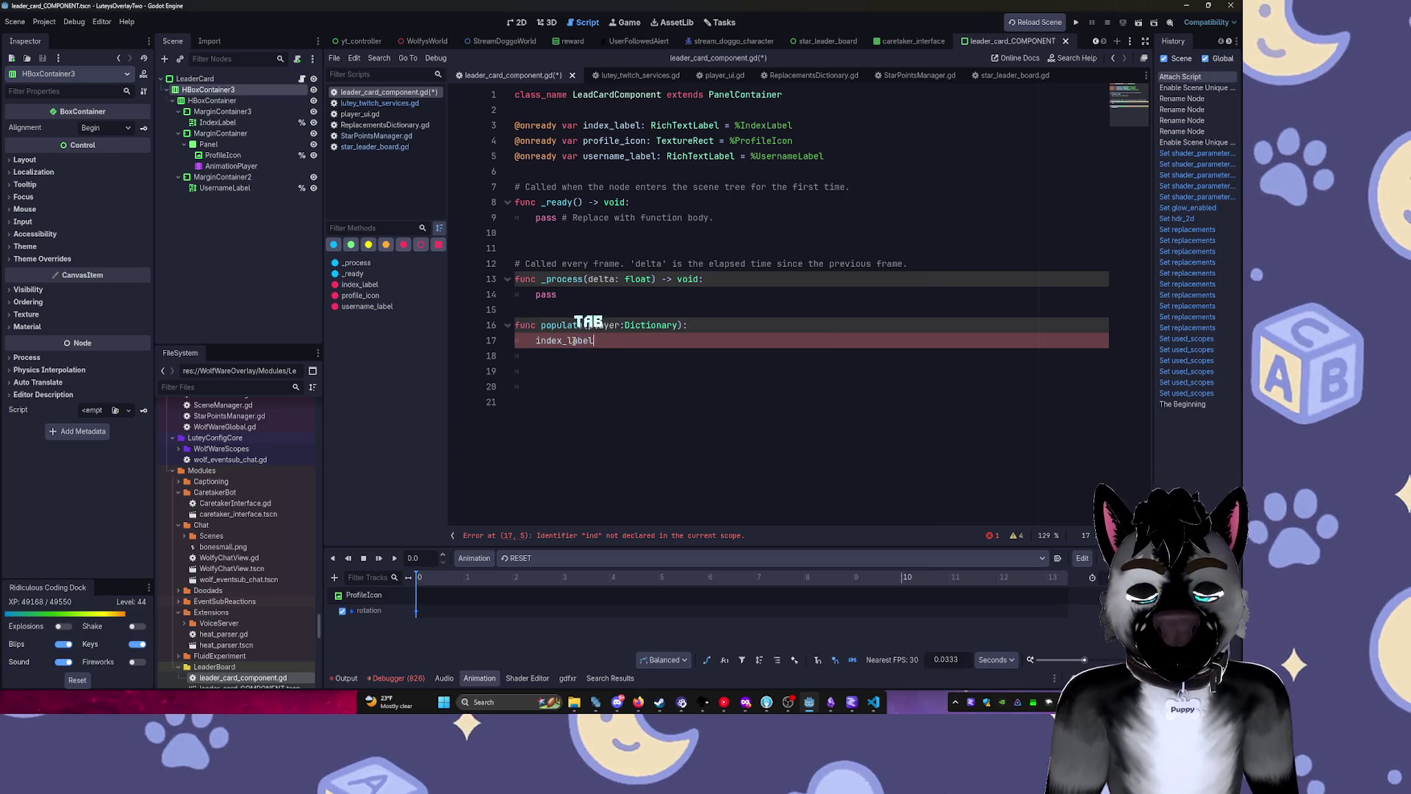
text(.te)
key(Tab)
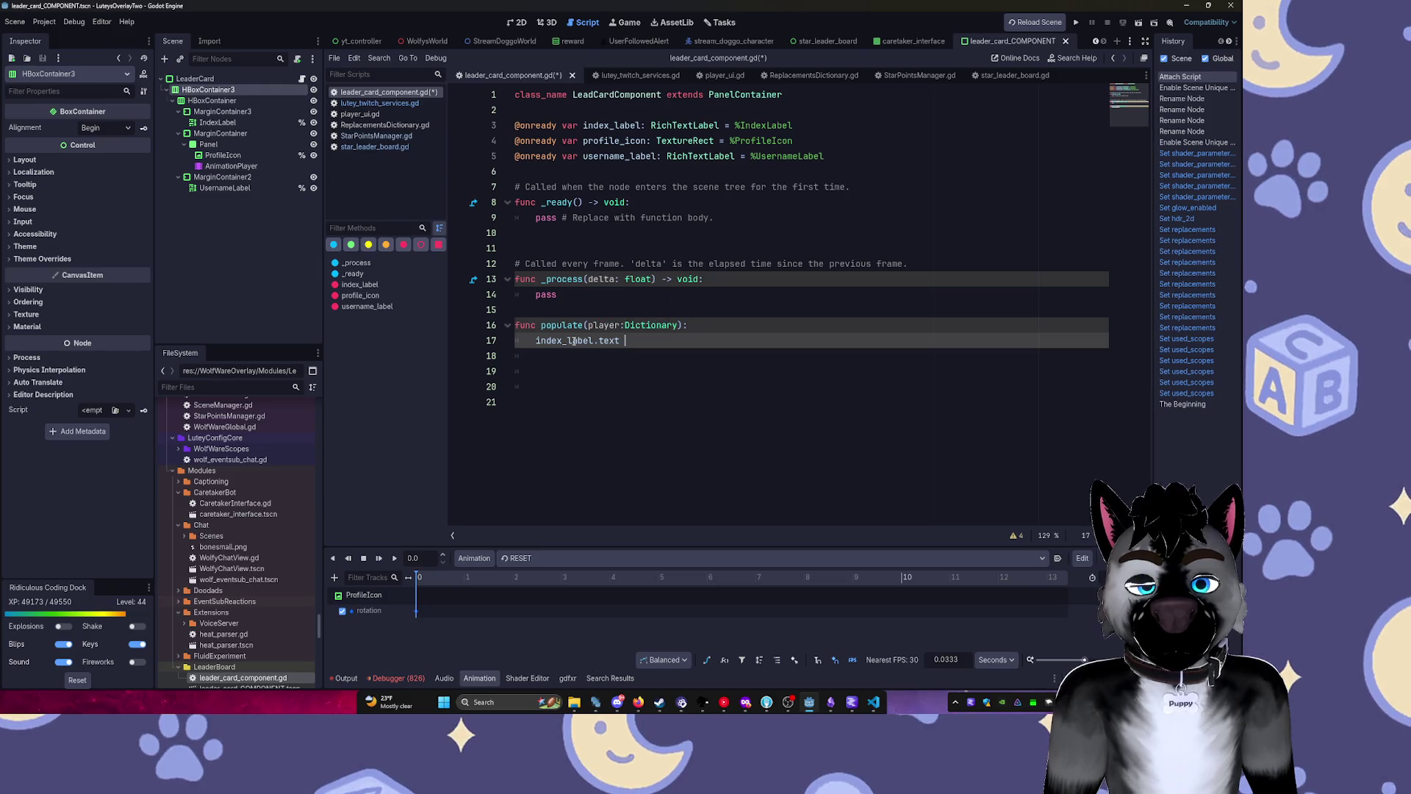
text(=)
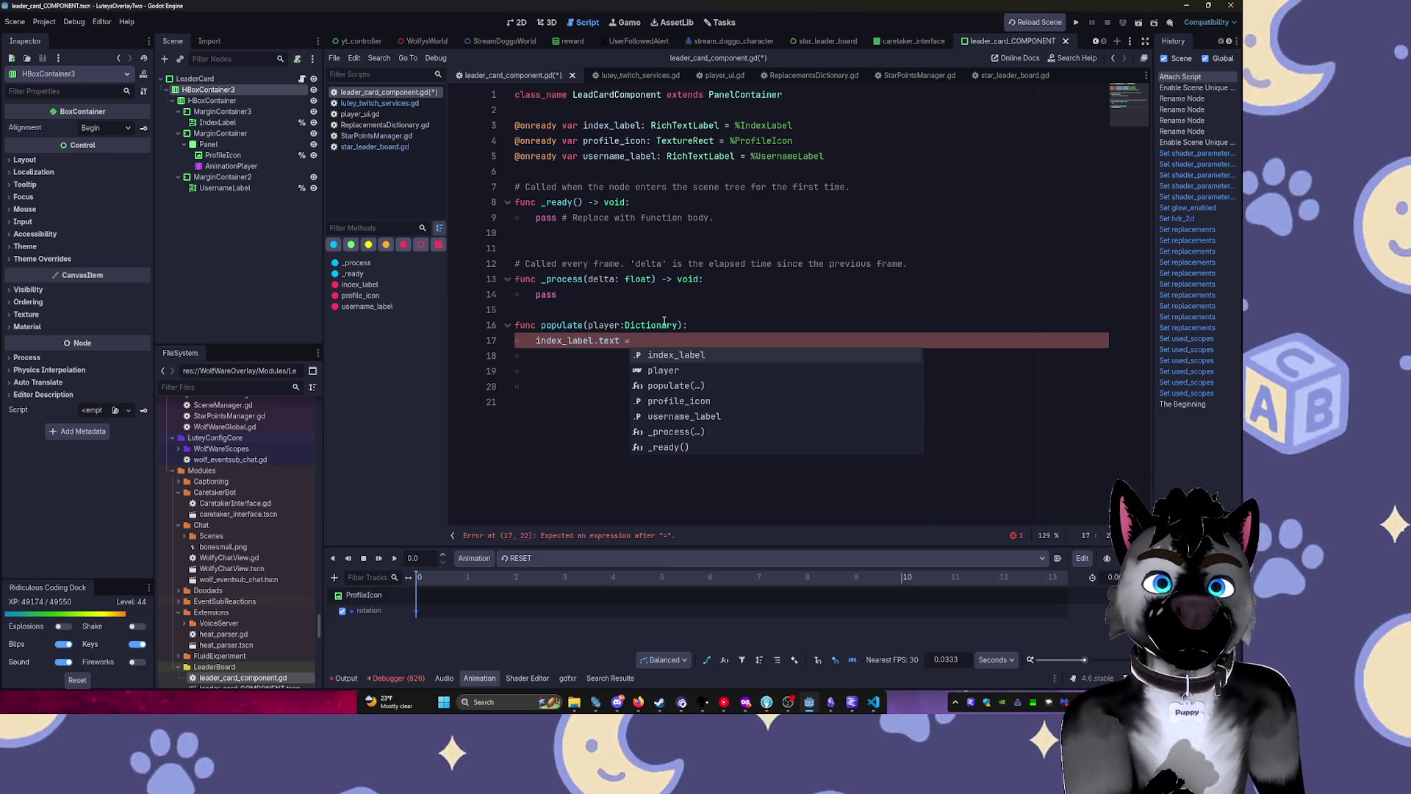
click(675, 325)
key(alt+Left)
Scroll through lutey_twitch_services.gd, then delete card.populate(player) from line 43 of star_leader_board.gd.
scroll(694, 393, down, 3)
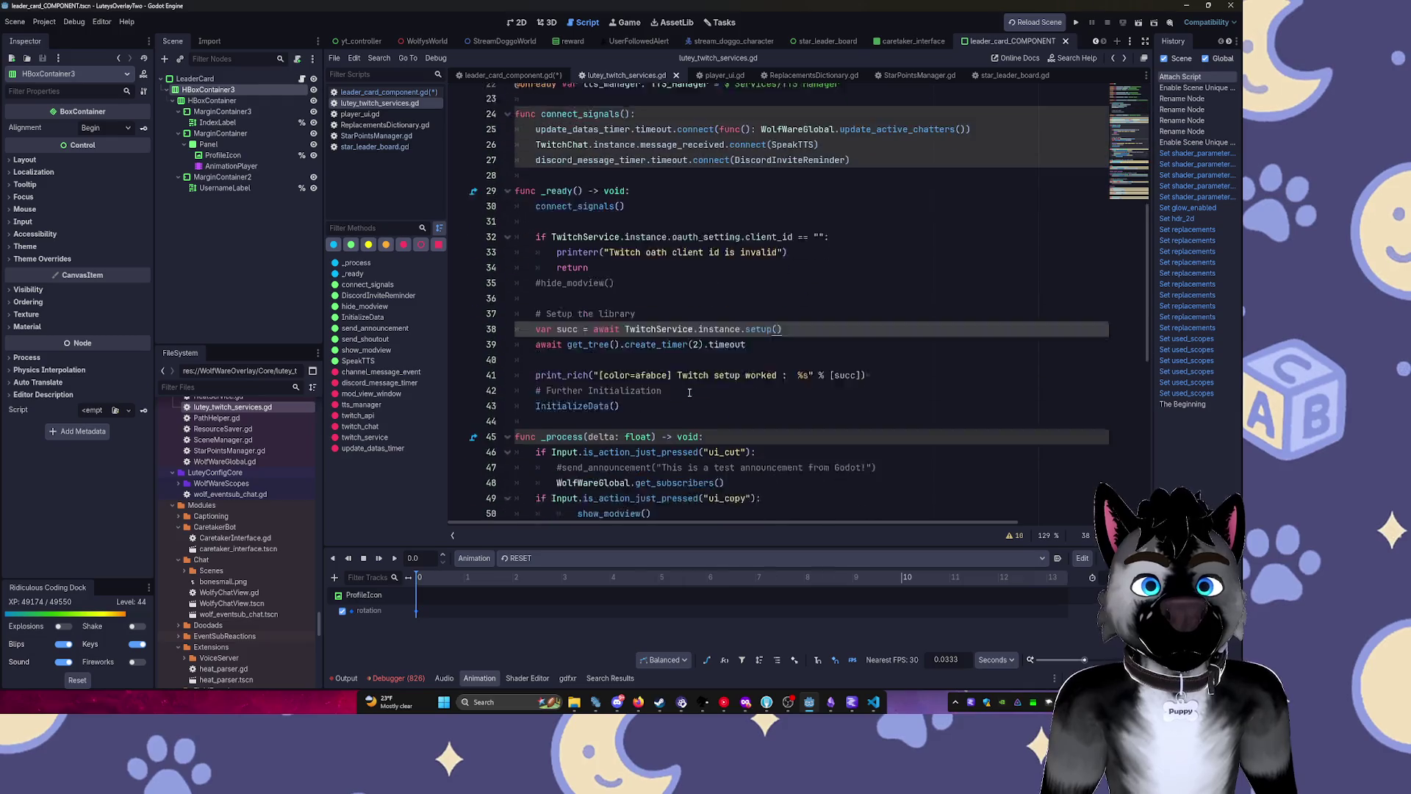
scroll(694, 393, down, 9)
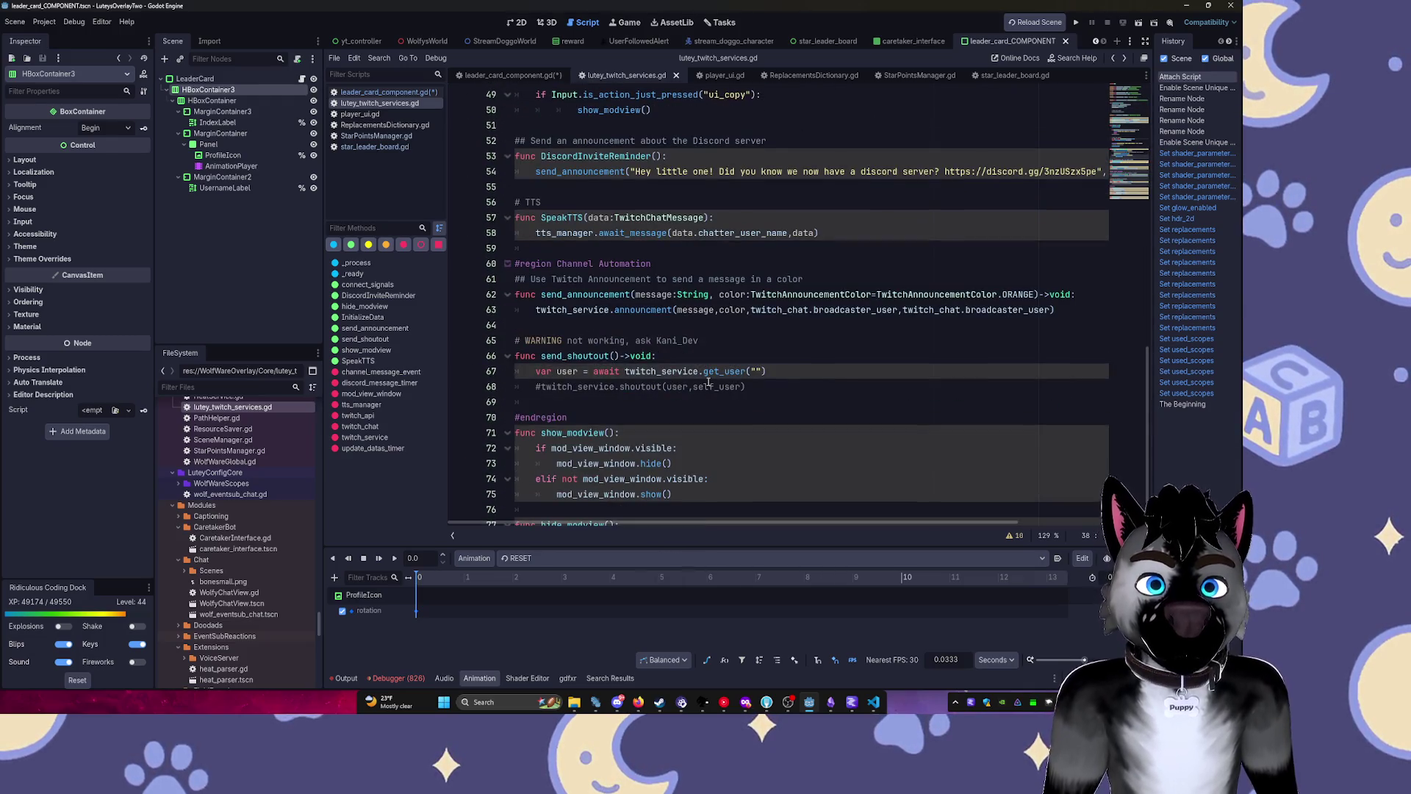
scroll(708, 382, up, 16)
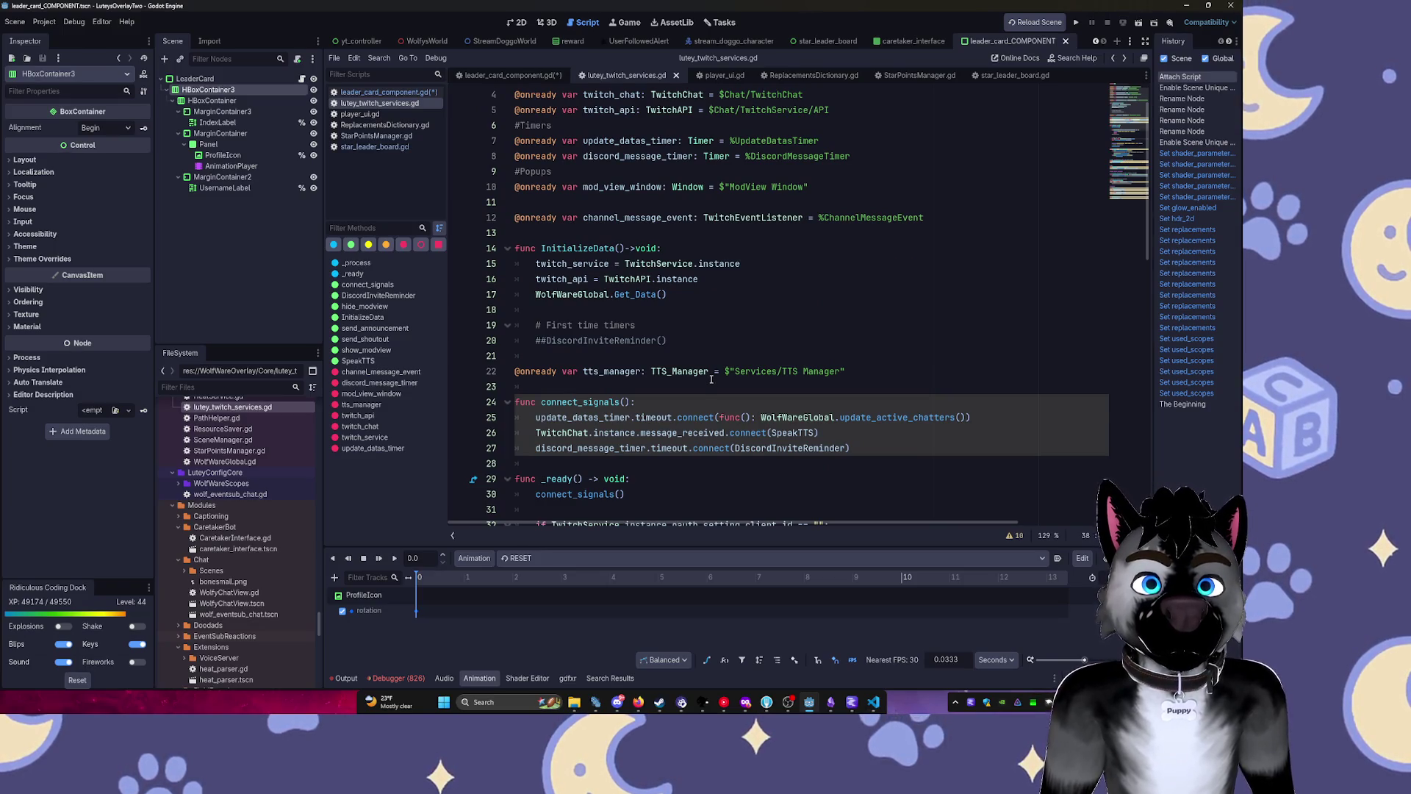
scroll(711, 379, up, 1)
key(alt+Left)
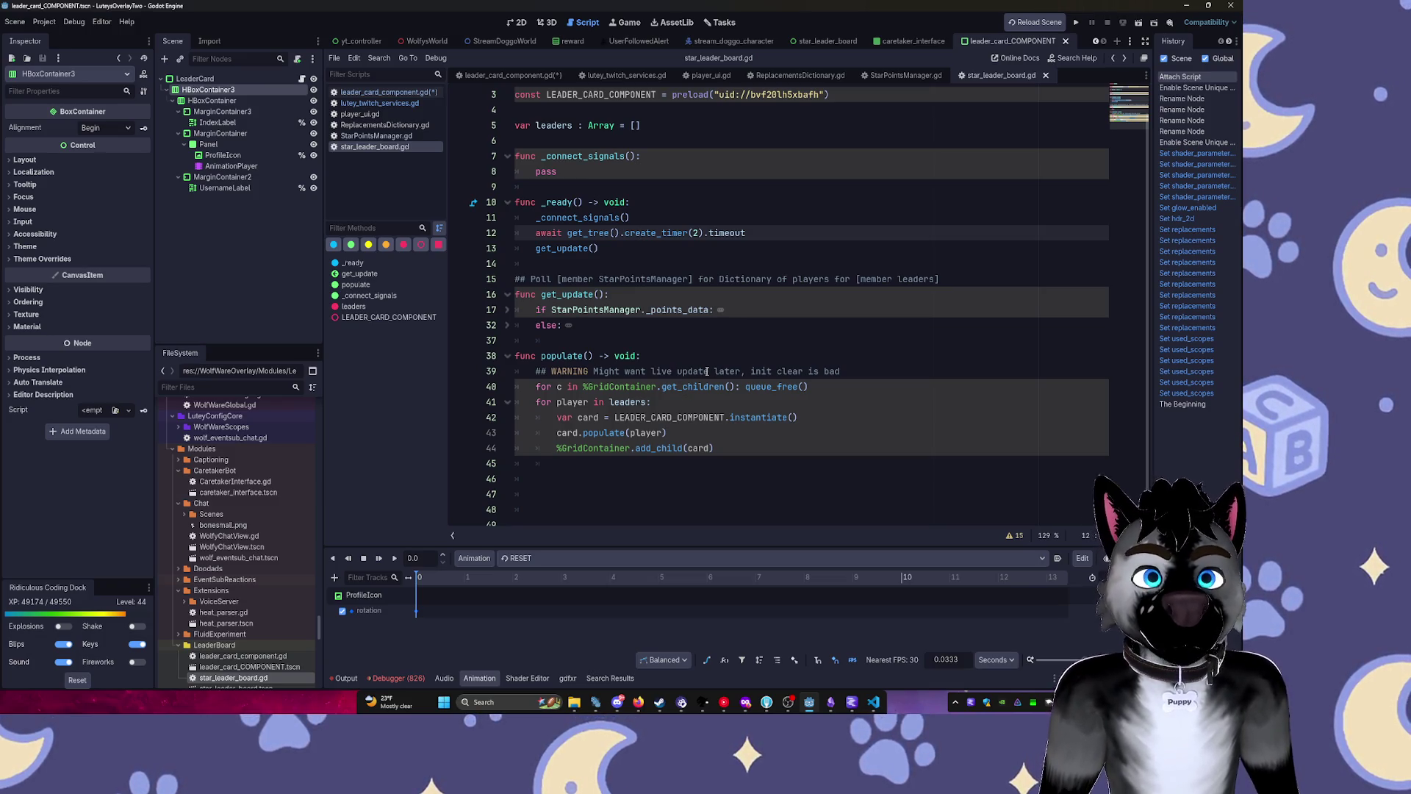
scroll(708, 371, down, 1)
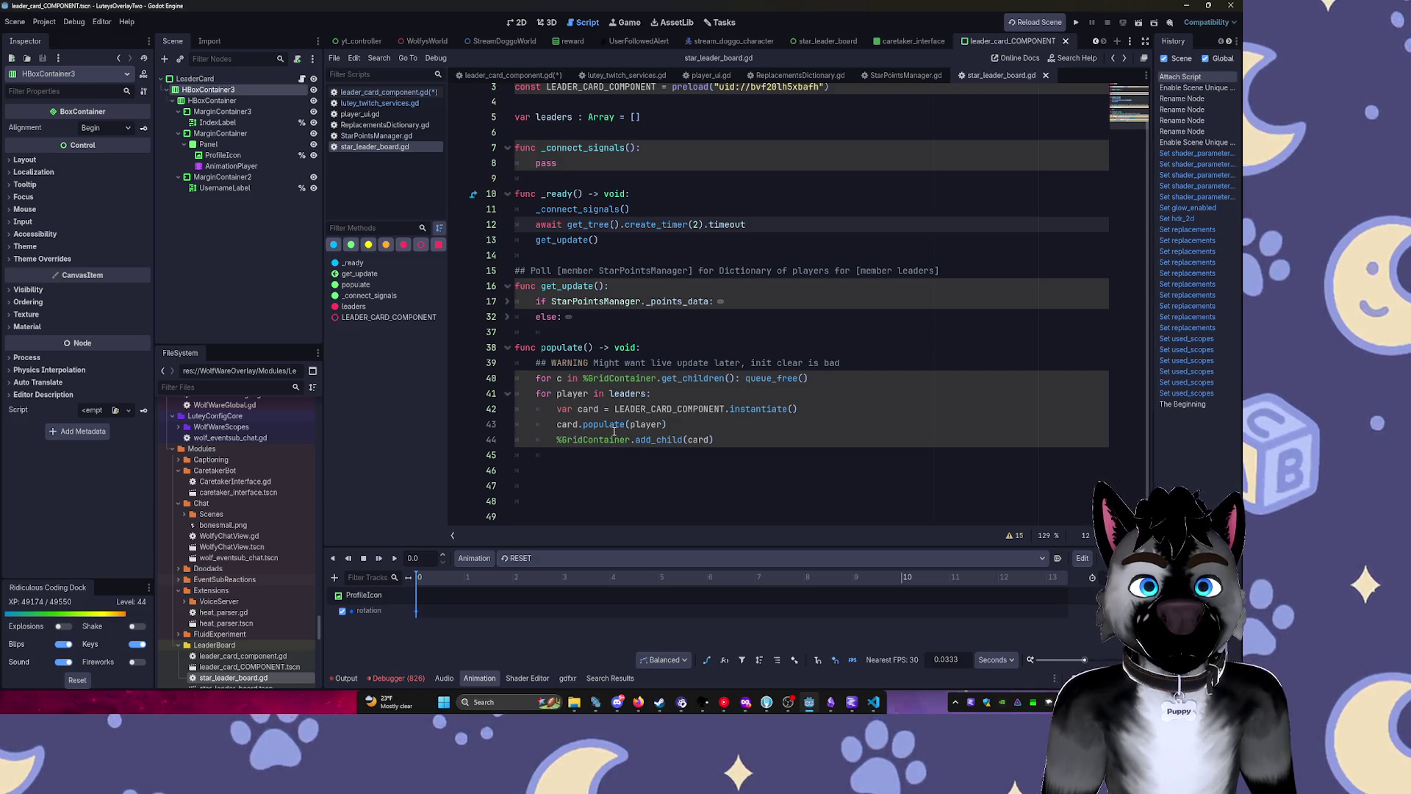
drag(690, 418, 555, 418)
key(BackSpace)
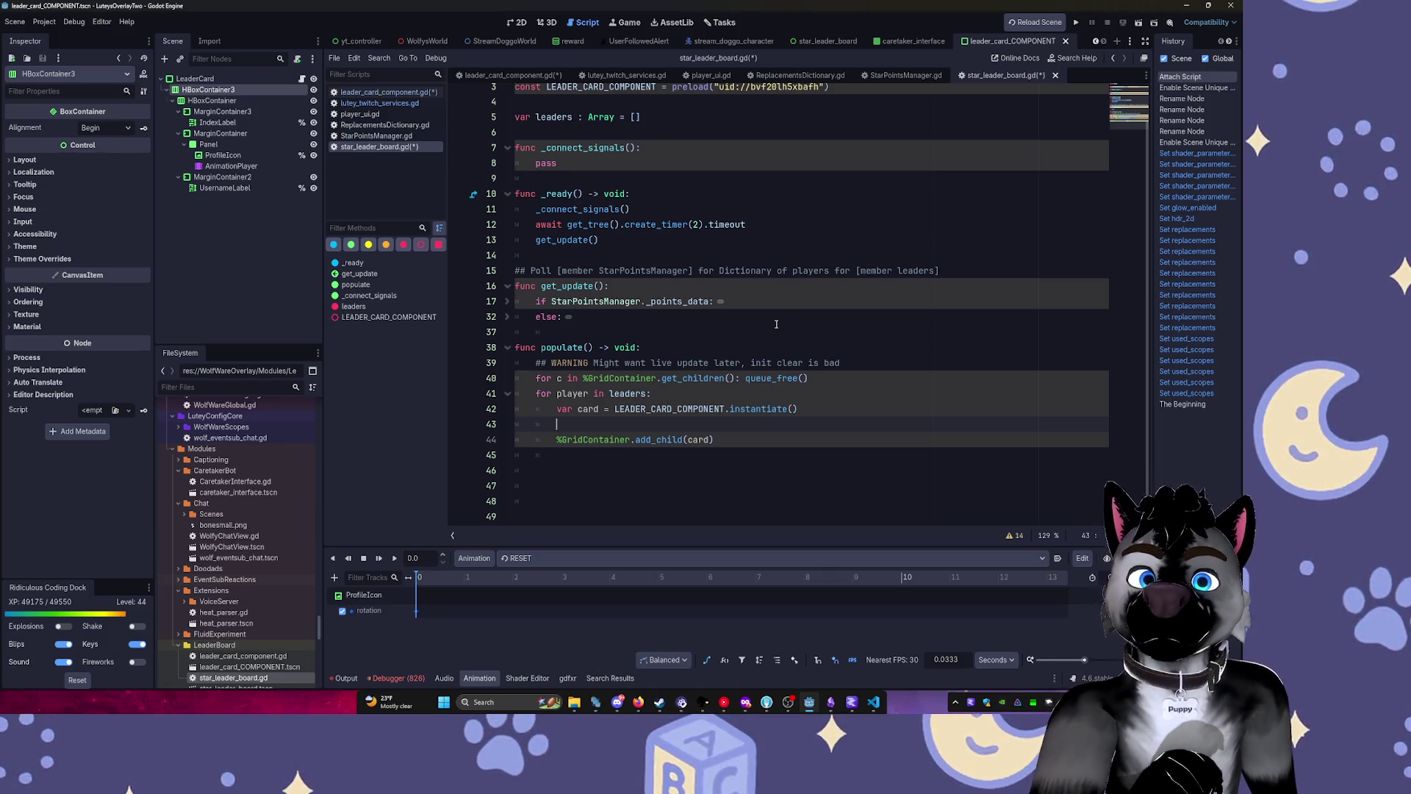
key(ctrl+z)
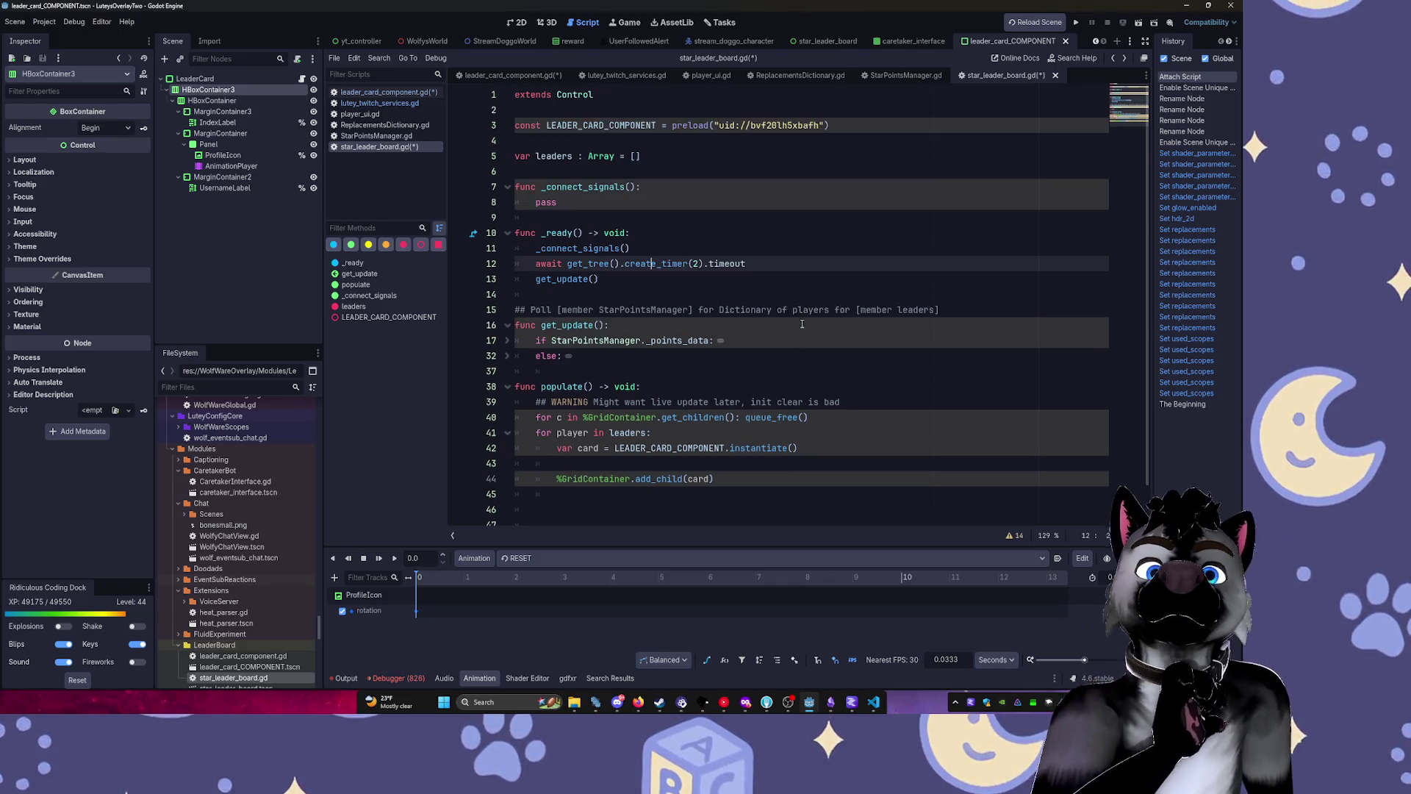
key(alt+Left)
scroll(812, 319, down, 15)
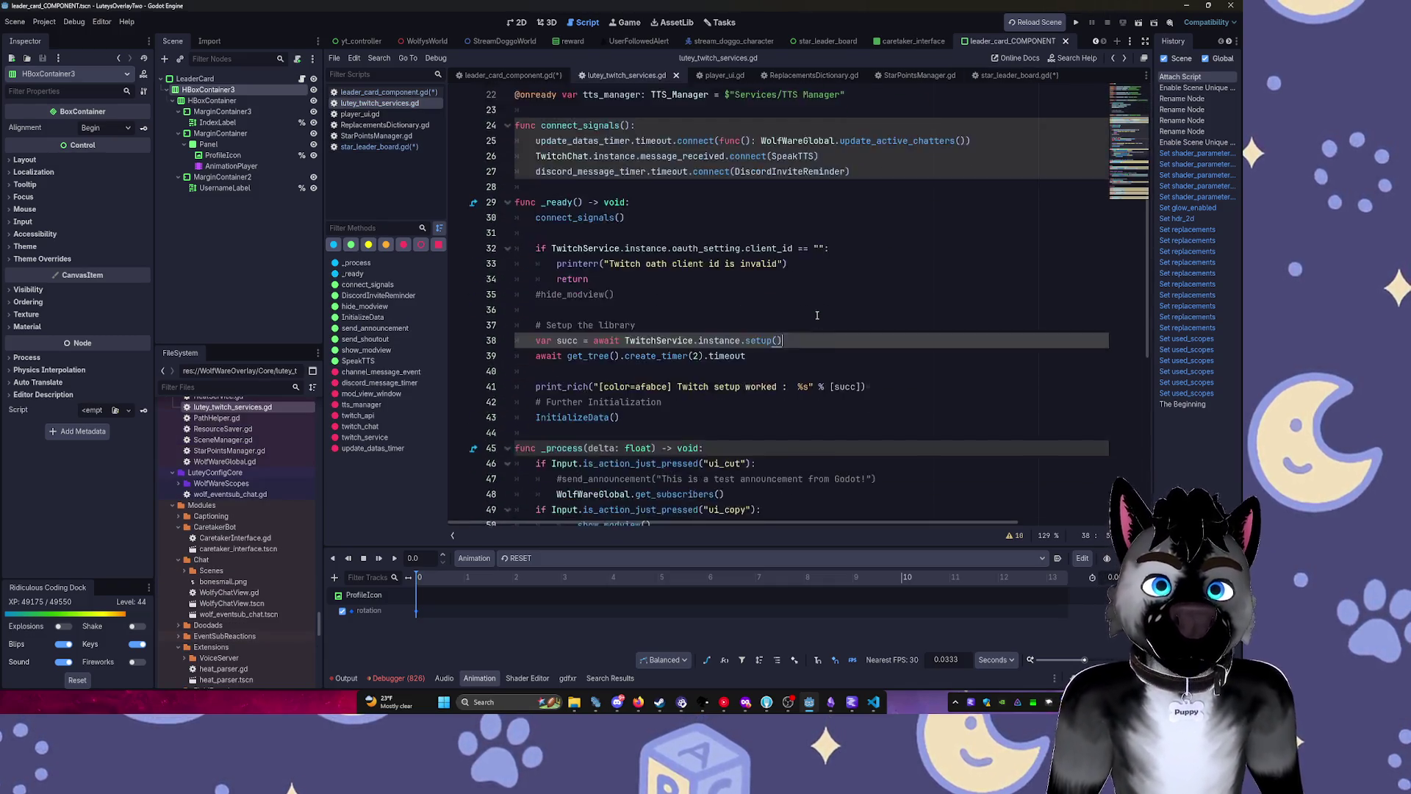
Remove the unfinished index_label line, add a position parameter after player:Dictionary, and save.
click(732, 412)
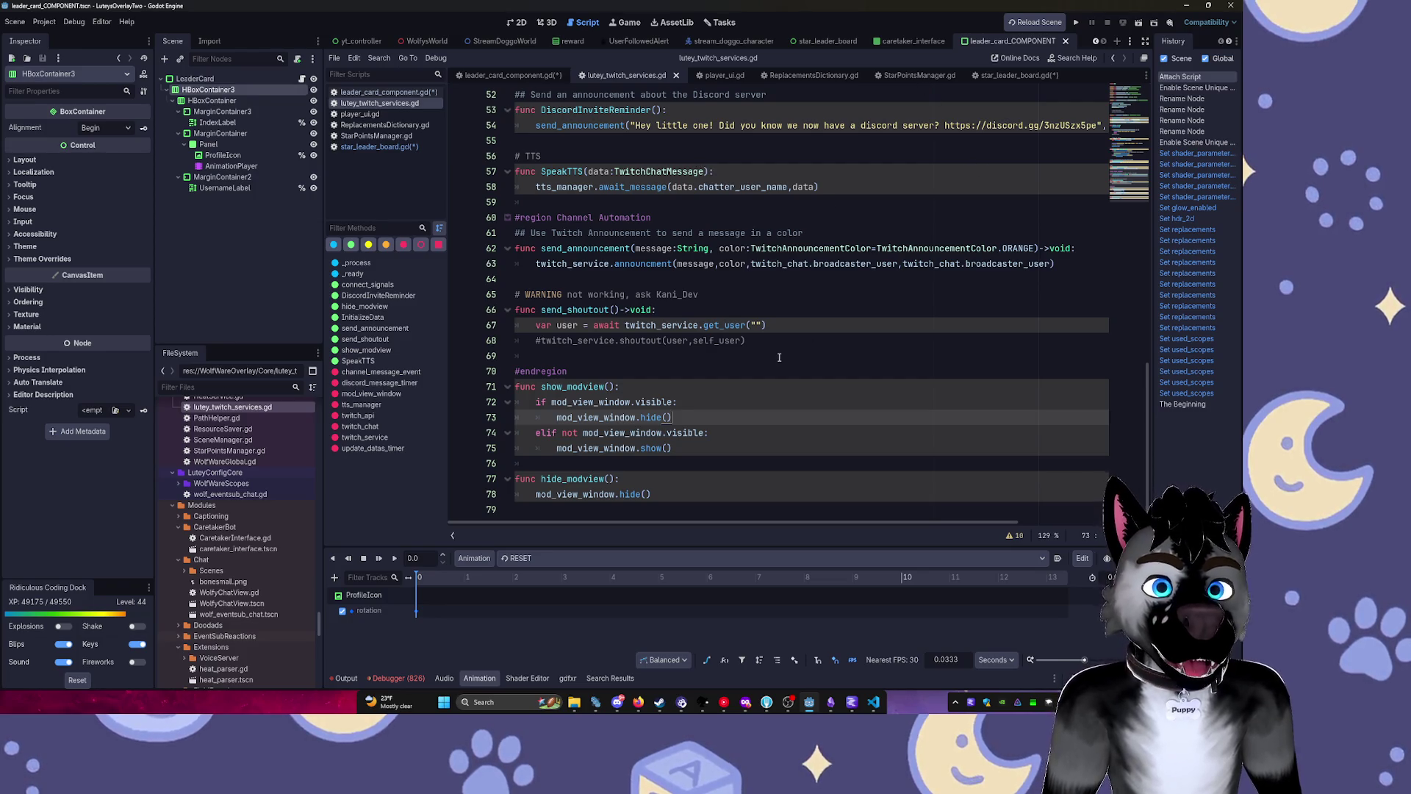
scroll(882, 219, up, 13)
scroll(882, 218, up, 4)
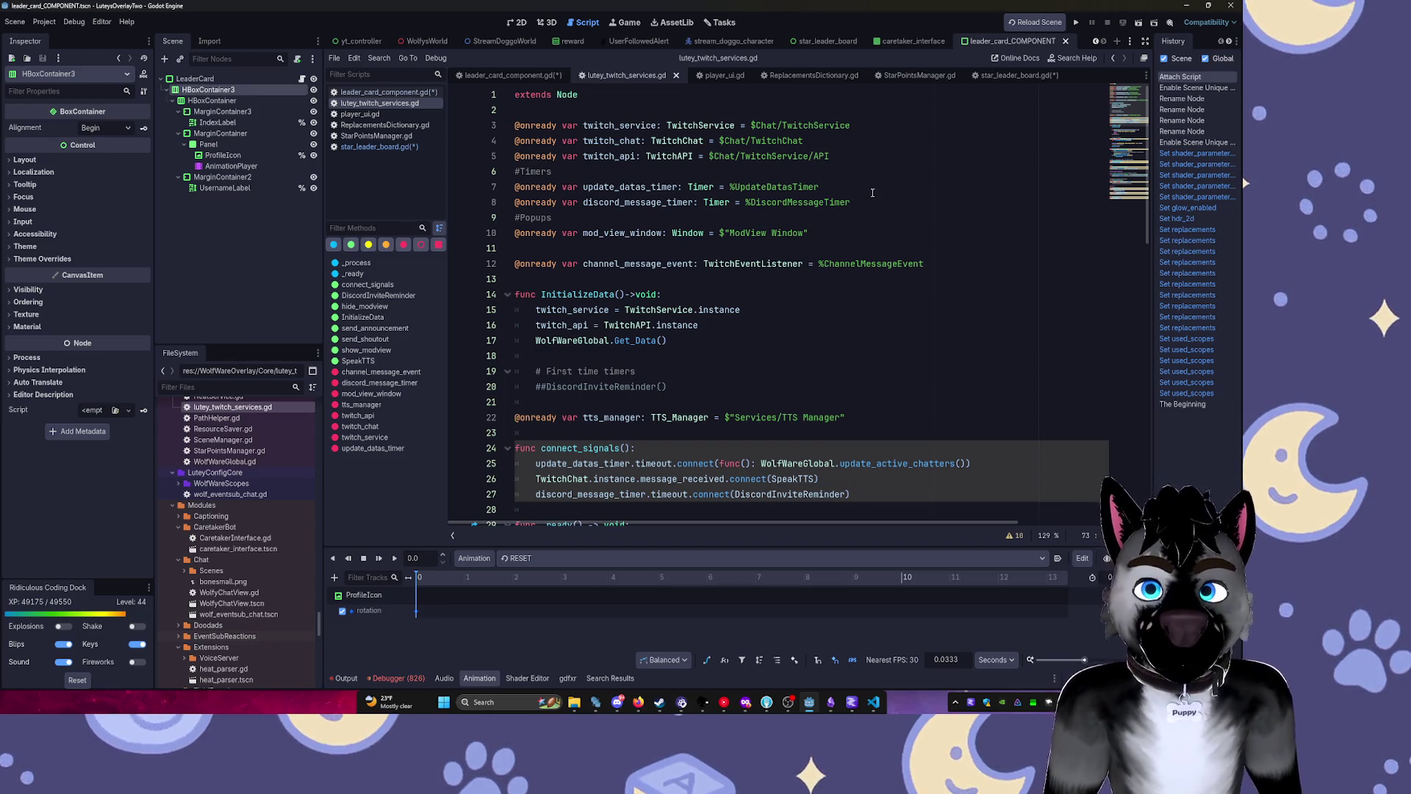
click(386, 92)
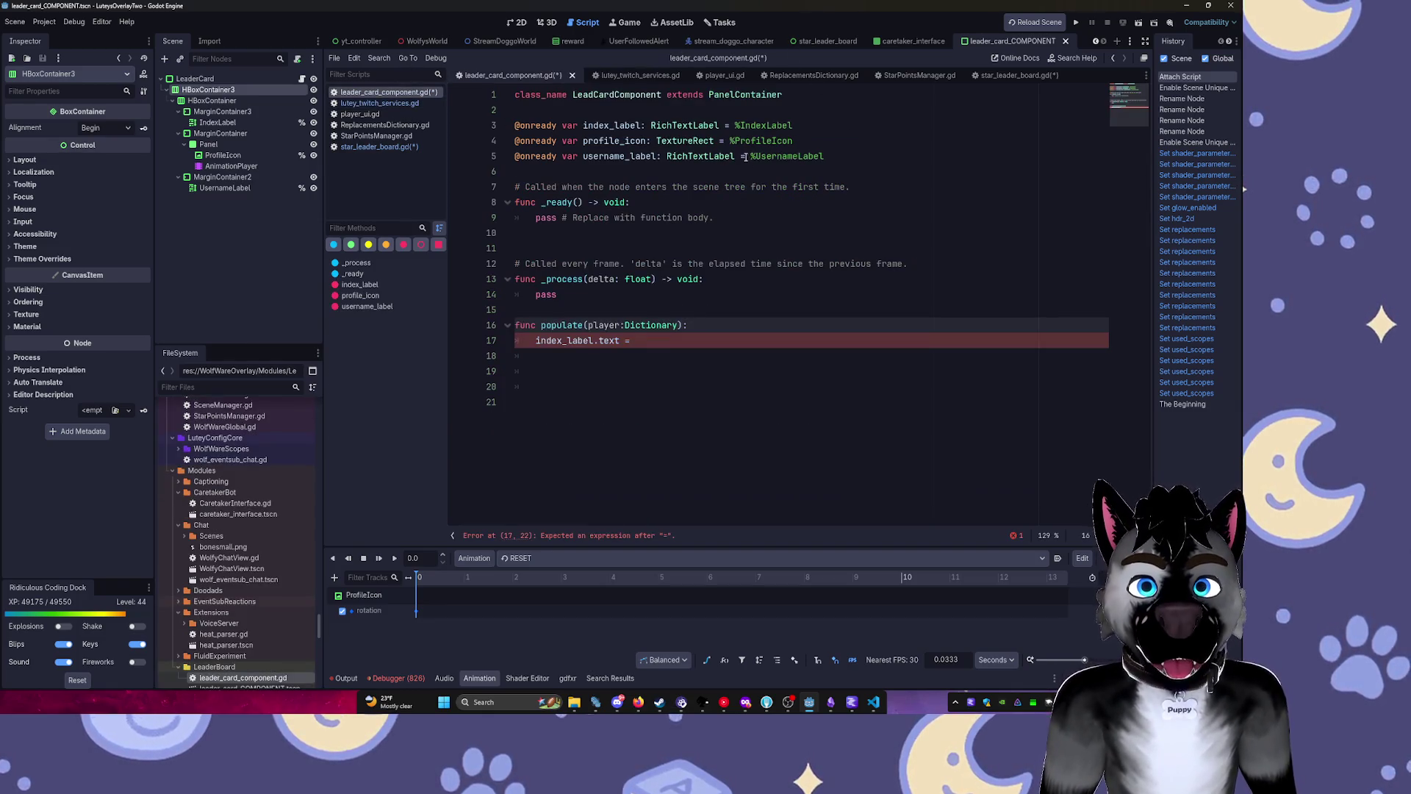
click(680, 342)
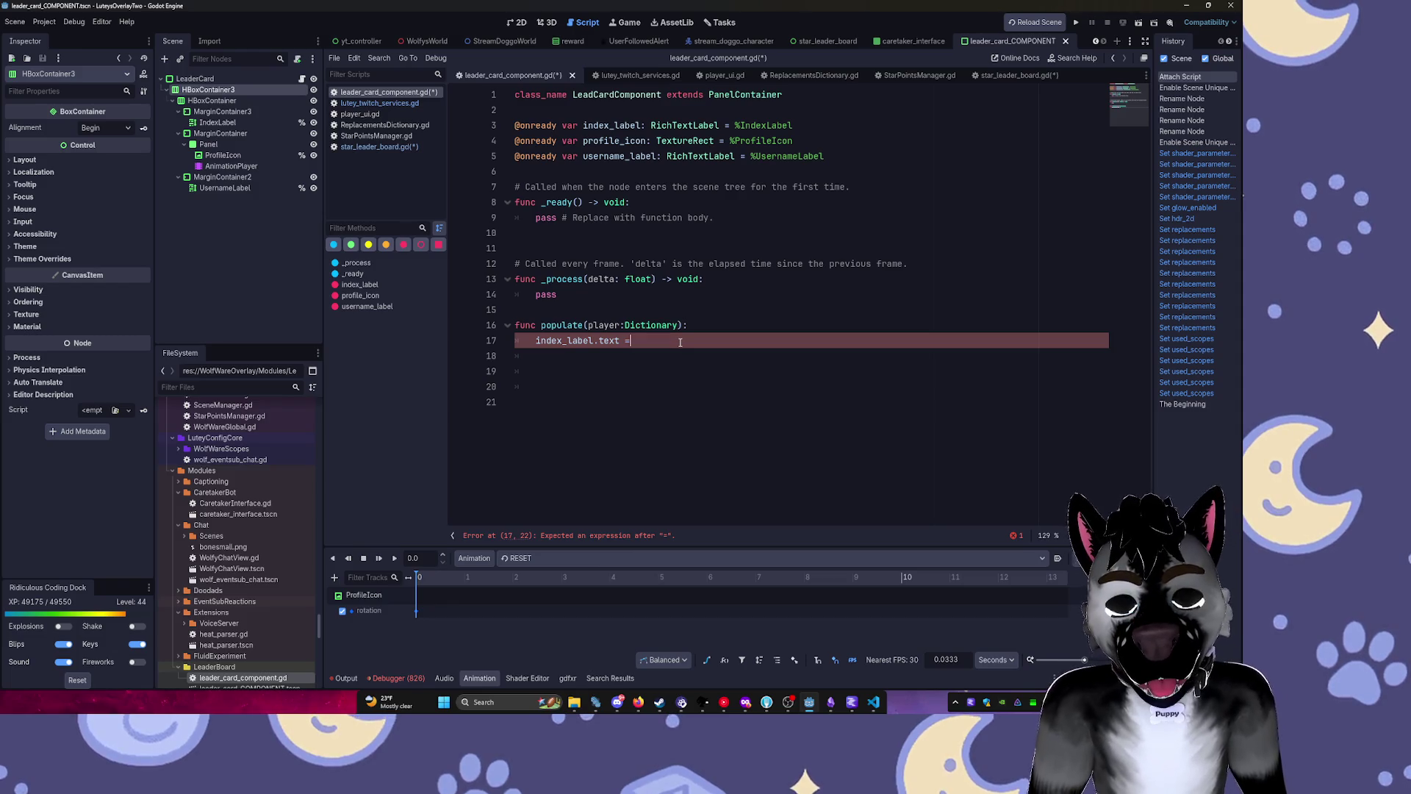
key(ctrl+z)
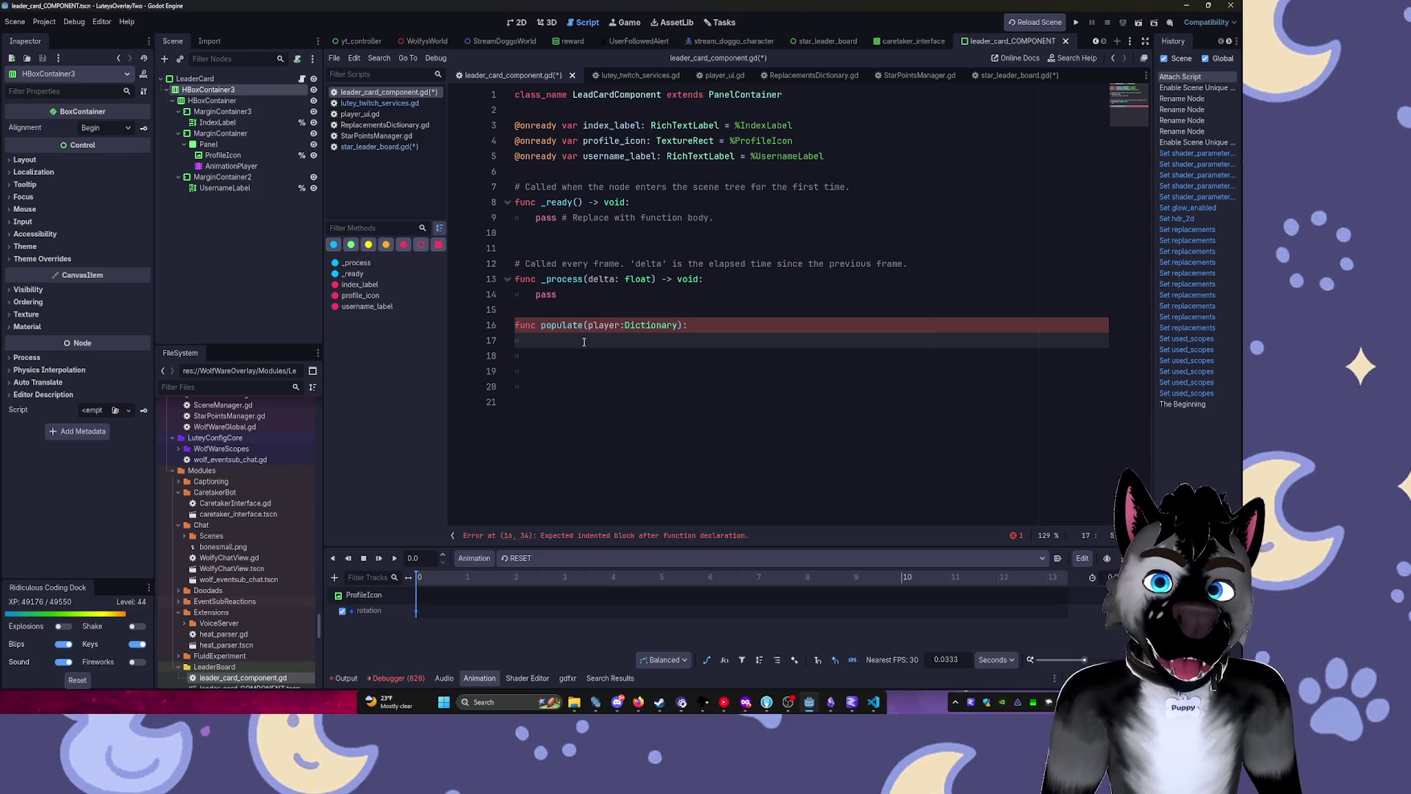
click(679, 325)
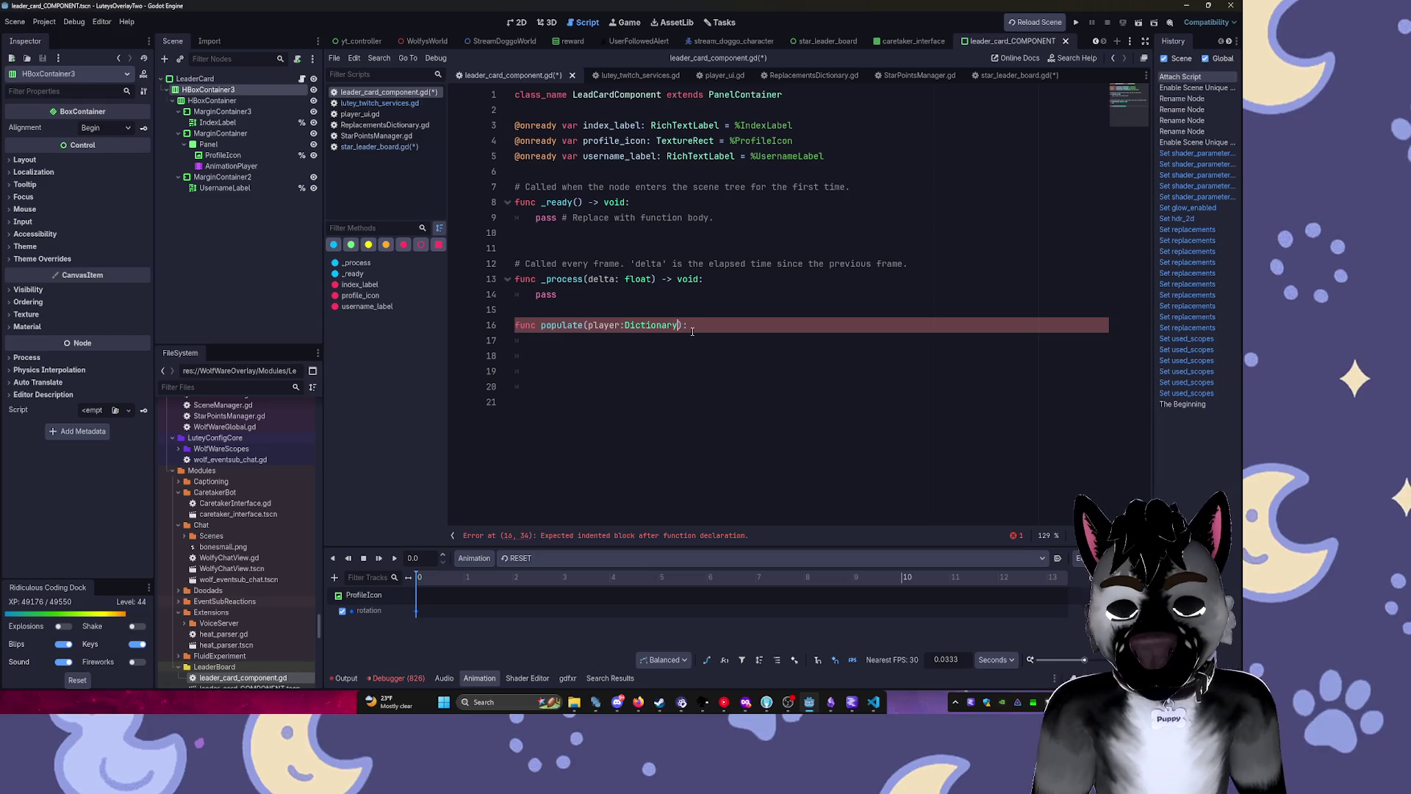
text(,)
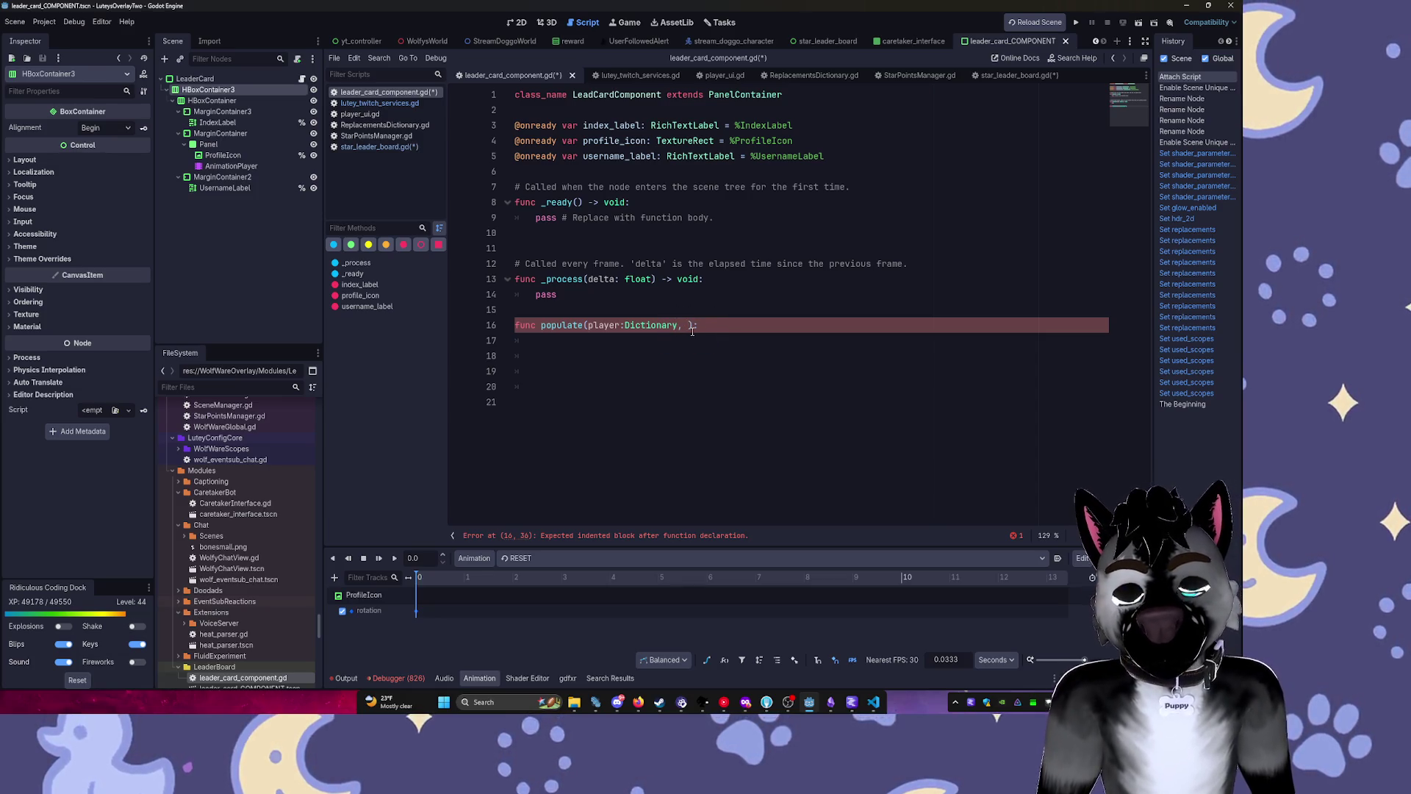
text(position)
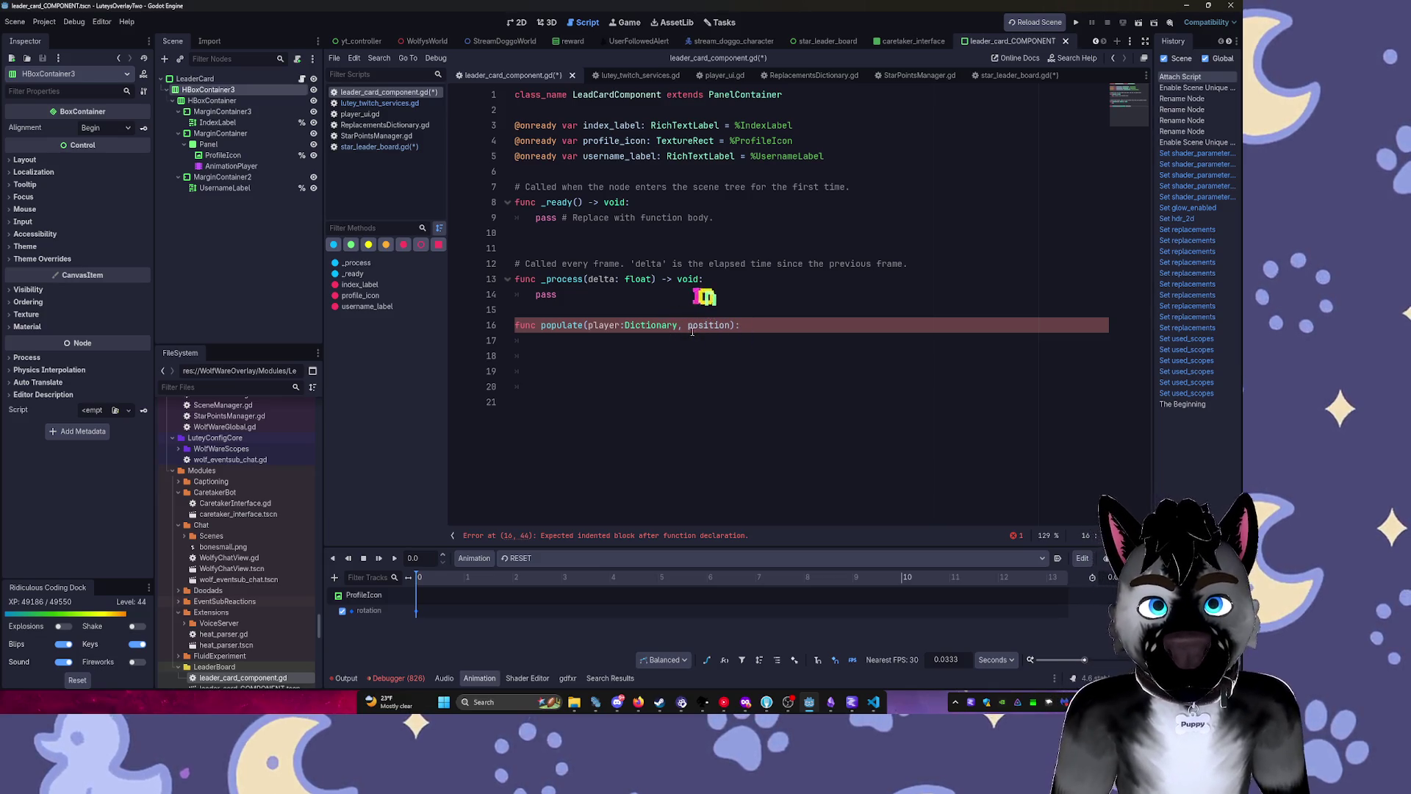
click(743, 343)
key(ctrl+s)
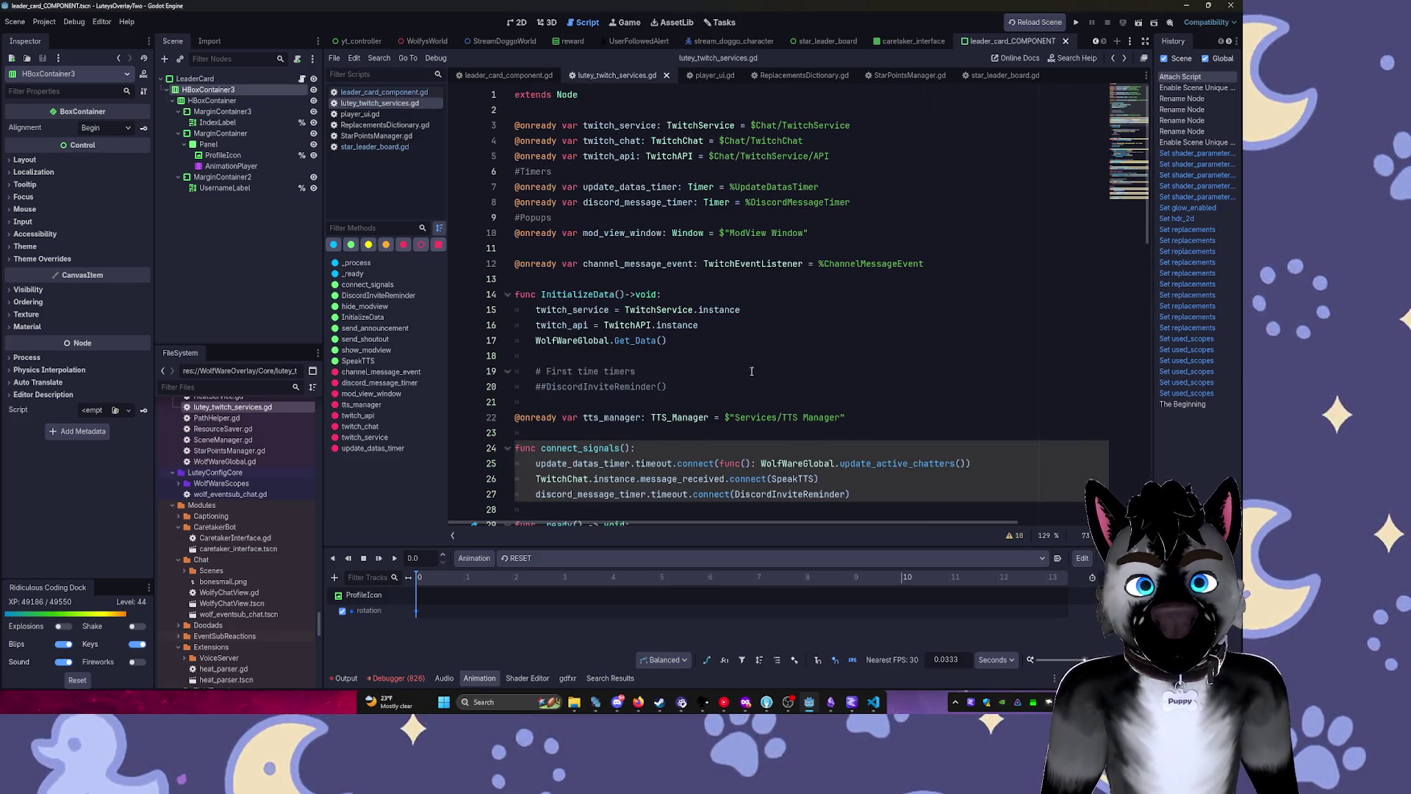
Close the lutey_twitch_services.gd, player_ui.gd and ReplacementsDictionary.gd scripts from the script list.
scroll(751, 371, down, 15)
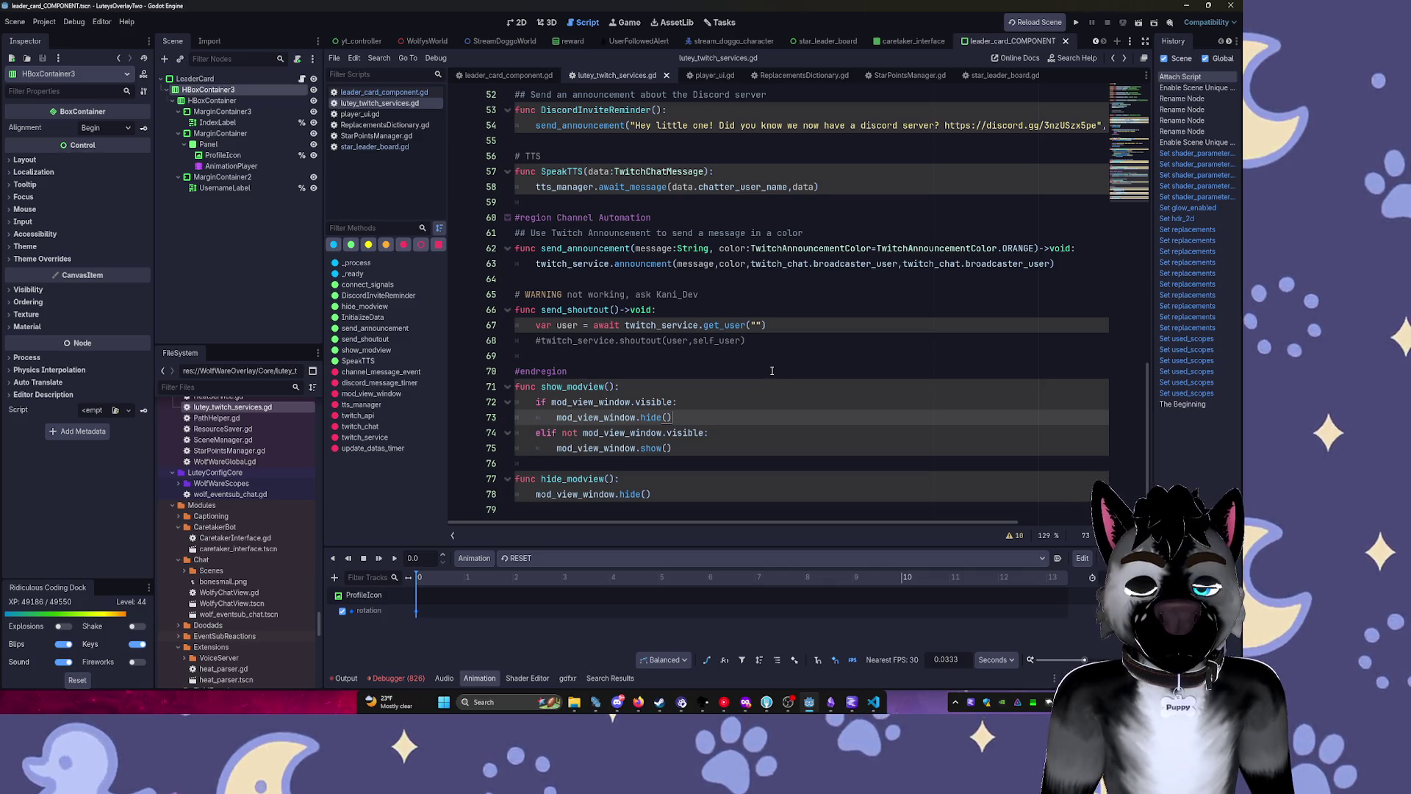
middle_click(398, 105)
click(388, 105)
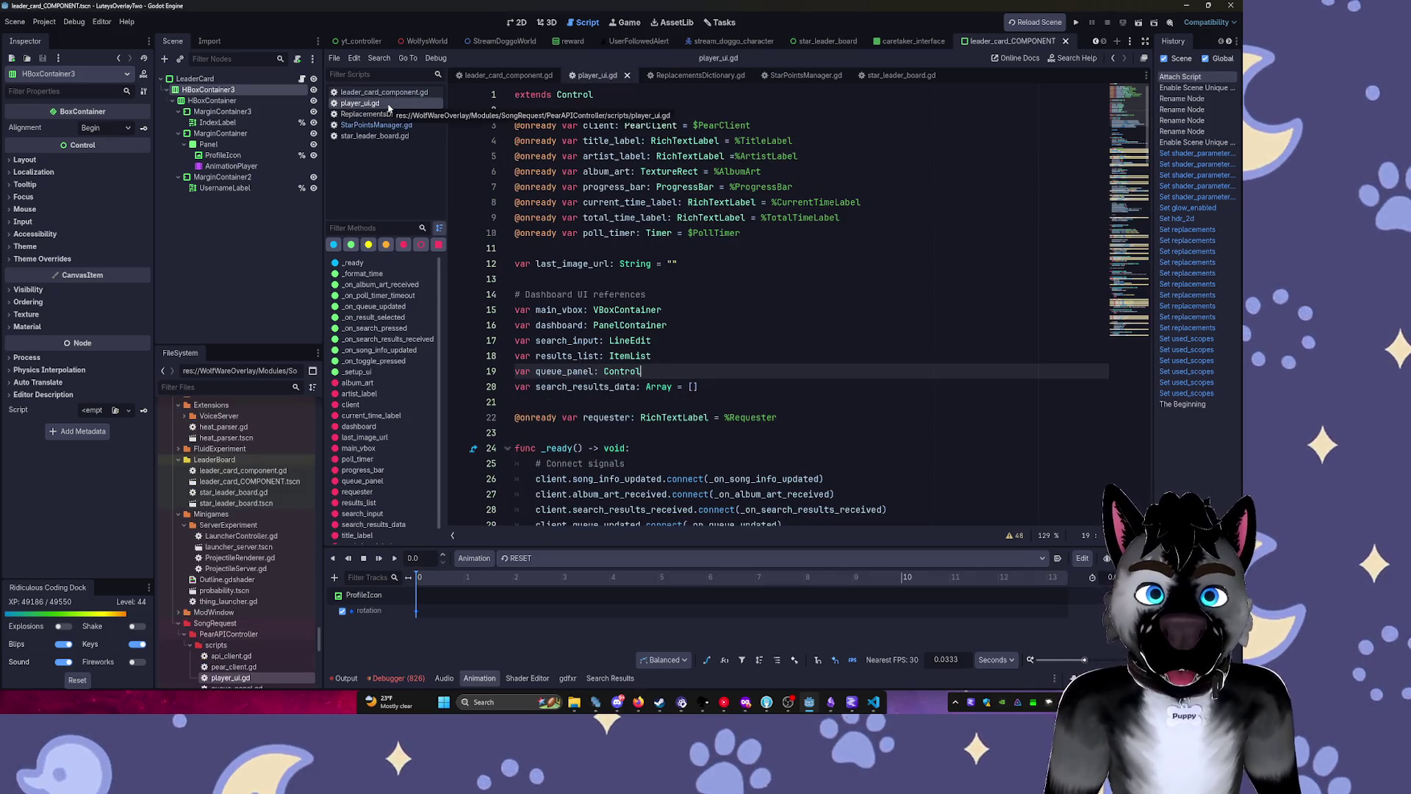
middle_click(388, 108)
click(390, 106)
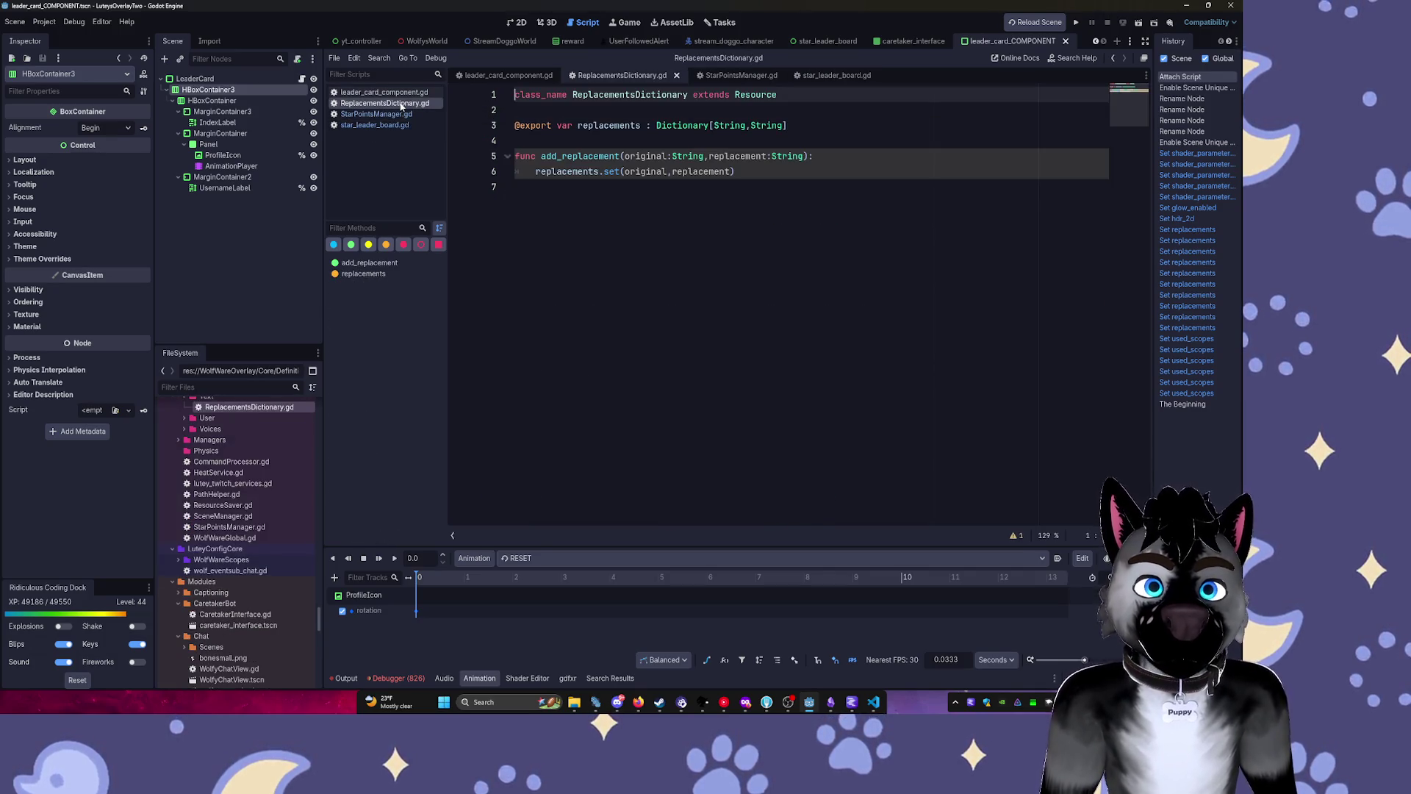
middle_click(401, 107)
Scroll through StarPointsManager.gd, then switch to star_leader_board.gd.
click(400, 107)
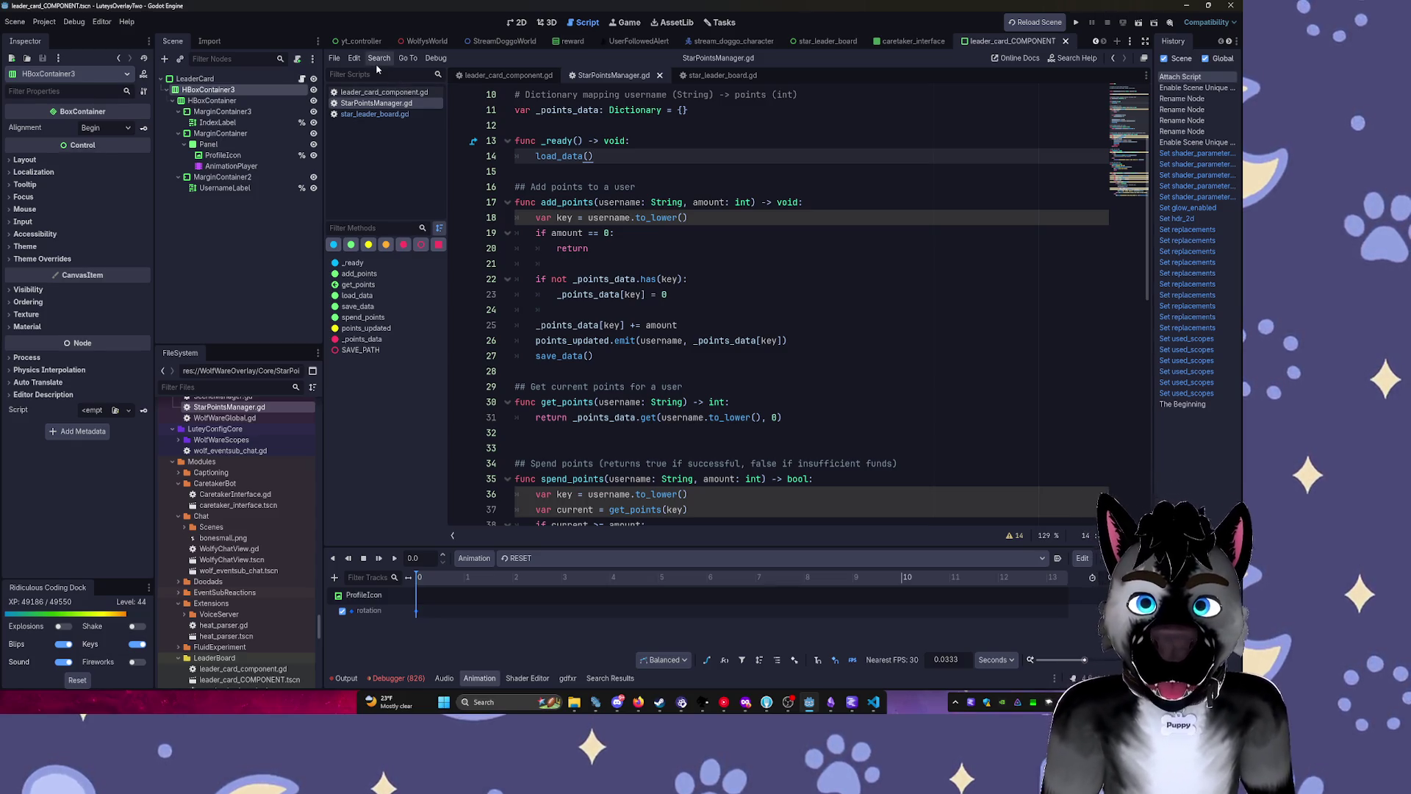
scroll(530, 201, down, 10)
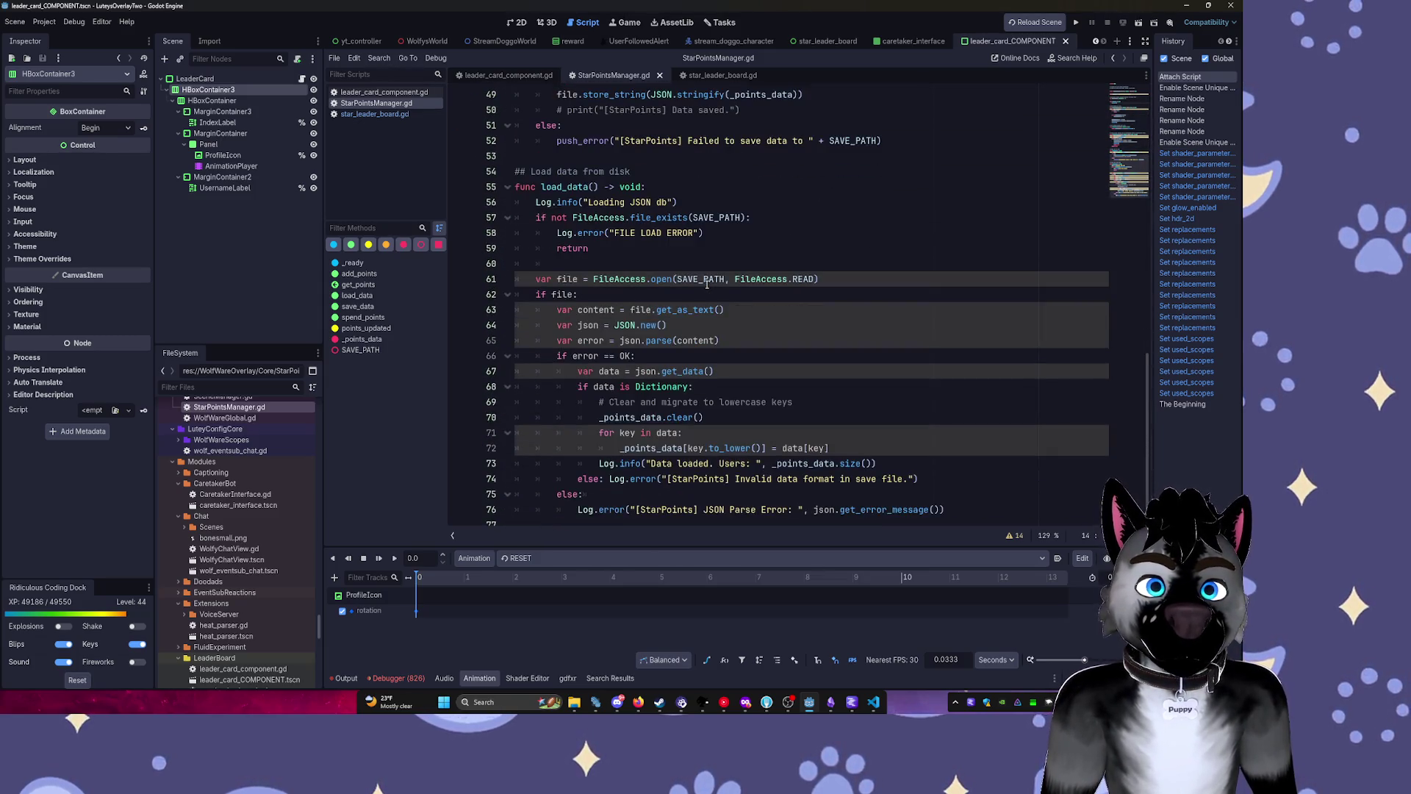
scroll(707, 285, down, 2)
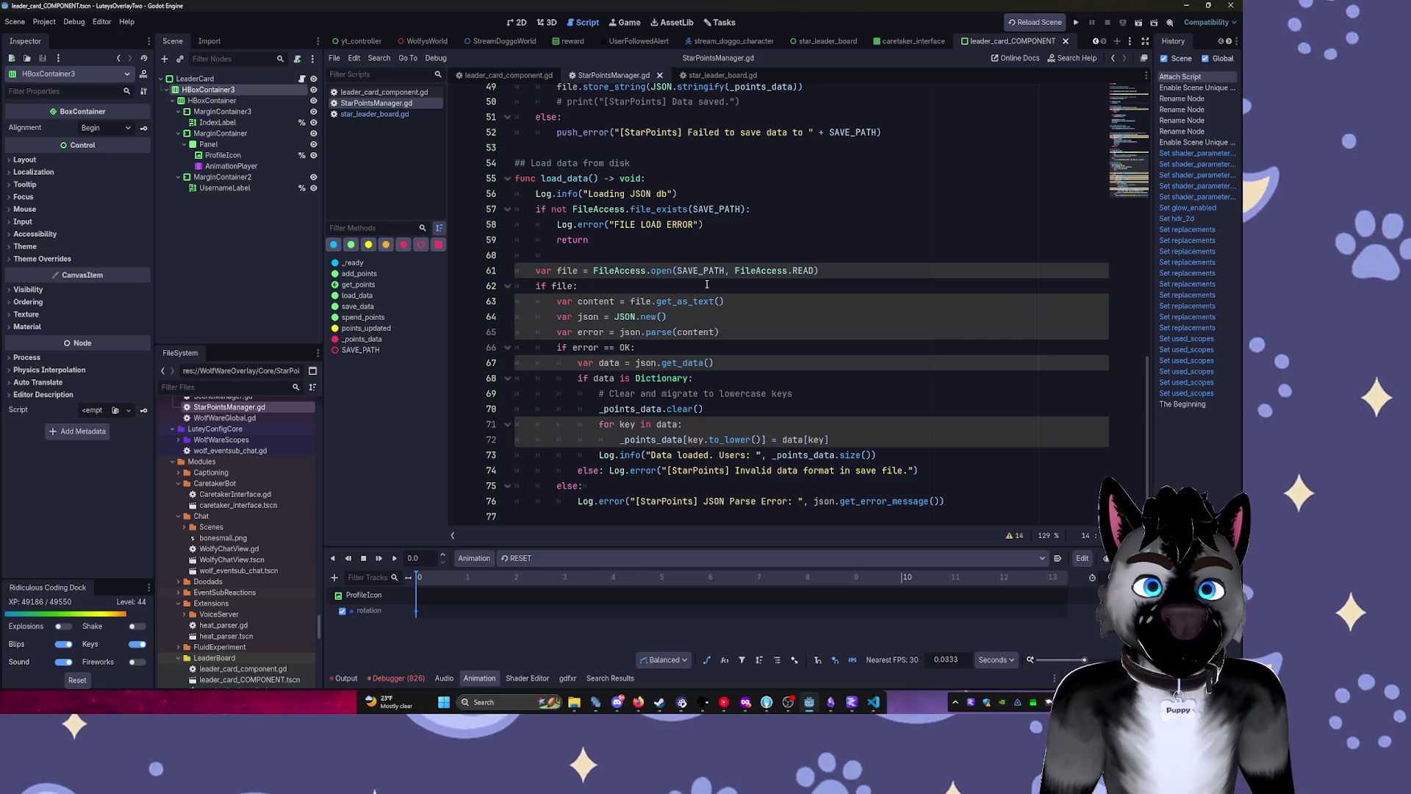
click(400, 115)
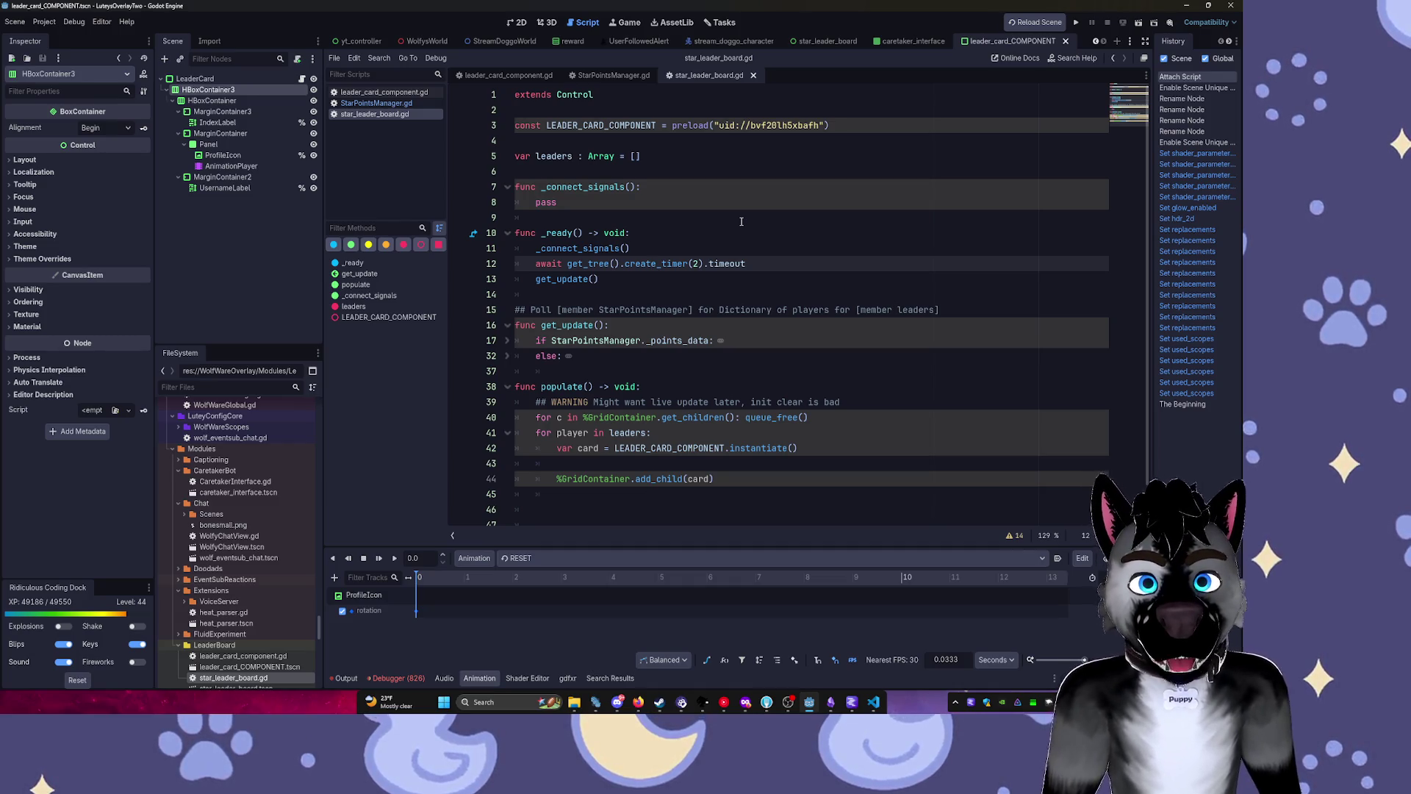
Read star_leader_board.gd's card-instancing loop, then return to leader_card_component.gd.
scroll(638, 410, down, 1)
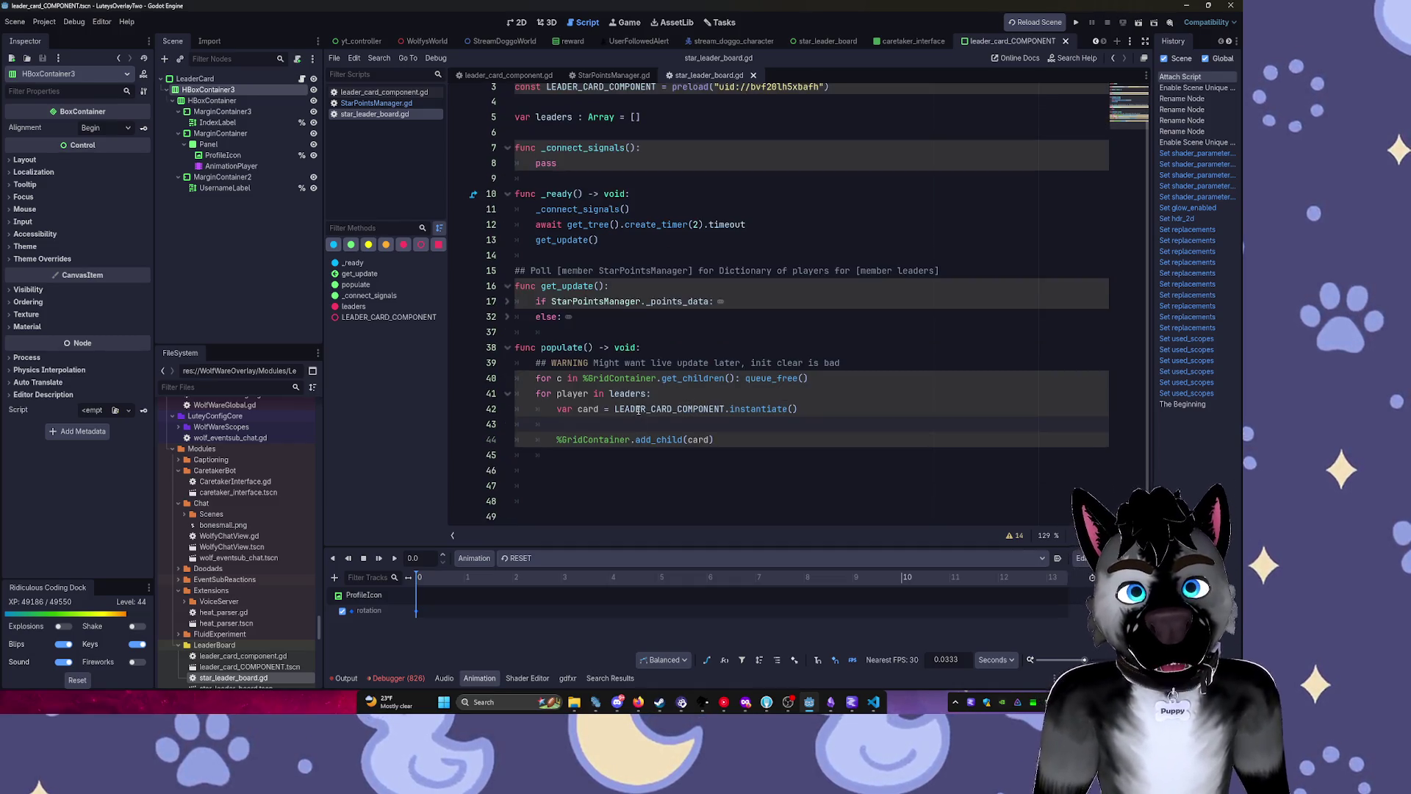
mouse_move(682, 218)
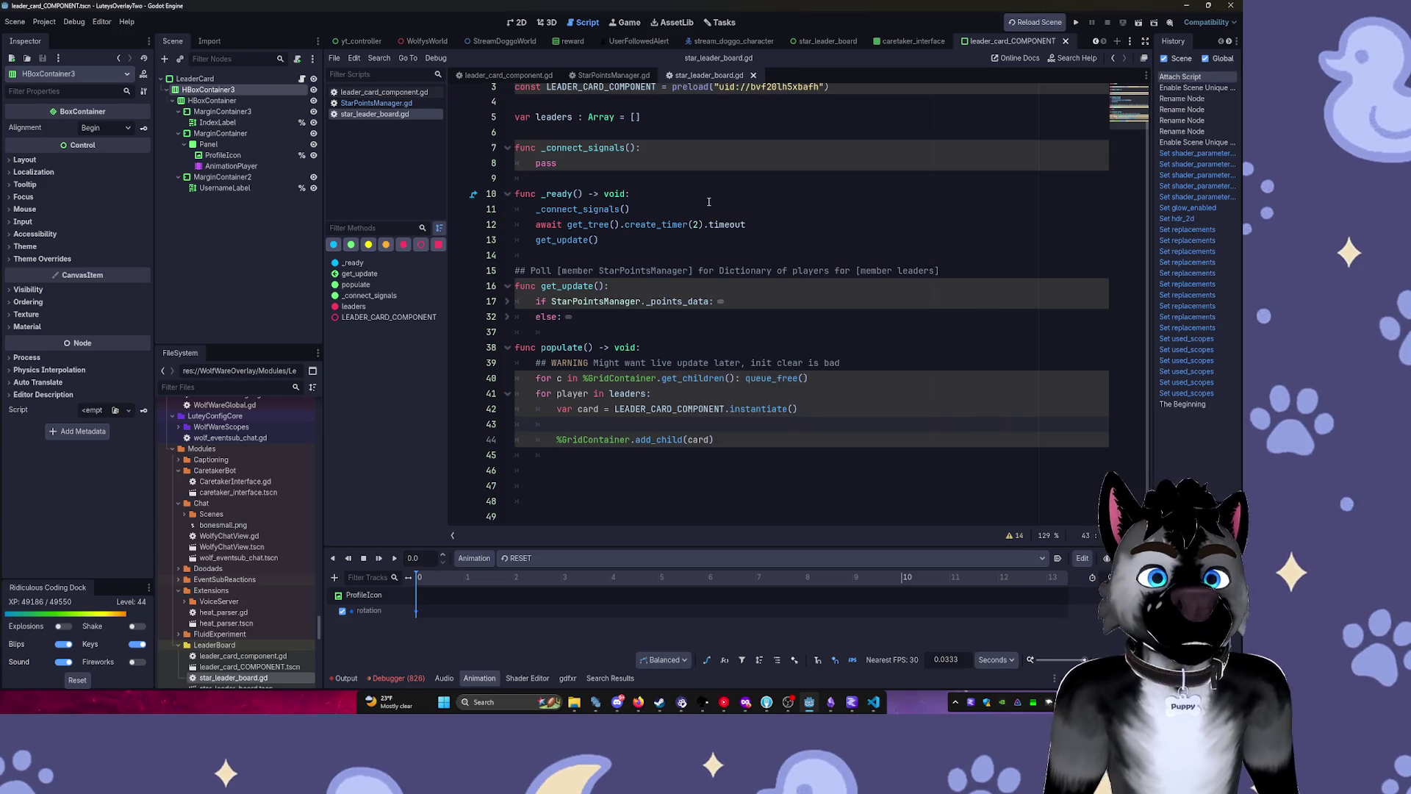
click(663, 210)
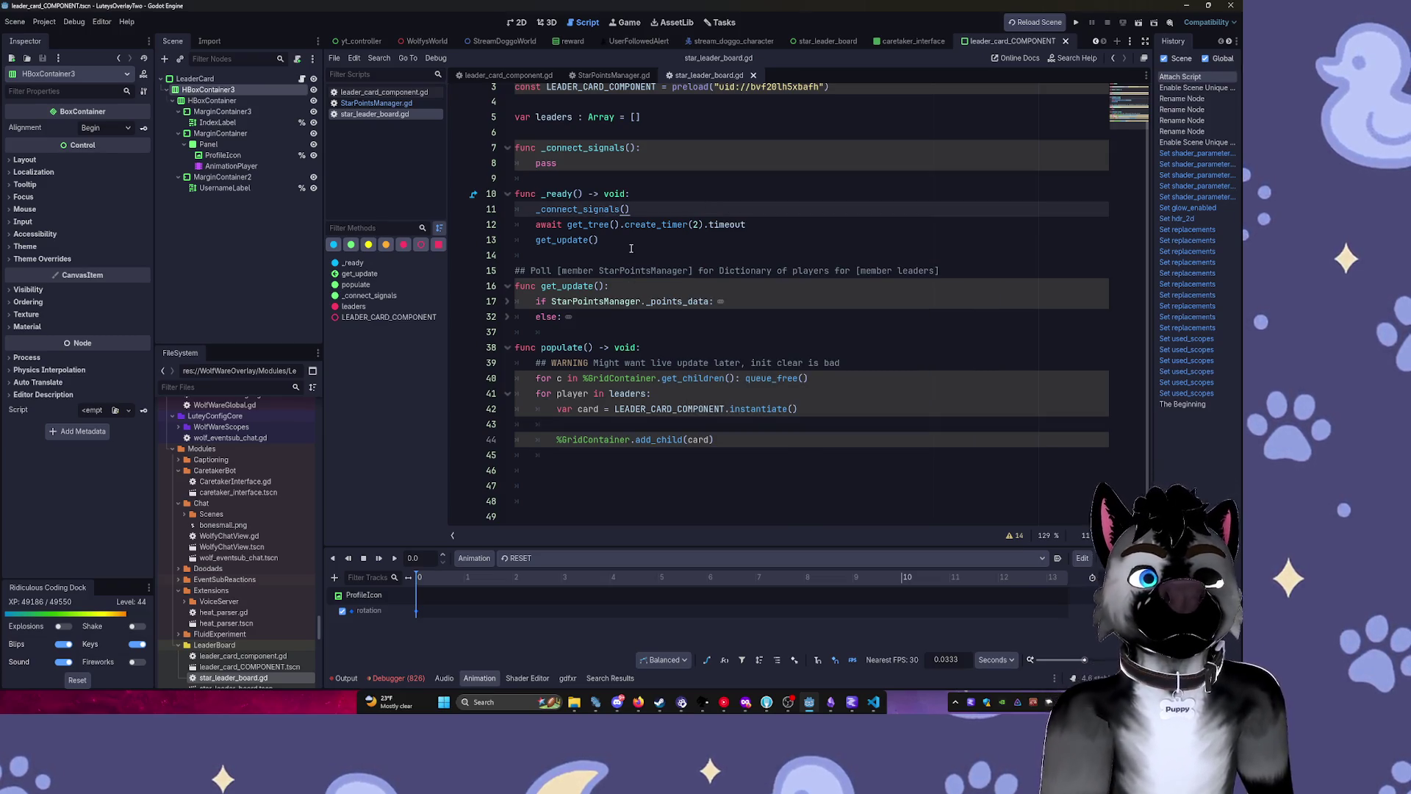
click(650, 395)
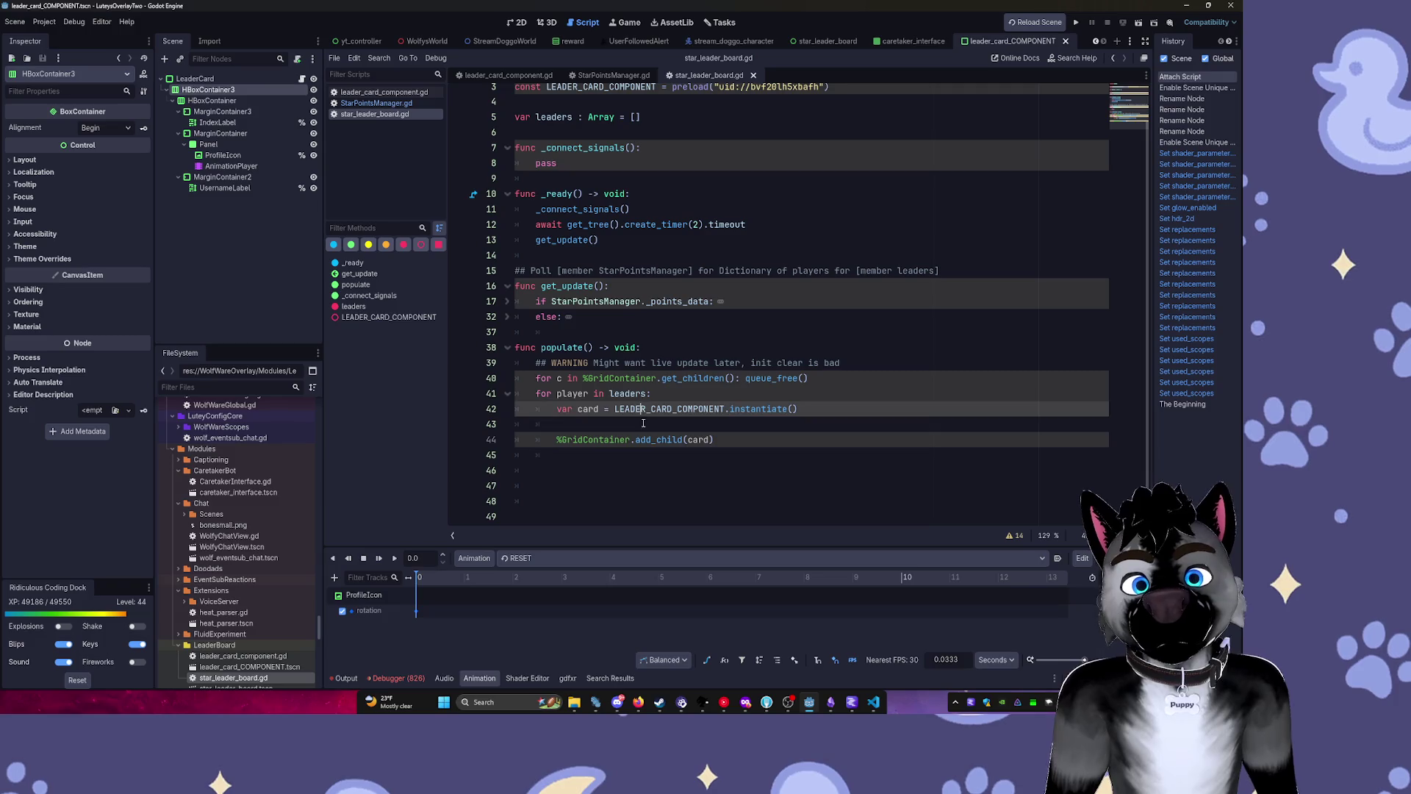
click(661, 416)
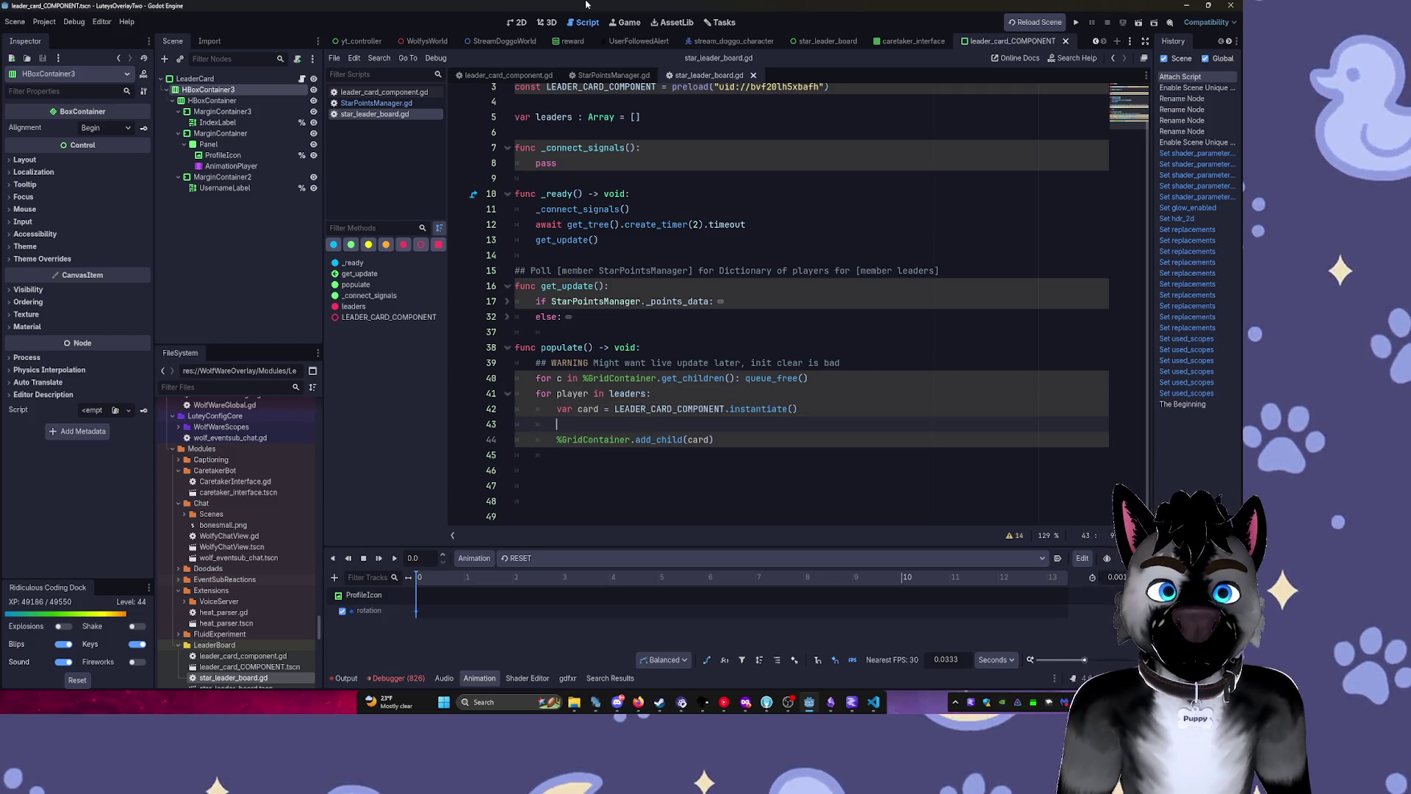
click(617, 75)
click(496, 74)
text(us)
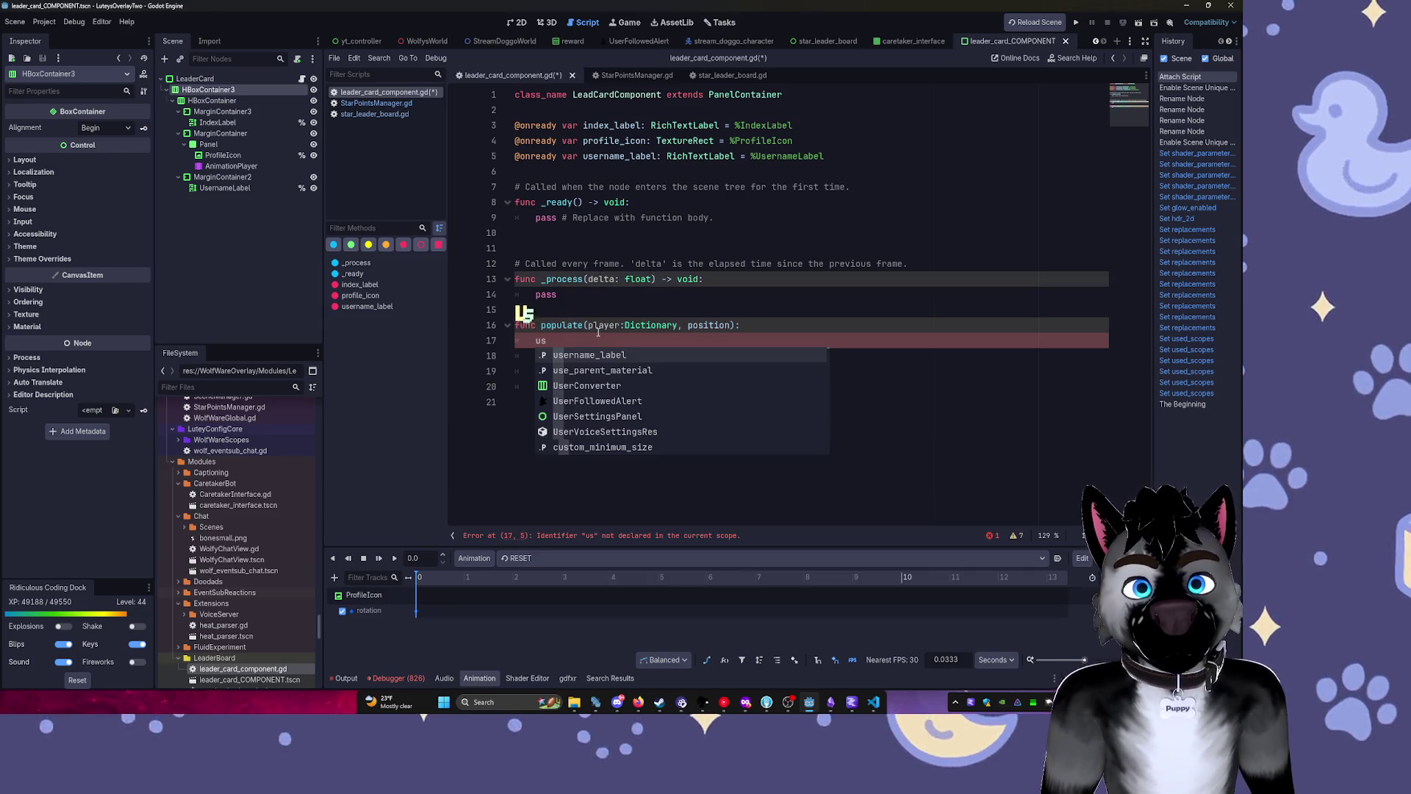
Complete username_label with '.text player.name' in populate, then view the leader card scene in 2D.
key(Tab)
text(.)
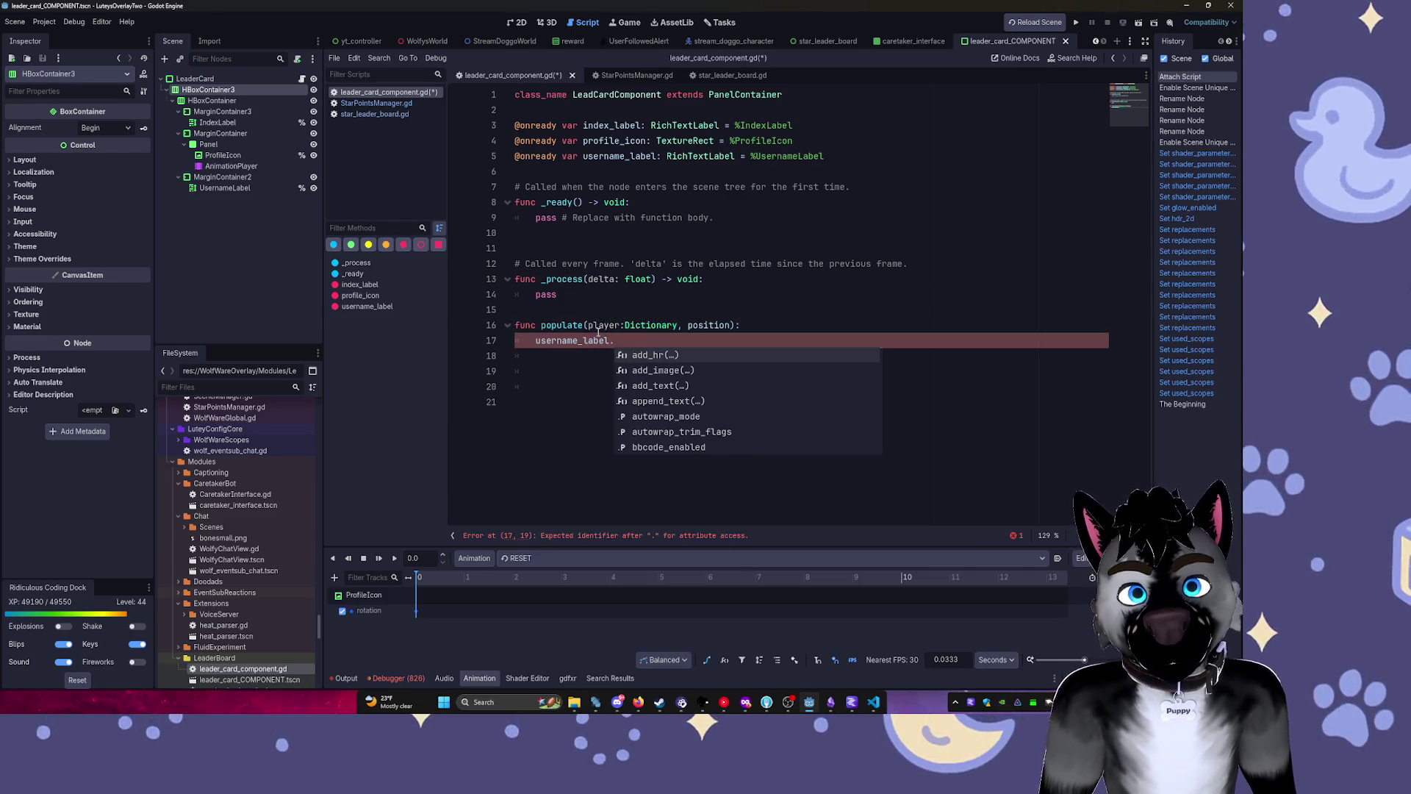
text(text player)
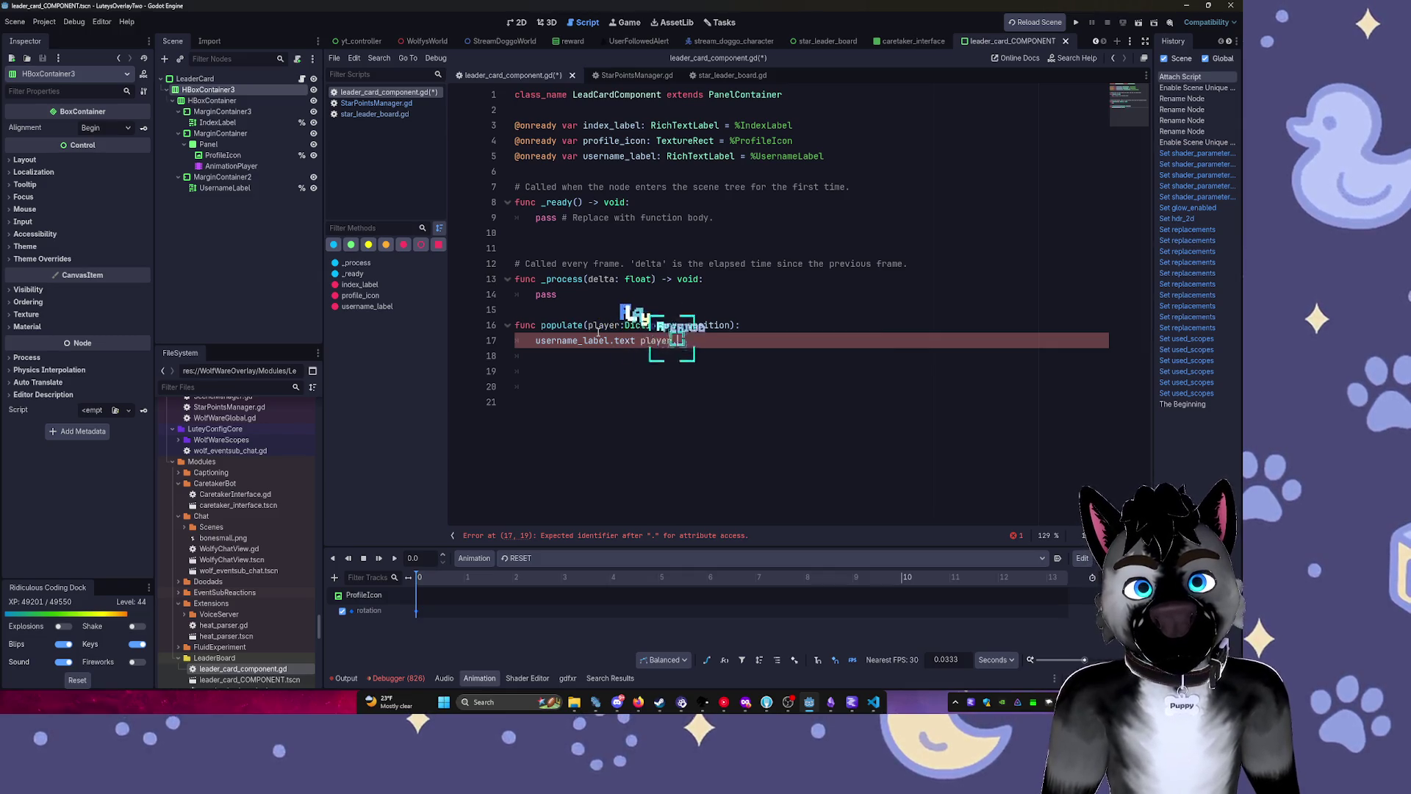
text(.name)
key(Return)
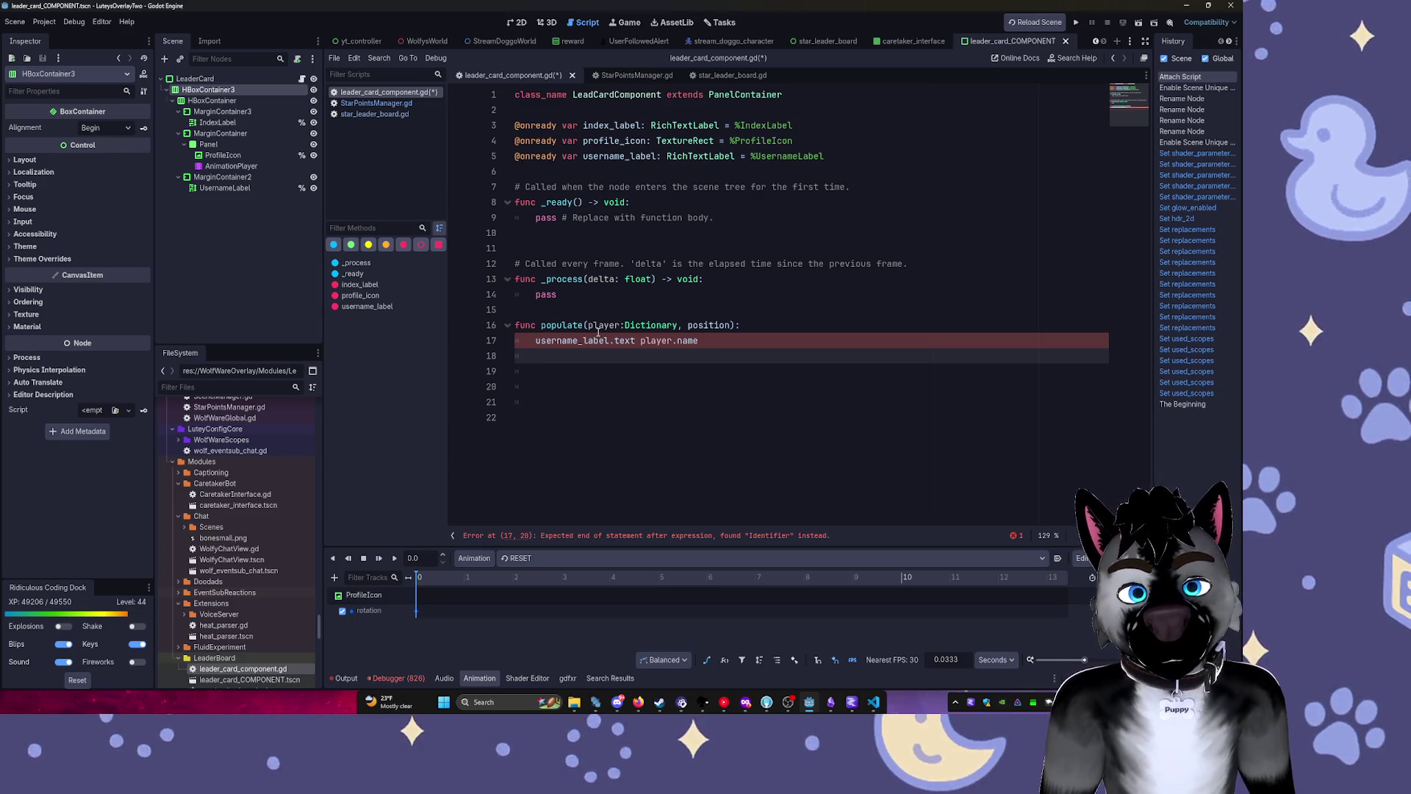
click(520, 22)
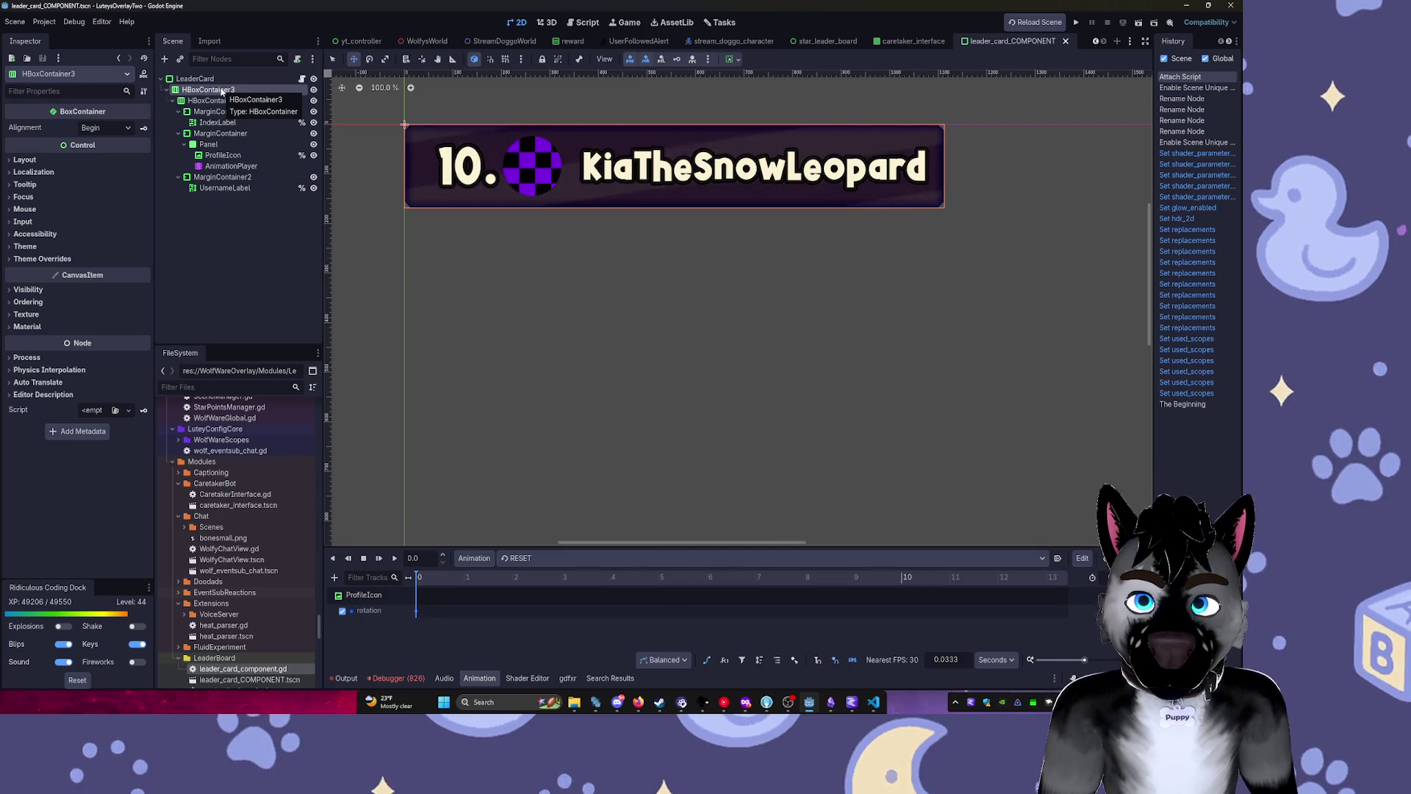
In star_leader_board, instance leader_card_COMPONENT.tscn as a child of GridContainer.
click(893, 42)
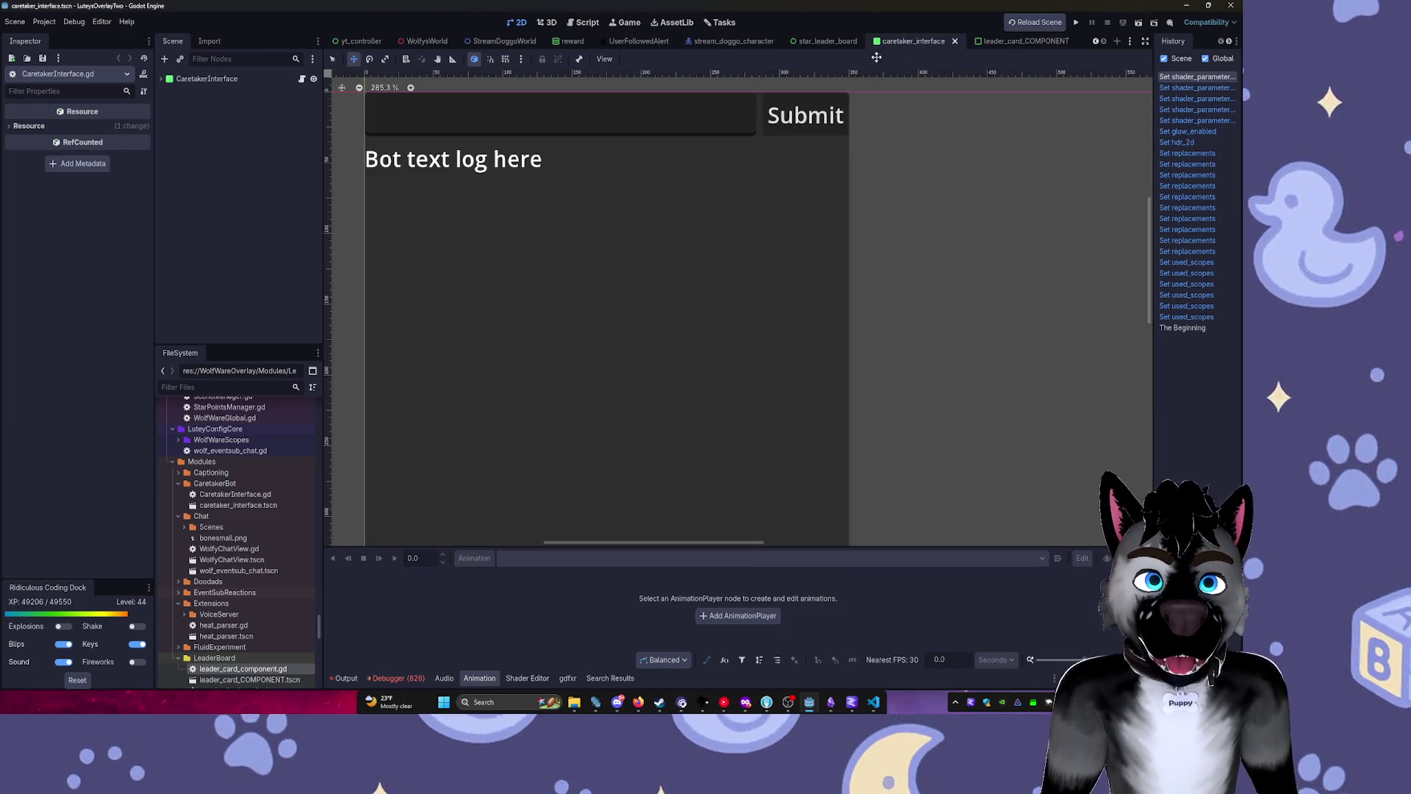
click(837, 42)
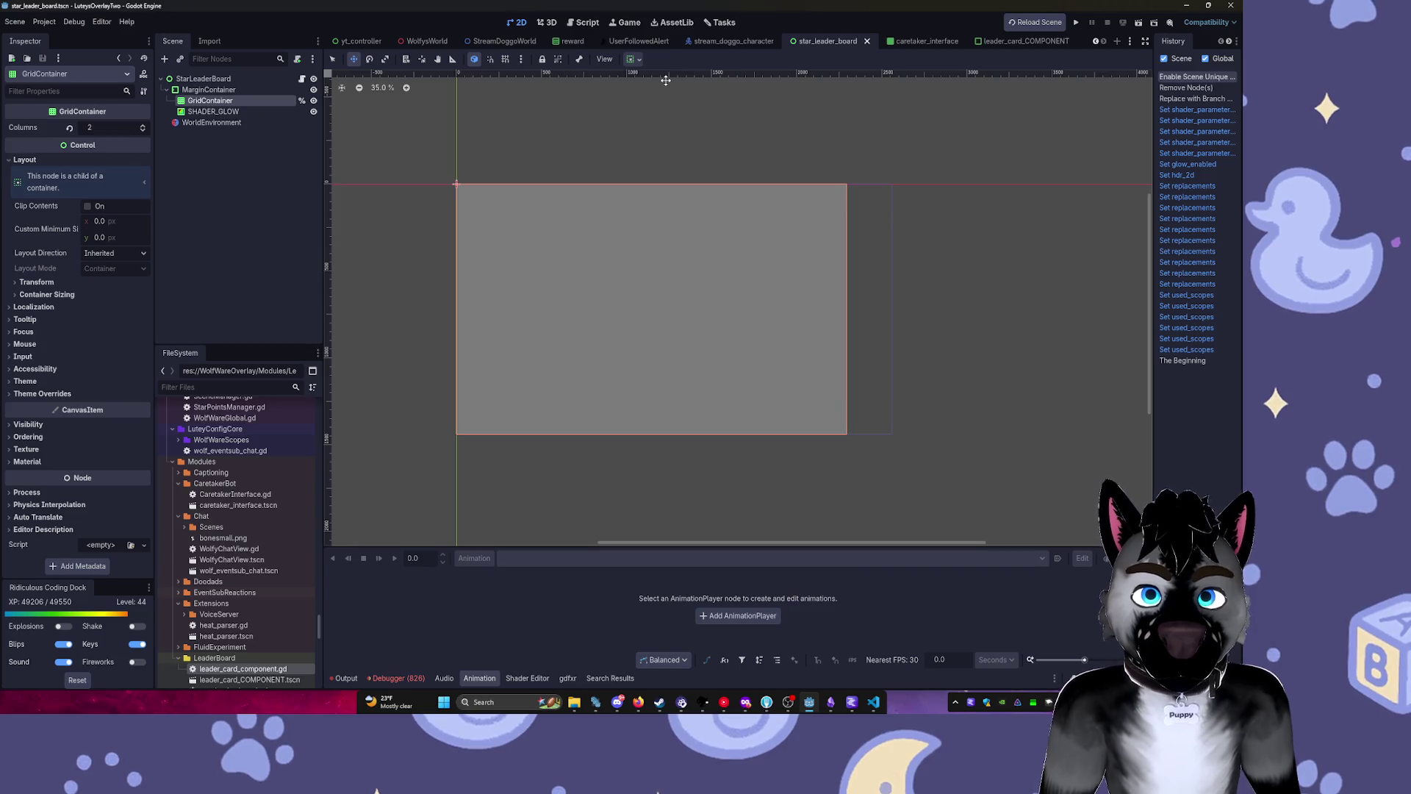
click(221, 181)
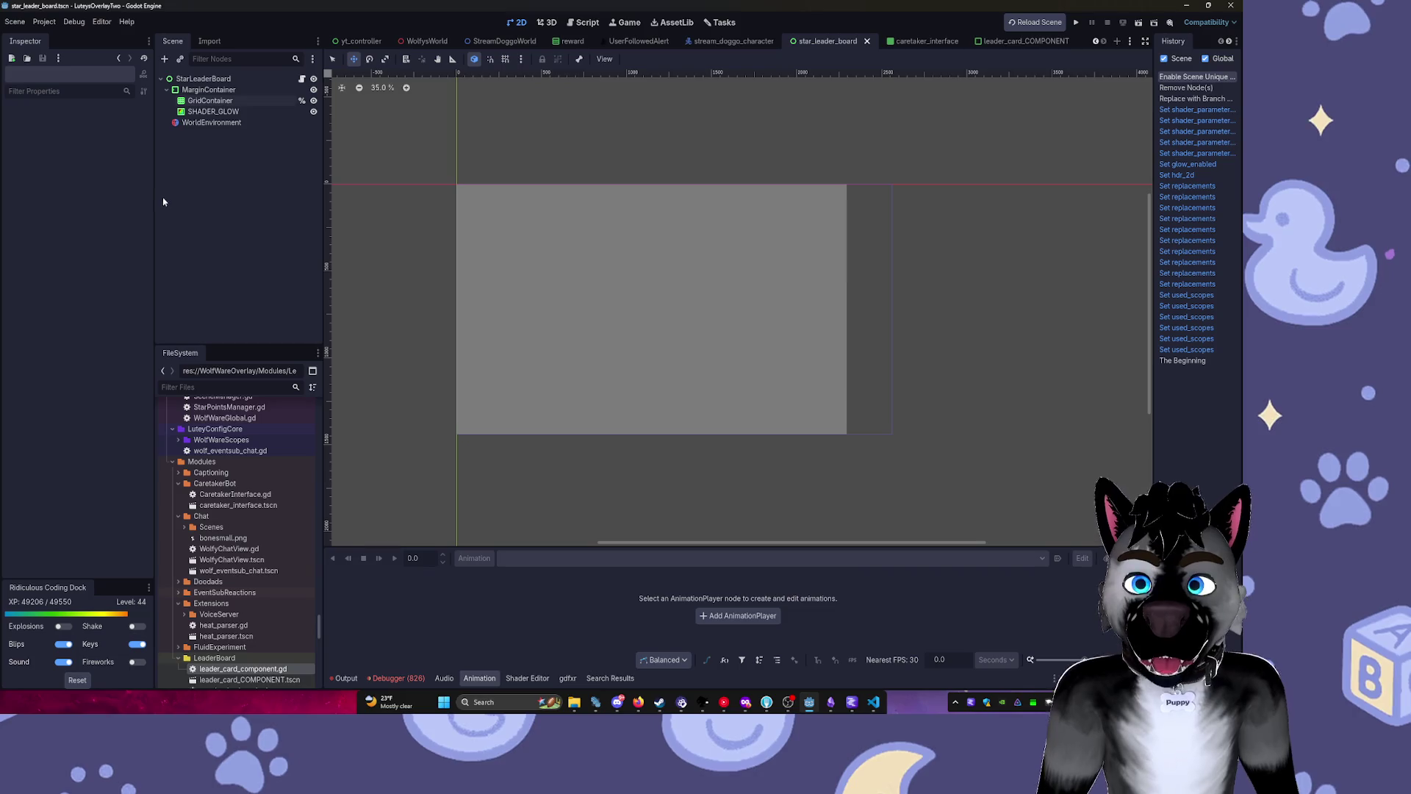
click(210, 101)
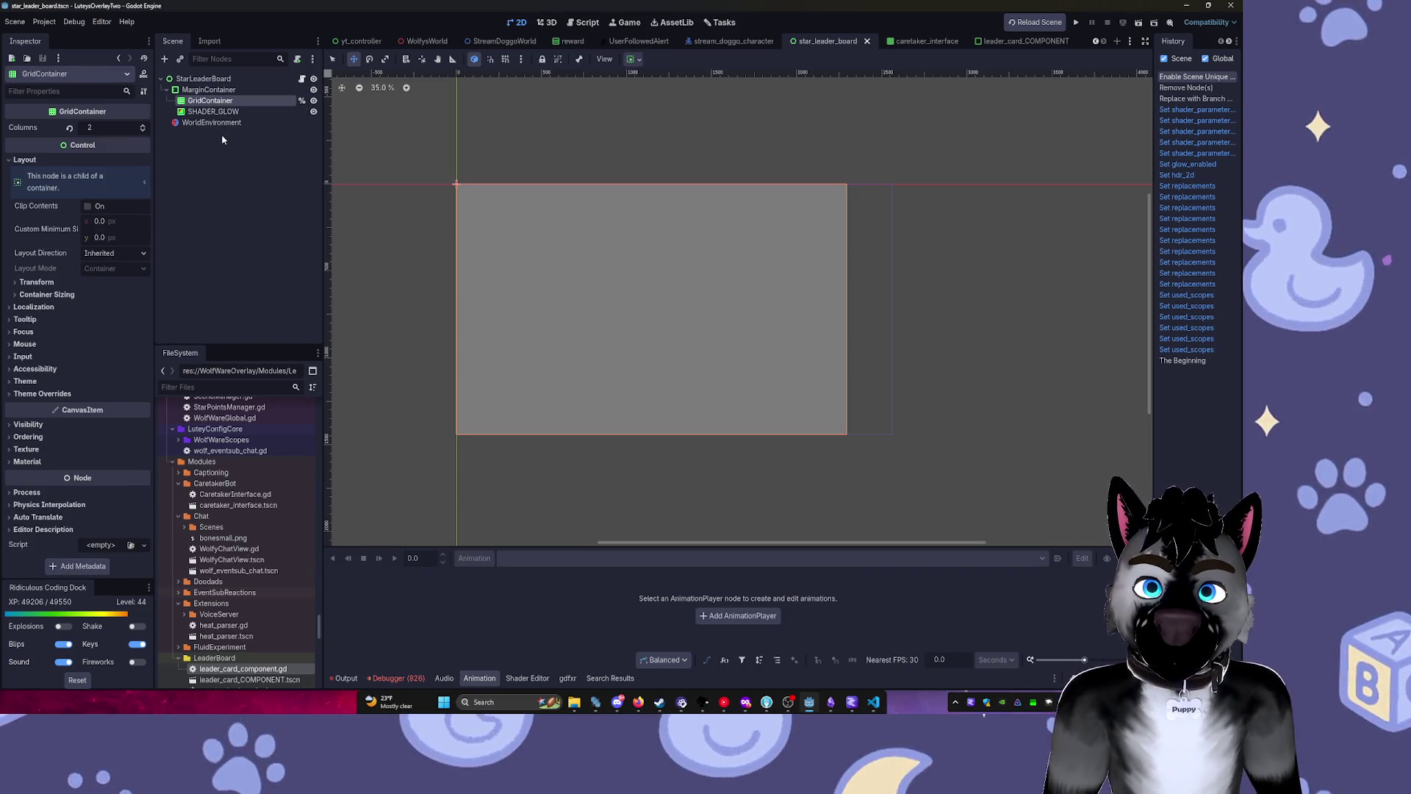
key(ctrl+shift+o)
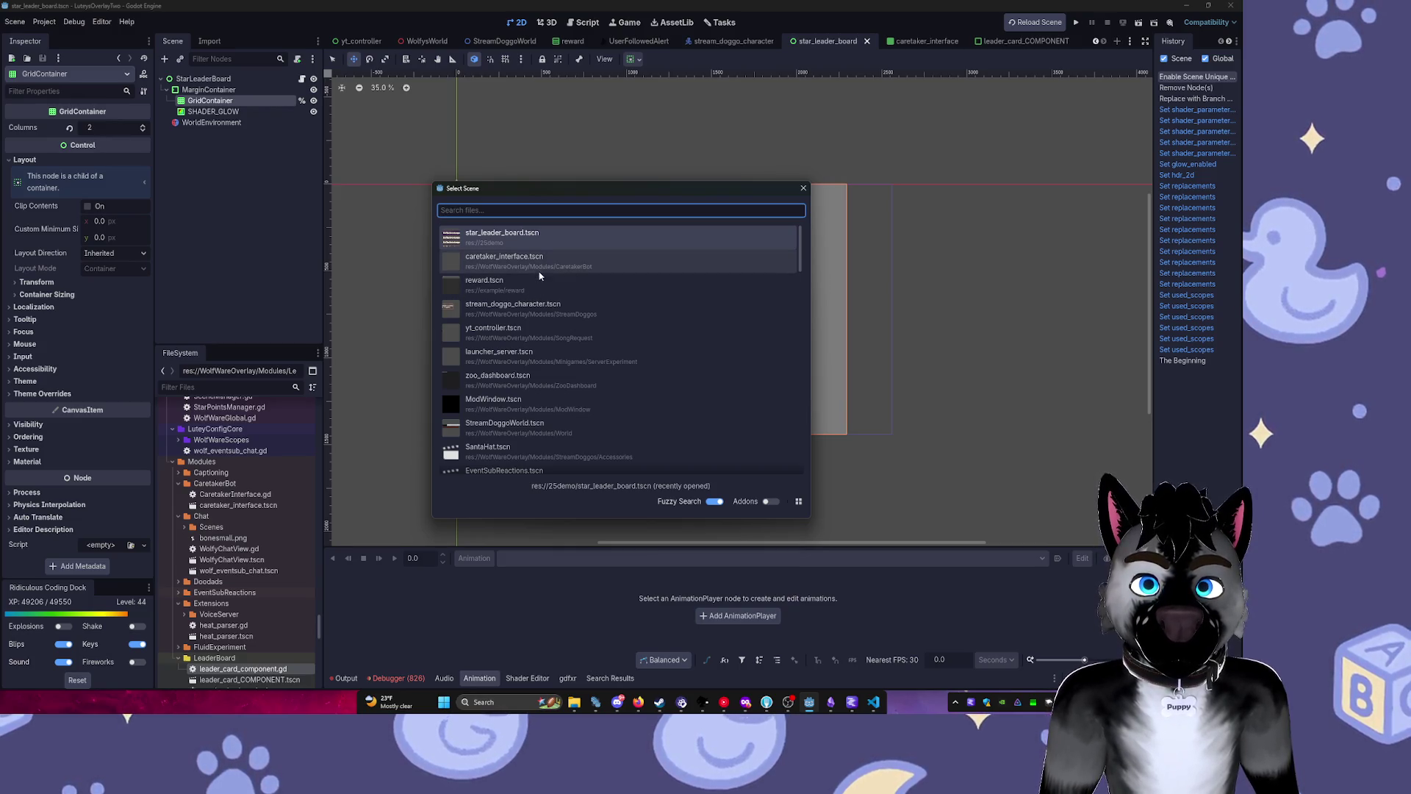
text(leader)
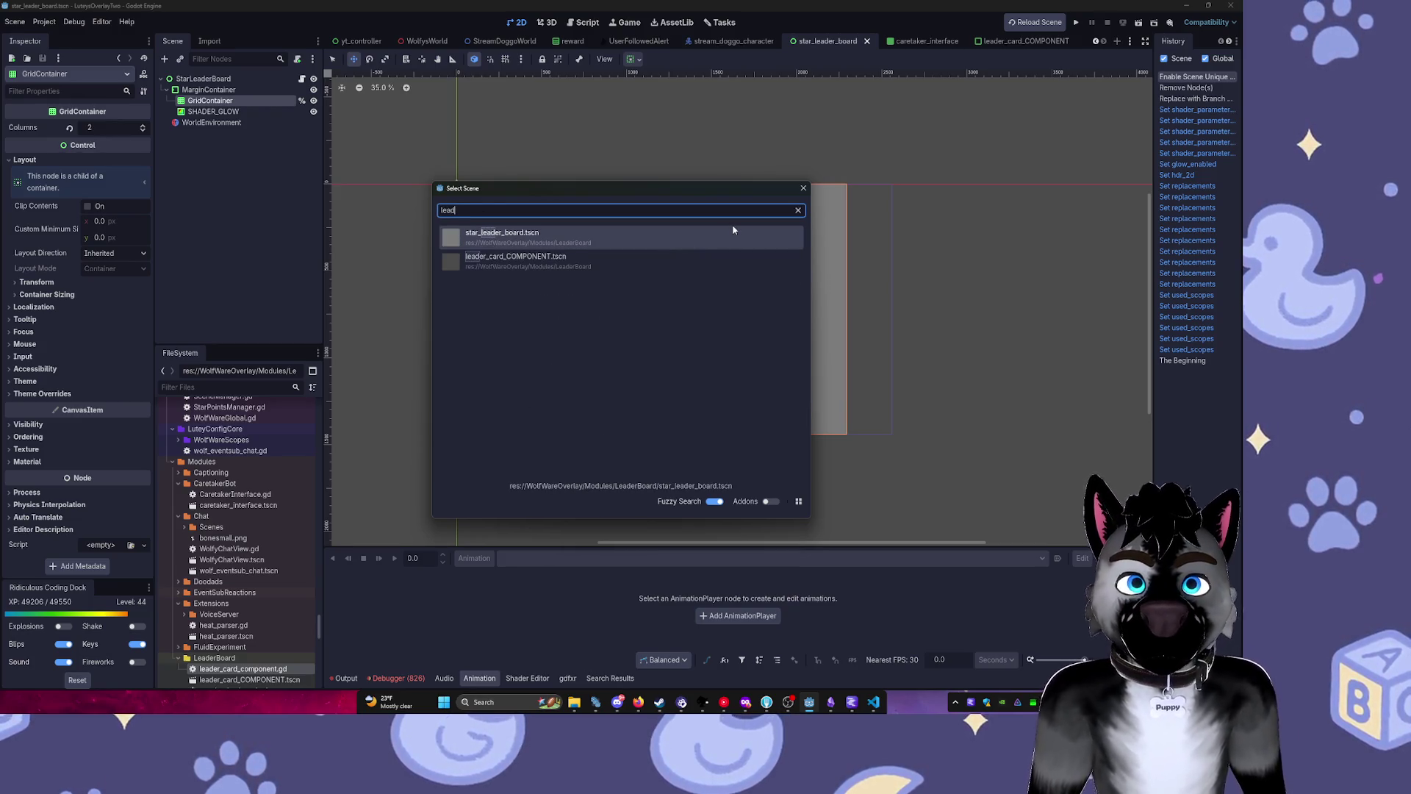
double_click(733, 228)
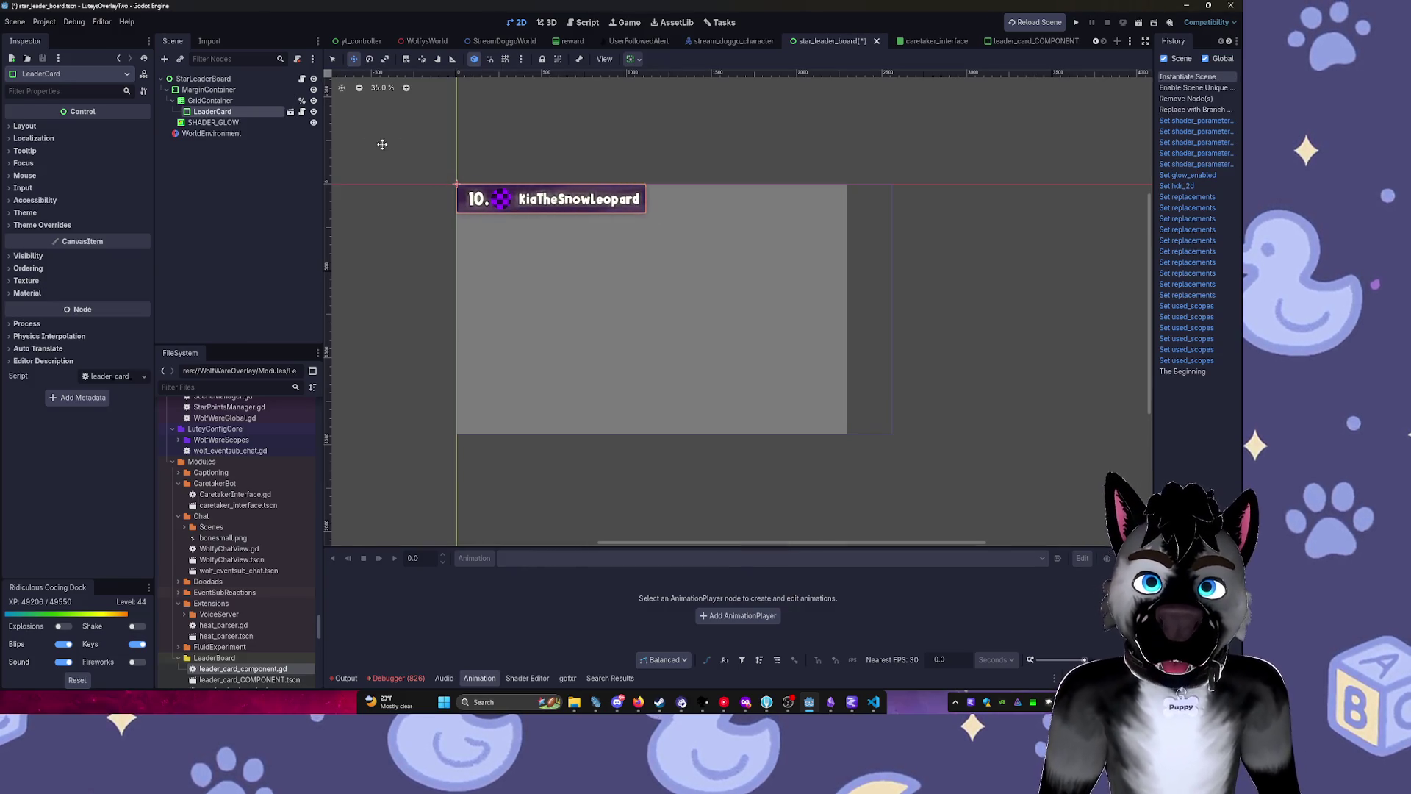
Open the LeaderCard instance's scene and duplicate MarginContainer2 with its username label.
scroll(362, 193, up, 2)
scroll(621, 176, up, 5)
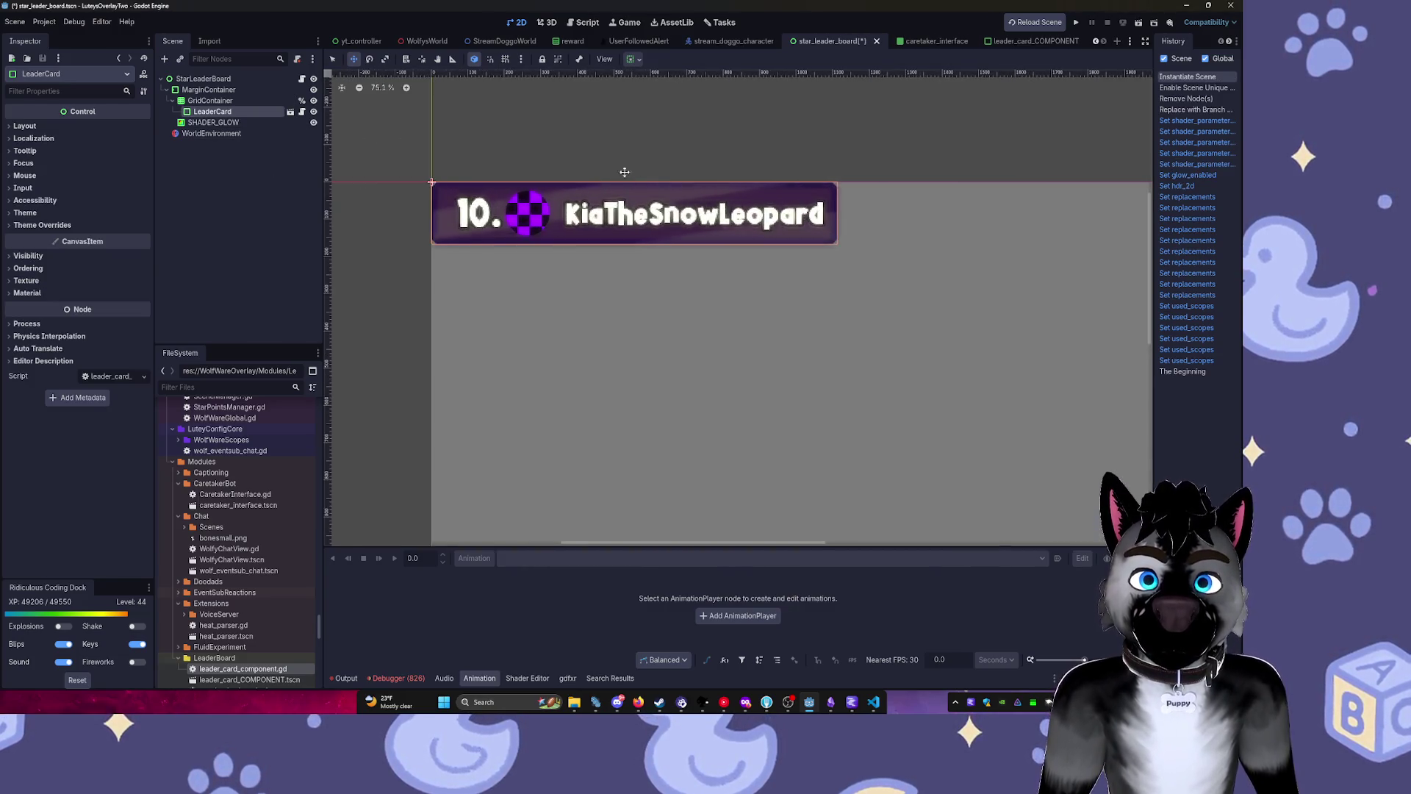
double_click(557, 193)
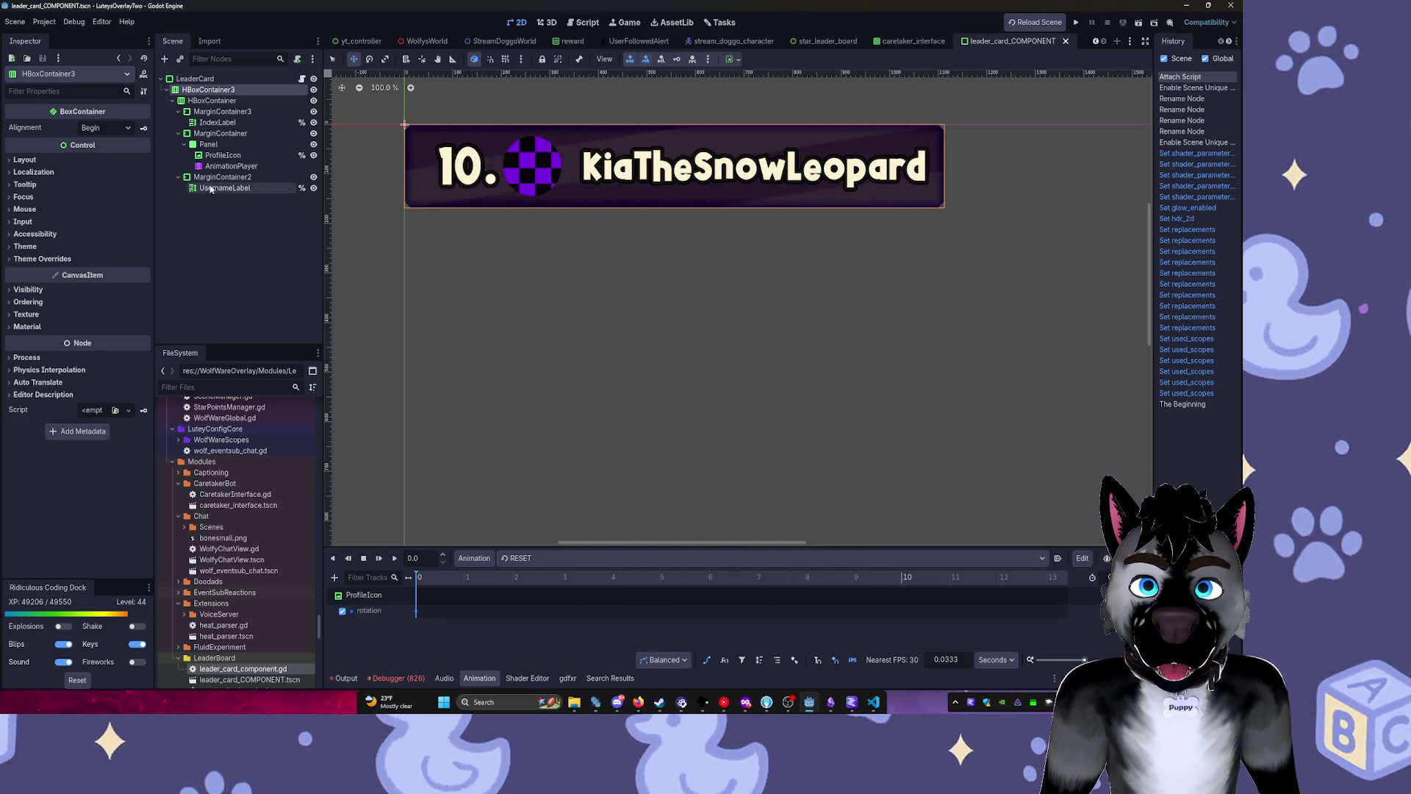
click(197, 178)
key(ctrl+d)
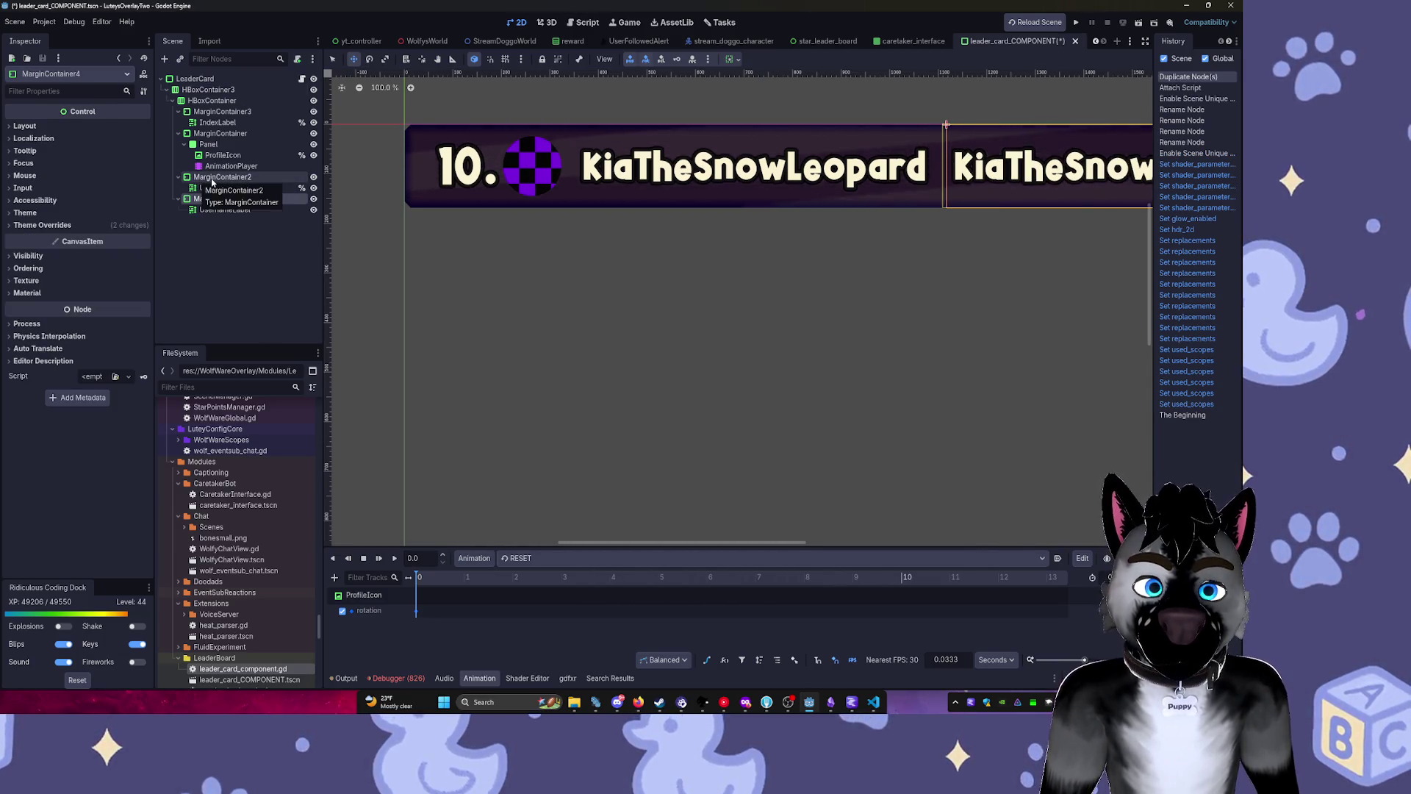
drag(970, 224, 730, 238)
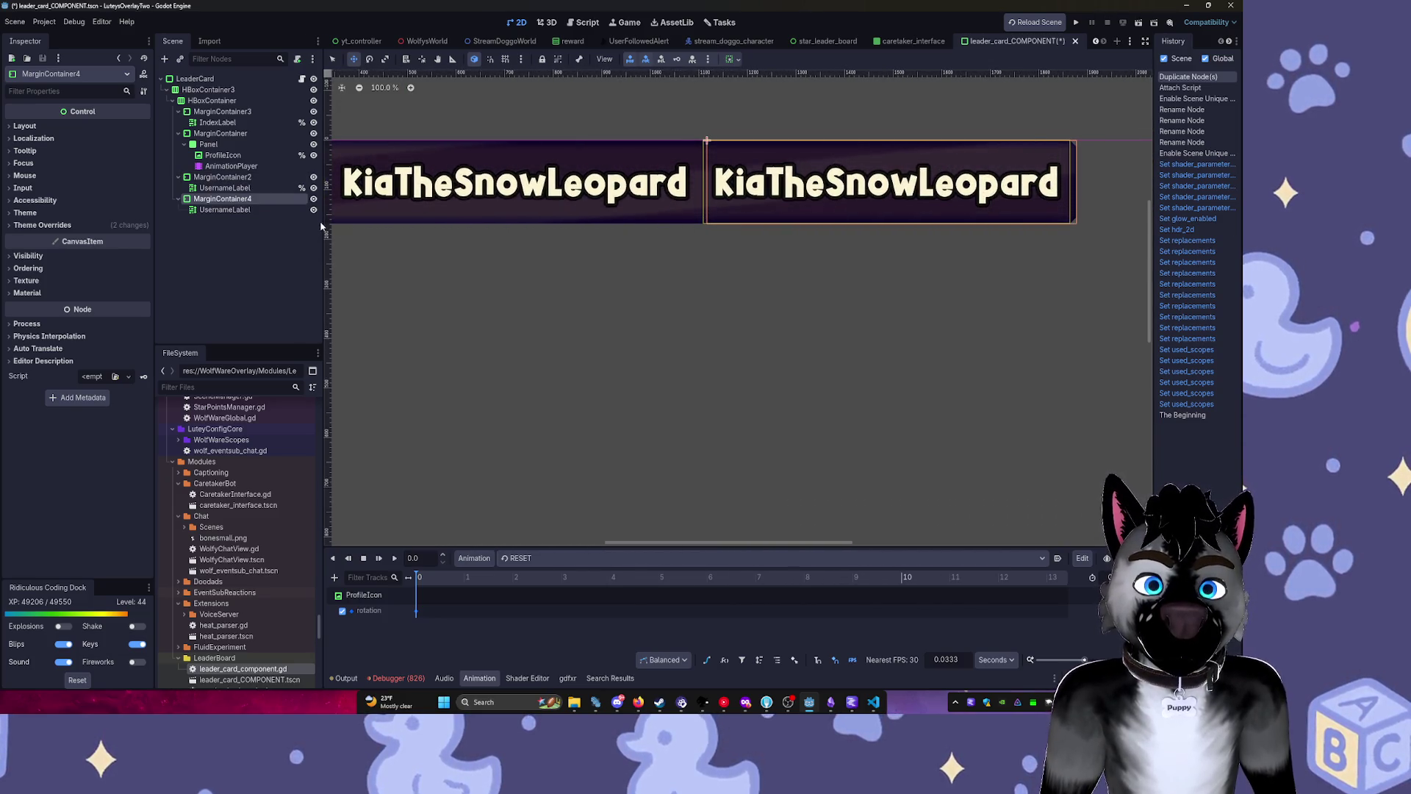
Undo the duplicate and add a VBoxContainer under MarginContainer2.
key(ctrl+z)
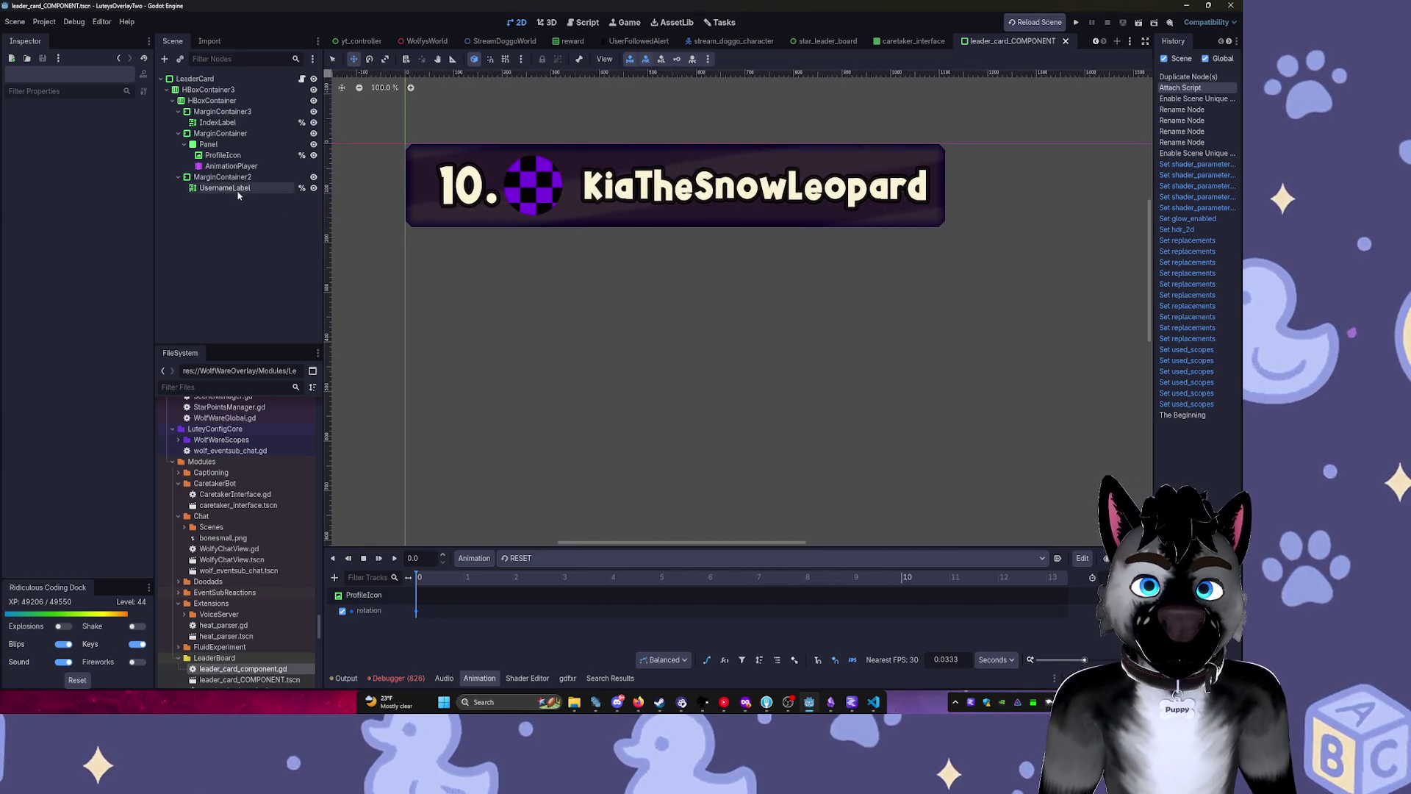
click(232, 189)
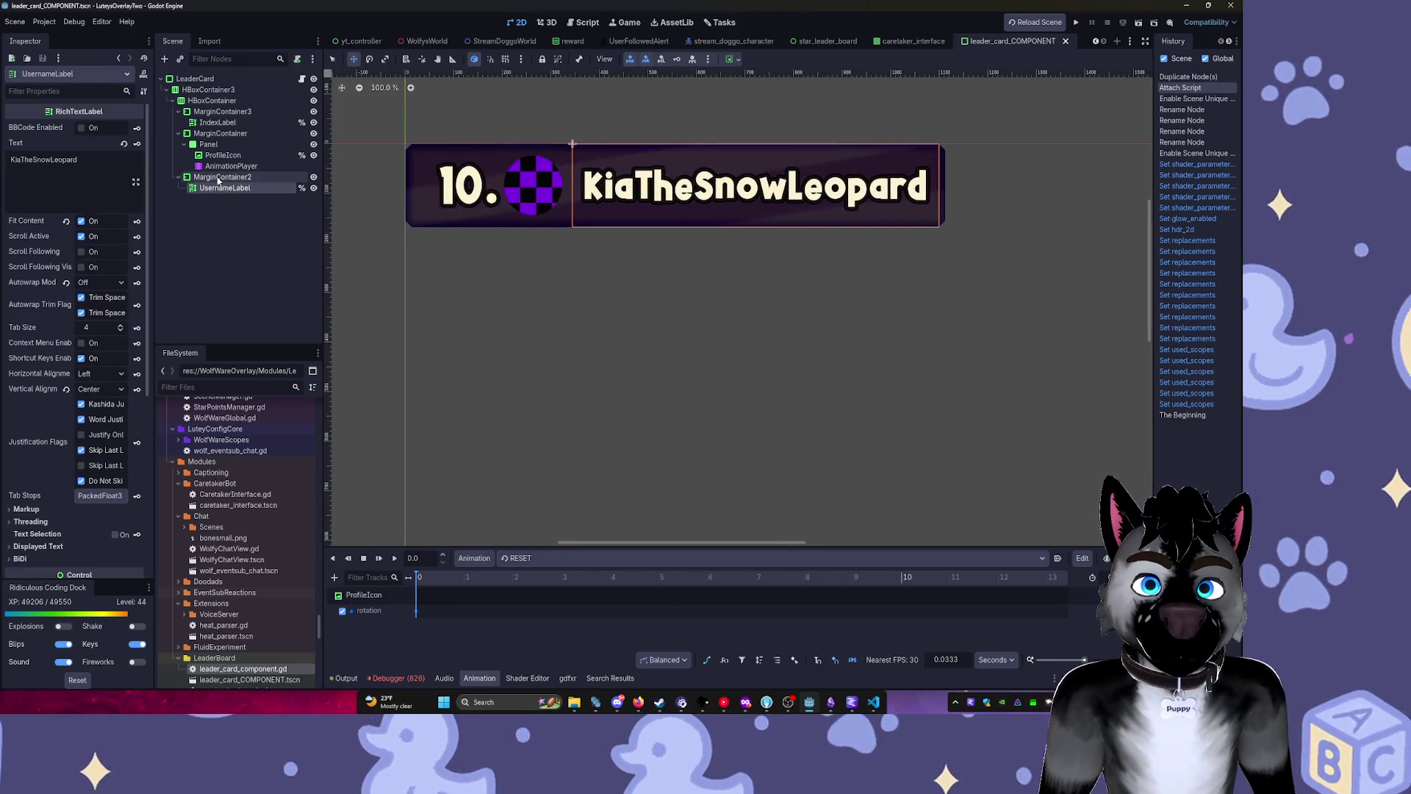
click(214, 178)
key(ctrl+a)
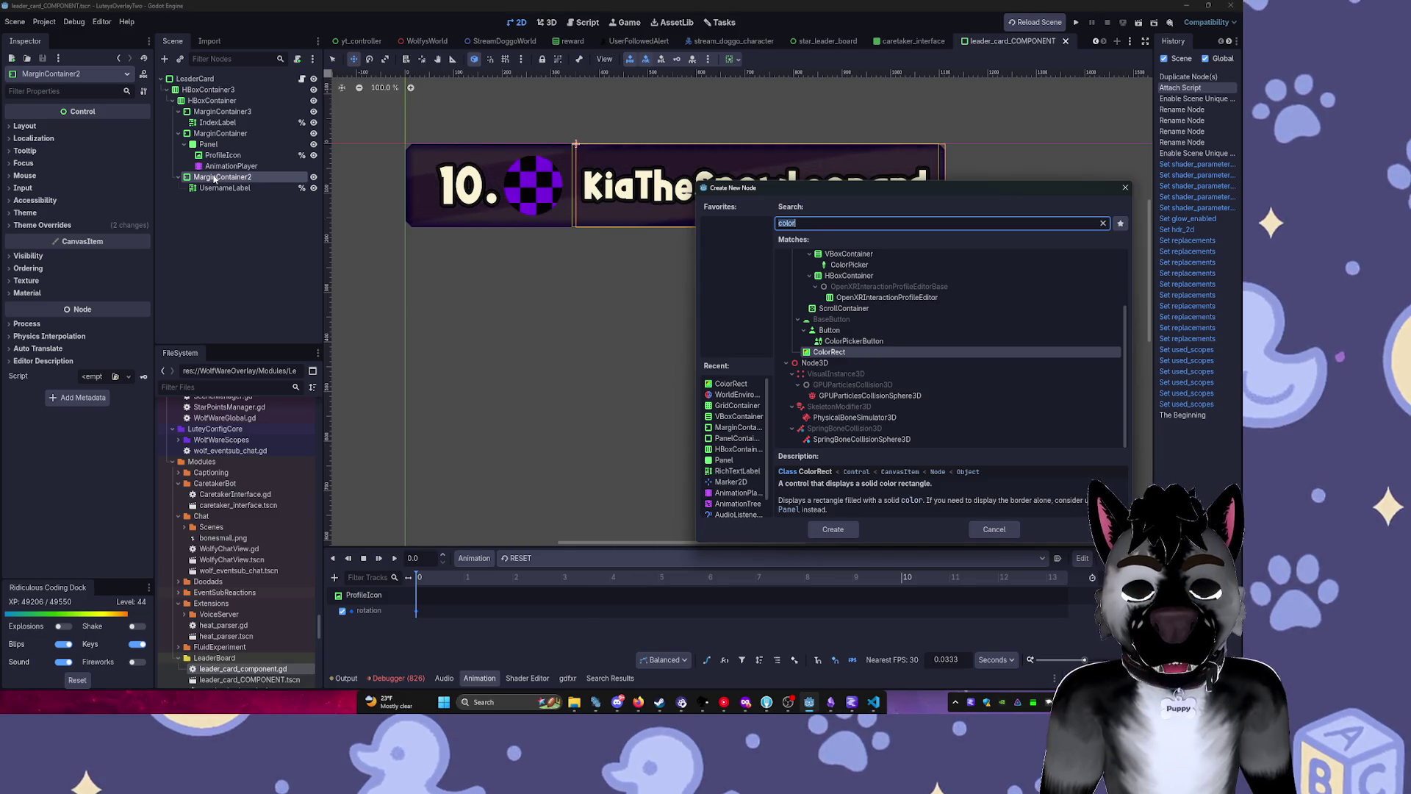
text(vbox)
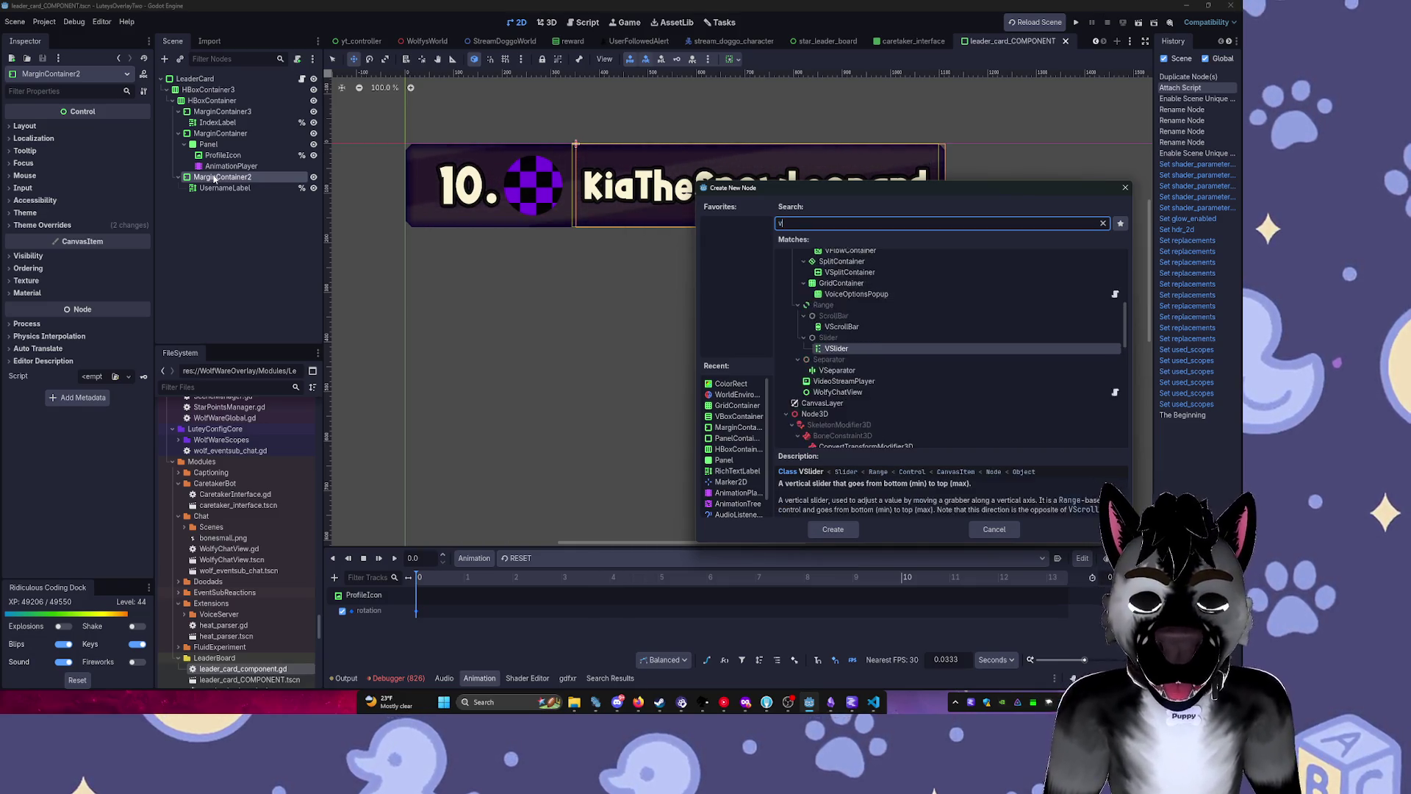
key(Return)
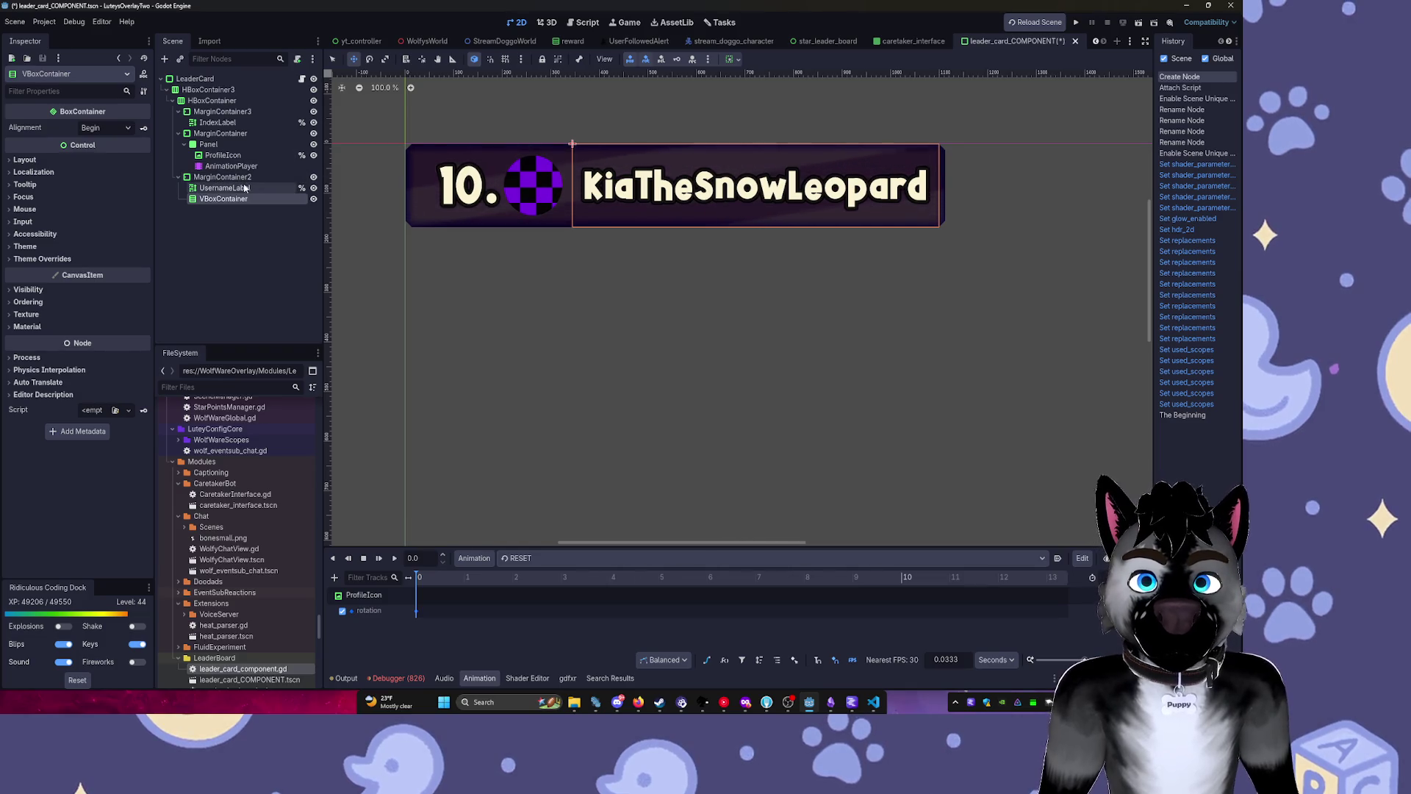
Move UsernameLabel into the VBoxContainer, duplicate it and rename the copy PointsLabel.
drag(224, 188, 234, 202)
key(ctrl+d)
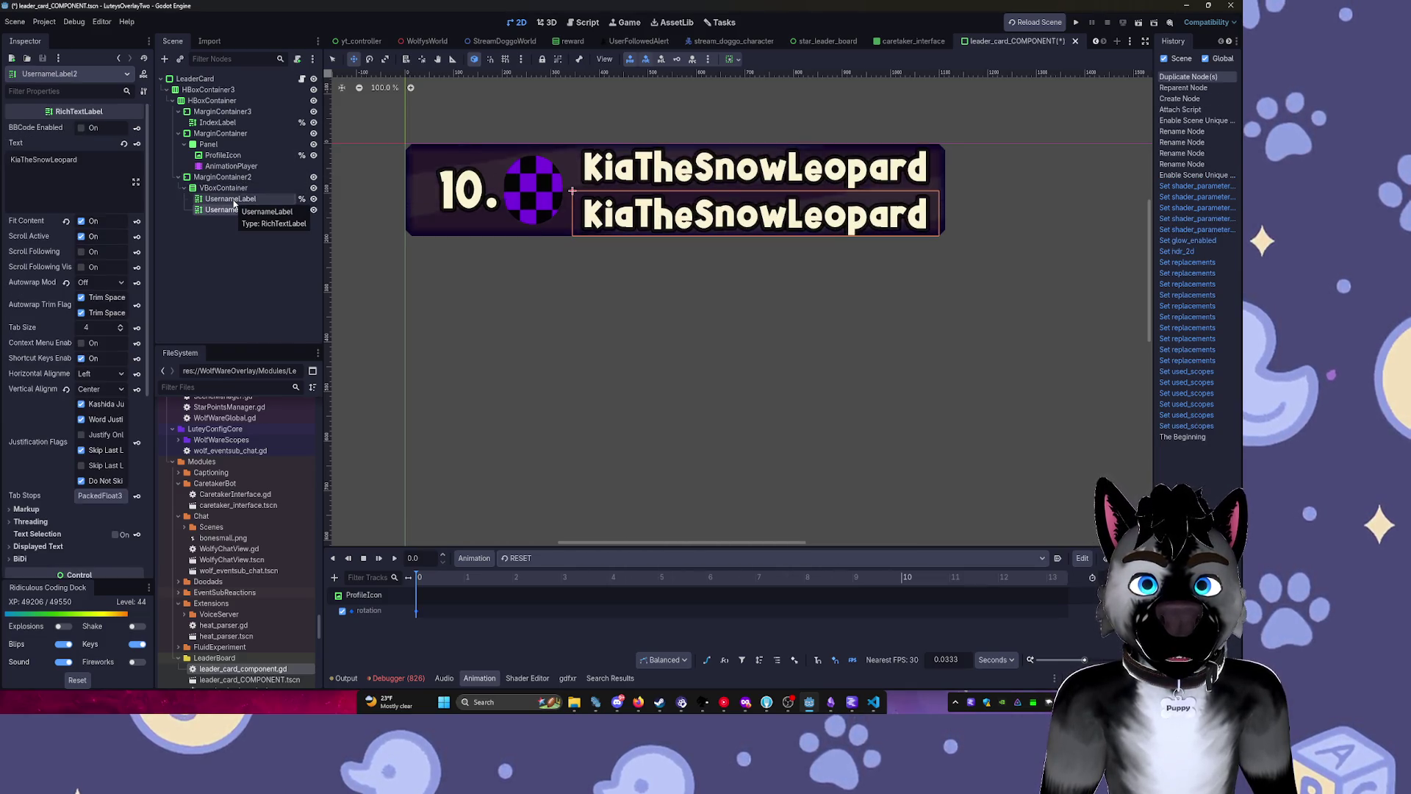
double_click(240, 210)
text(PointsLabel)
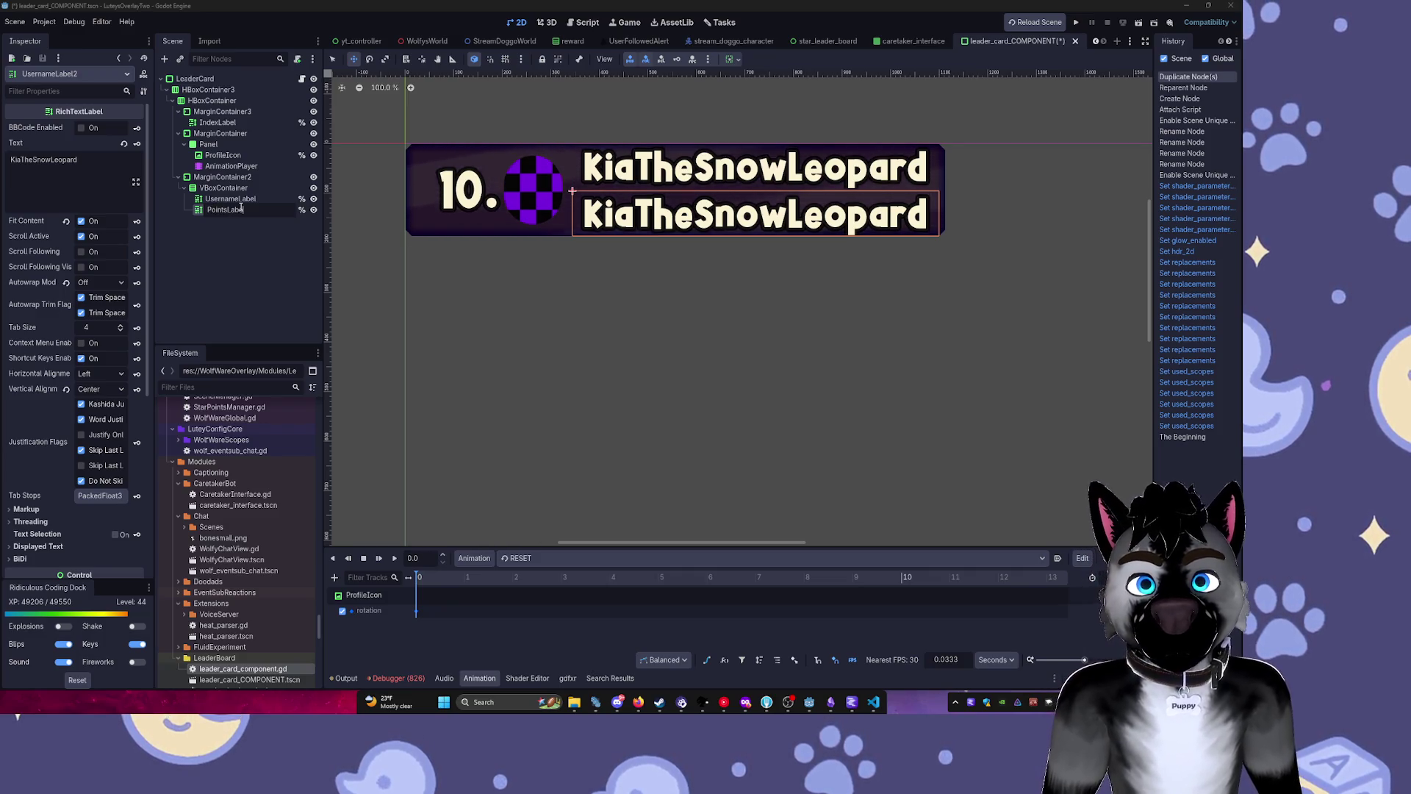
key(Return)
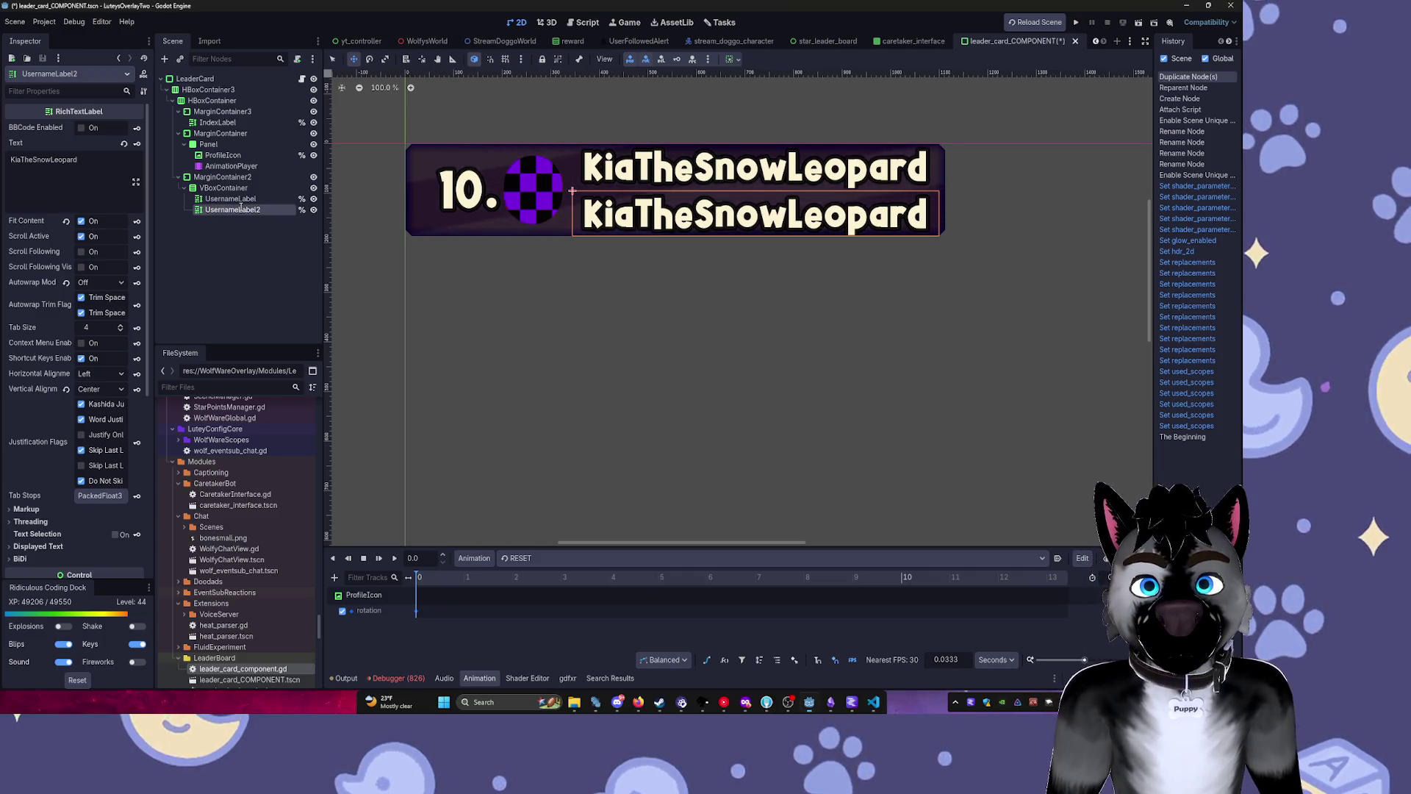
Change PointsLabel's text to 12.2k and drag it above UsernameLabel in the Scene tree.
double_click(85, 167)
text(12098)
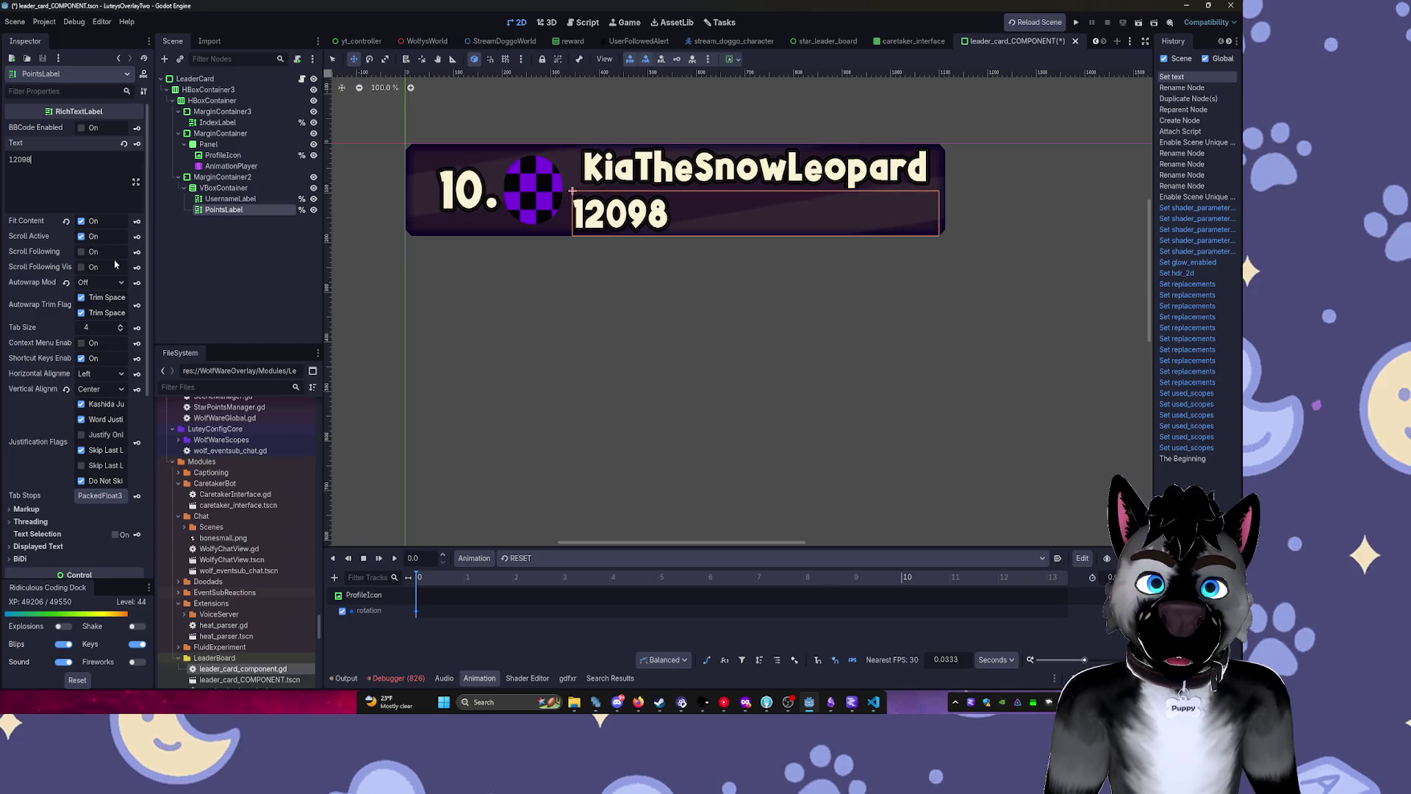
key(Left)
key(Left)
key(Left)
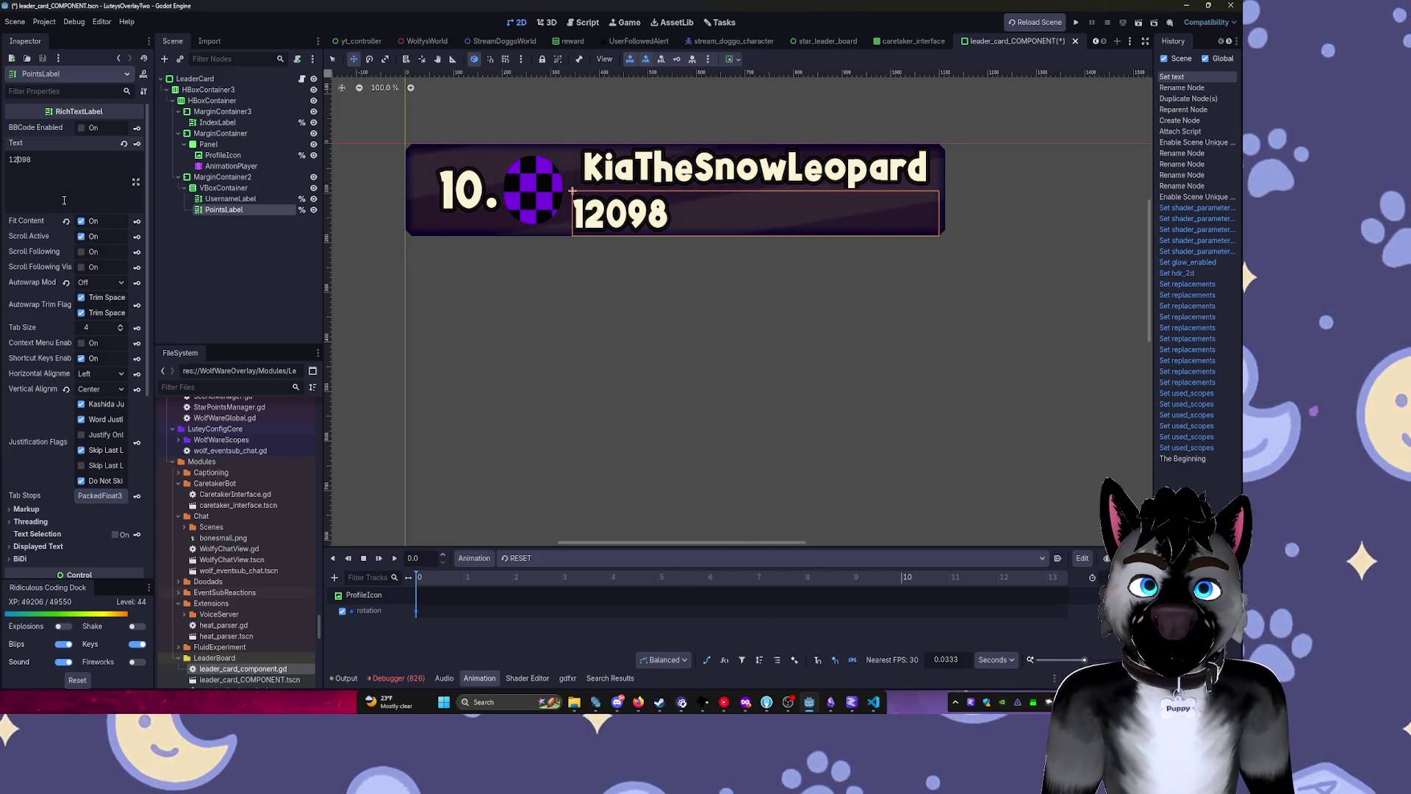
text(m)
key(BackSpace)
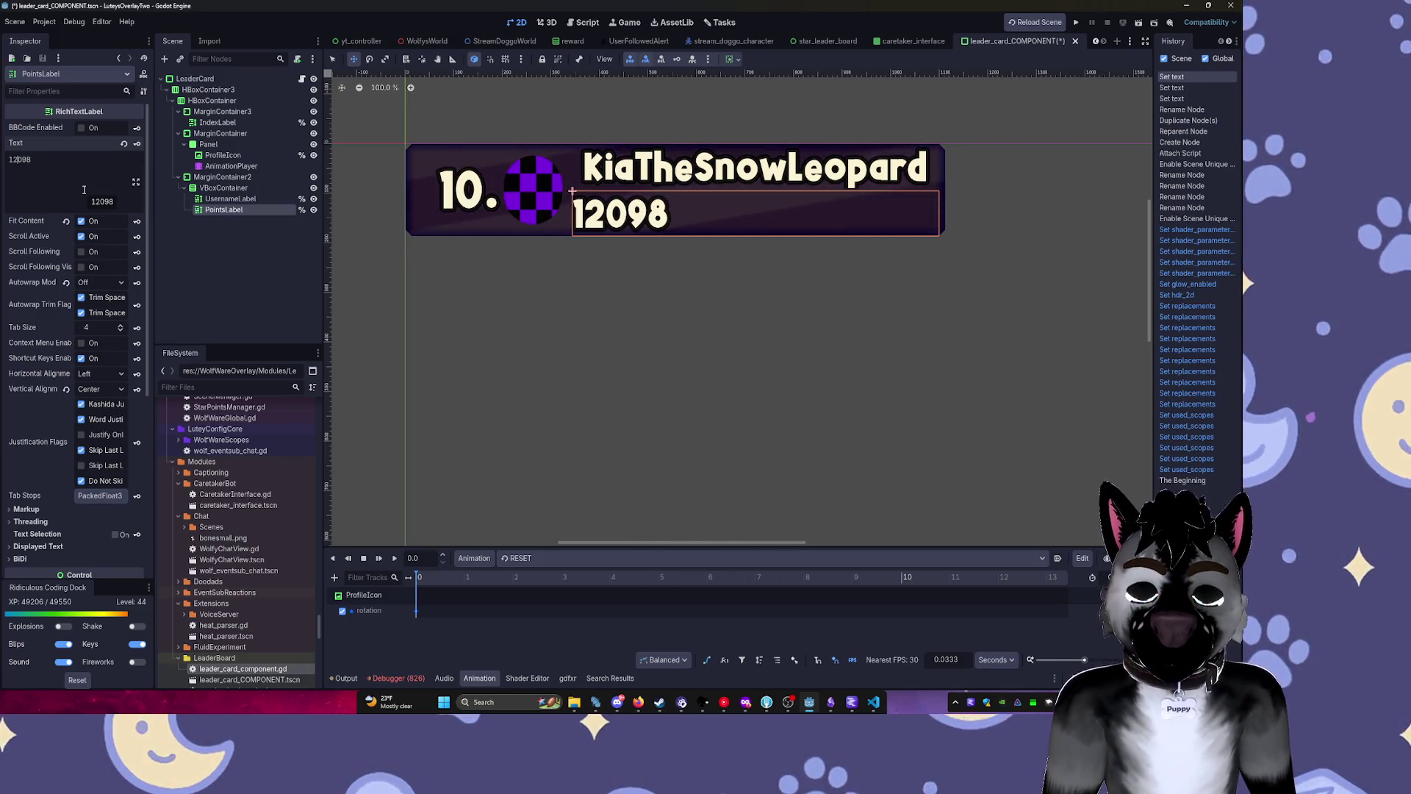
text(,)
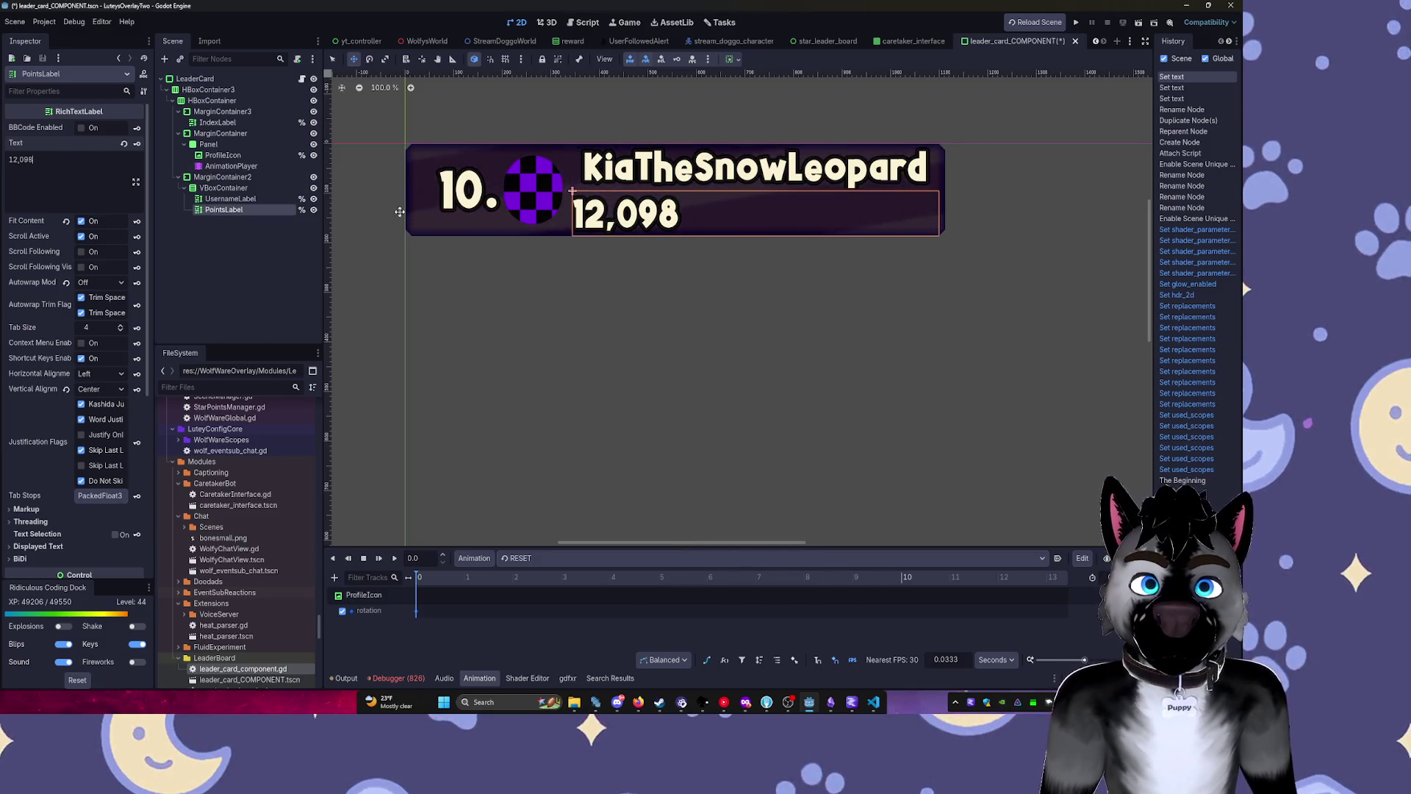
key(BackSpace)
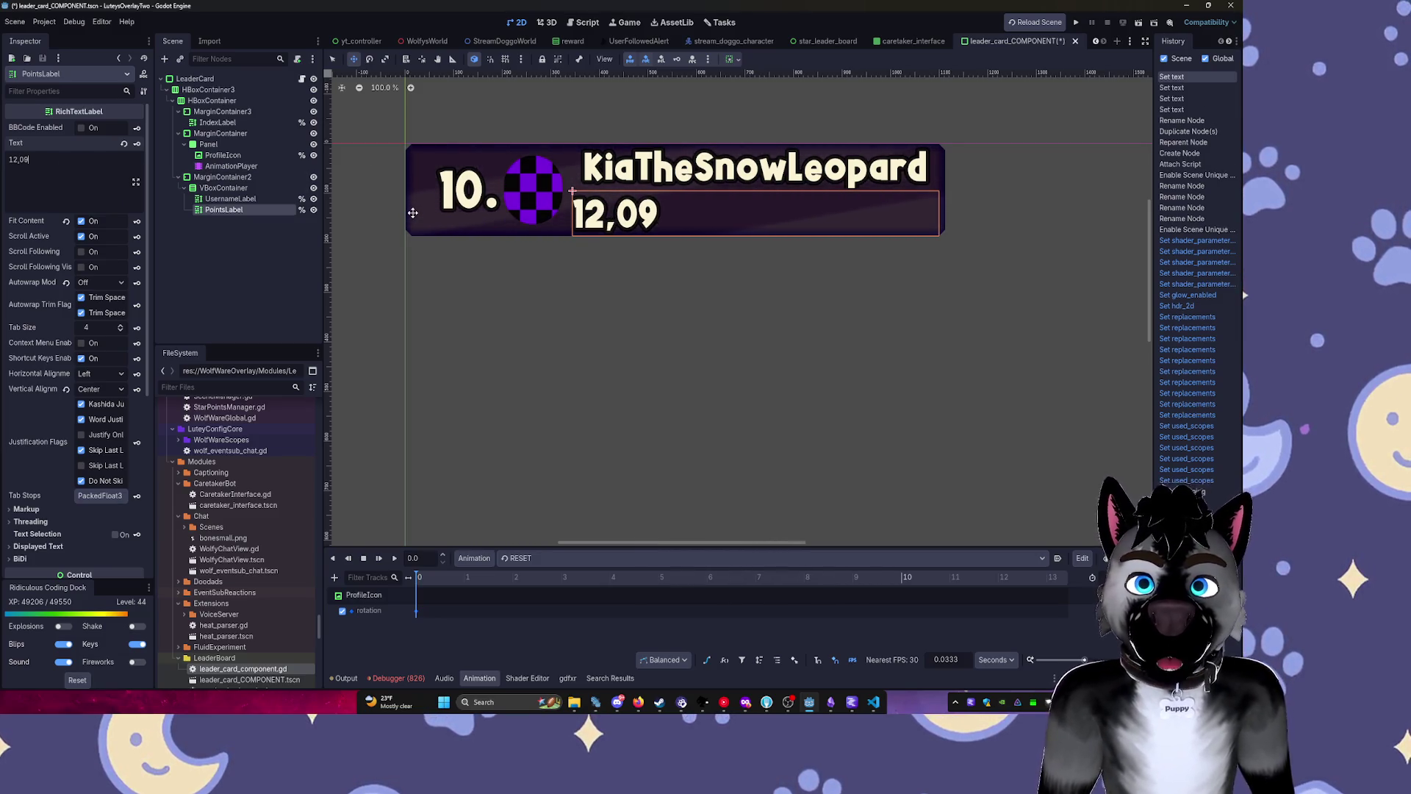
text(.)
key(BackSpace)
text(2)
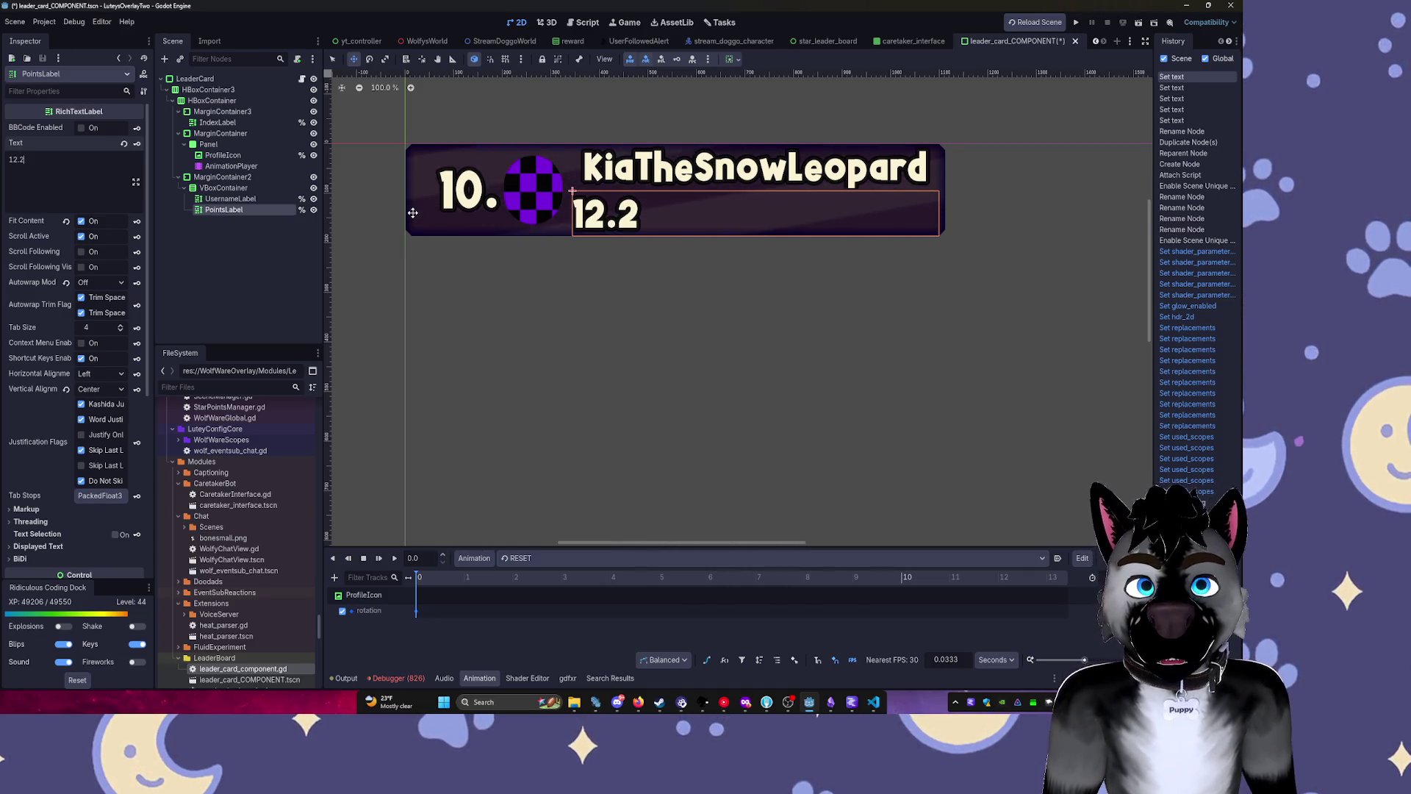
text(k)
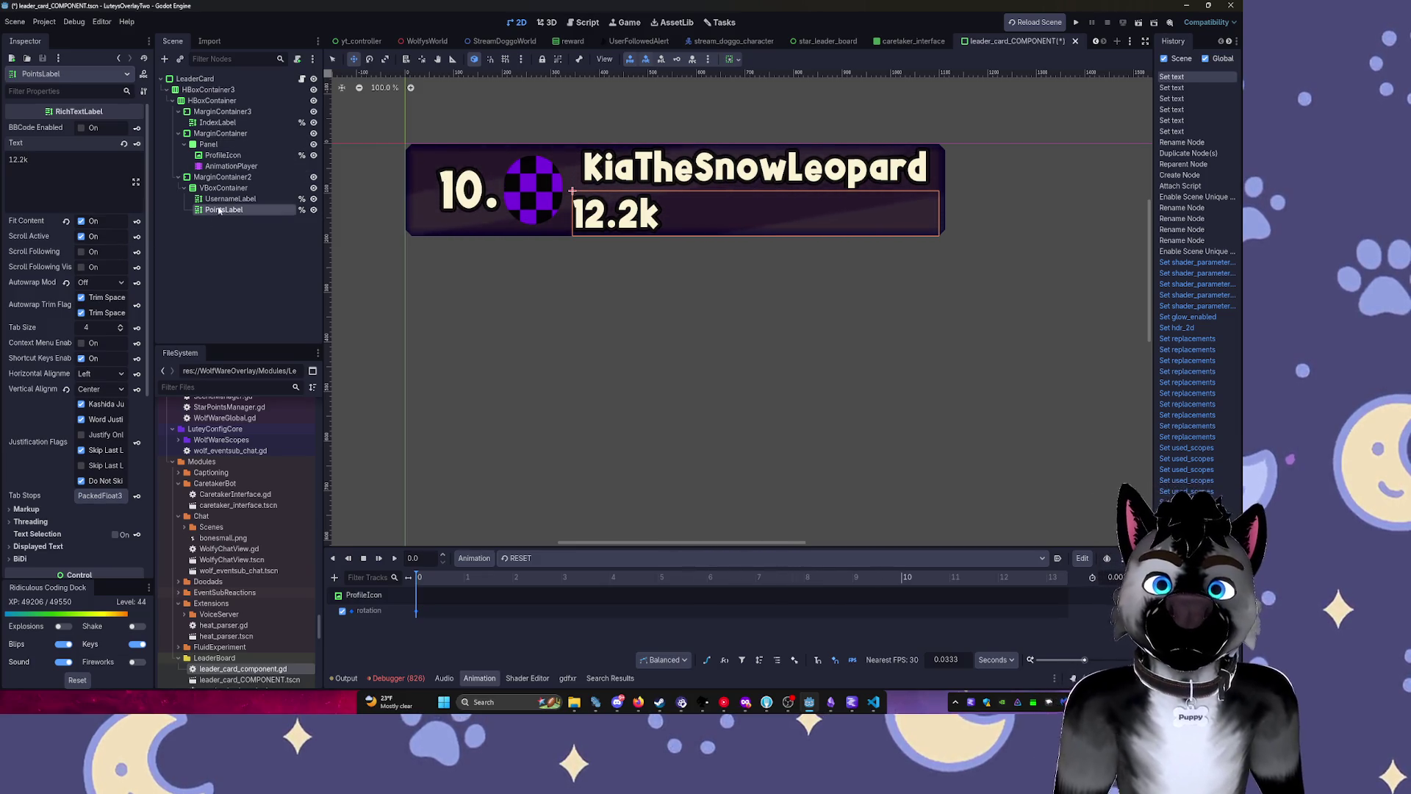
drag(219, 211, 214, 198)
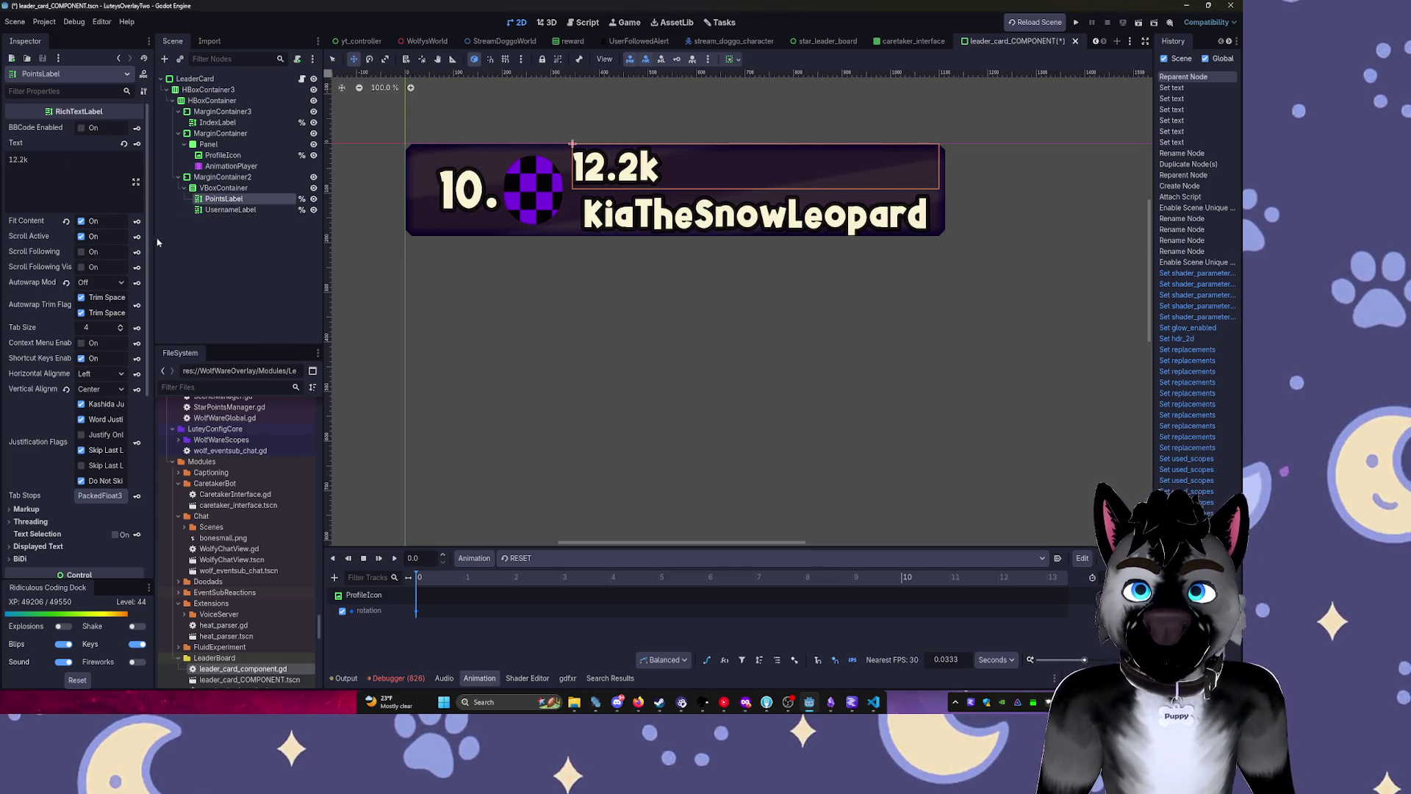
Make PointsLabel's sub-resources unique and shrink its font size override.
scroll(73, 425, down, 5)
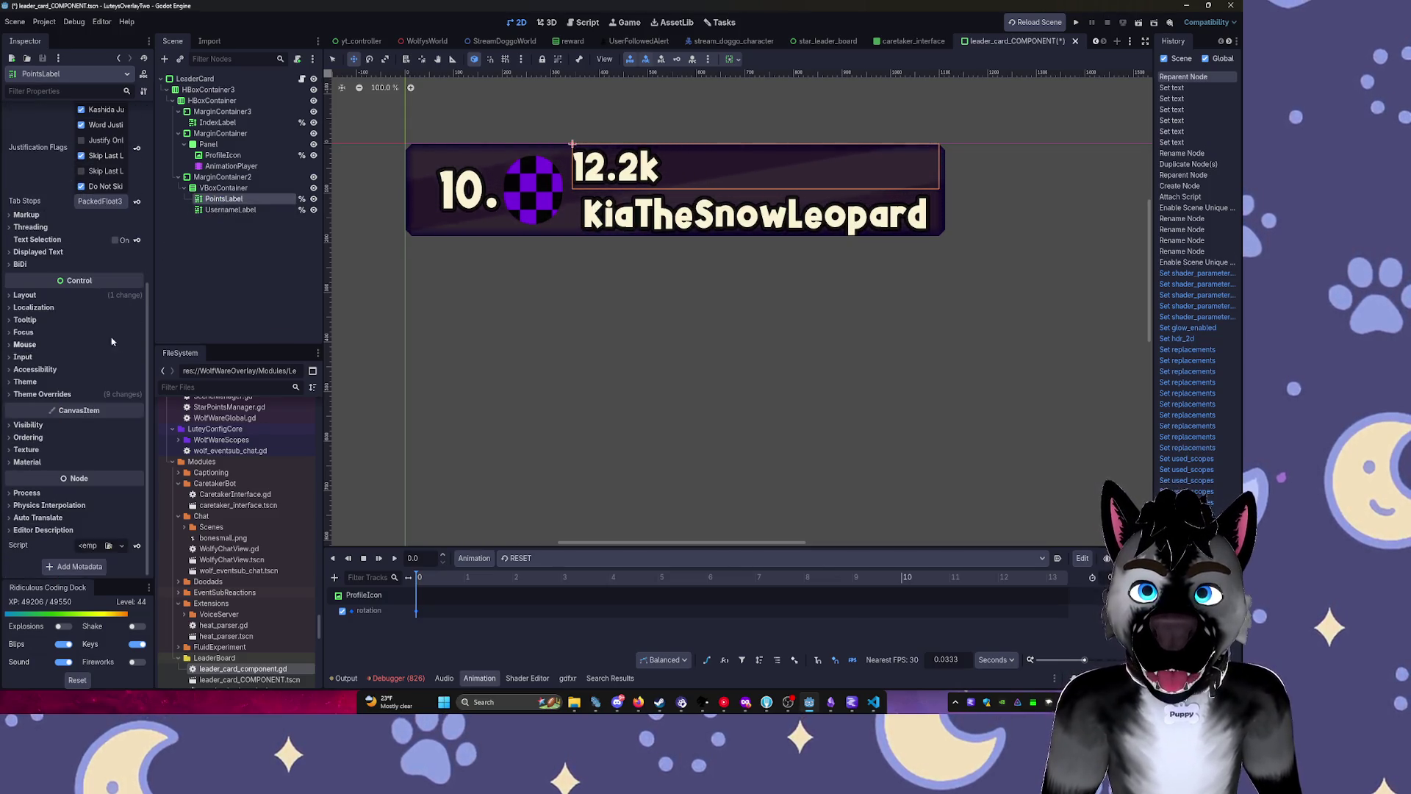
click(143, 74)
click(157, 231)
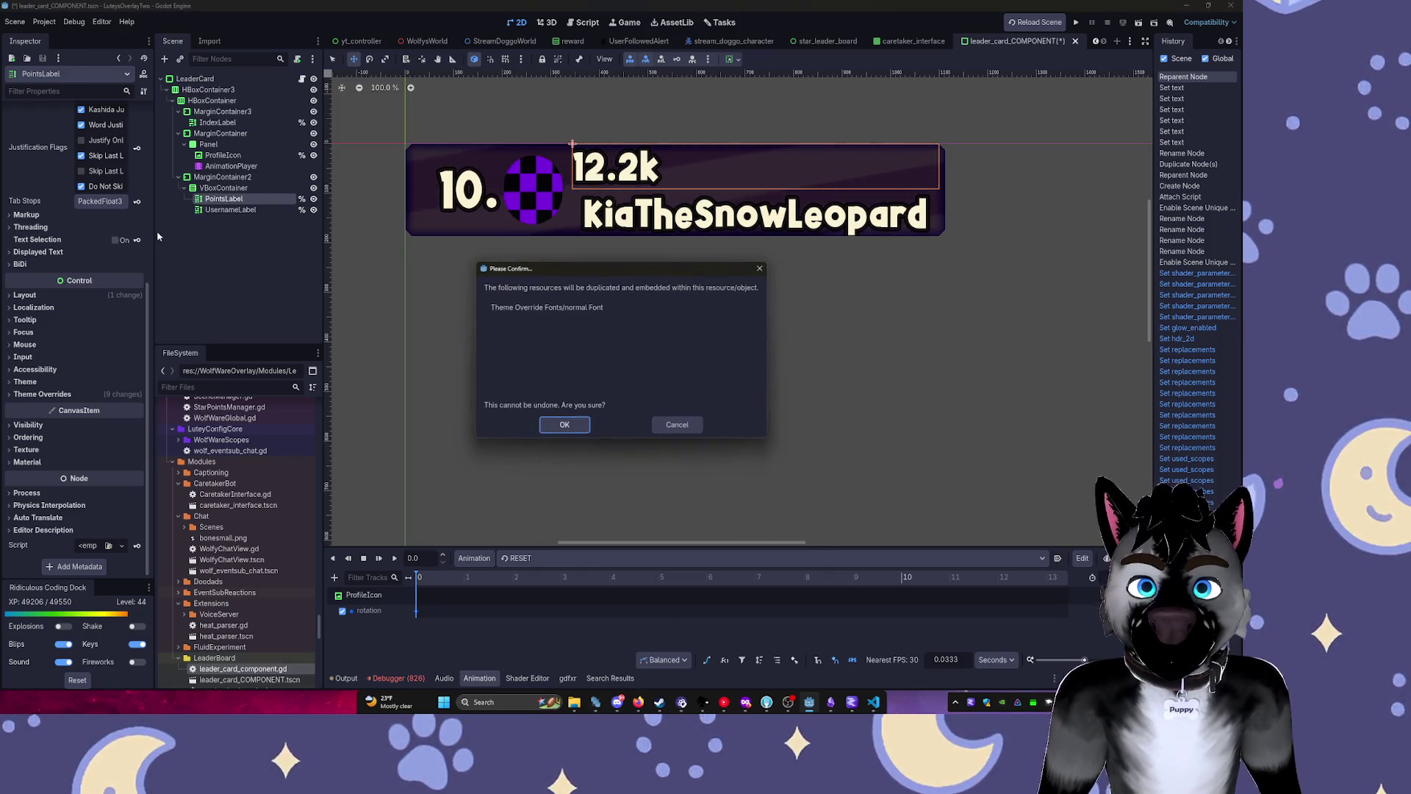
click(563, 424)
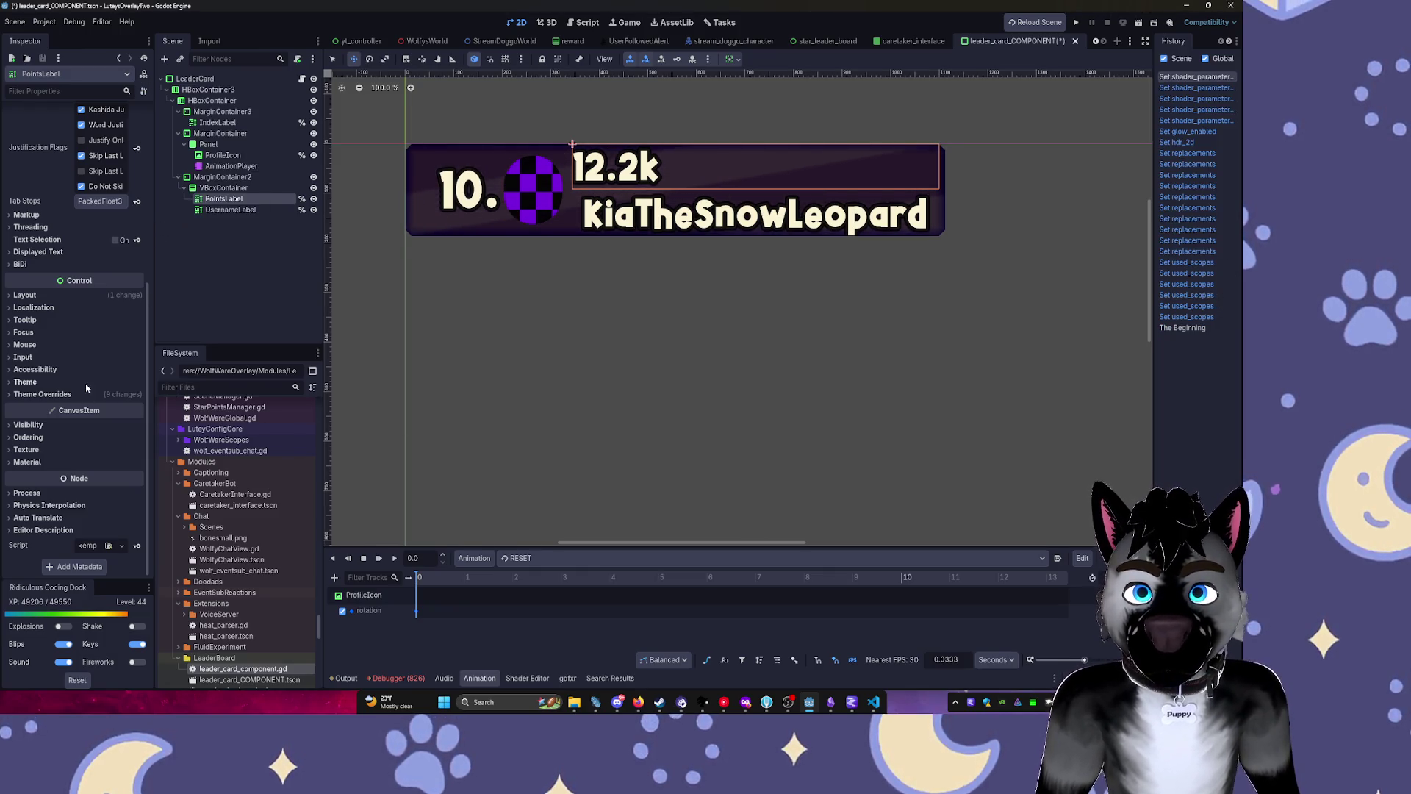
click(103, 394)
scroll(109, 414, down, 1)
click(40, 369)
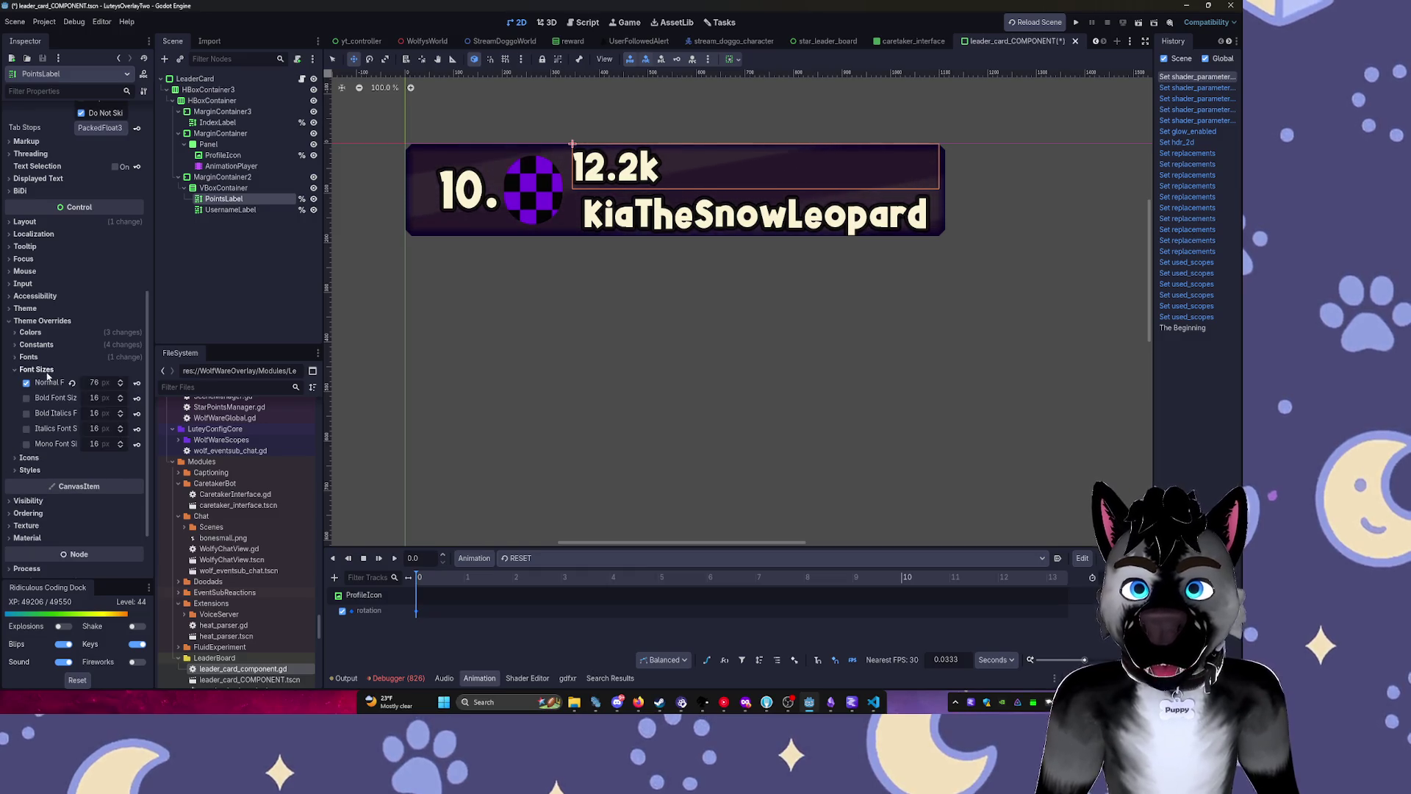
drag(99, 390, 84, 389)
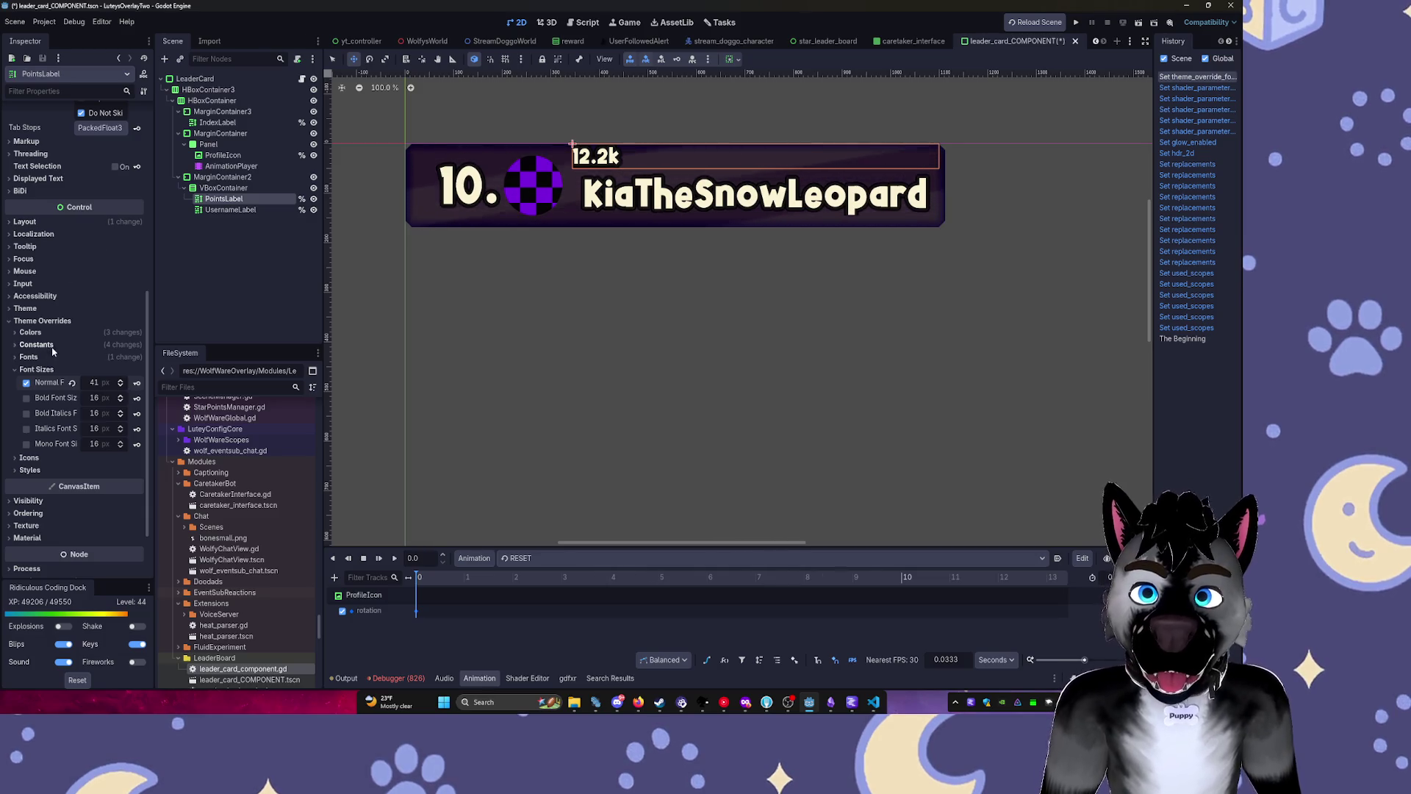
Set PointsLabel's horizontal alignment to Center after briefly trying Right.
scroll(92, 250, up, 6)
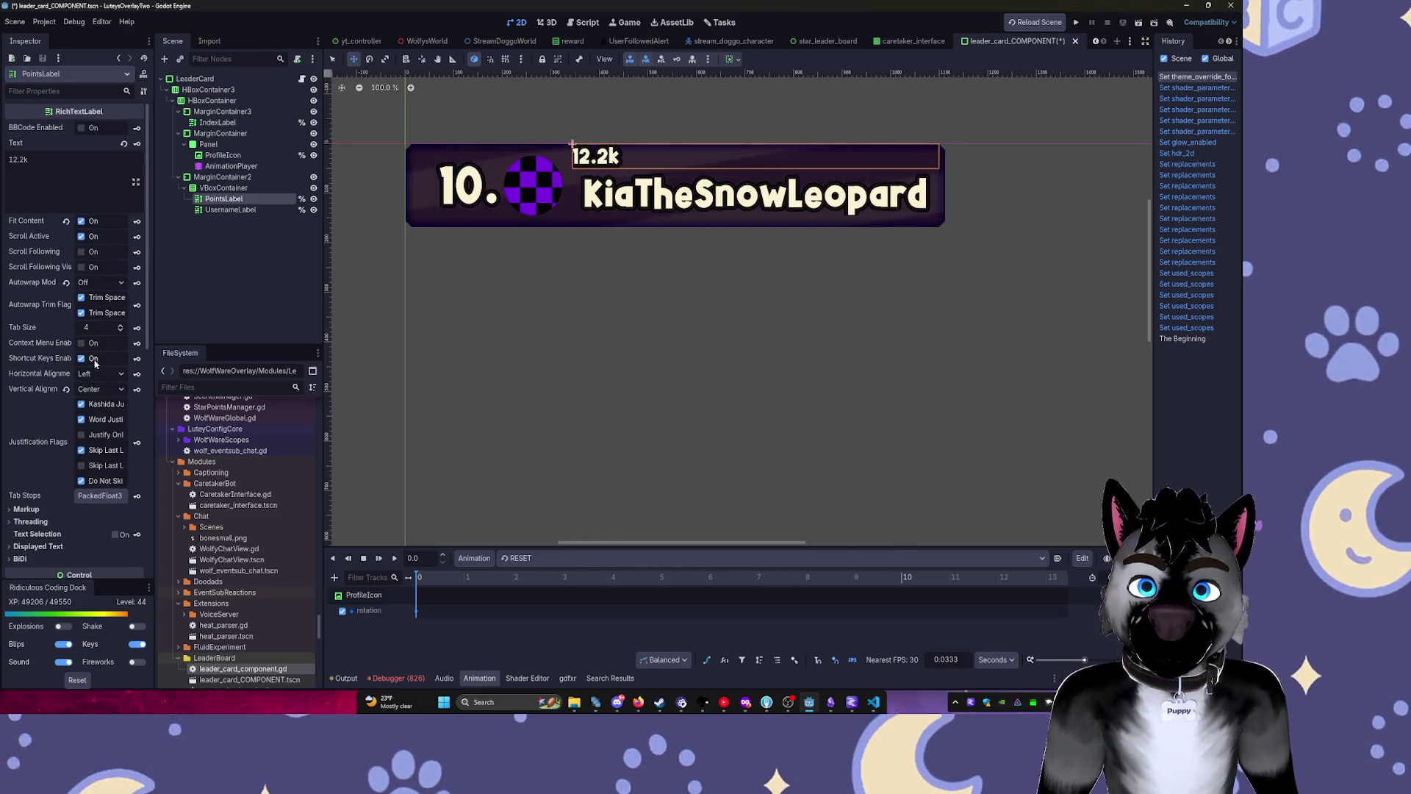
click(96, 374)
click(103, 414)
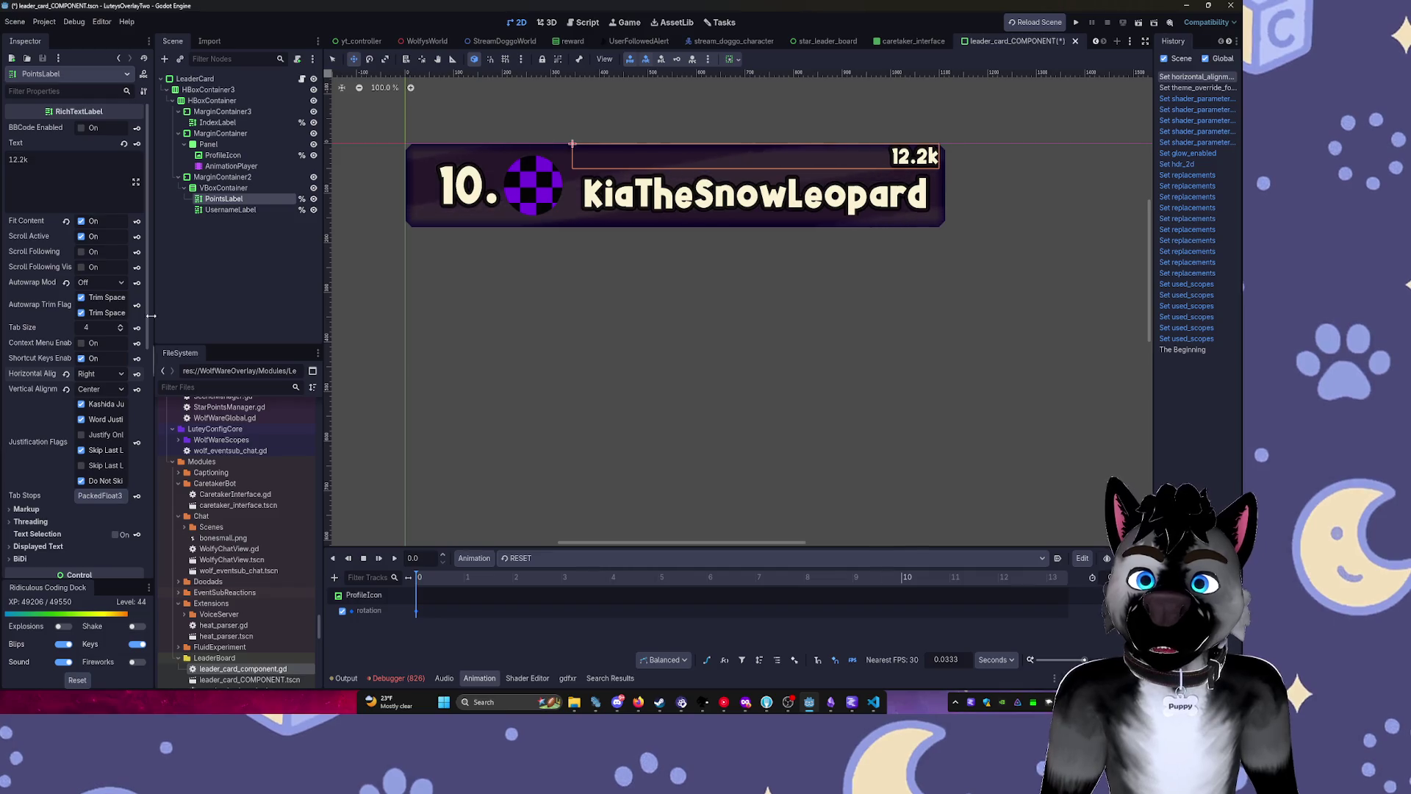
scroll(90, 262, down, 3)
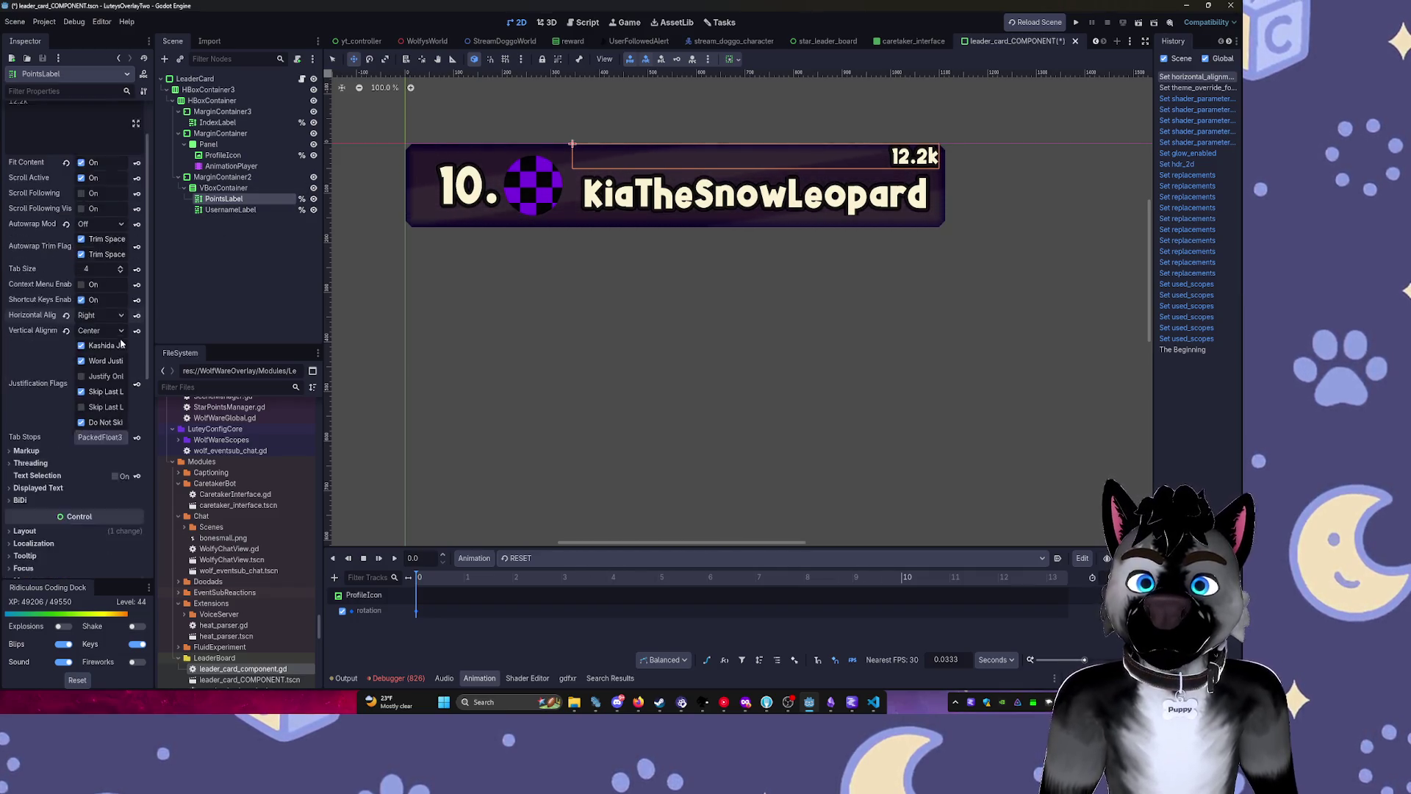
click(89, 256)
click(100, 286)
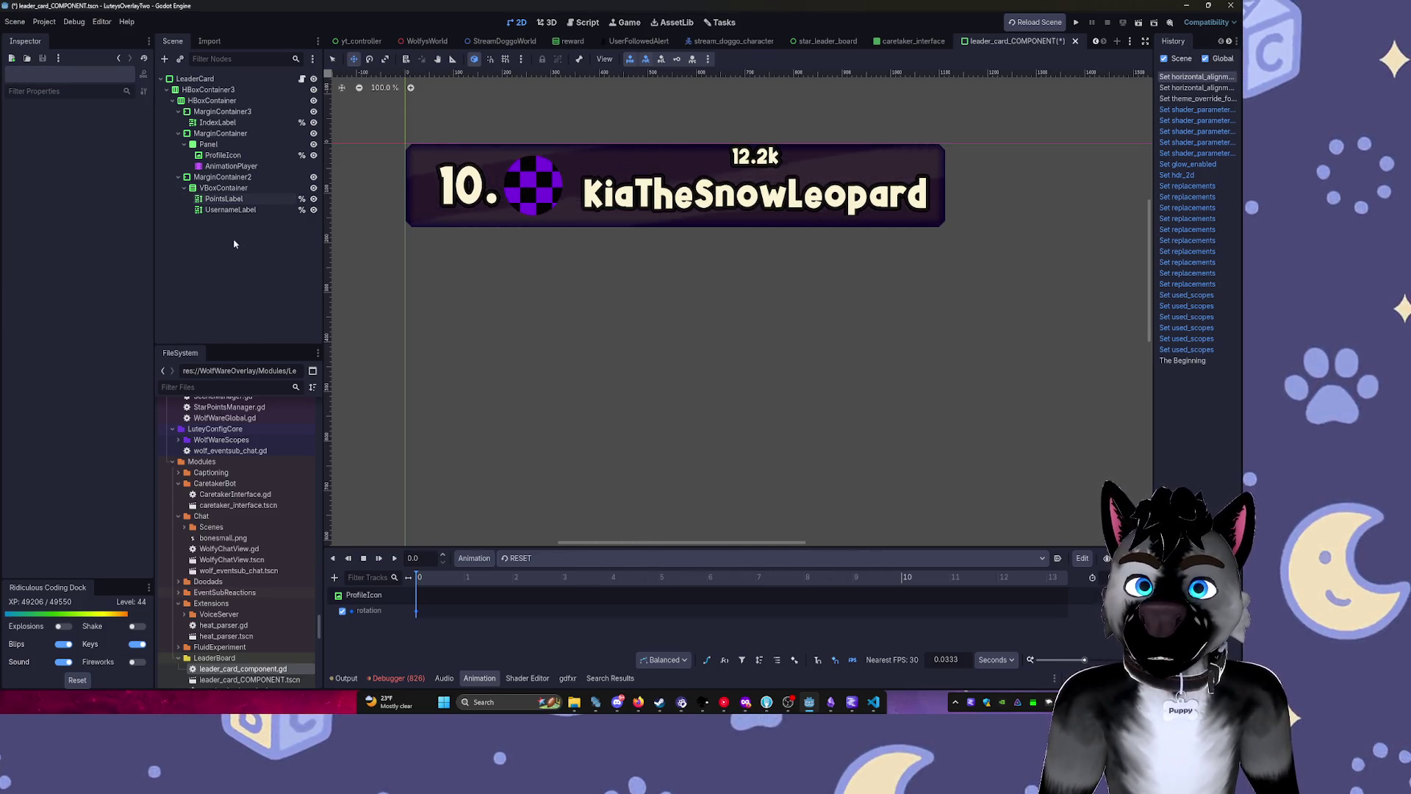
scroll(62, 294, down, 6)
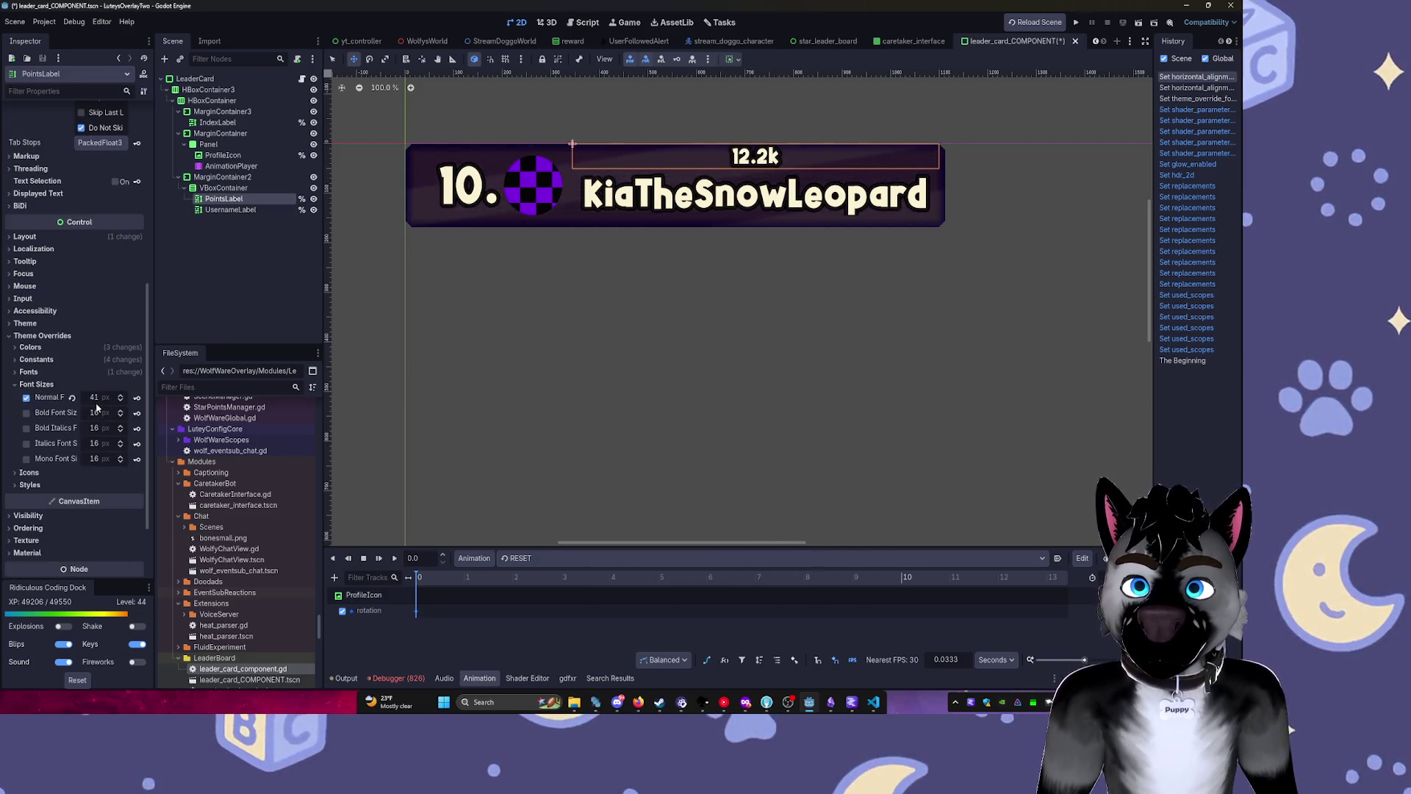
Reduce PointsLabel's outline size constant from 21 to about 10.
click(37, 360)
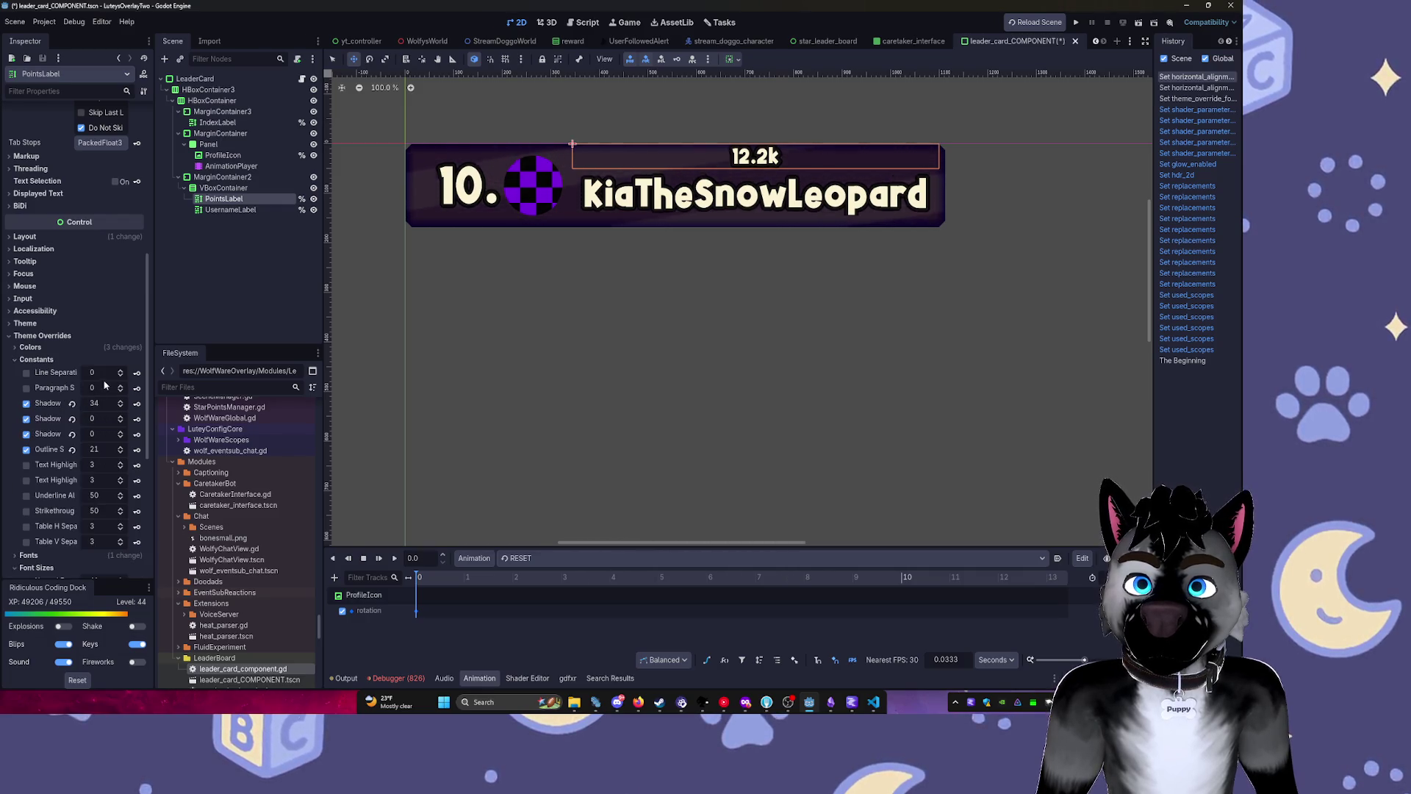
scroll(109, 413, down, 2)
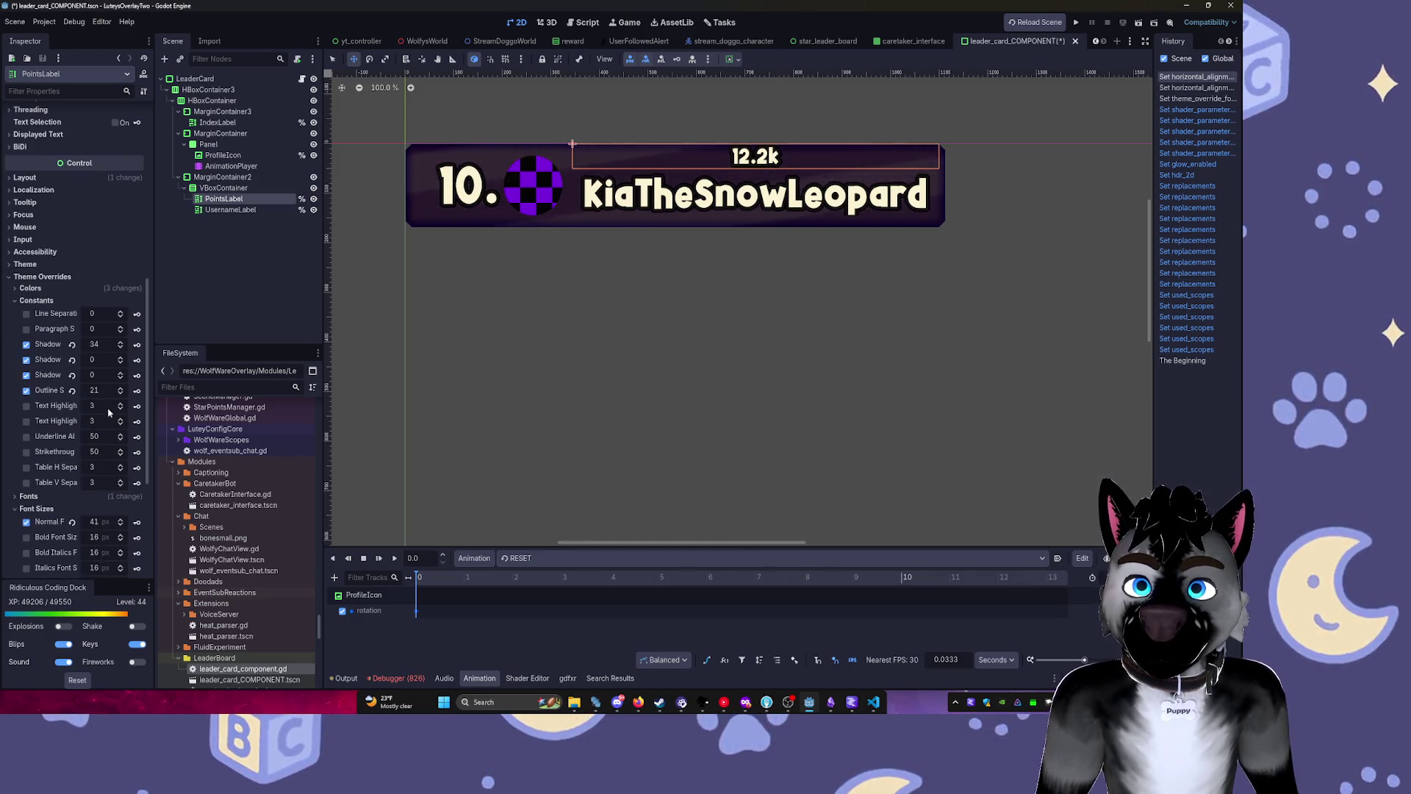
drag(101, 394, 85, 394)
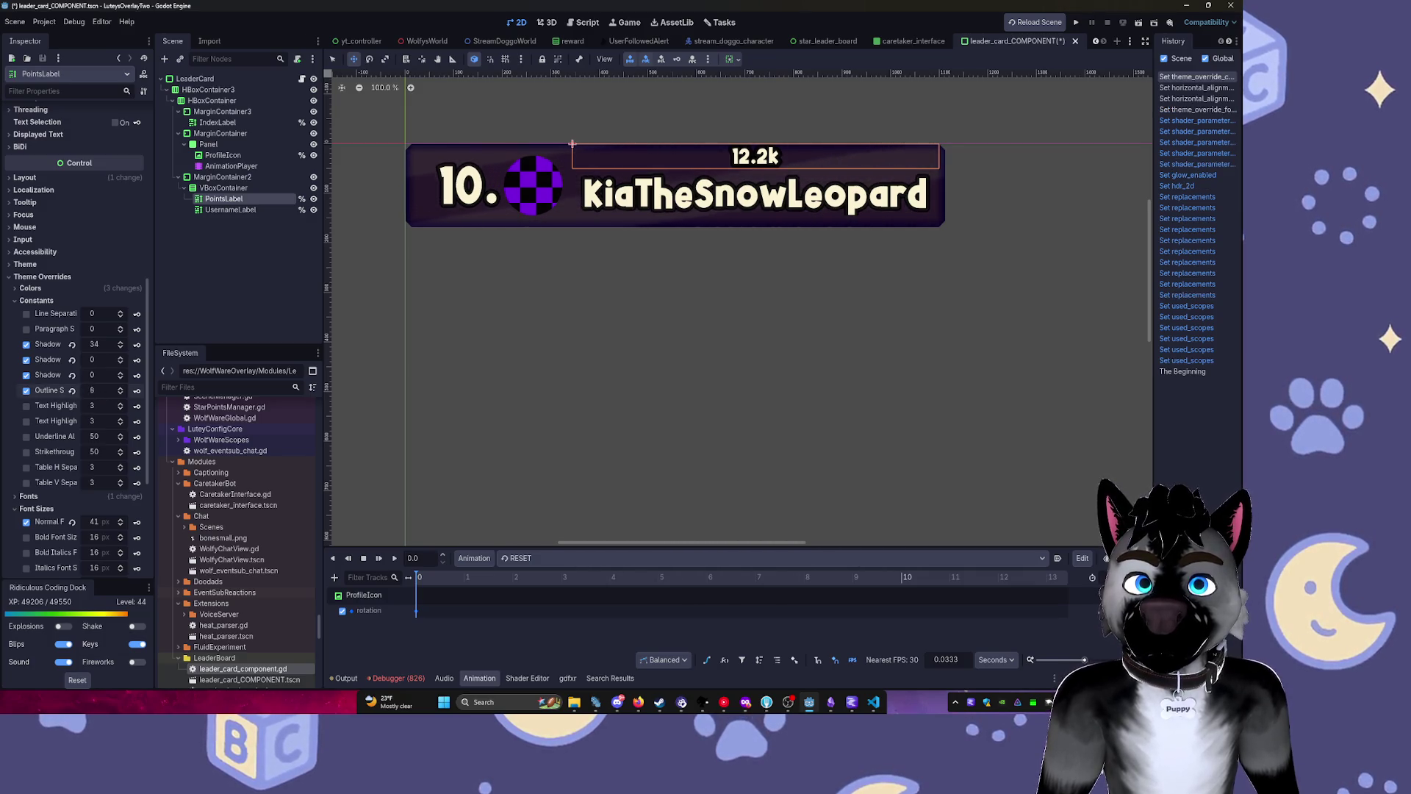
drag(94, 391, 103, 391)
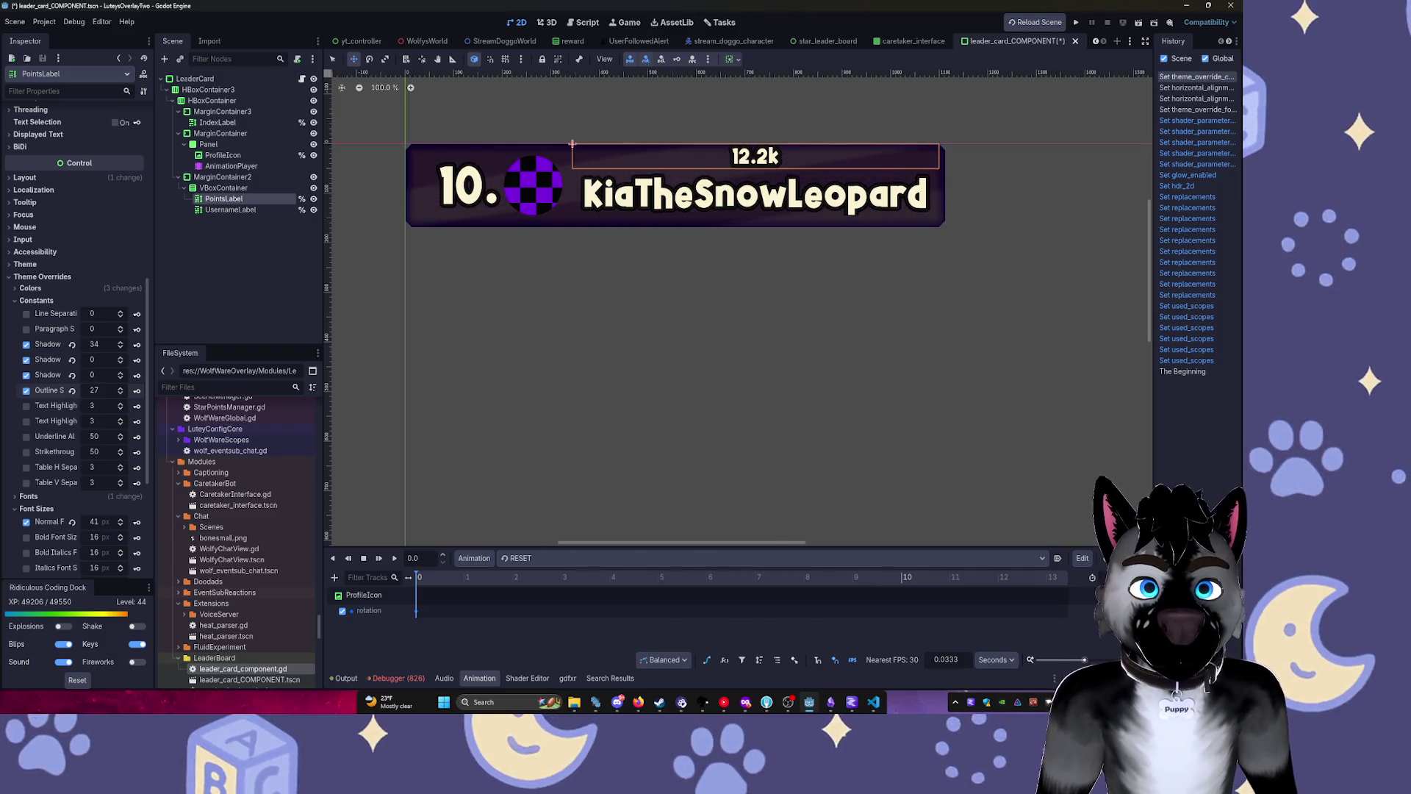
Lighten PointsLabel's Font Shadow colour override to a translucent blue-violet.
scroll(54, 400, down, 2)
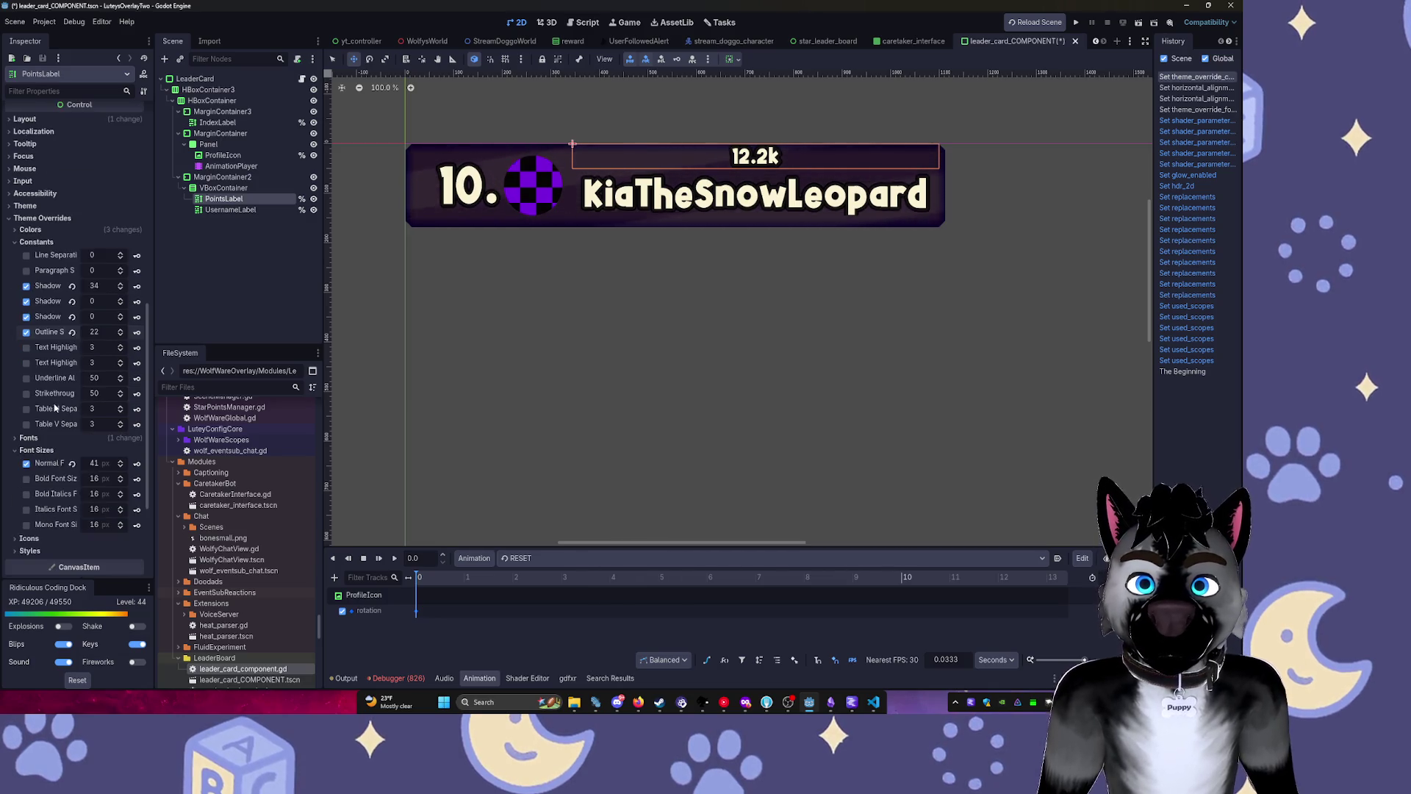
click(29, 230)
click(108, 305)
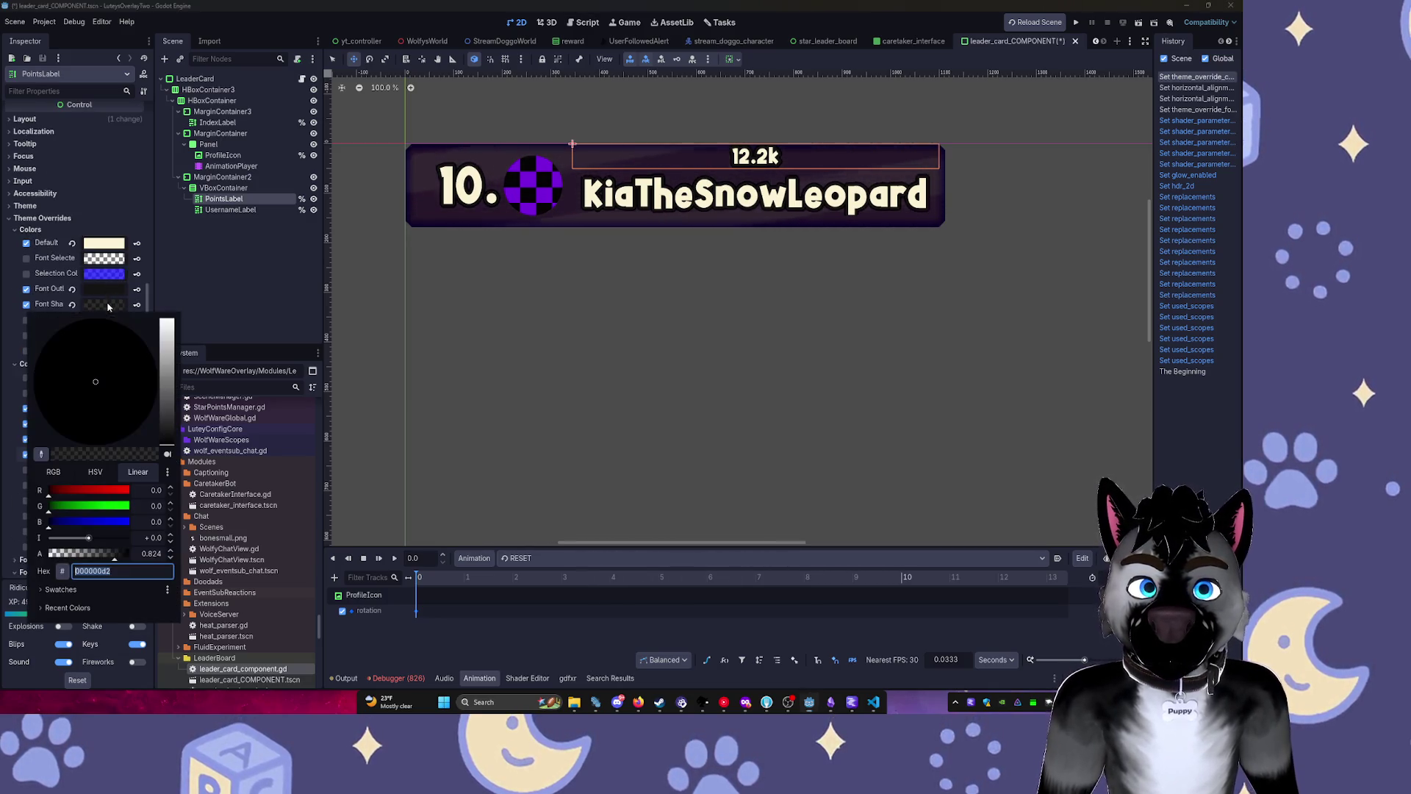
mouse_move(161, 353)
mouse_down()
mouse_move(169, 371)
mouse_move(99, 355)
mouse_up()
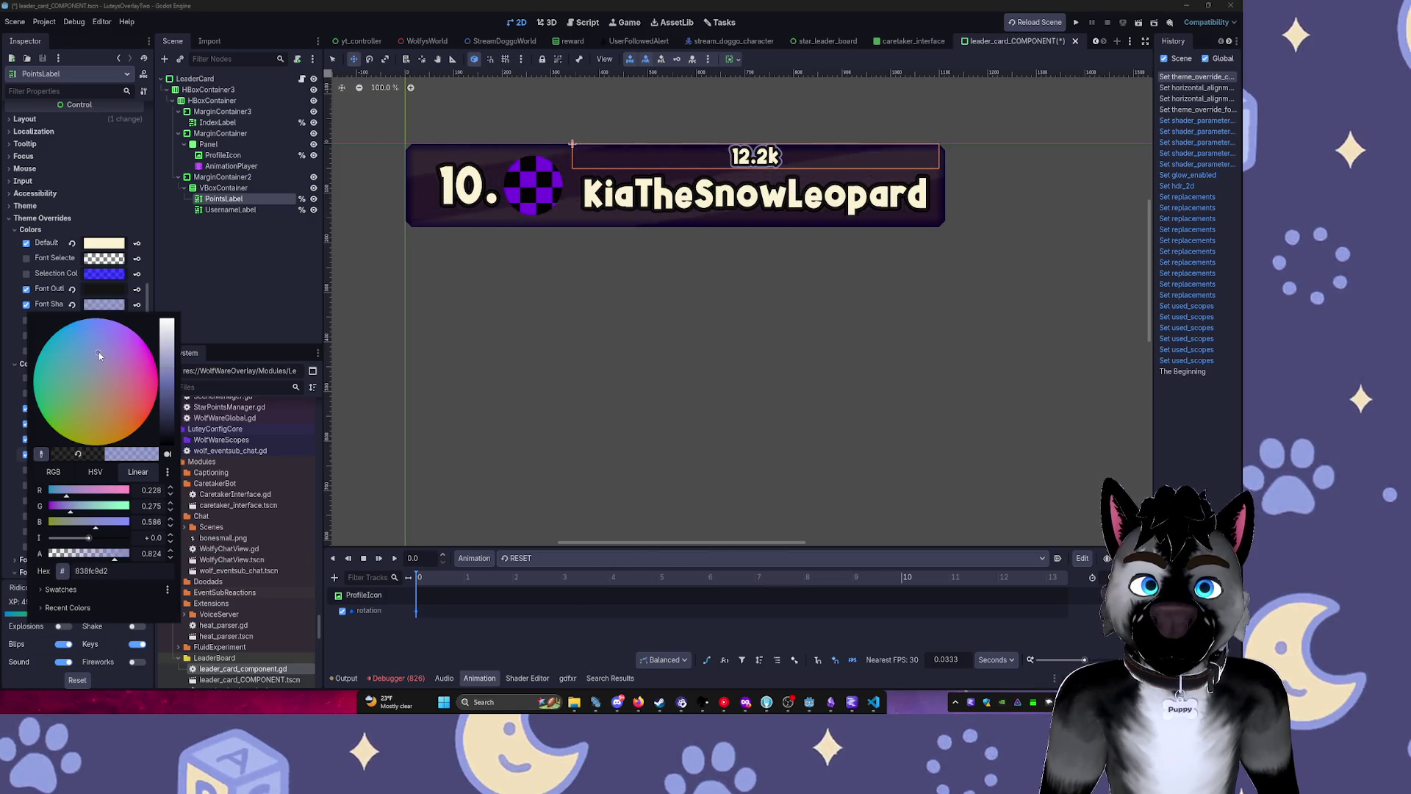
click(298, 330)
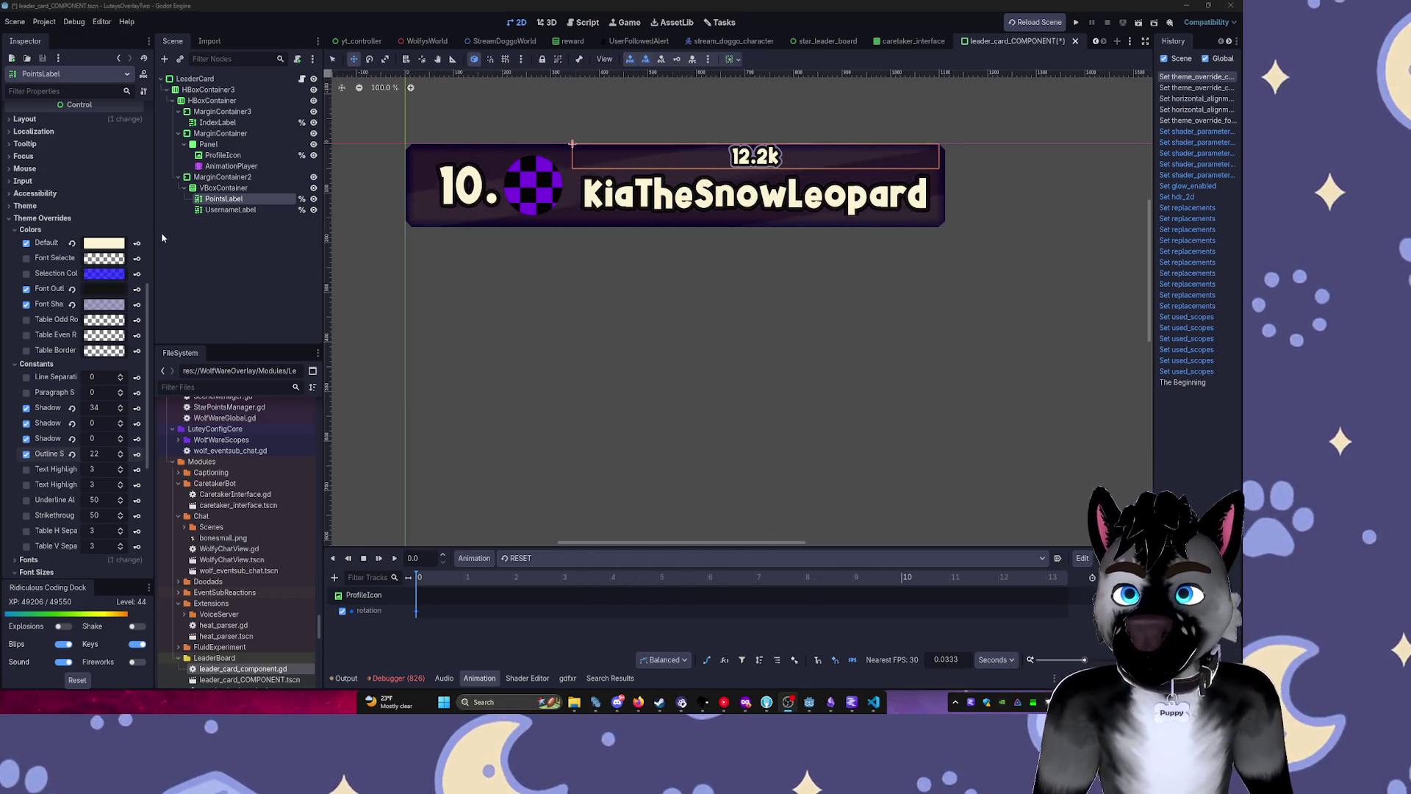
Nudge the points label on the canvas, then select MarginContainer2 in the Scene tree.
drag(768, 287, 859, 309)
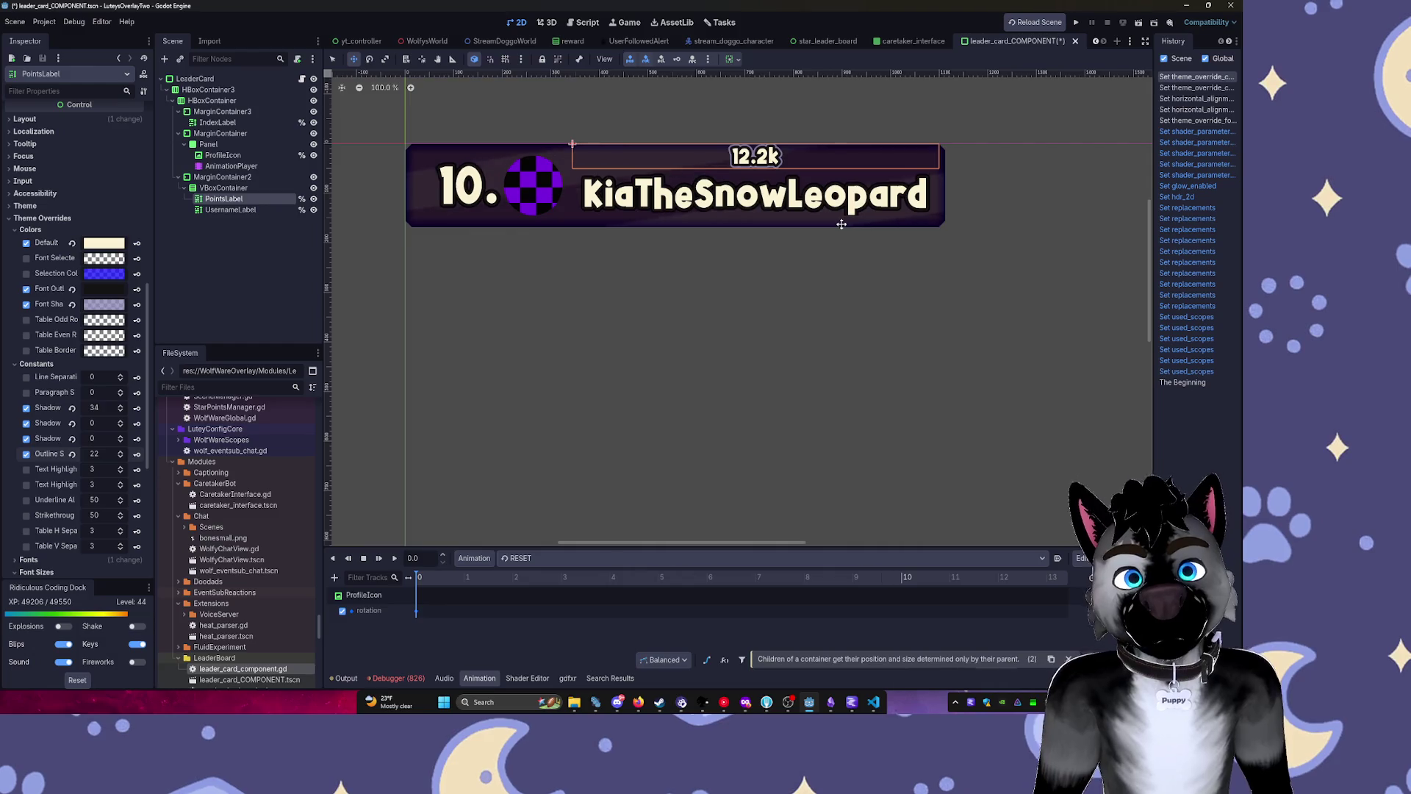
click(233, 234)
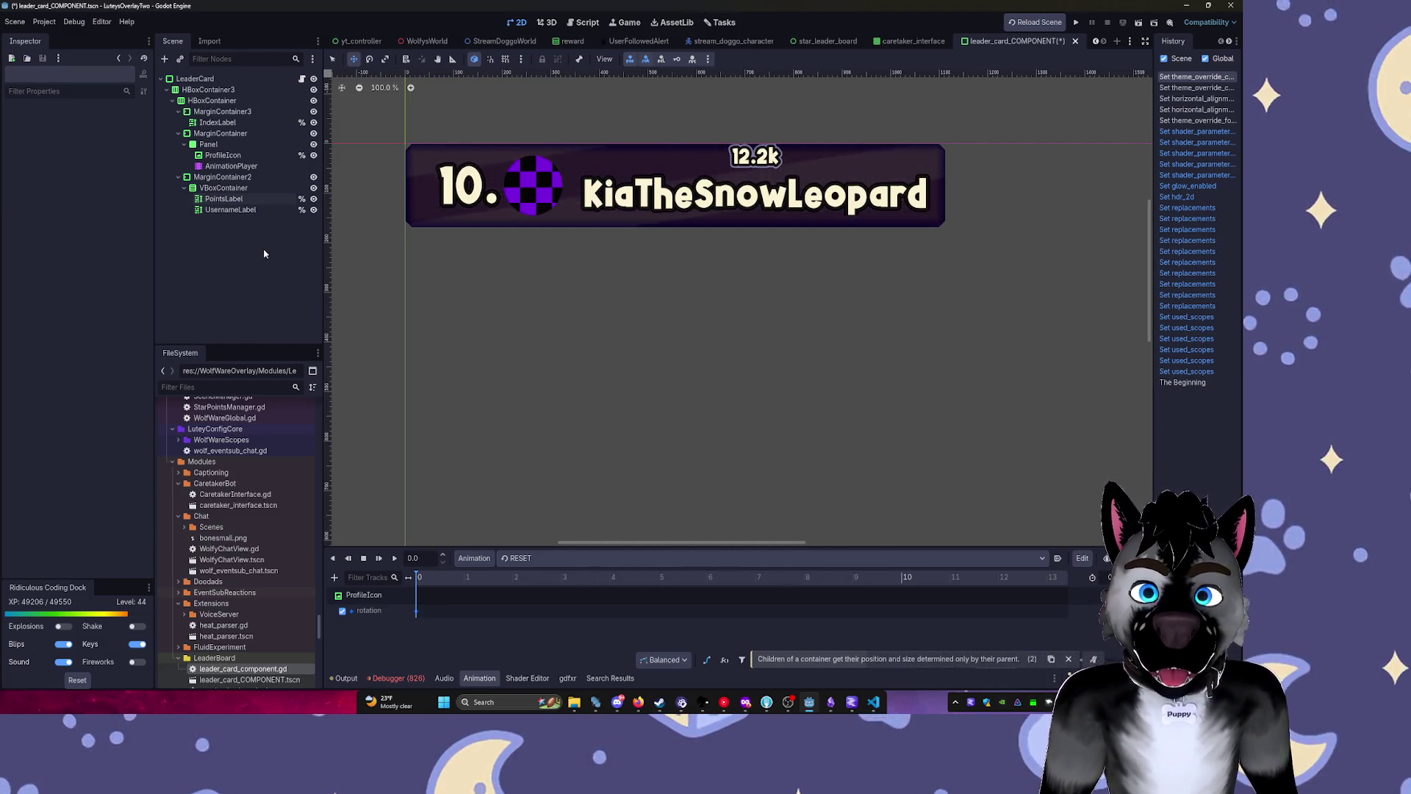
click(218, 190)
click(216, 197)
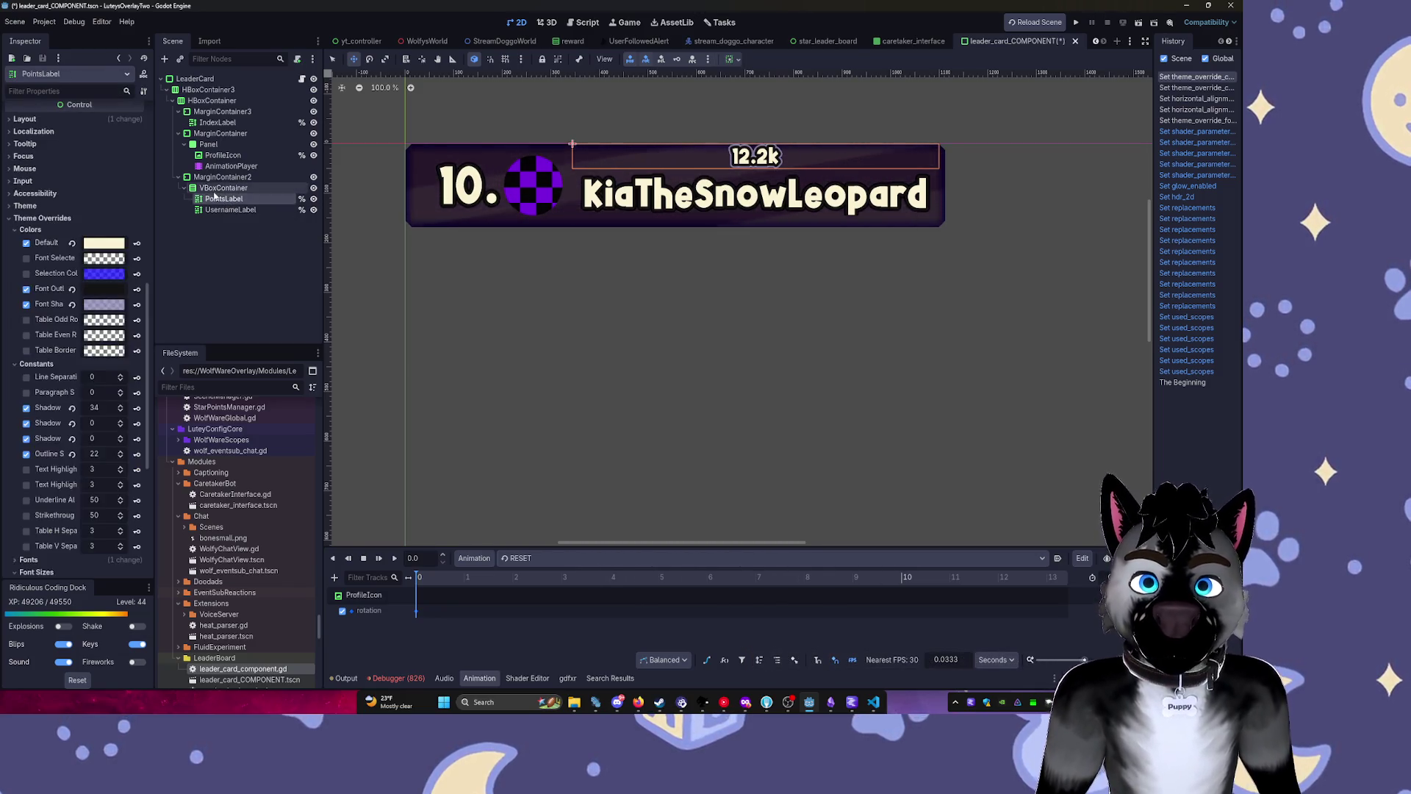
click(215, 192)
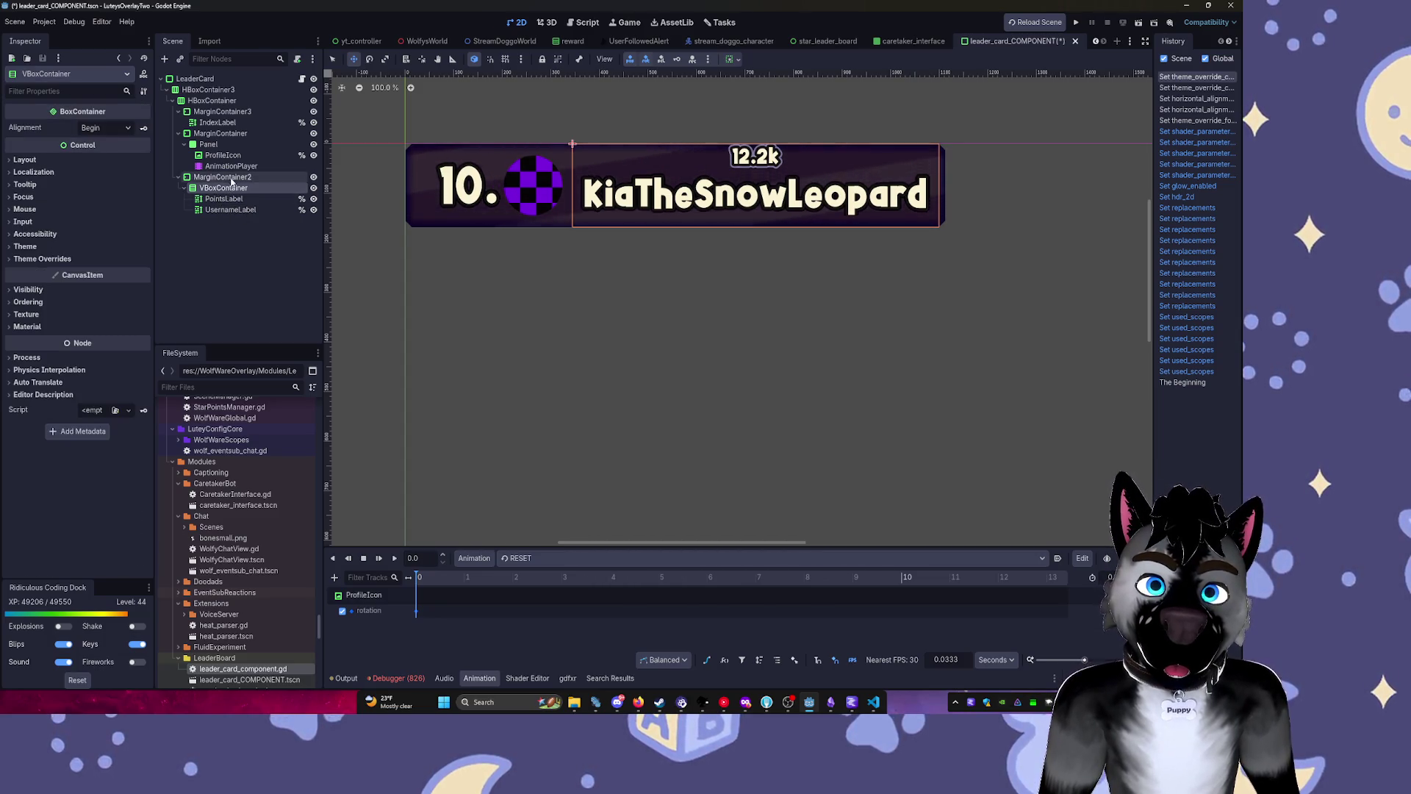
click(220, 177)
click(66, 225)
Enable MarginContainer2's margin overrides with top 12 and bottom 11.
click(66, 236)
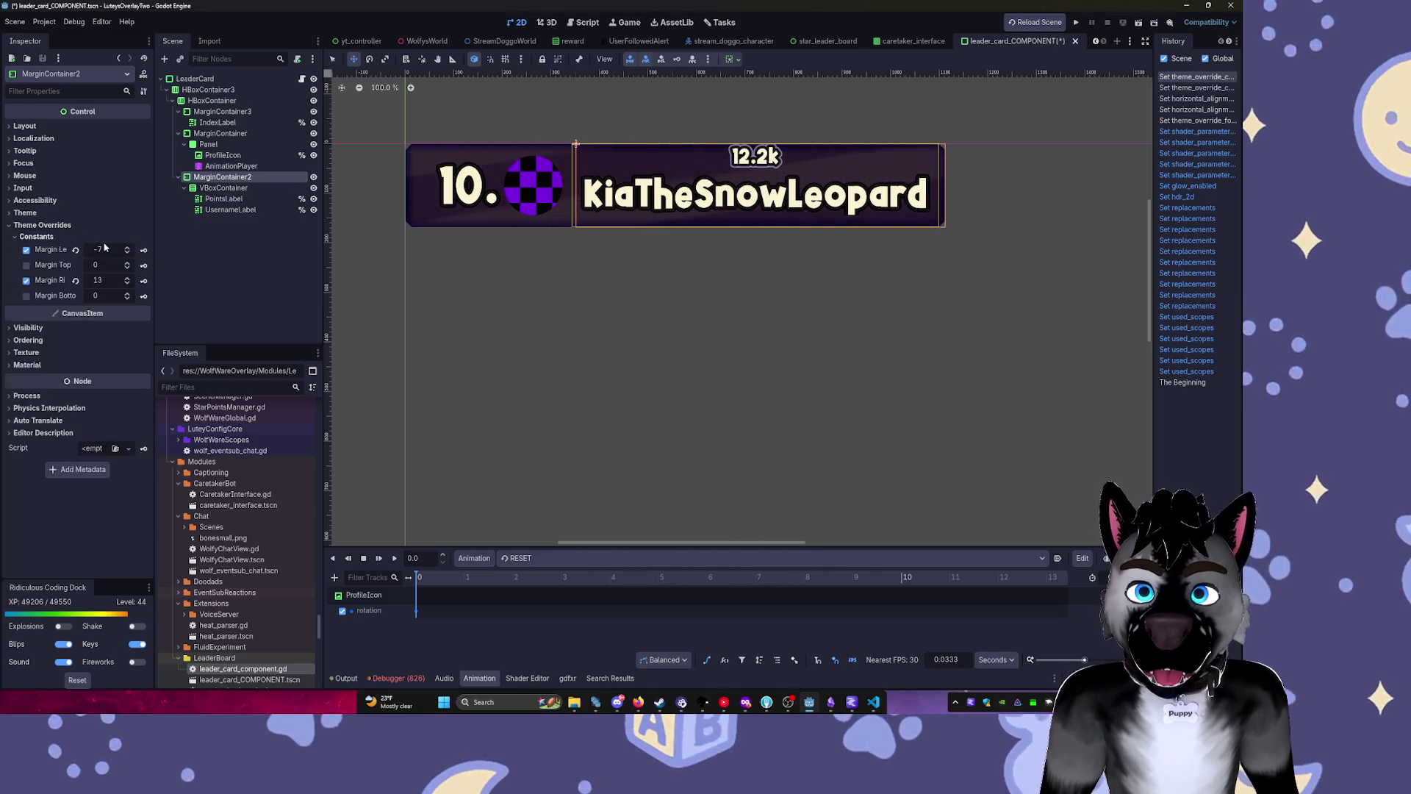
click(129, 263)
click(128, 263)
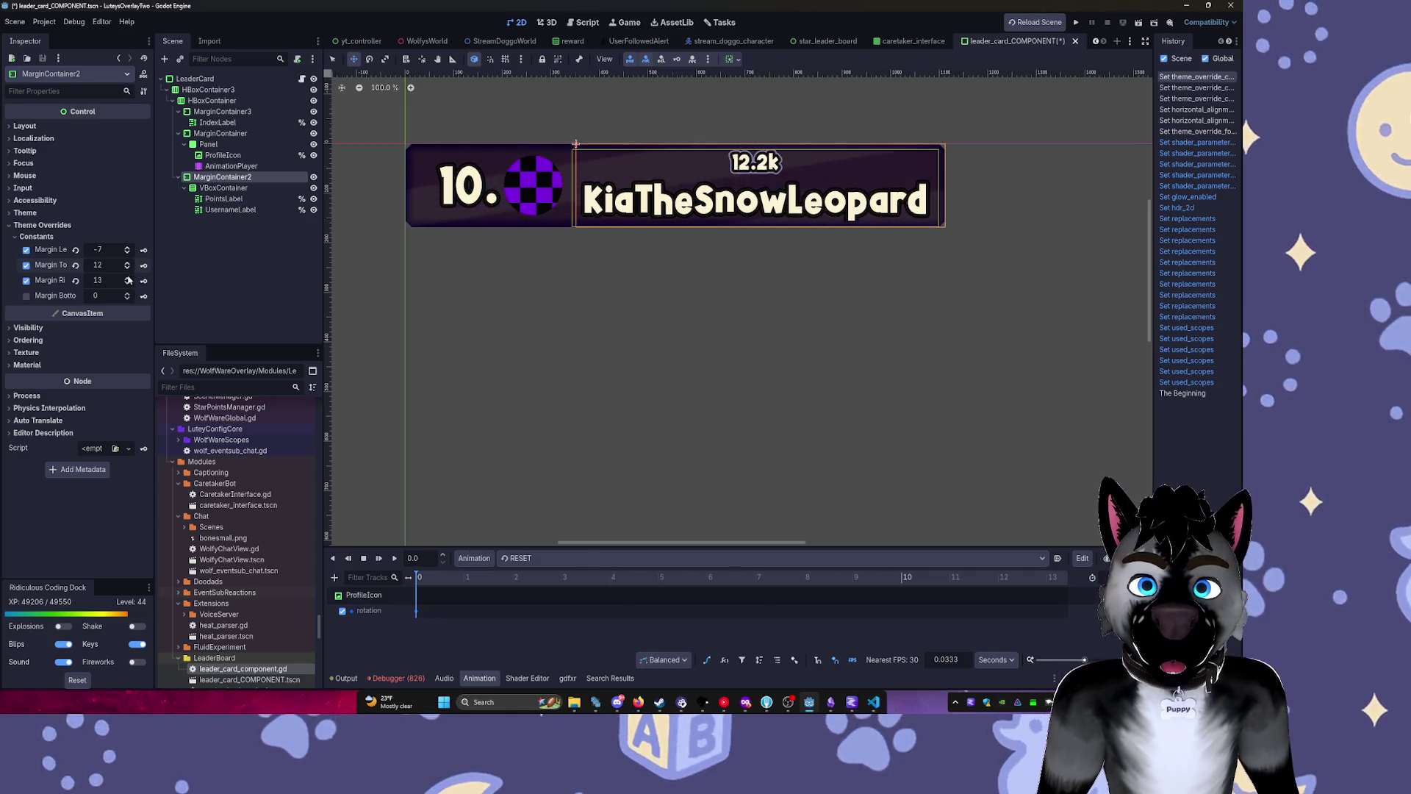
click(128, 293)
click(128, 294)
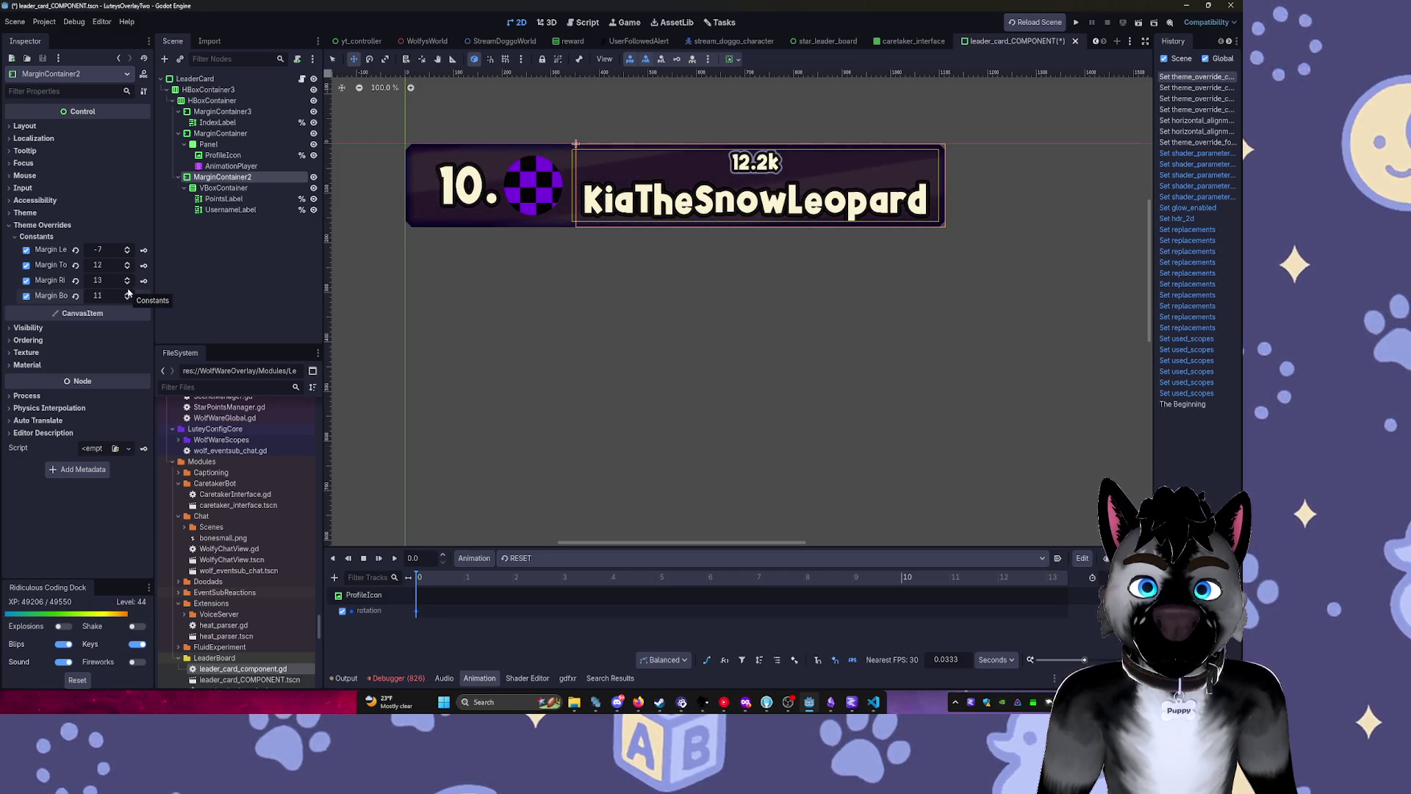
click(128, 294)
click(226, 293)
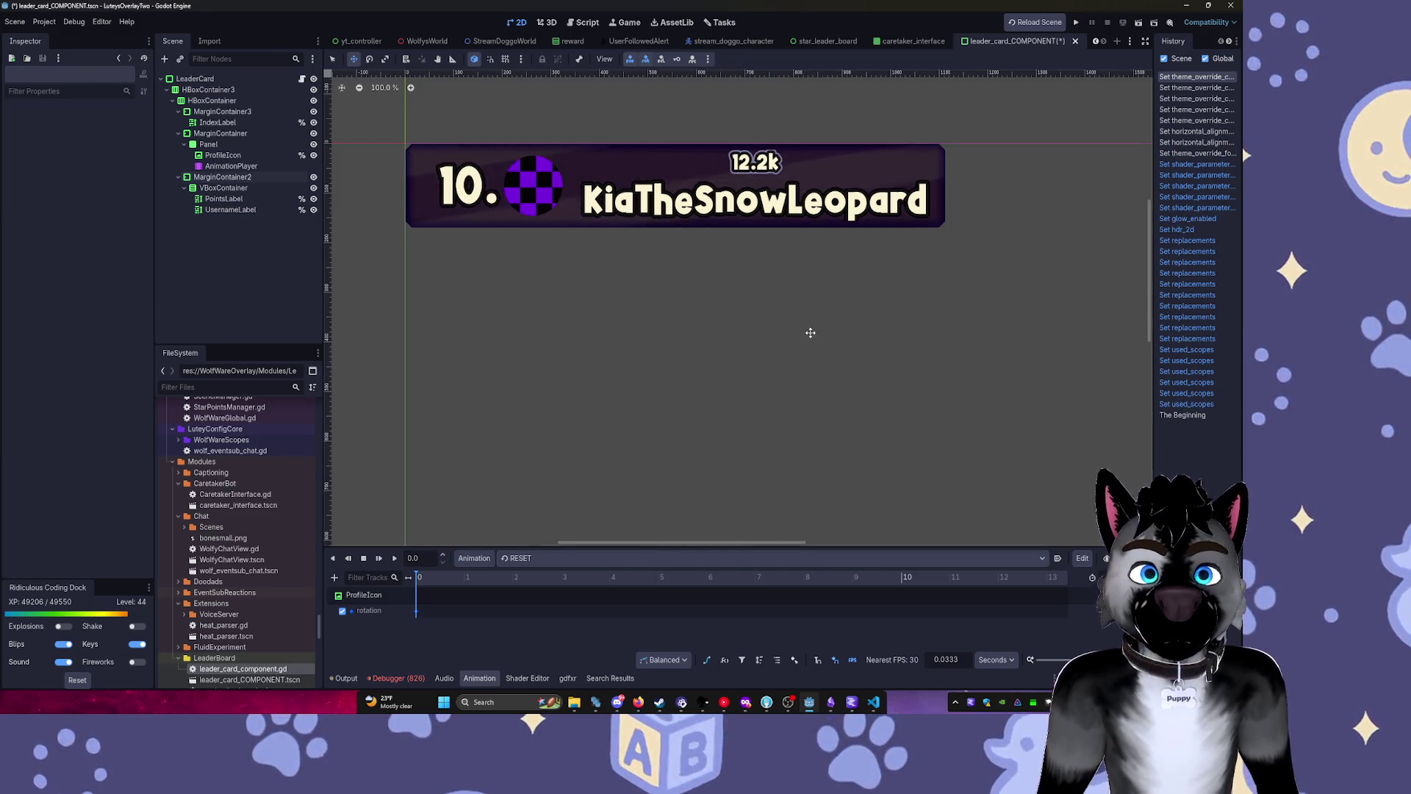
Save leader_card_COMPONENT.tscn, check the Godots project manager, and save again.
key(ctrl+s)
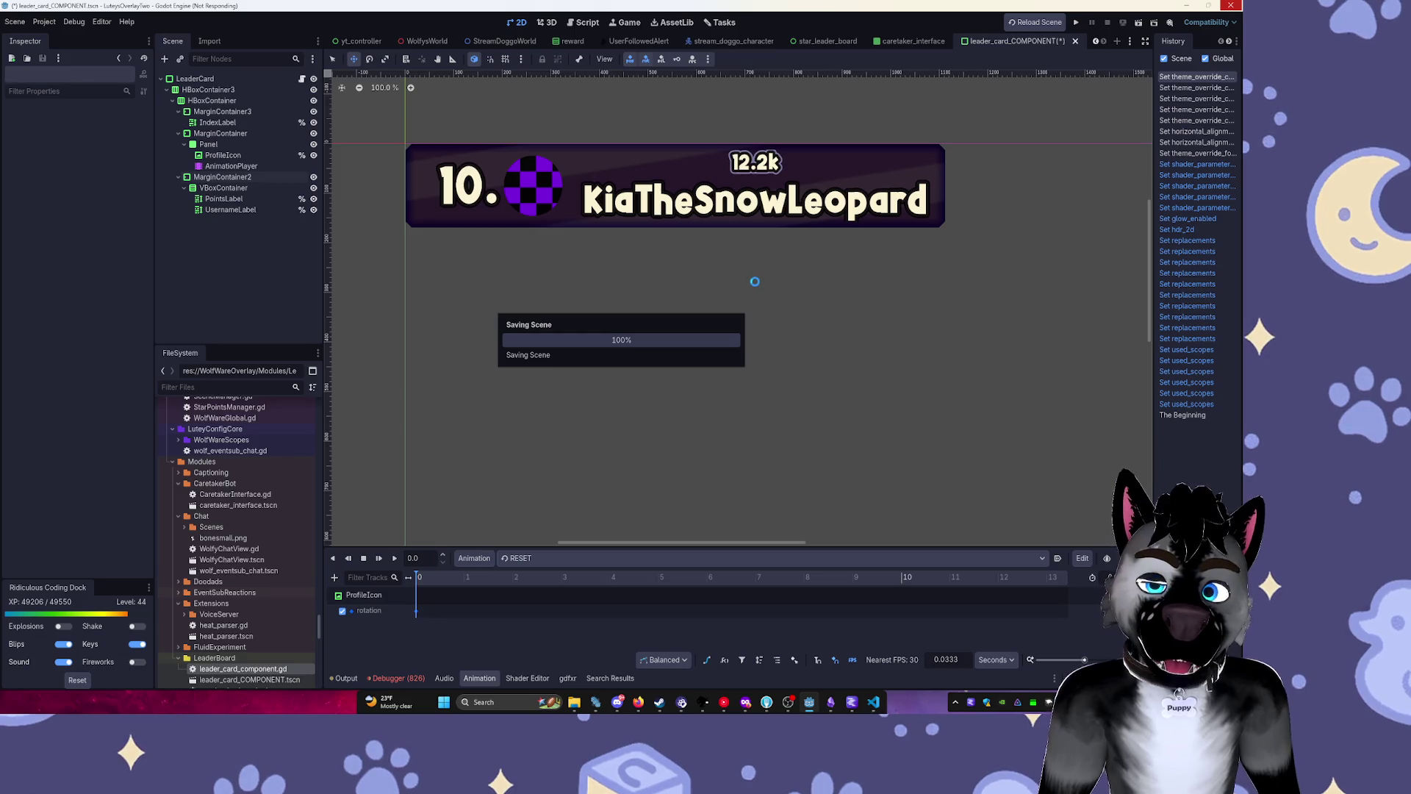
click(596, 704)
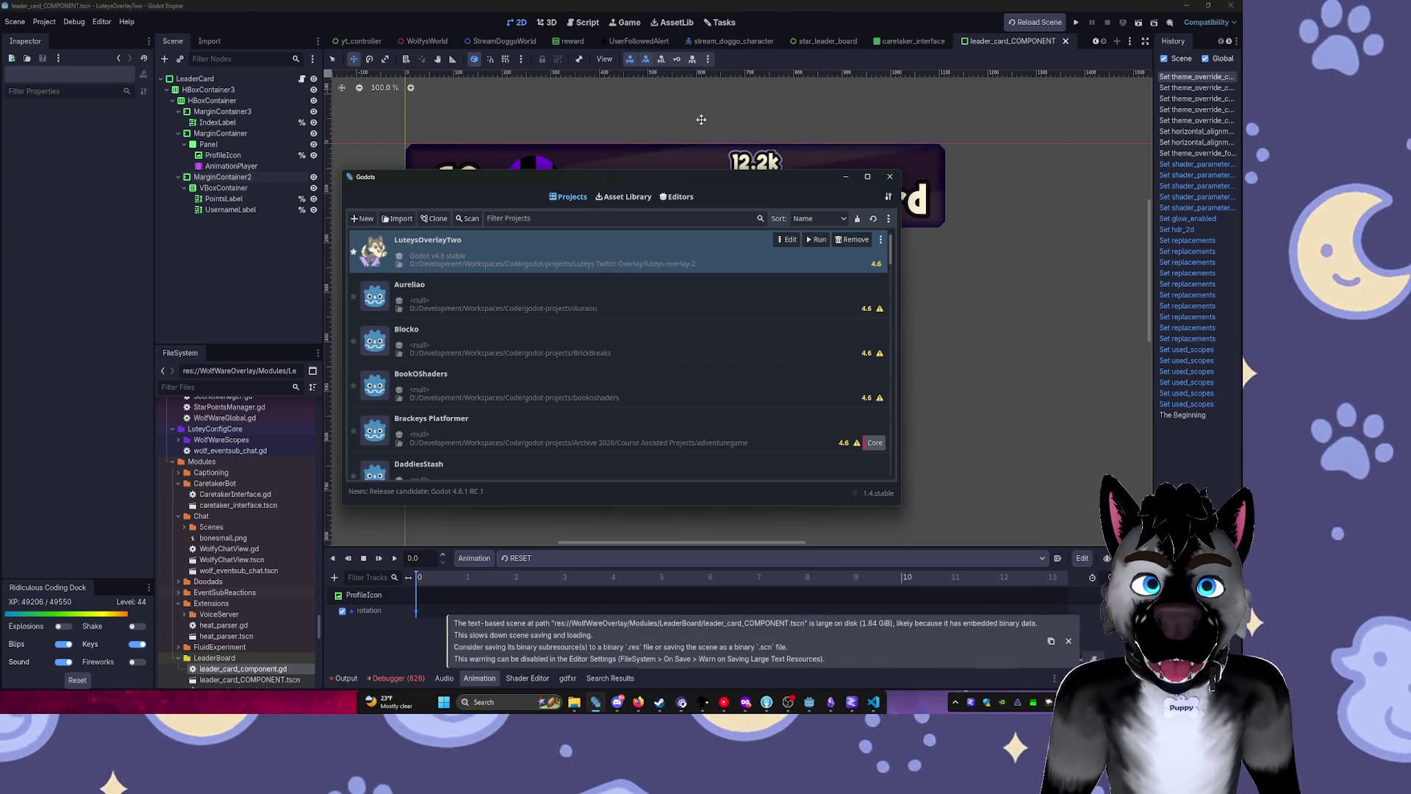
click(701, 119)
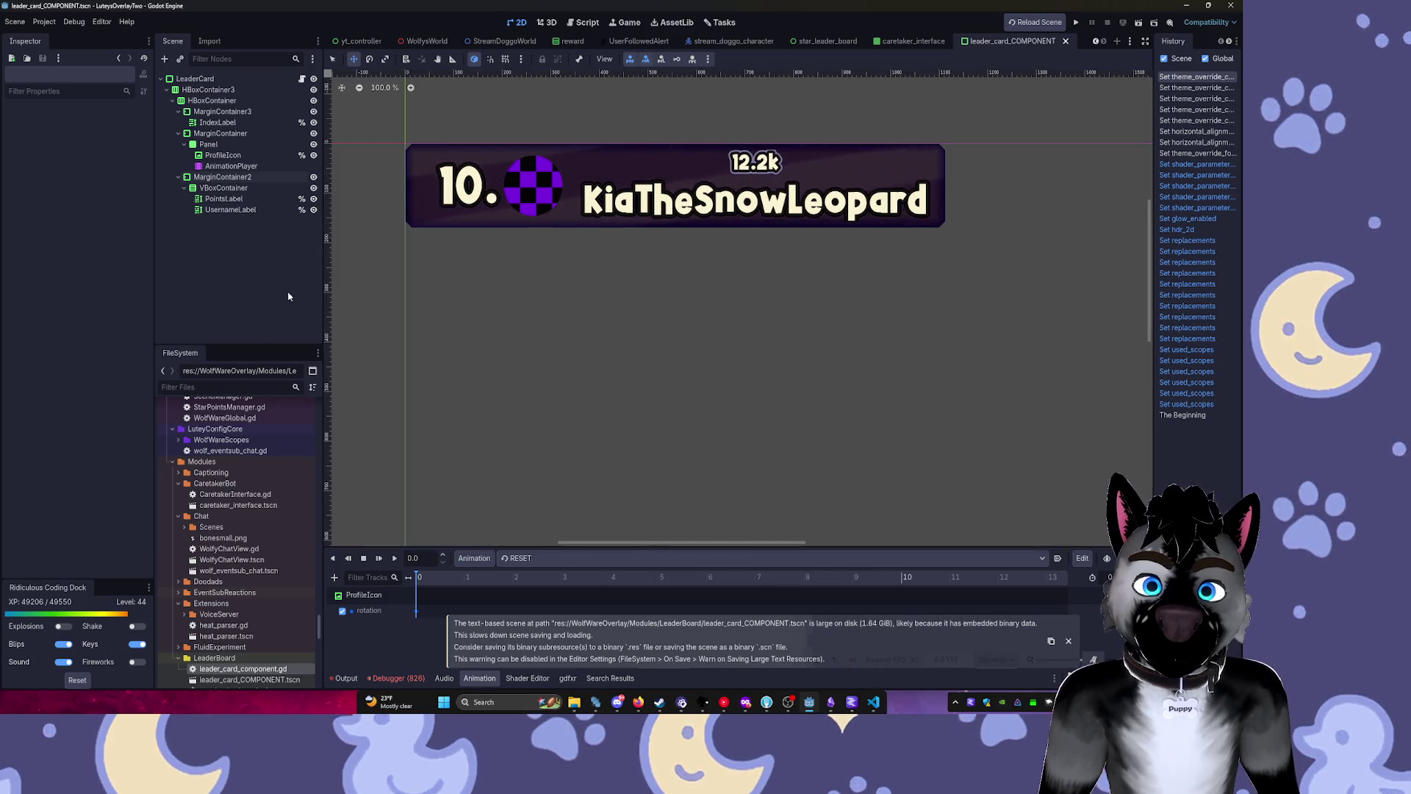
key(ctrl+s)
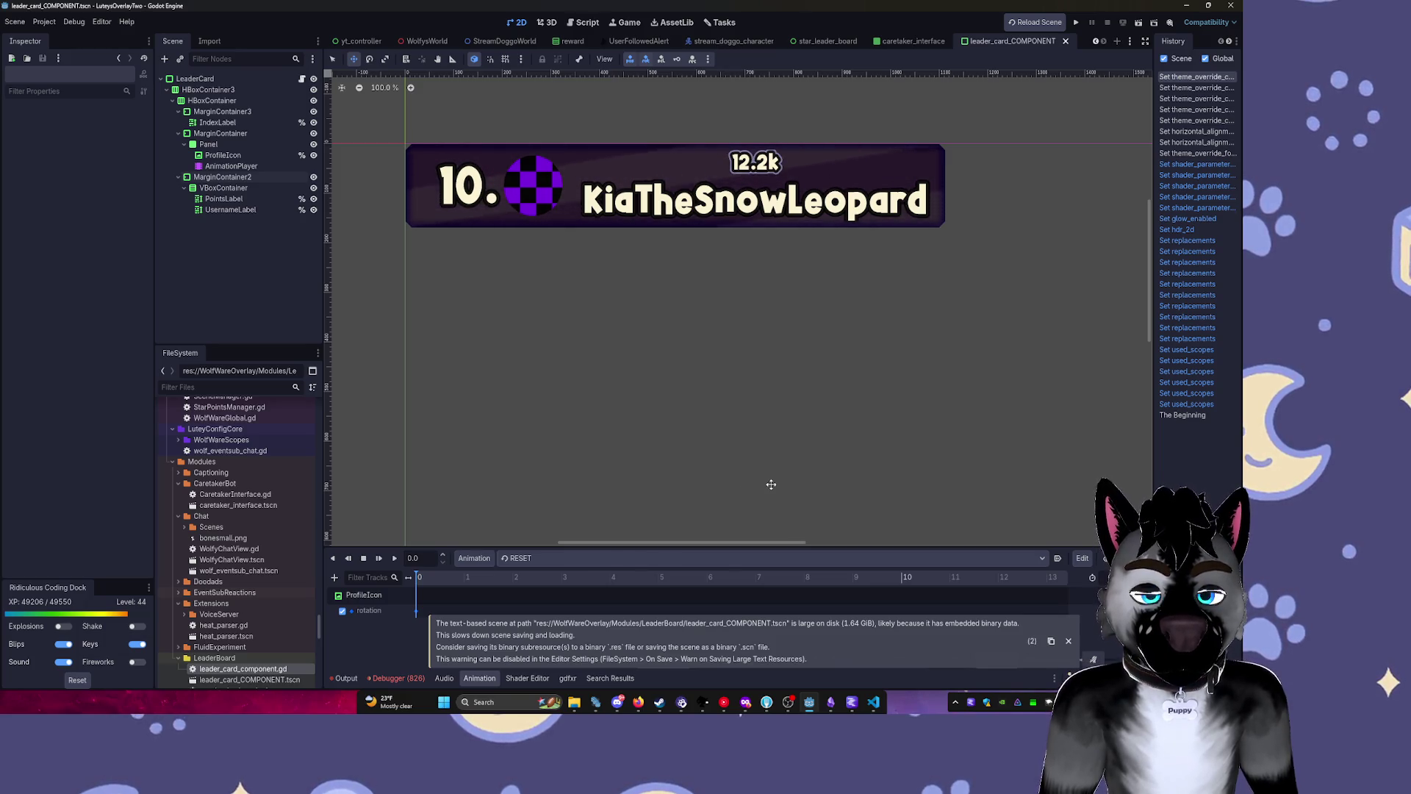
Select the LeaderCard root node and reload the leader card scene, which freezes the editor.
click(240, 79)
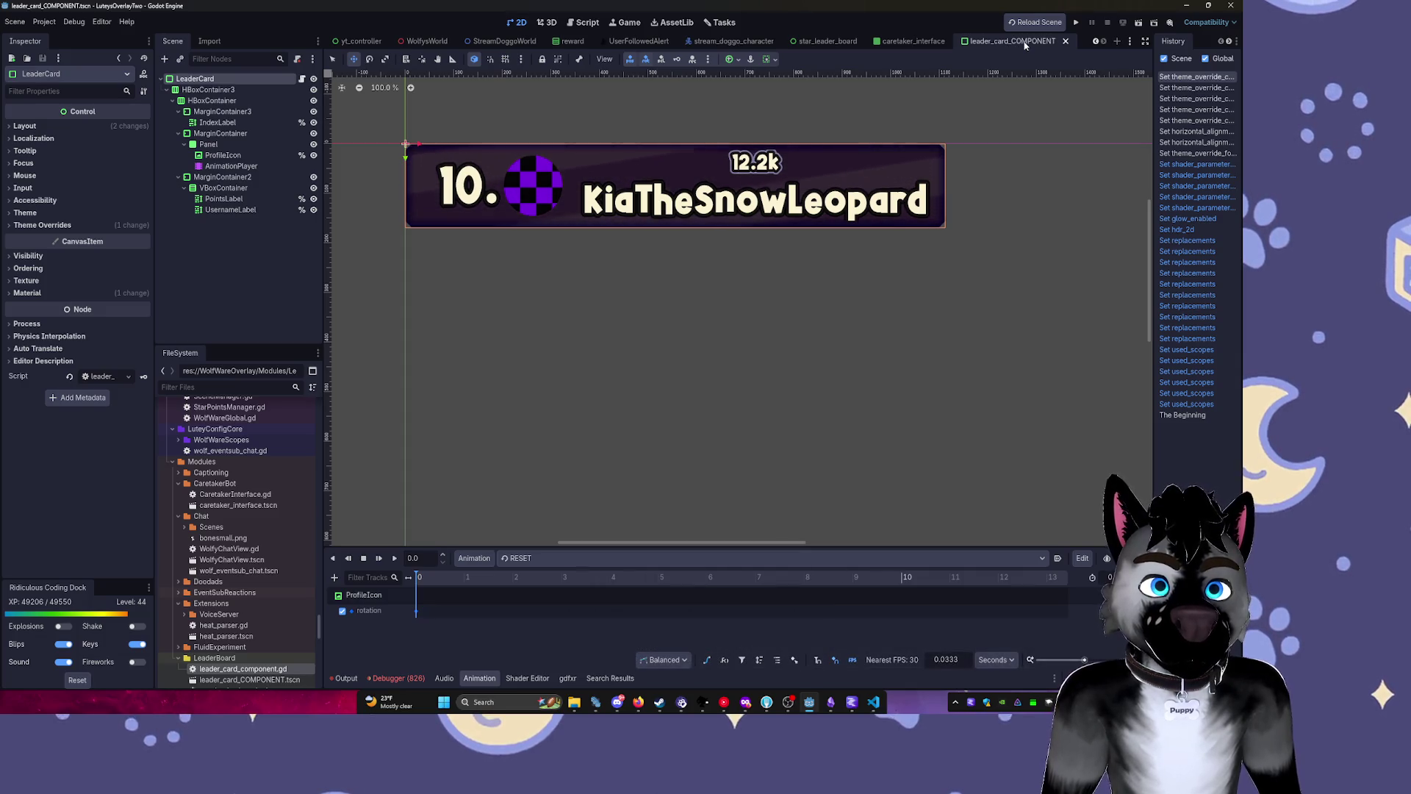
click(1054, 24)
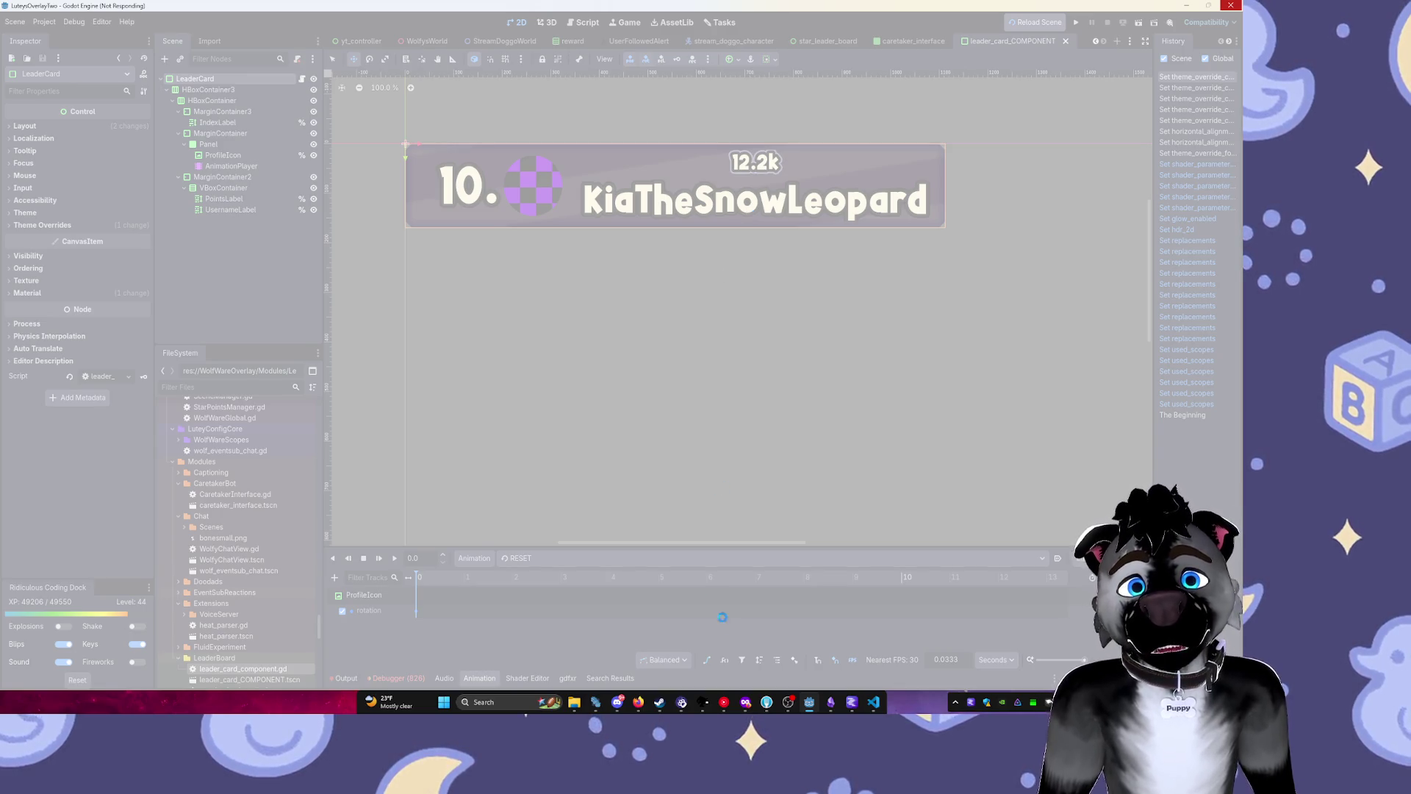
Force-close the frozen Godot editor with 'Close the program' in the not-responding prompt.
click(596, 702)
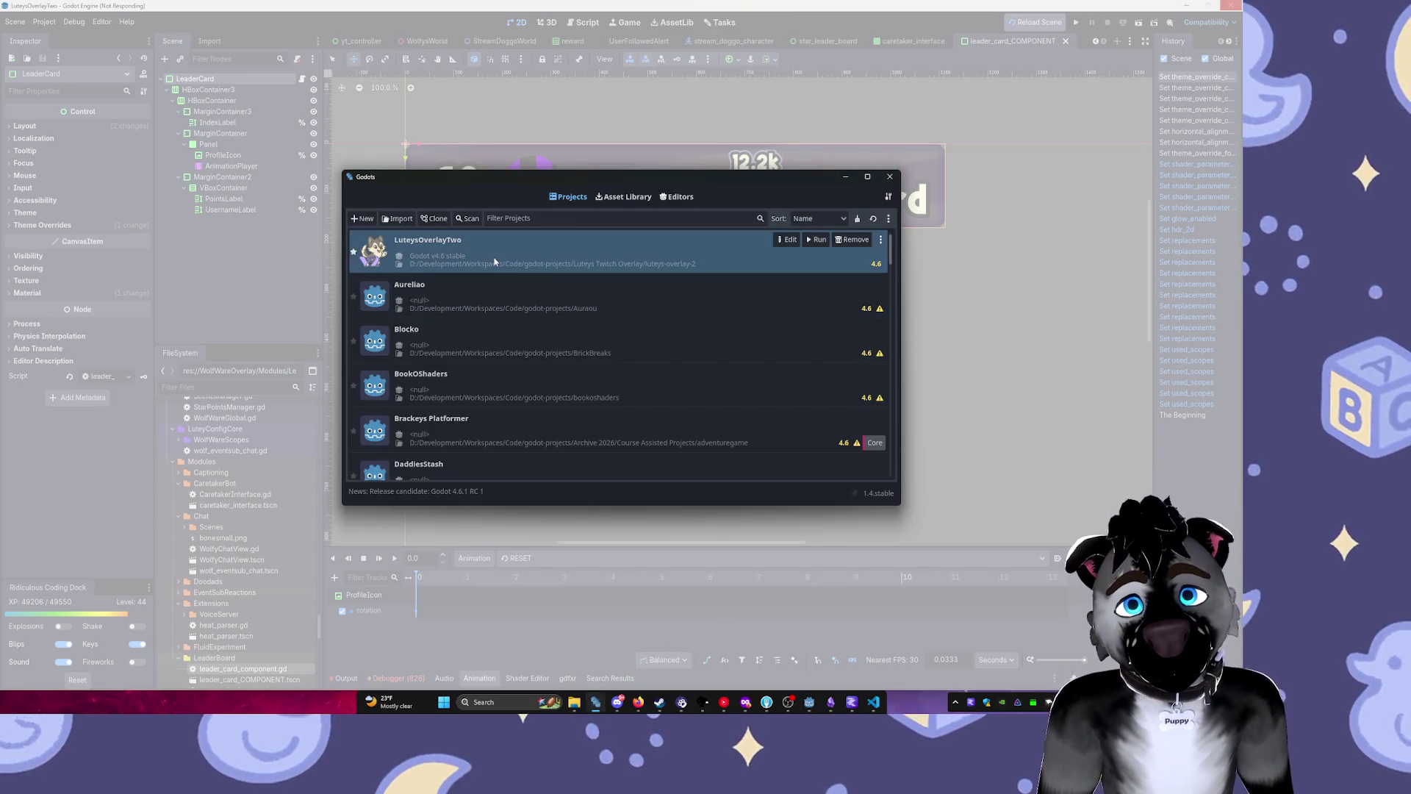
click(753, 129)
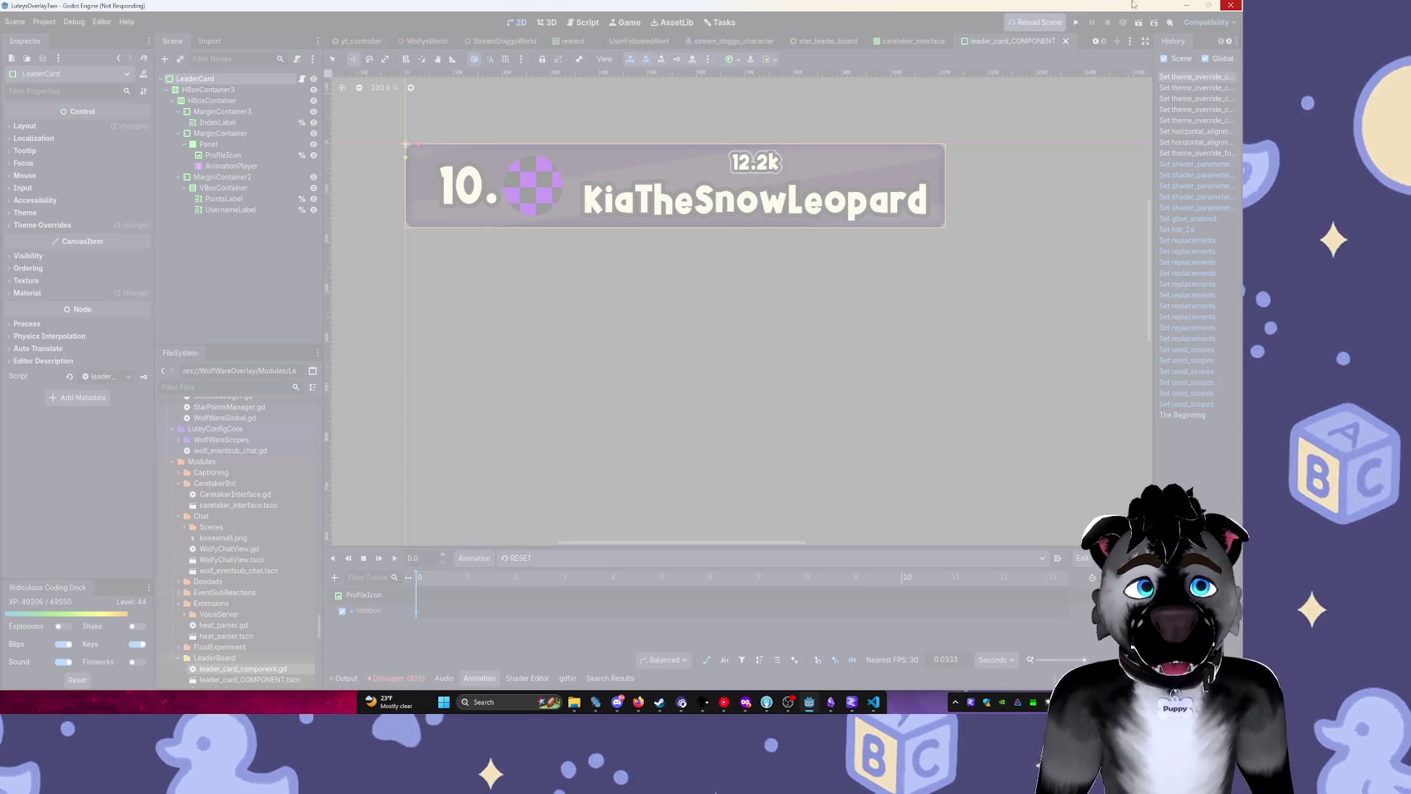
click(1231, 5)
click(668, 360)
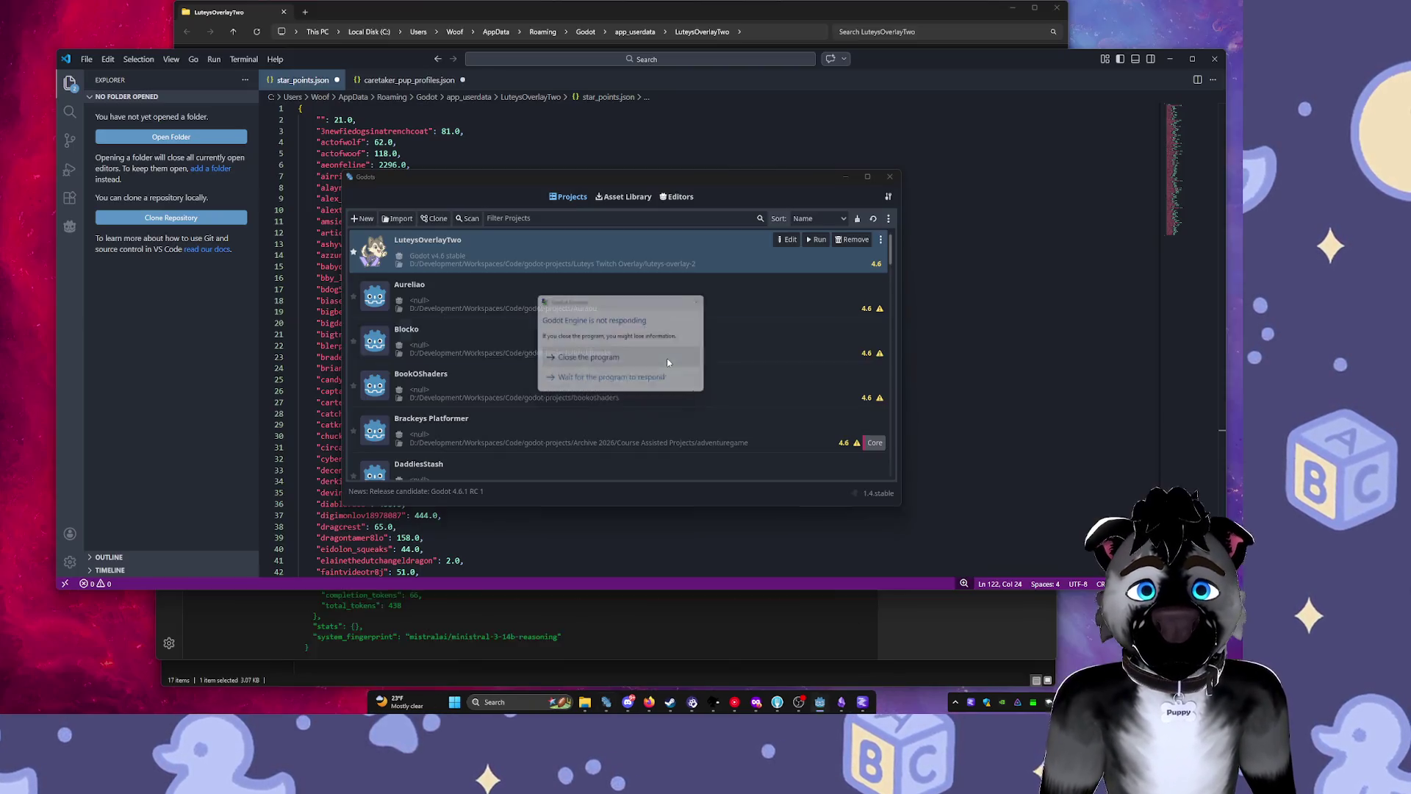
Reopen LuteysOverlayTwo from Godots, move its error dialog aside, and search Windows for antigravity.
double_click(511, 240)
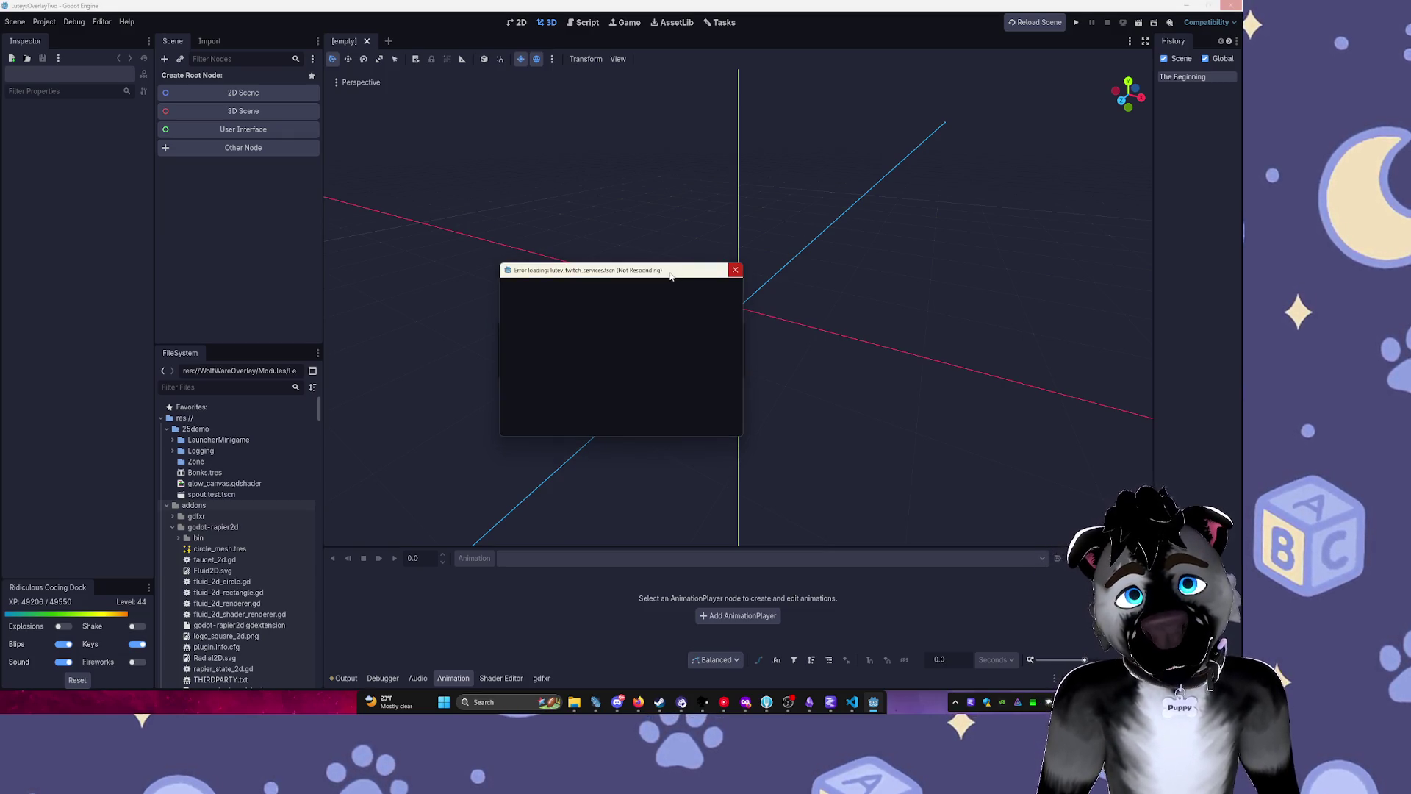
drag(676, 275, 895, 264)
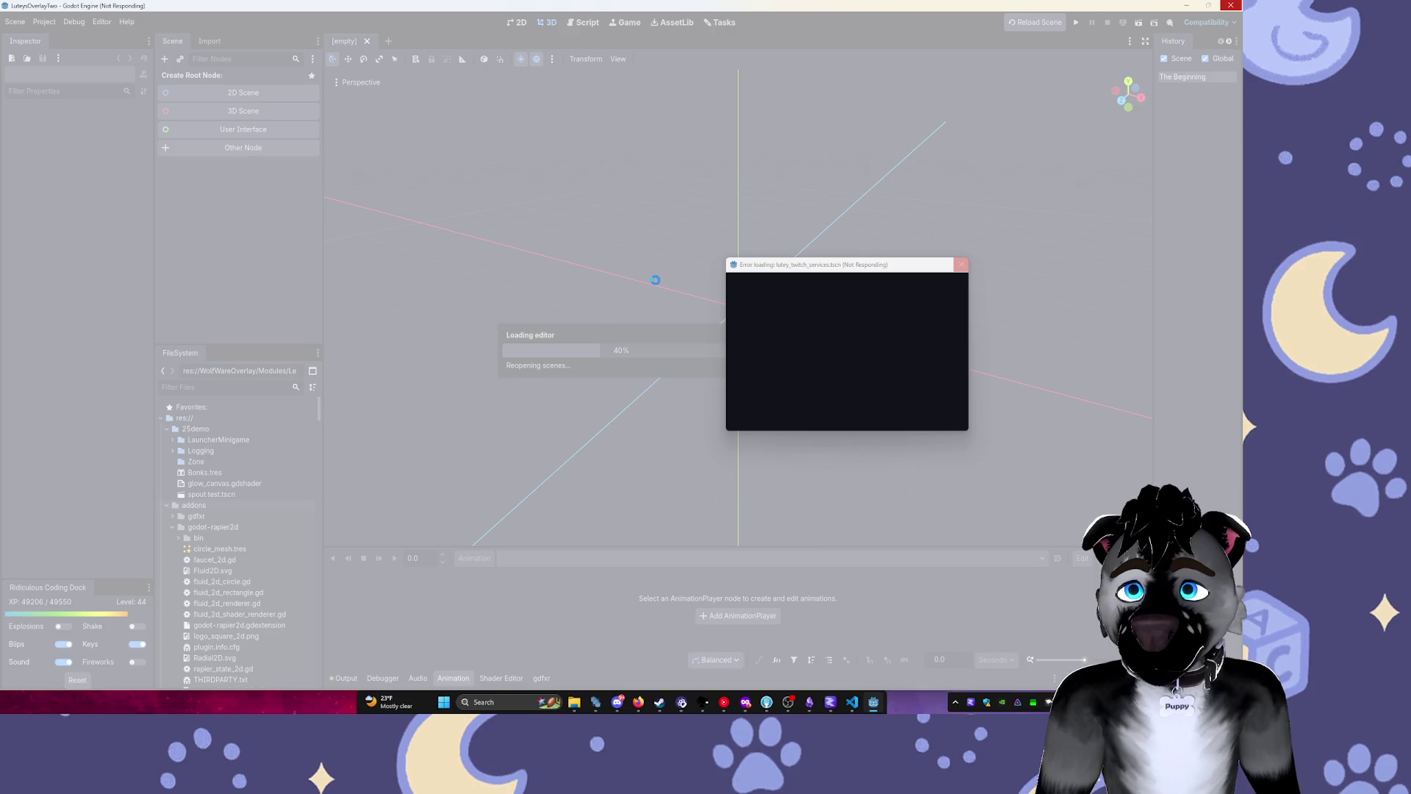
key(super)
text(antigravity)
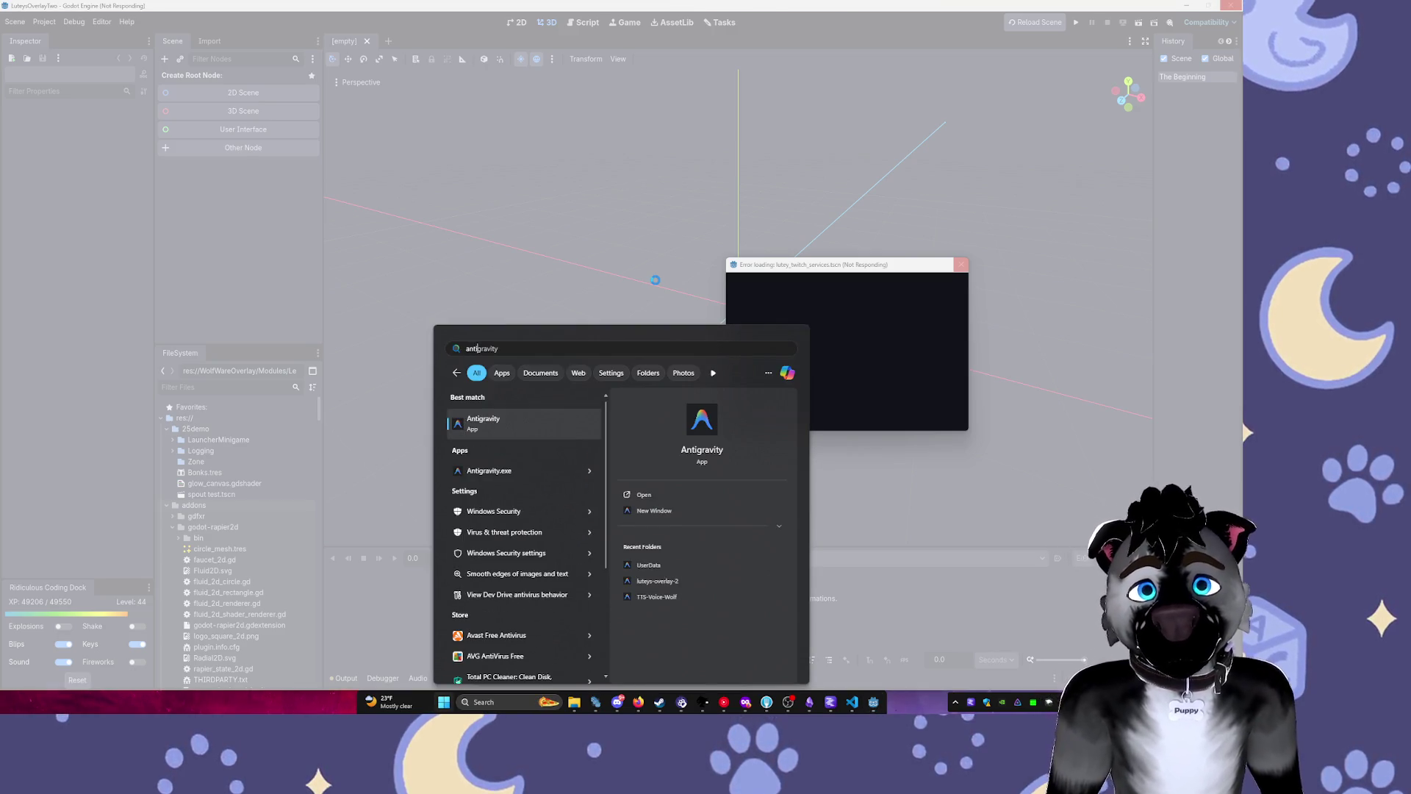
Dismiss the Start search and switch to the Antigravity window showing VoiceRegistry.gd.
click(743, 266)
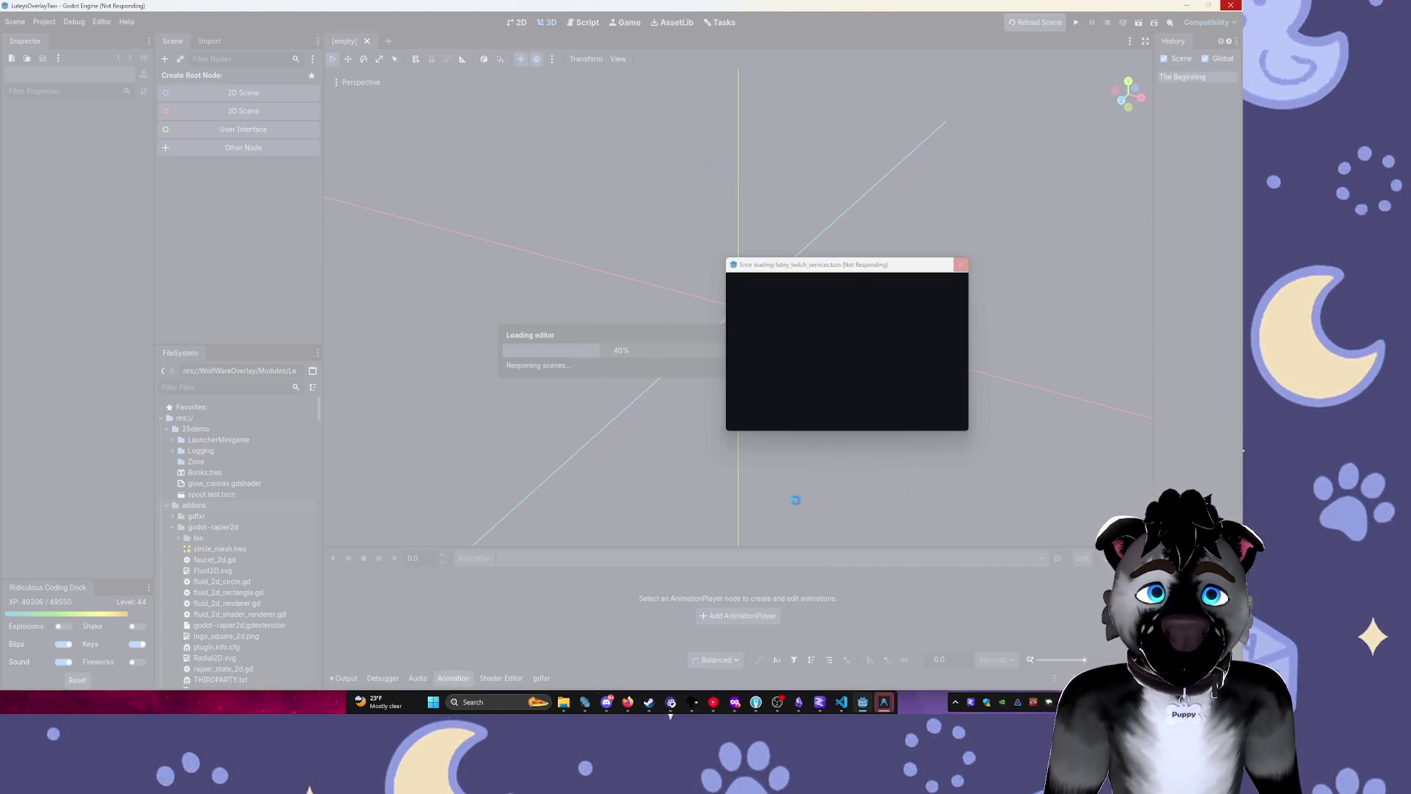
mouse_move(884, 702)
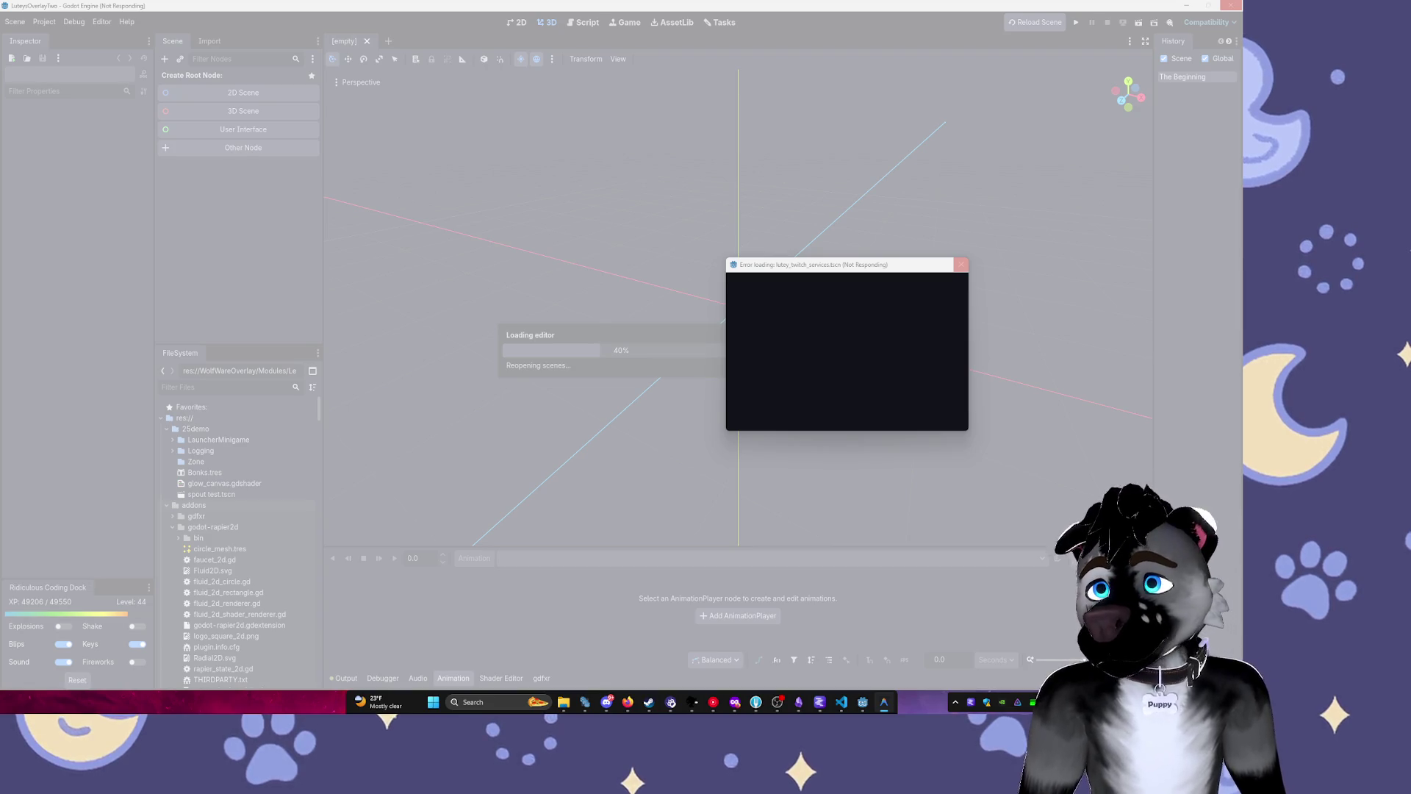
key(alt+Tab)
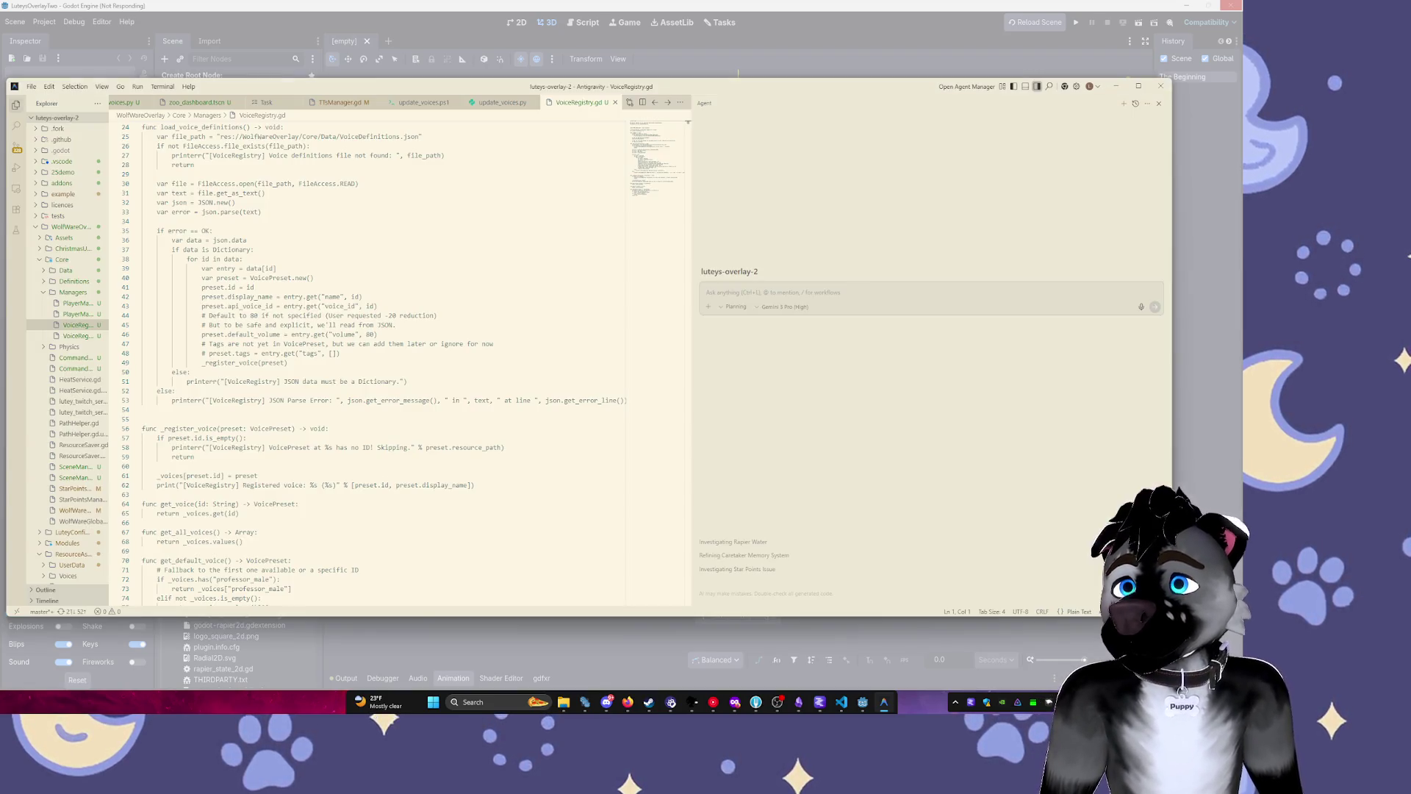
Snap Antigravity aside to reveal the stalled Godot editor and close its error dialog.
key(super+shift+Left)
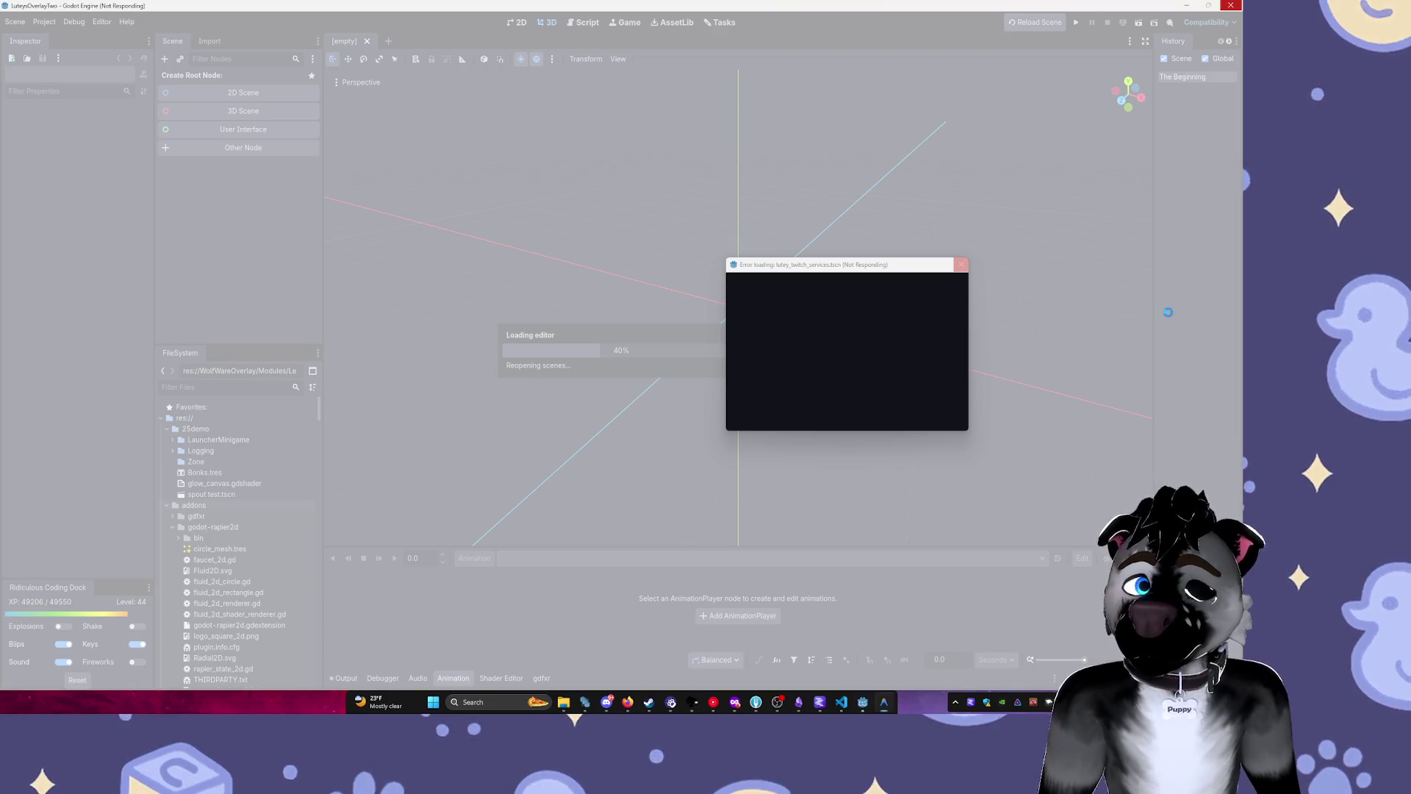
click(962, 267)
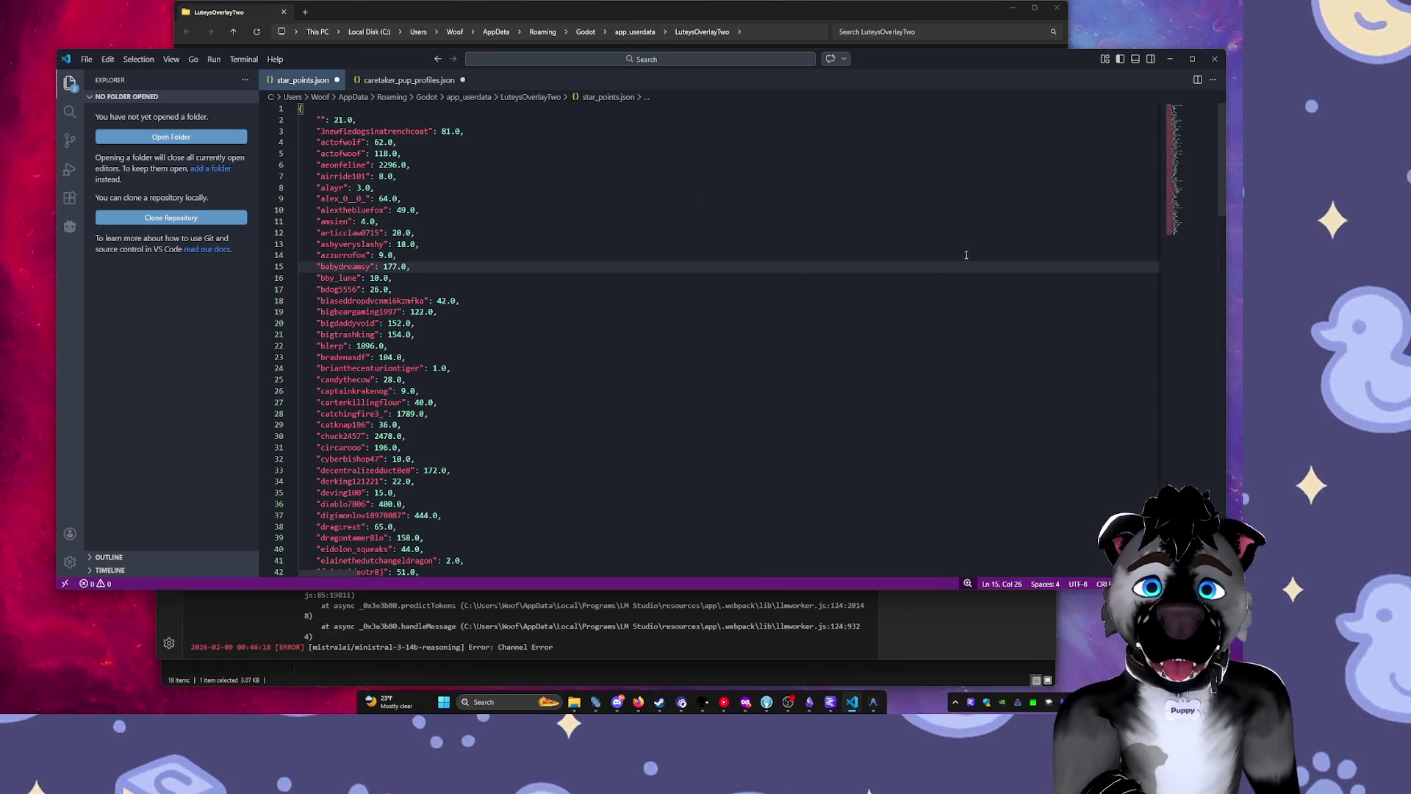
Scroll through star_points.json, then minimize VS Code to show the Godots project list.
scroll(1029, 228, down, 20)
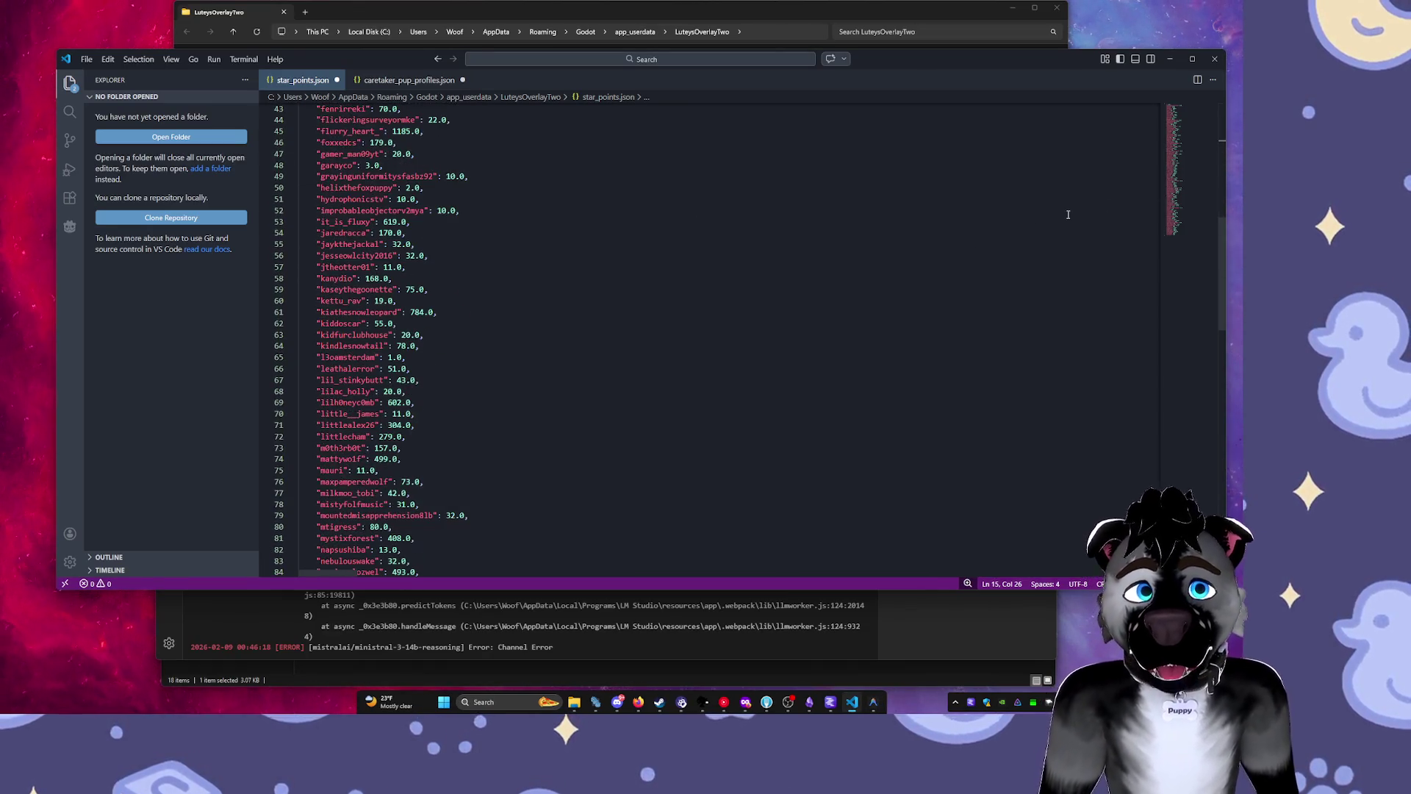
scroll(1175, 286, down, 20)
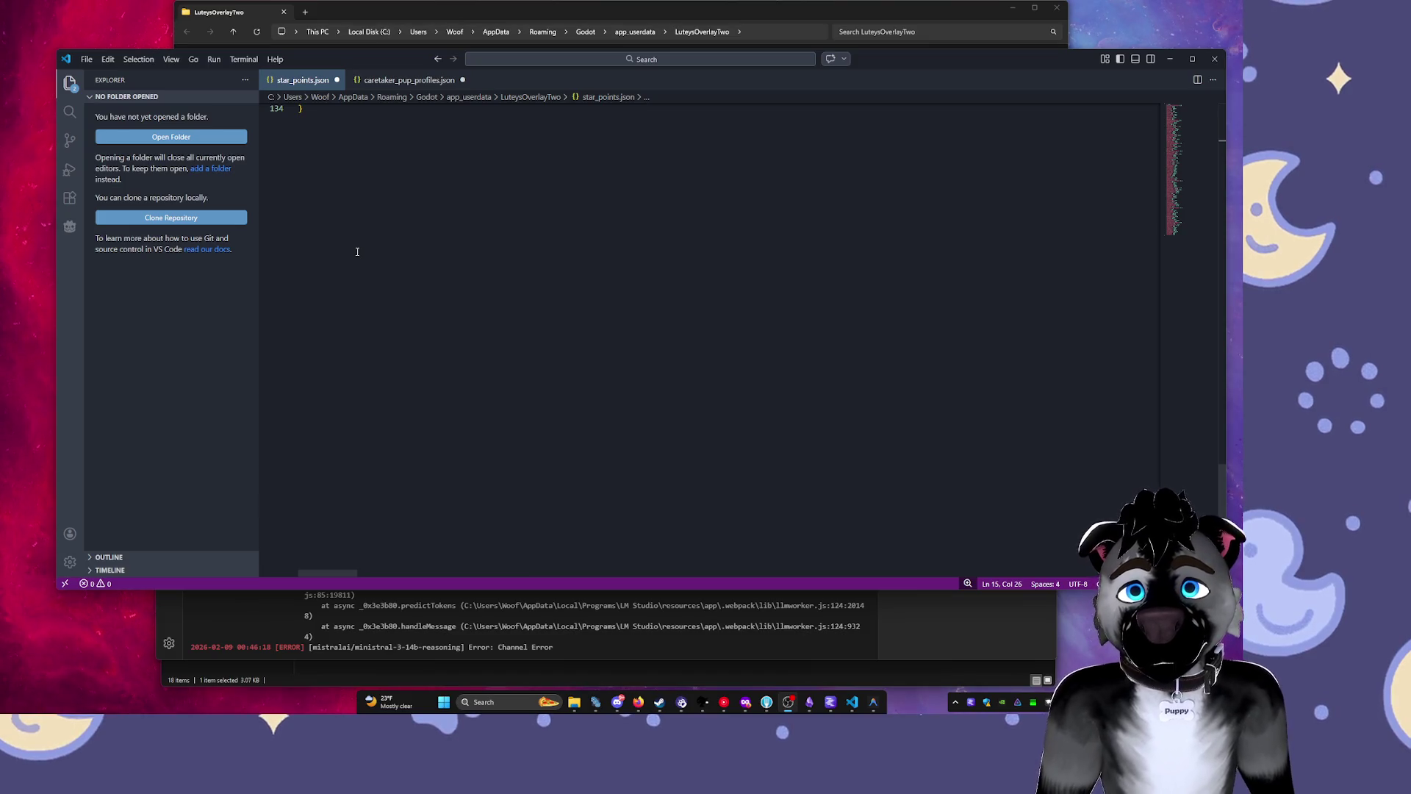
scroll(1006, 161, up, 5)
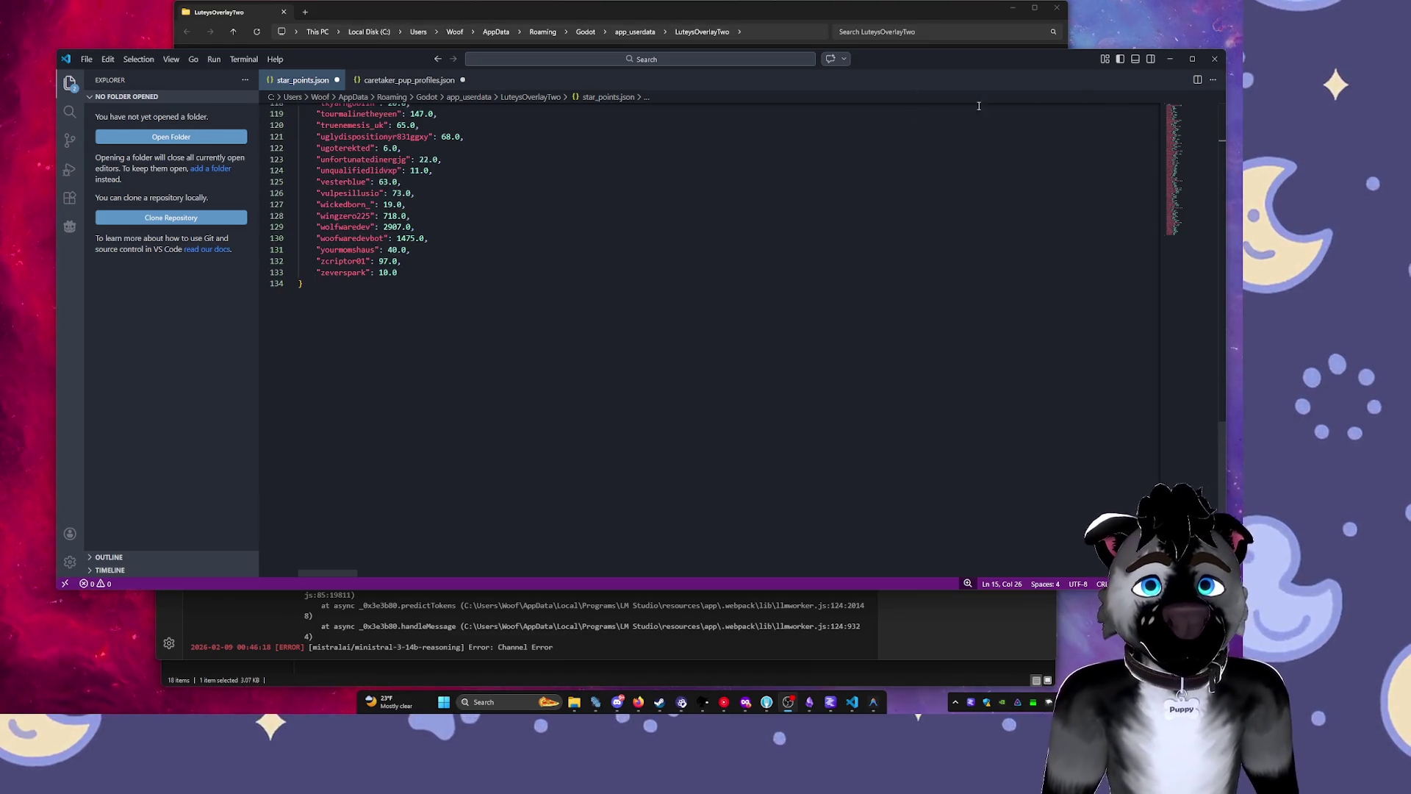
click(1170, 58)
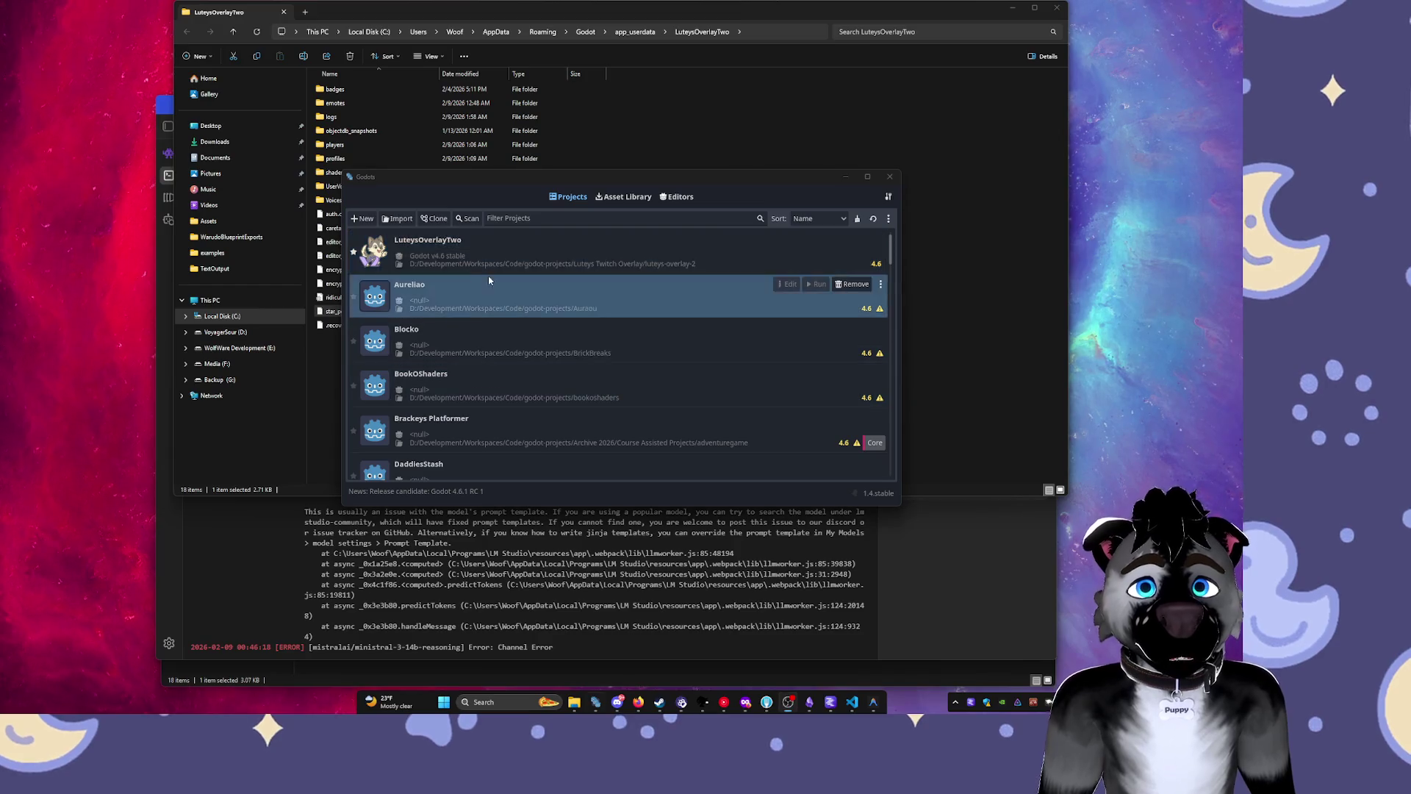
Open LuteysOverlayTwo in the editor and bring its app_userdata folder window forward, lower on screen.
click(514, 253)
double_click(514, 253)
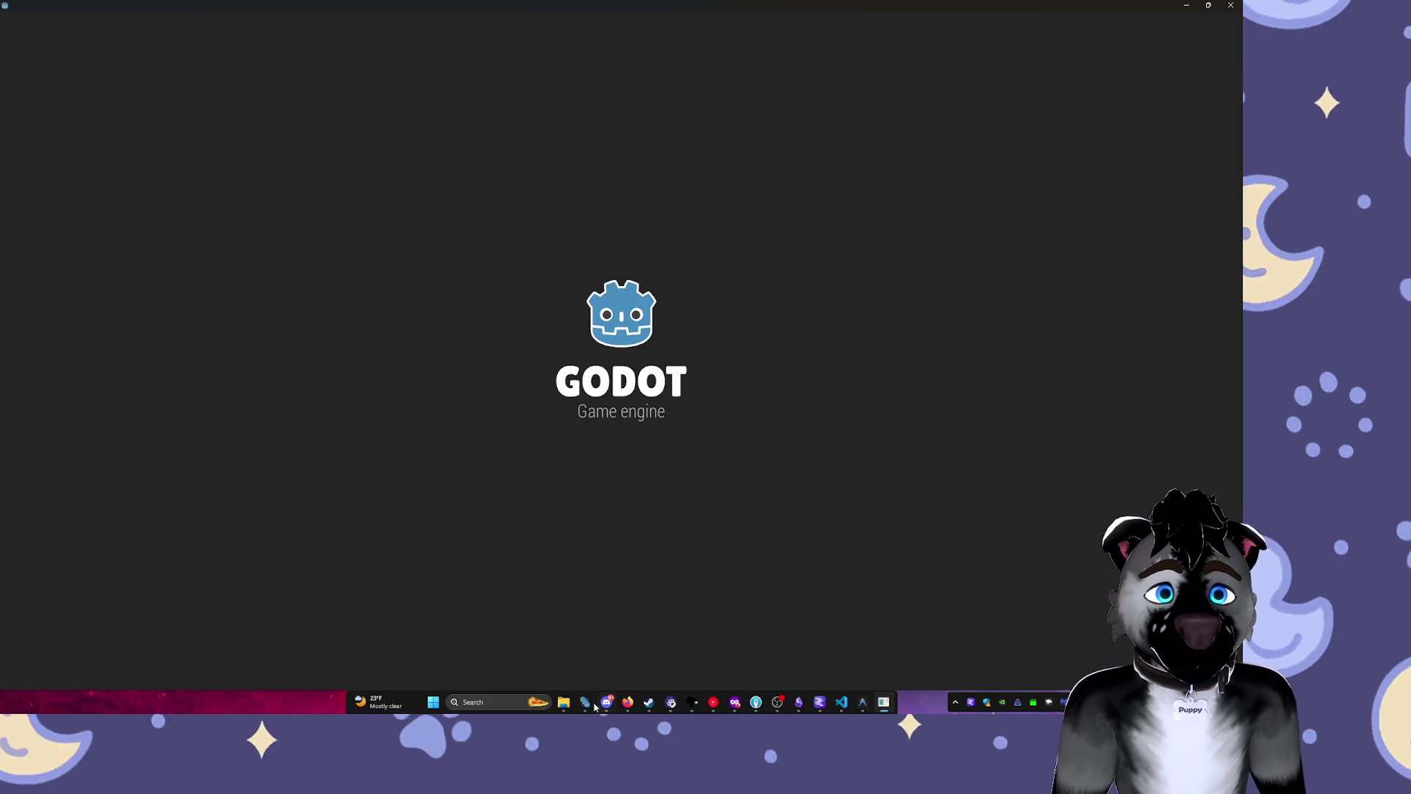
mouse_move(563, 702)
click(669, 647)
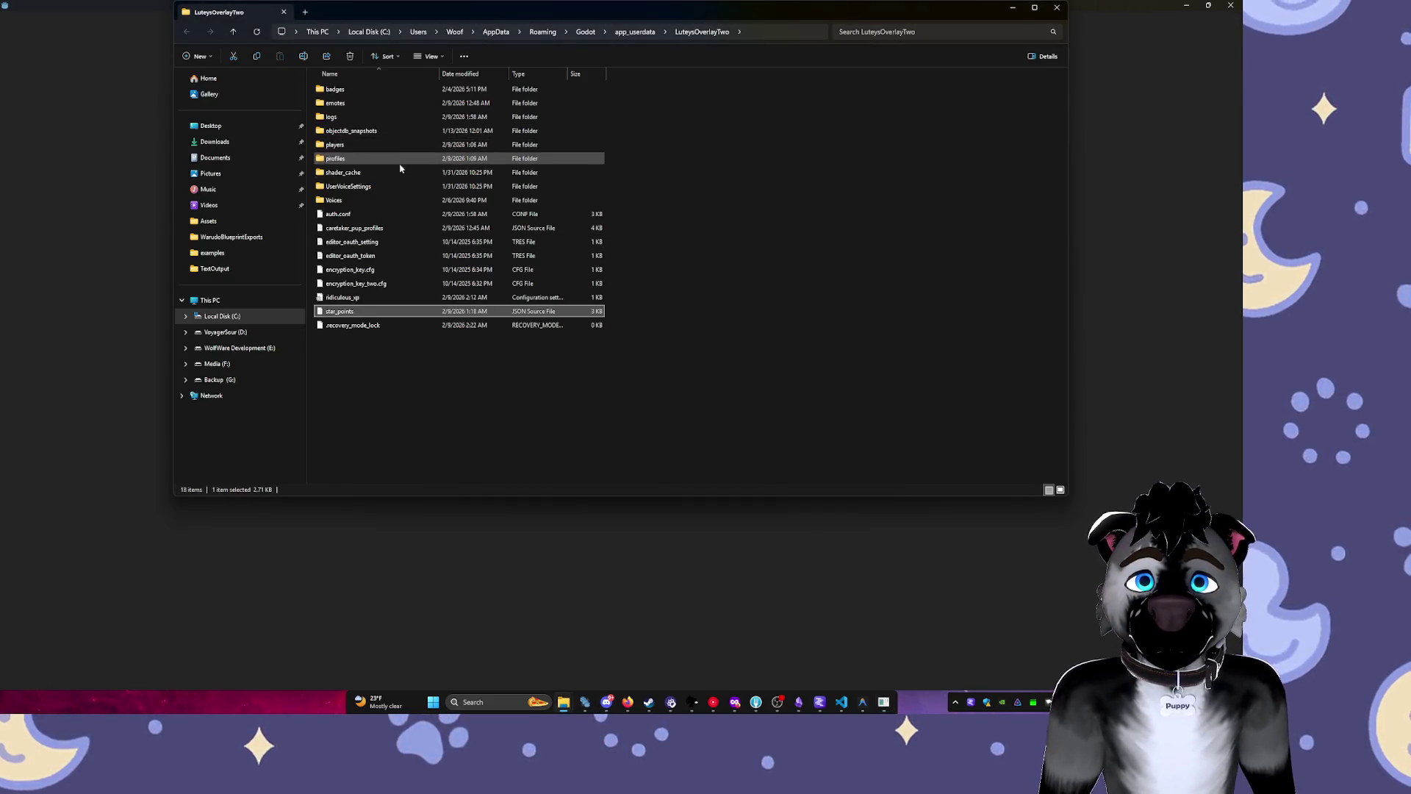
click(870, 33)
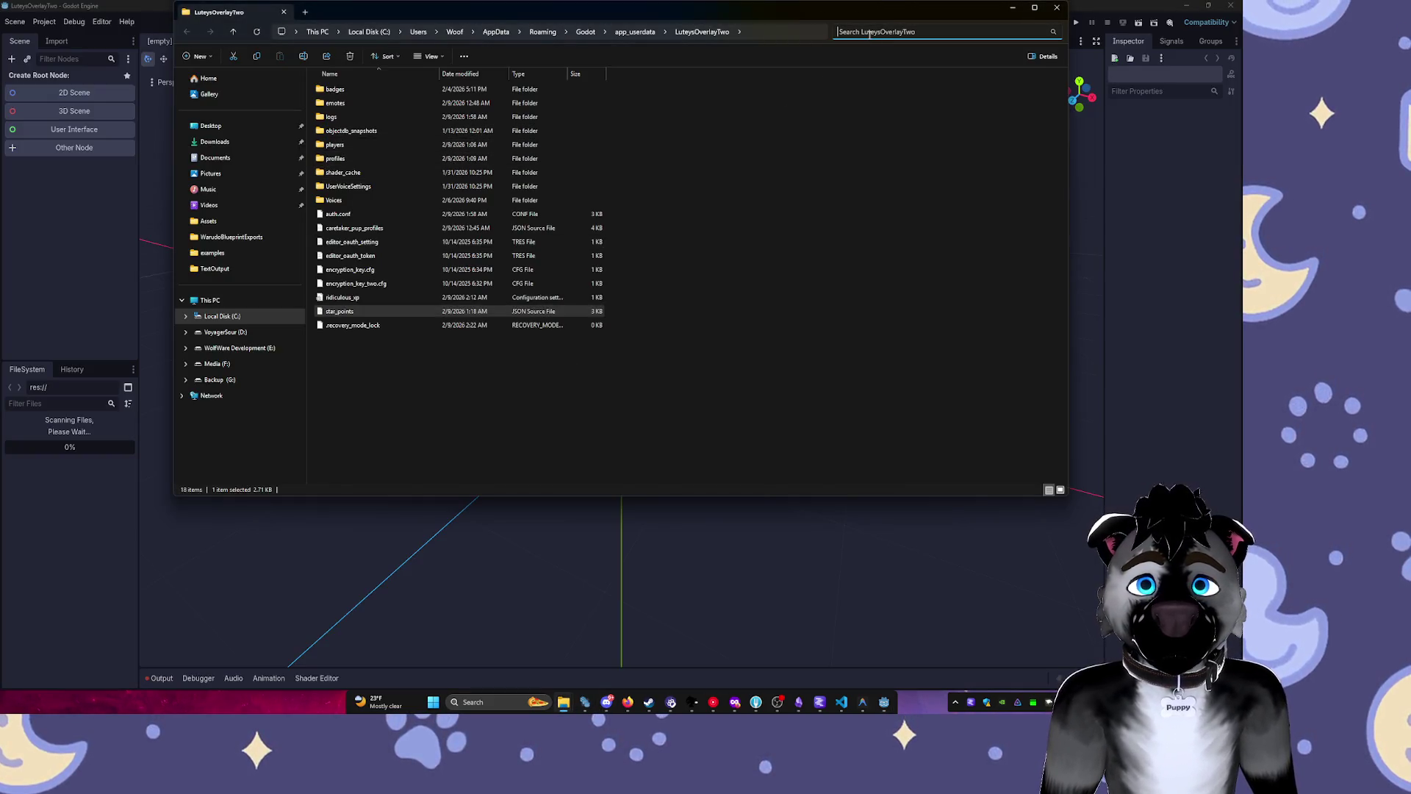
click(371, 132)
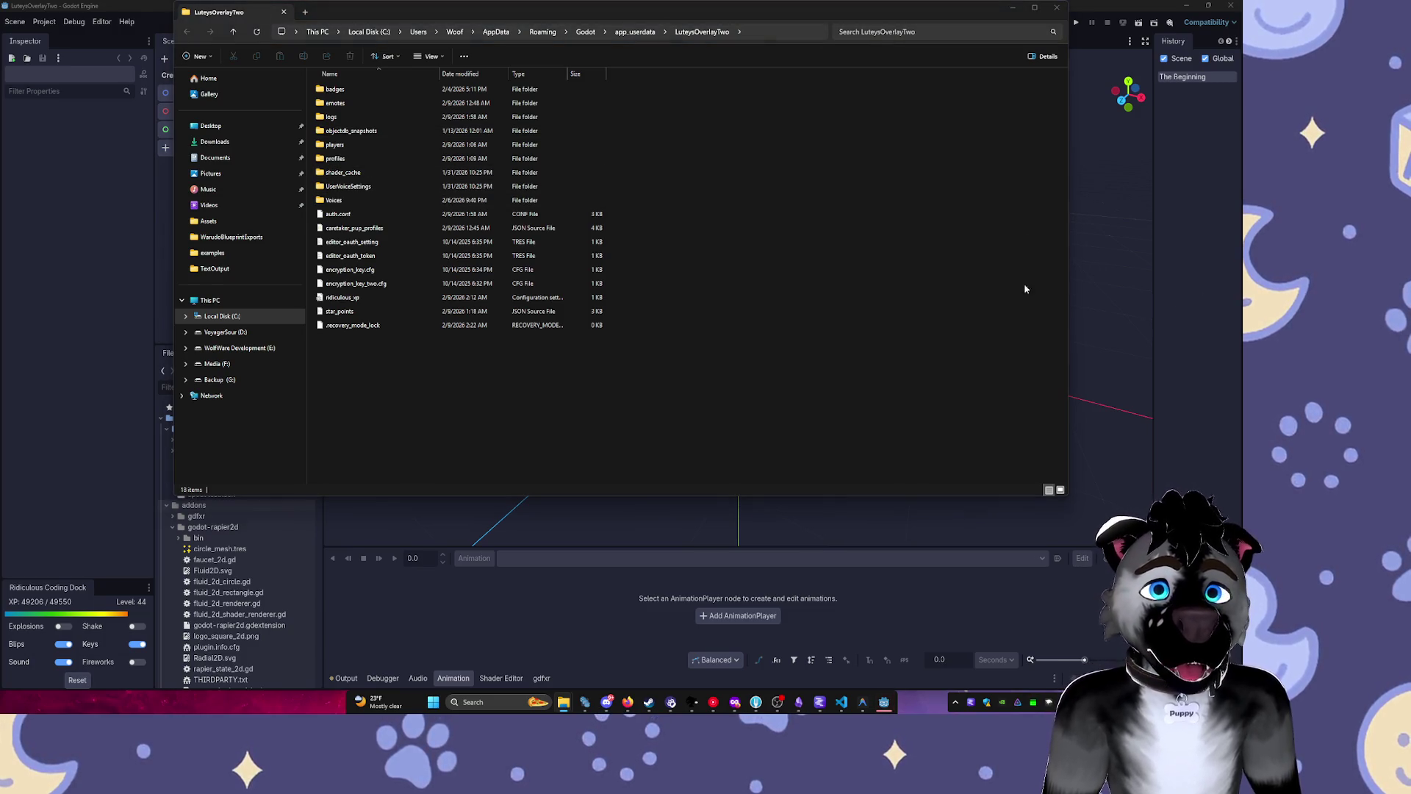
mouse_move(672, 8)
mouse_down()
mouse_move(646, 489)
mouse_move(622, 121)
mouse_up()
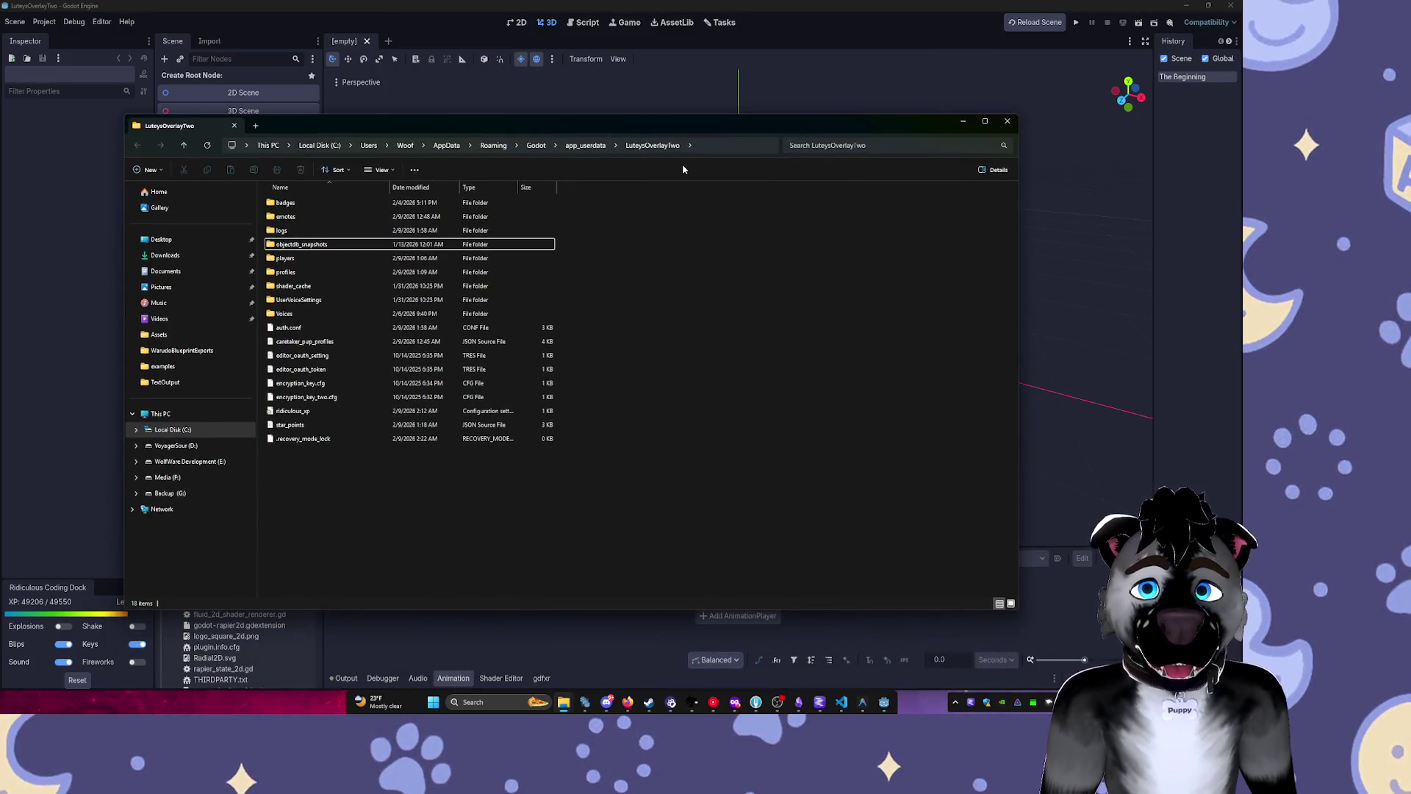
Search the LuteysOverlayTwo data folder for 'leader', clear the empty result, and close the window.
click(870, 146)
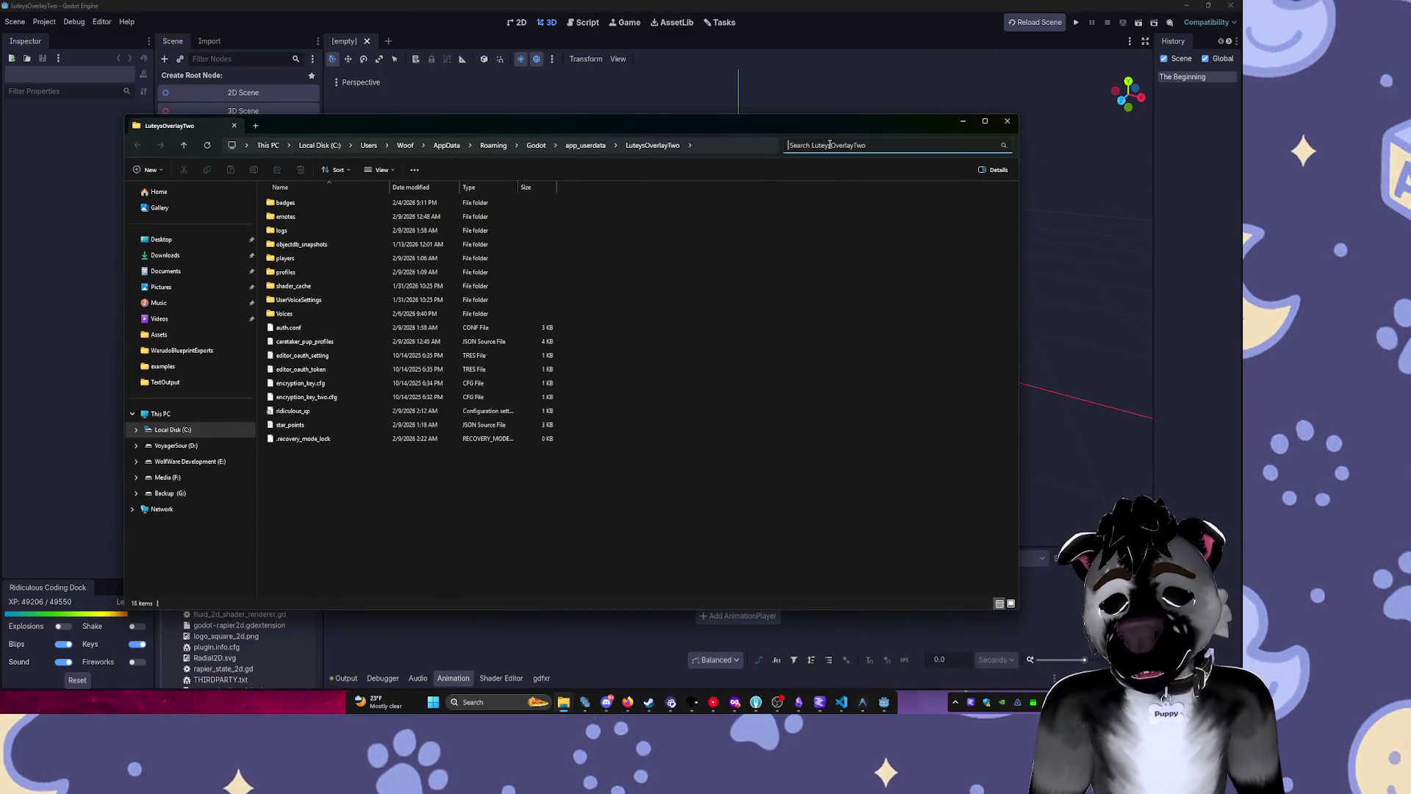
text(leader)
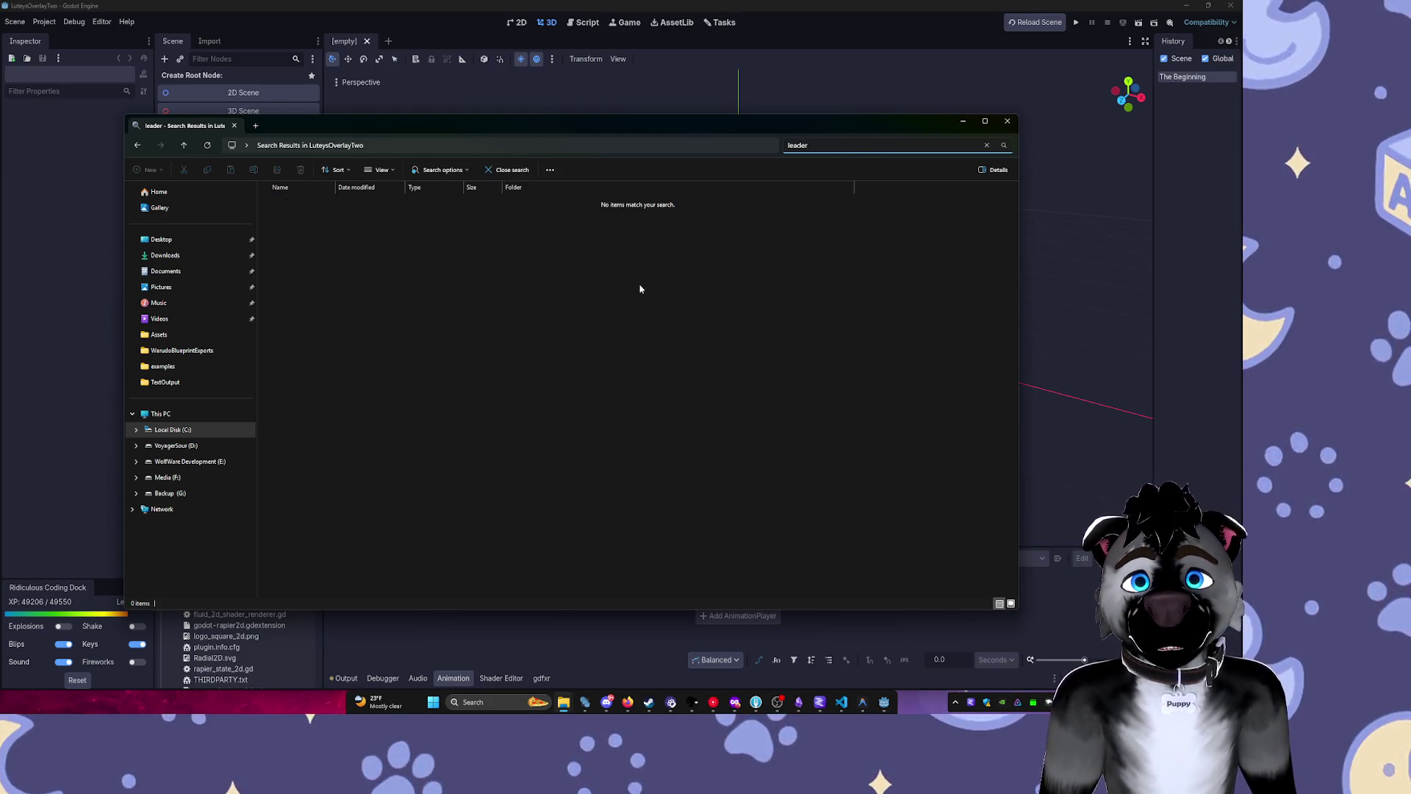
click(987, 145)
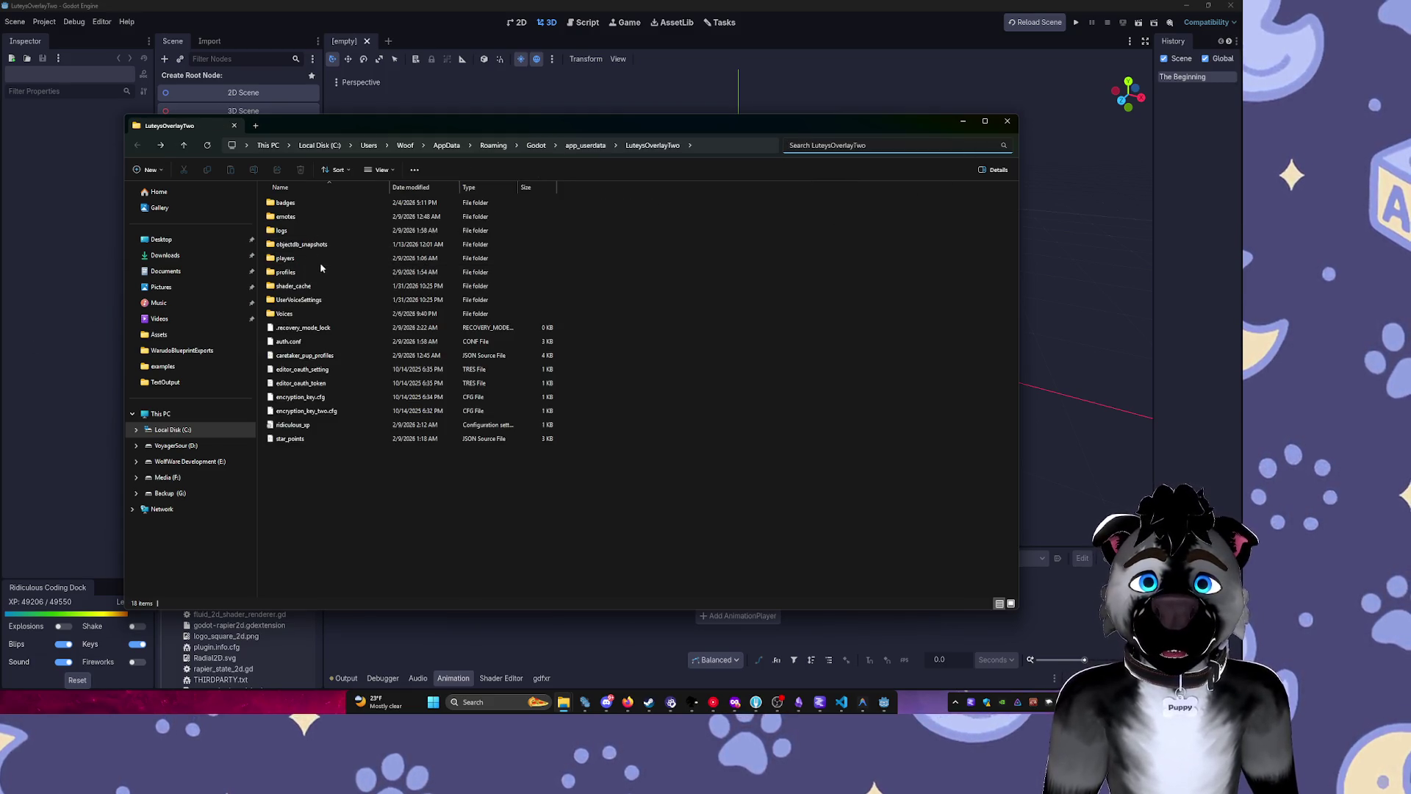
click(1006, 121)
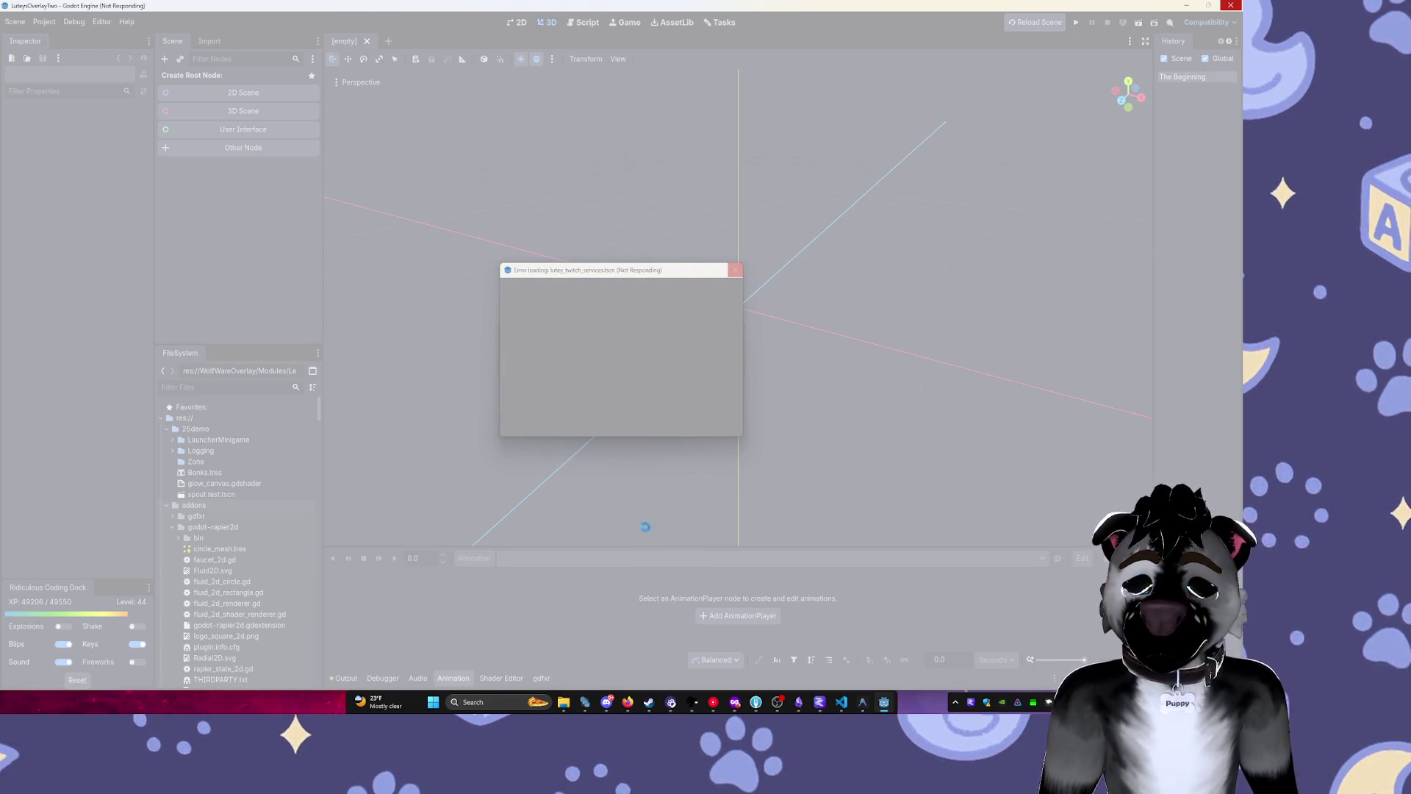
Close the data folder window and open the LuteysOverlayTwo project folder on disk from Godots.
mouse_move(563, 701)
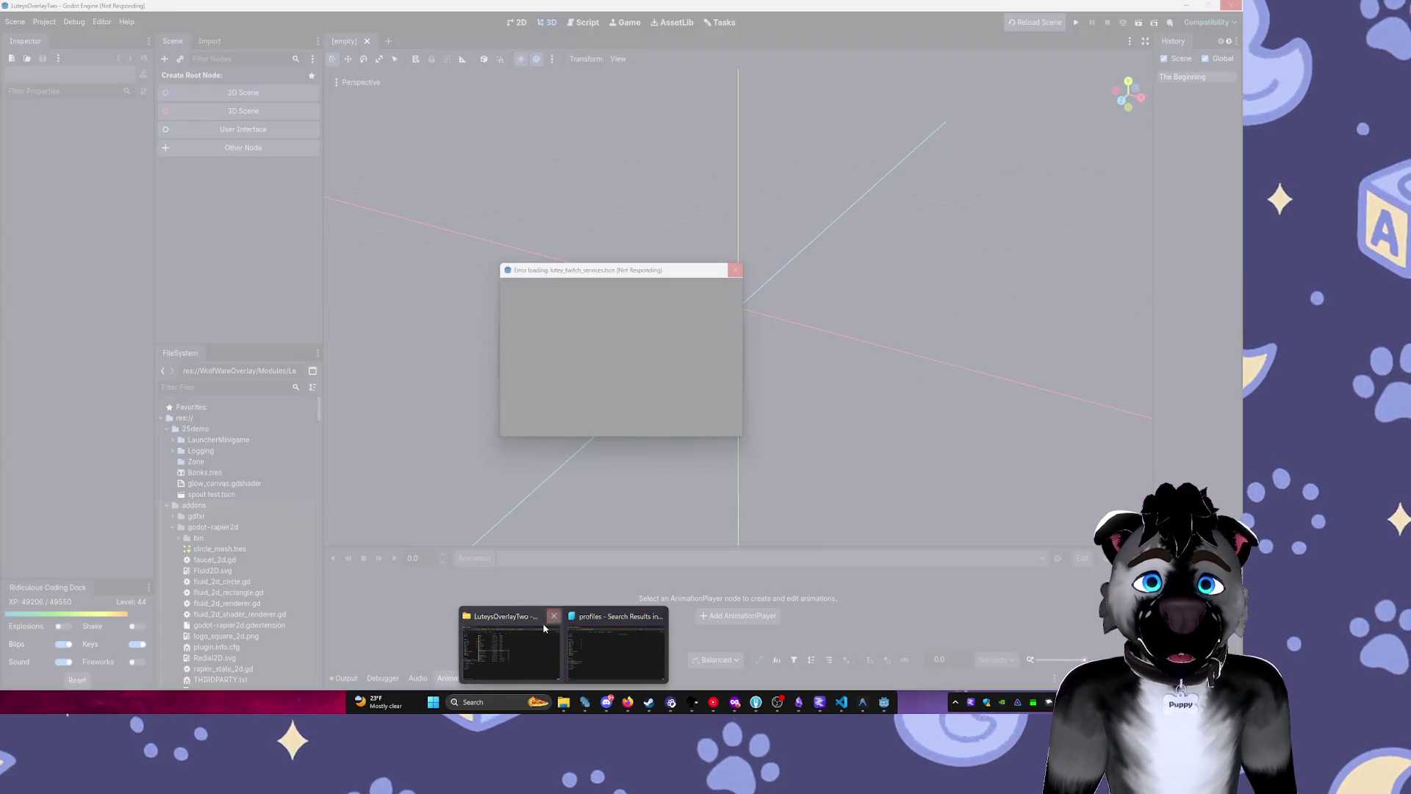
click(552, 617)
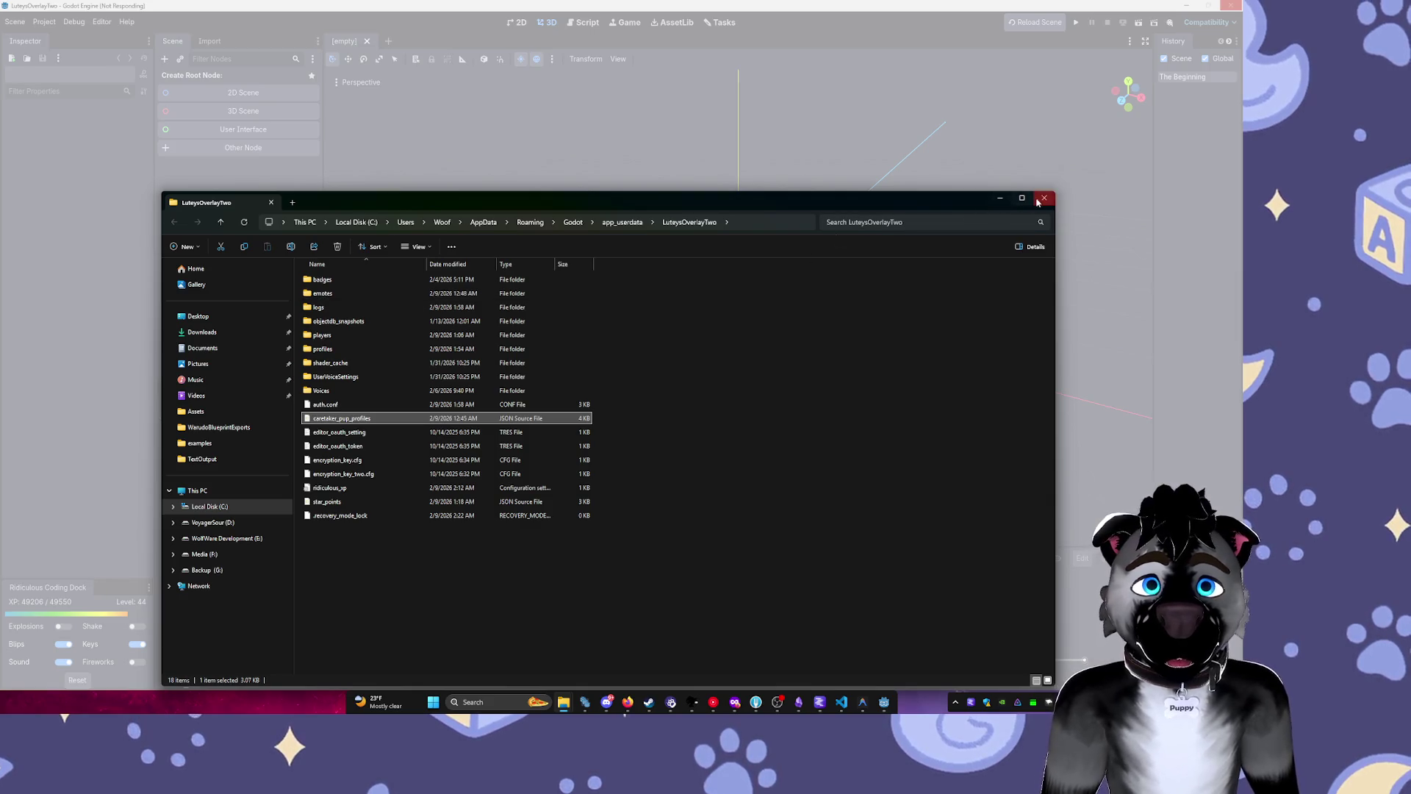
click(1044, 198)
click(585, 702)
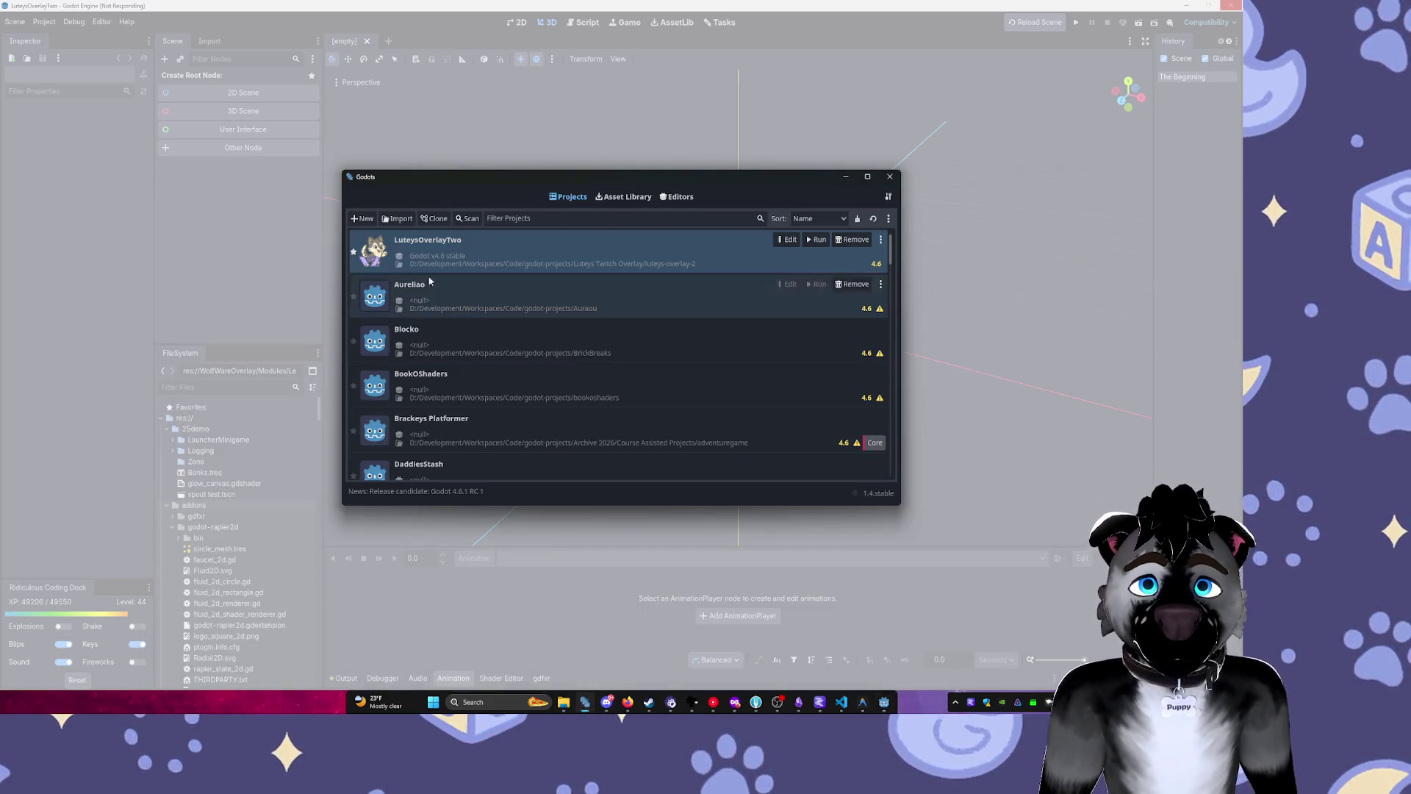
click(398, 266)
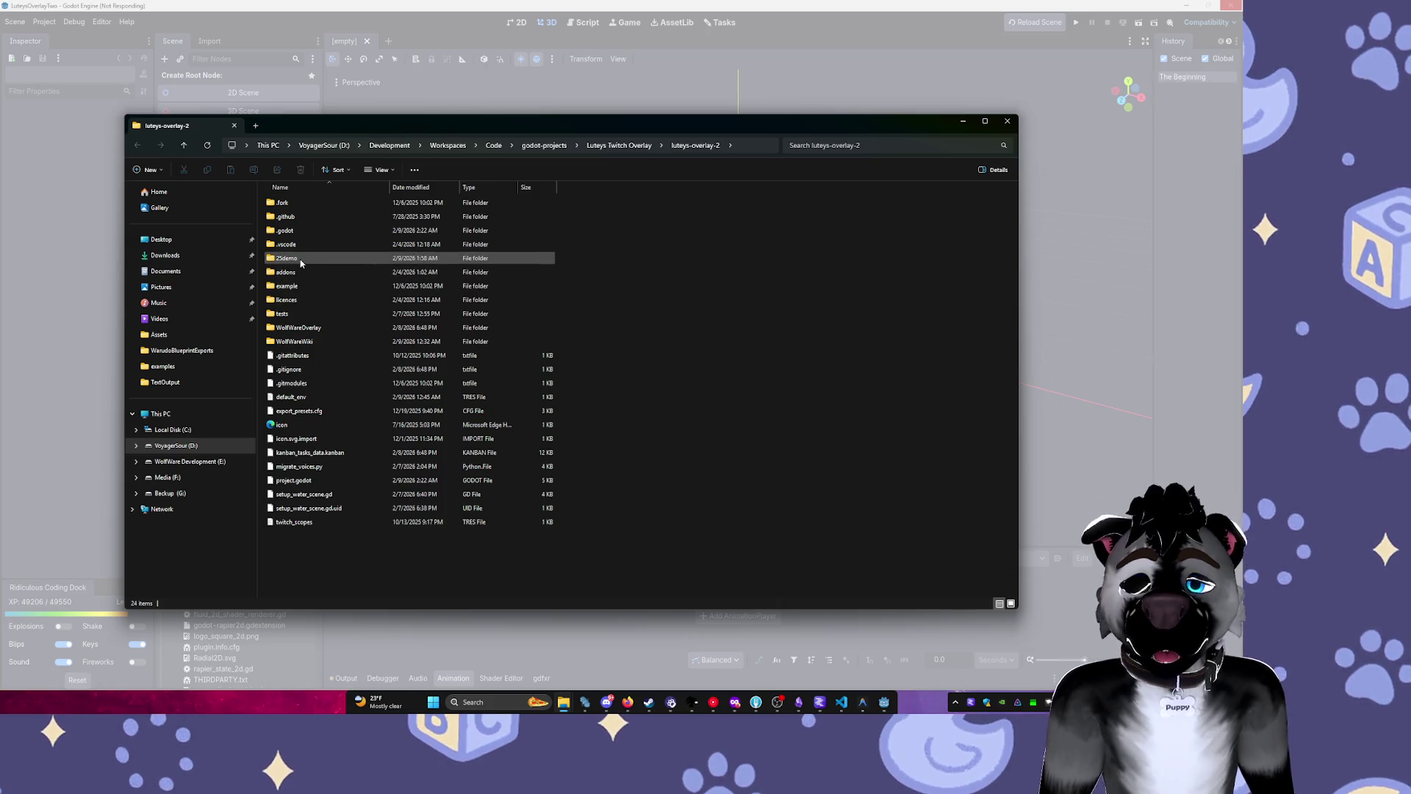
Browse WolfWareOverlay > Modules > LeaderBoard to the 1.64 GB leader_card_COMPONENT.tscn file.
click(301, 260)
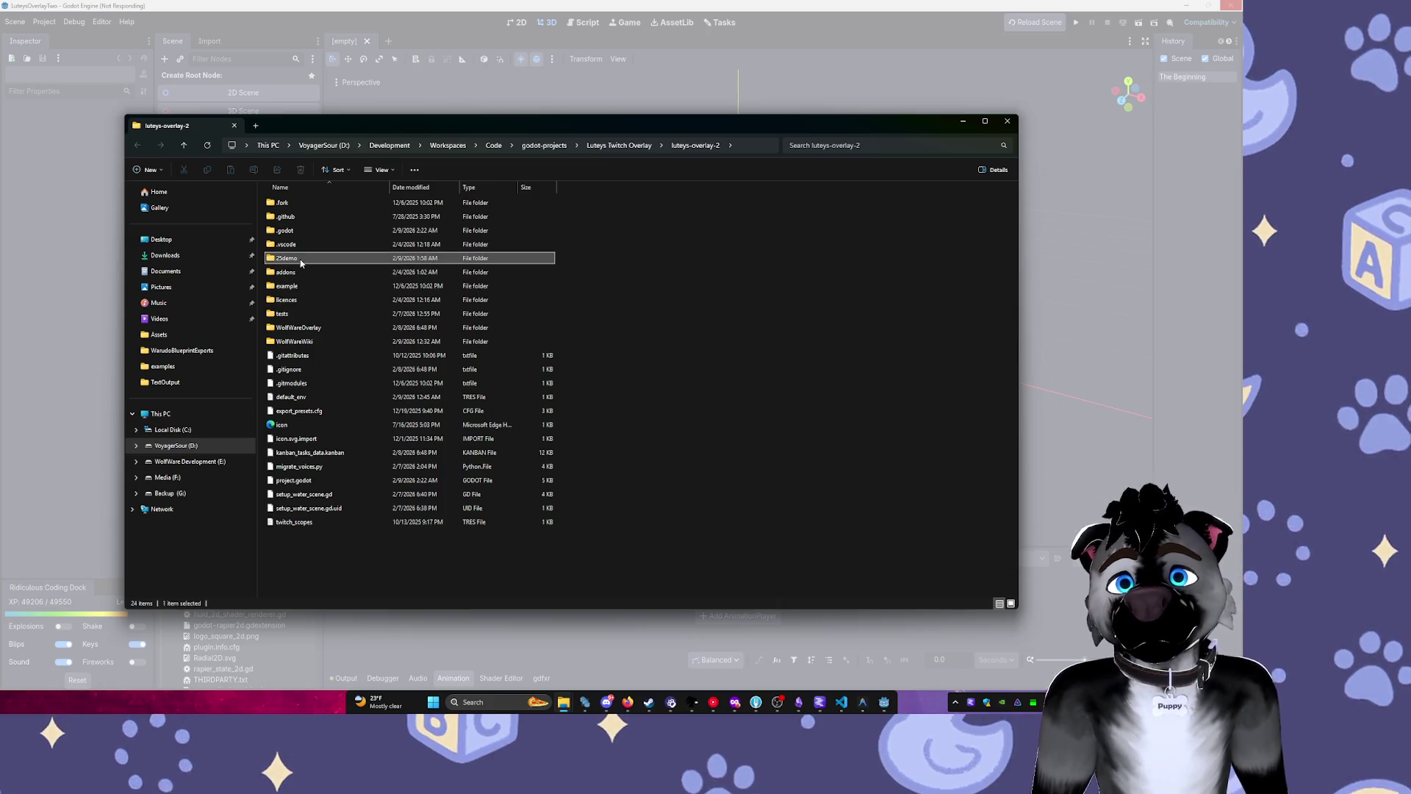
double_click(305, 341)
key(alt+Left)
double_click(309, 327)
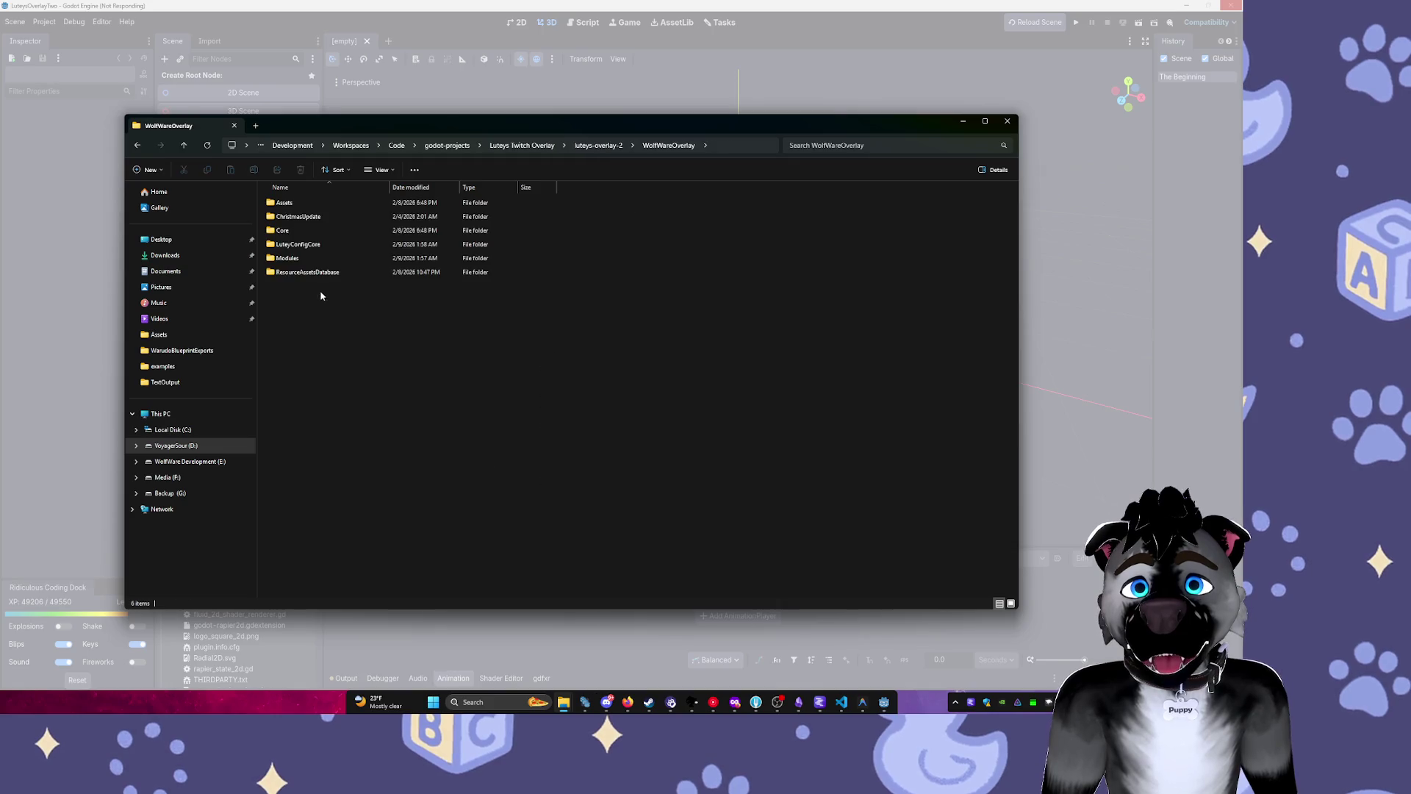
double_click(303, 260)
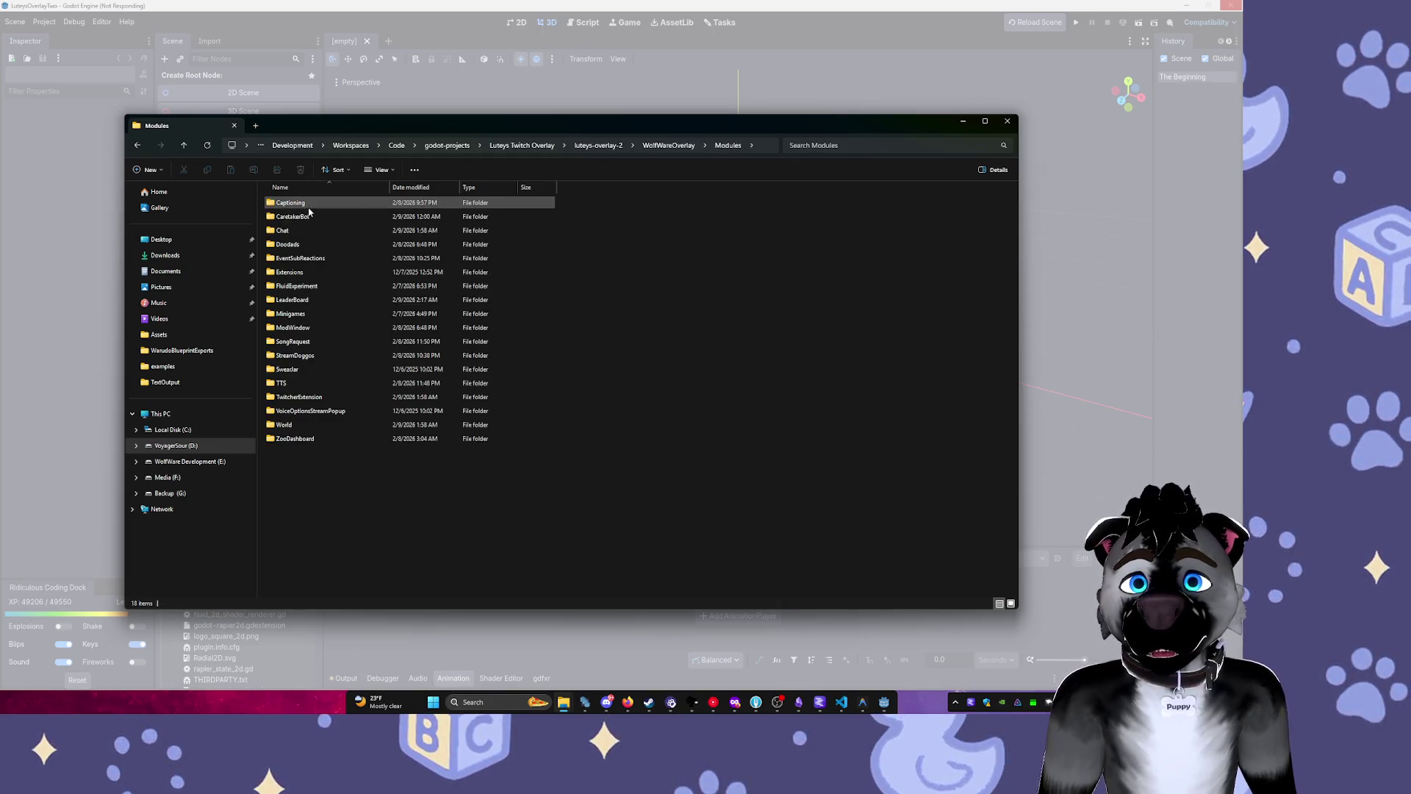
click(326, 300)
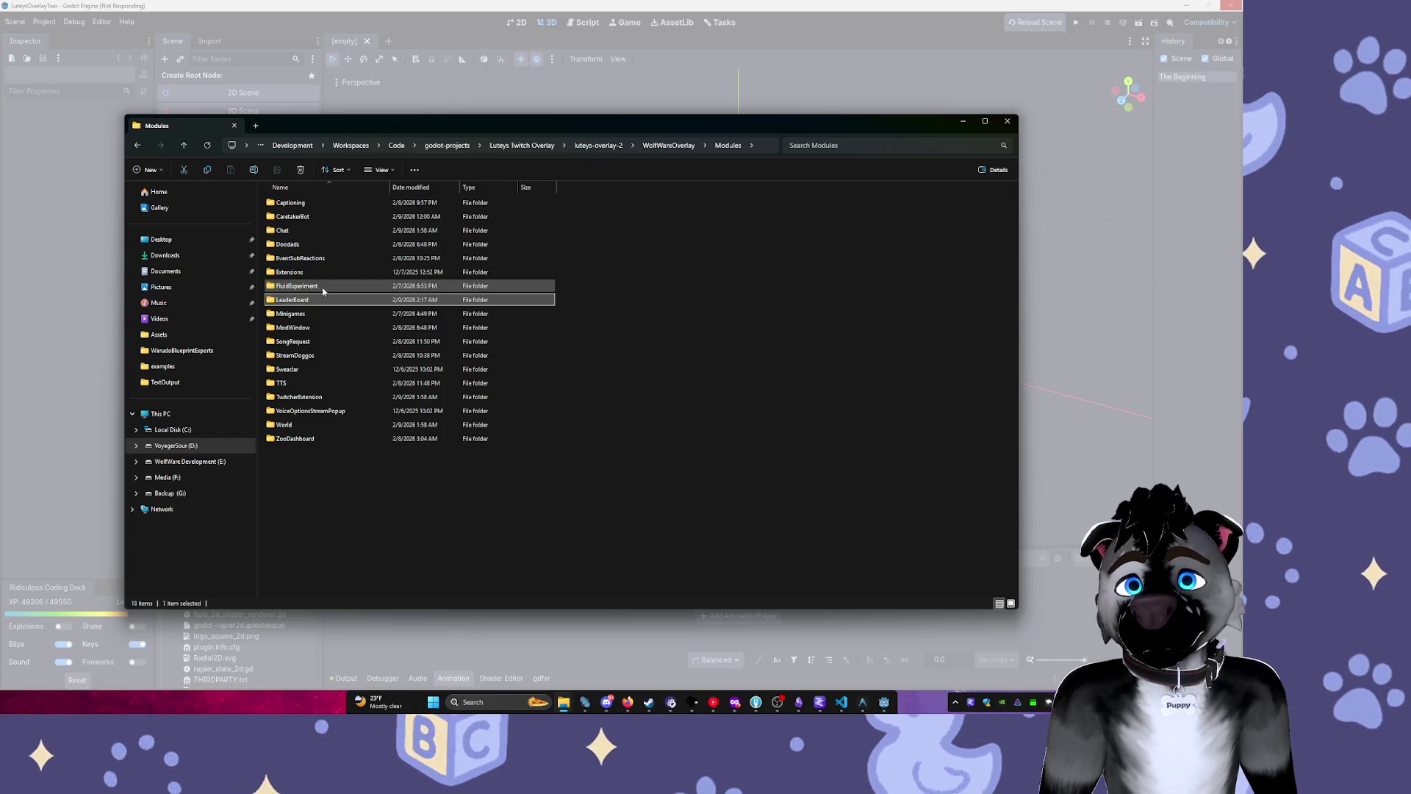
double_click(325, 299)
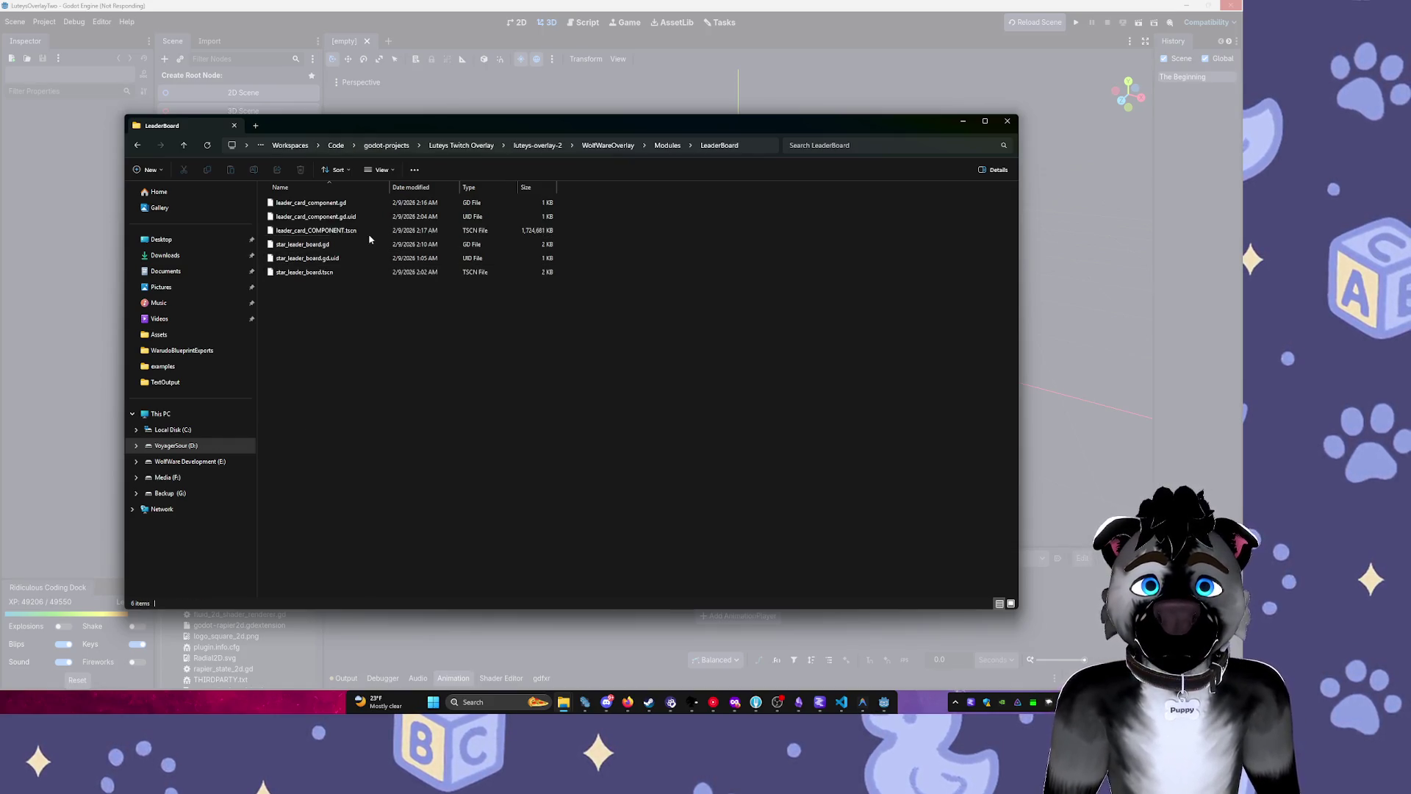
click(371, 231)
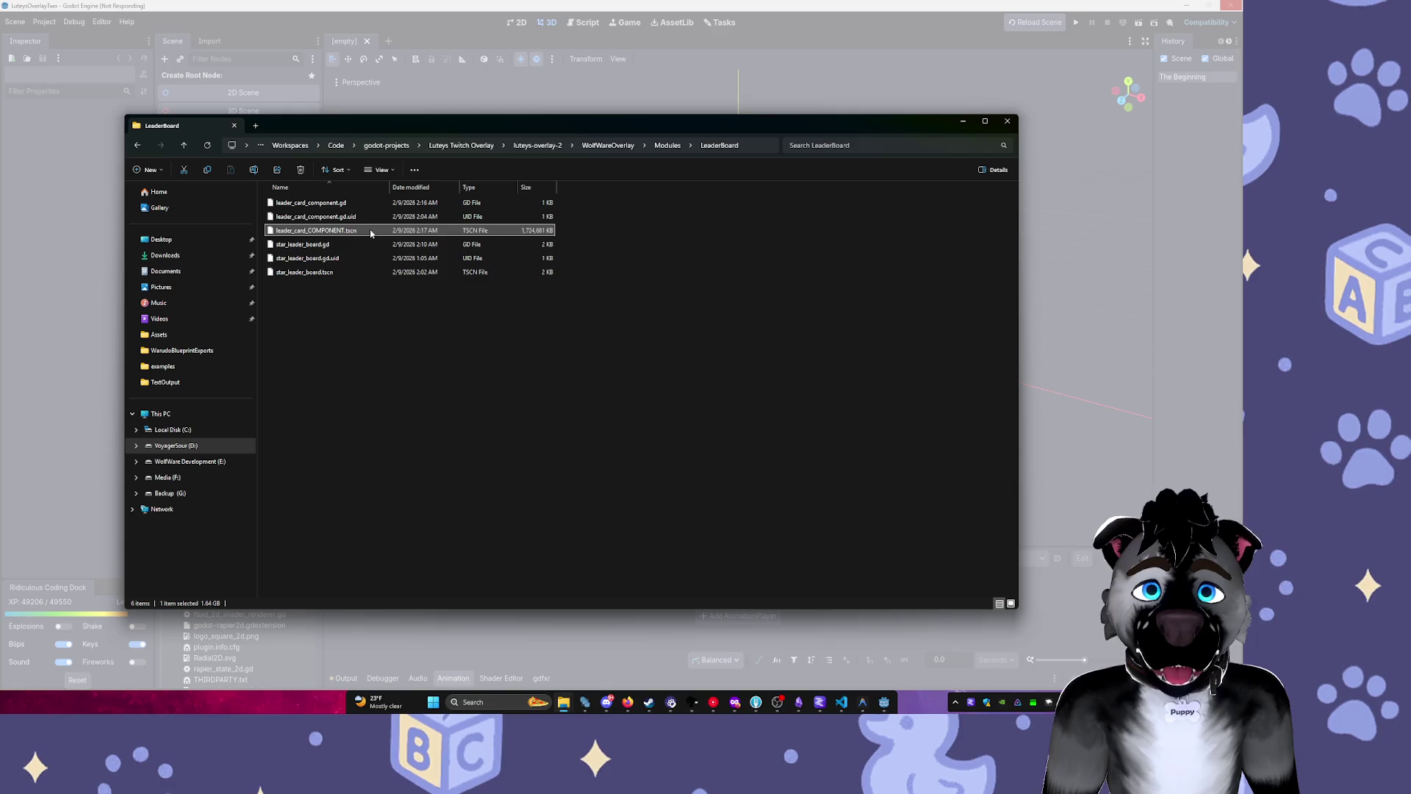
right_click(370, 233)
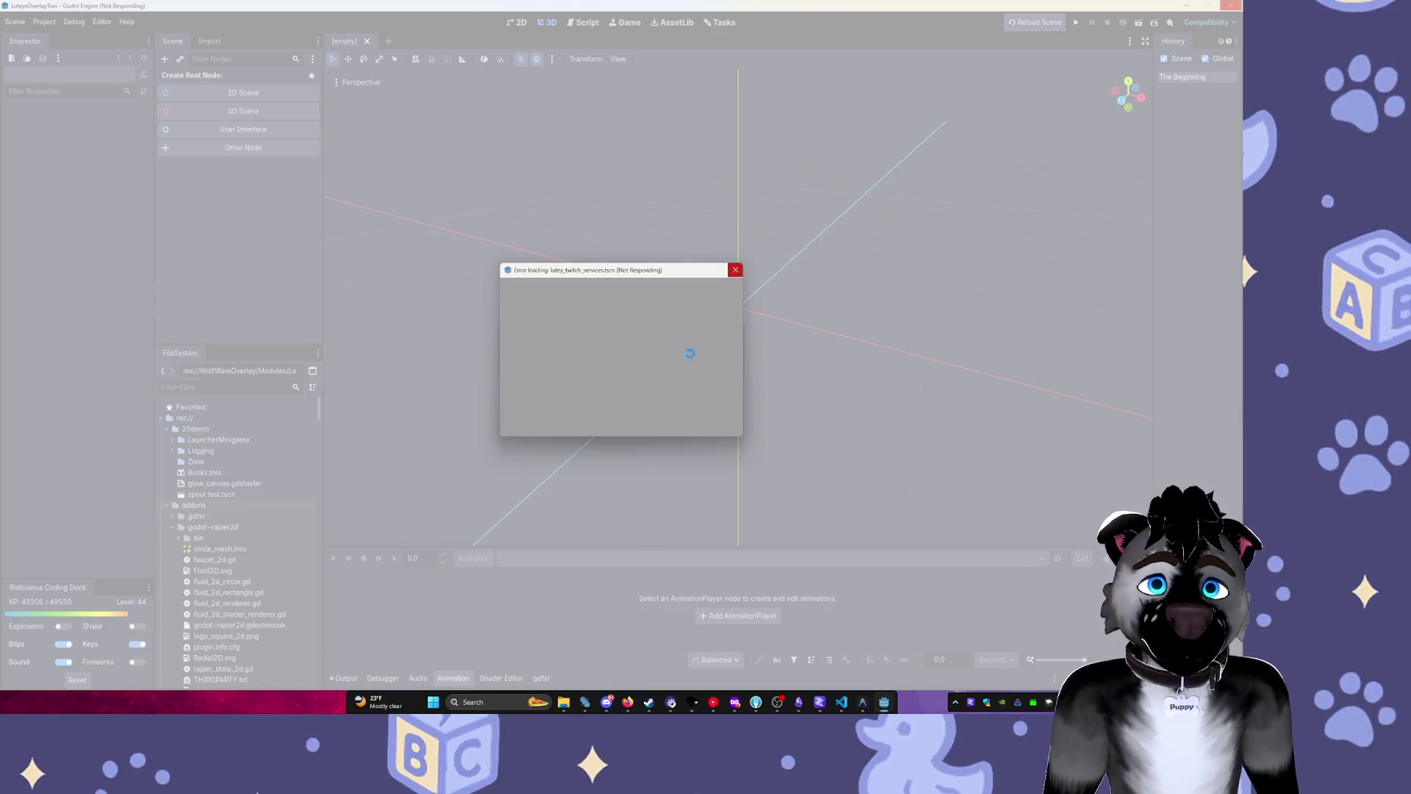
Force-close the frozen Godot editor and its error-loading dialog.
click(860, 371)
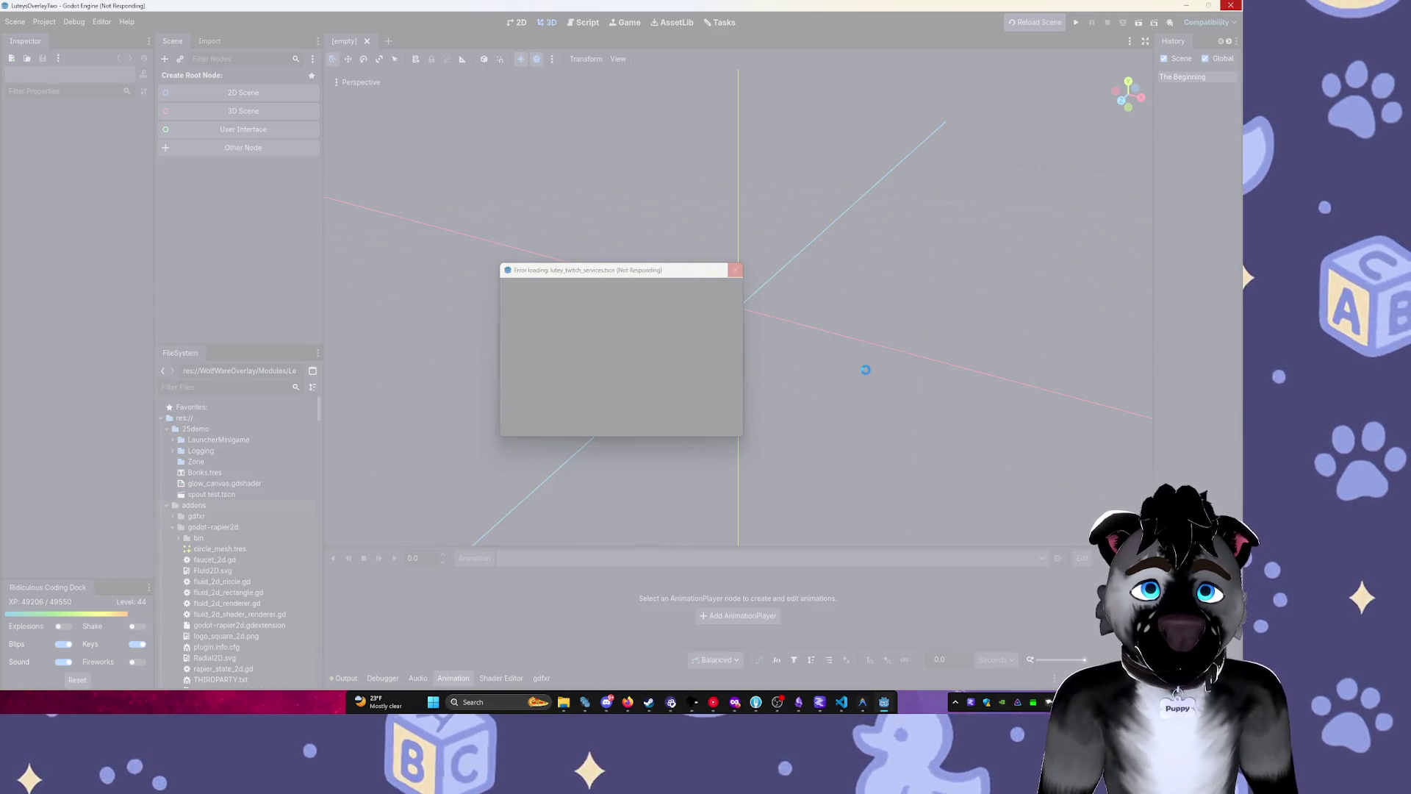
click(681, 372)
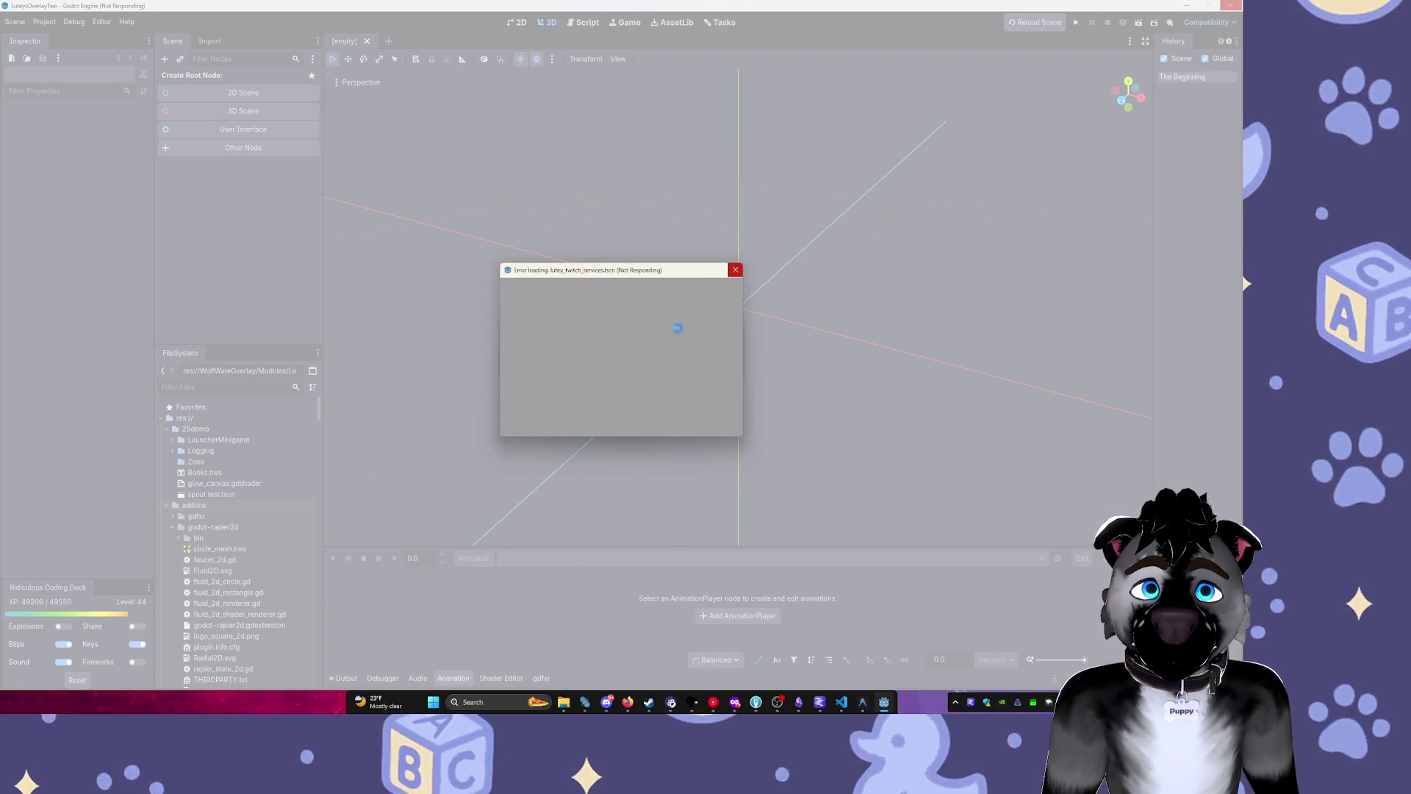
click(735, 270)
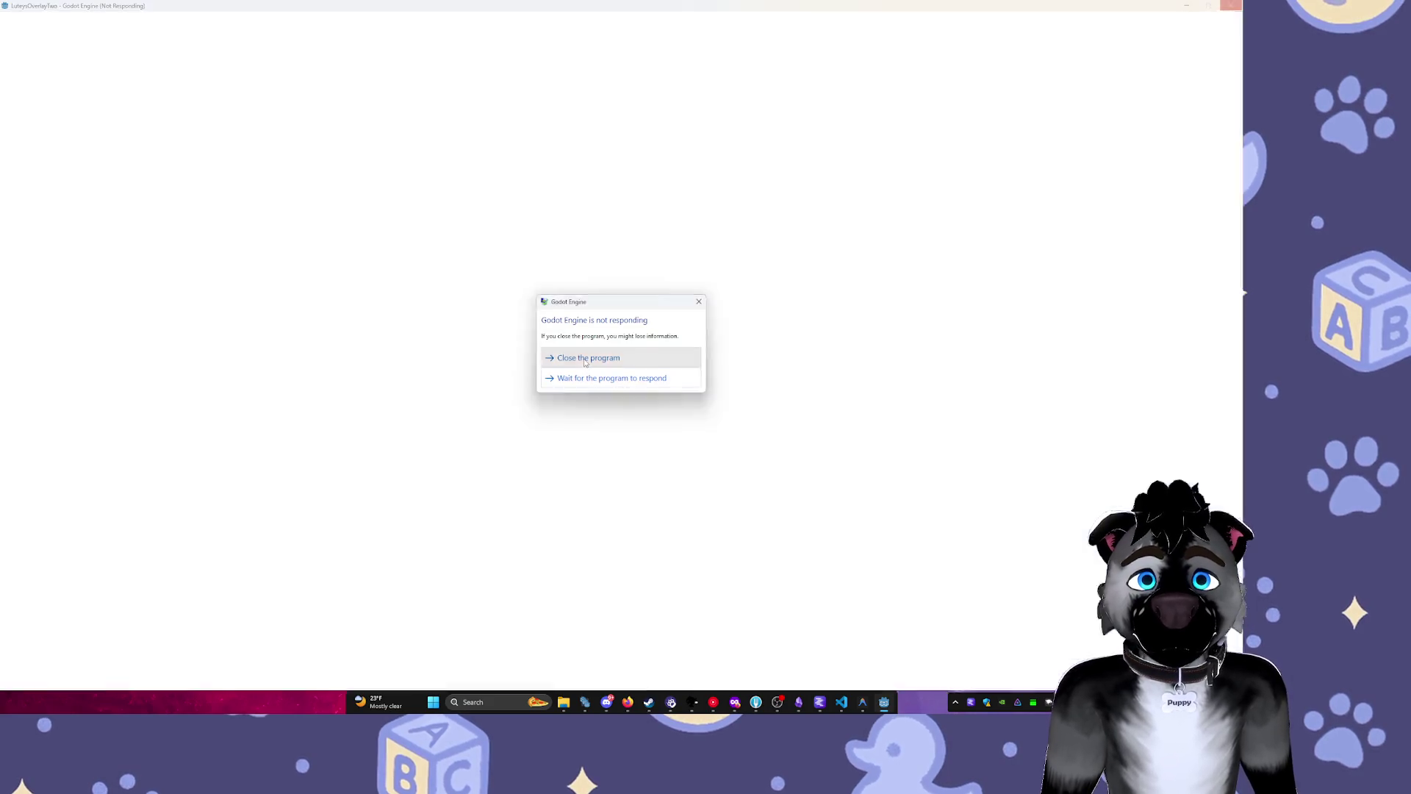
click(585, 362)
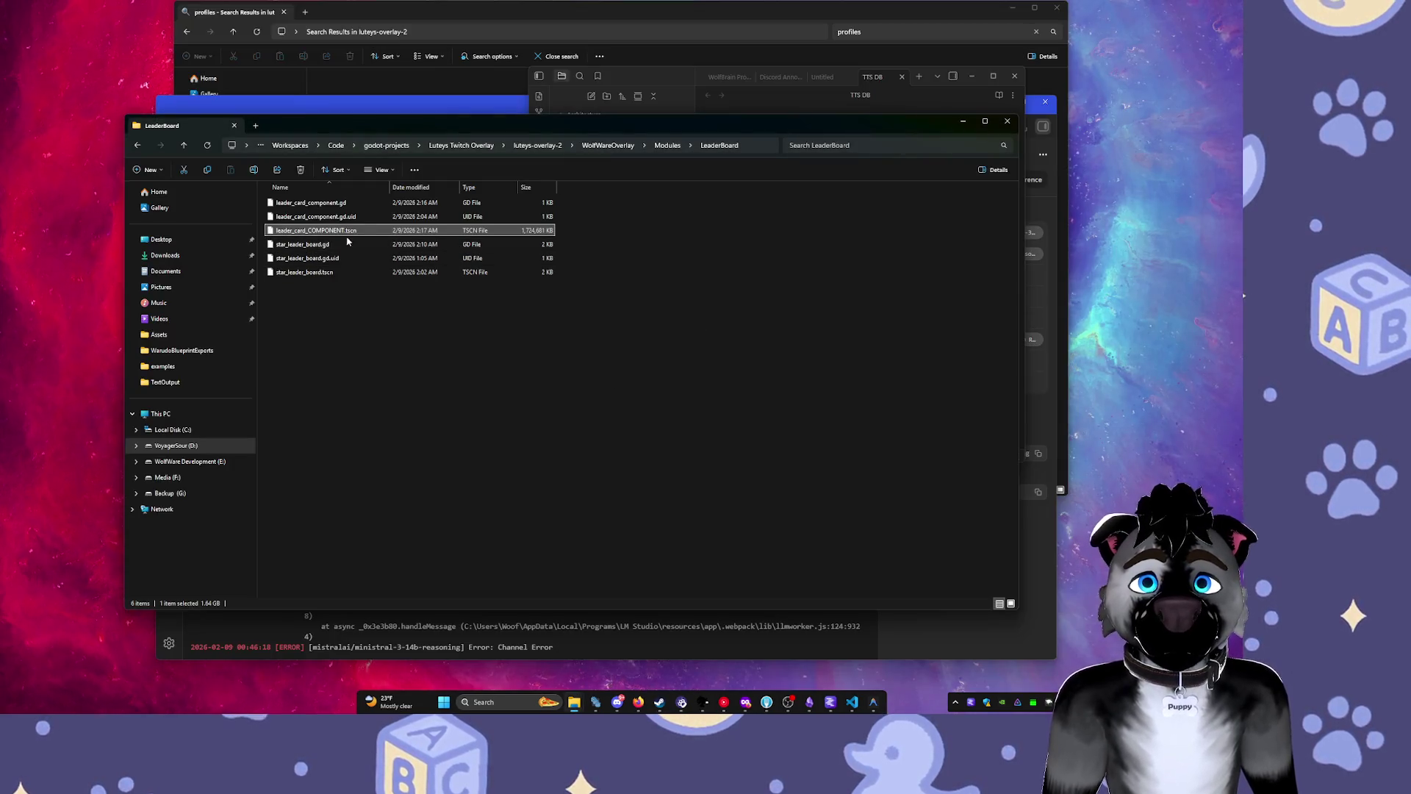
Open leader_card_COMPONENT.tscn with Visual Studio Code through the file's Open with app list.
right_click(354, 236)
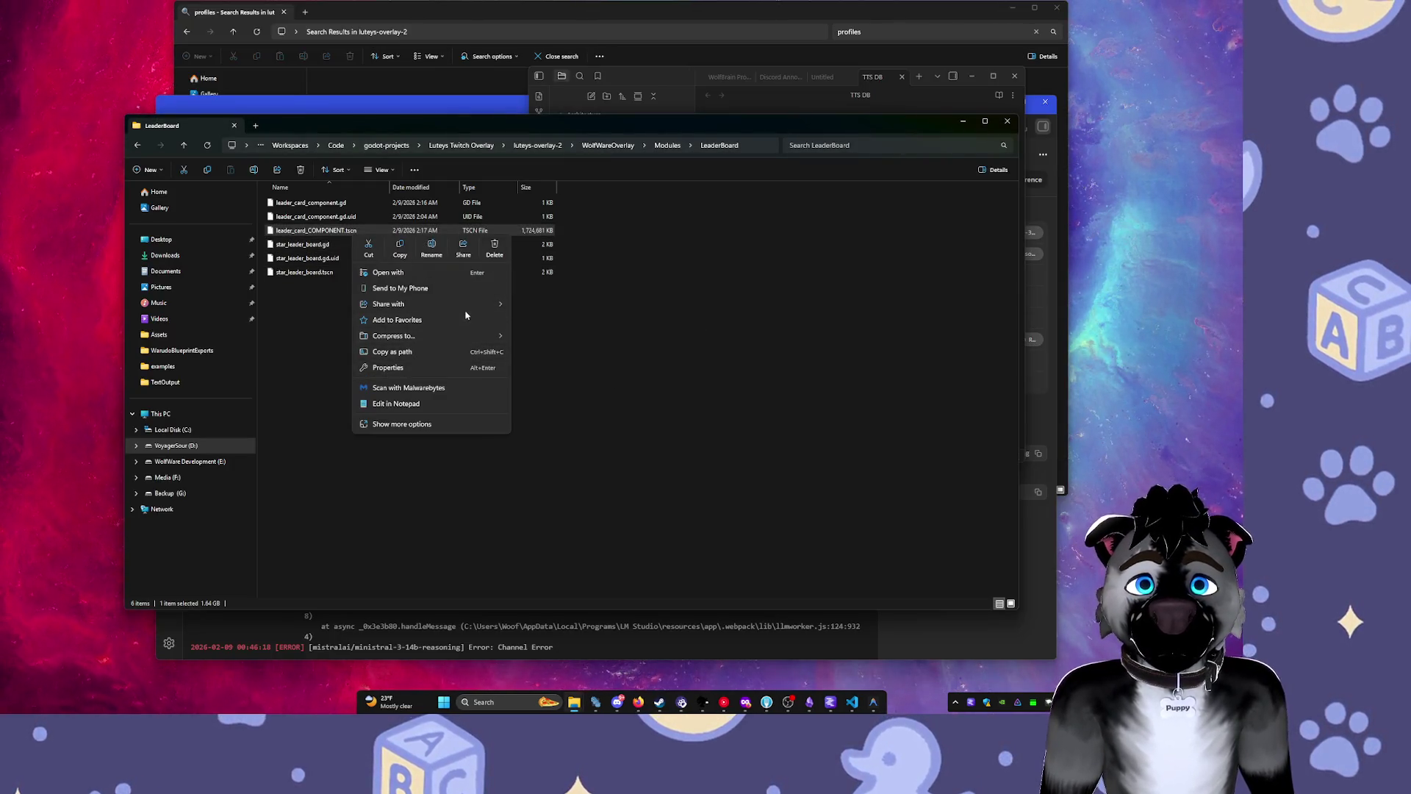
click(606, 327)
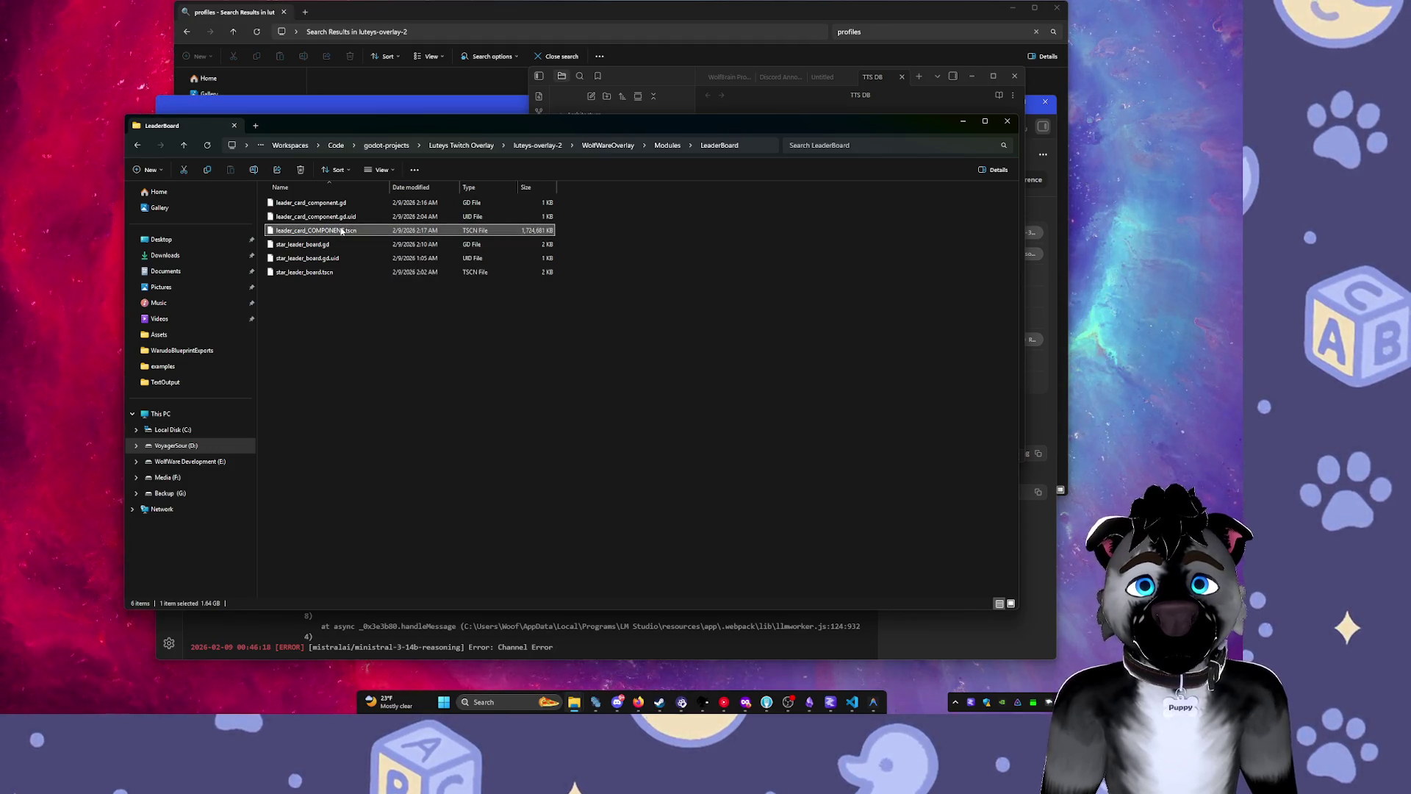
right_click(342, 231)
click(382, 265)
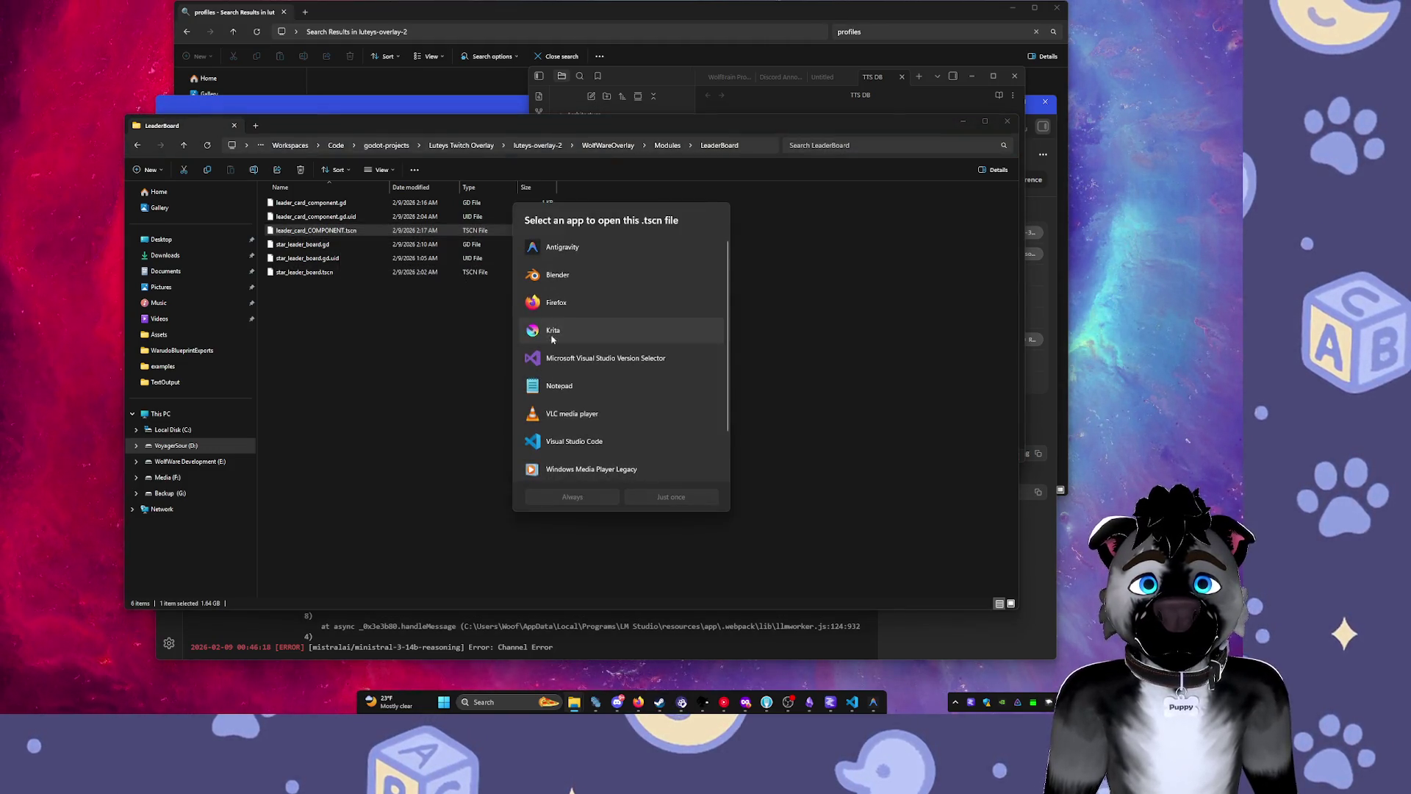
scroll(582, 353, down, 1)
scroll(584, 360, down, 1)
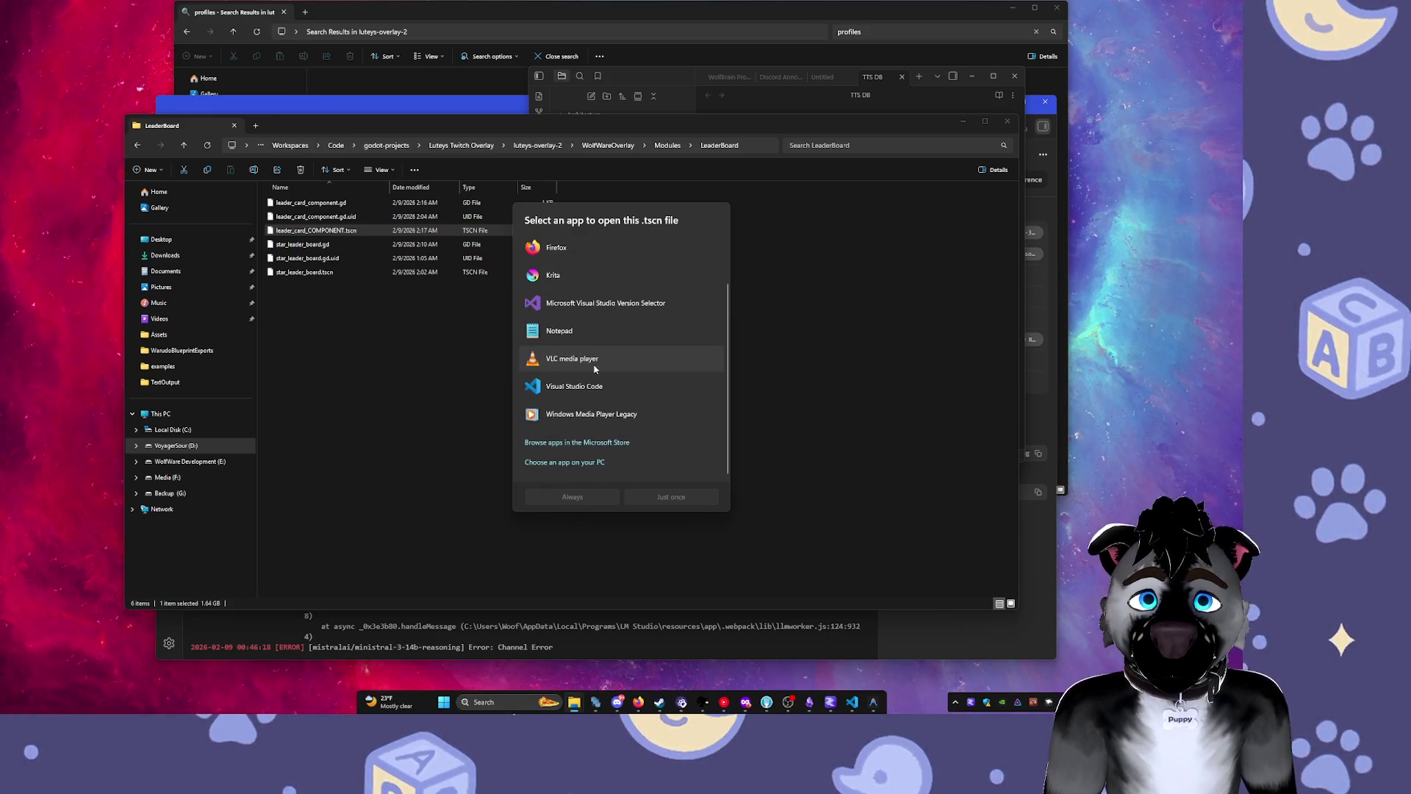
click(670, 498)
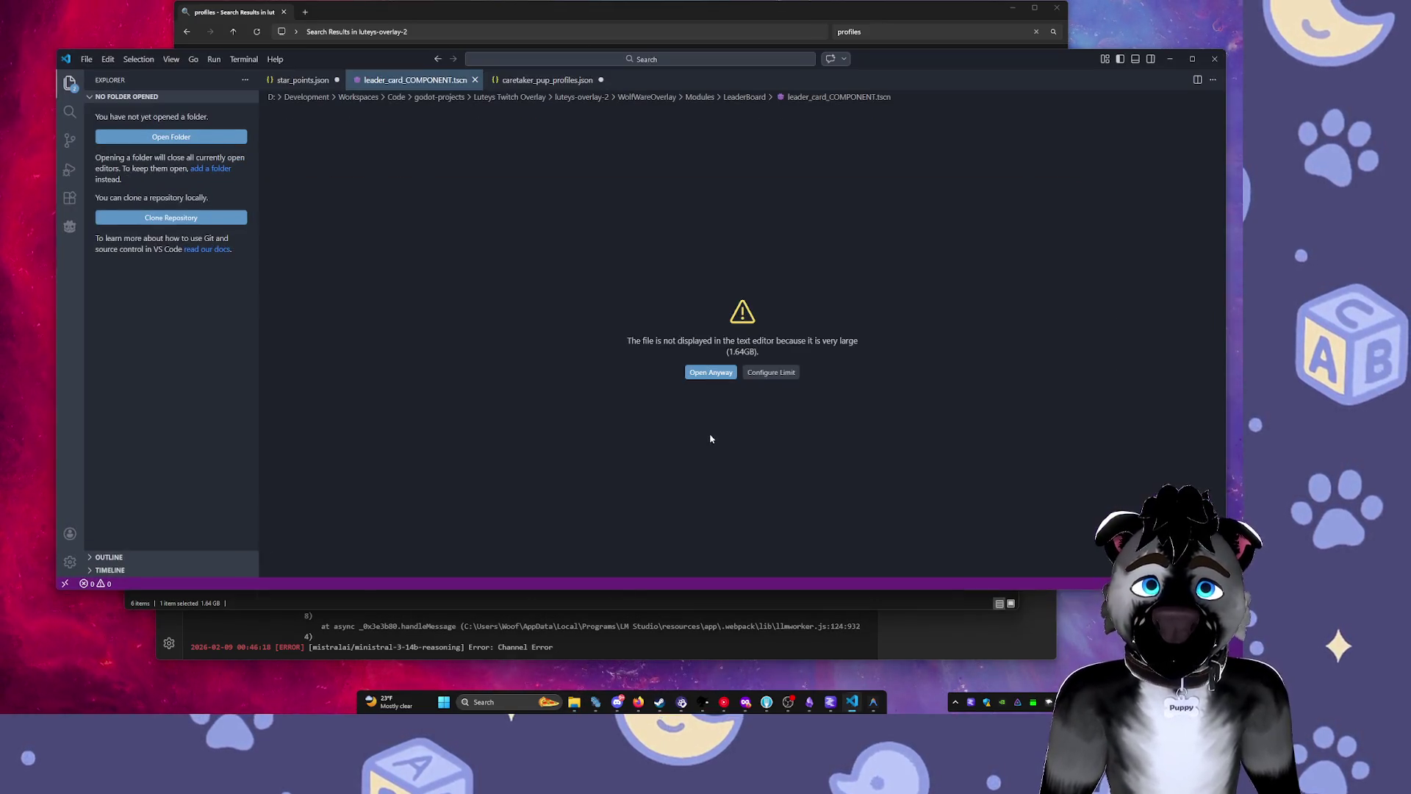
Open the 1.64GB scene file anyway despite the size warning and shift the VS Code window up-left.
click(711, 373)
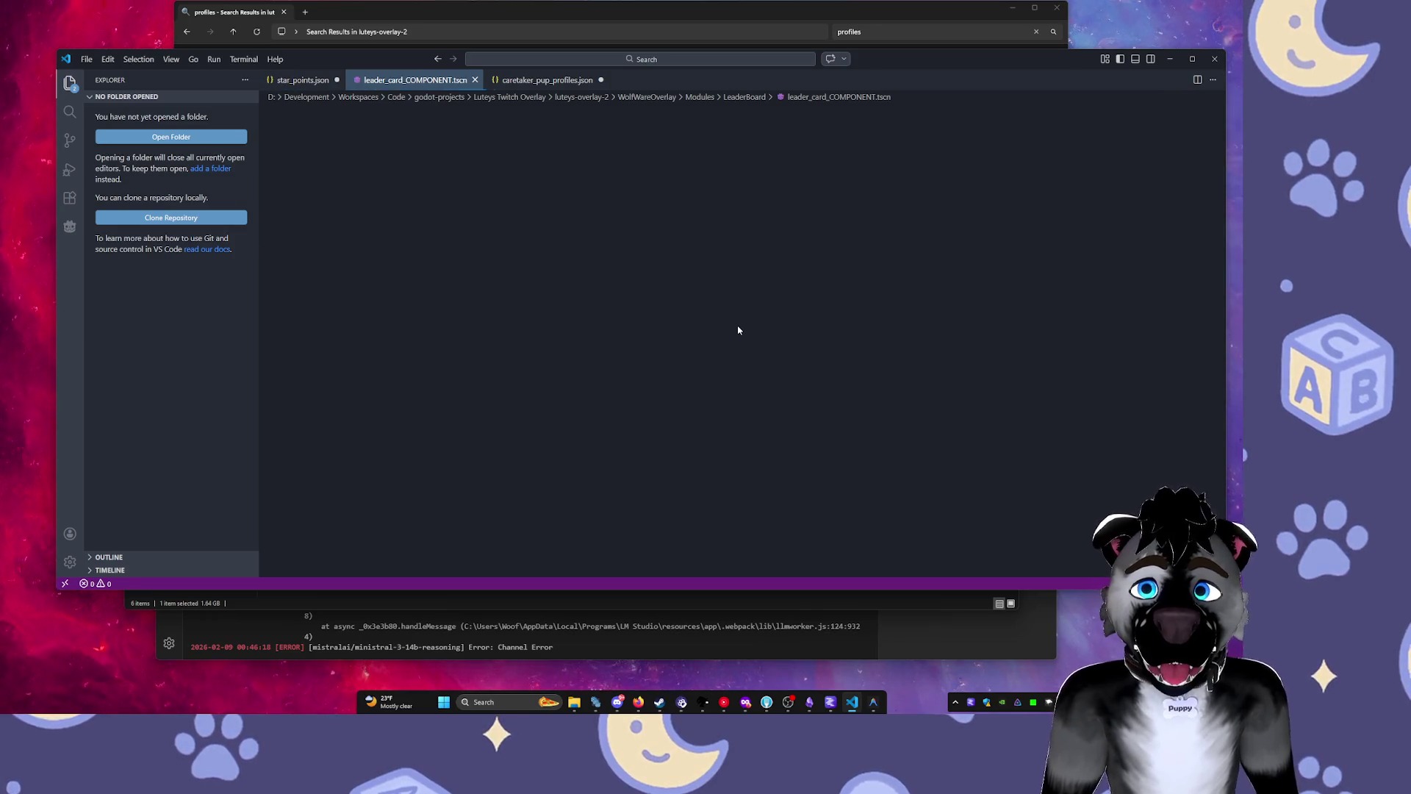
drag(932, 61, 883, 45)
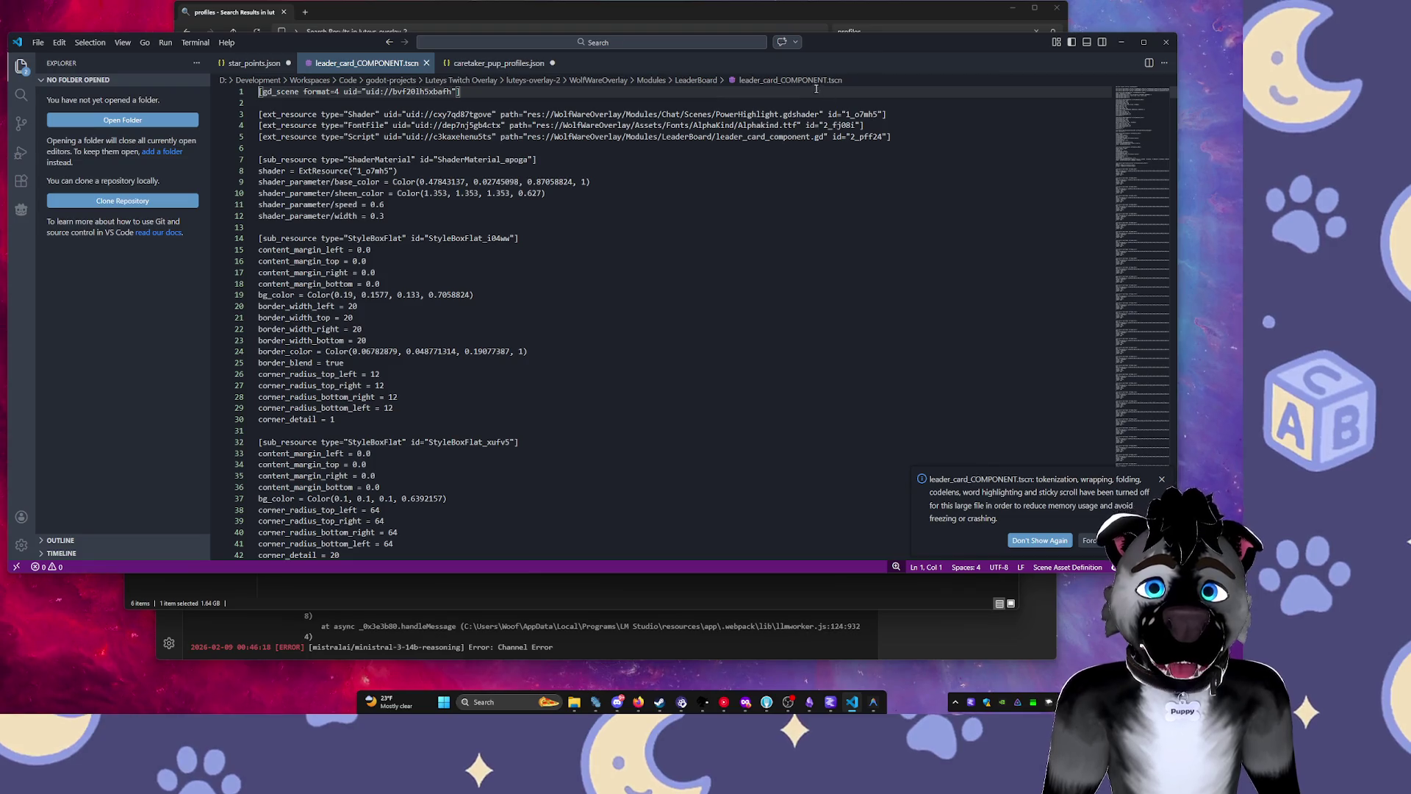
Survey the bloated scene file down to its end, past repeated 512×512 LumAlpha8 Image blocks.
drag(1140, 110, 1139, 250)
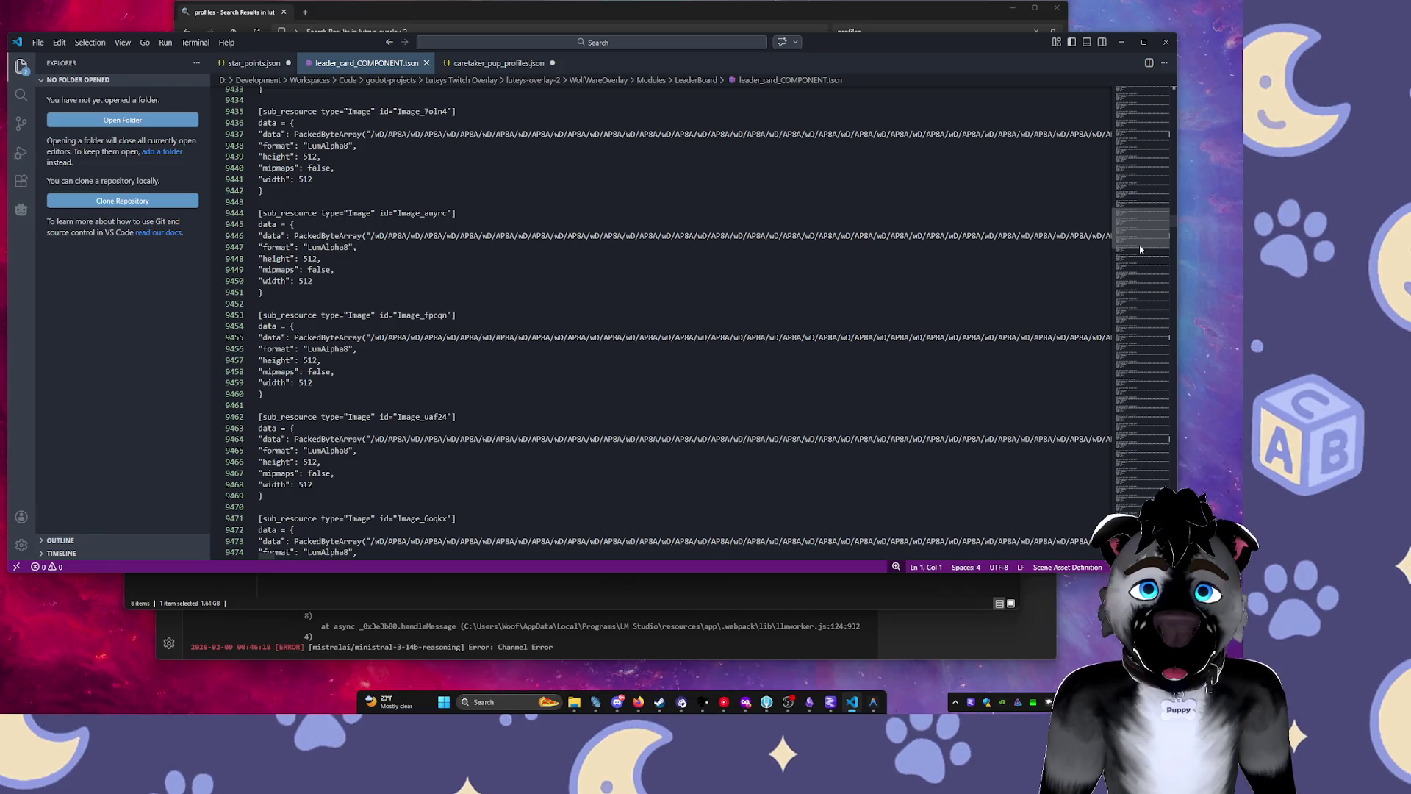
drag(1140, 250, 1148, 514)
scroll(976, 384, down, 15)
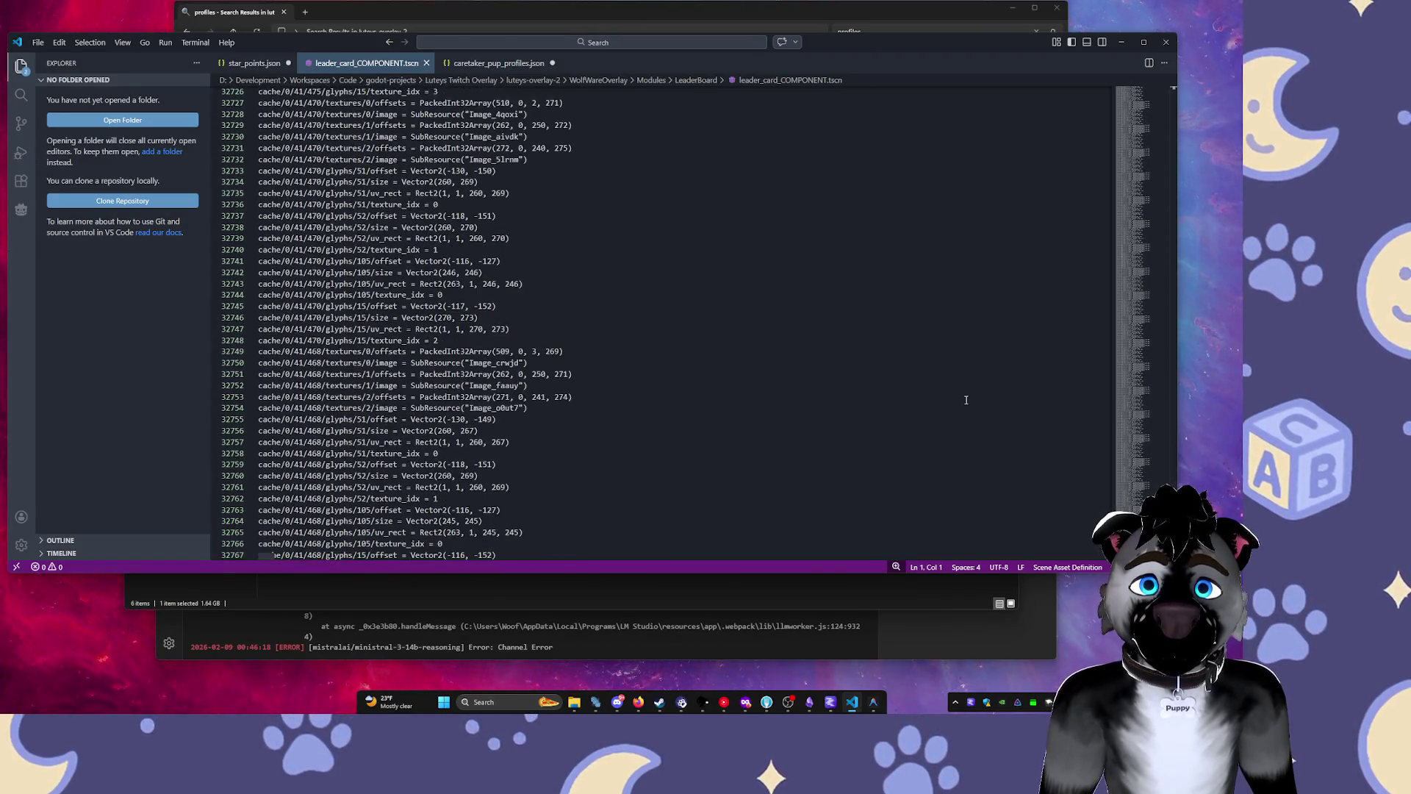
scroll(965, 400, down, 20)
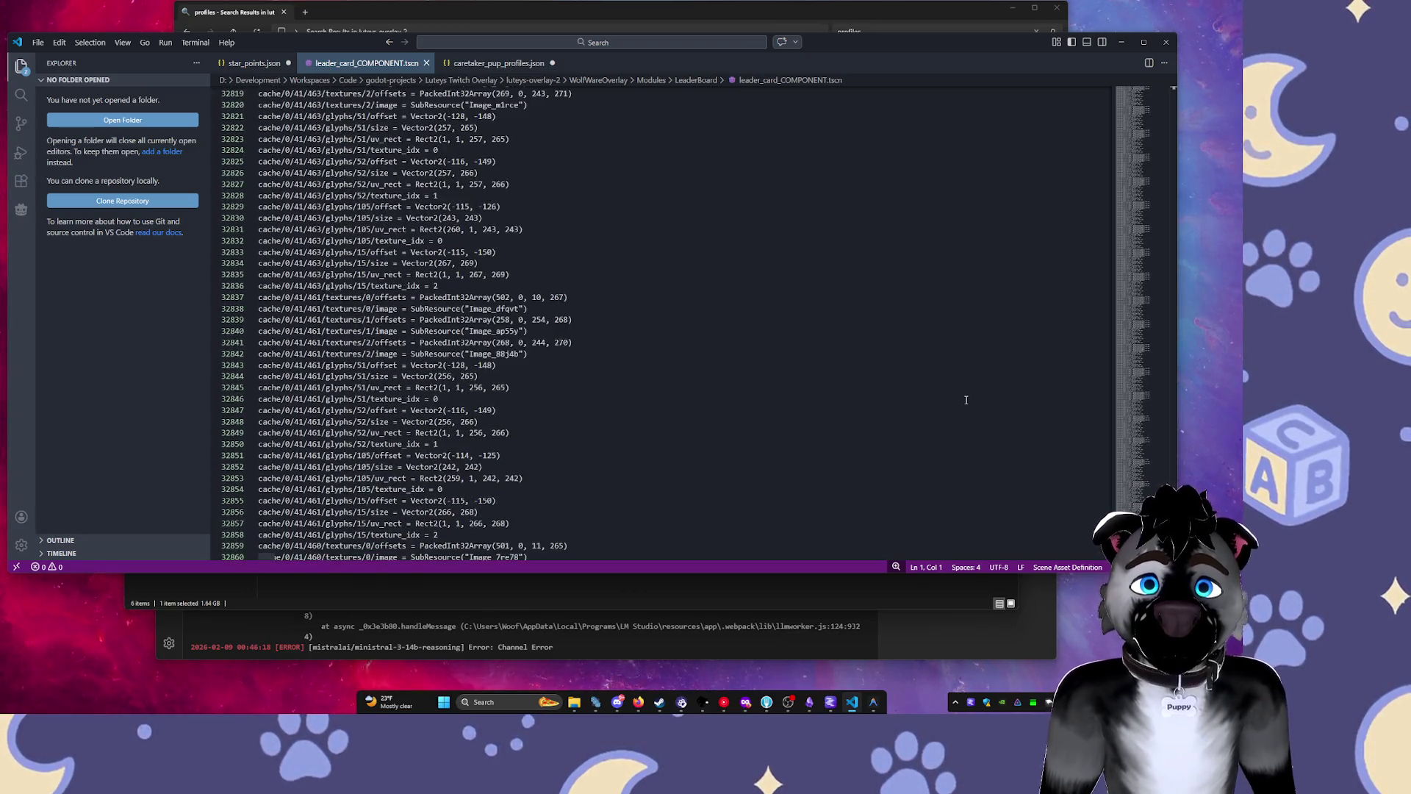
scroll(966, 400, down, 20)
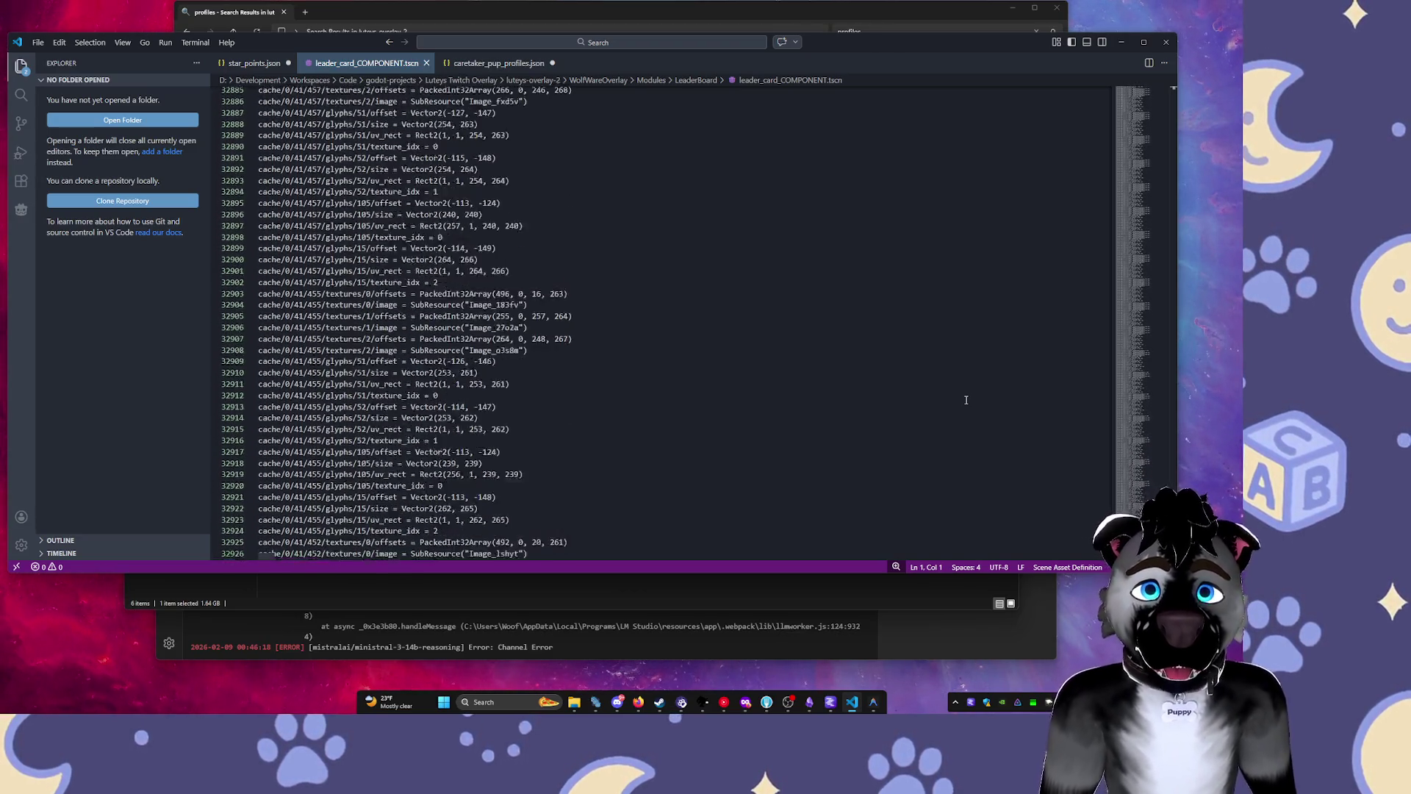
scroll(966, 400, down, 20)
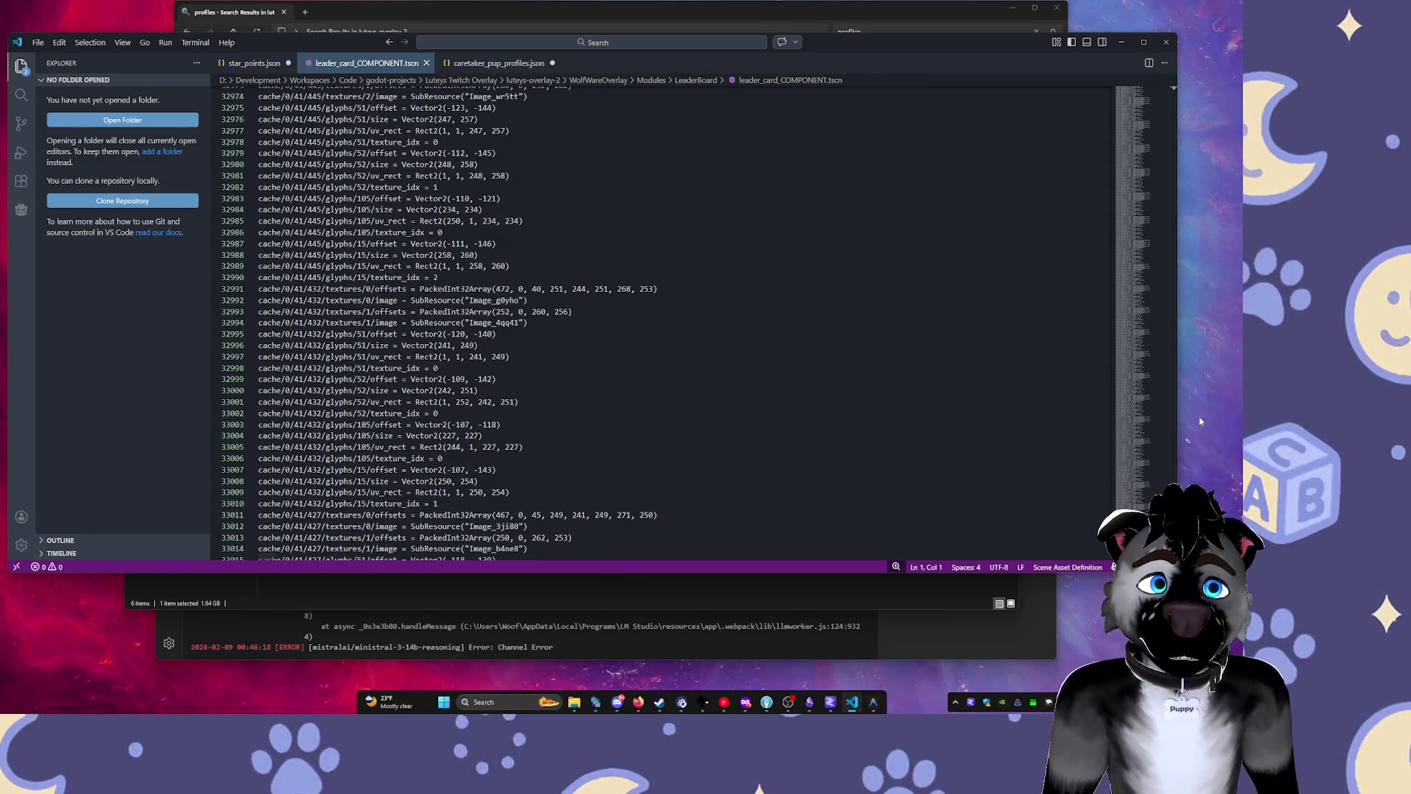
scroll(662, 324, down, 20)
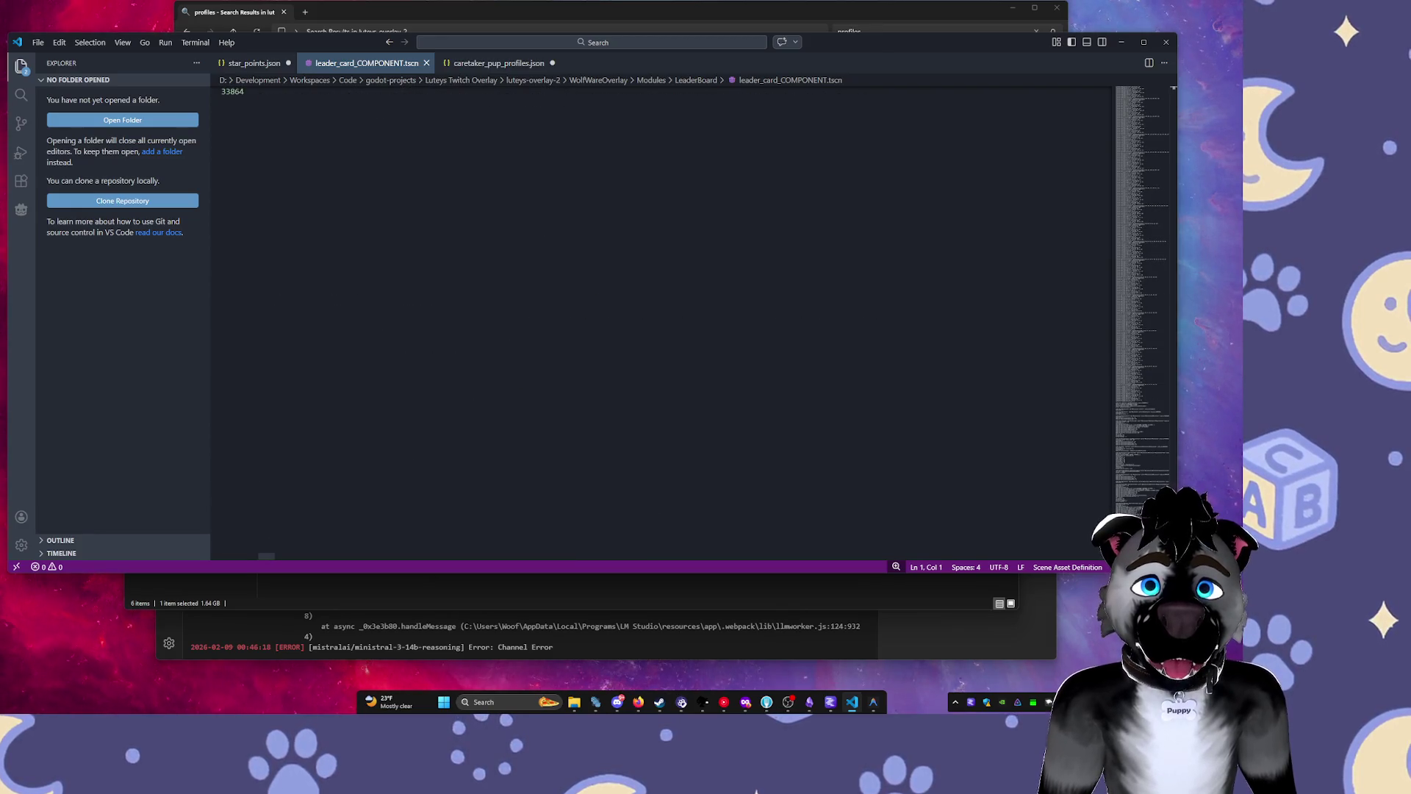
scroll(662, 324, up, 20)
scroll(661, 323, up, 20)
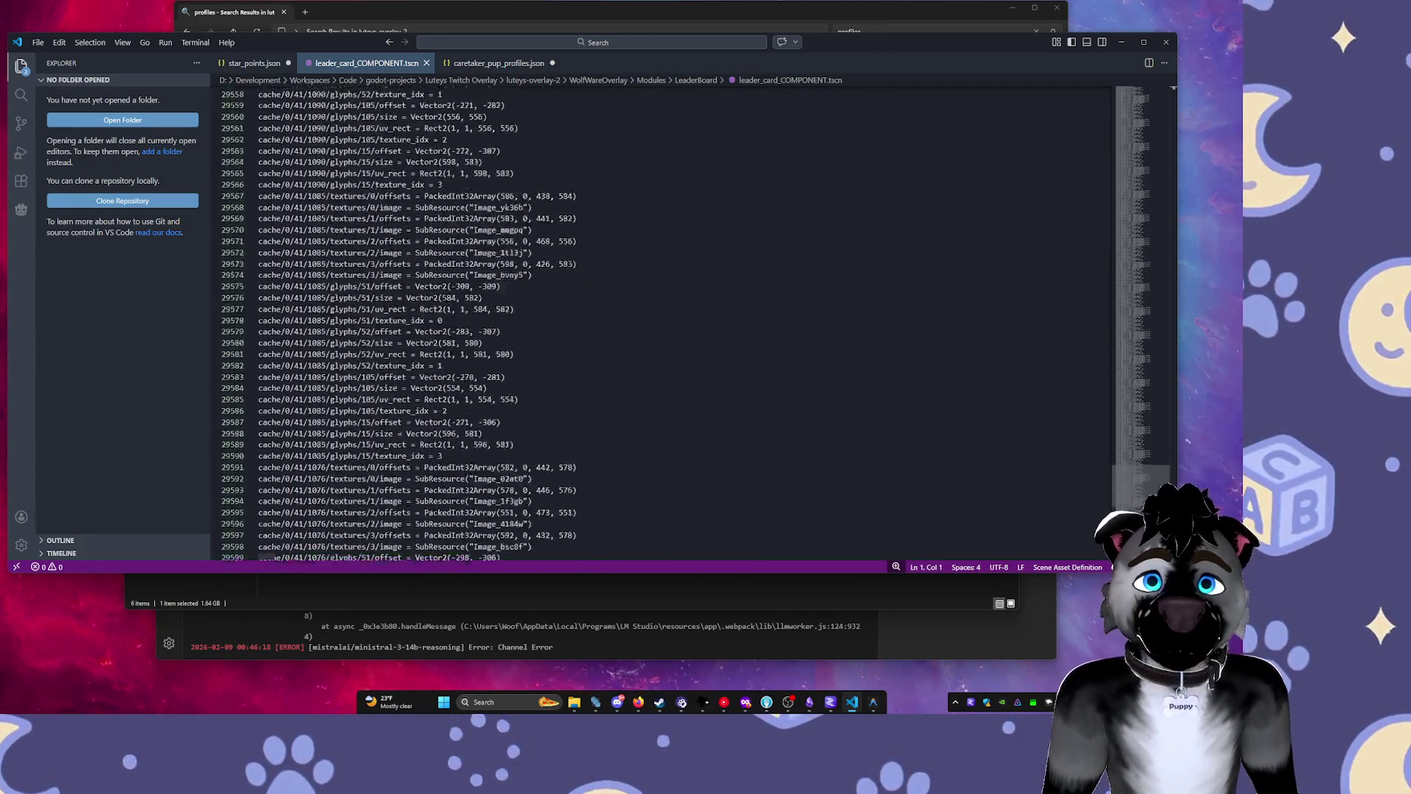
Return to around line 13096, then select and deselect part of line 13118's image data.
drag(1164, 490, 1164, 397)
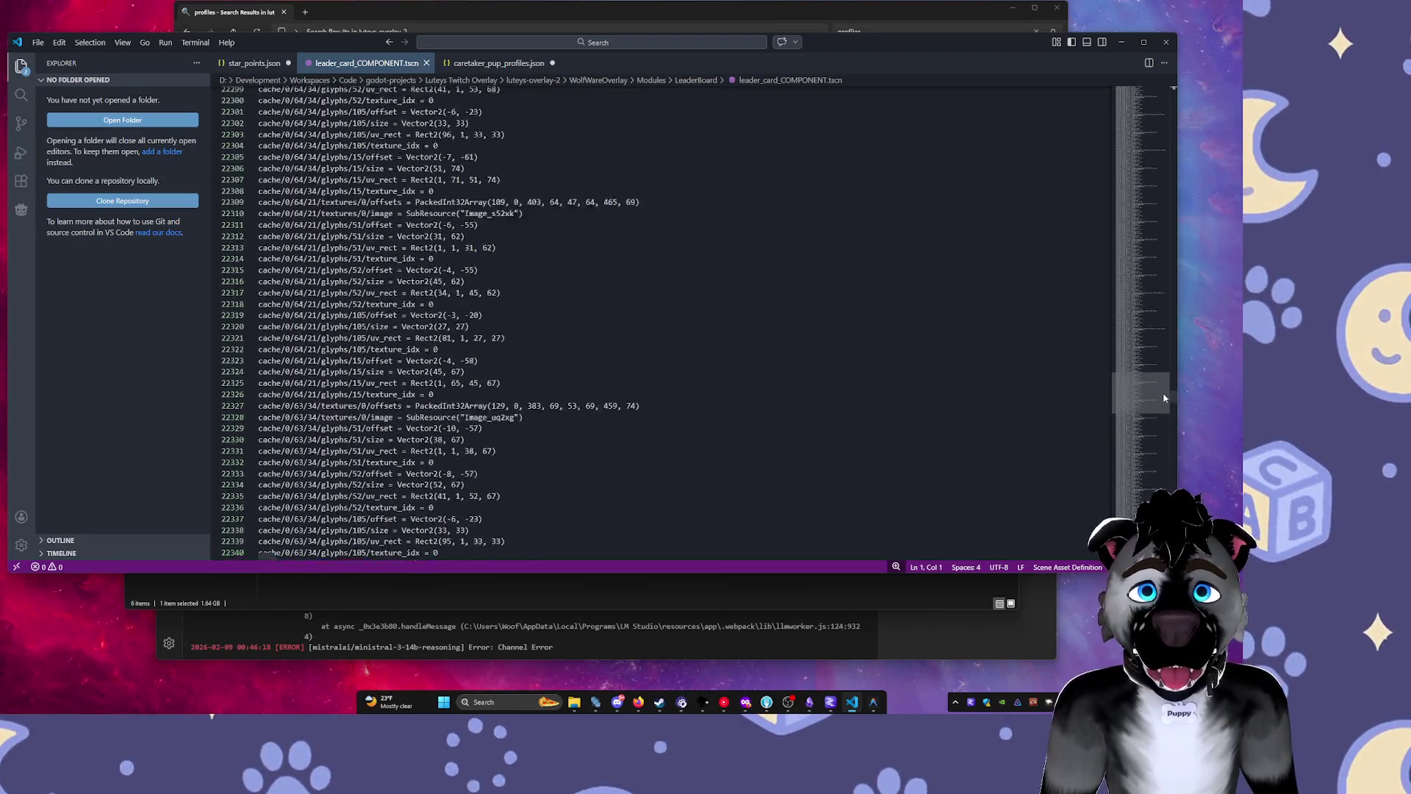
drag(1166, 321, 1170, 283)
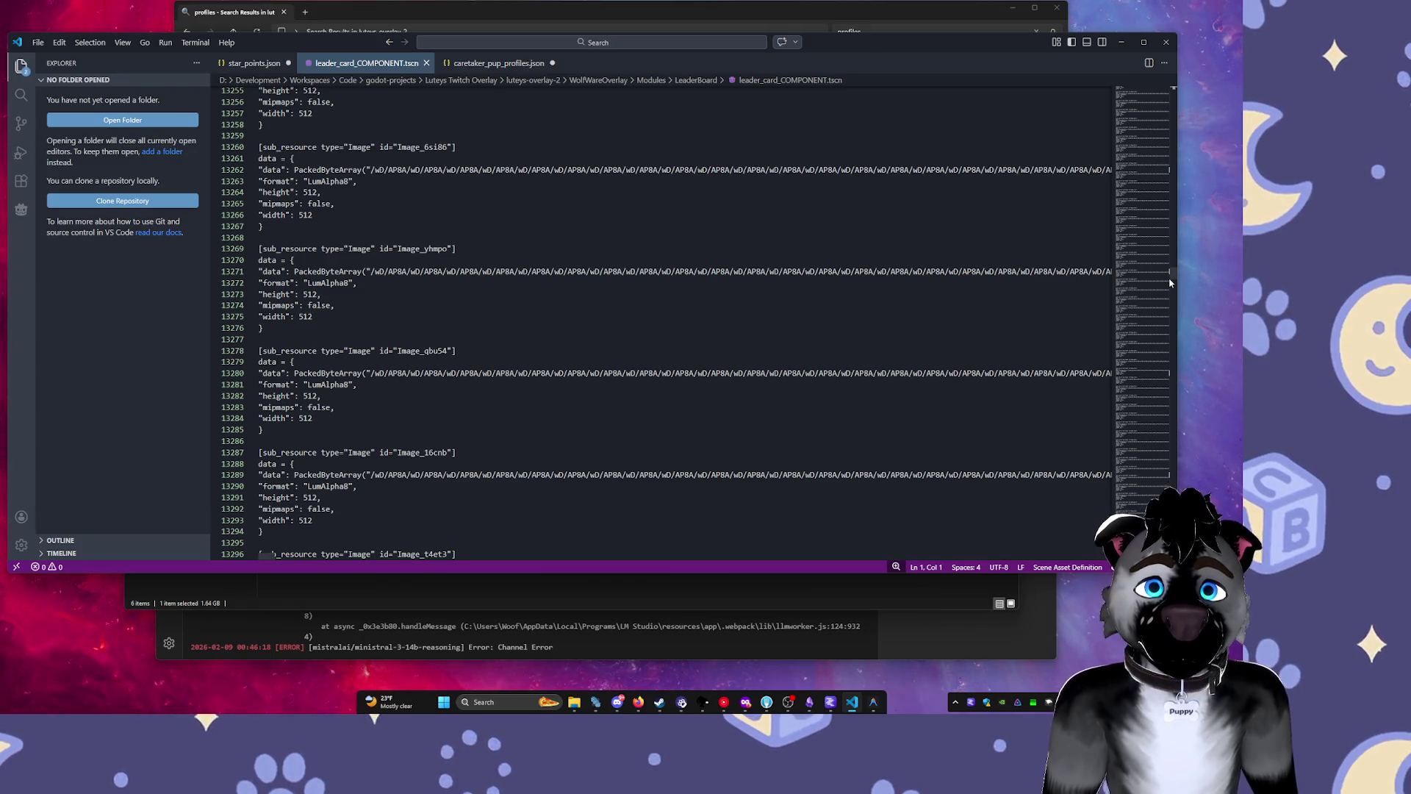
scroll(809, 243, up, 15)
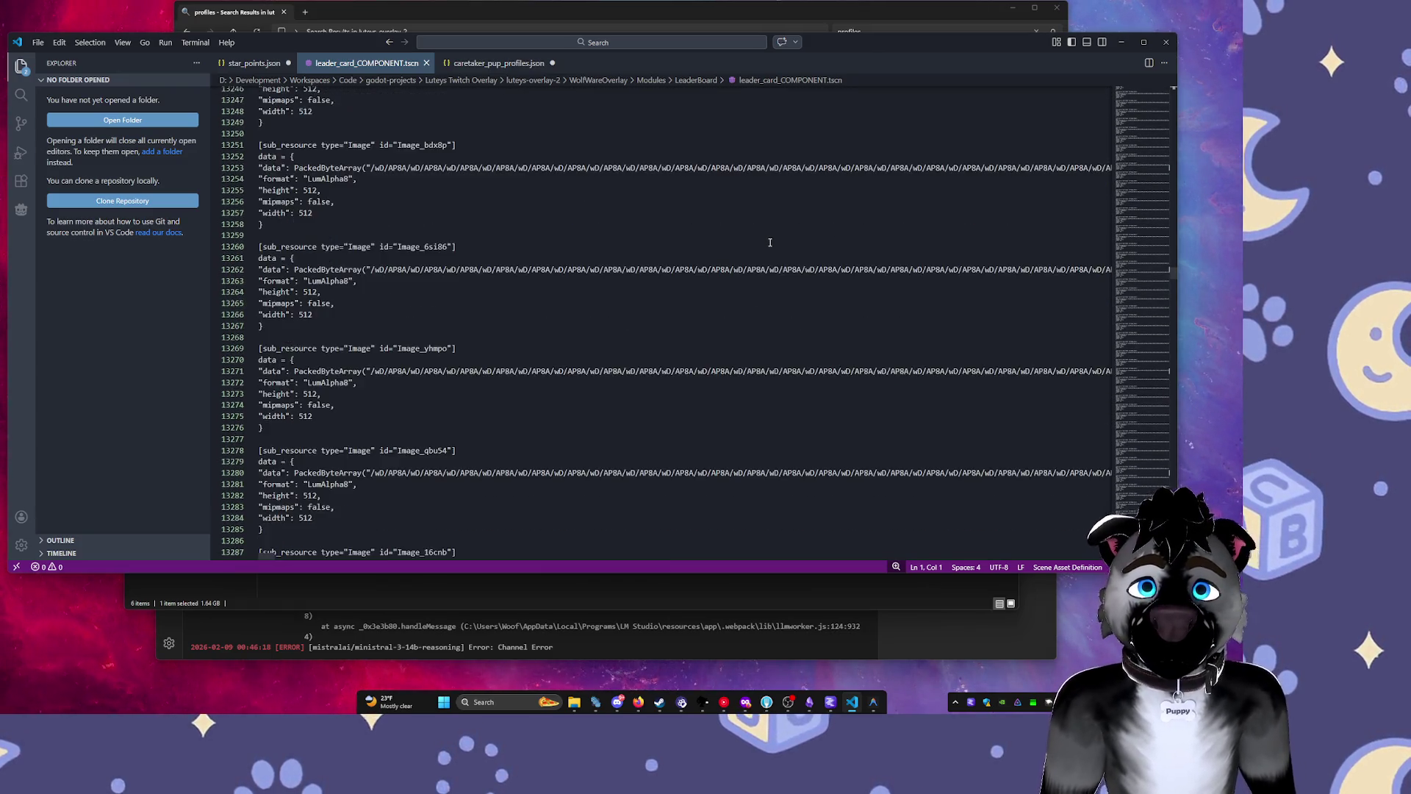
scroll(515, 302, up, 15)
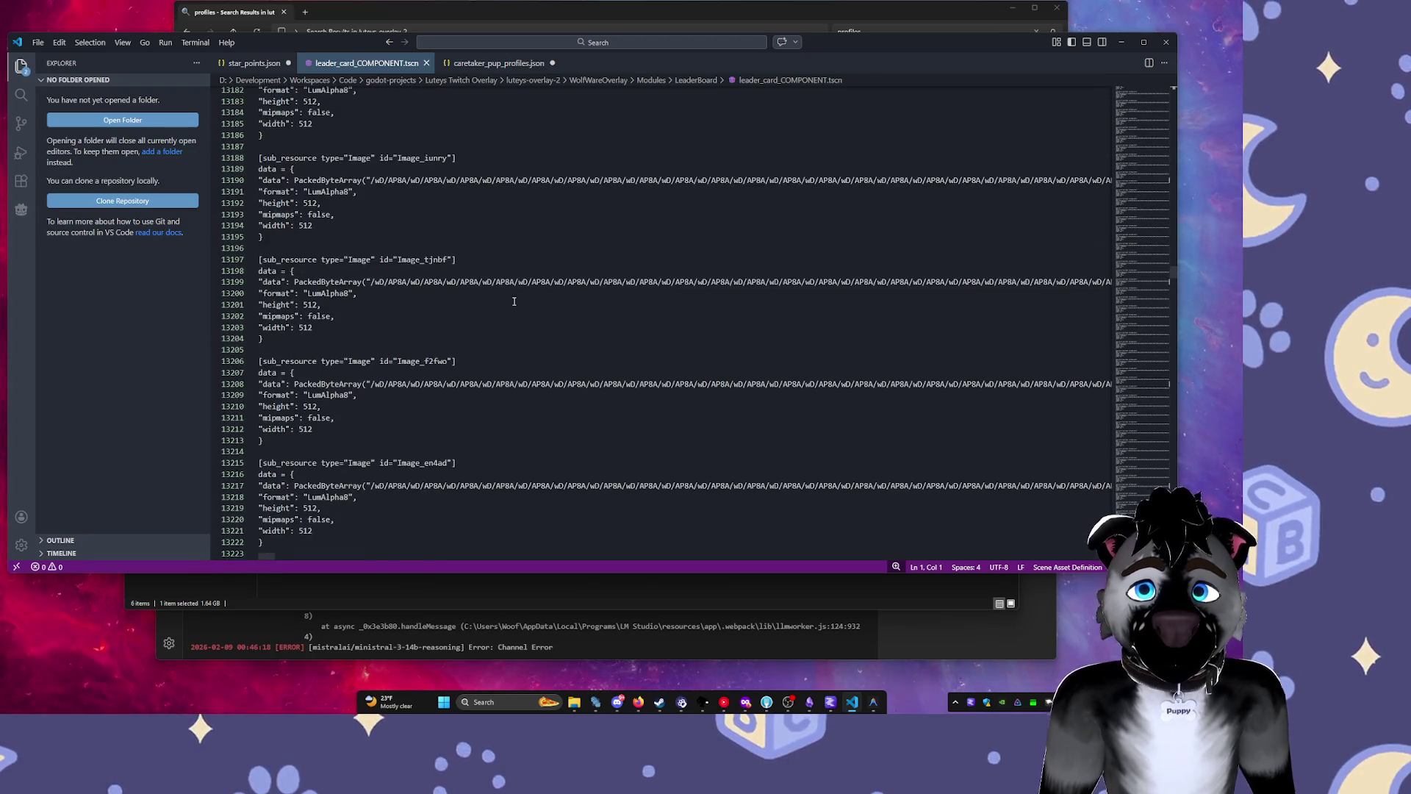
scroll(514, 301, up, 7)
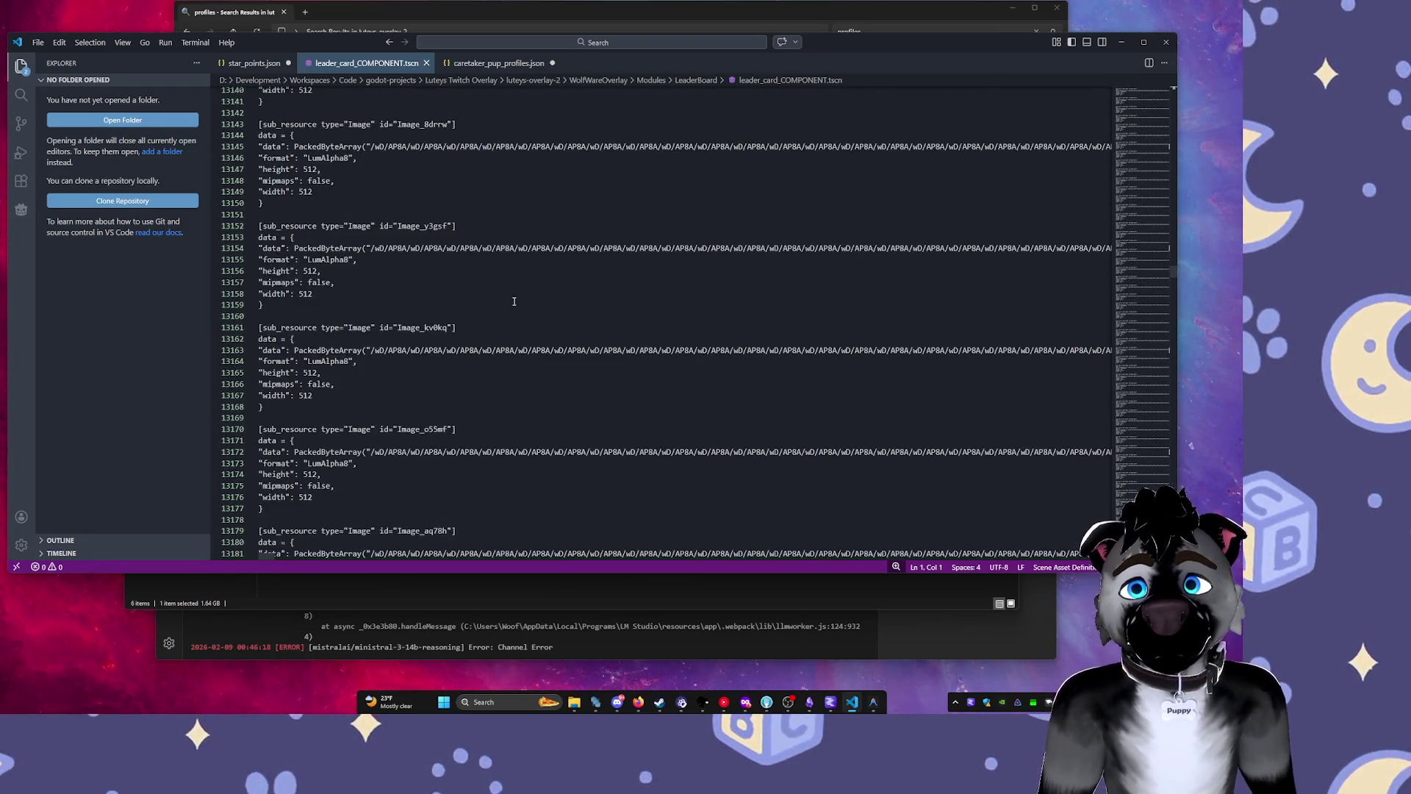
scroll(514, 301, up, 4)
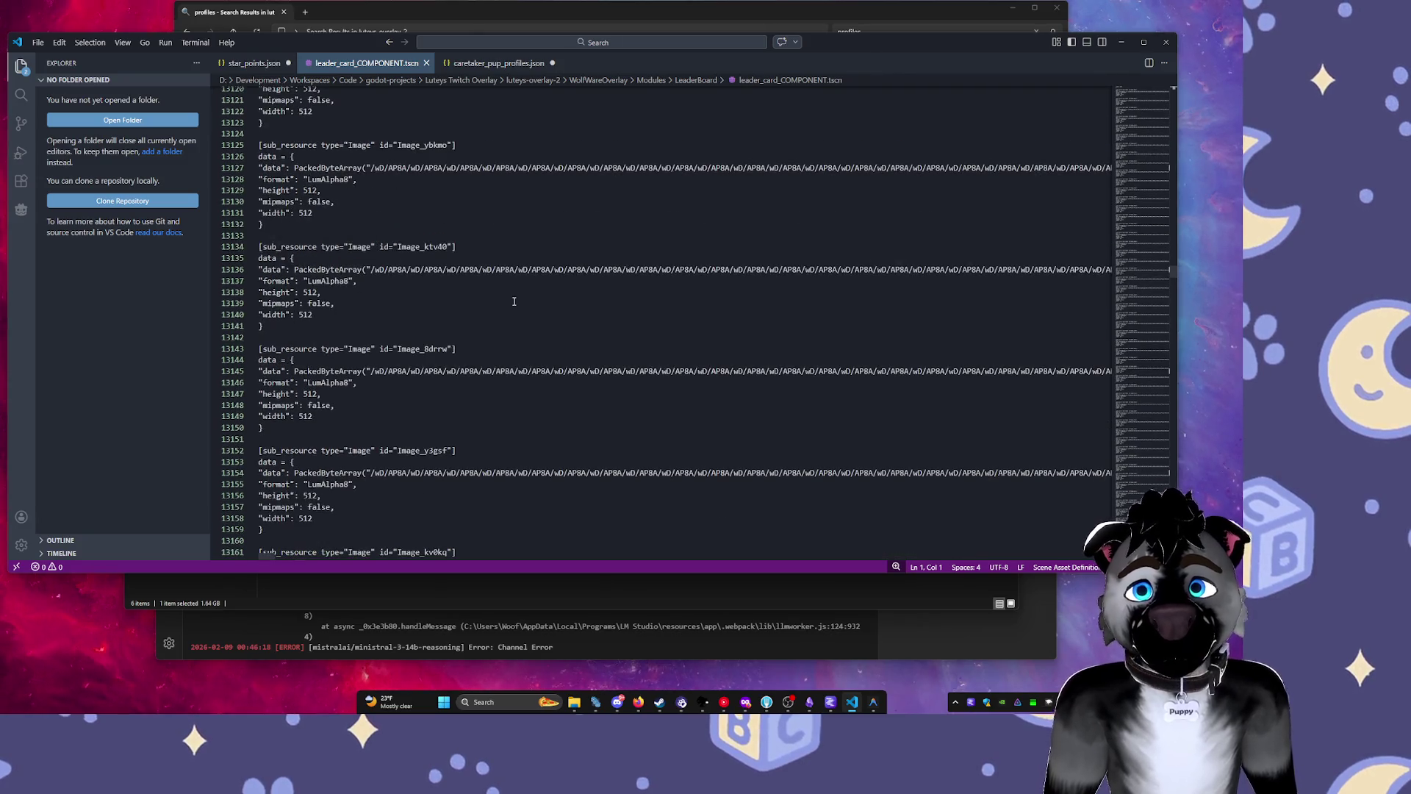
scroll(515, 301, up, 8)
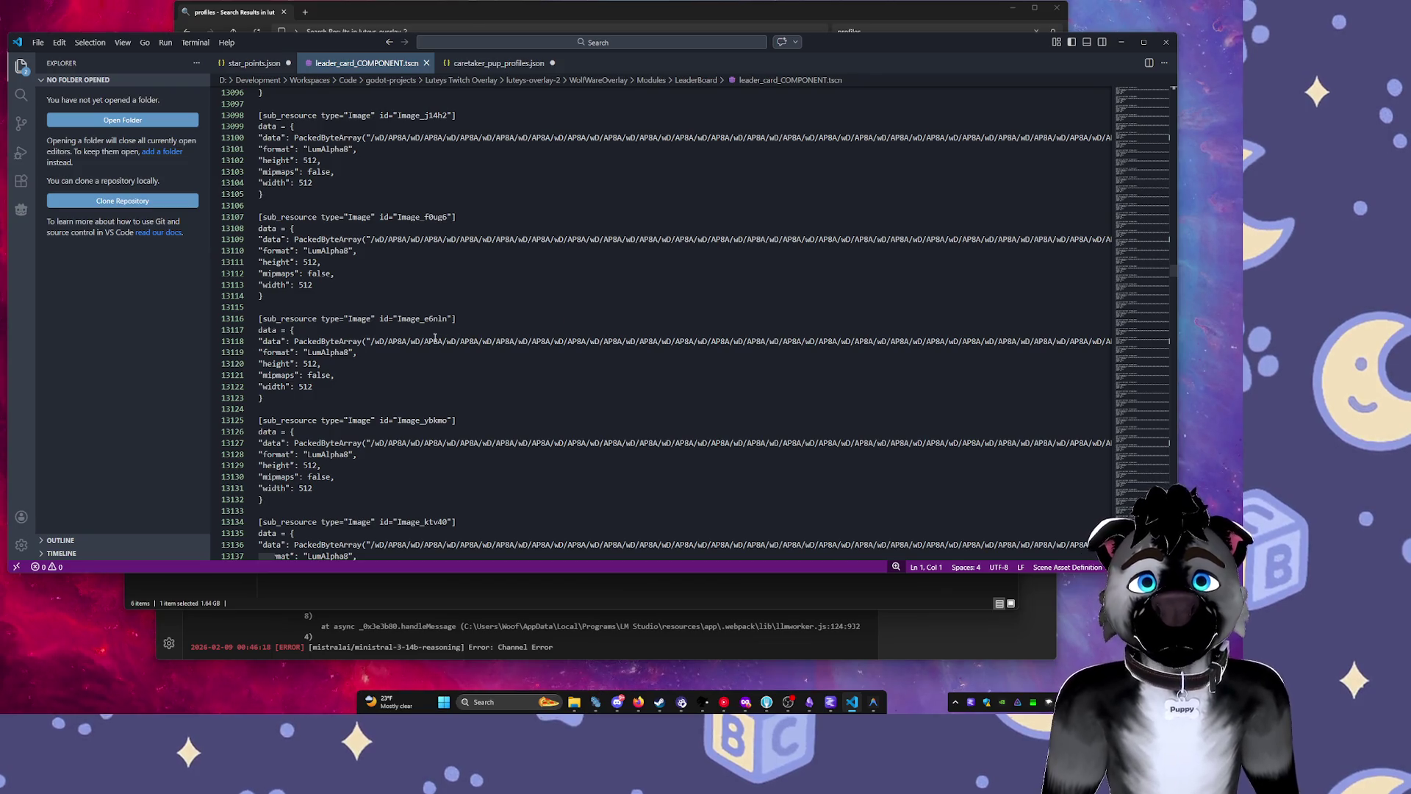
drag(434, 340, 1139, 338)
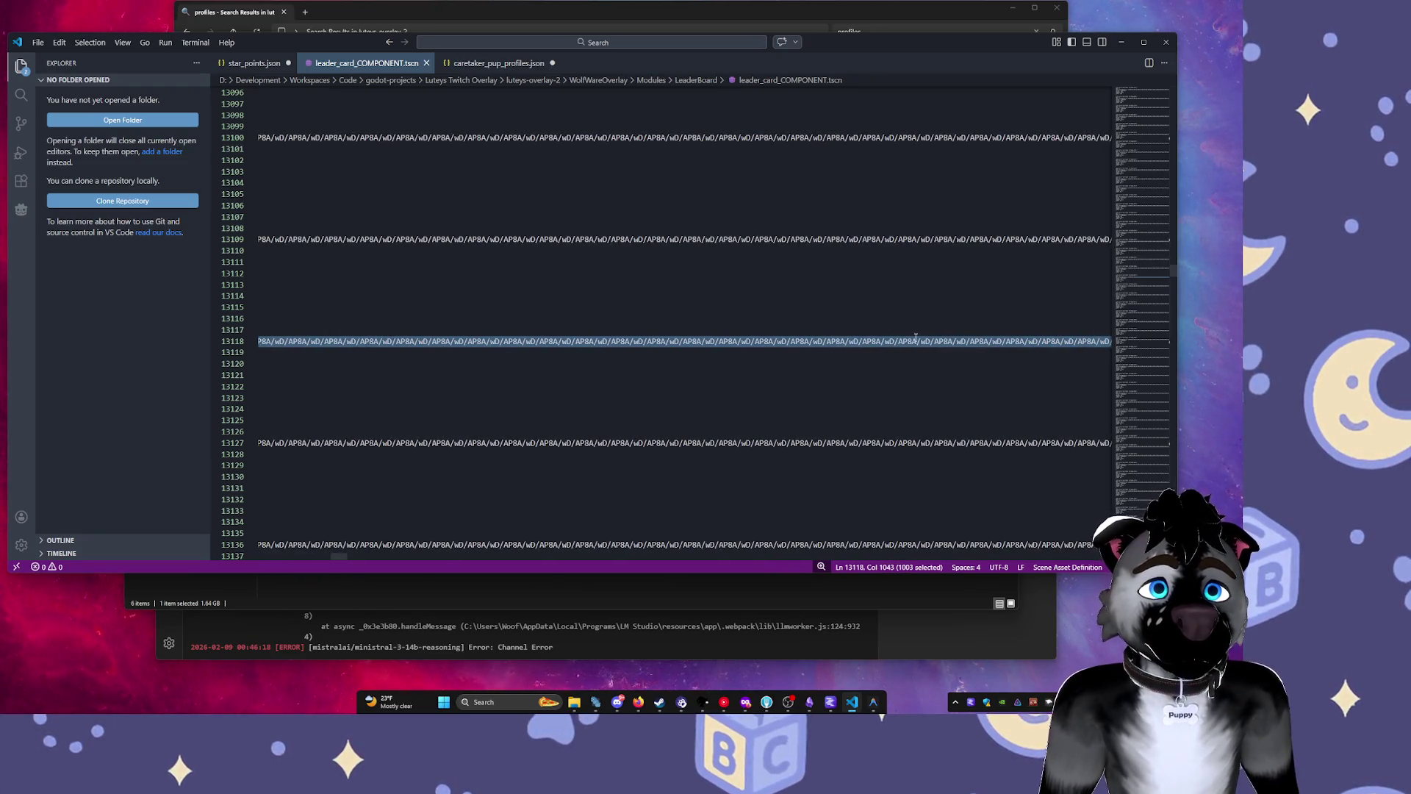
click(554, 420)
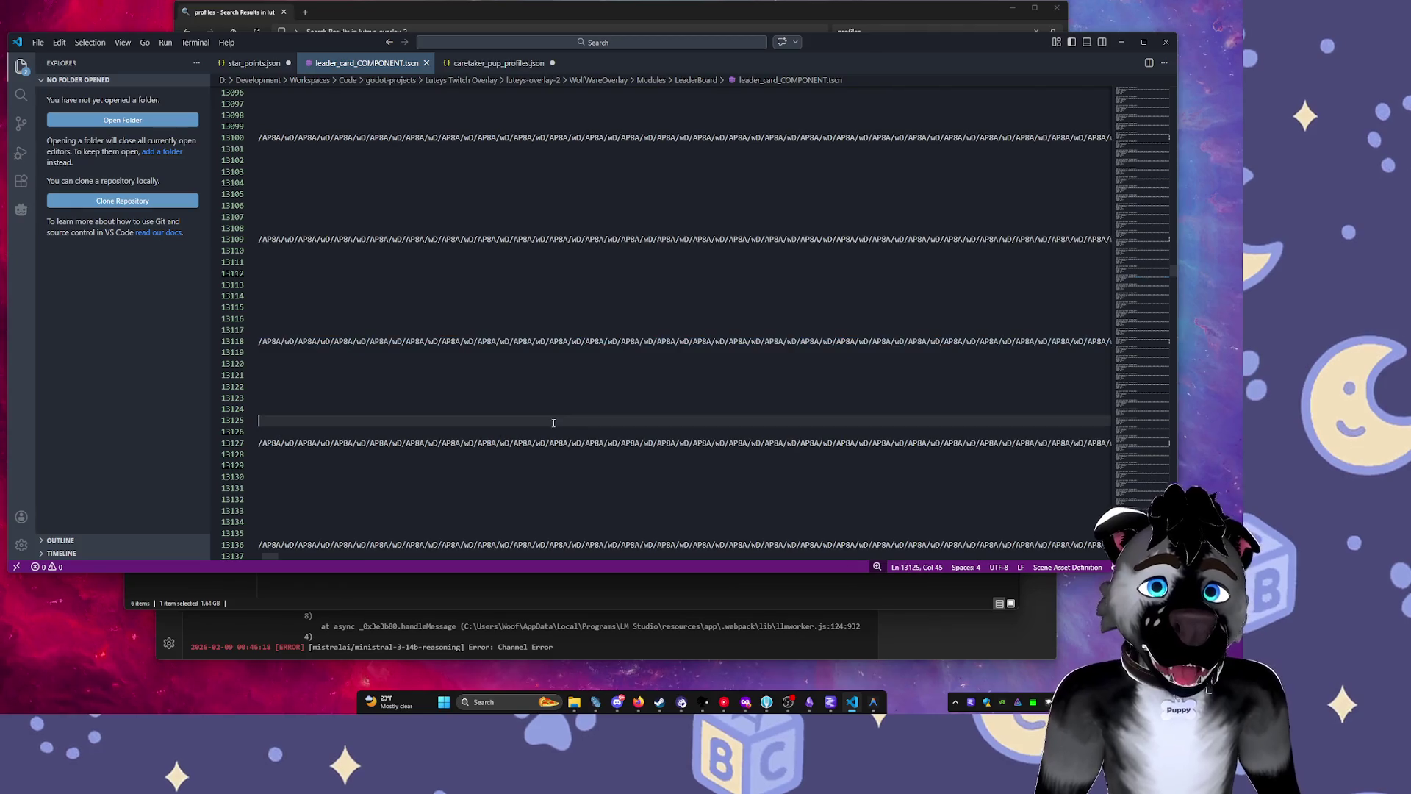
Step through lines 13115–13116: the LumAlpha8 format line and the Image sub_resource header.
drag(277, 560, 259, 560)
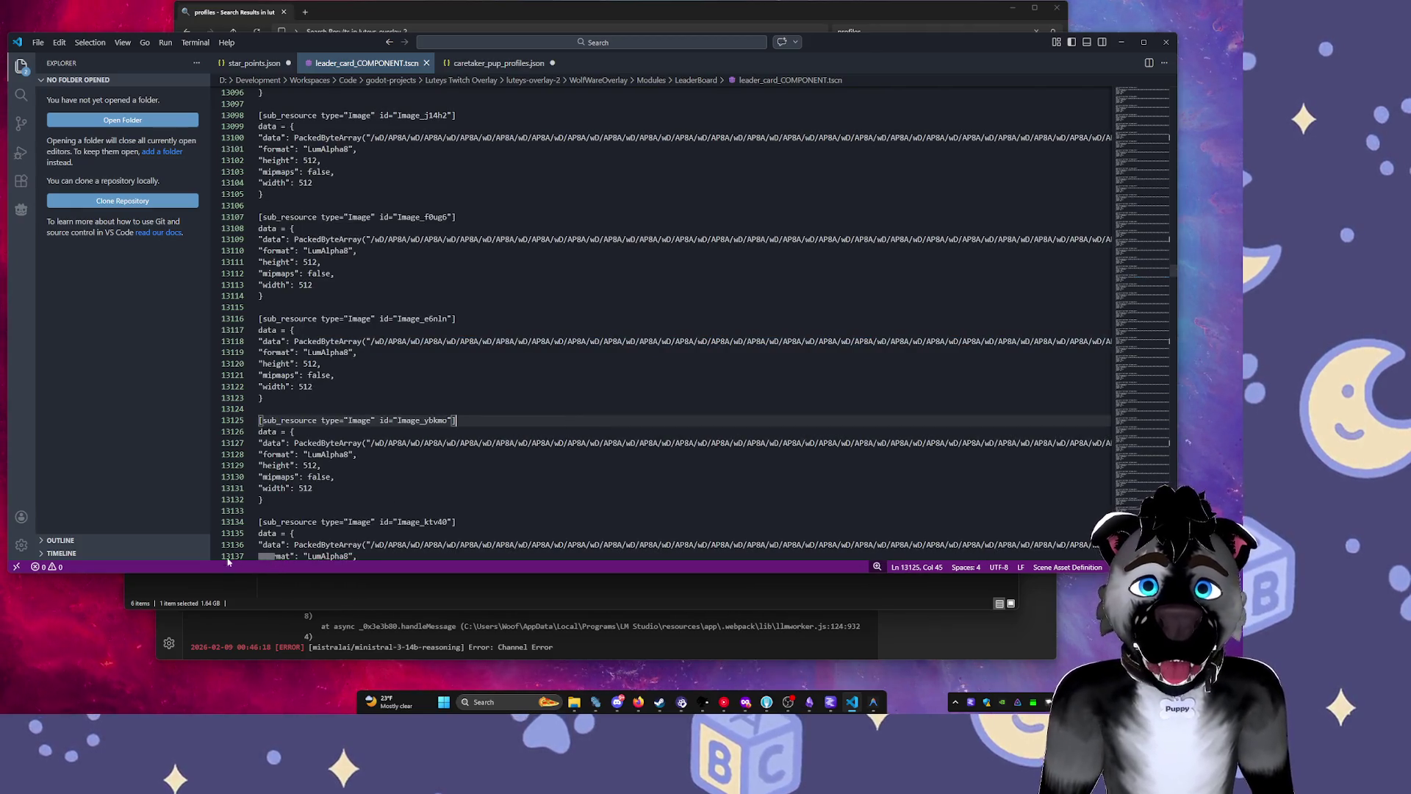
click(473, 305)
click(503, 352)
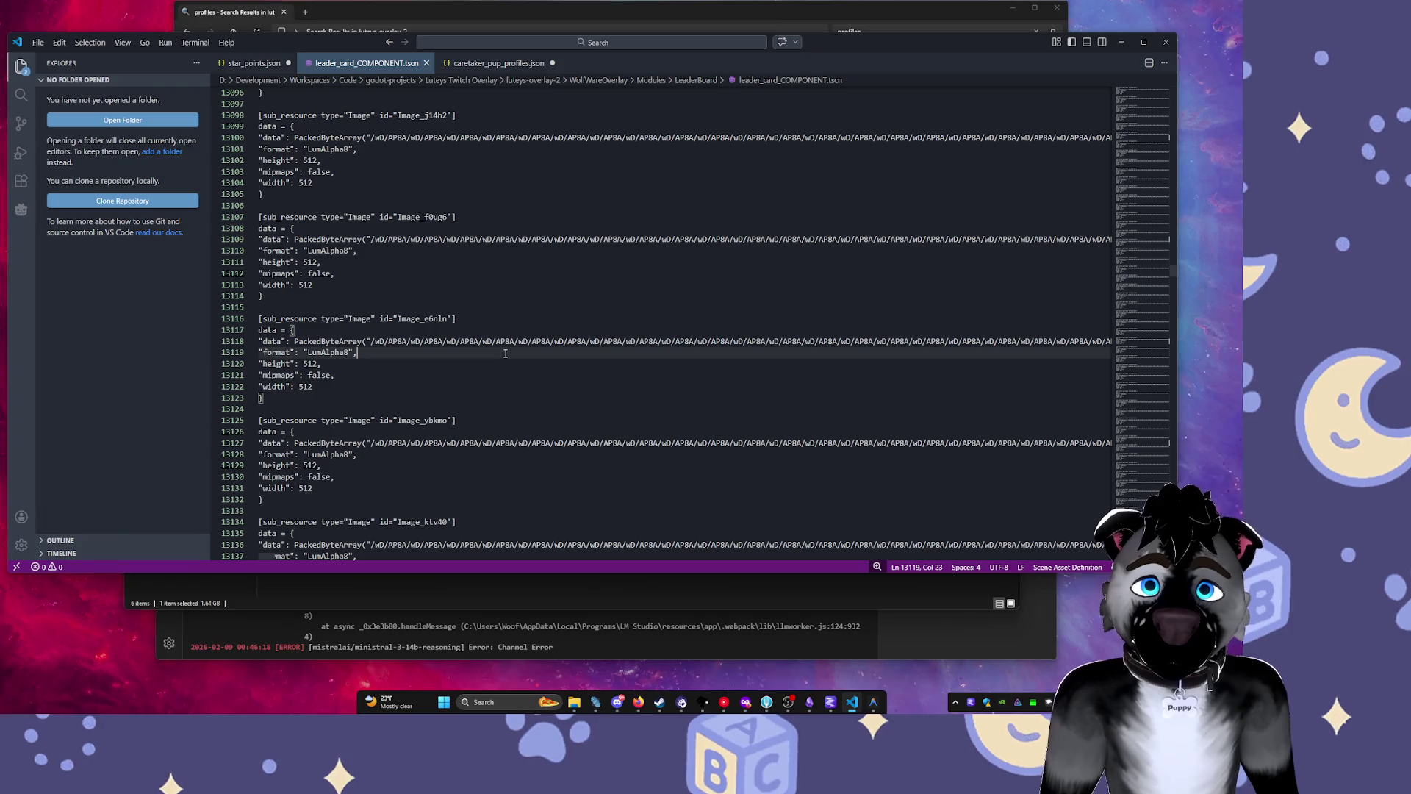
click(510, 318)
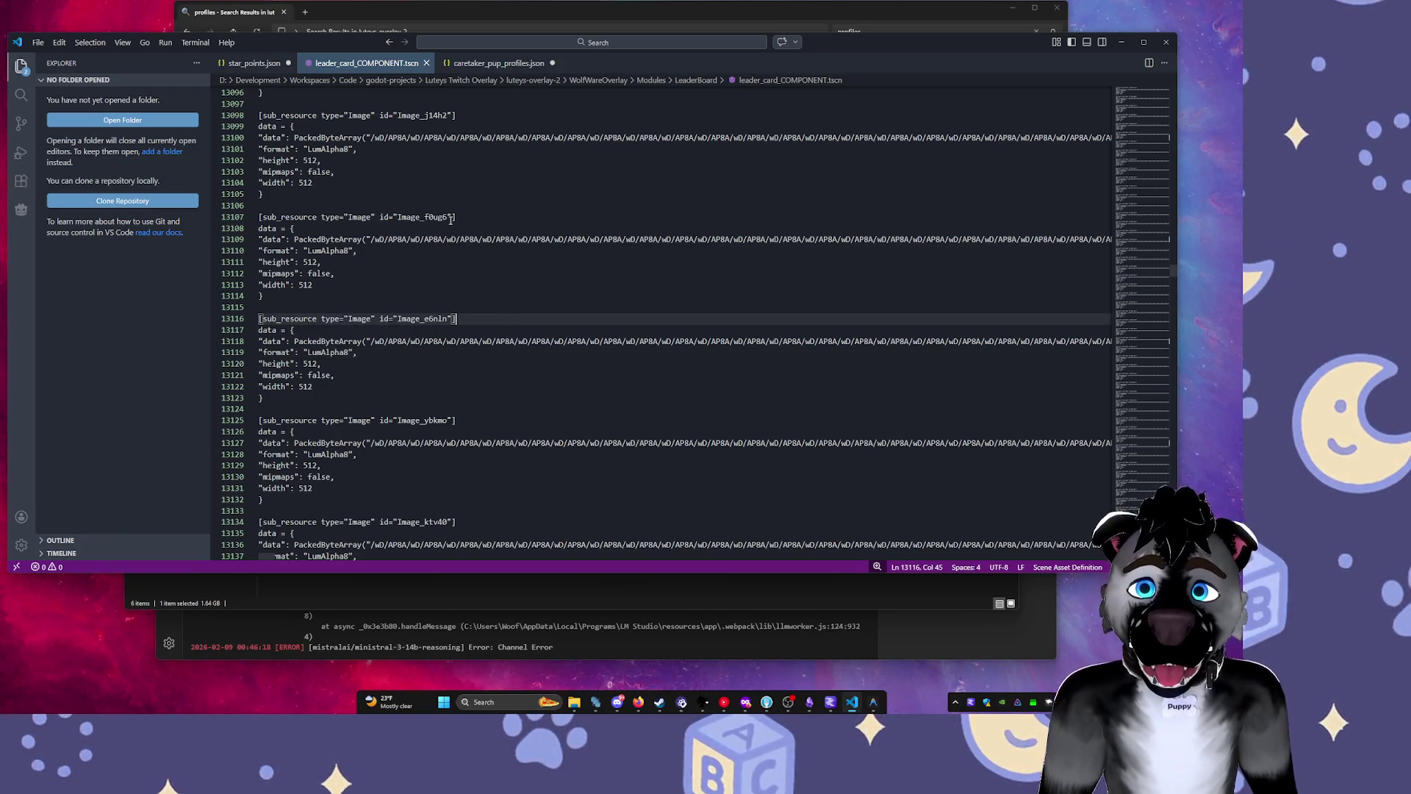
Try to reveal a truncated data line via 'Show more (672.9 KB)', then move up a page.
drag(269, 557, 1102, 515)
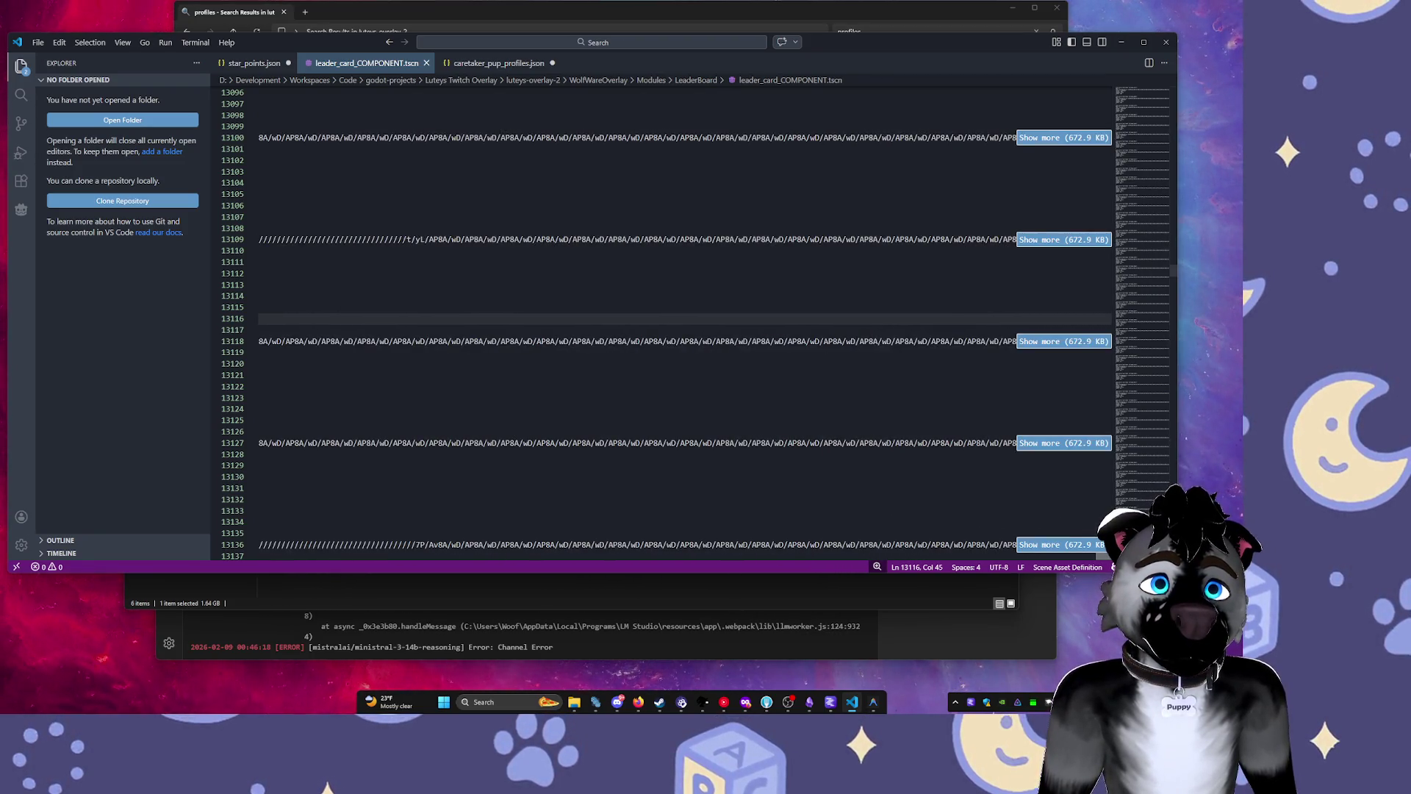
click(1073, 143)
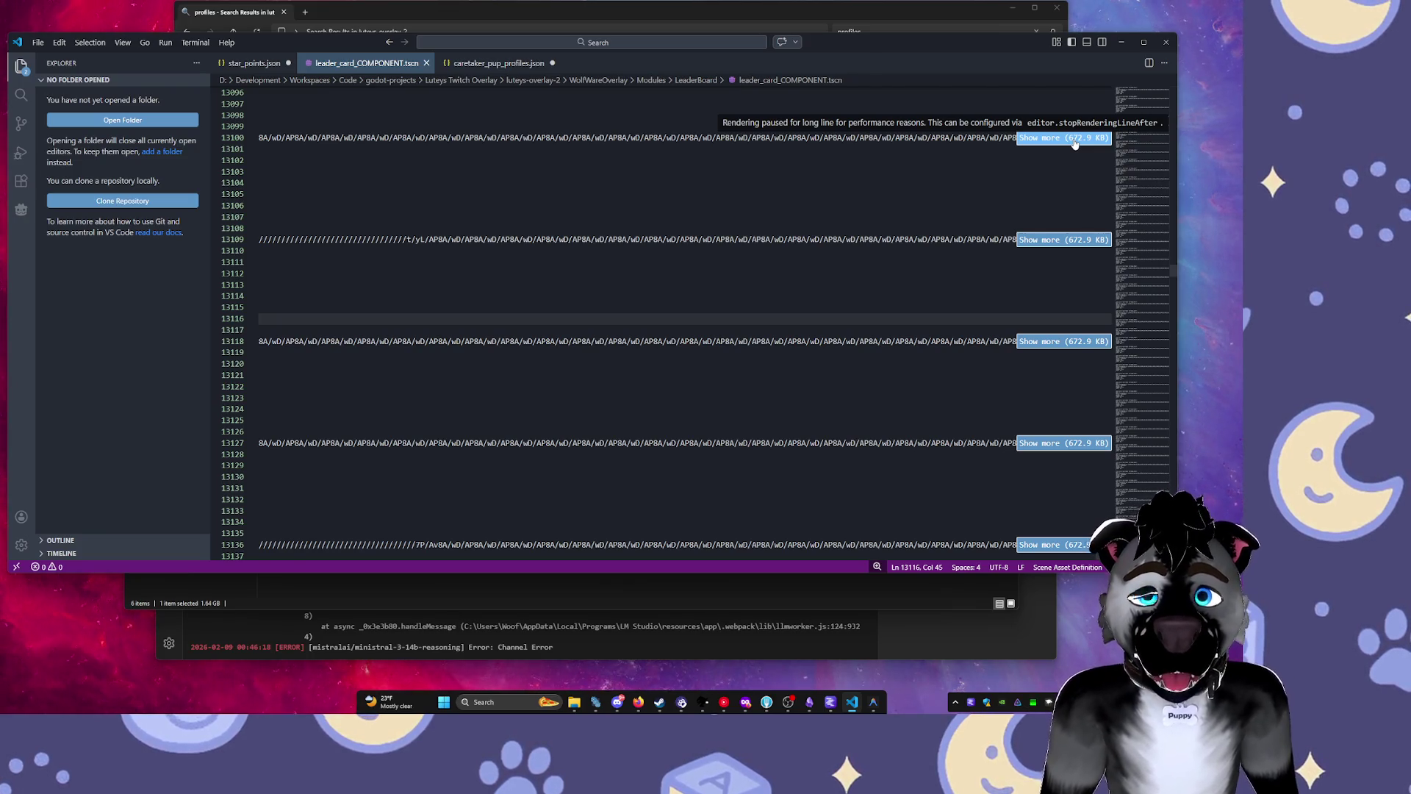
key(Page_Up)
key(Page_Up)
key(Page_Up)
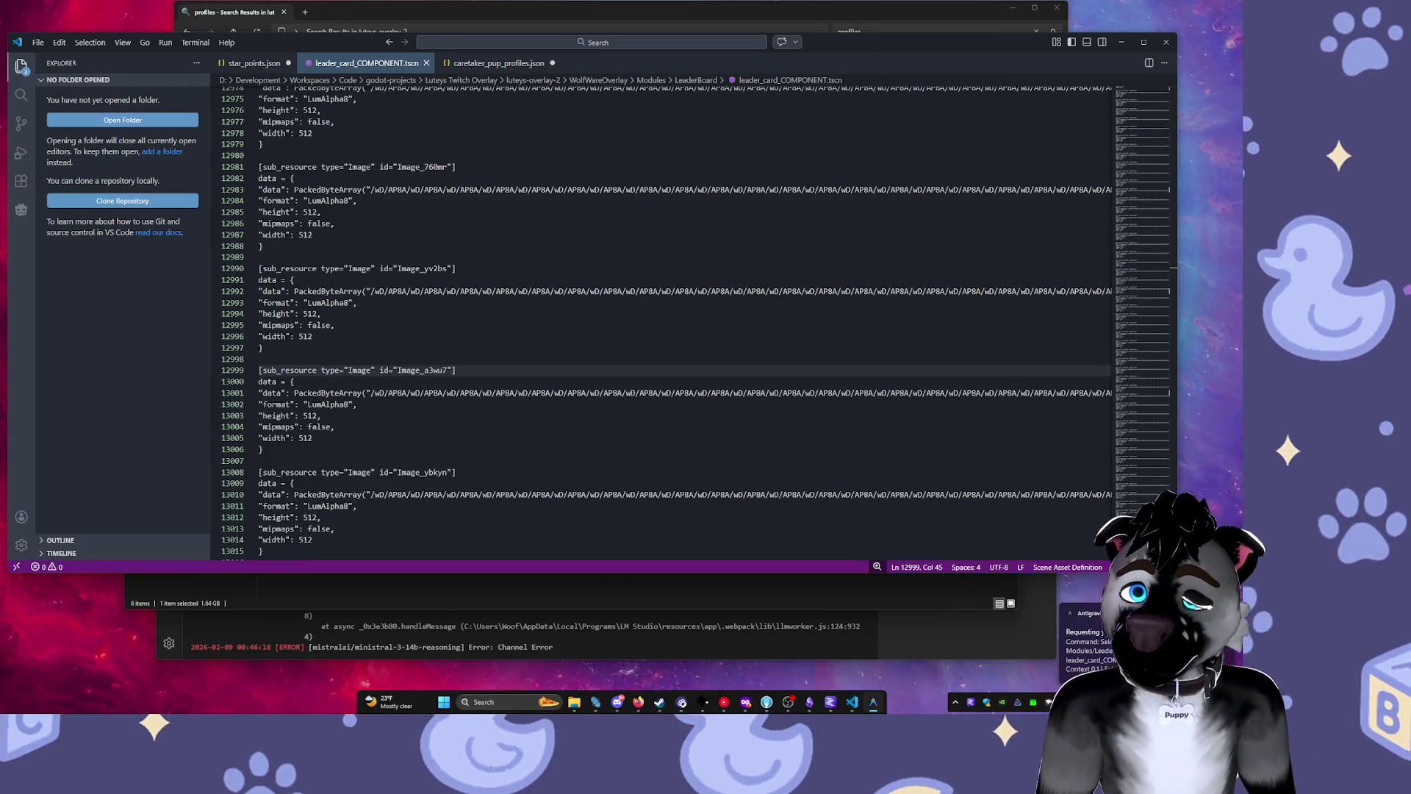
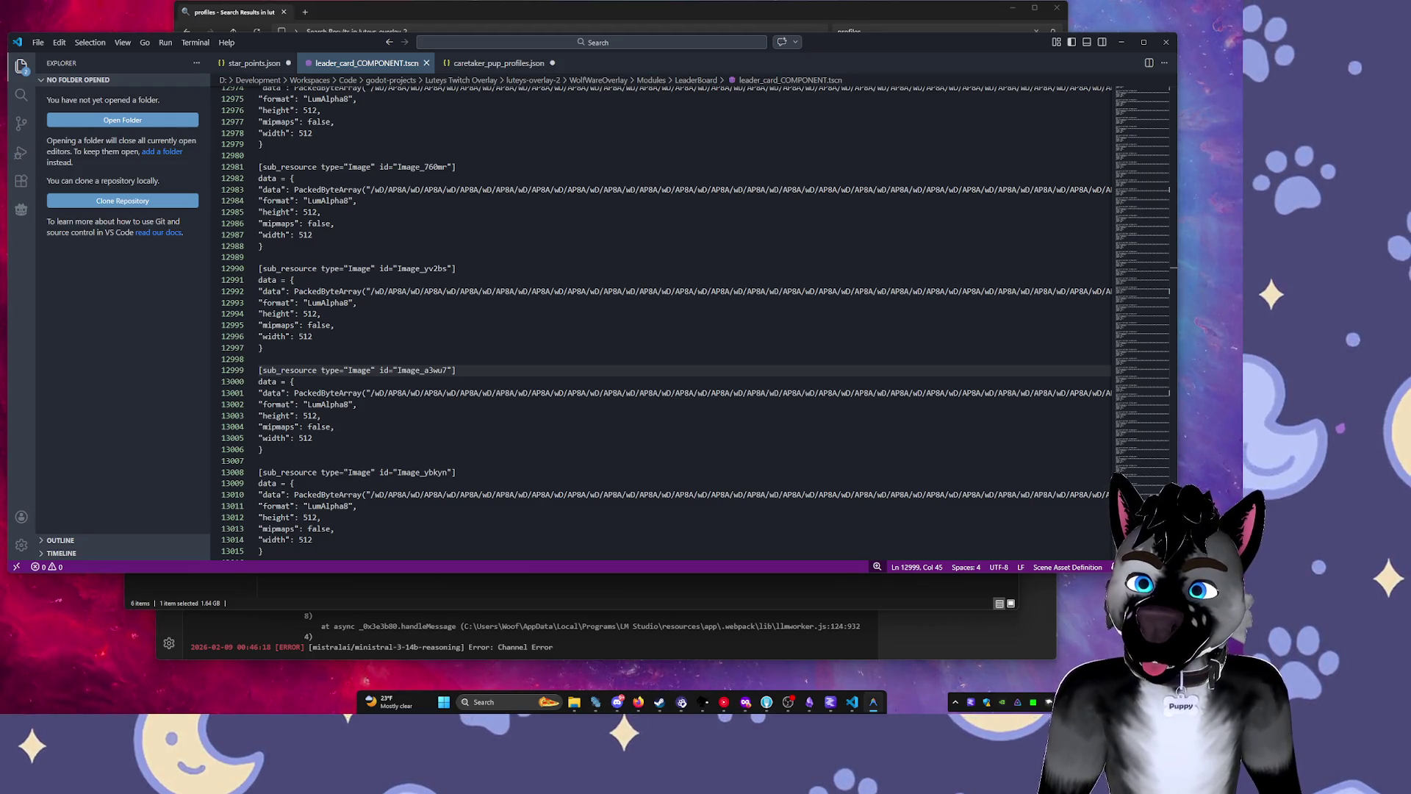
Scroll down leader_card_COMPONENT.tscn to the wiggle animation resource near line 61.
scroll(606, 371, down, 10)
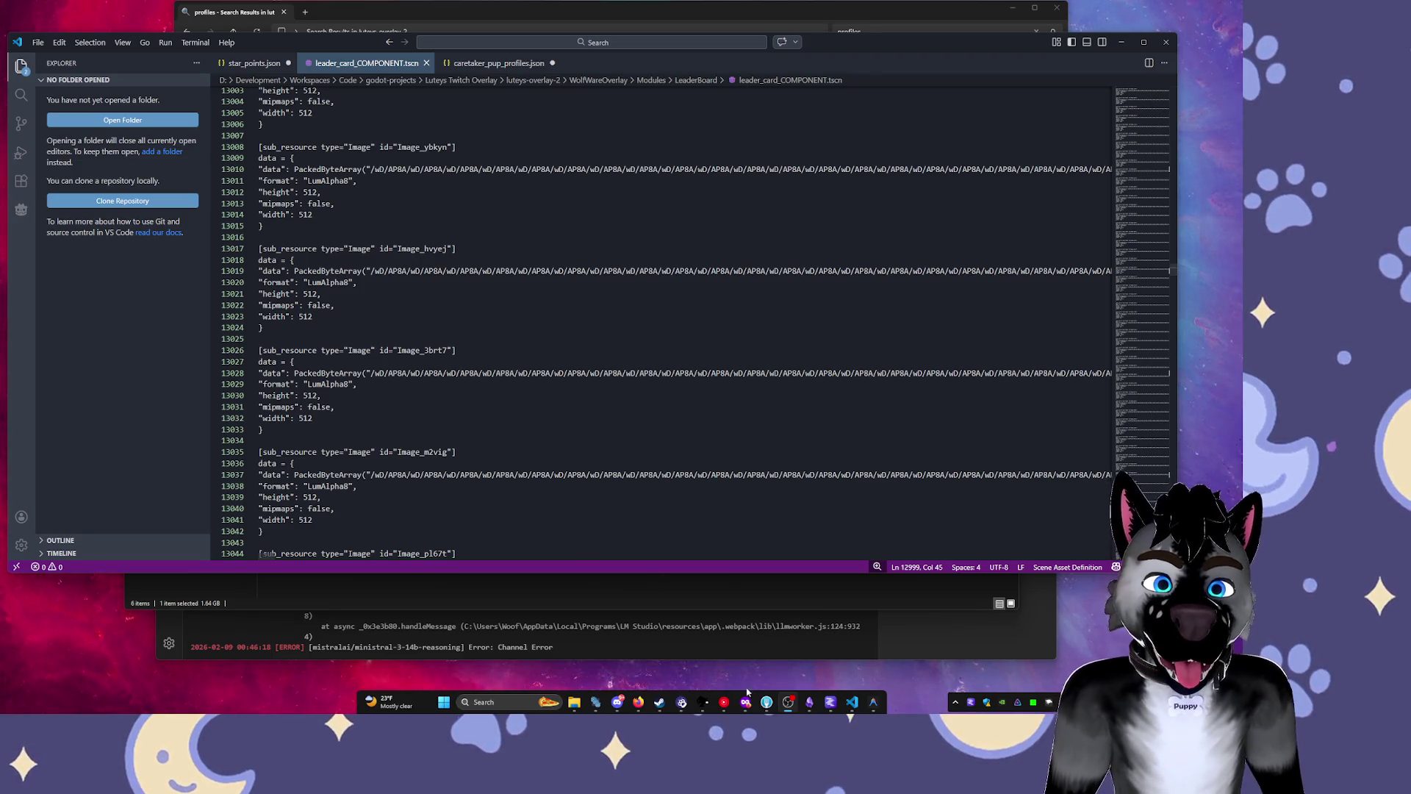
scroll(598, 424, down, 10)
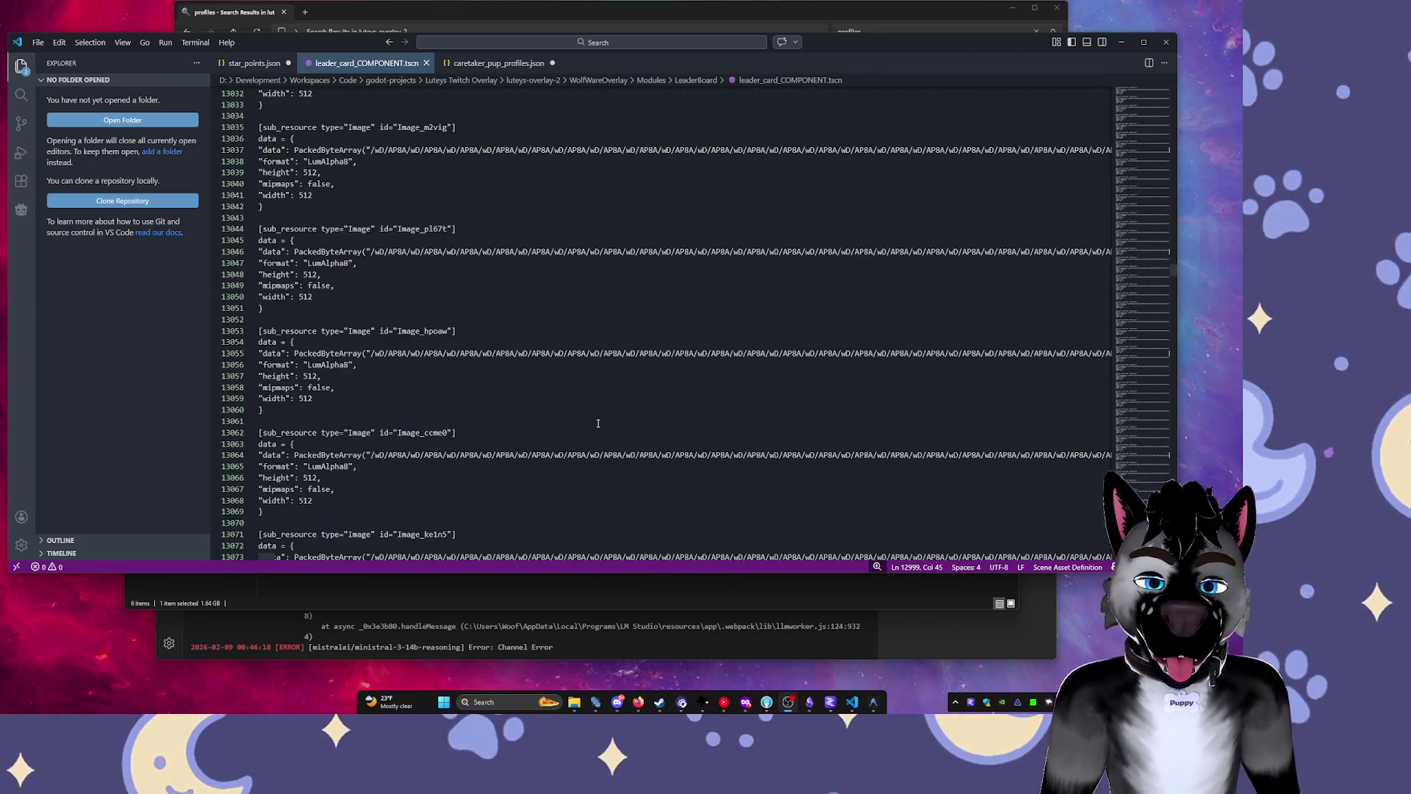
scroll(589, 424, down, 4)
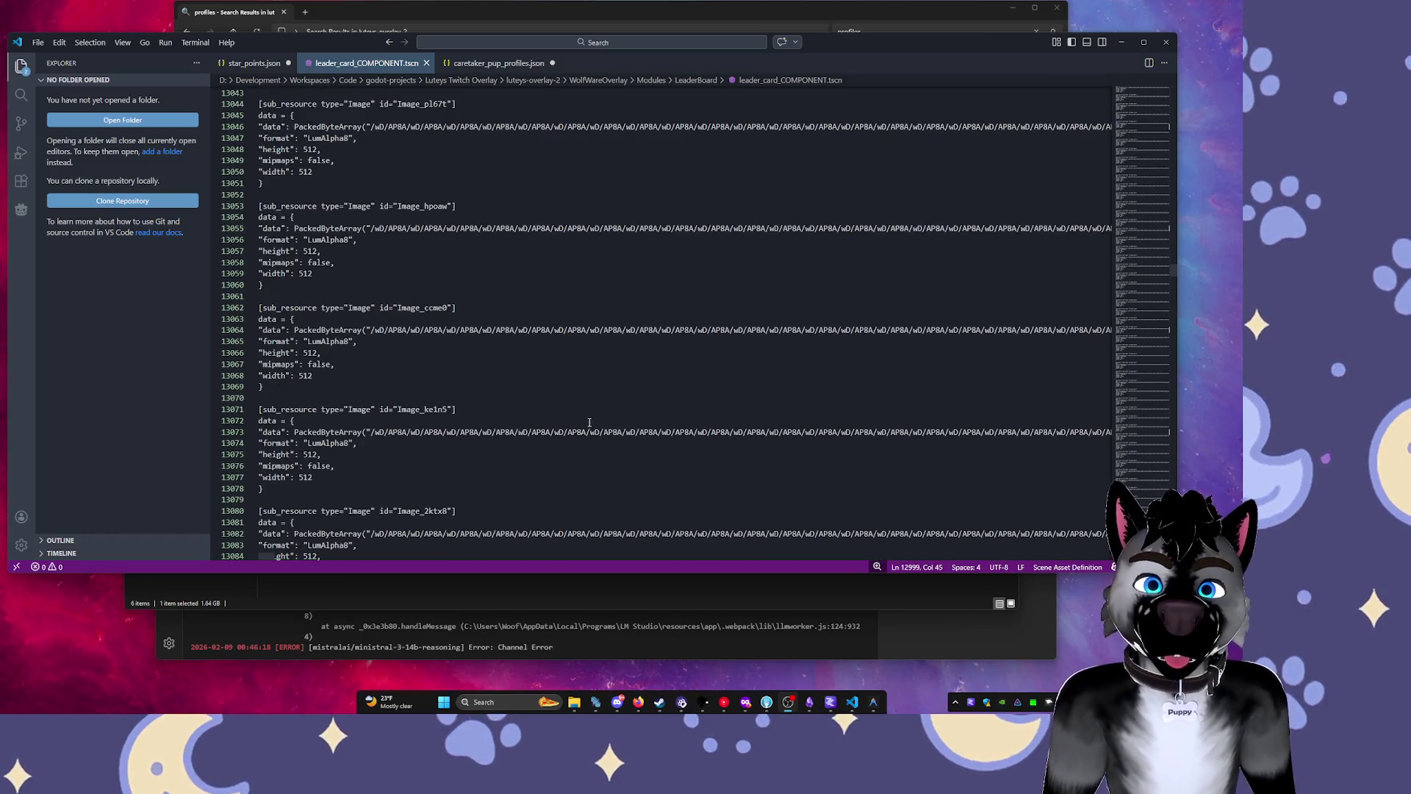
drag(1147, 272, 1148, 514)
drag(1187, 441, 1159, 99)
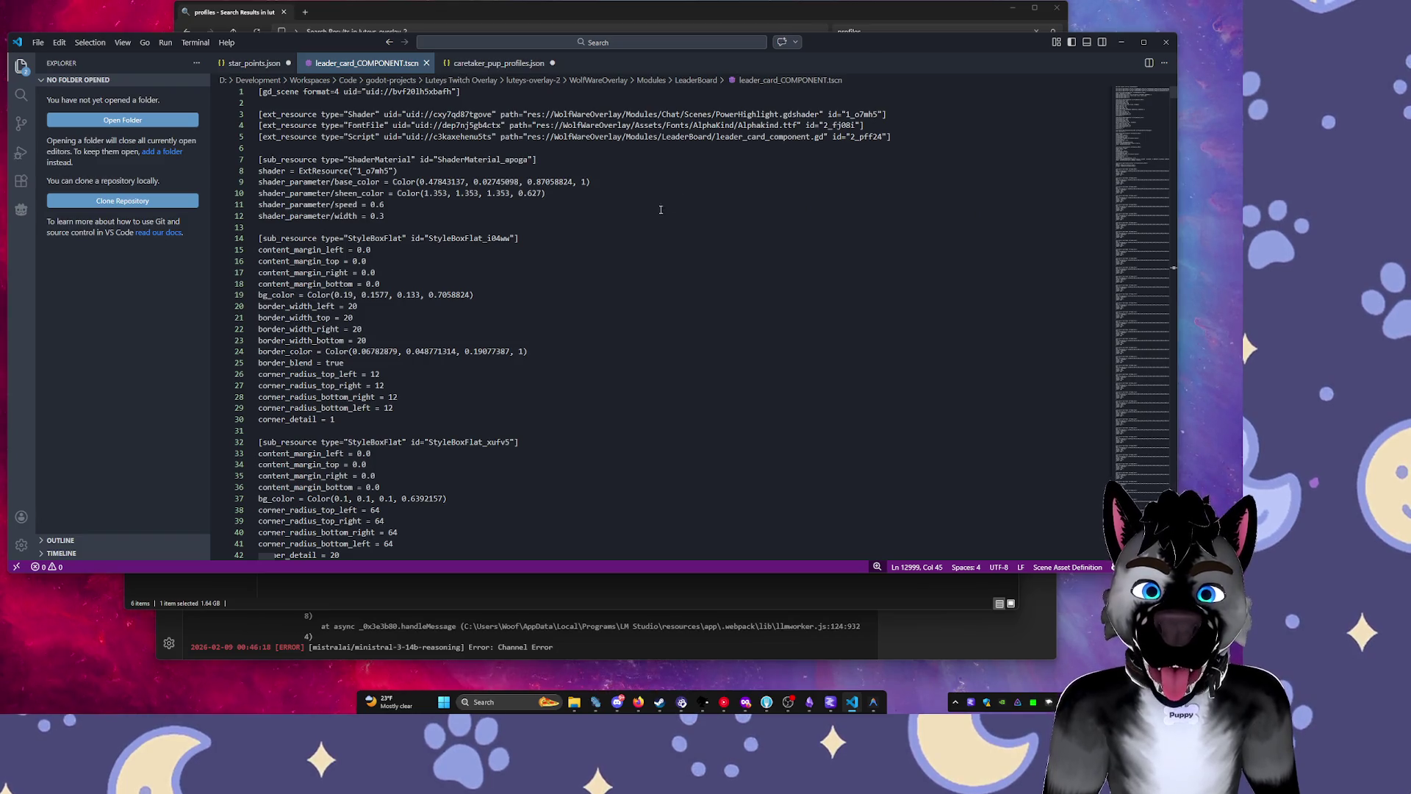
scroll(616, 233, down, 19)
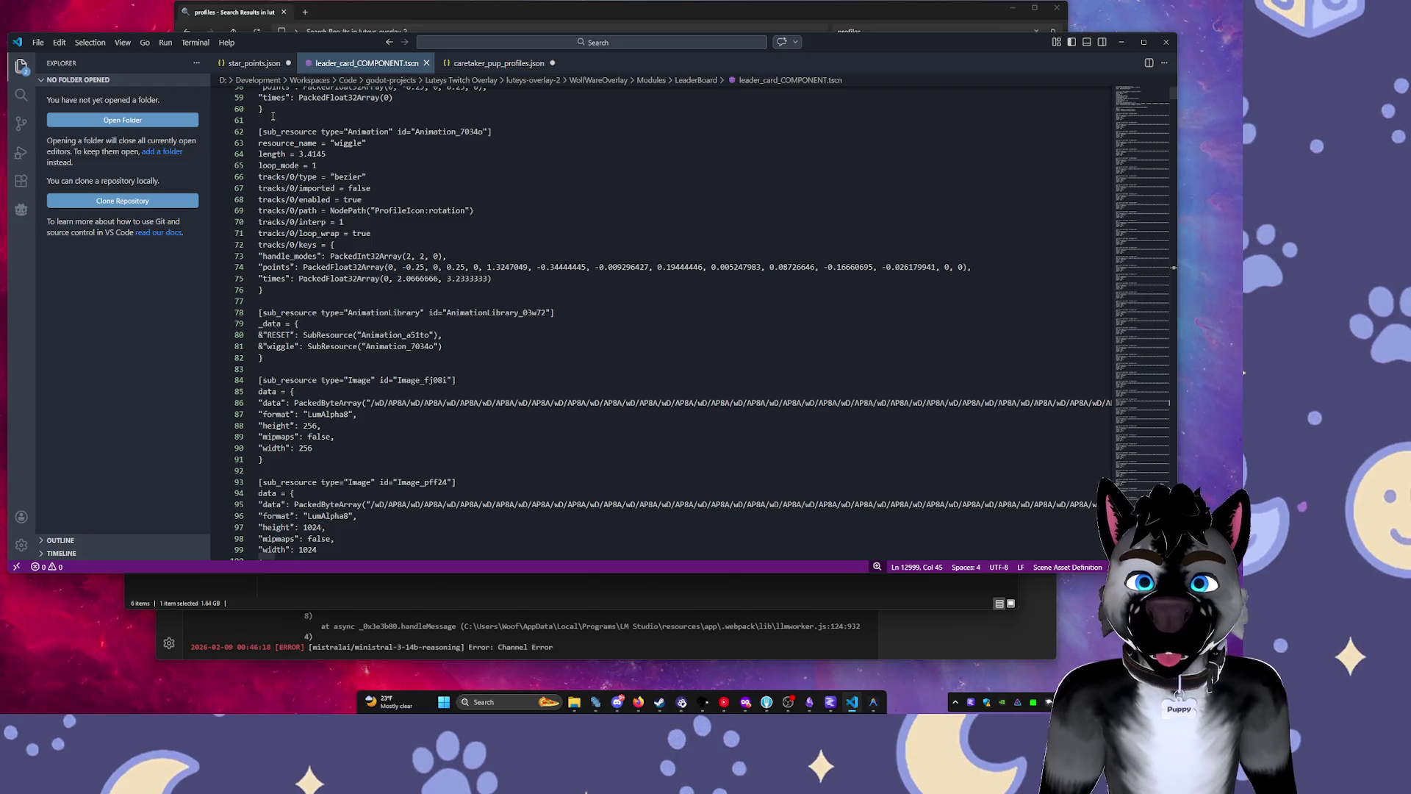
Select from the wiggle animation block down through the Image_uafjt resource at line 218.
mouse_move(260, 120)
mouse_down()
mouse_move(263, 143)
mouse_move(491, 131)
mouse_move(257, 131)
mouse_move(275, 126)
mouse_up()
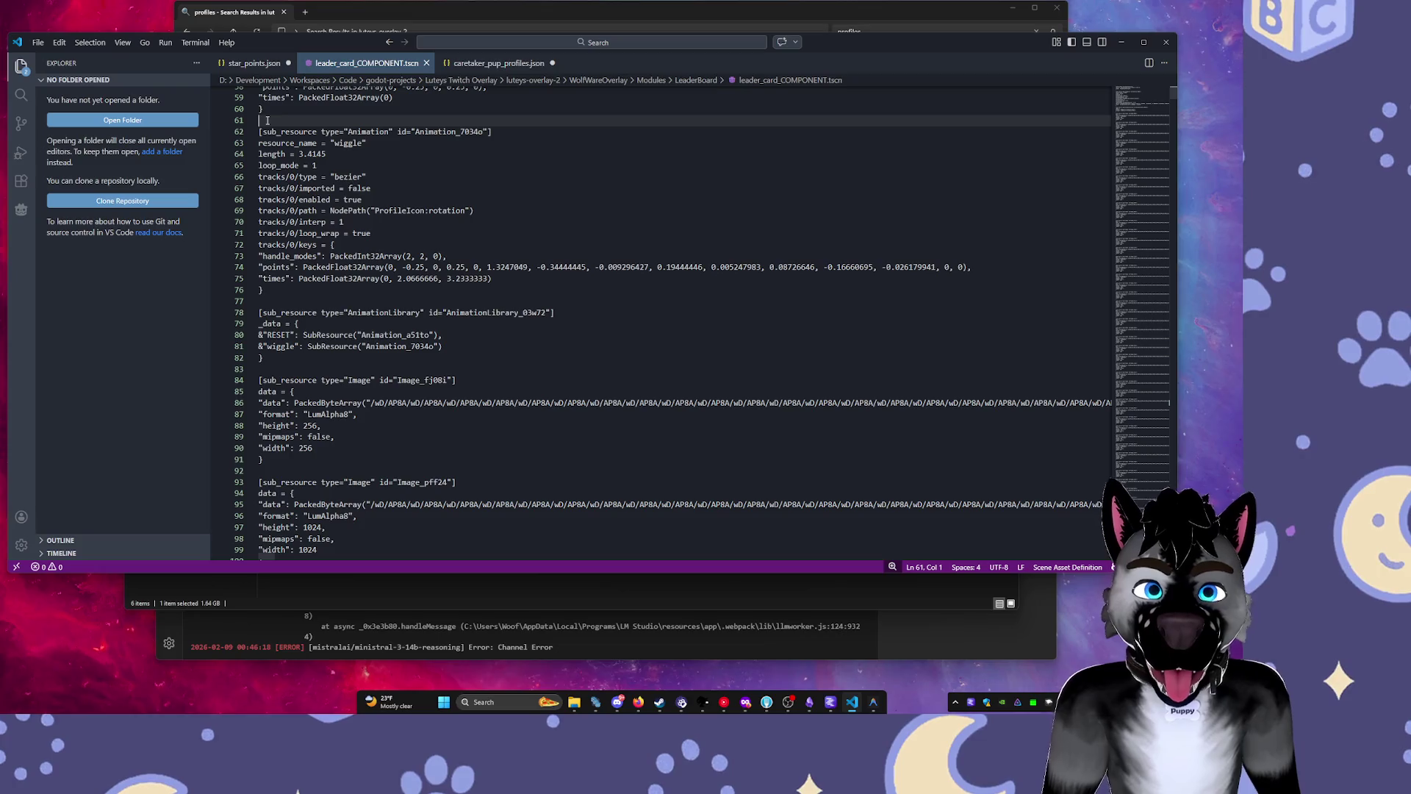
mouse_move(267, 120)
mouse_down()
mouse_move(272, 257)
mouse_move(382, 294)
mouse_move(514, 372)
mouse_move(492, 458)
mouse_up()
scroll(504, 404, down, 10)
scroll(492, 457, down, 20)
scroll(492, 457, down, 9)
shift+click(456, 451)
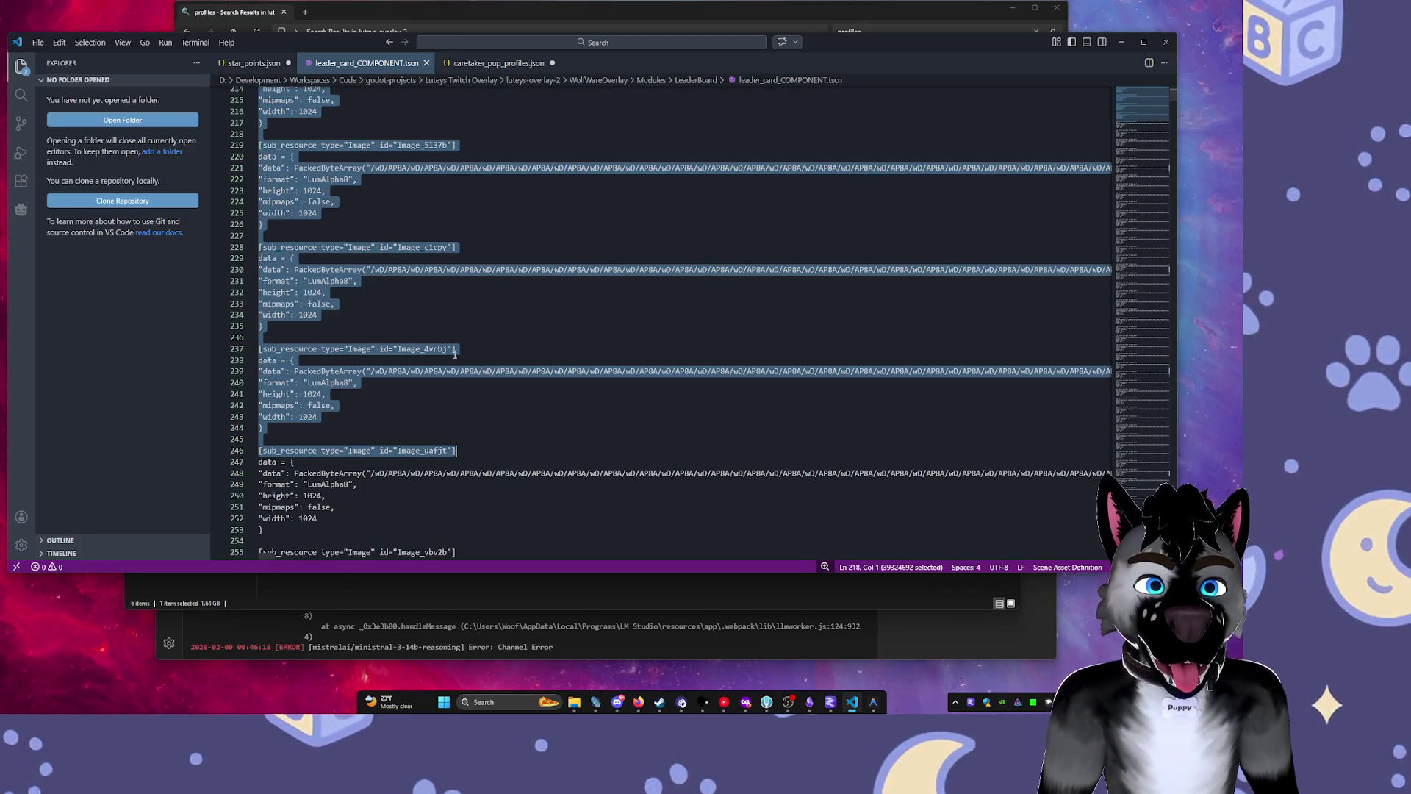
key(shift+Down)
key(shift+Down)
key(shift+Down)
scroll(433, 335, down, 1)
shift+click(362, 321)
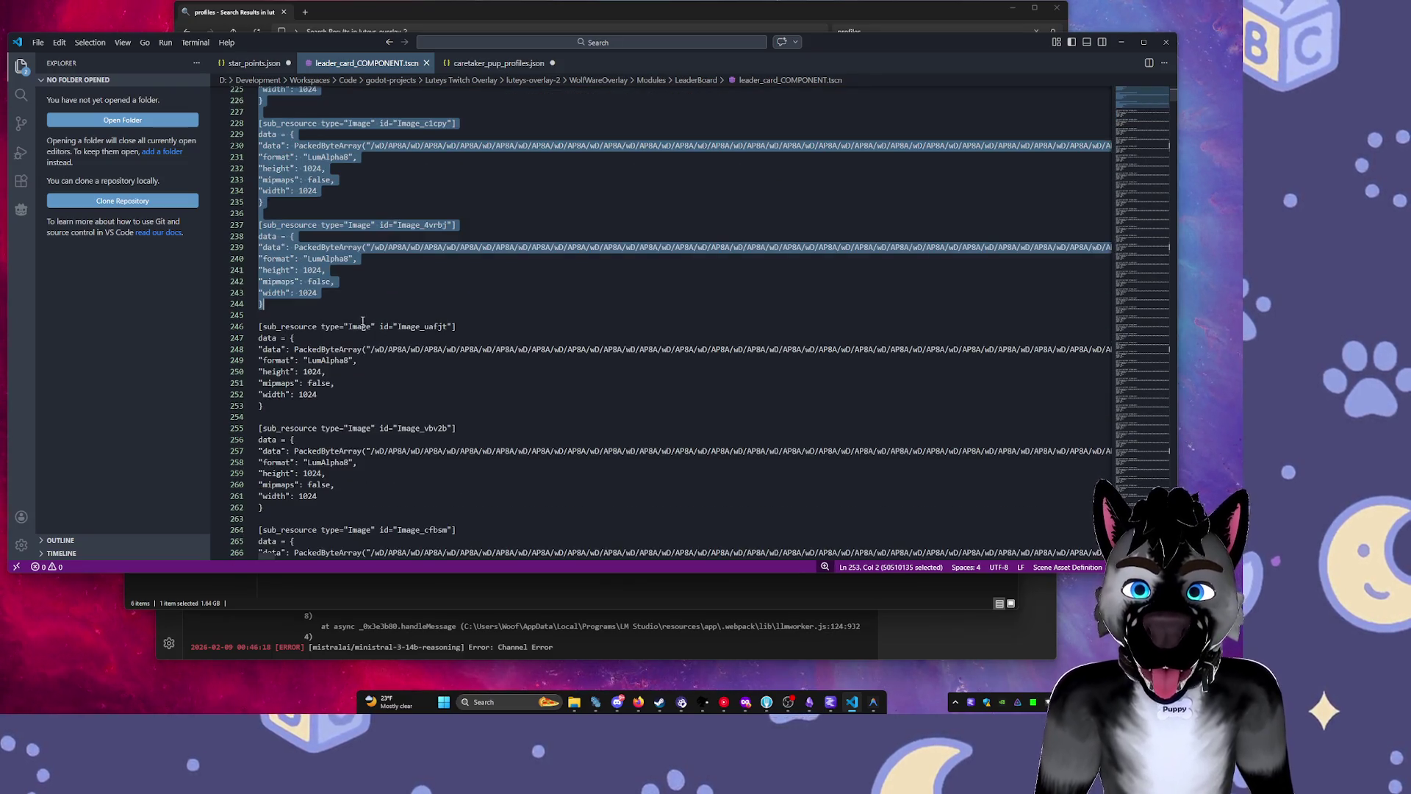
shift+click(293, 338)
scroll(277, 212, down, 4)
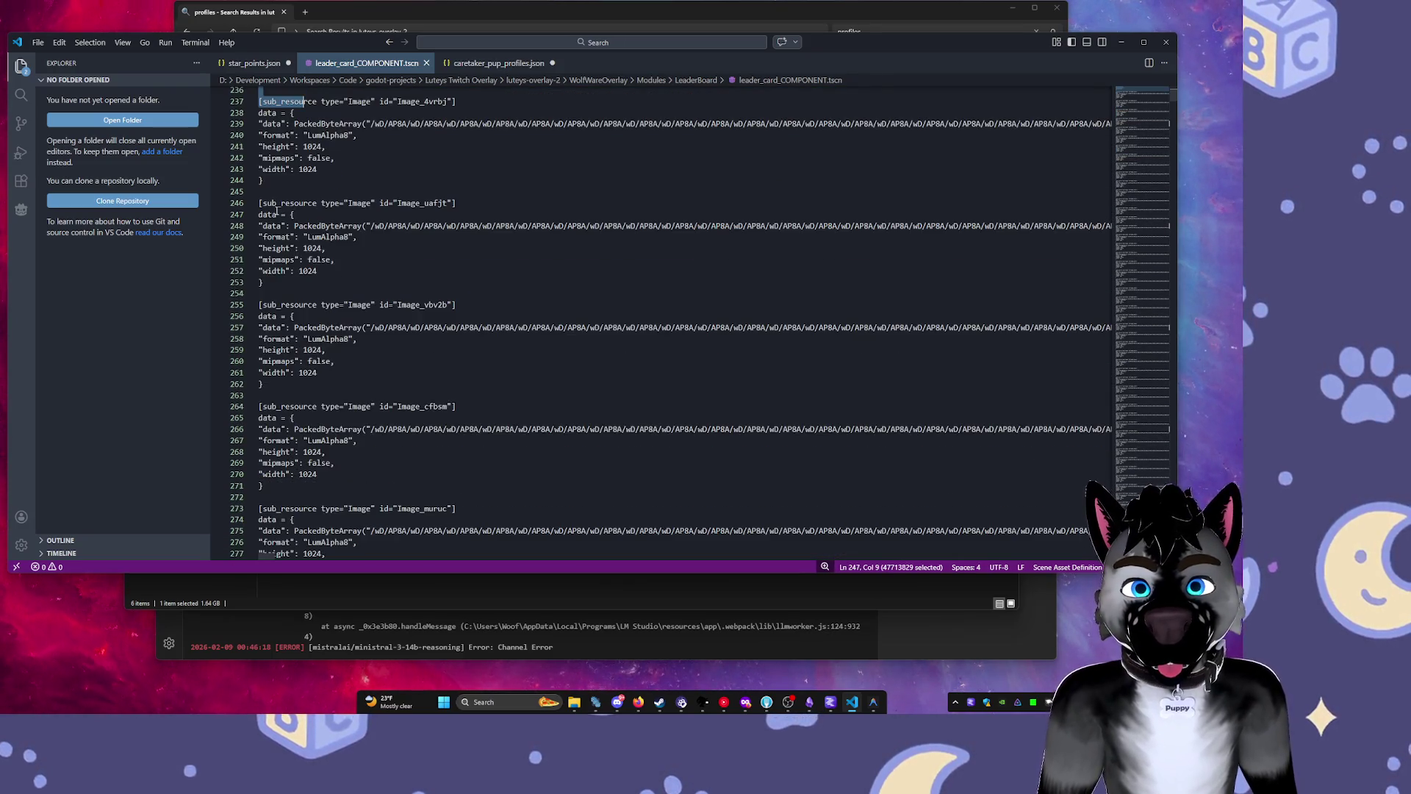
shift+click(277, 214)
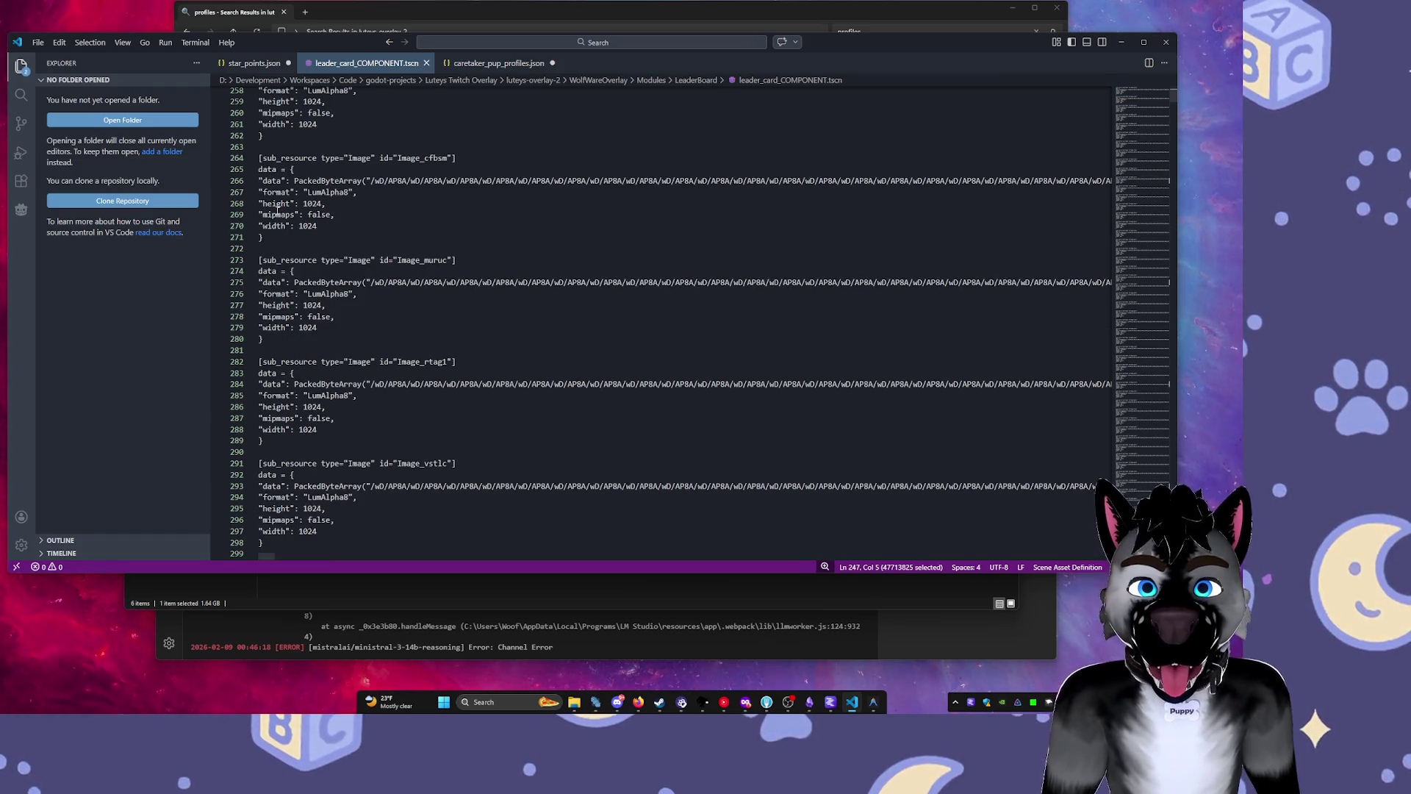
shift+click(279, 214)
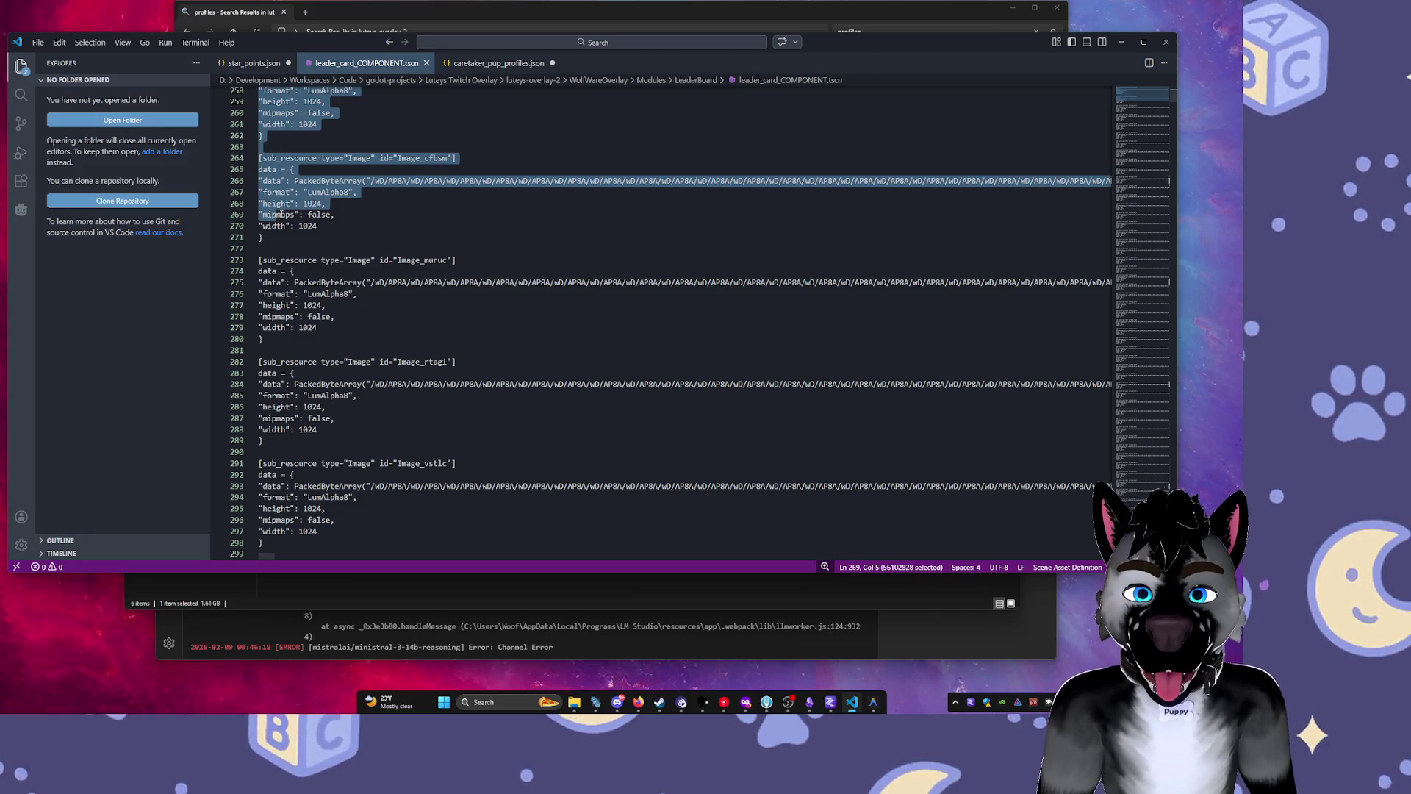
shift+click(286, 237)
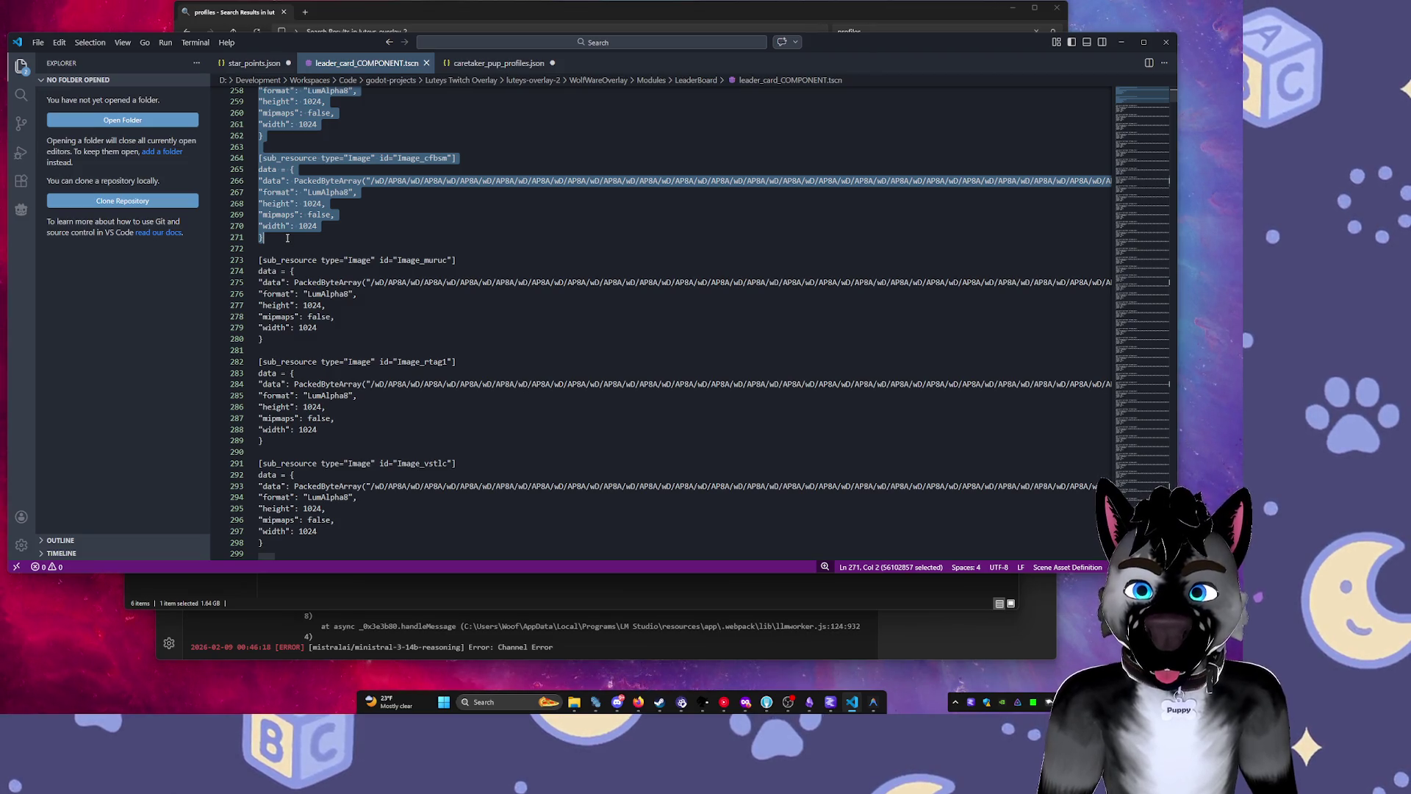
shift+click(283, 260)
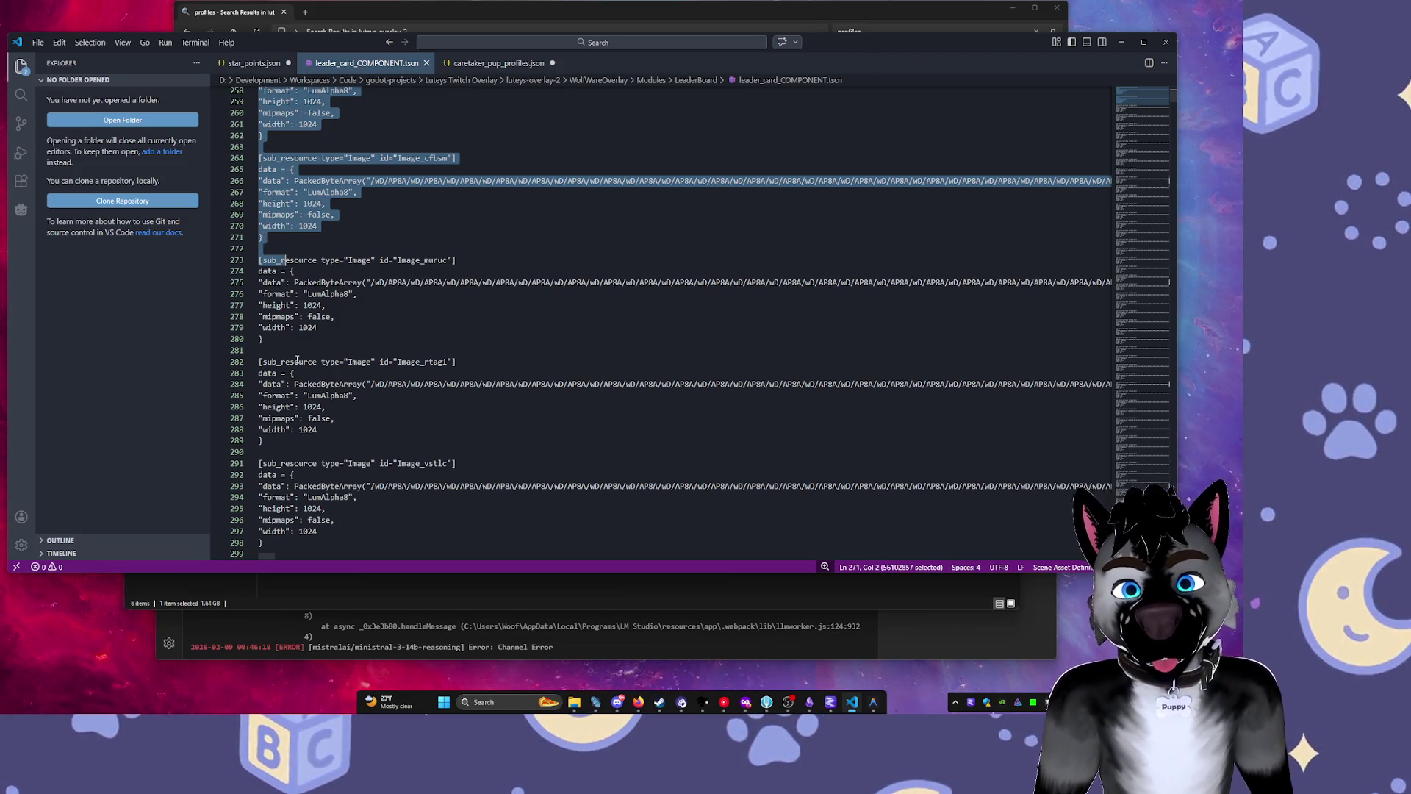
shift+click(297, 361)
scroll(297, 359, down, 5)
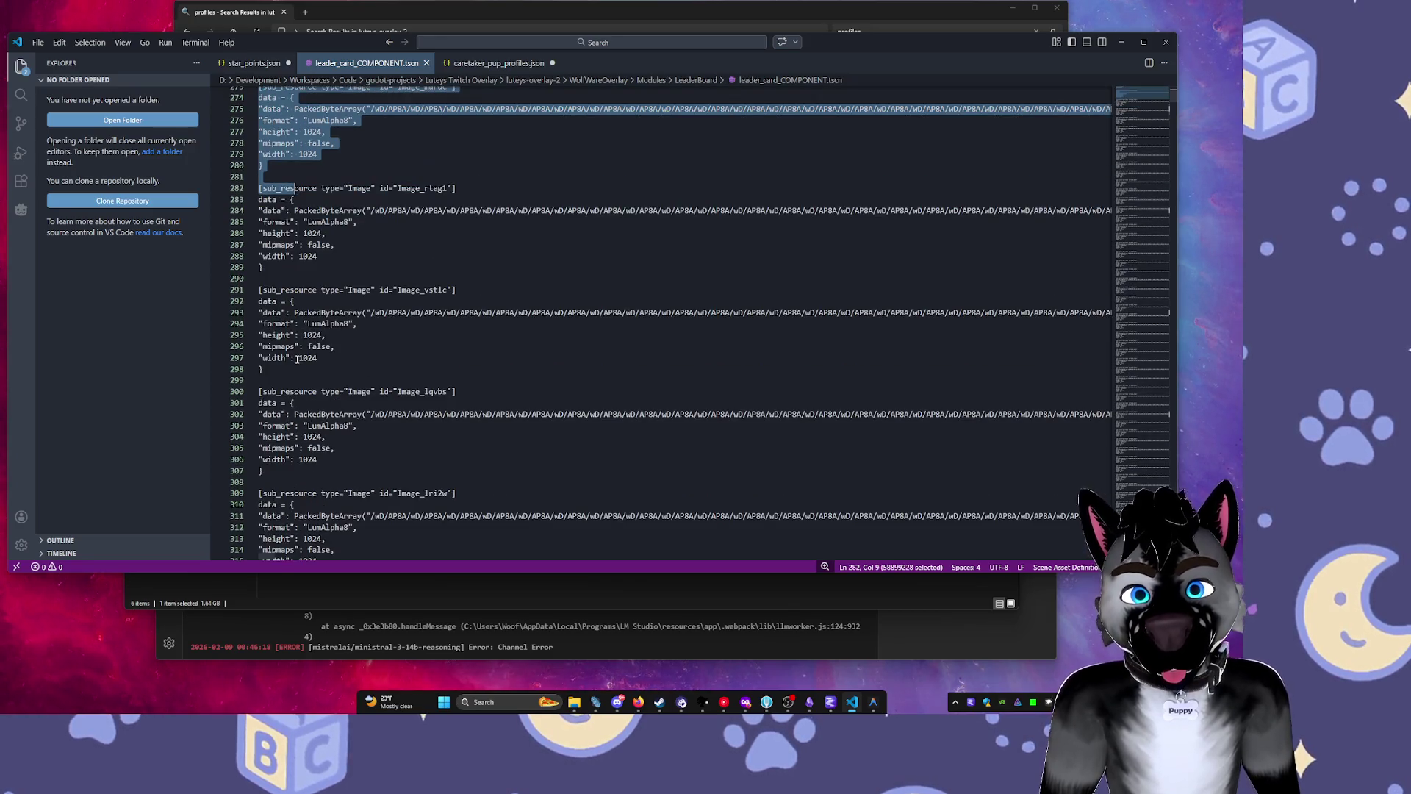
scroll(297, 360, down, 20)
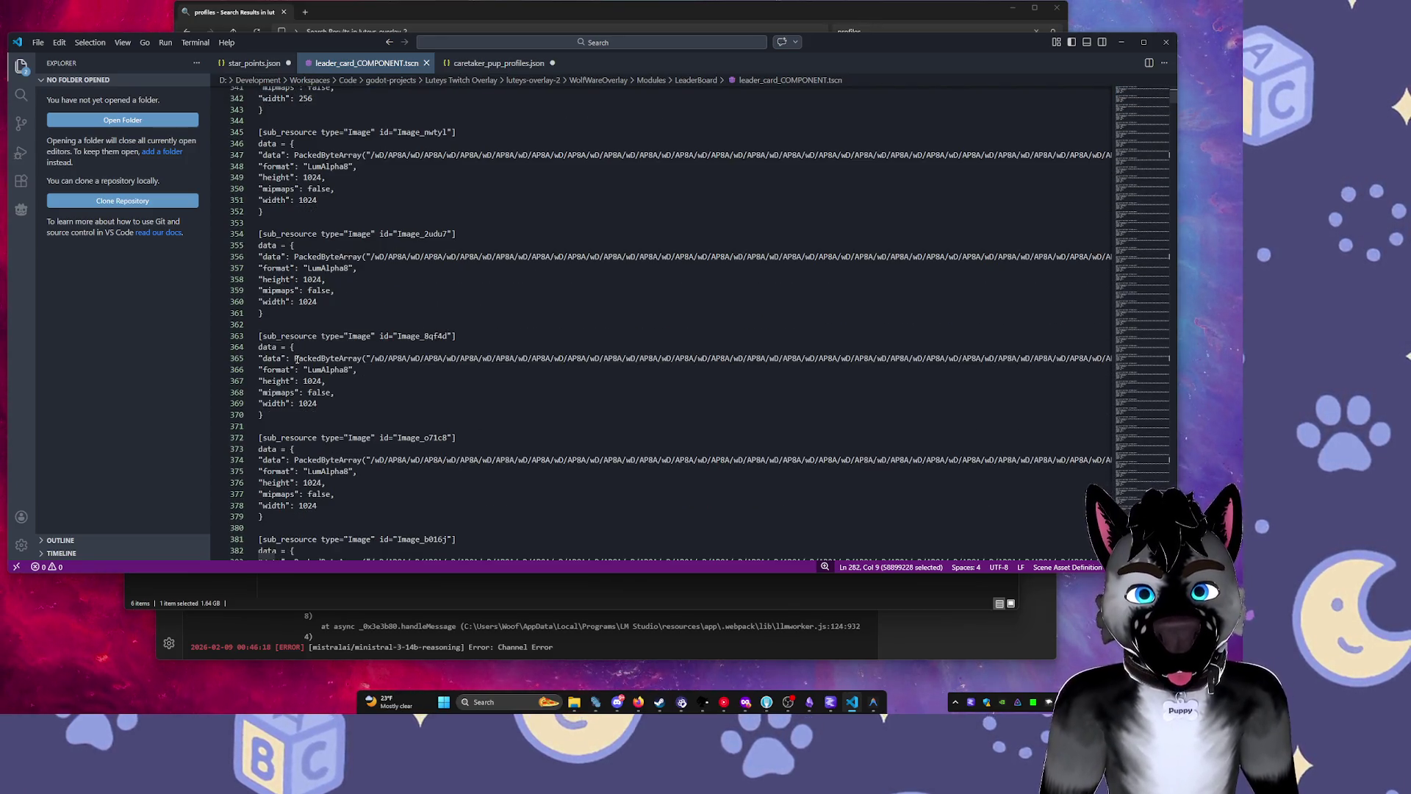
scroll(297, 359, down, 20)
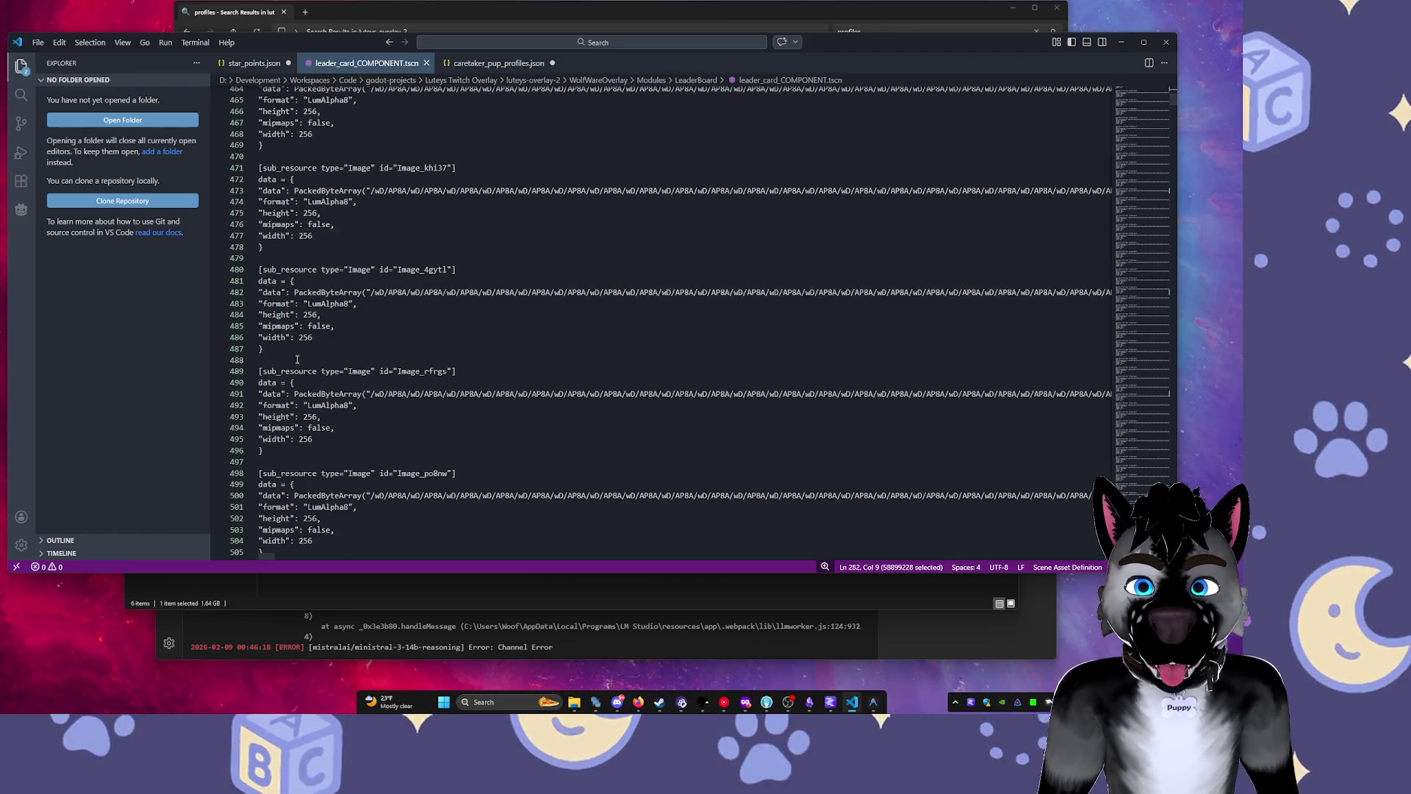
scroll(297, 359, down, 20)
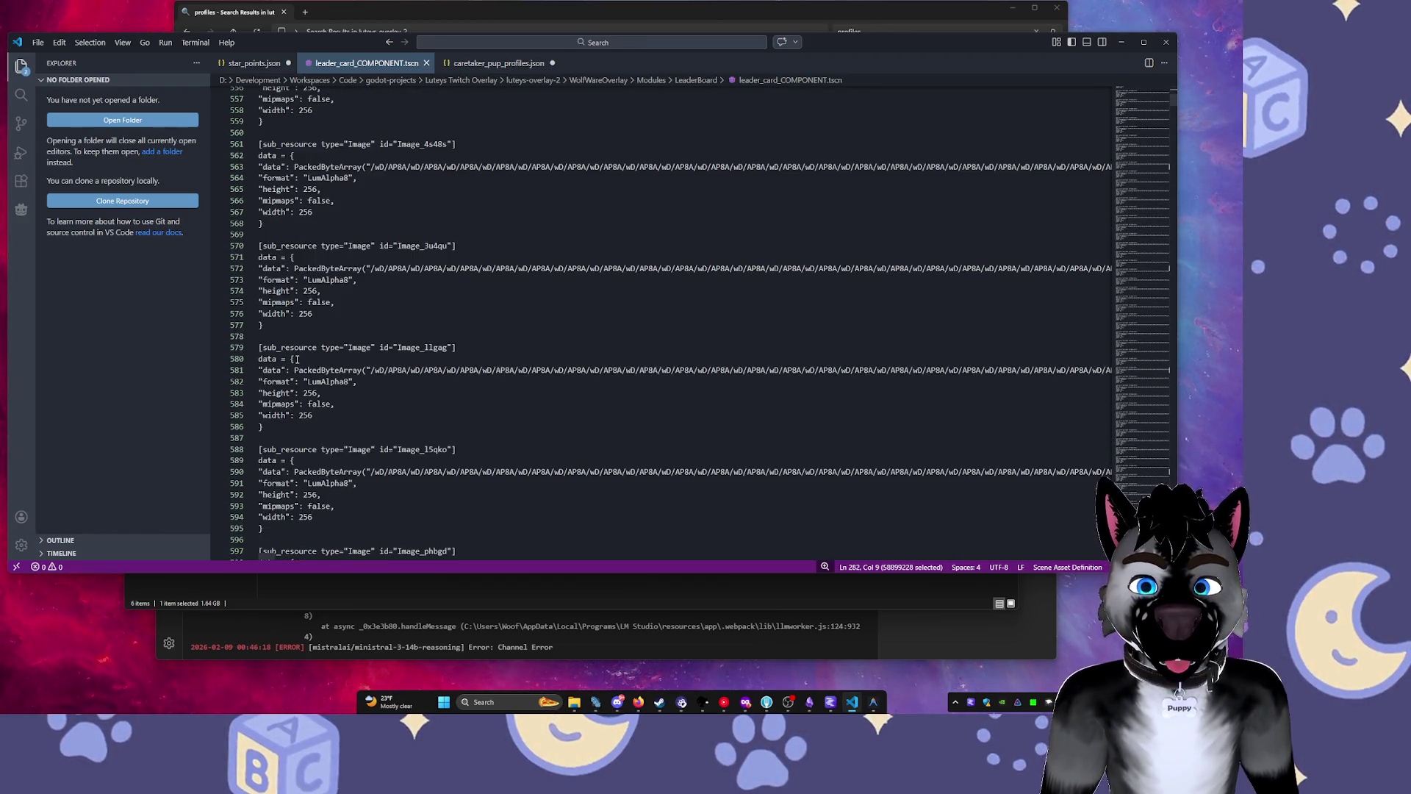
scroll(297, 360, down, 20)
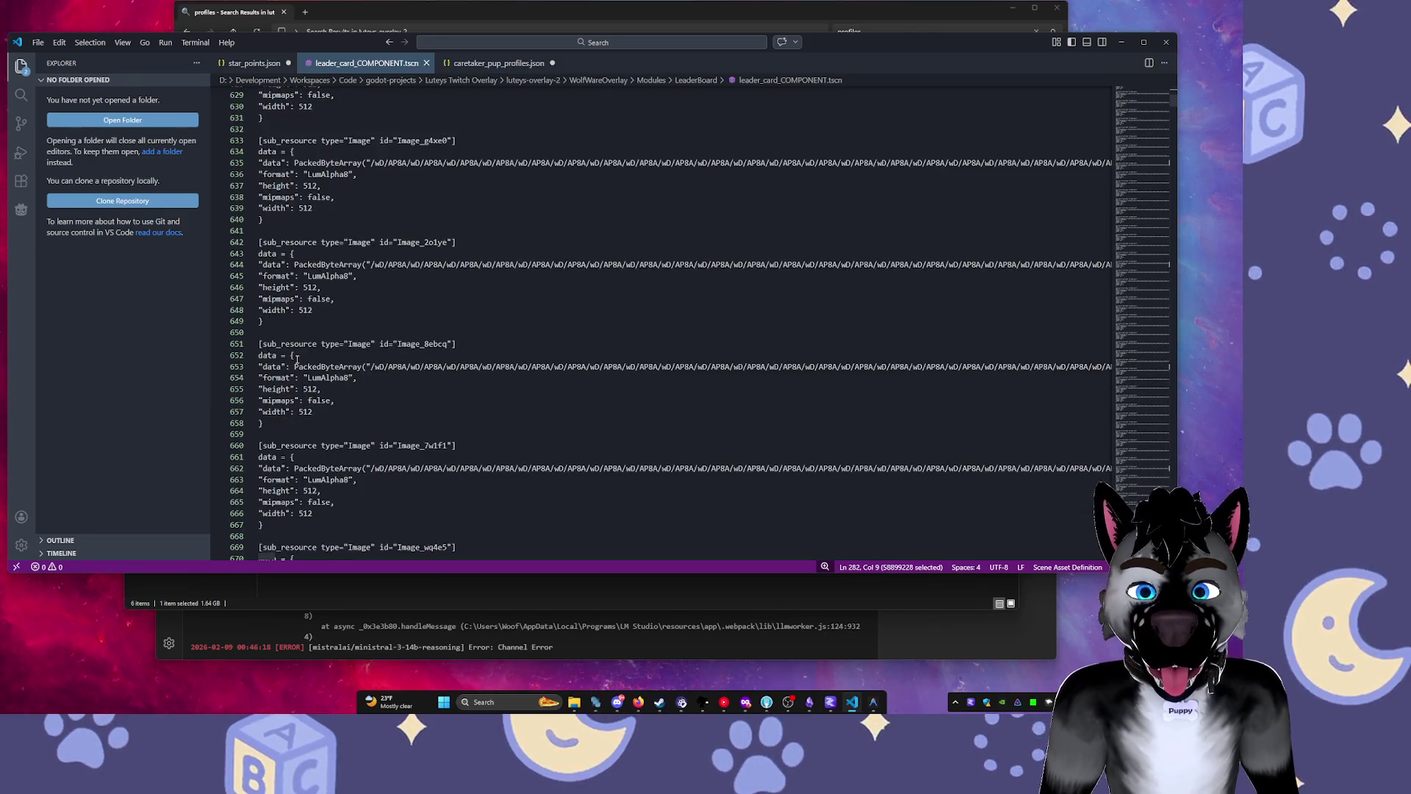
scroll(297, 360, down, 20)
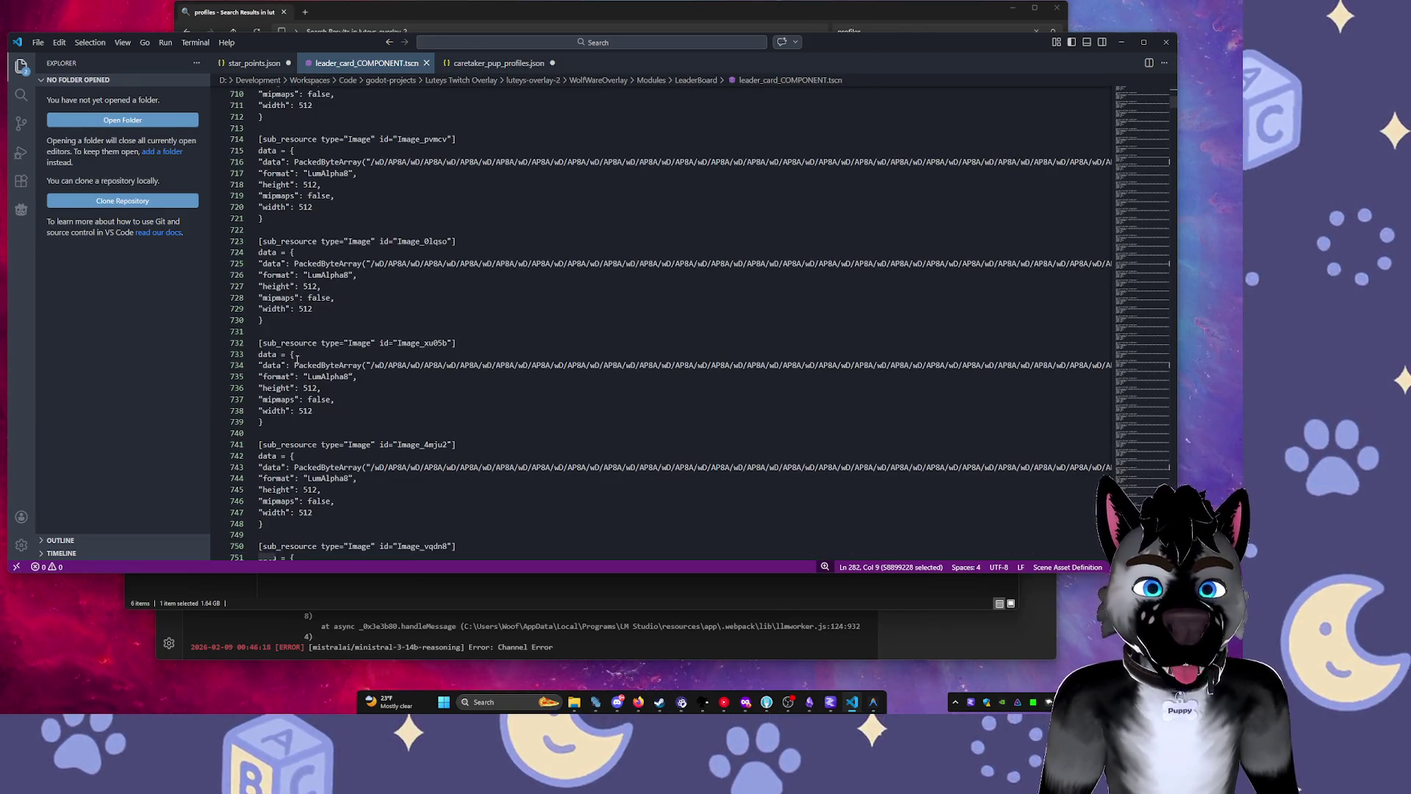
scroll(297, 358, down, 20)
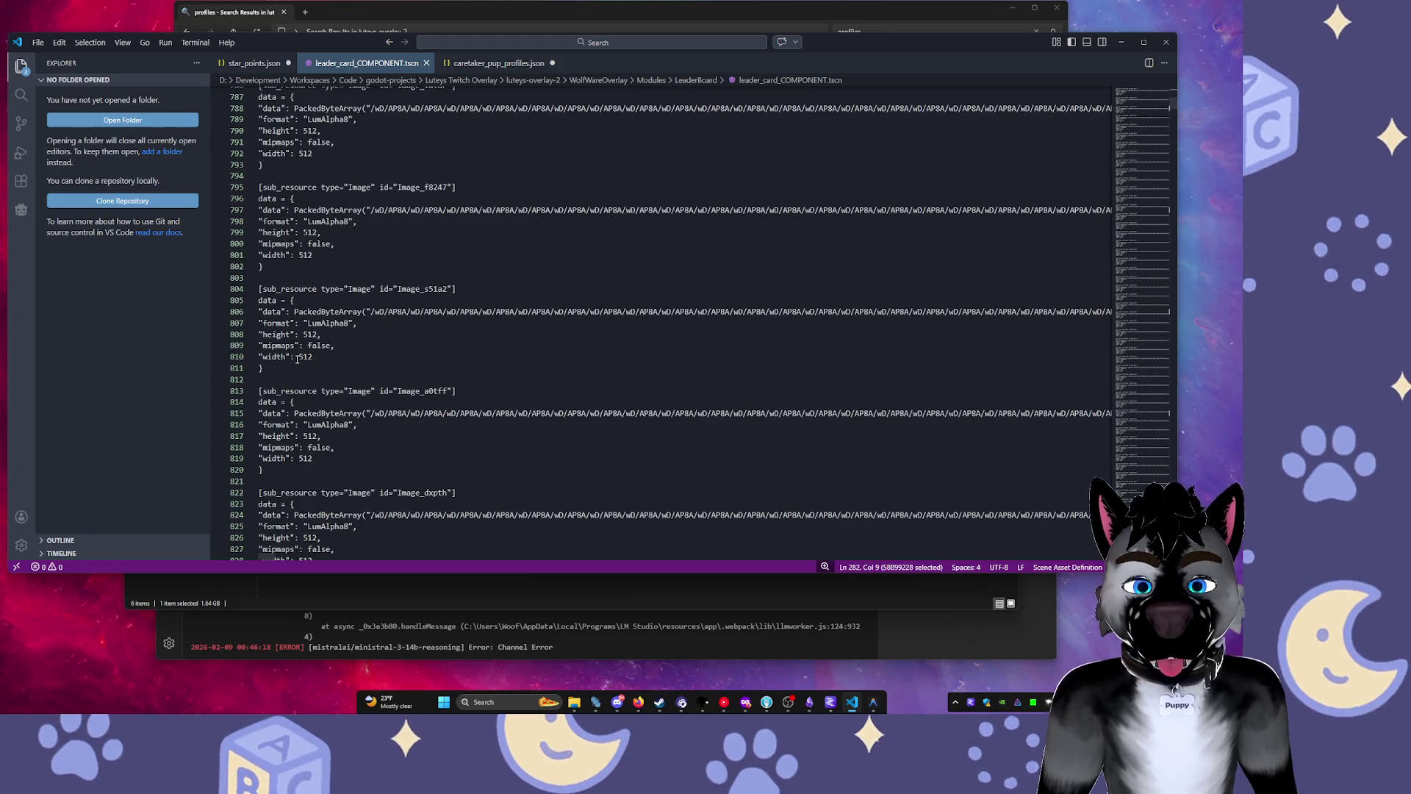
scroll(297, 358, down, 8)
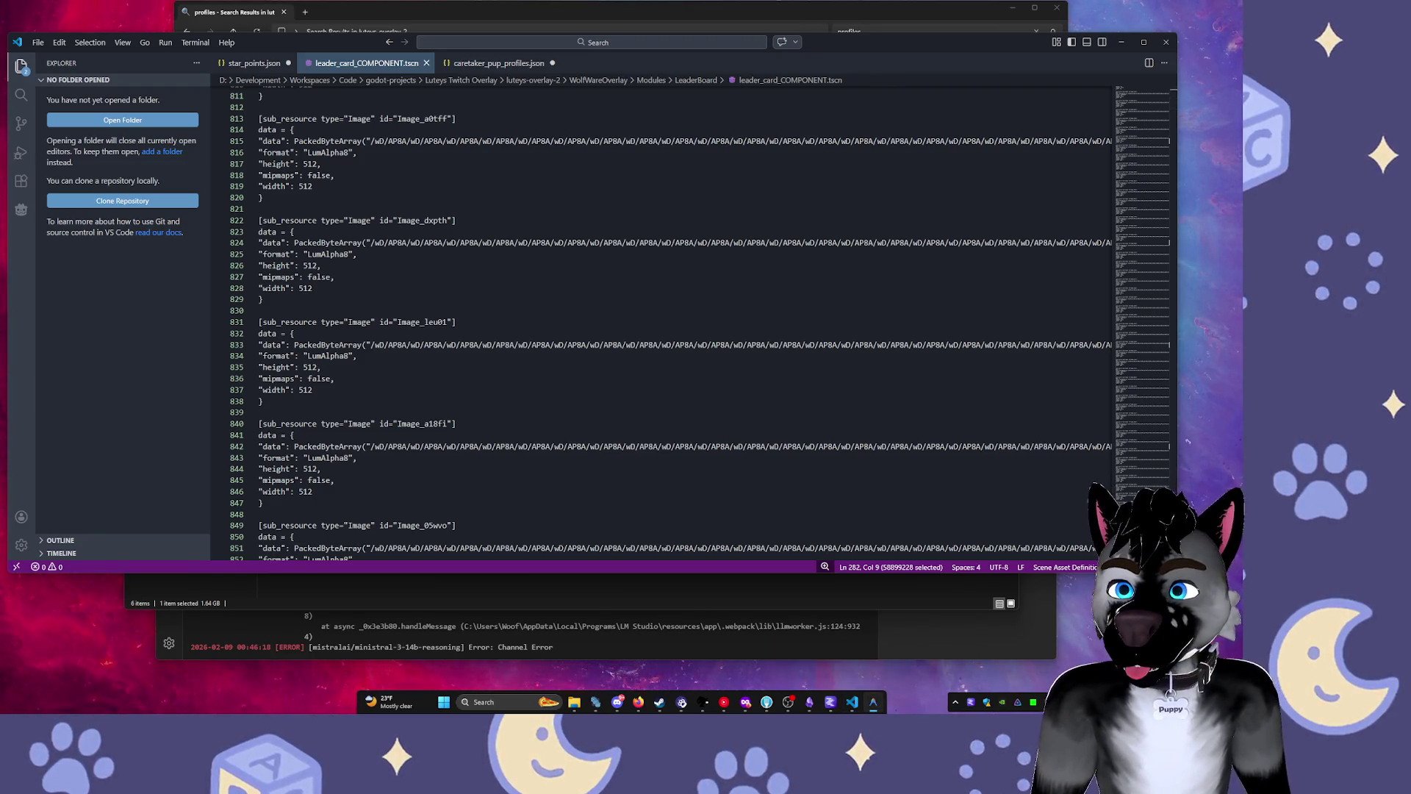
mouse_move(873, 702)
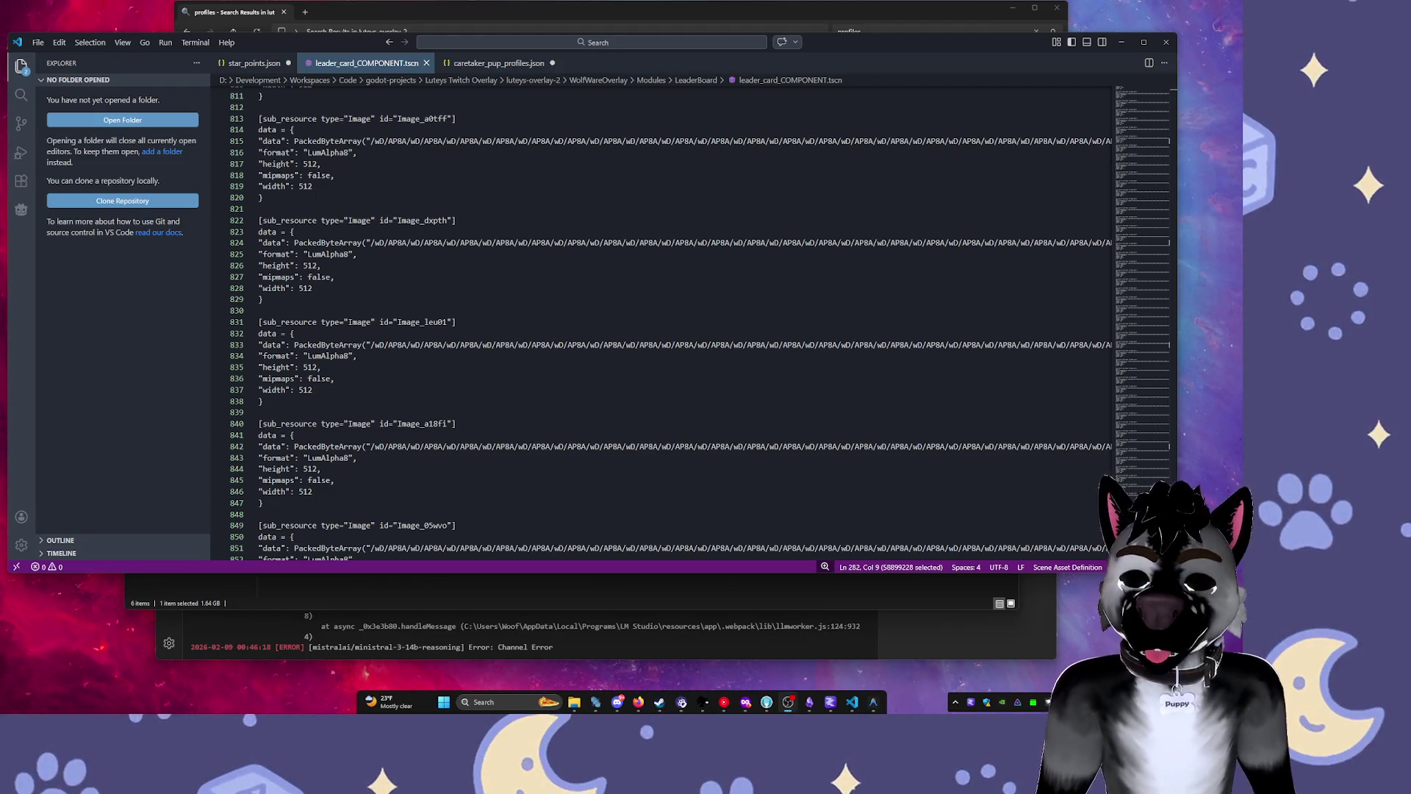
click(659, 220)
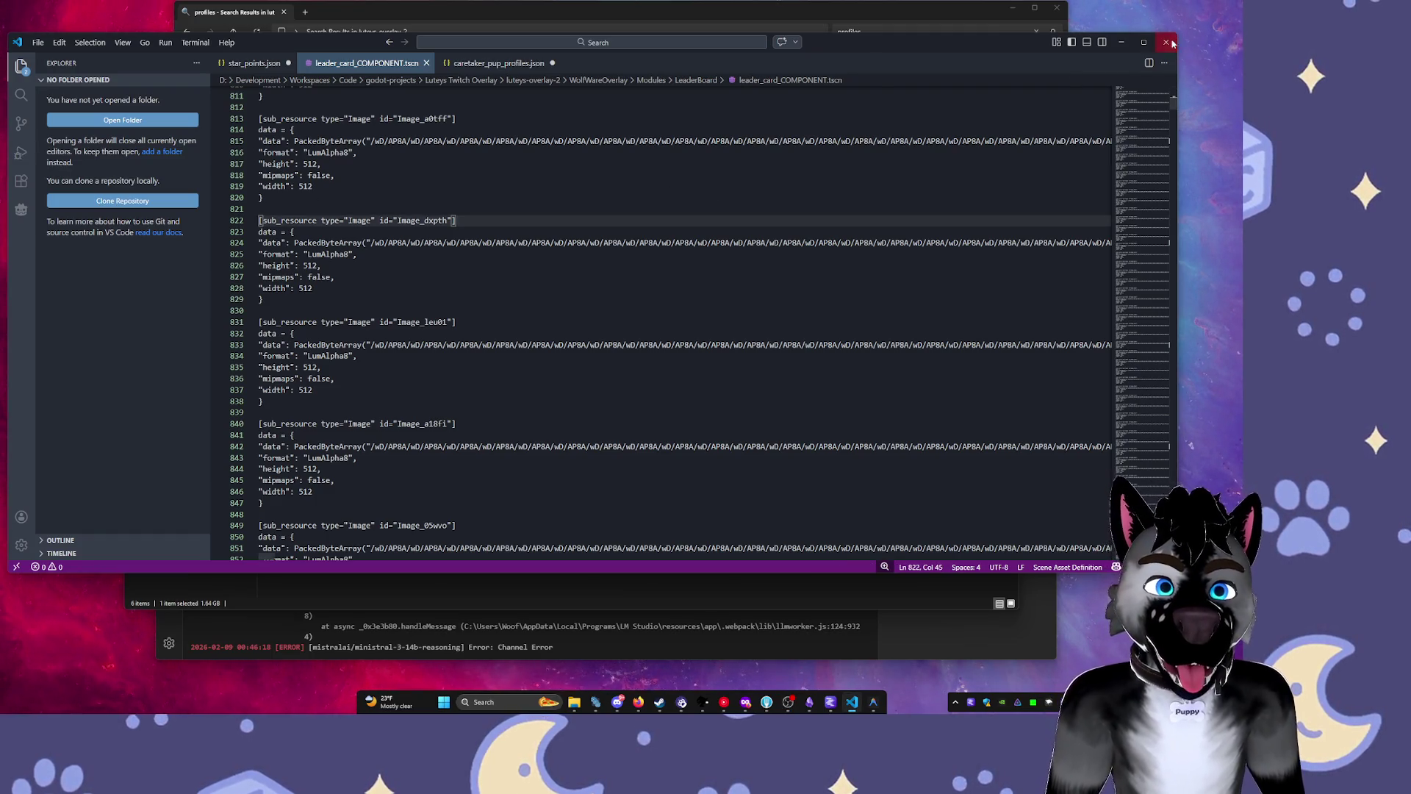
Close VS Code and select the 1,724,661 KB leader_card_COMPONENT.tscn in the LeaderBoard folder.
click(1169, 43)
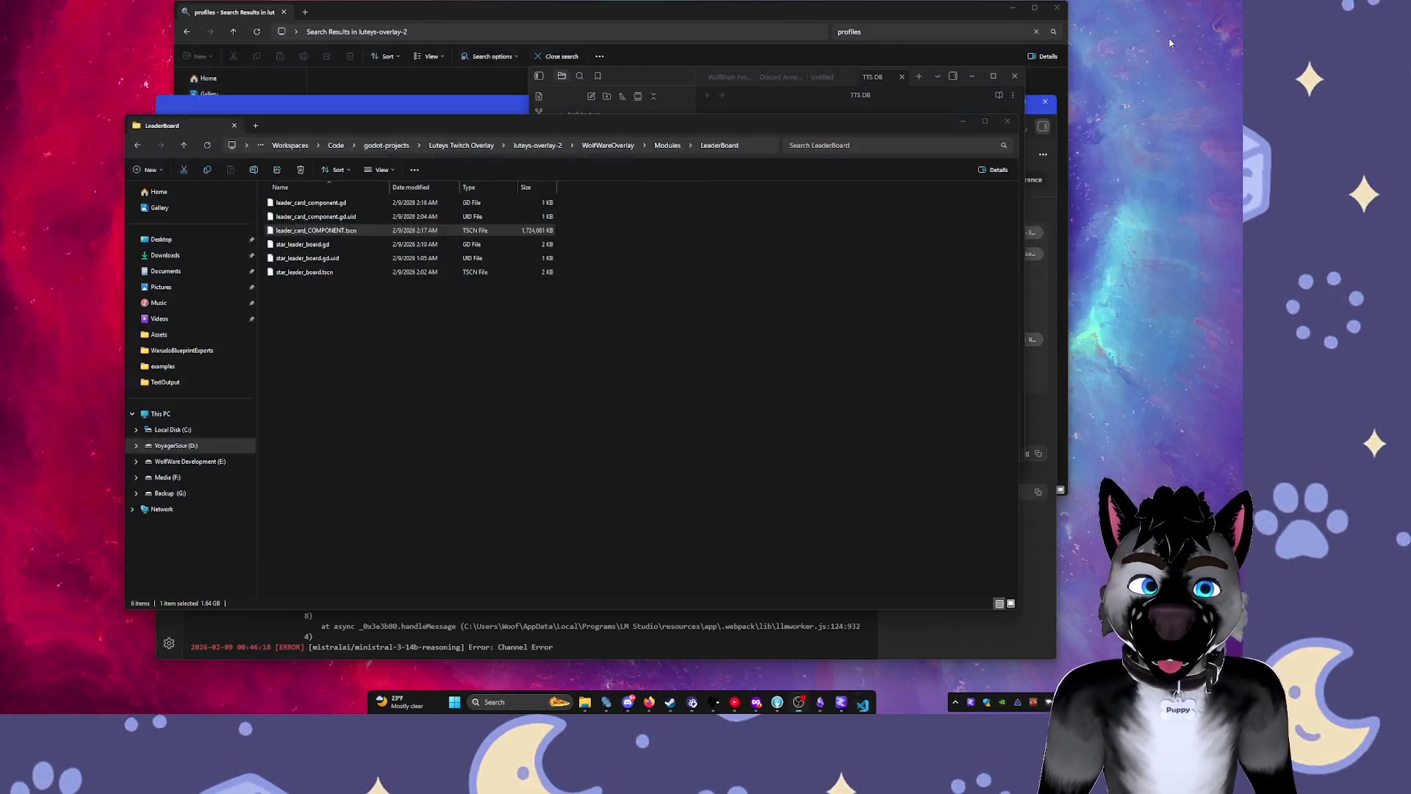
click(495, 231)
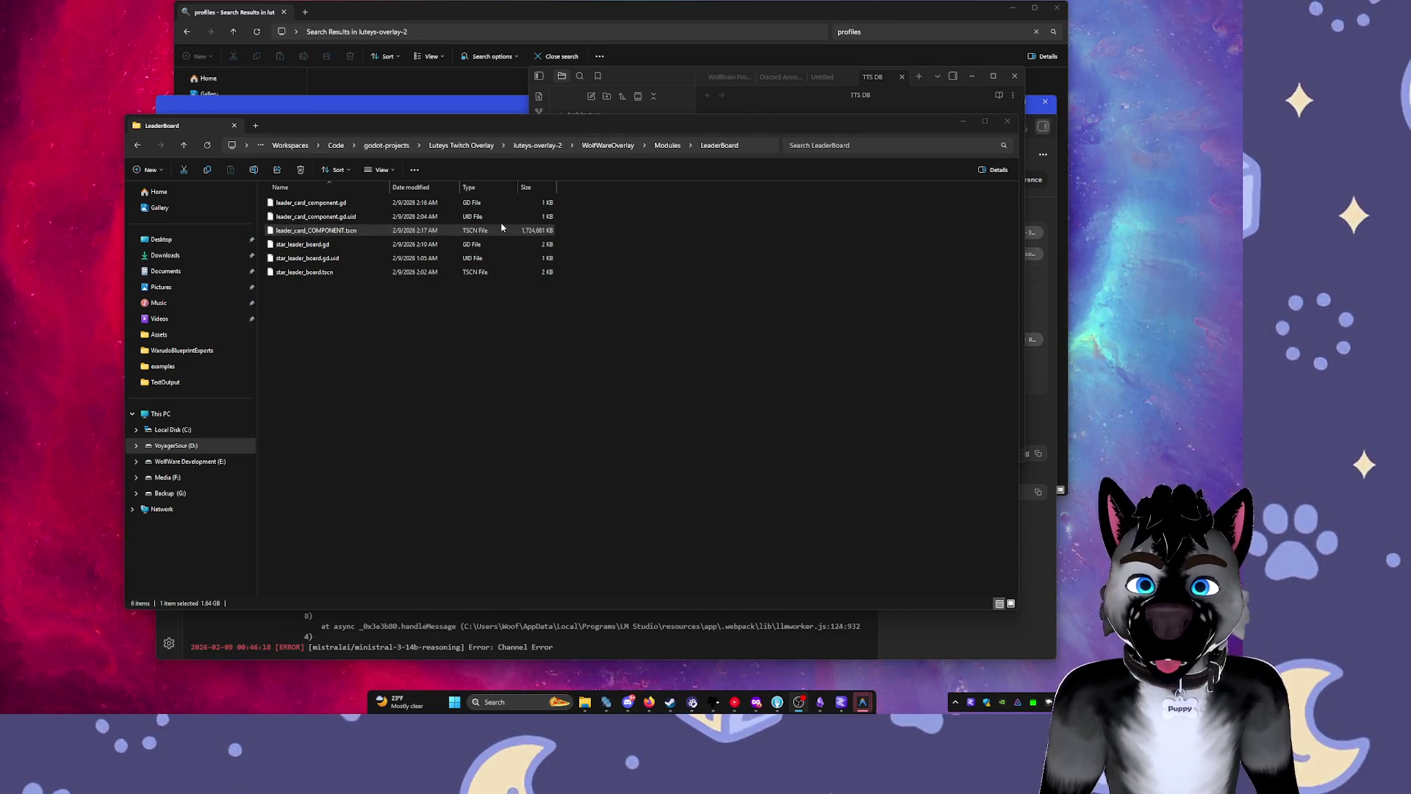
click(494, 230)
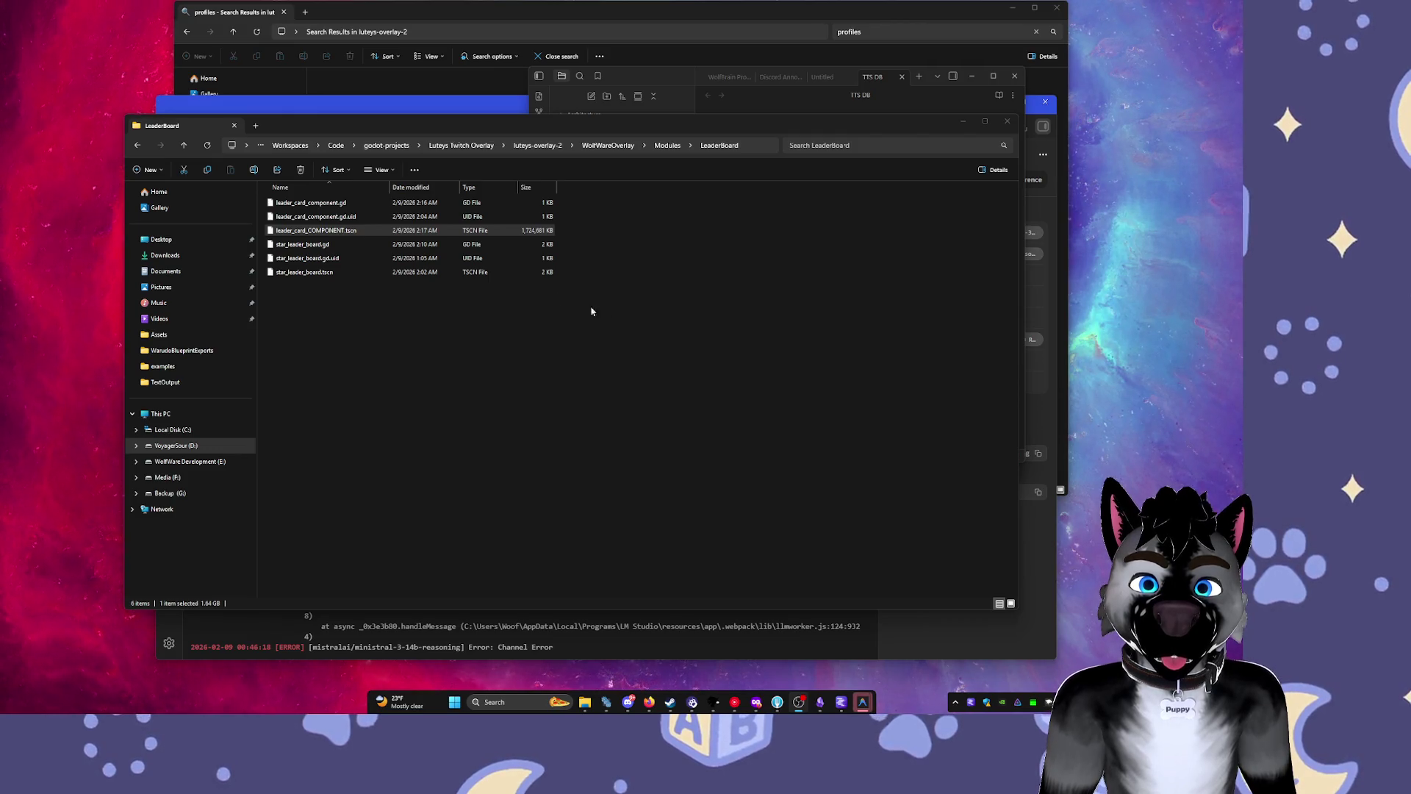
click(345, 232)
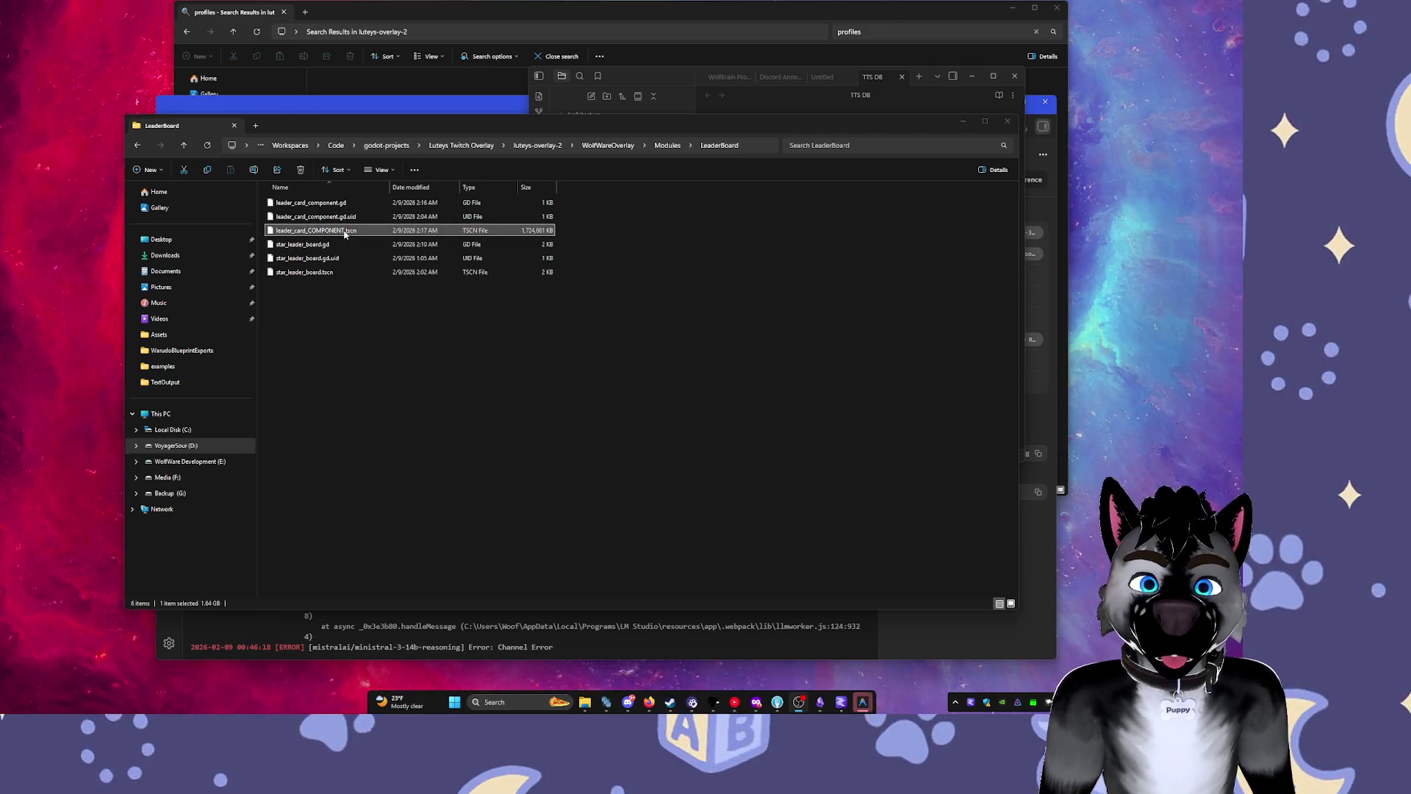
Go from LeaderBoard up to the Modules folder, search it for leader files, then clear the search.
click(358, 218)
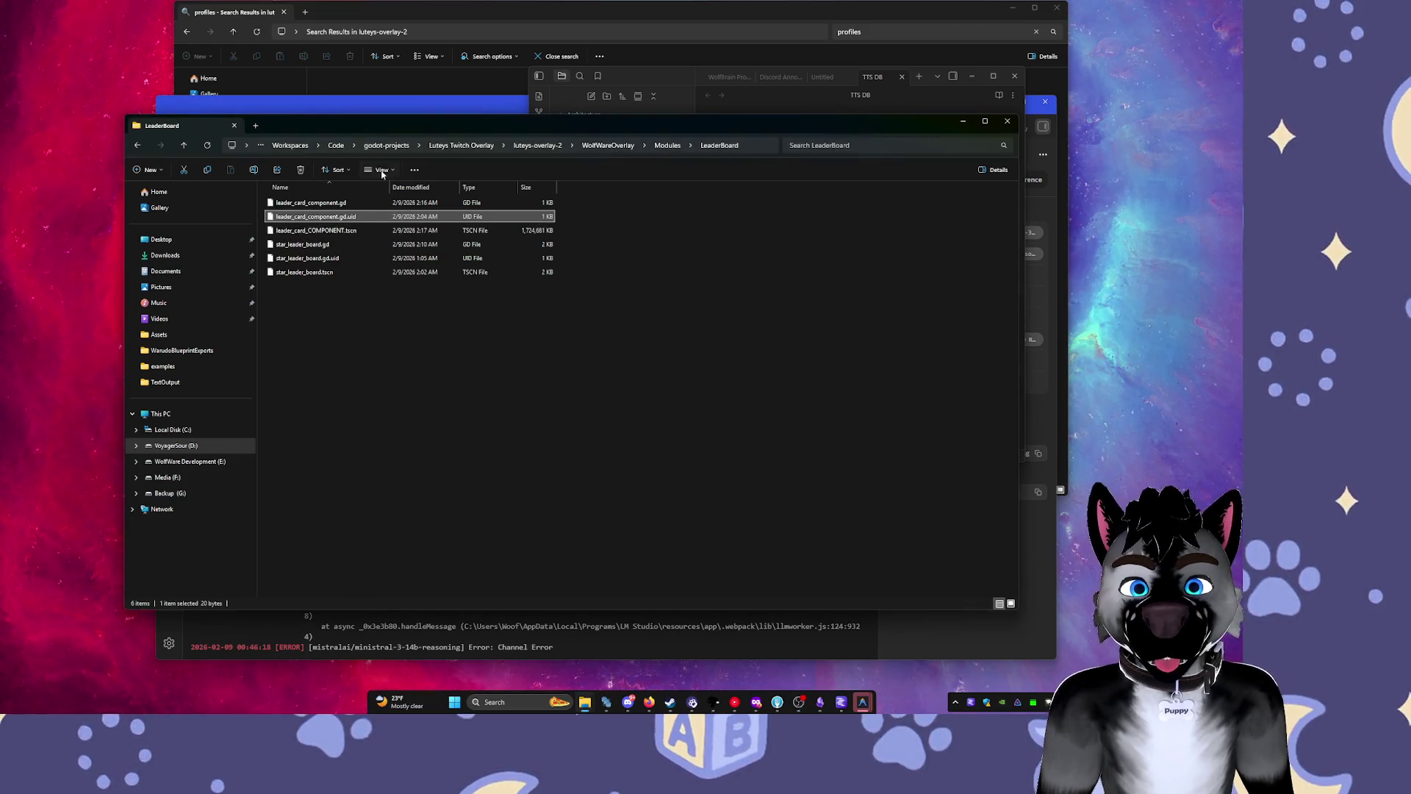
click(667, 145)
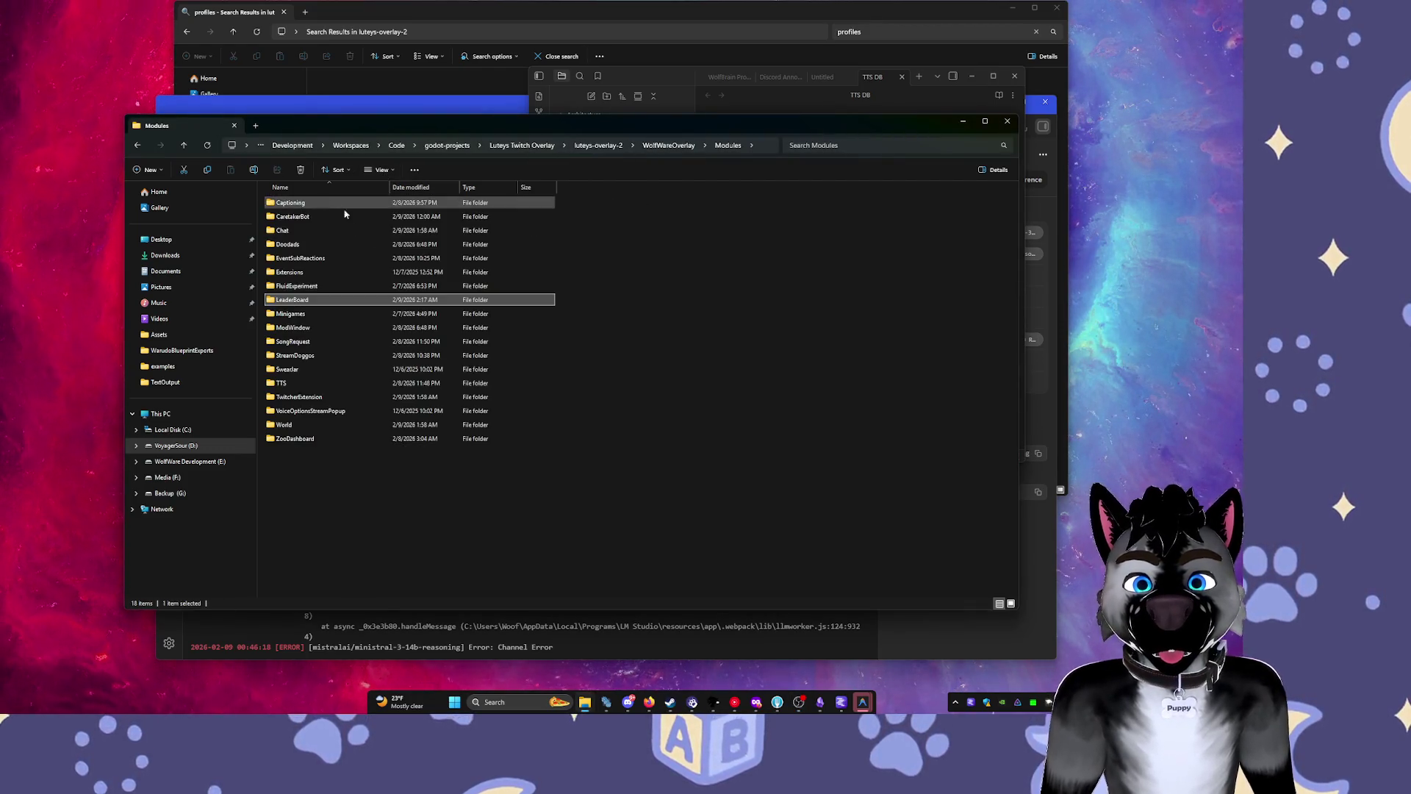
click(666, 144)
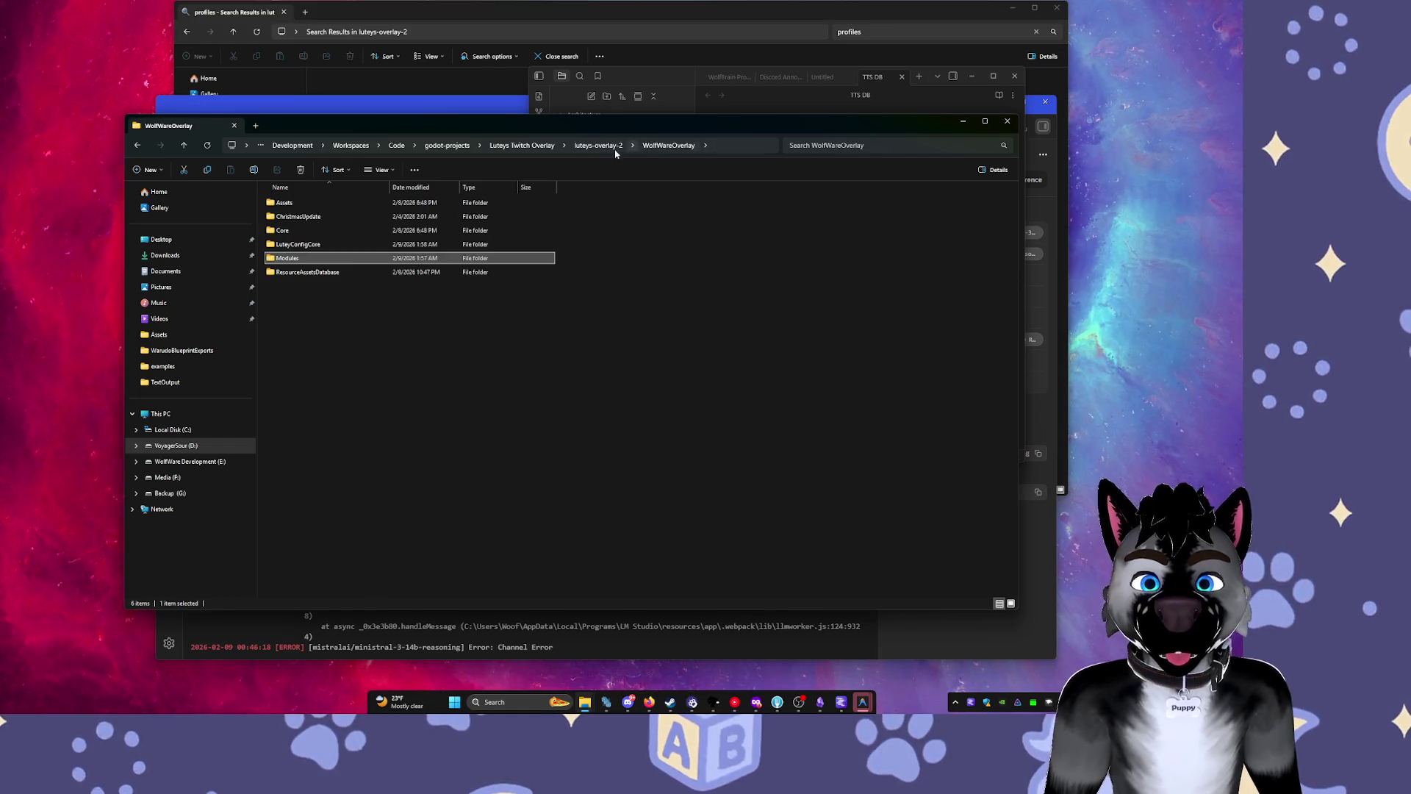
double_click(315, 257)
click(831, 145)
text(leader)
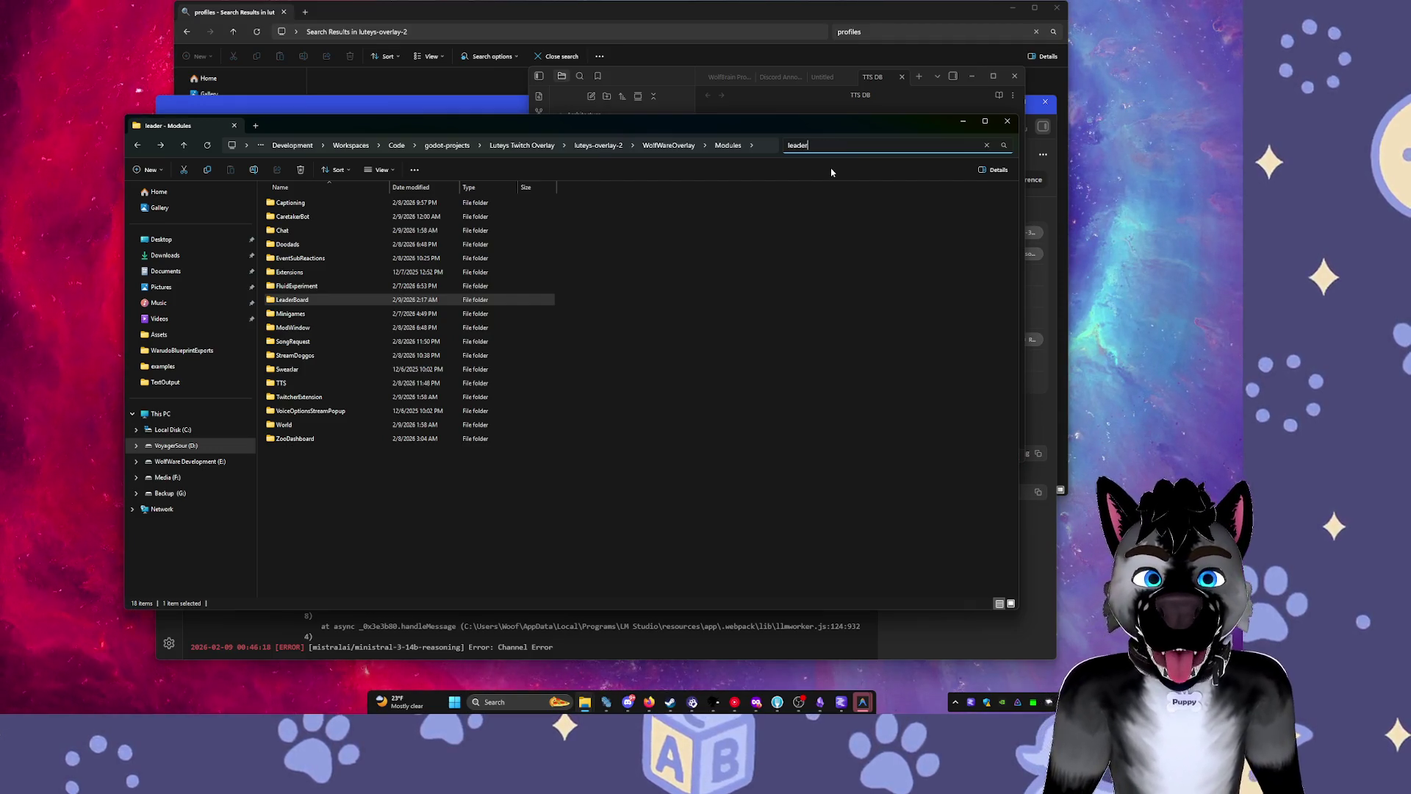
key(Return)
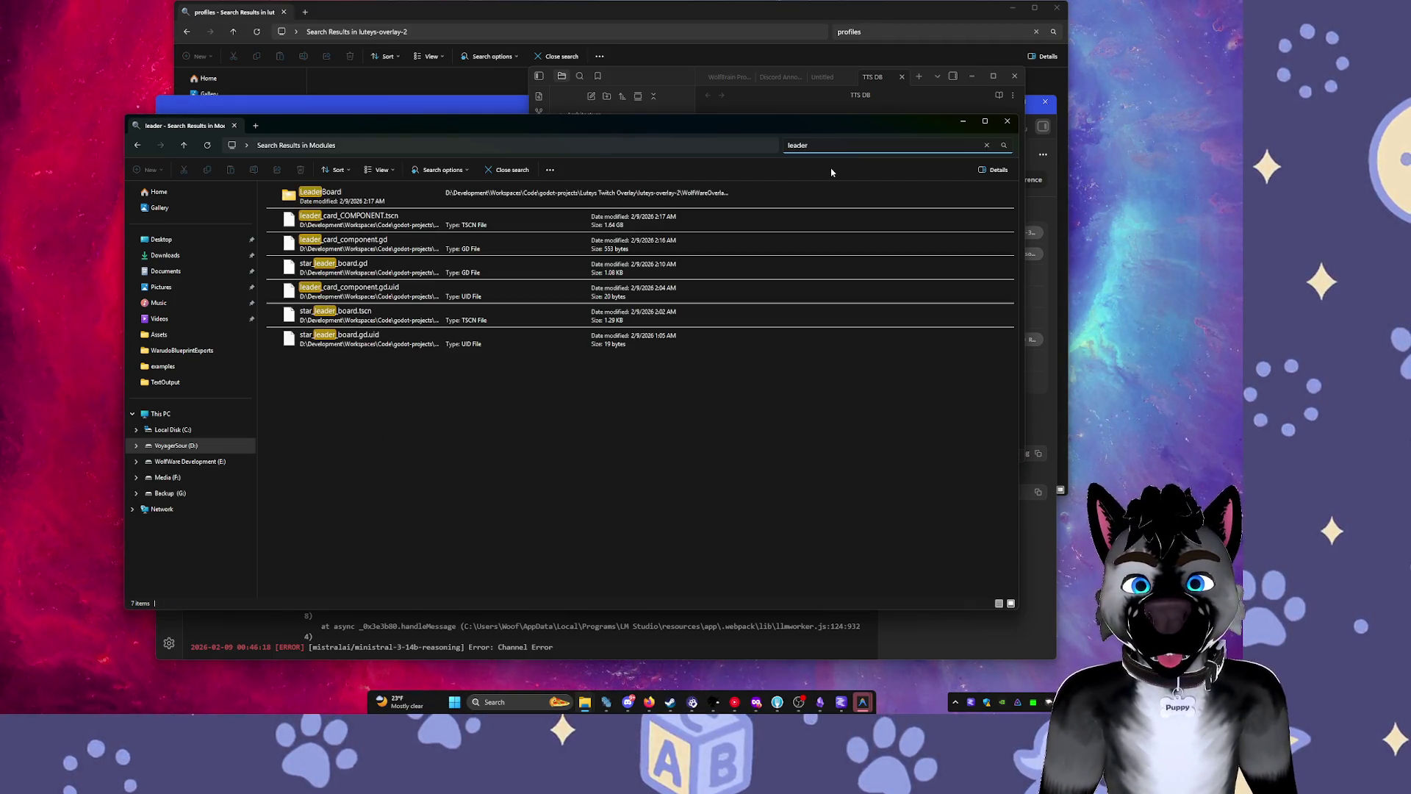
key(Escape)
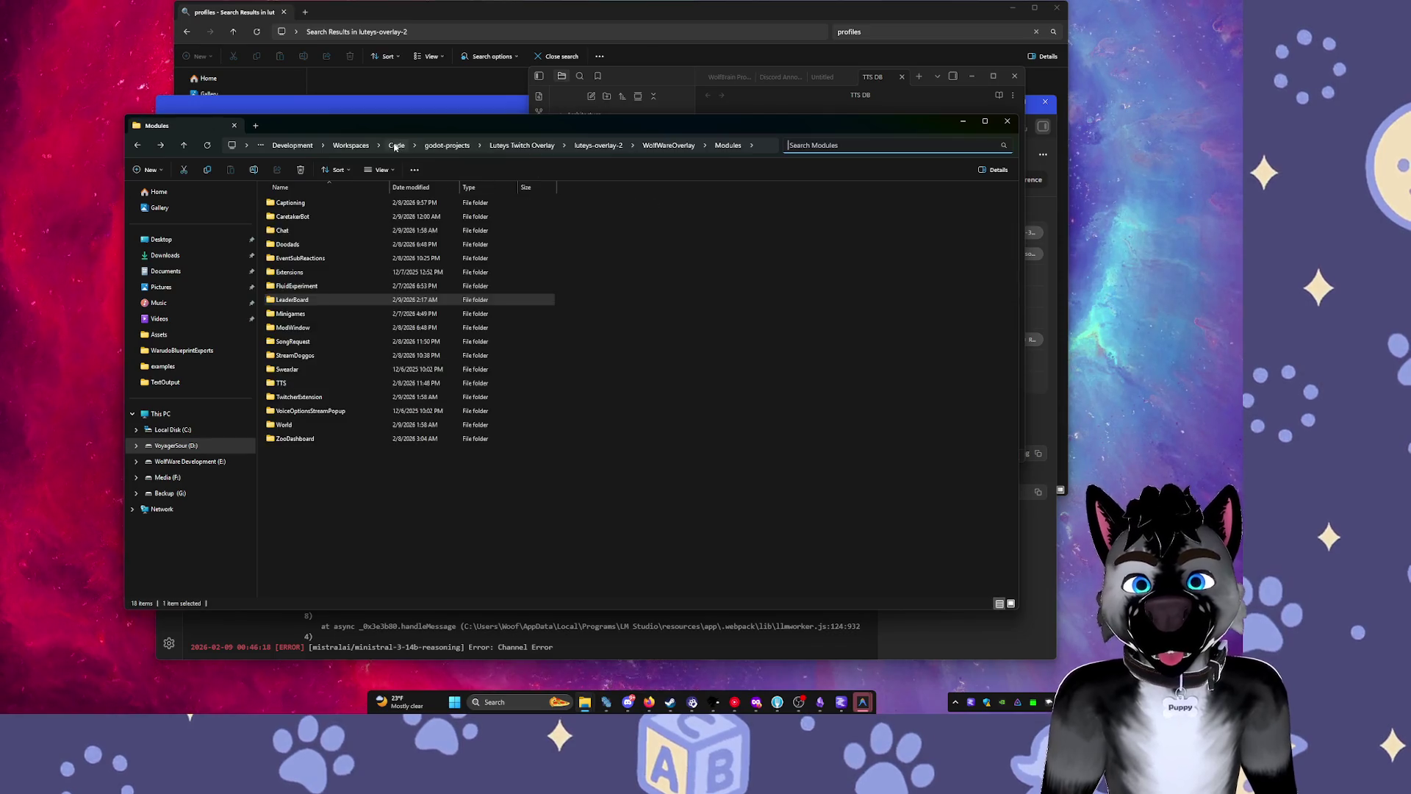
Search the Luteys Twitch Overlay folder for 'leader', then open the luteys-overlay-2 folder.
click(521, 144)
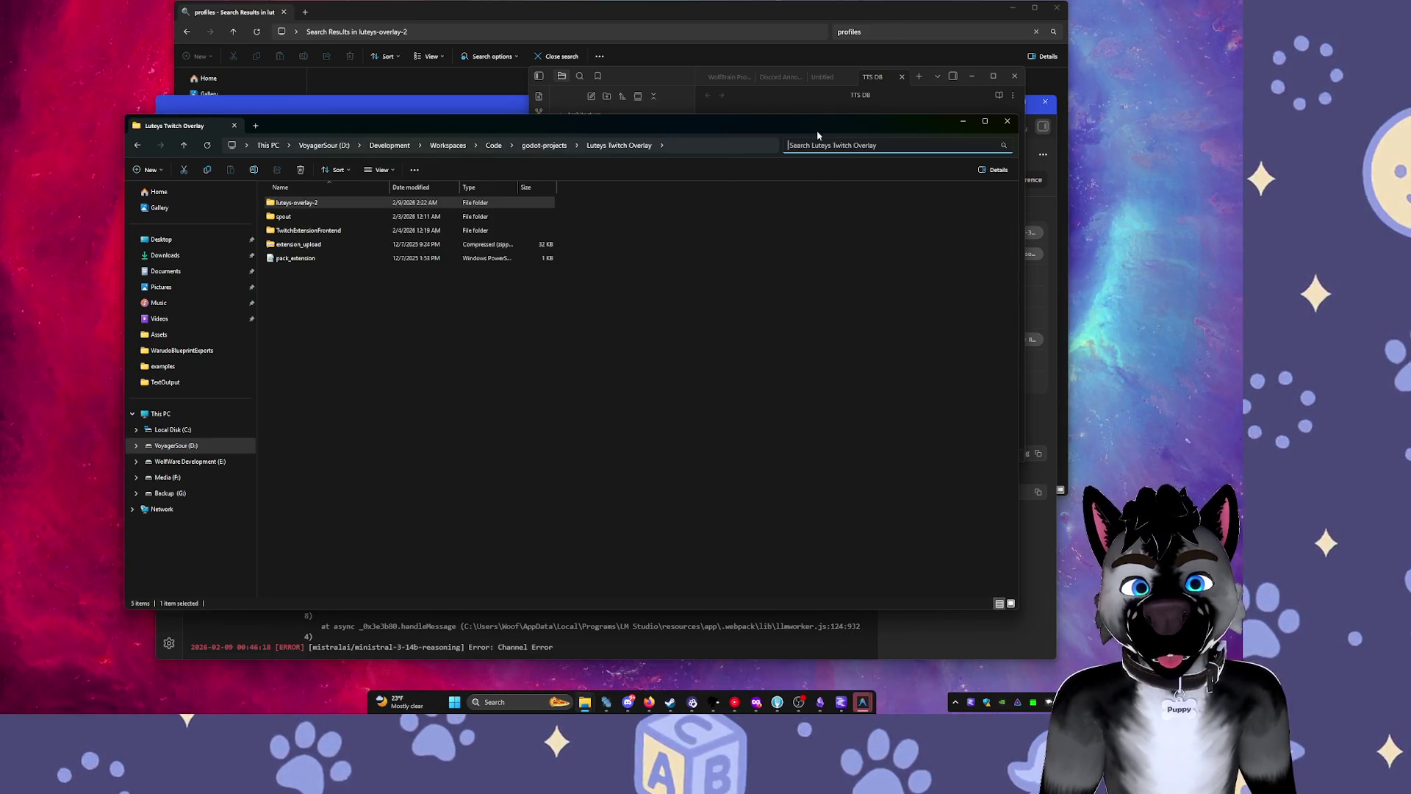
text(leader)
key(Return)
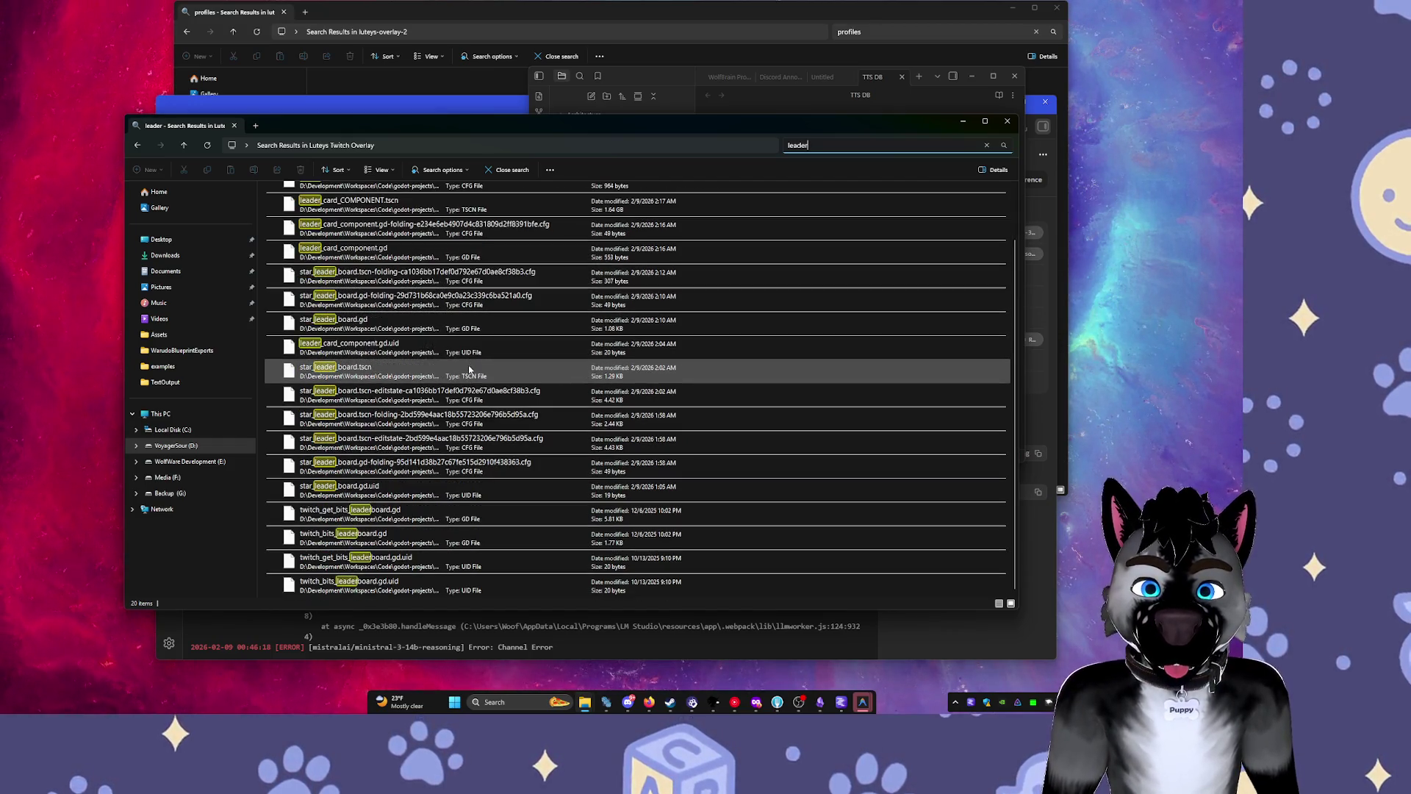
key(Escape)
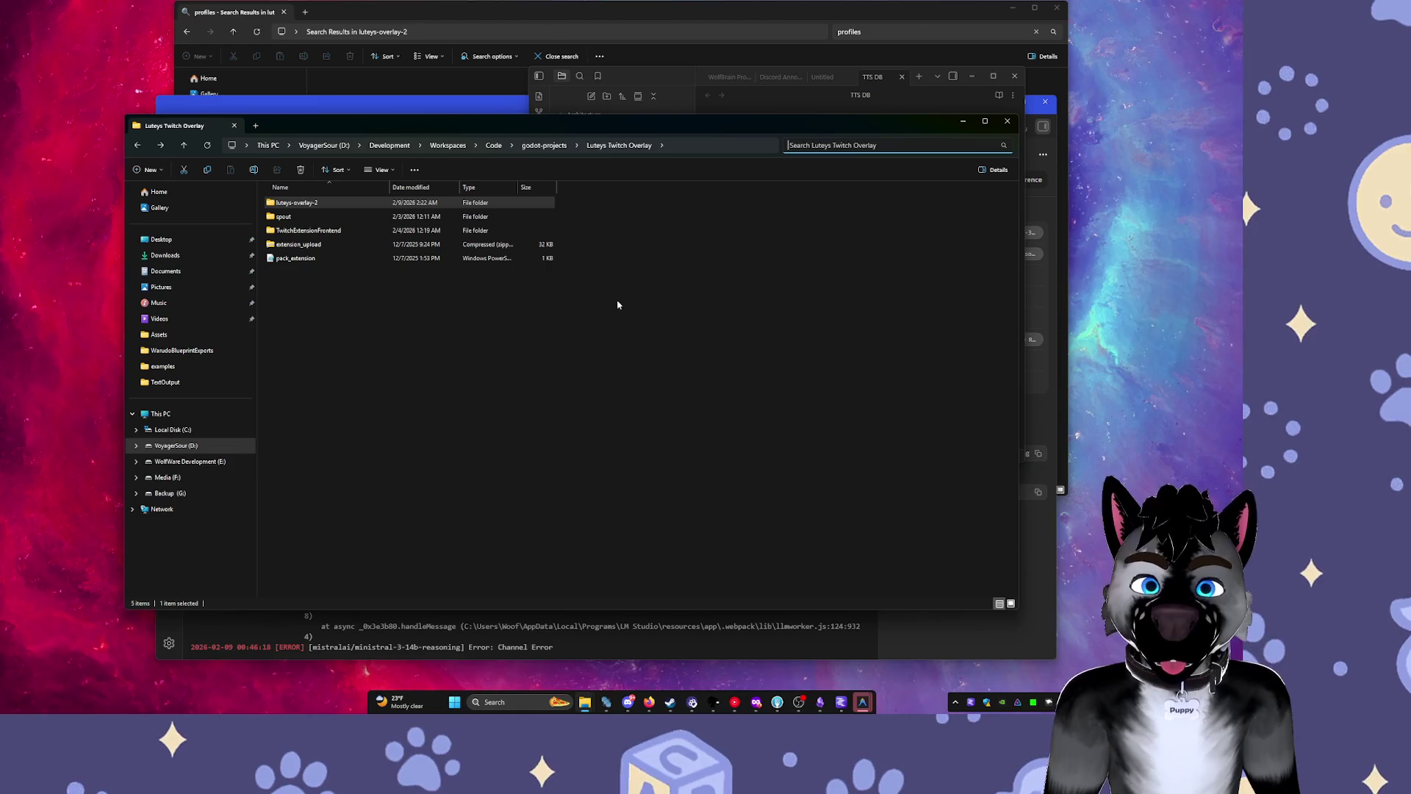
text(leader)
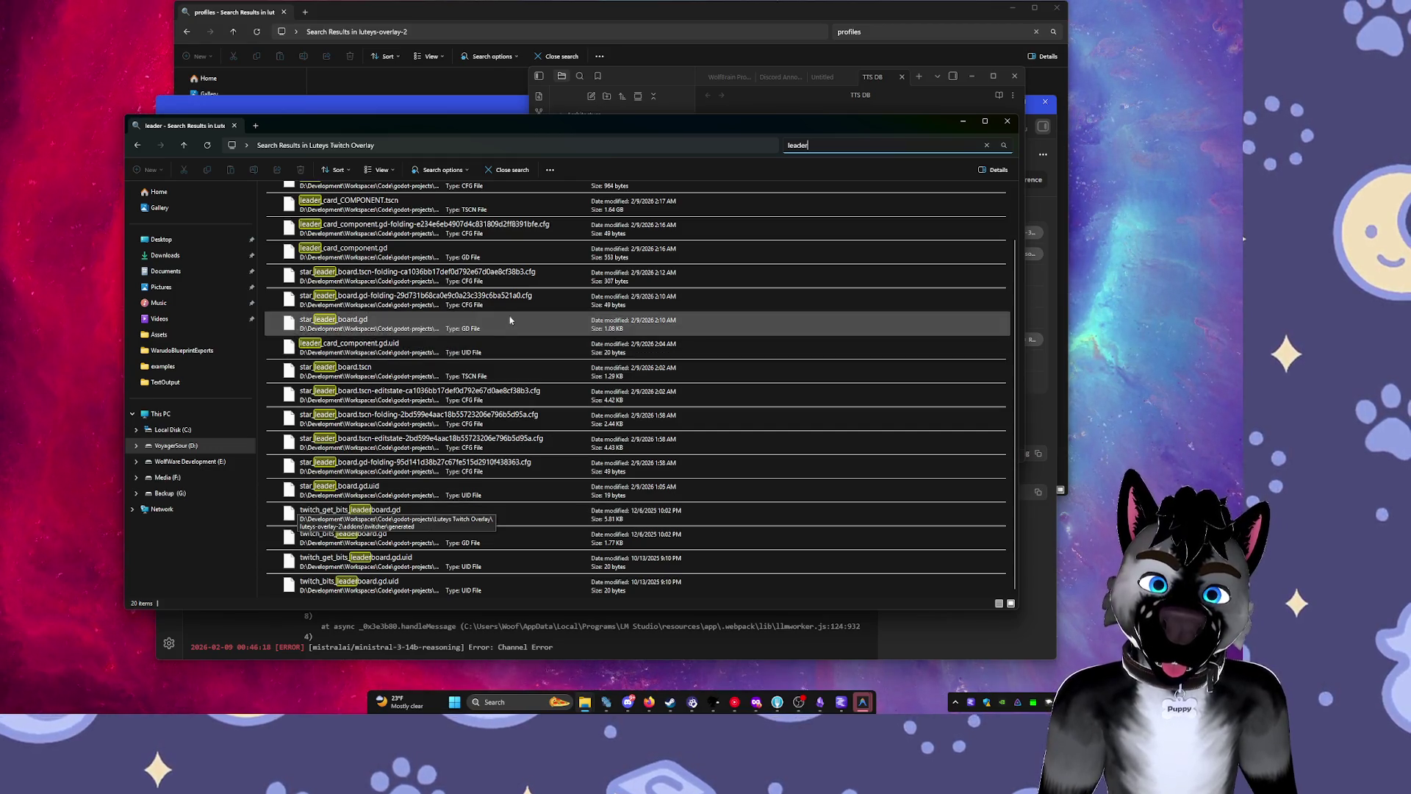
click(512, 170)
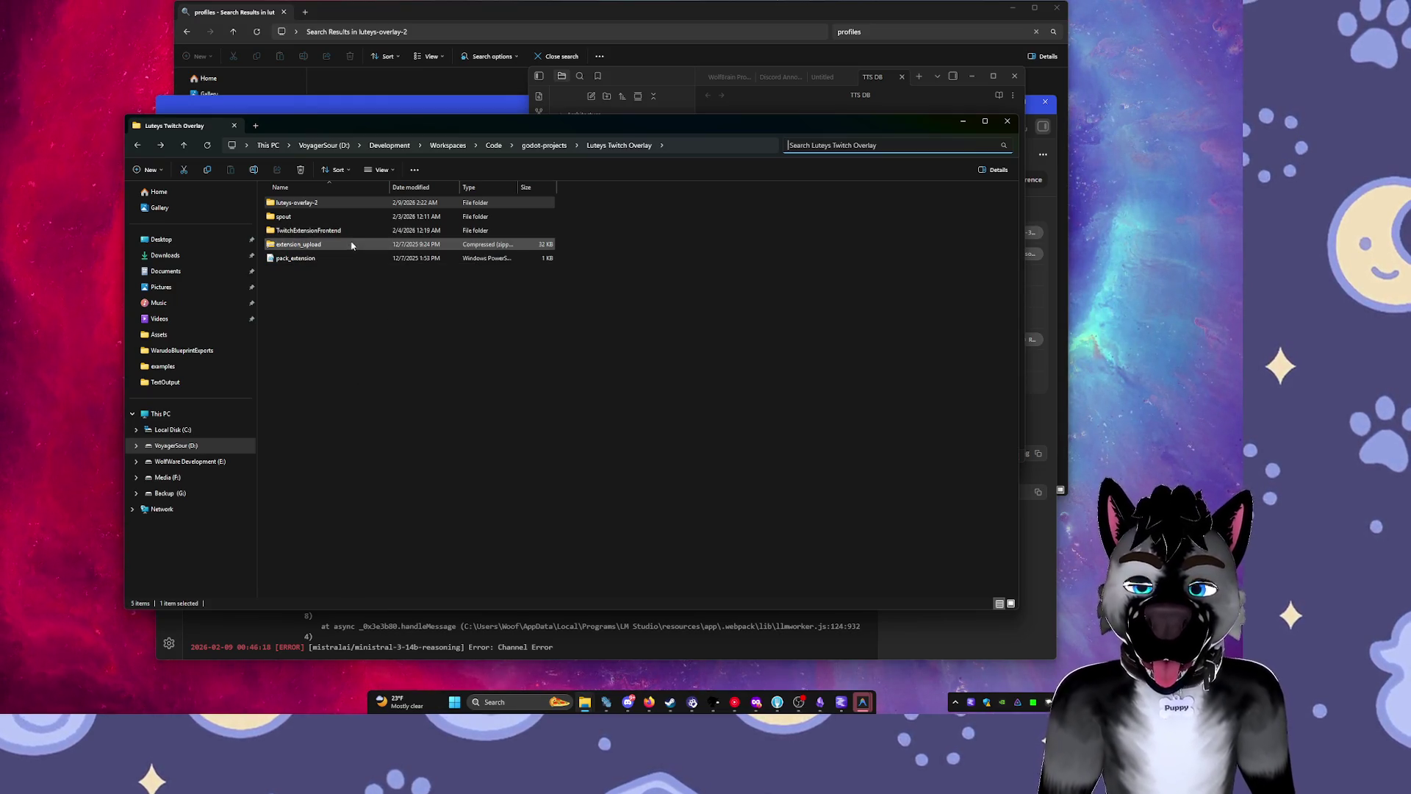
double_click(296, 203)
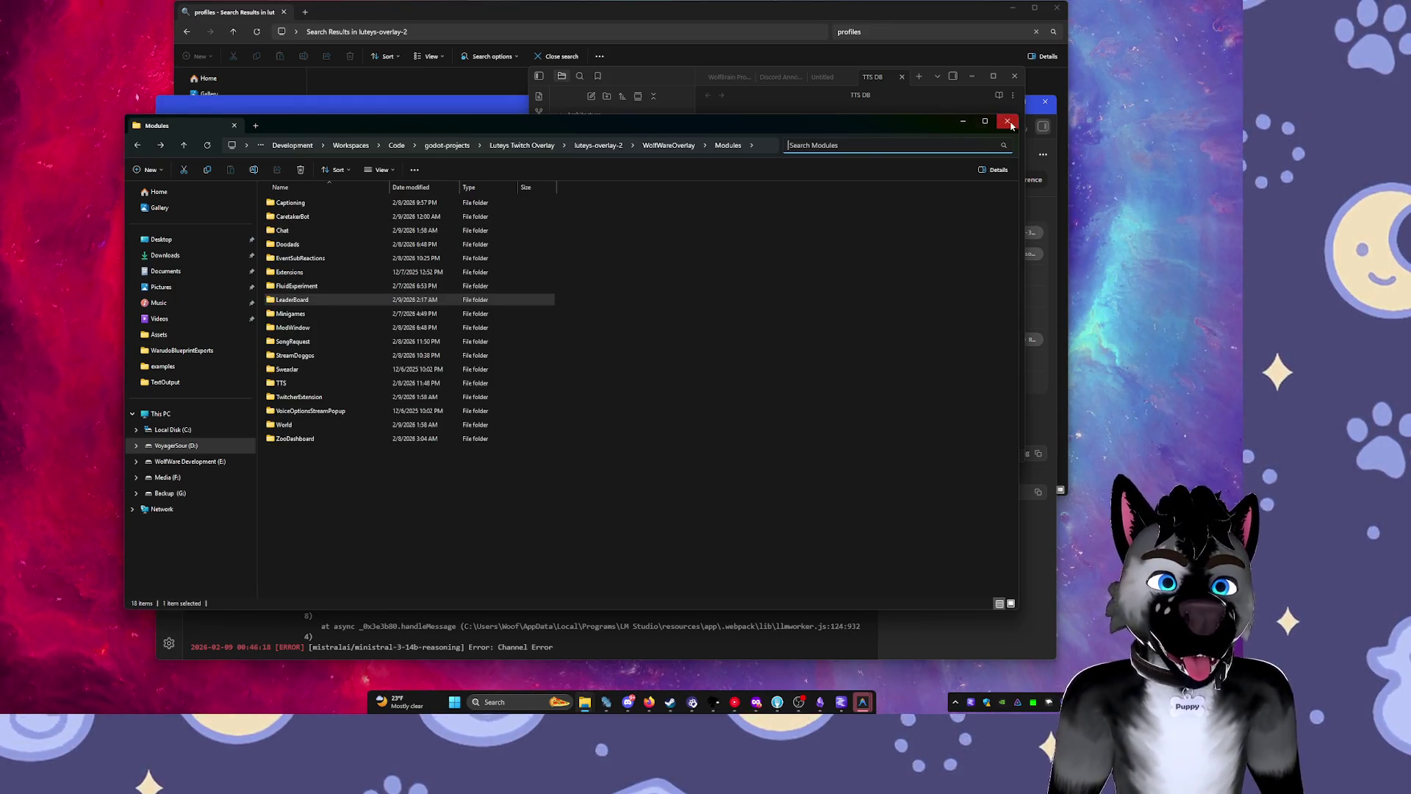
Close the Explorer window and the Godot project manager listing LuteysOverlayTwo.
click(1007, 121)
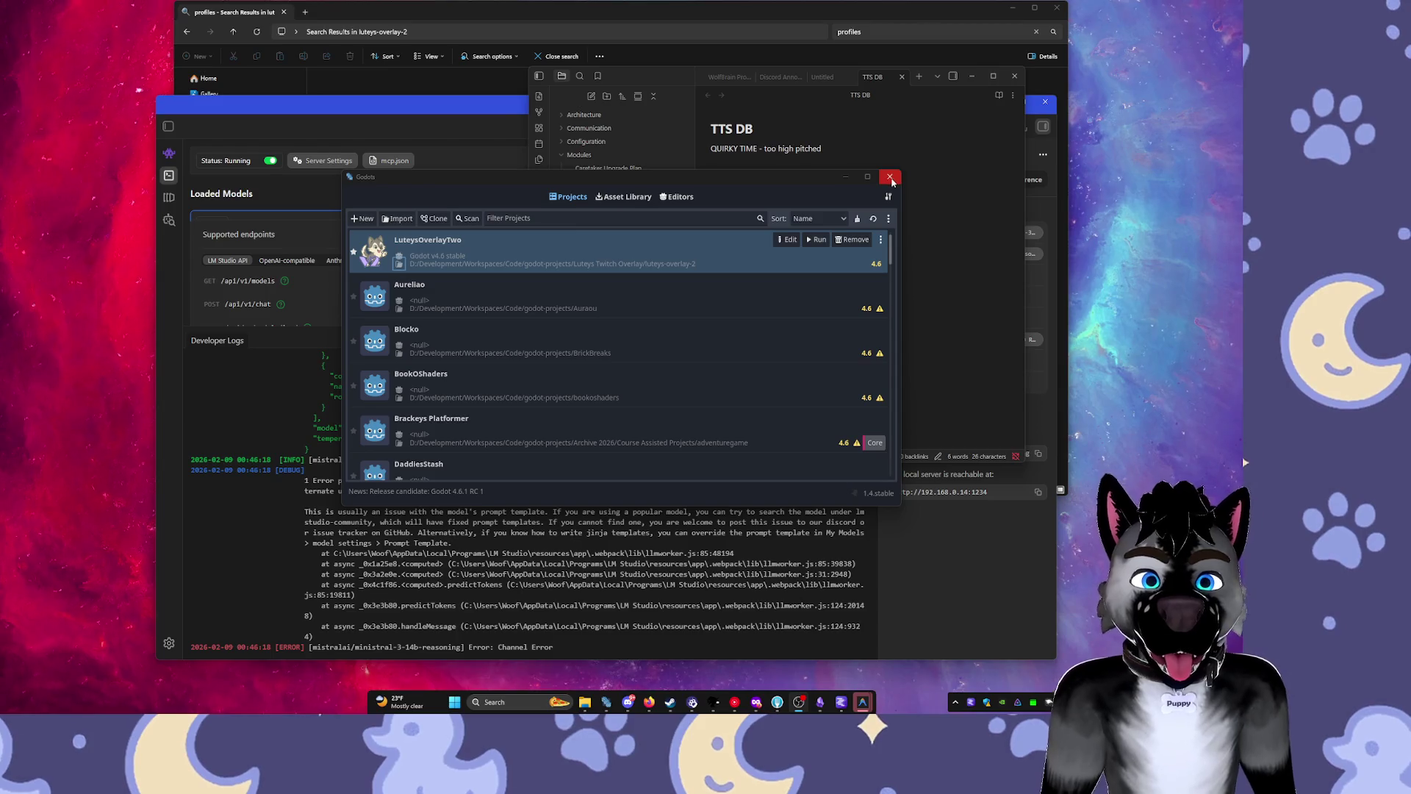
click(890, 177)
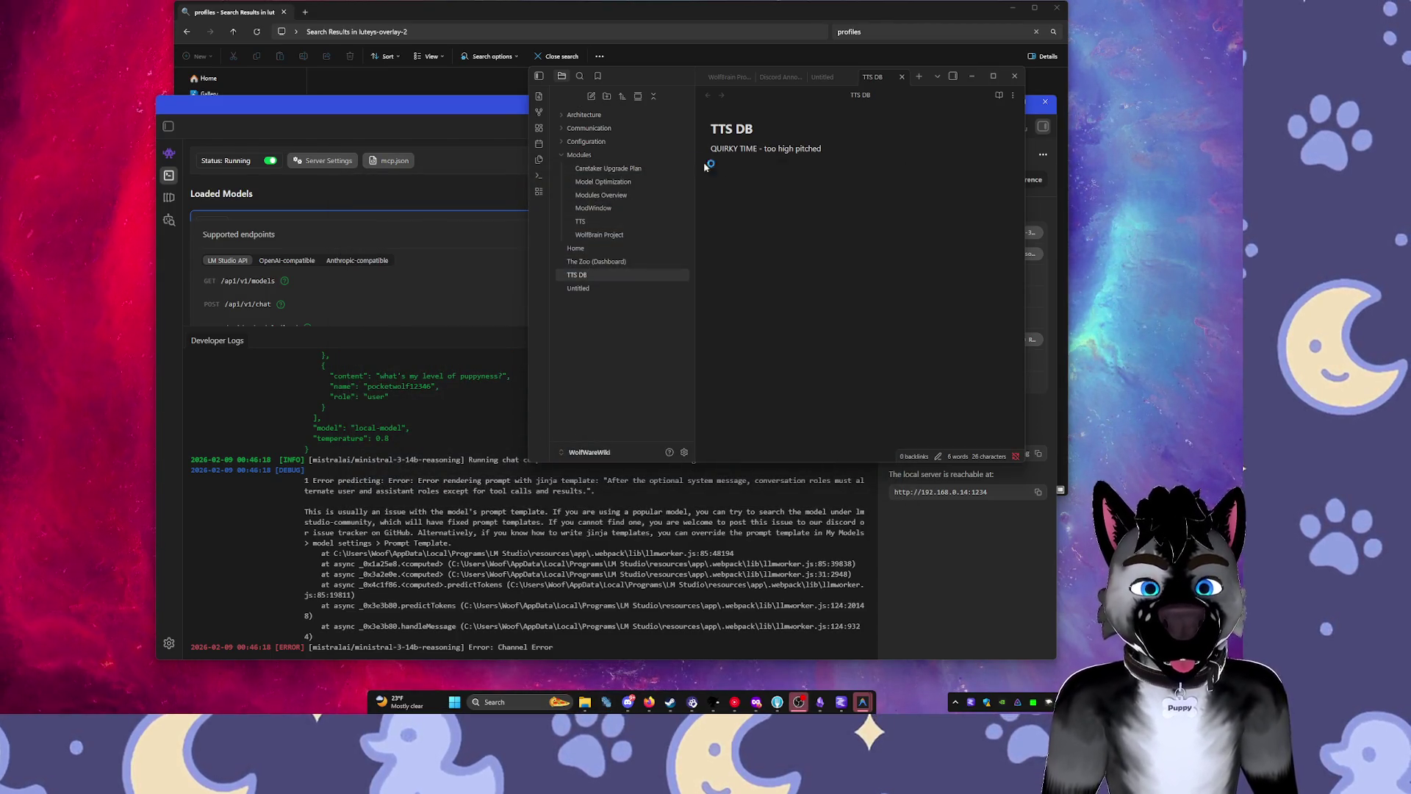
Close the notes window, reveal the desktop, and open the wallpaper app's tray options.
click(1018, 77)
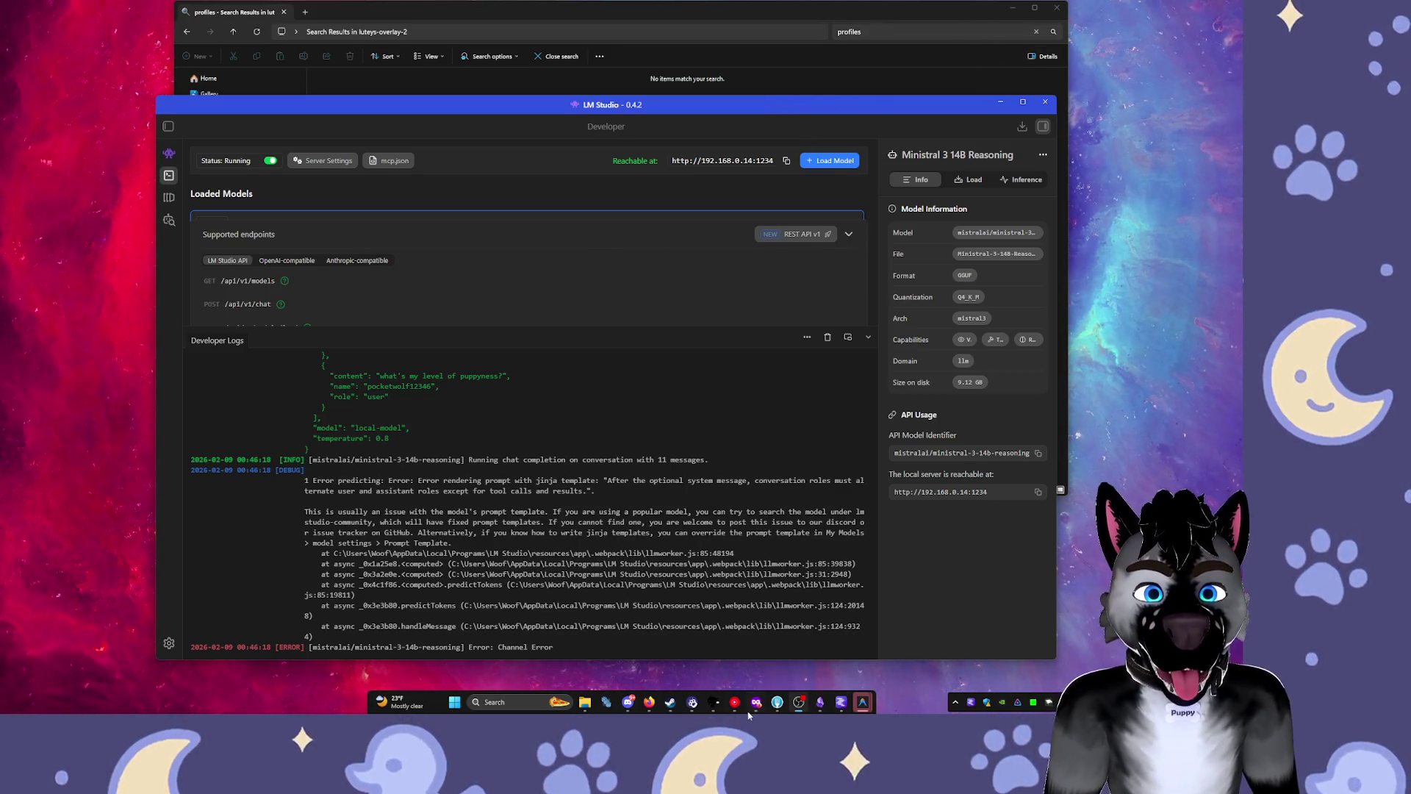
mouse_move(757, 703)
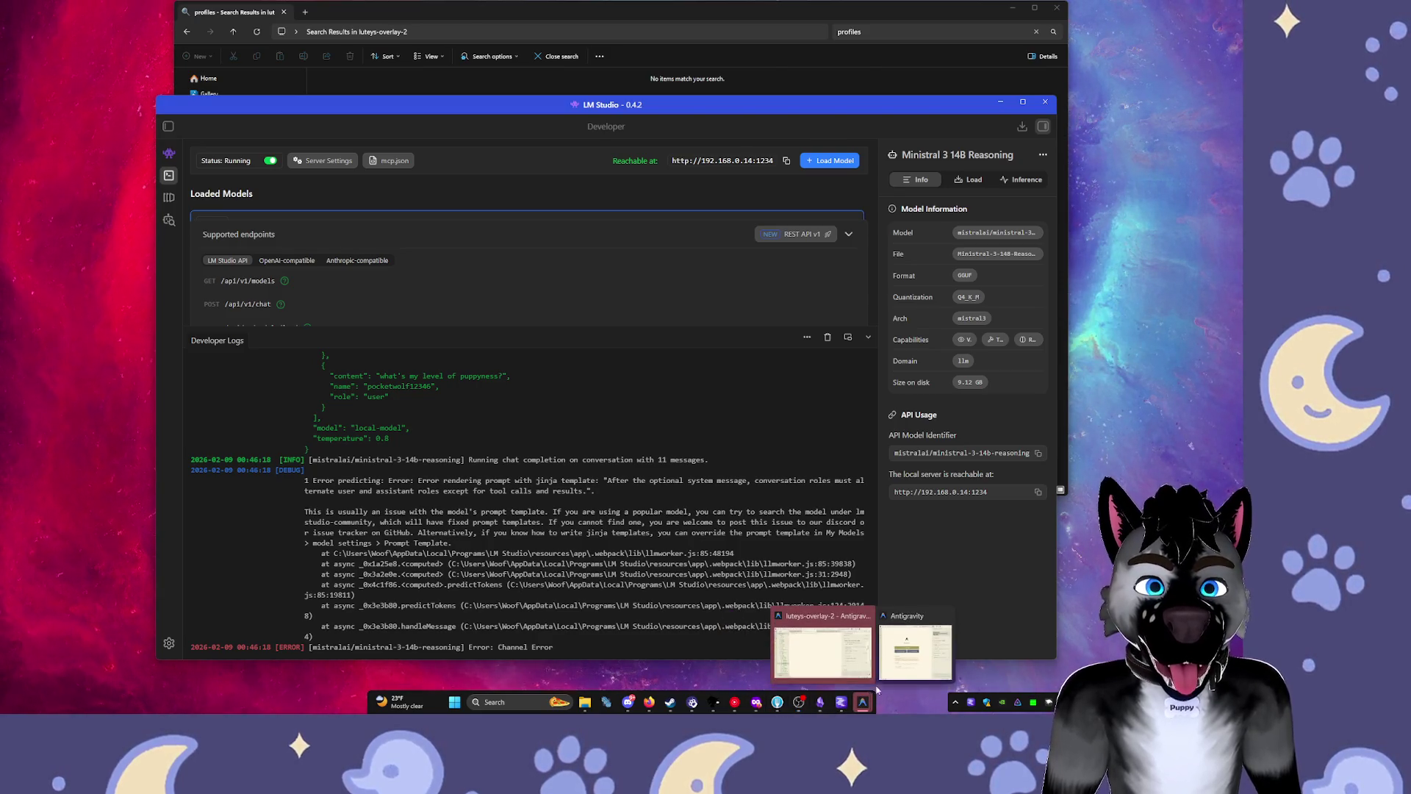
key(super+d)
key(super+d)
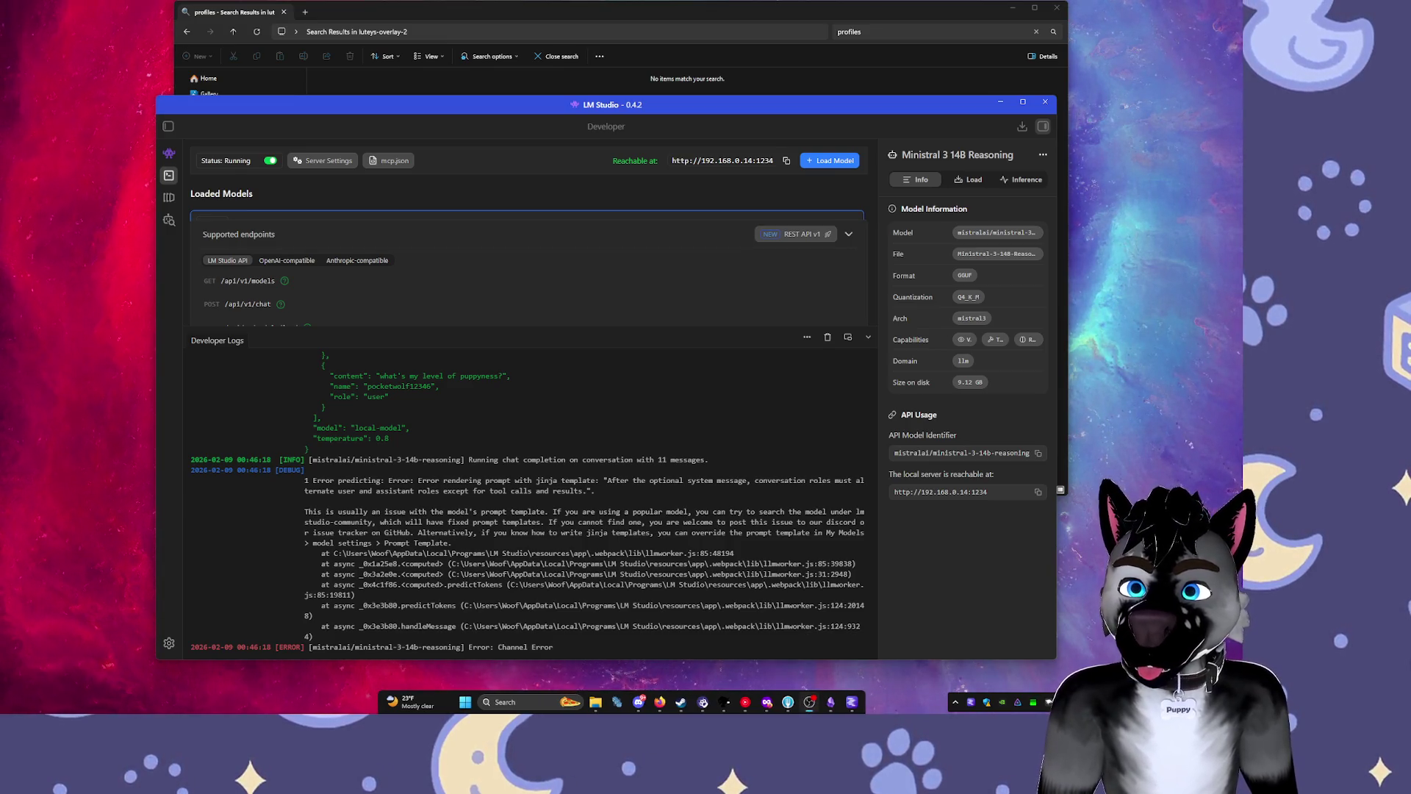
click(955, 702)
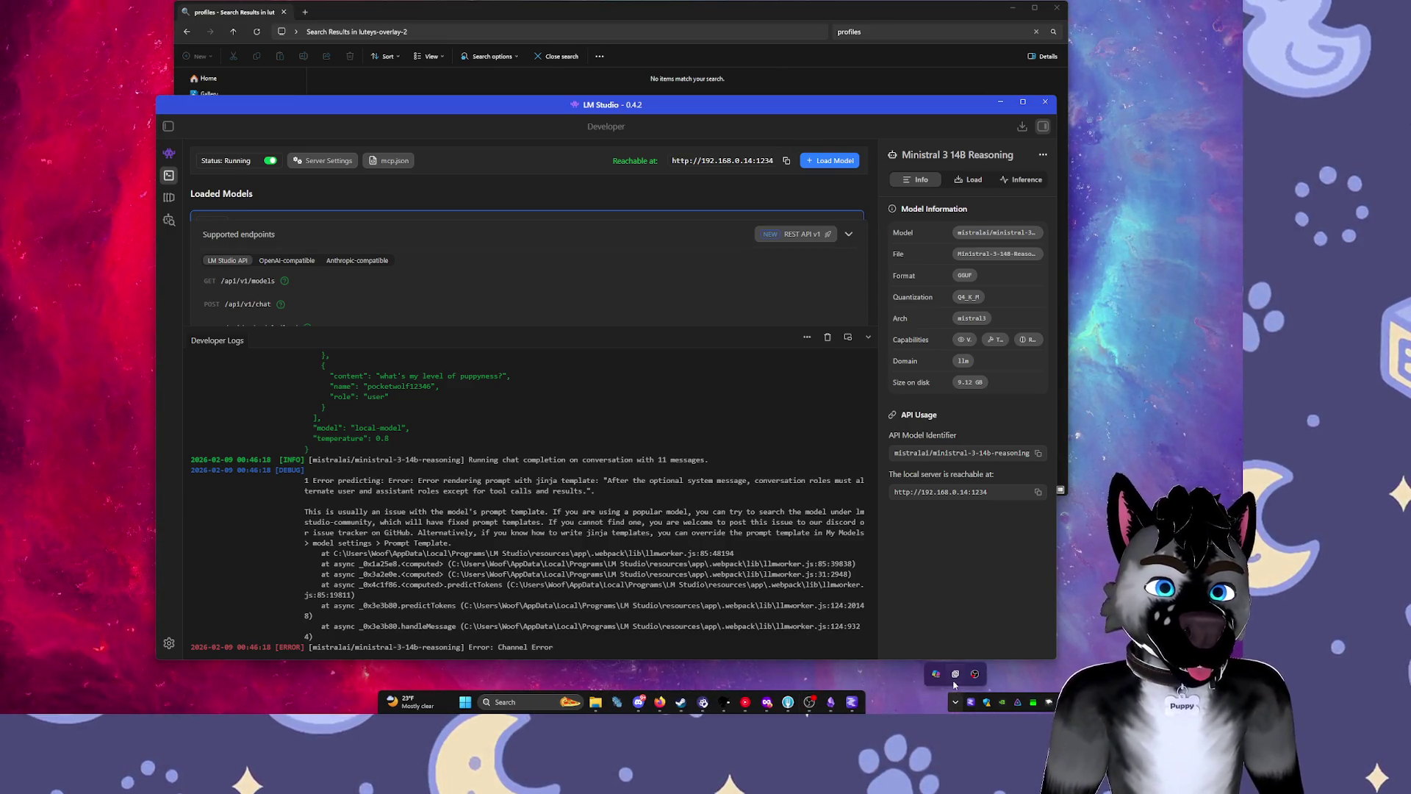
right_click(956, 675)
click(936, 674)
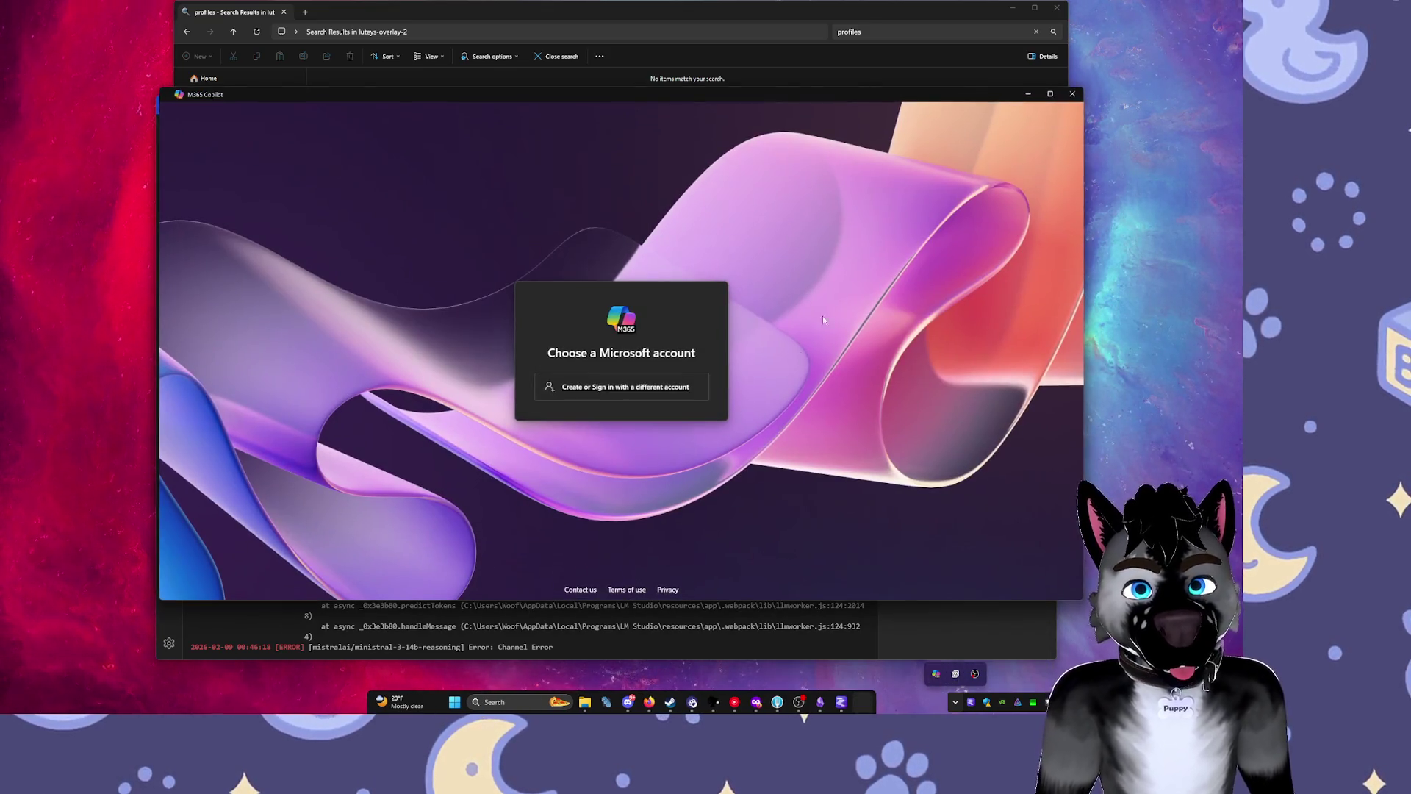
Close the Copilot sign-in and Explorer search windows, then minimize LM Studio.
click(1073, 95)
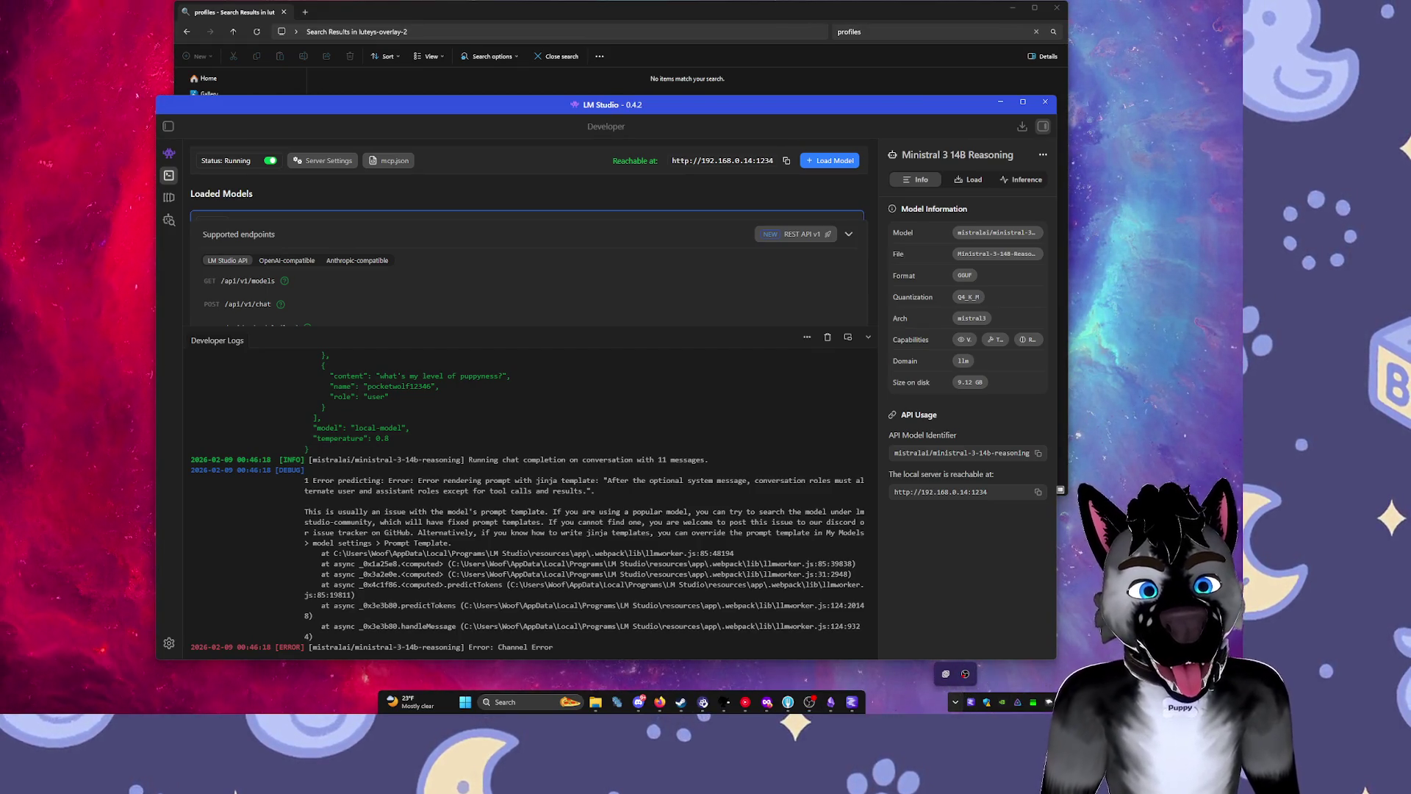
click(1058, 9)
click(1058, 9)
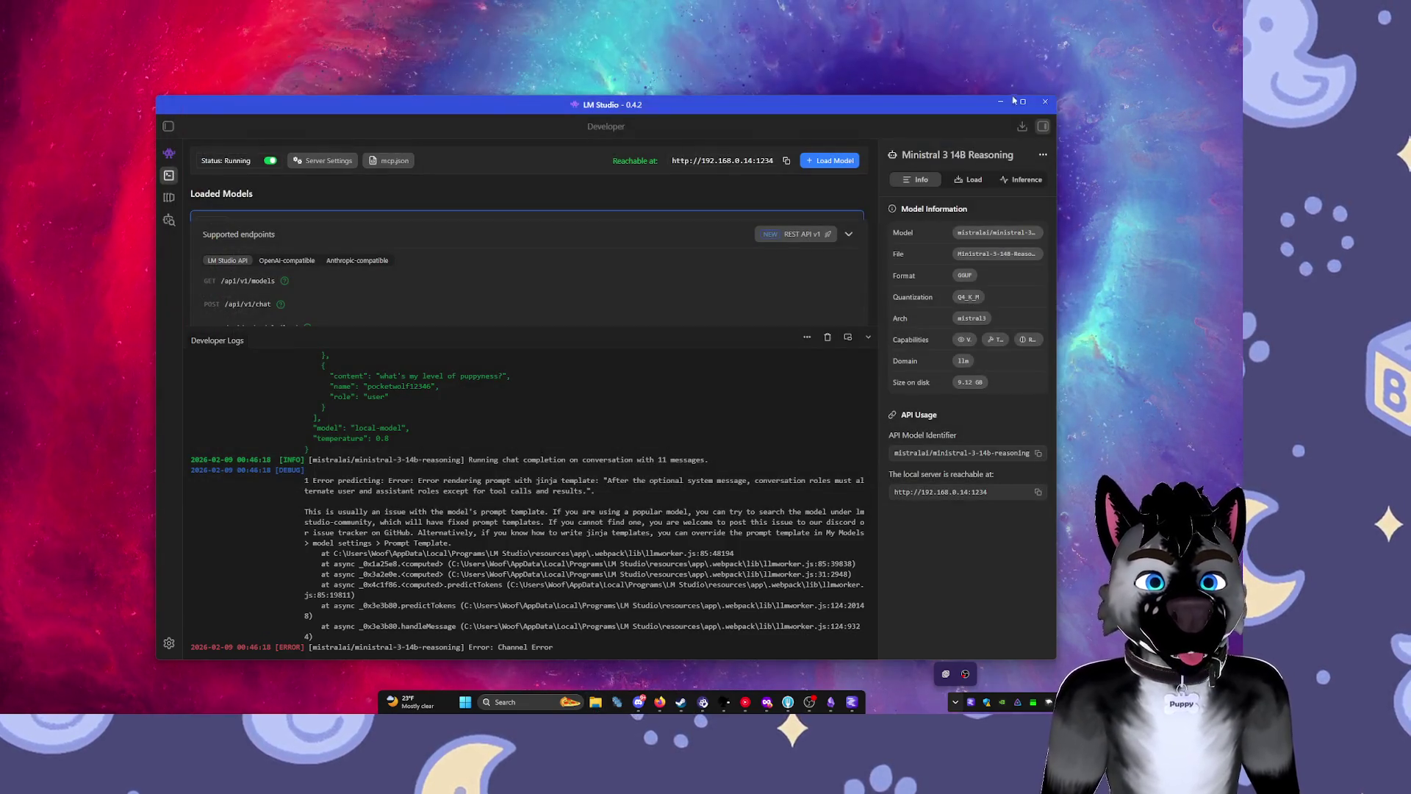
click(999, 104)
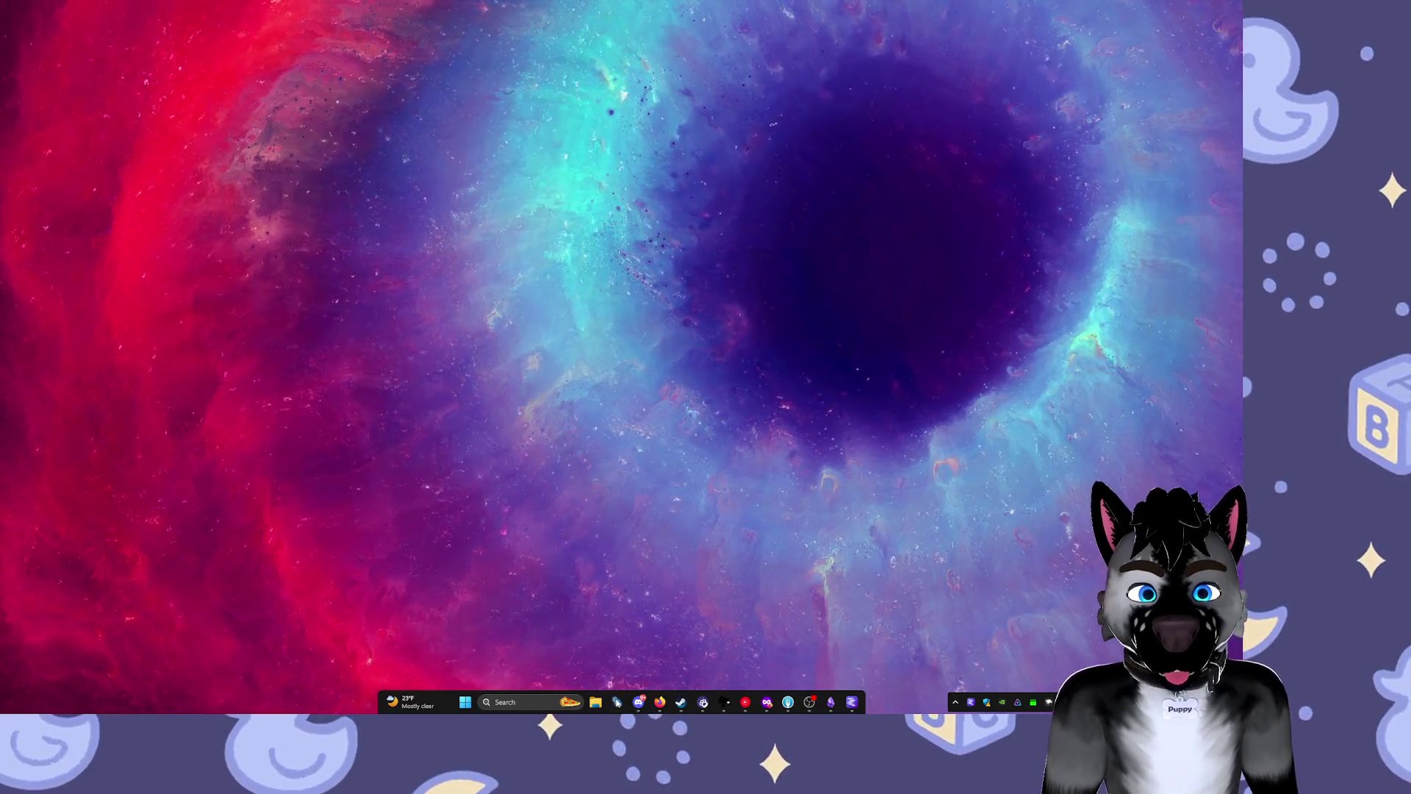
Launch Godot and browse LuteysOverlayTwo to WolfWareOverlay > Modules > LeaderBoard in Explorer.
click(622, 698)
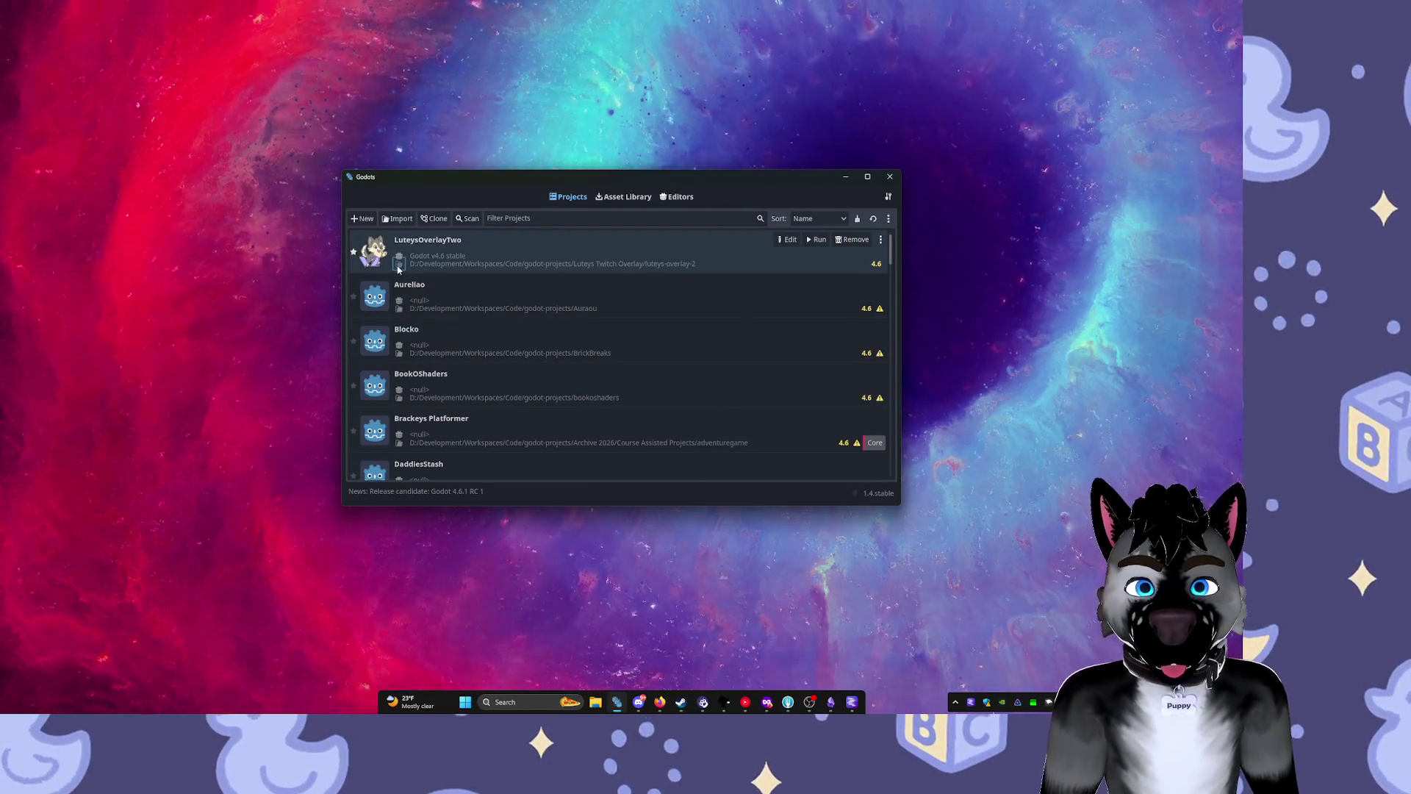
click(398, 266)
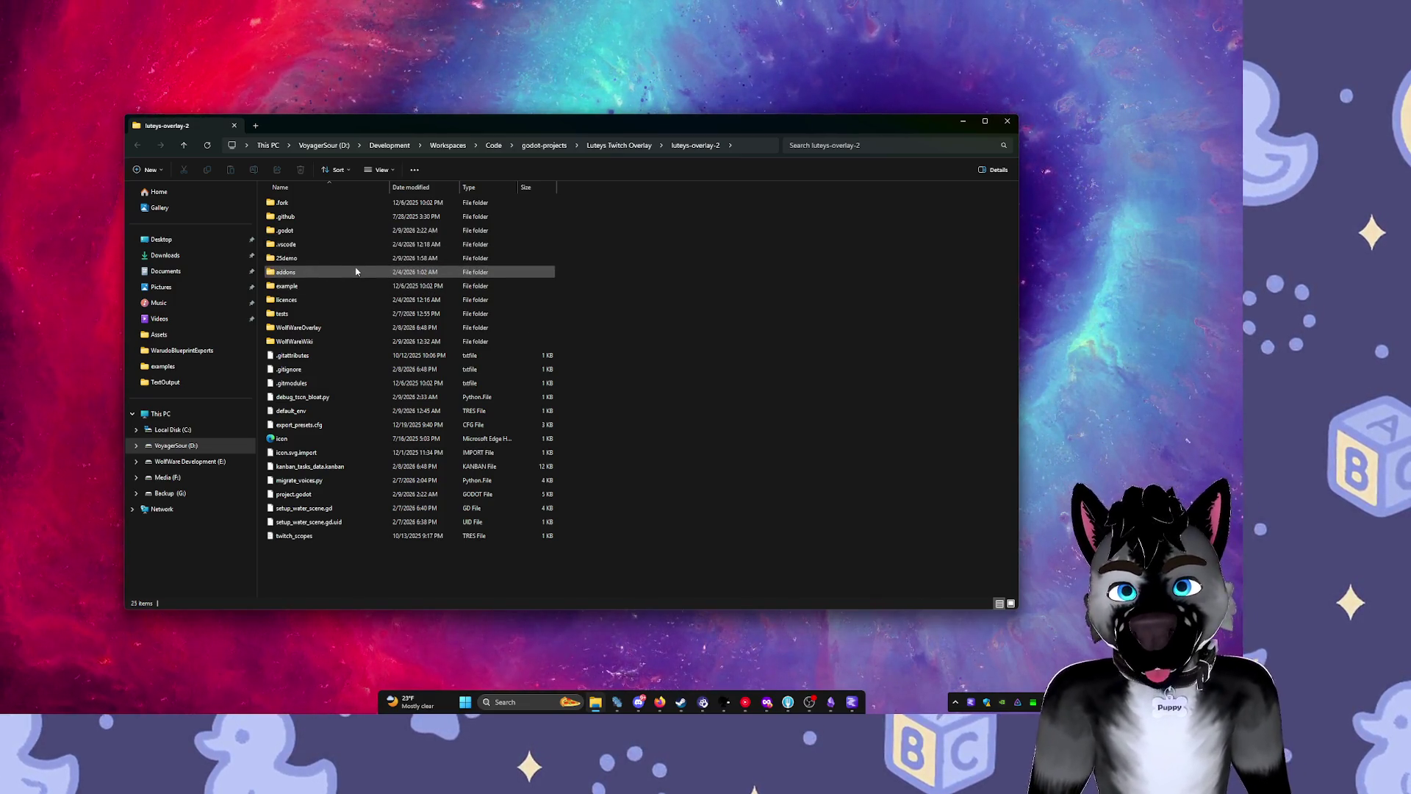
double_click(333, 327)
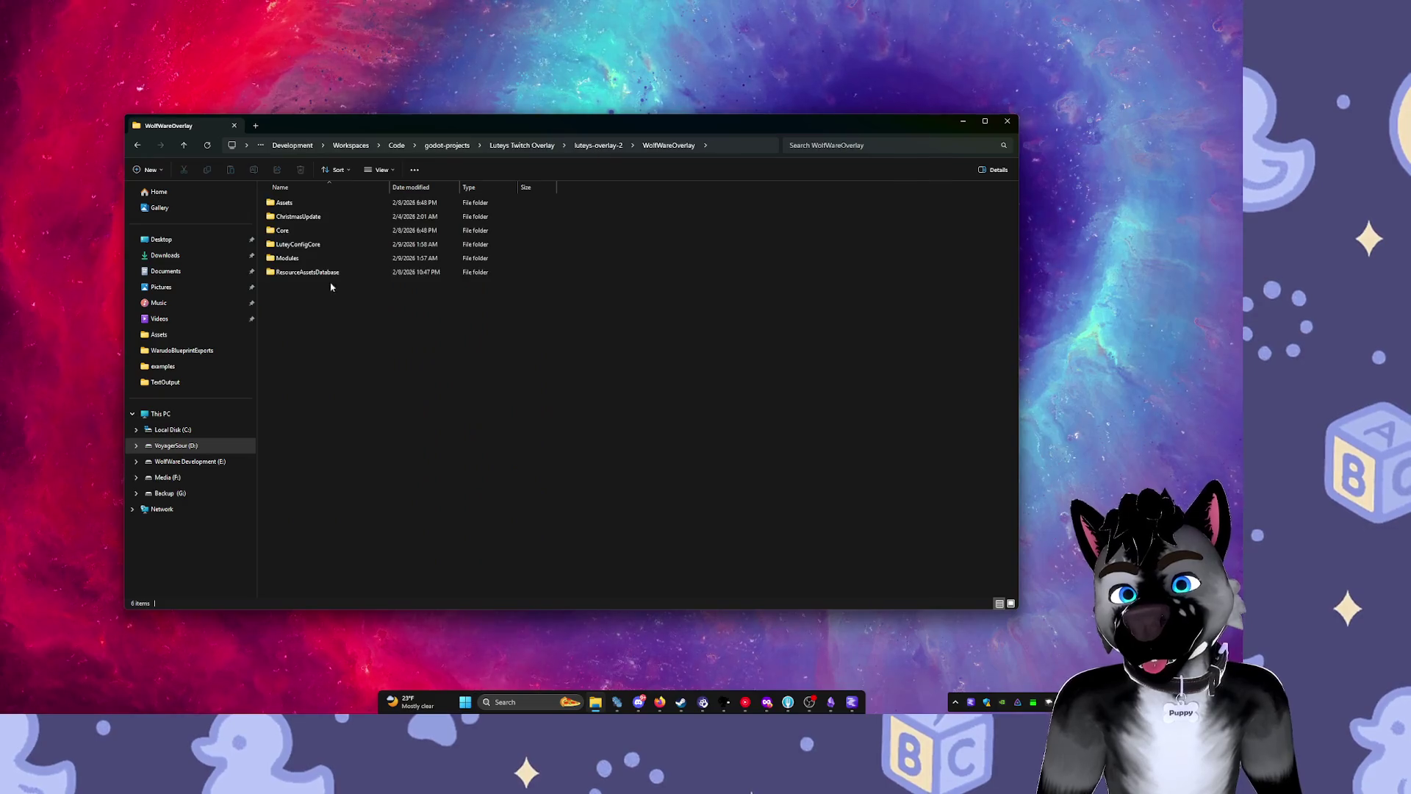
double_click(331, 258)
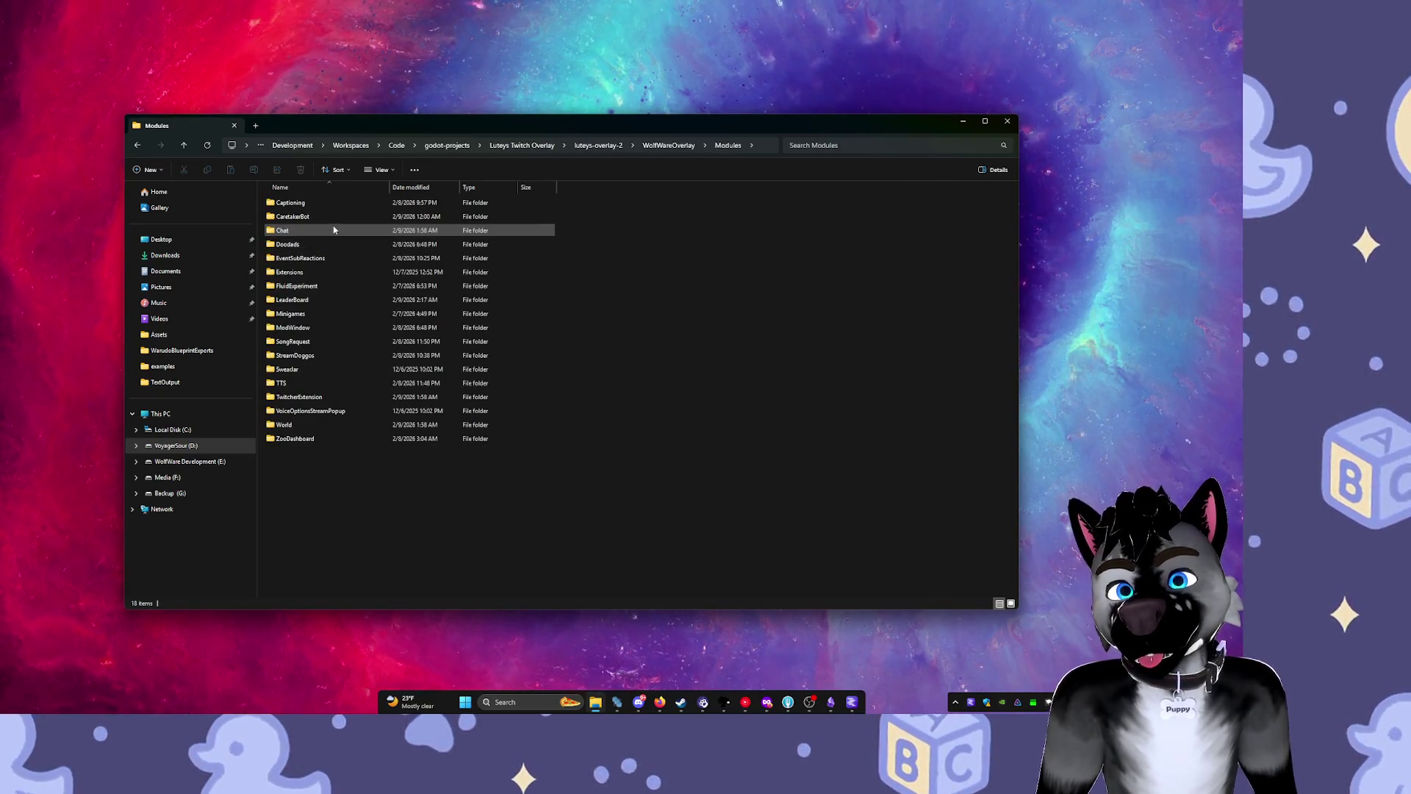
double_click(331, 299)
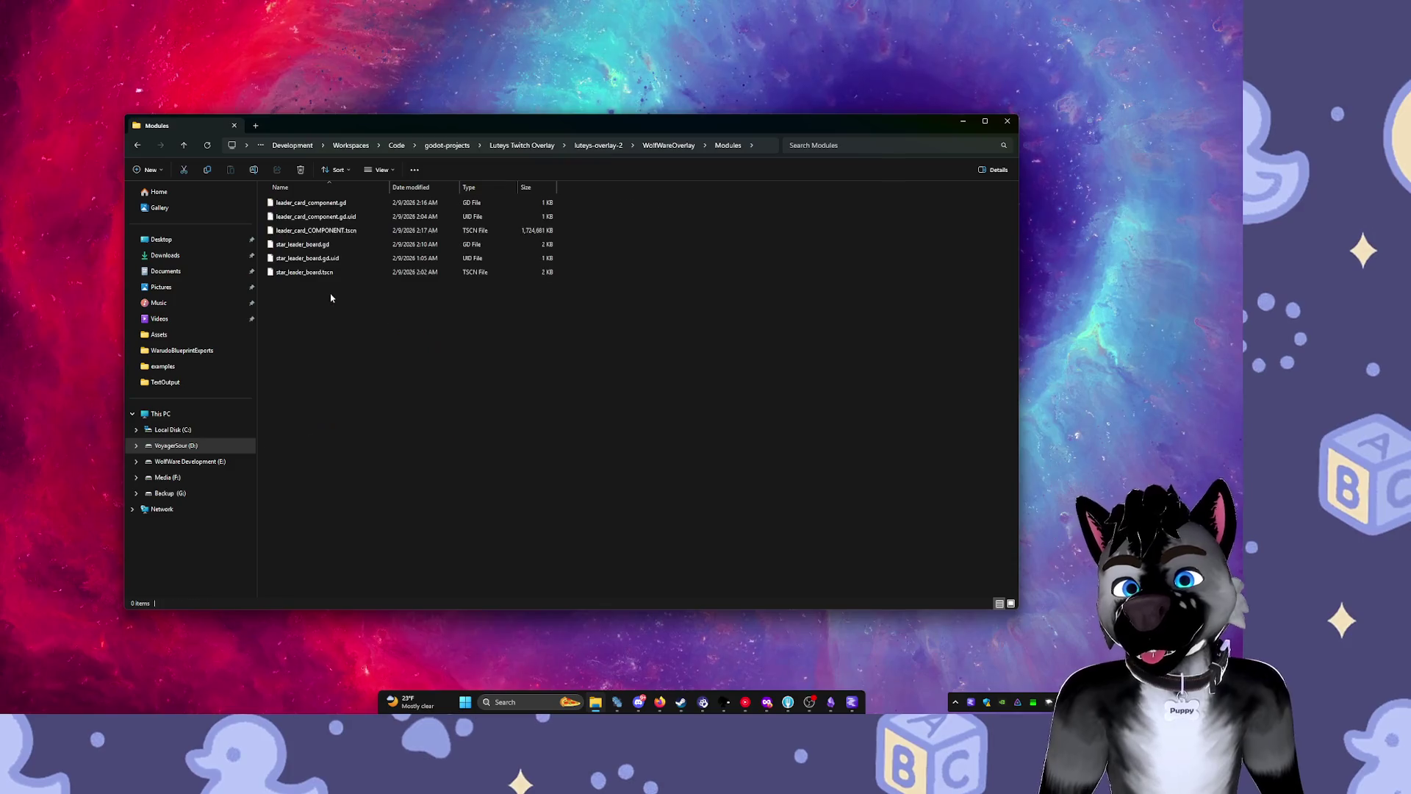
Open the 1.64 GB leader_card_COMPONENT.tscn in Visual Studio Code from its context menu.
click(340, 232)
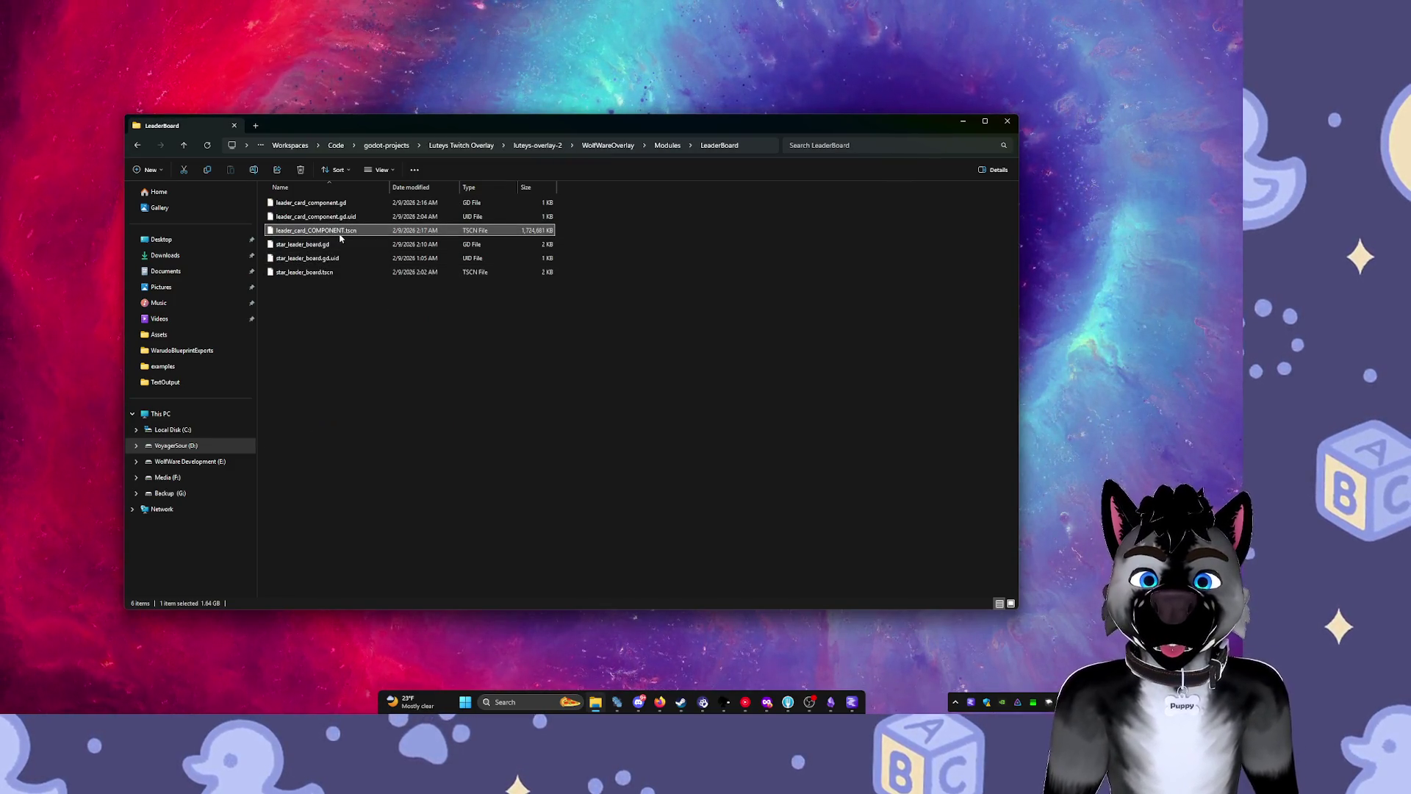
right_click(340, 236)
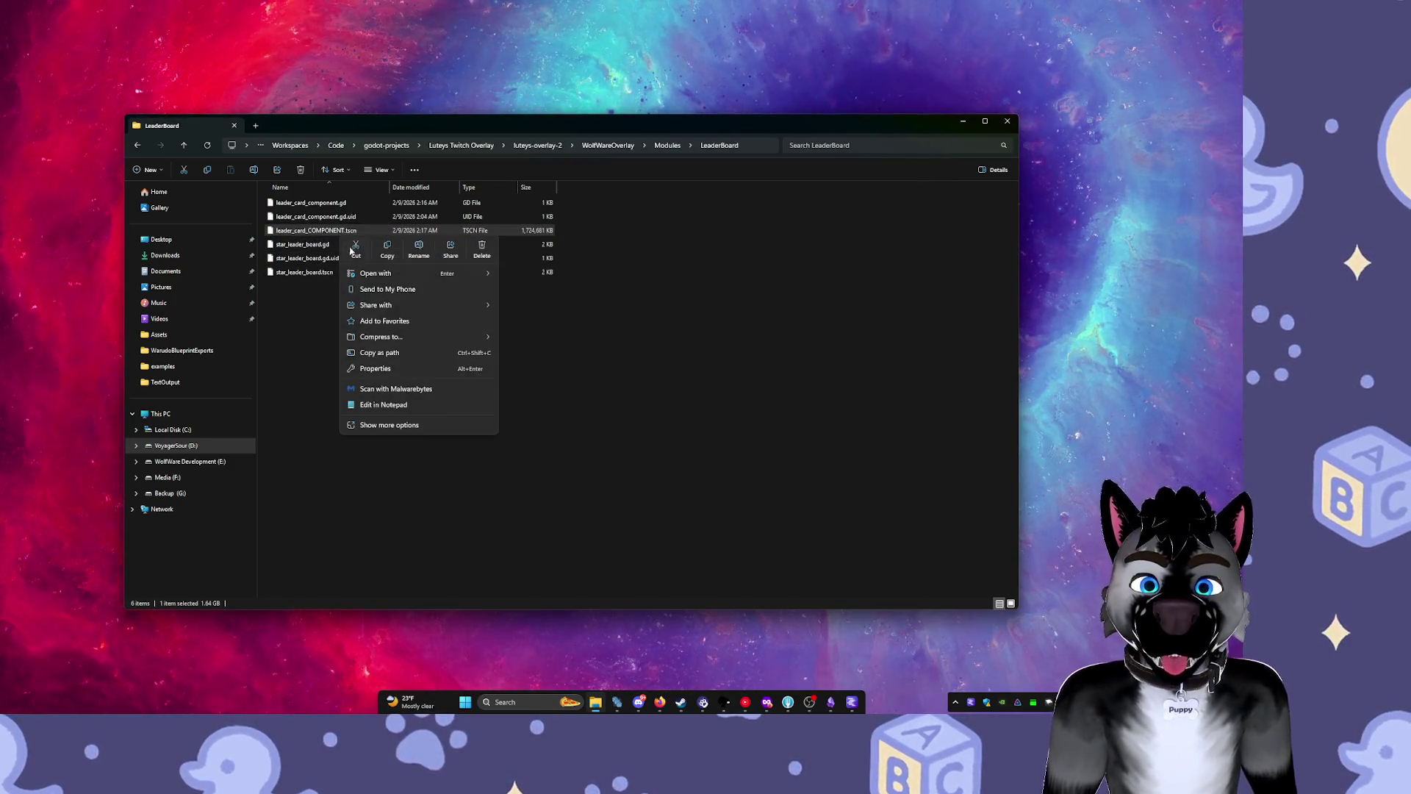
mouse_move(409, 306)
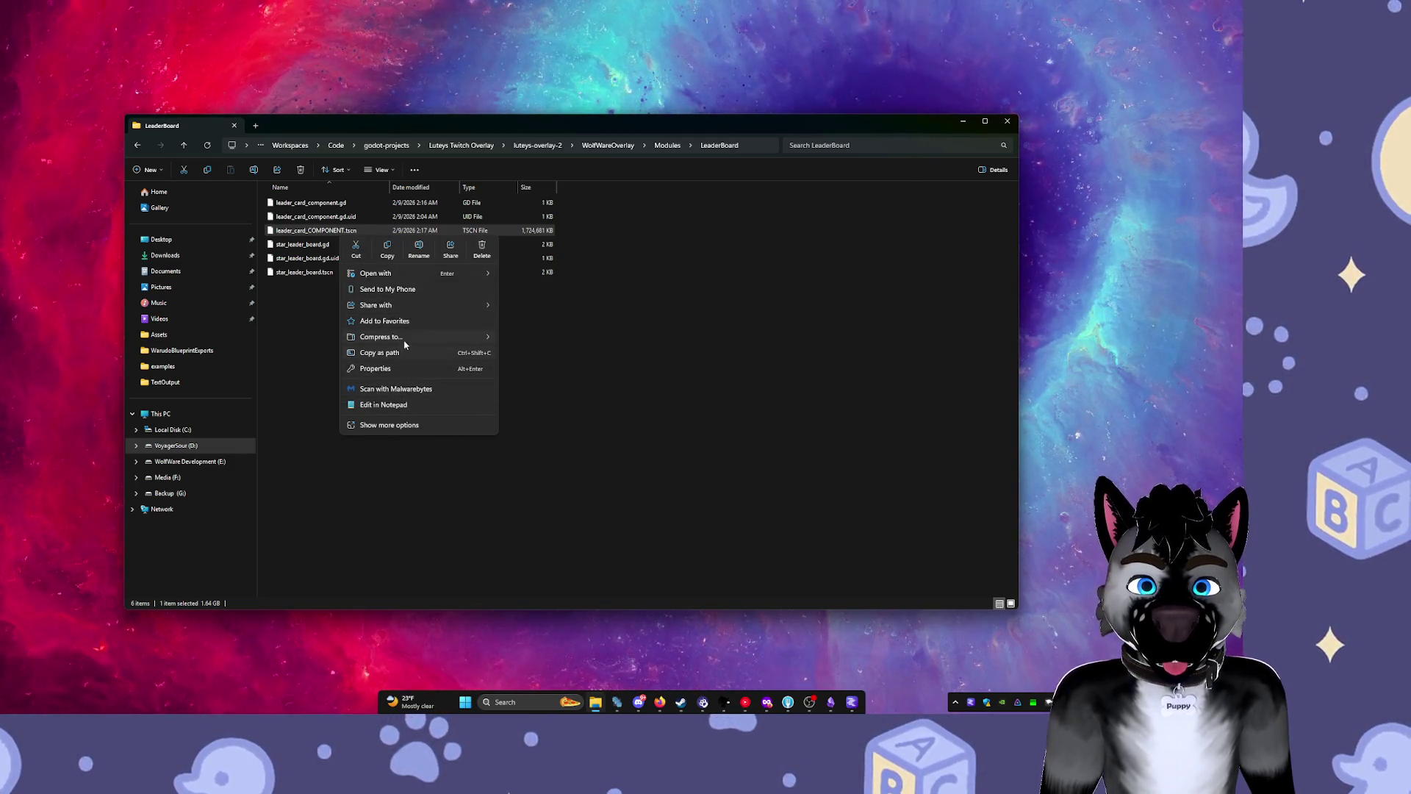
mouse_move(412, 337)
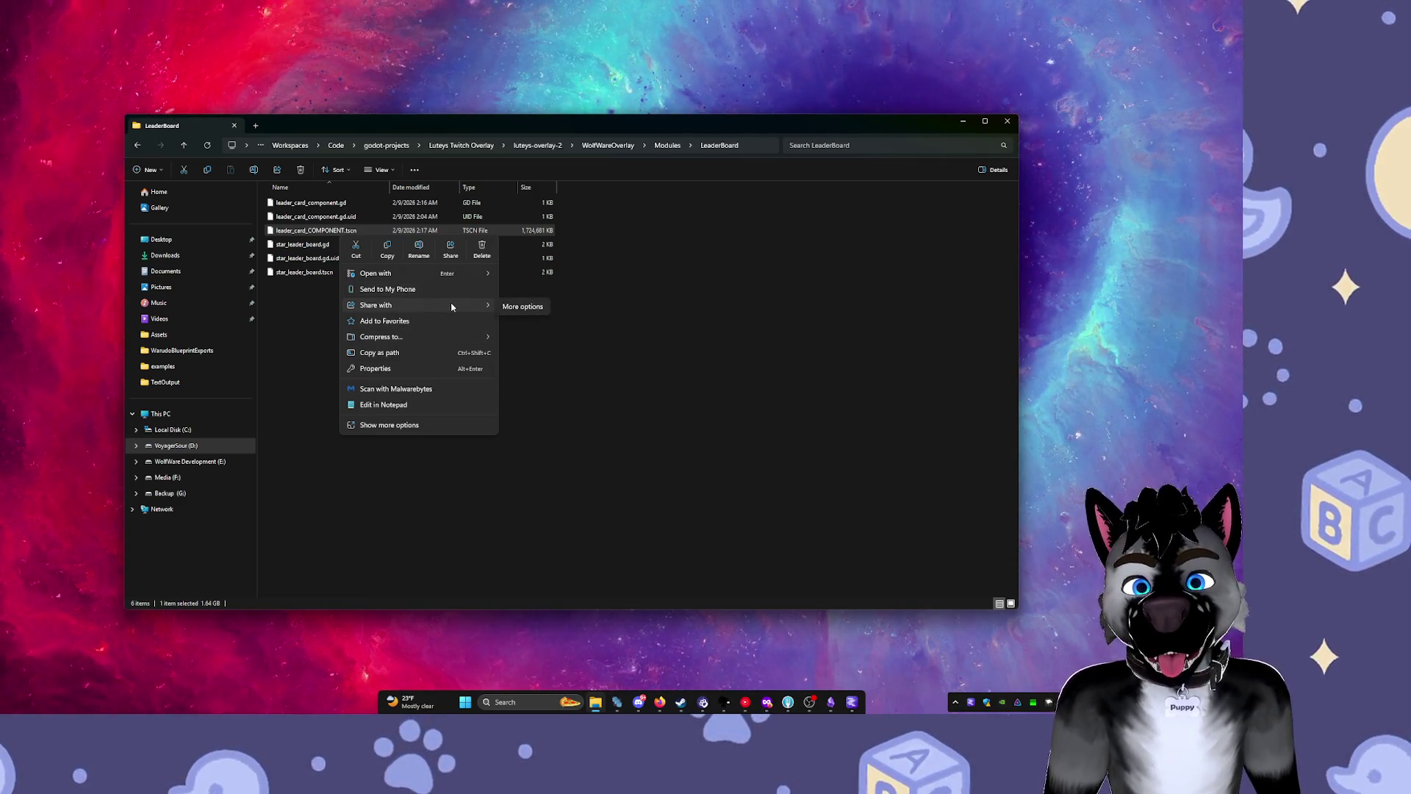
mouse_move(459, 272)
click(544, 269)
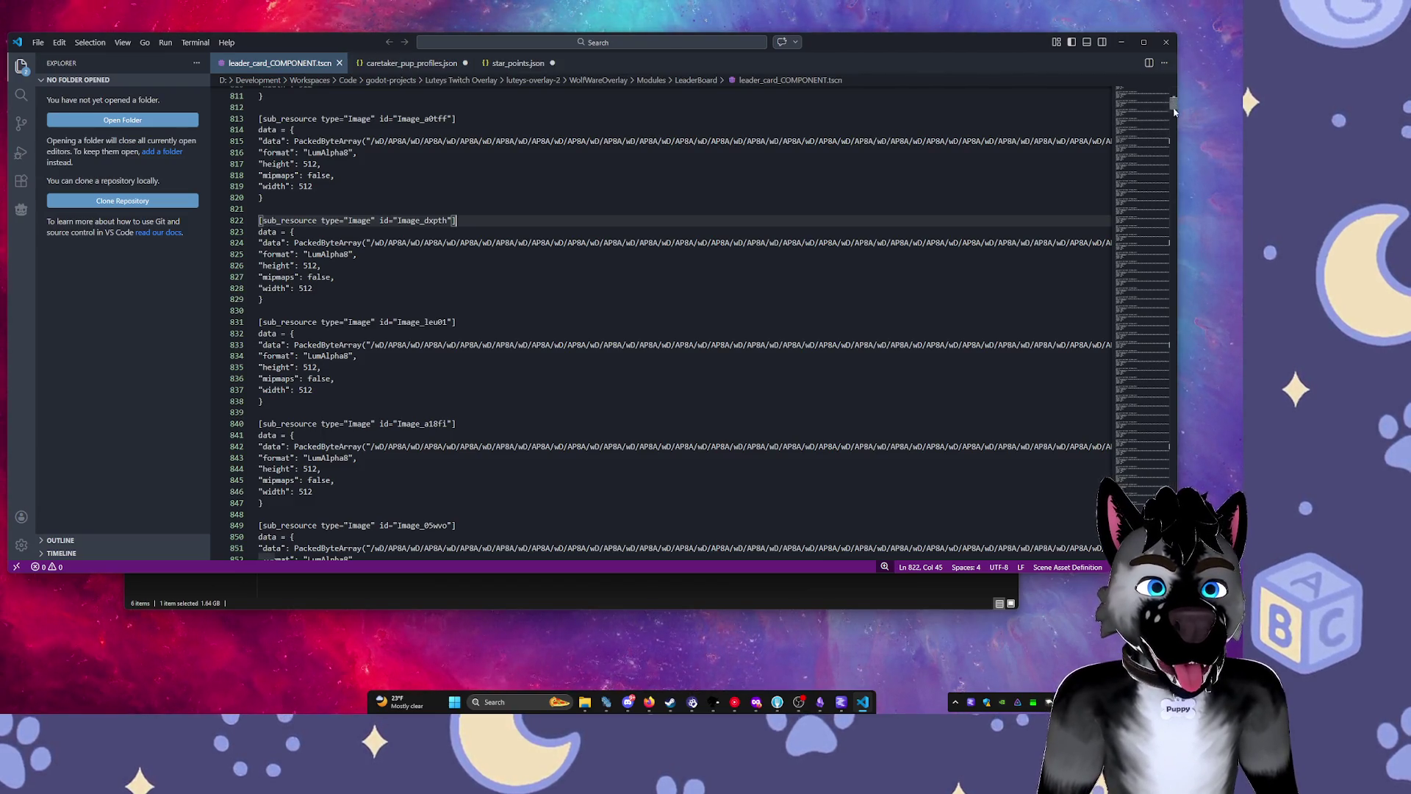
Jump toward the end of leader_card_COMPONENT.tscn and begin selecting the embedded image data there.
drag(1171, 106, 1171, 111)
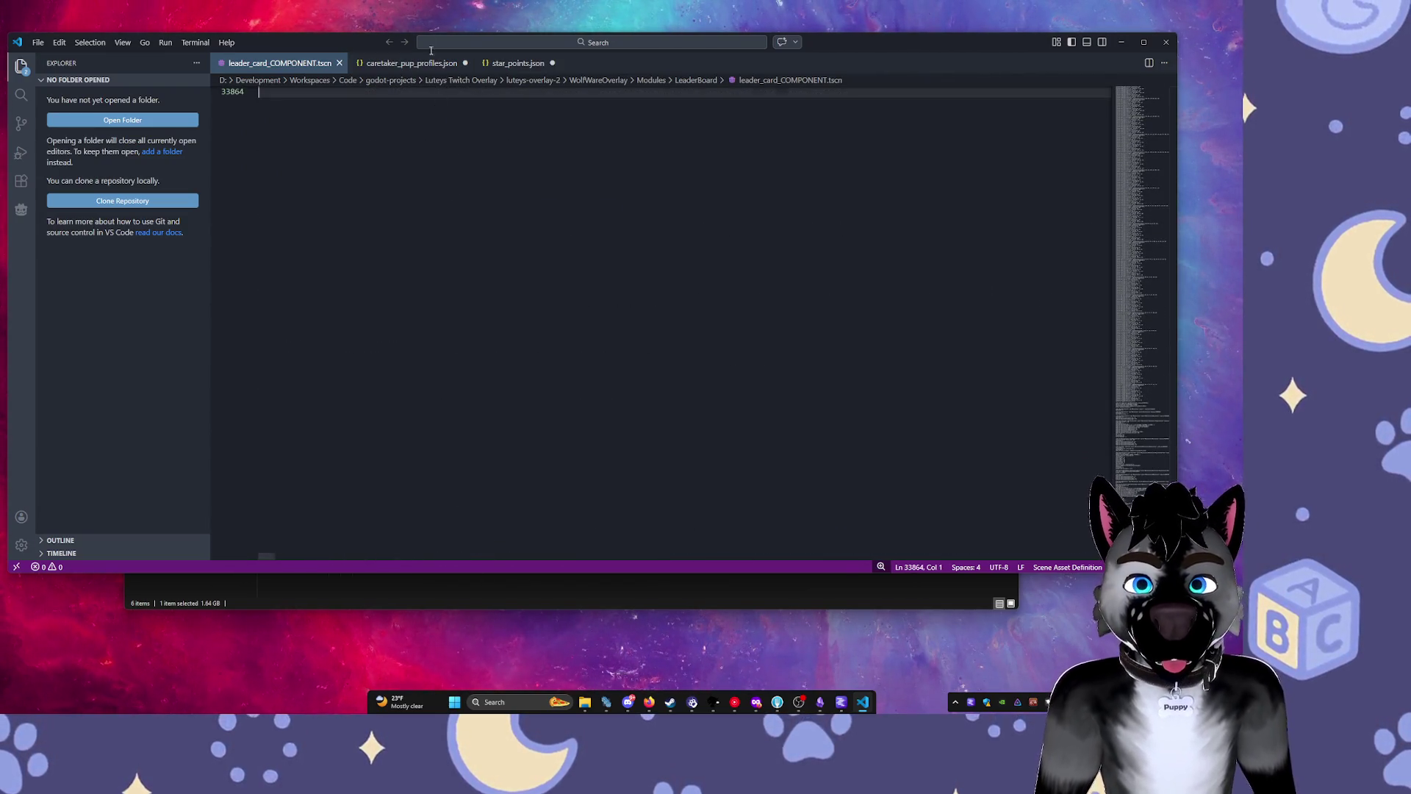
mouse_move(259, 161)
mouse_down()
mouse_move(441, 2)
mouse_move(392, 332)
mouse_up()
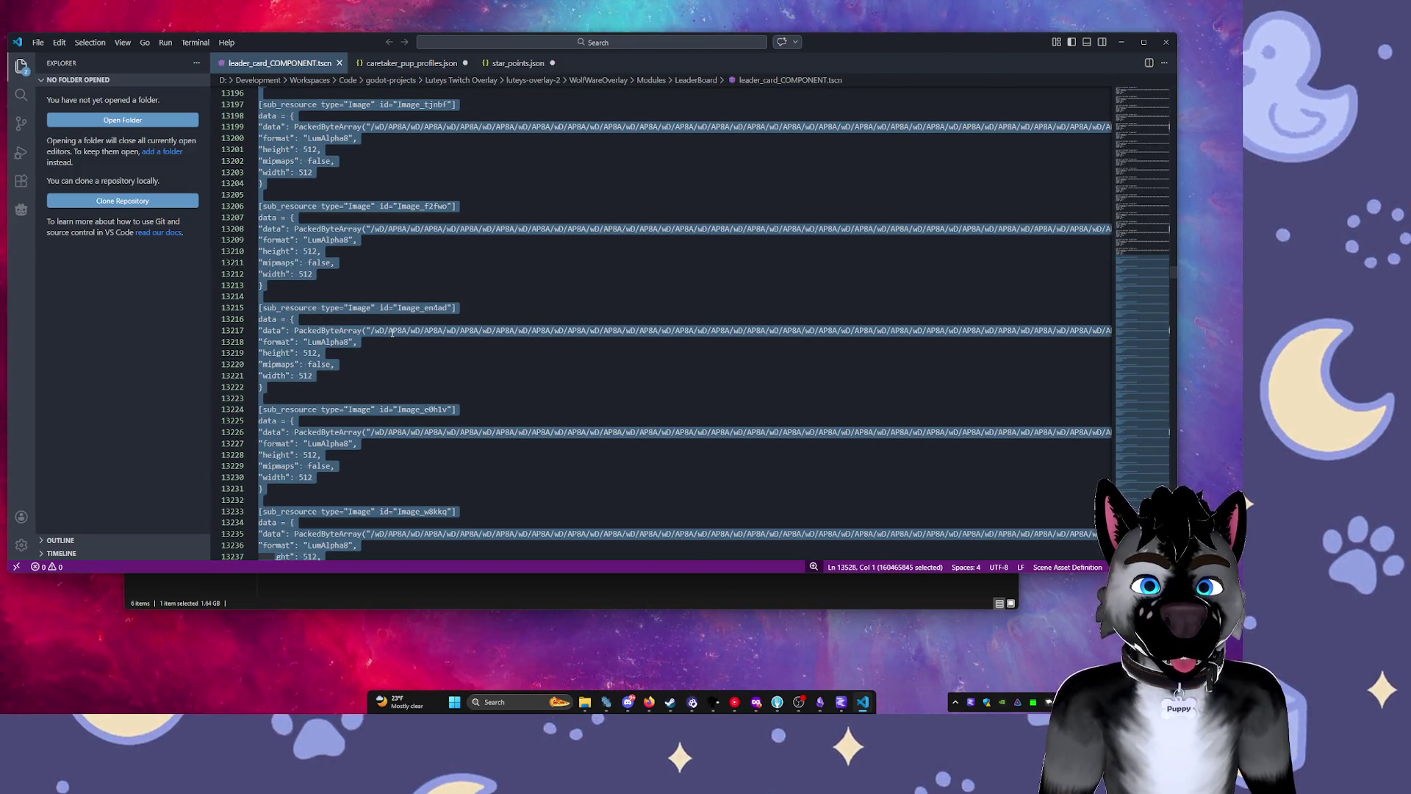
scroll(392, 333, up, 10)
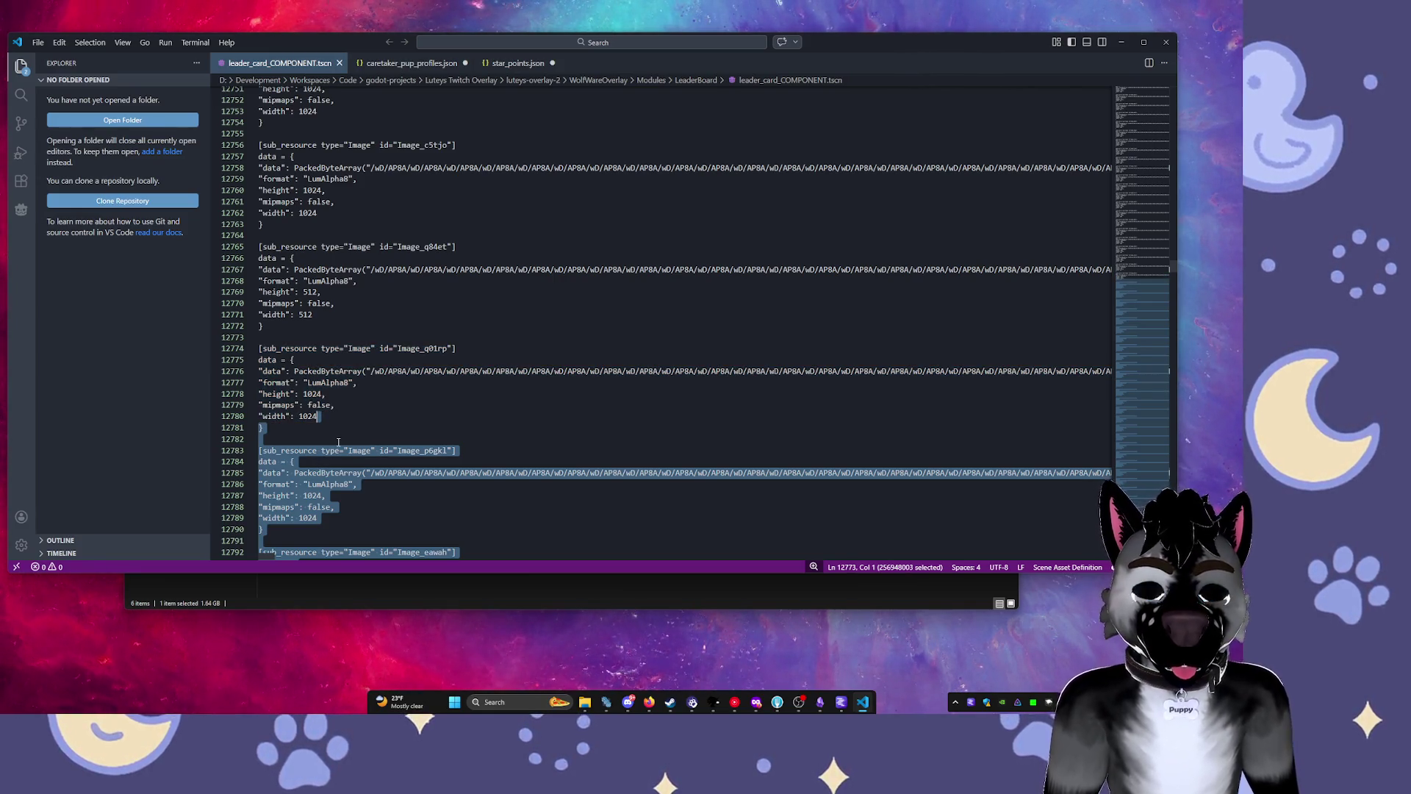
Delete the selected embedded image data after 'data = {' and return to the file end.
key(shift+Down)
key(shift+Down)
key(shift+Down)
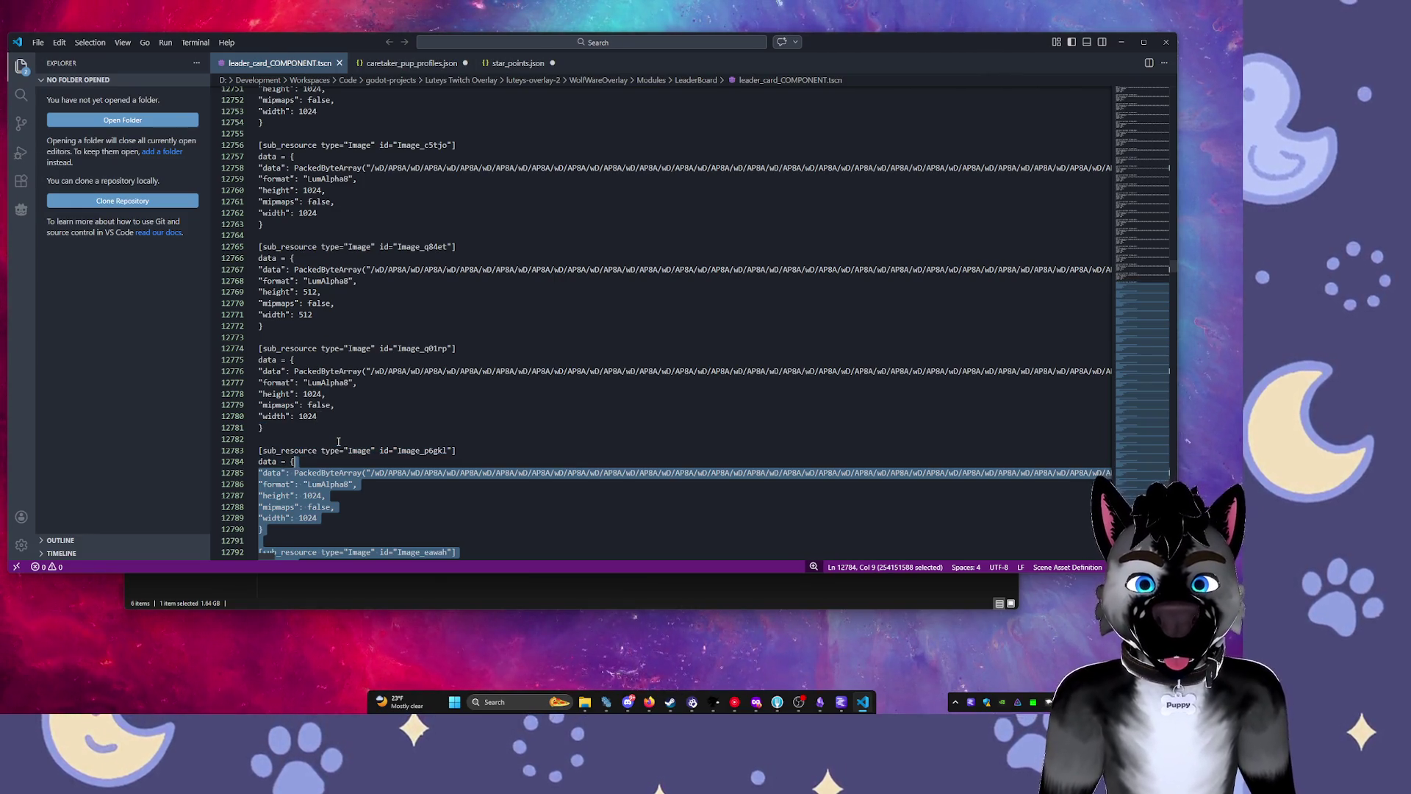
key(Delete)
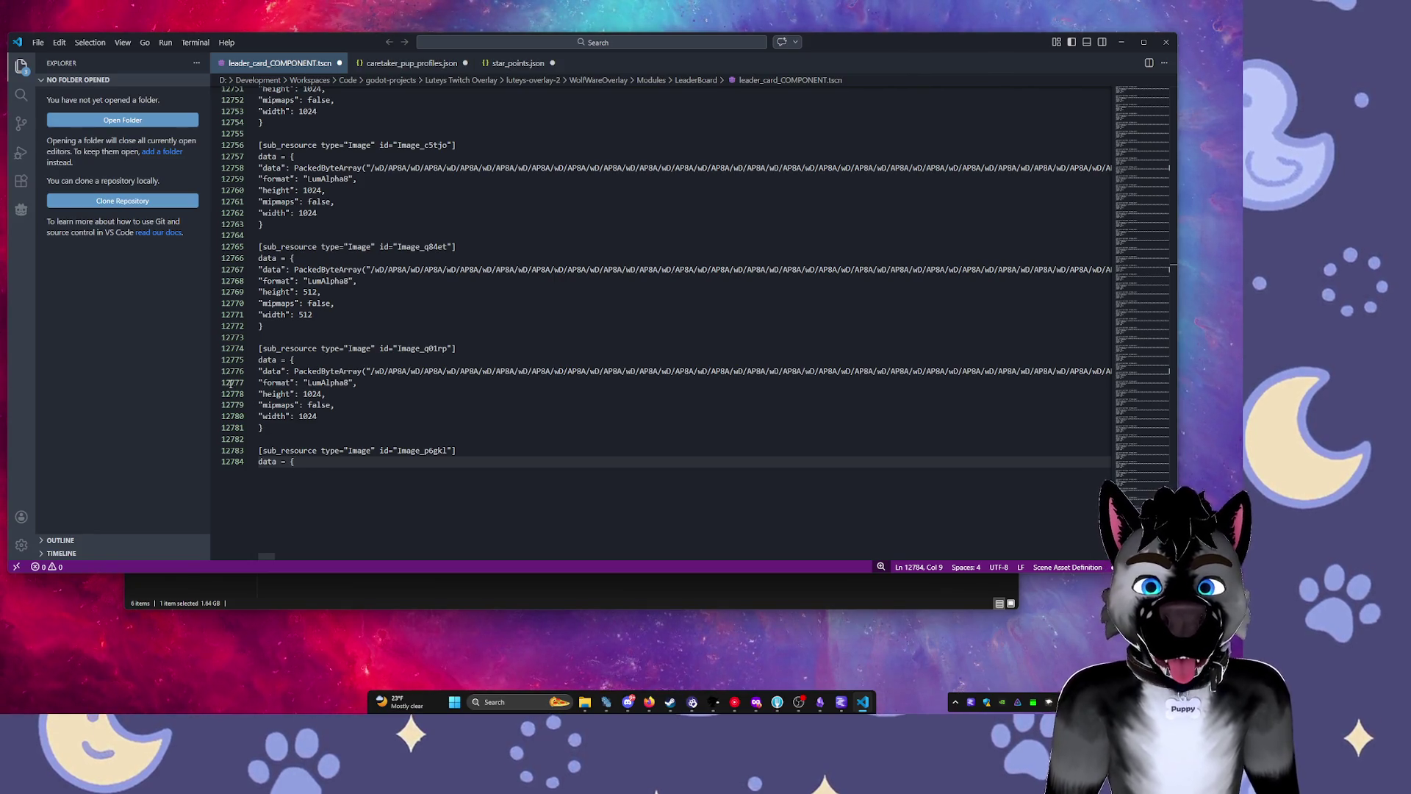
key(shift+Up)
key(shift+Up)
key(shift+Up)
key(shift+Home)
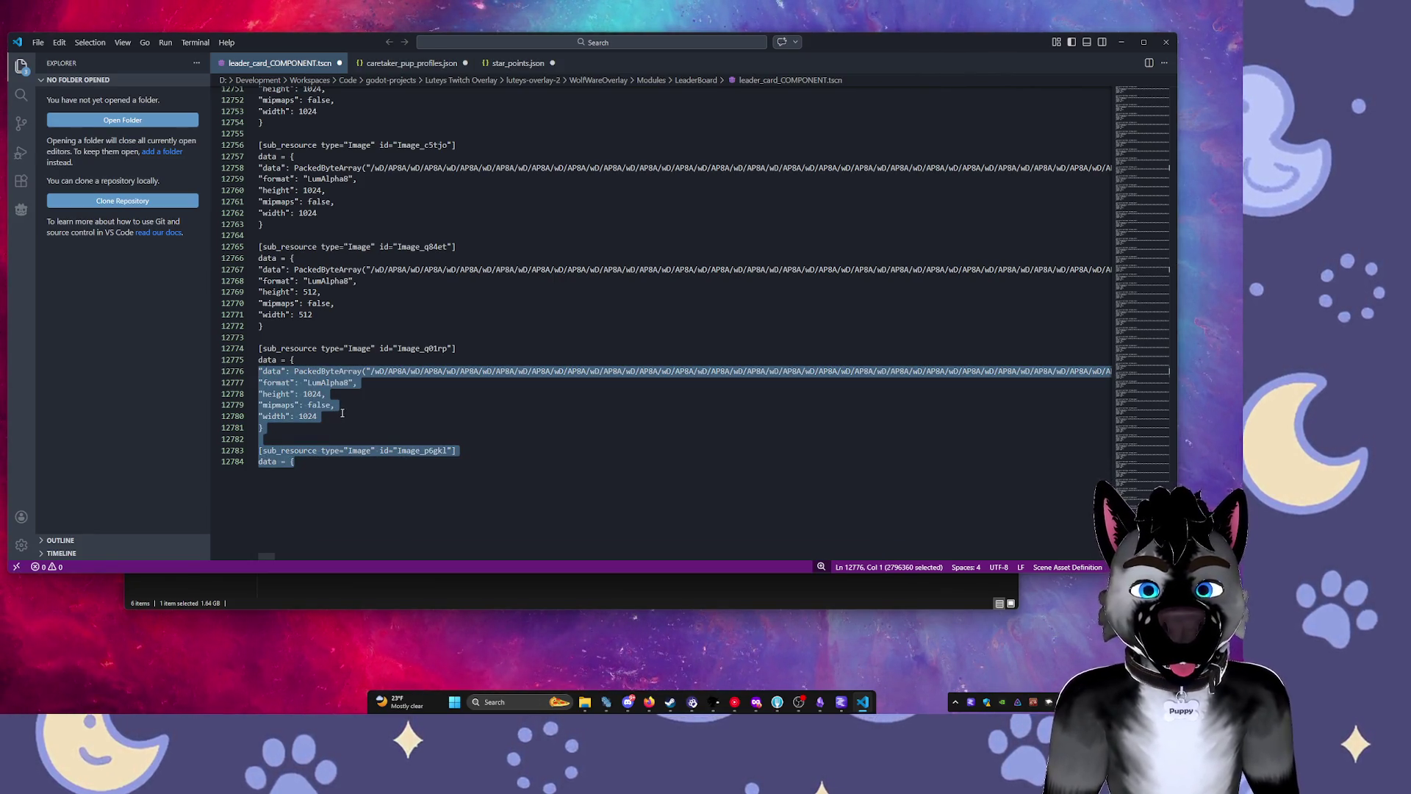
click(330, 473)
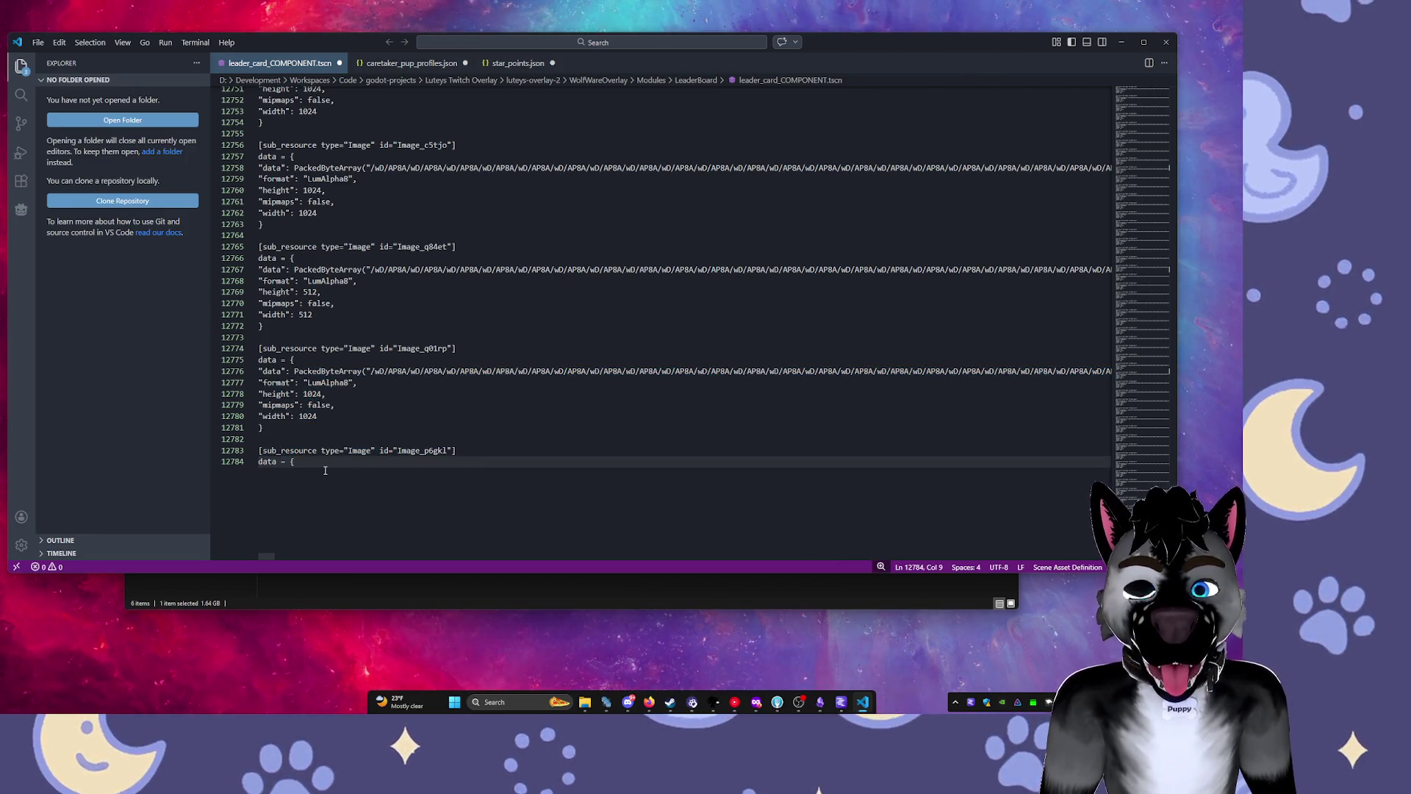
Extend a selection upward from the file end over the image blocks to line 6249.
key(shift+Up)
key(shift+Up)
key(shift+Up)
key(shift+Up)
key(shift+Up)
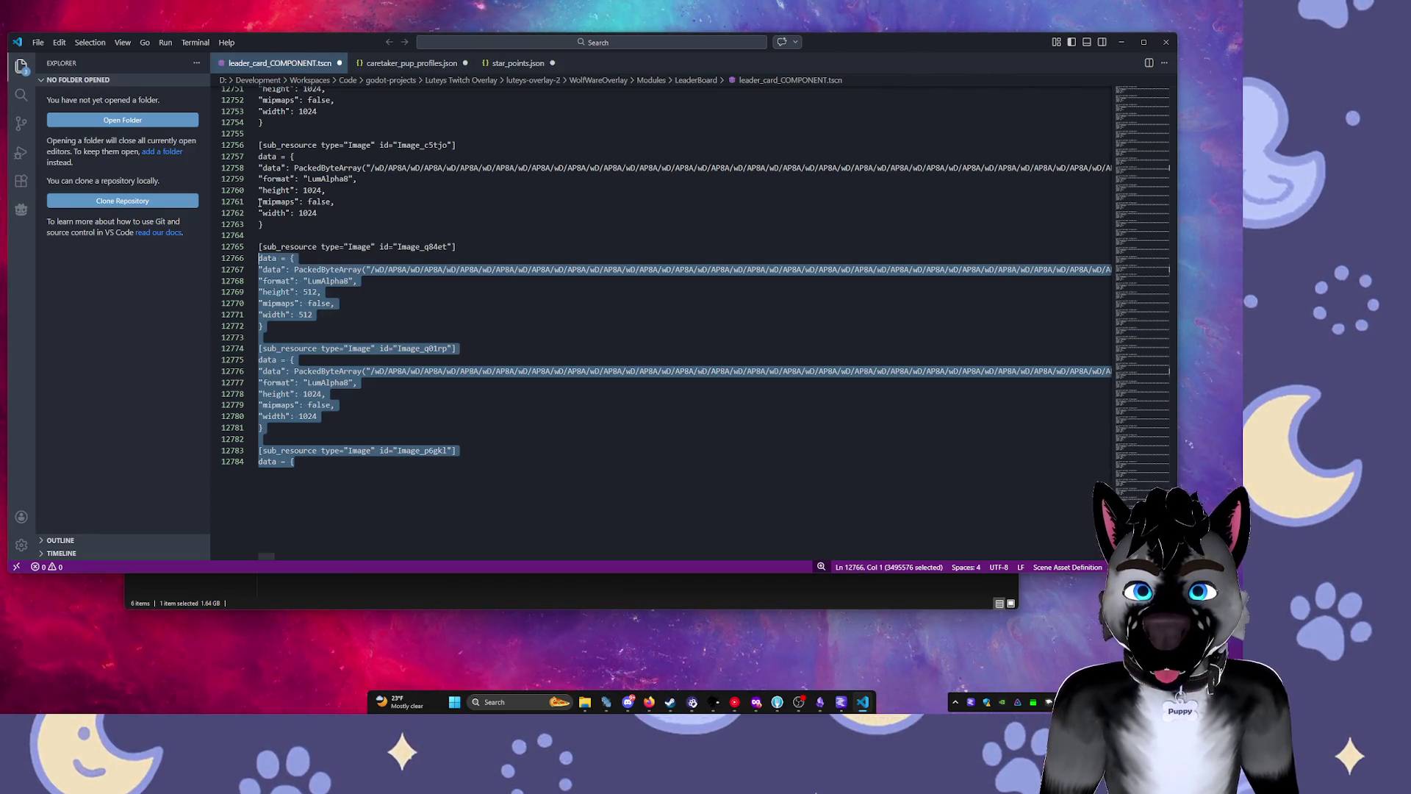
key(shift+Page_Up)
key(shift+Page_Up)
key(shift+Page_Up)
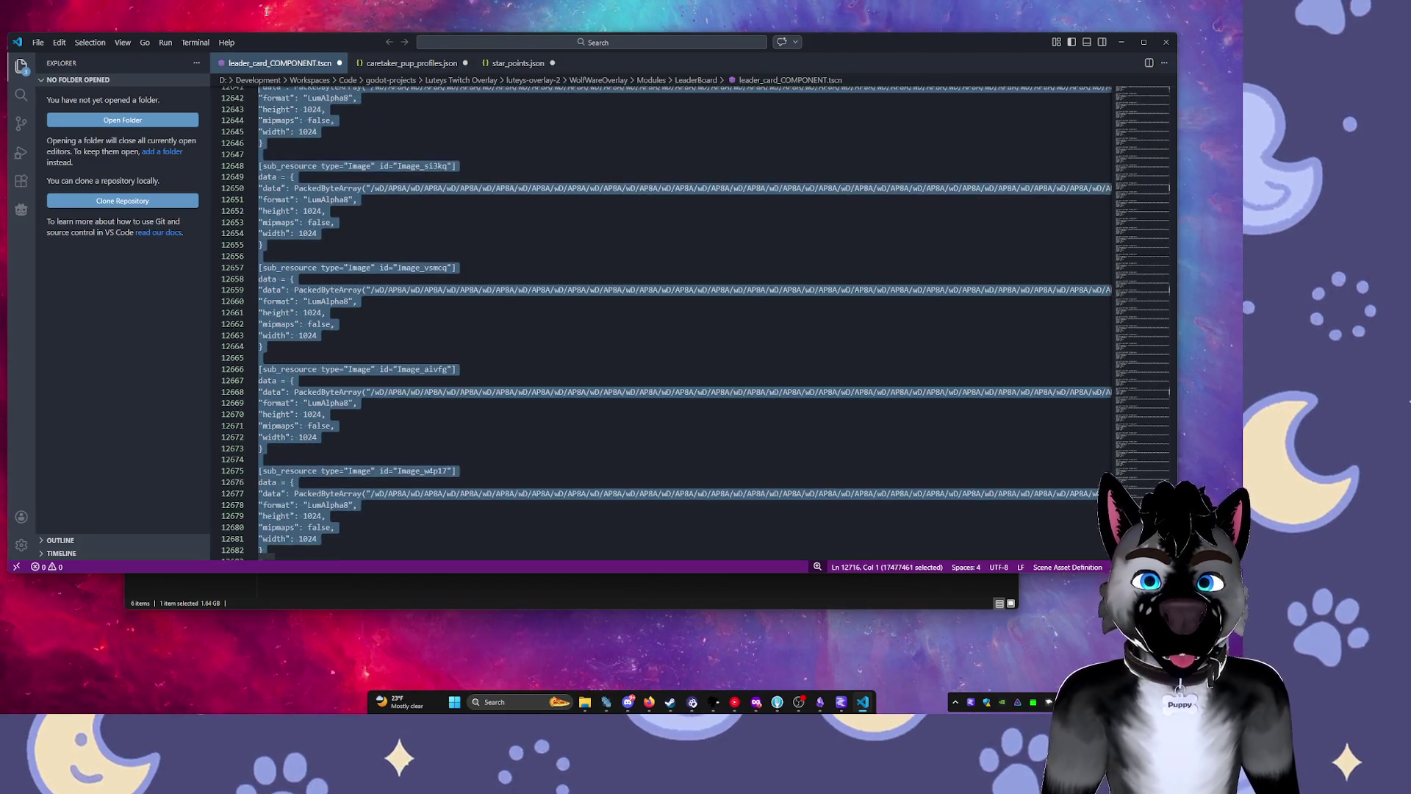
key(shift+Page_Up)
key(shift+Page_Up)
key(shift+Page_Up)
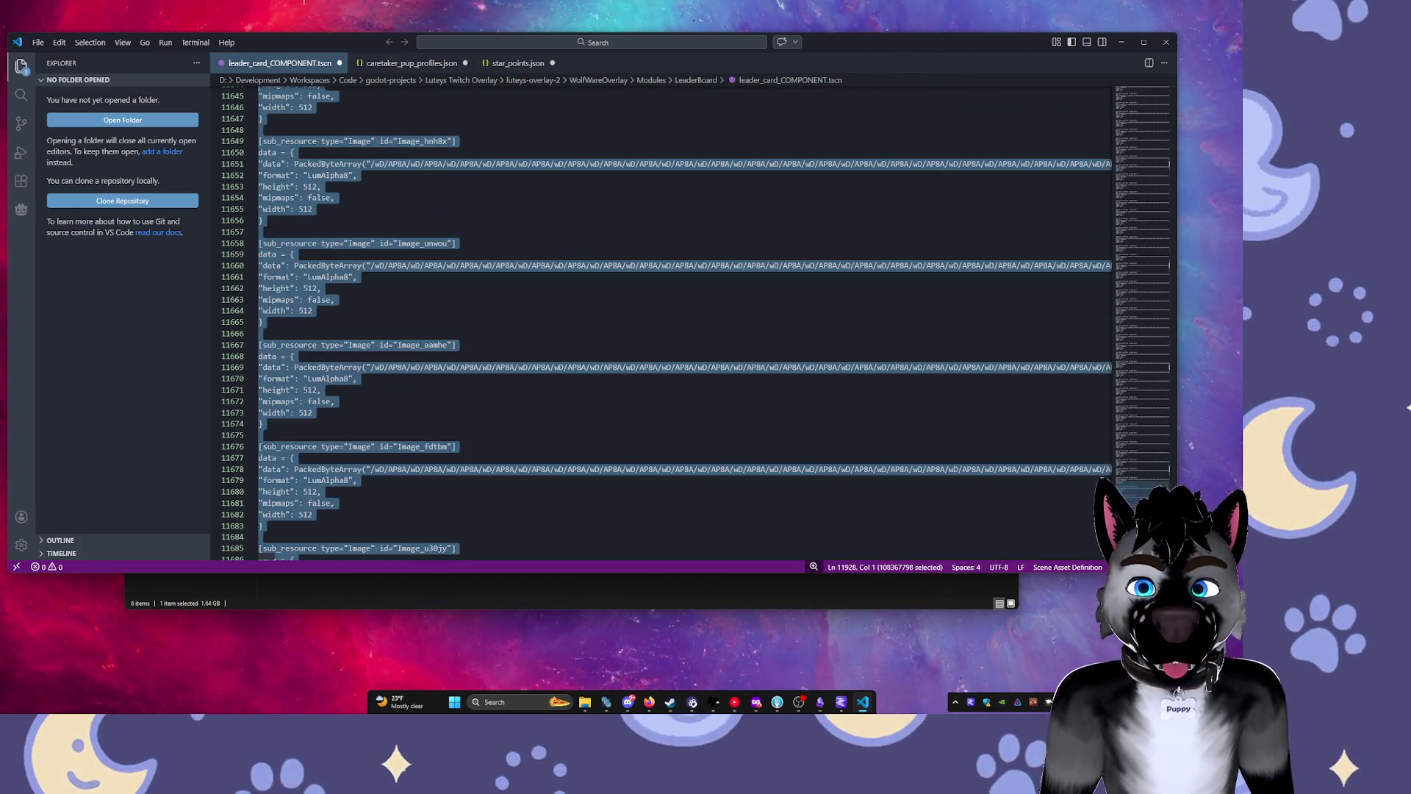
key(shift+Page_Up)
key(shift+Page_Up)
key(shift+Page_Up)
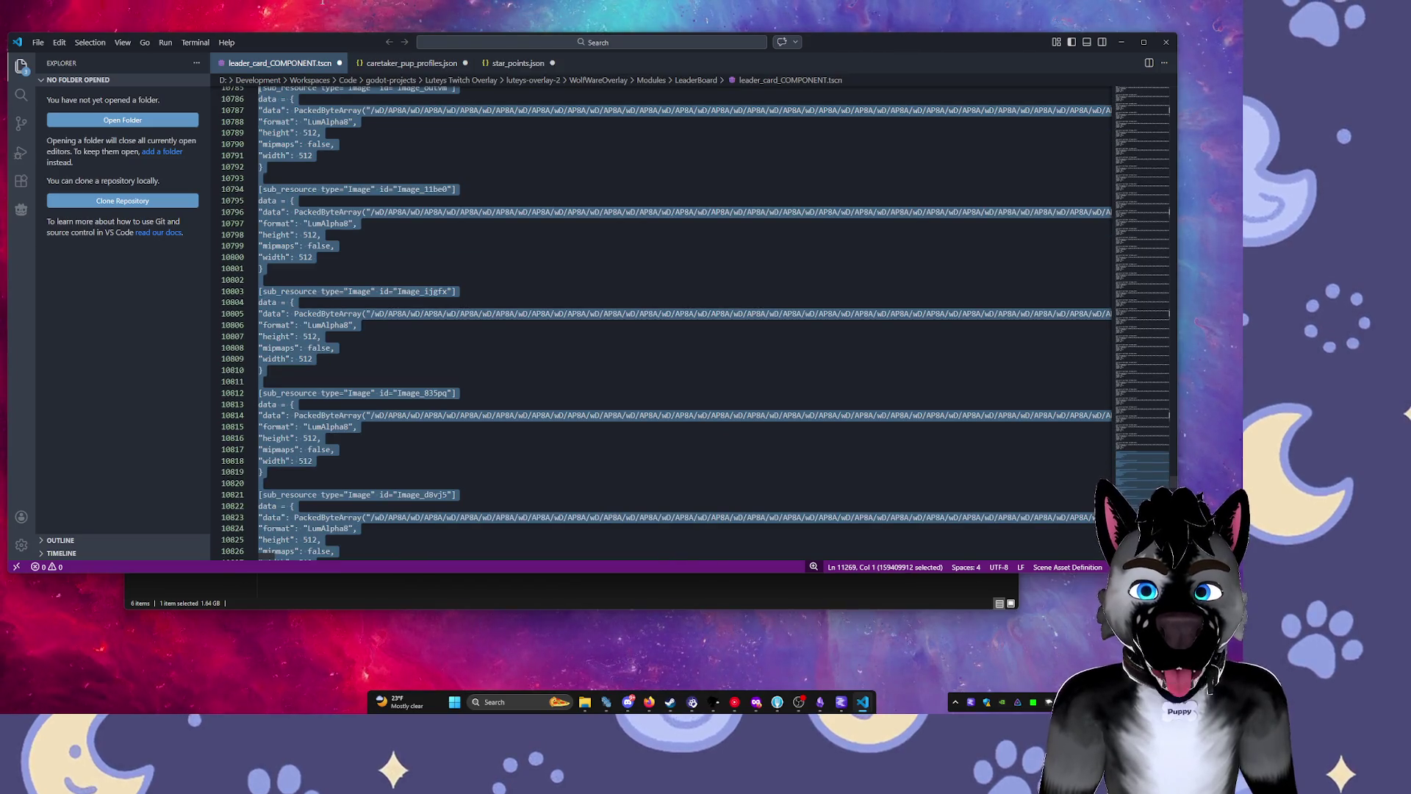
key(shift+Page_Up)
key(shift+Page_Up)
key(shift+Page_Up)
key(shift+Page_Up)
key(shift+Page_Up)
key(shift+Page_Up)
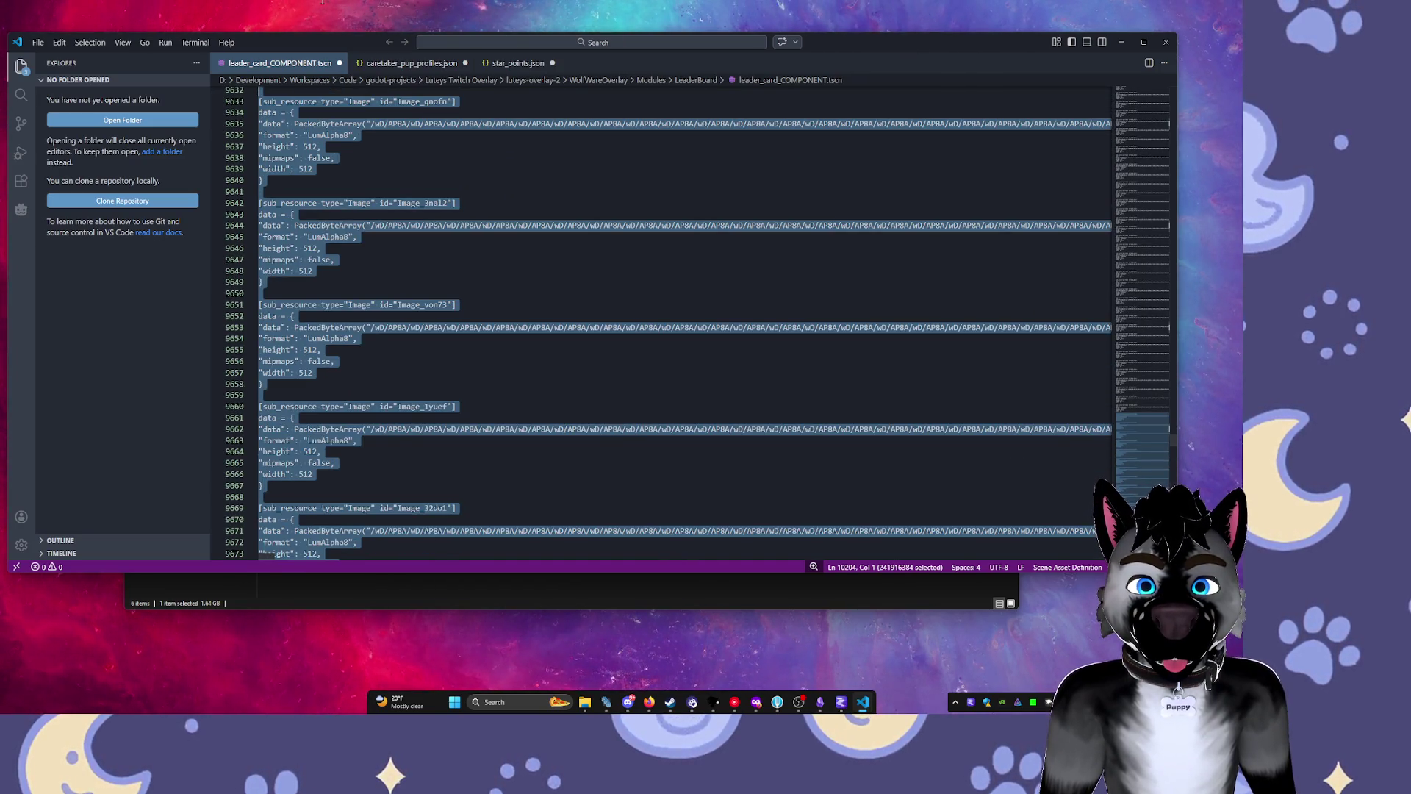
key(shift+Page_Up)
key(shift+Page_Up)
key(shift+Page_Up)
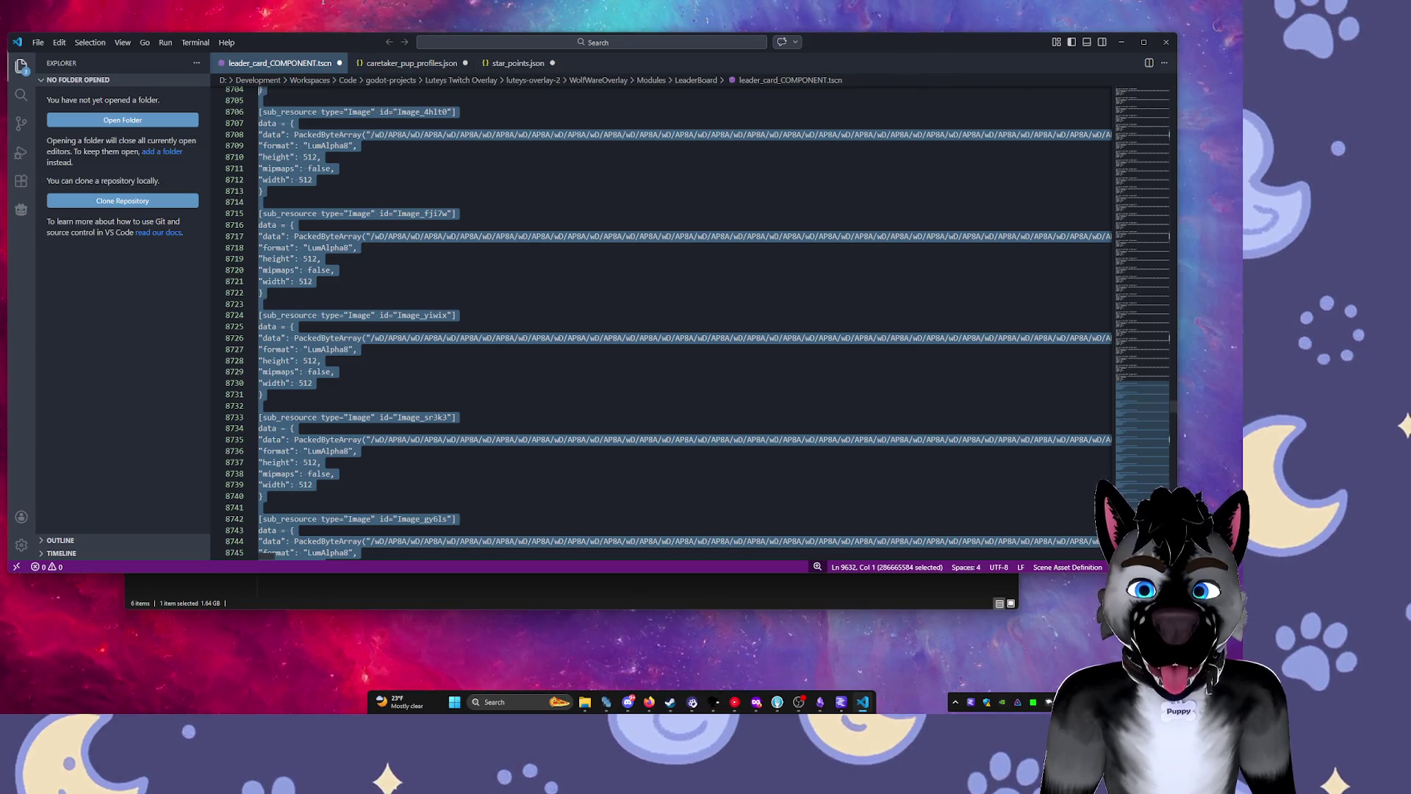
key(shift+Page_Up)
key(shift+Page_Up)
key(shift+Page_Up)
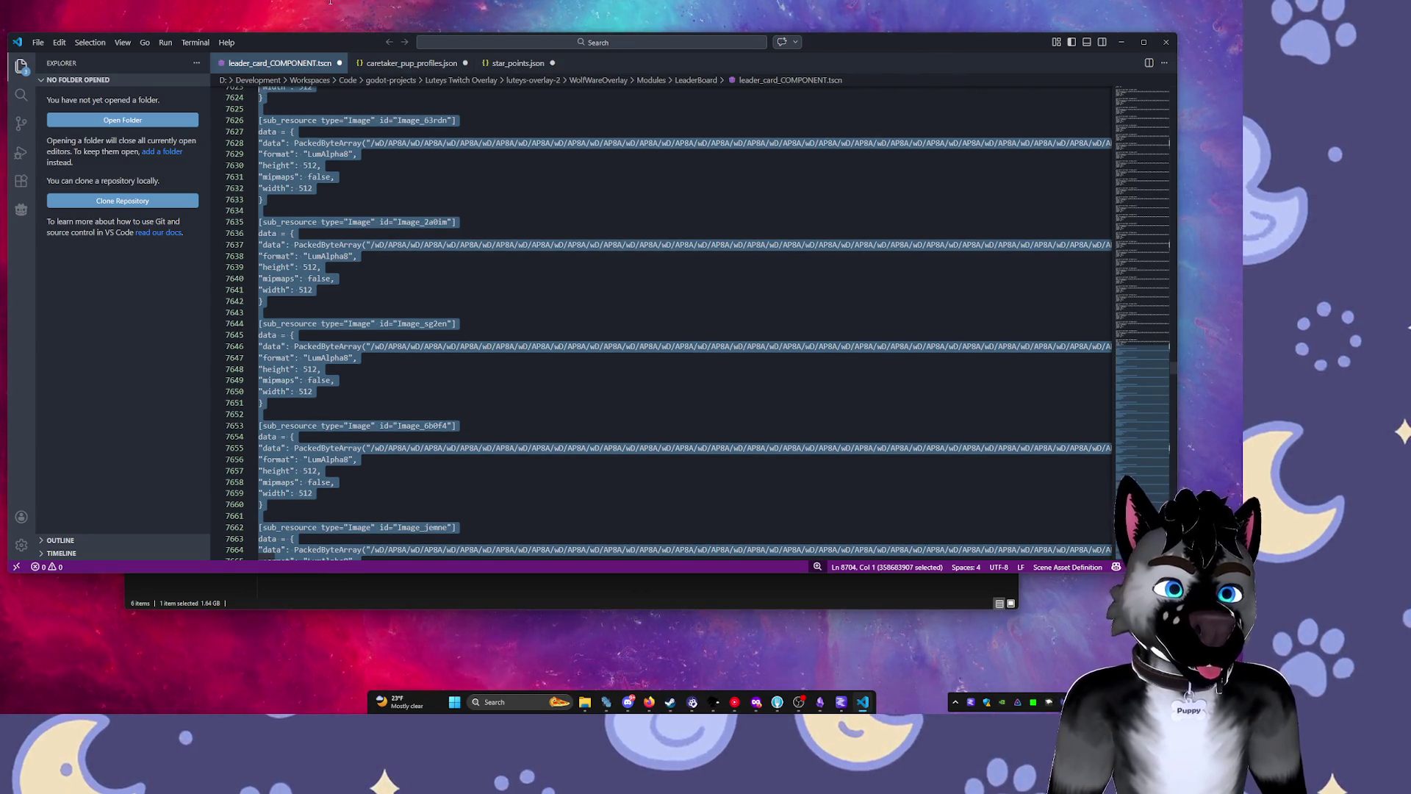
key(shift+Page_Up)
key(shift+Page_Up)
key(shift+Page_Up)
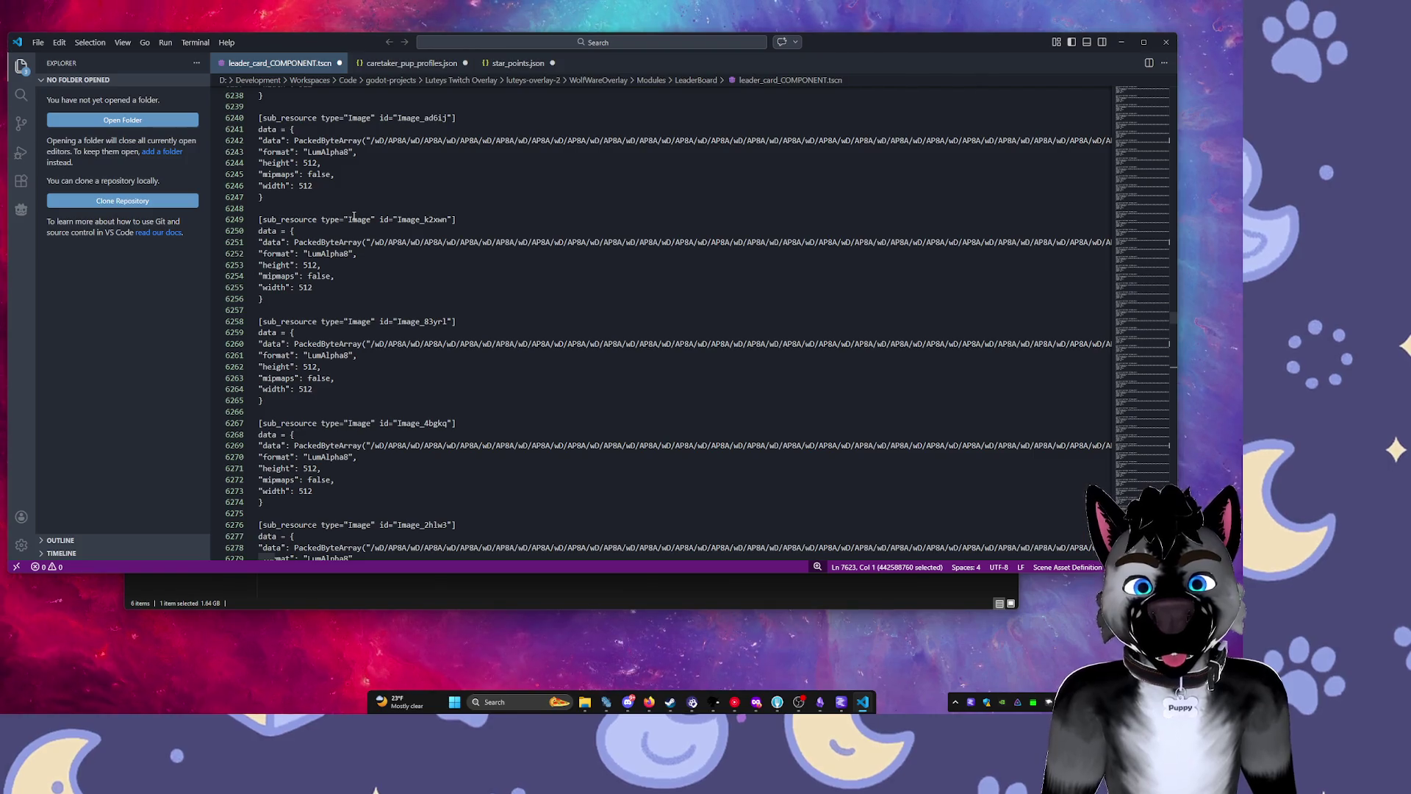
shift+click(354, 219)
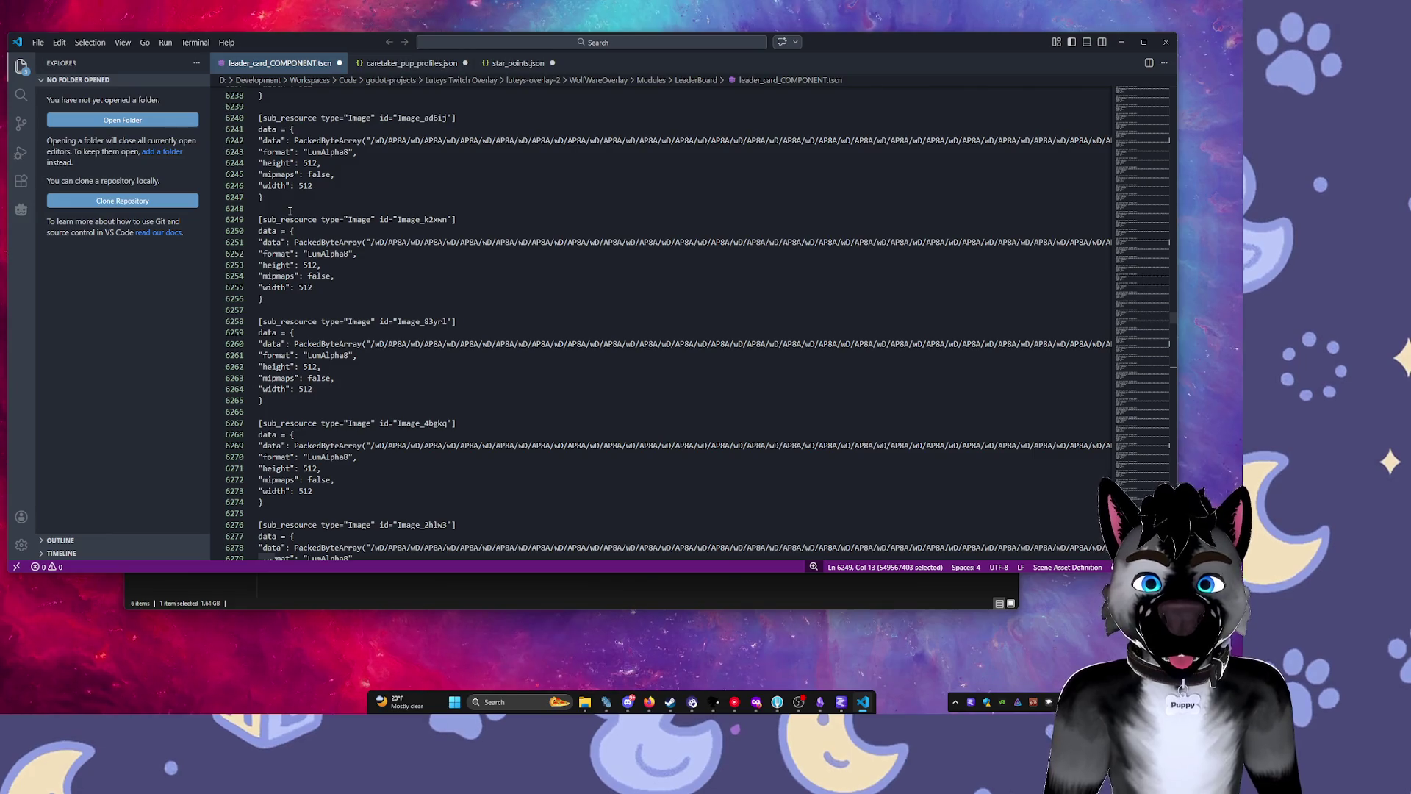
Select downward from blank line 6248 and remove the stray blank line at 6302.
click(284, 208)
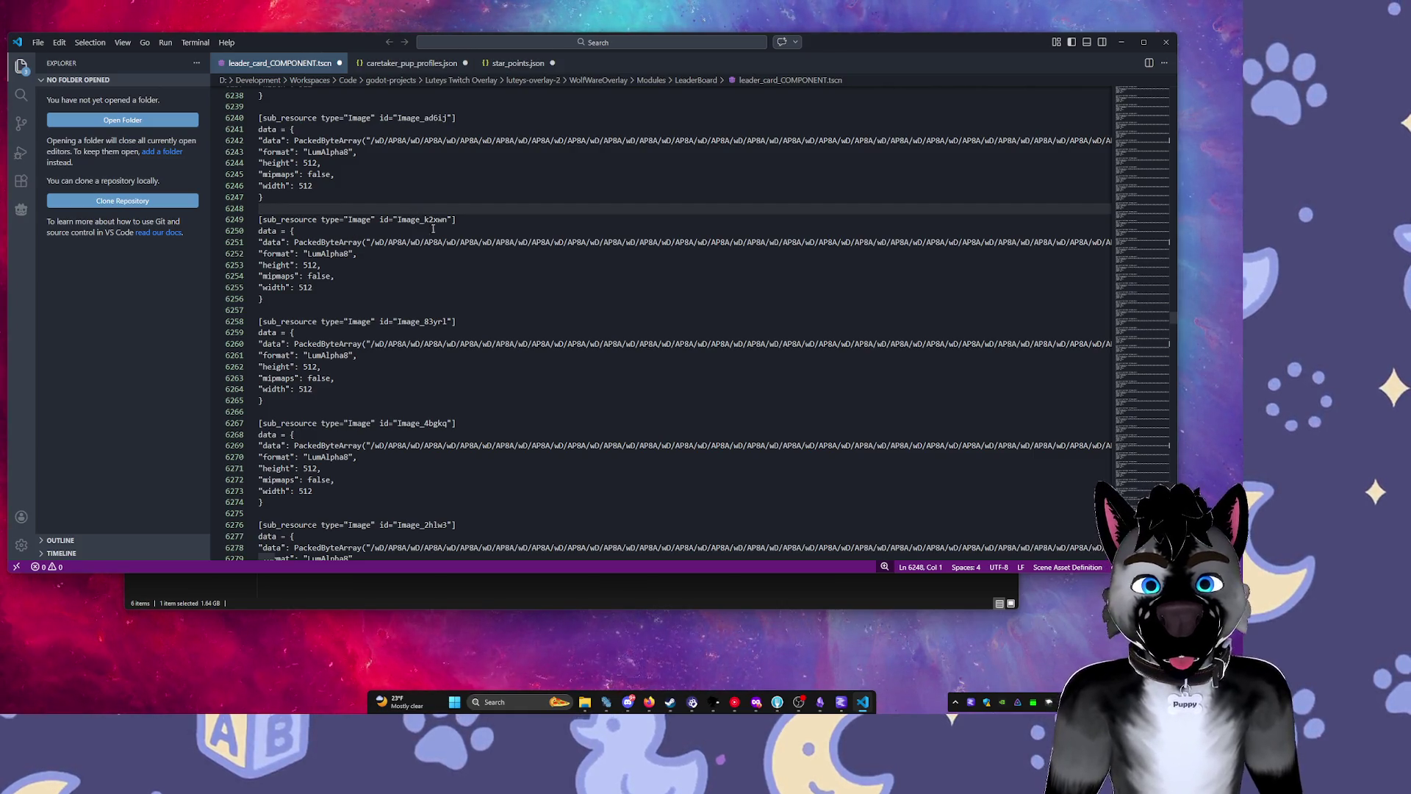
key(shift+Page_Down)
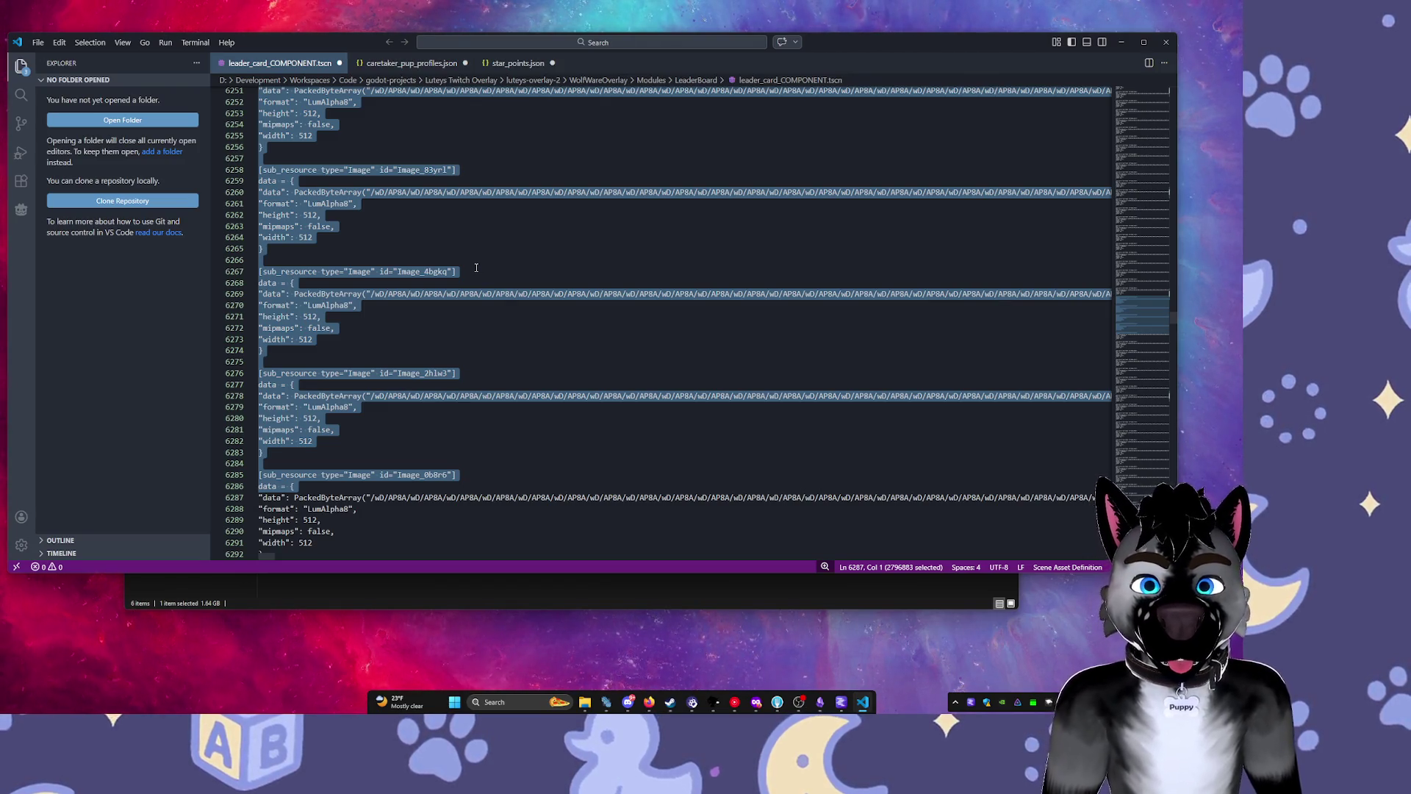
key(shift+Page_Down)
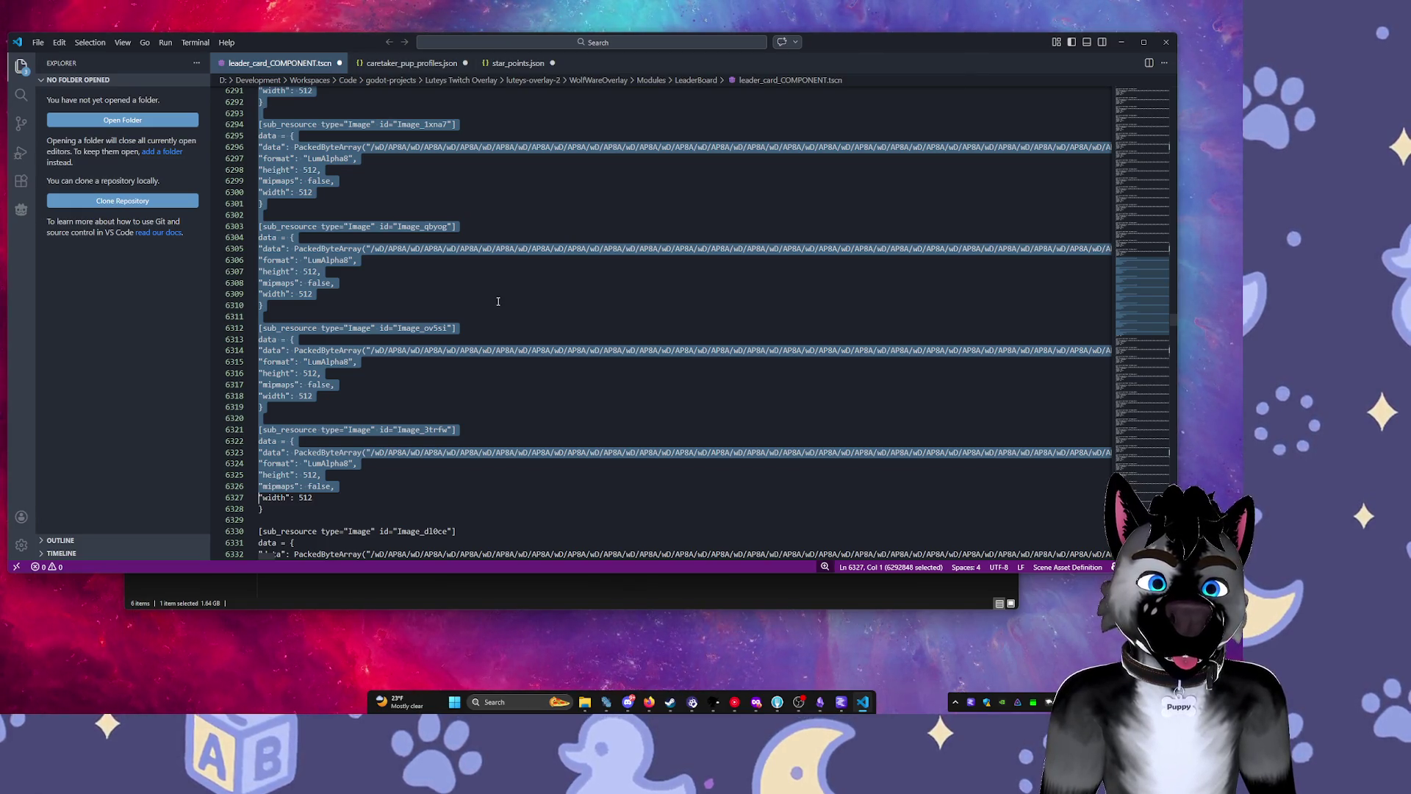
key(ctrl+z)
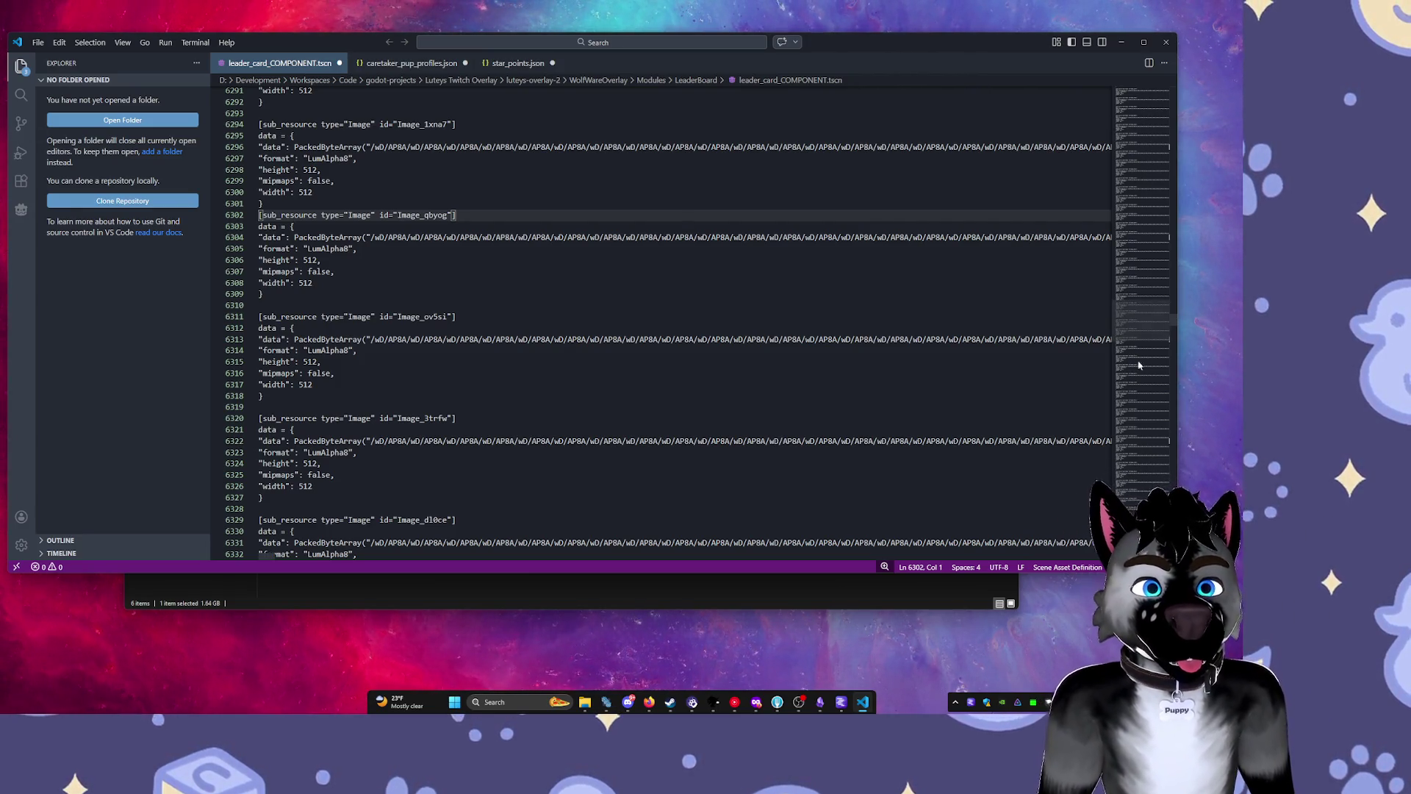
Return to the top of the file and check the first animation sub-resource lines near line 98.
drag(1138, 365, 1156, 95)
click(482, 462)
scroll(482, 458, down, 5)
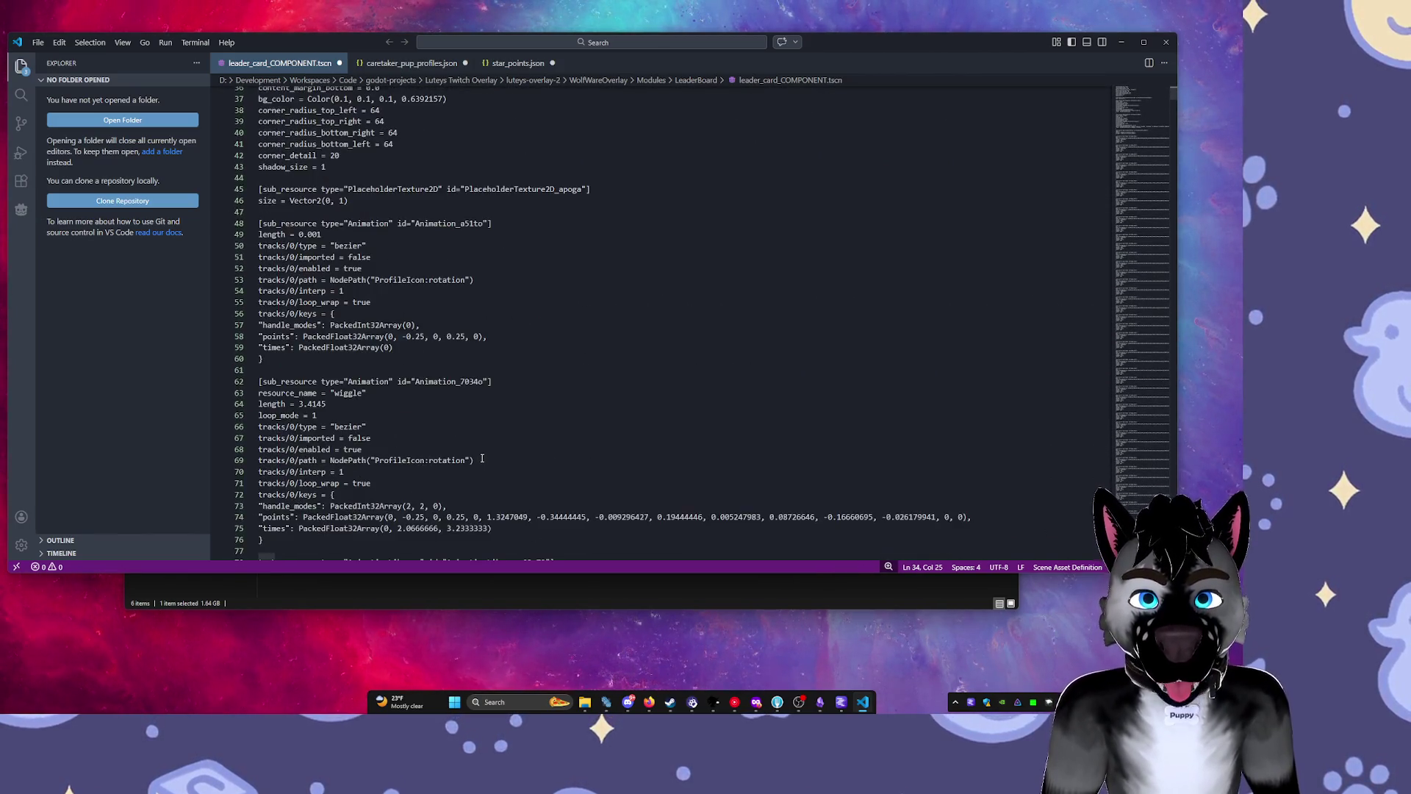
scroll(482, 459, down, 10)
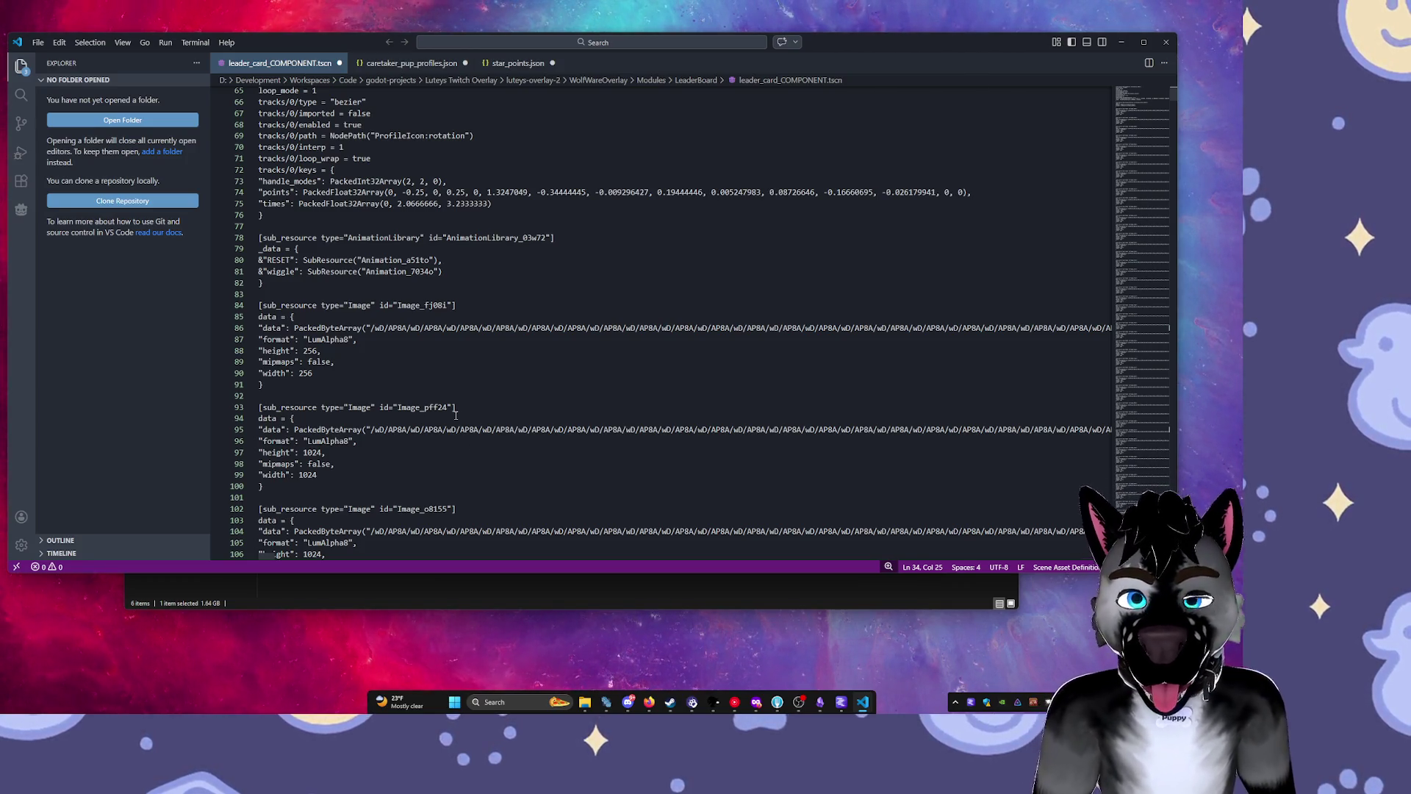
scroll(456, 415, down, 2)
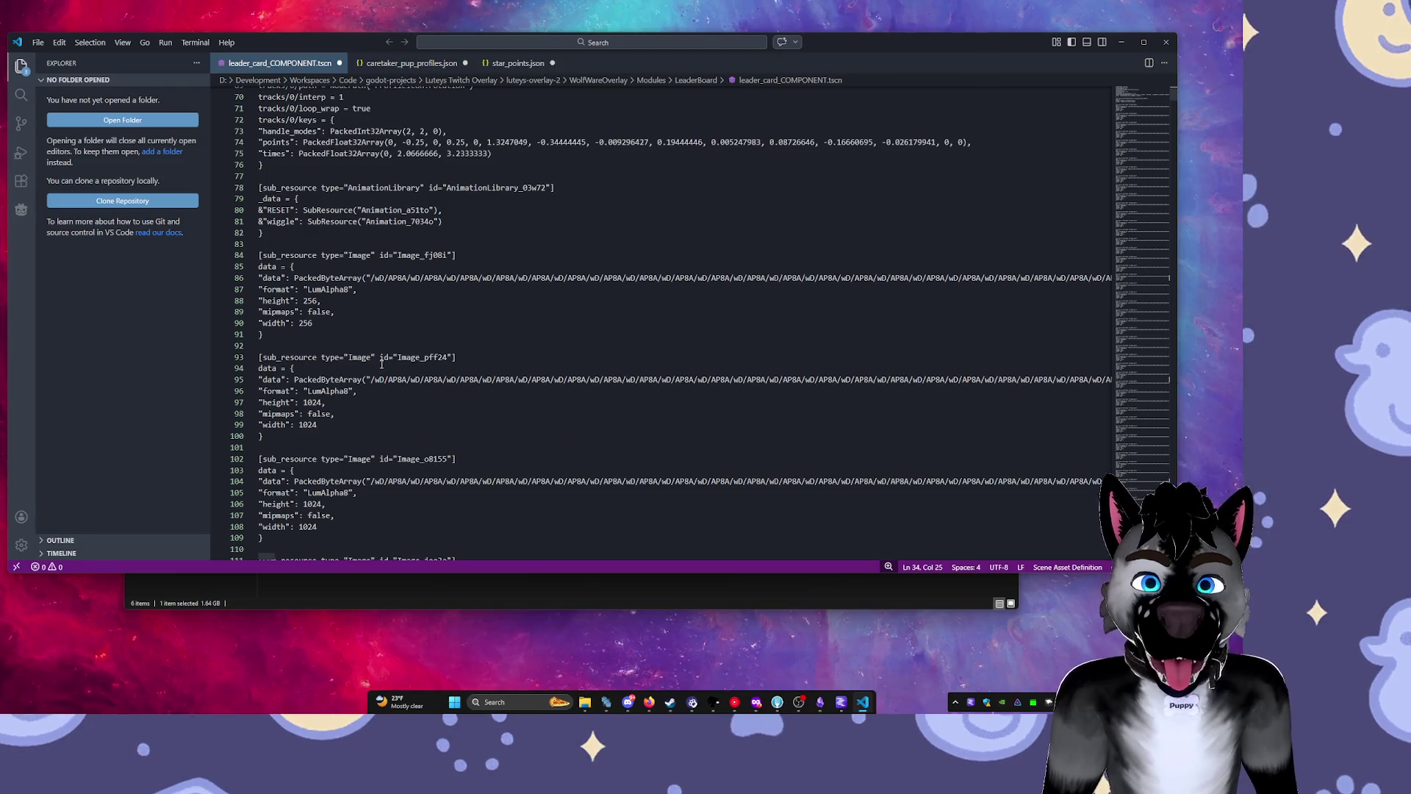
scroll(292, 293, up, 2)
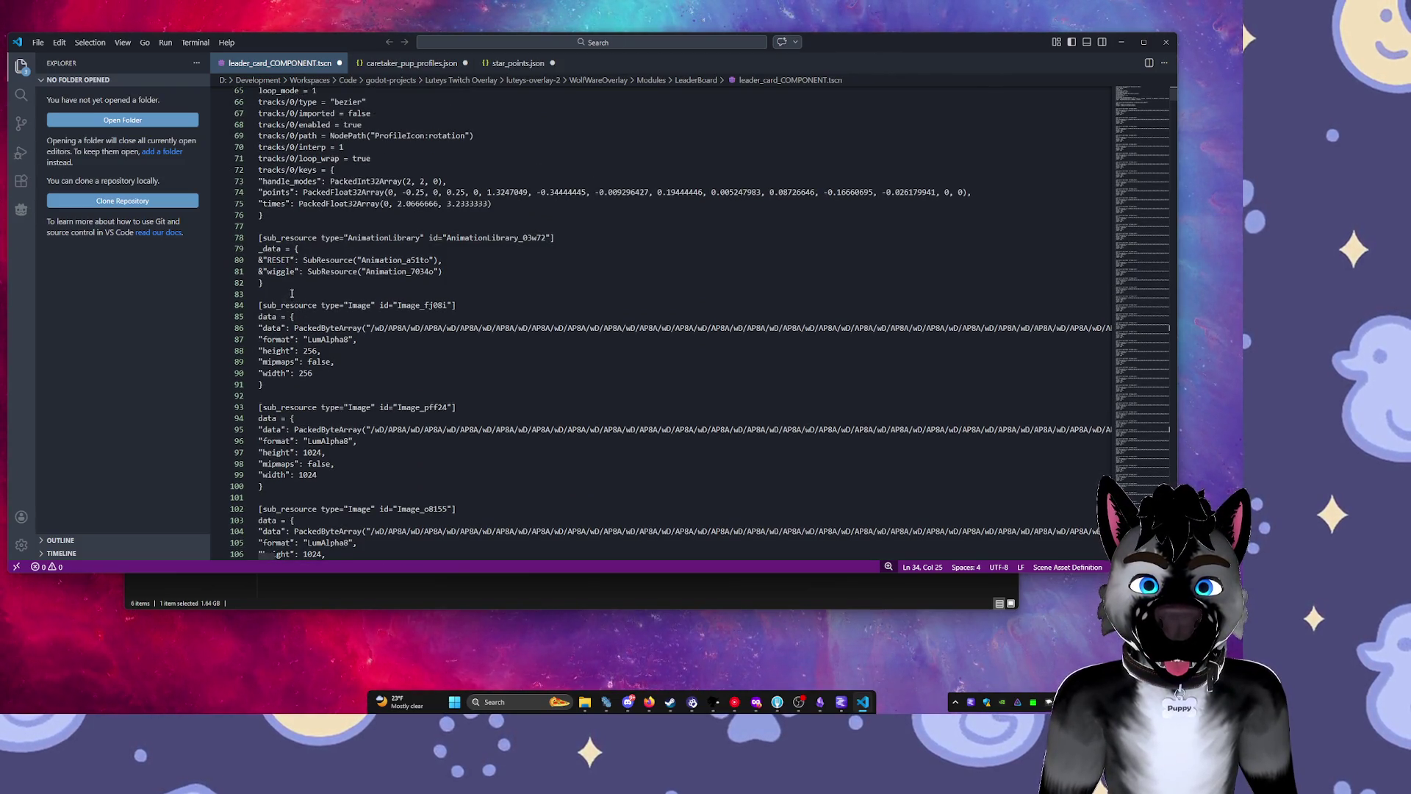
scroll(273, 249, up, 3)
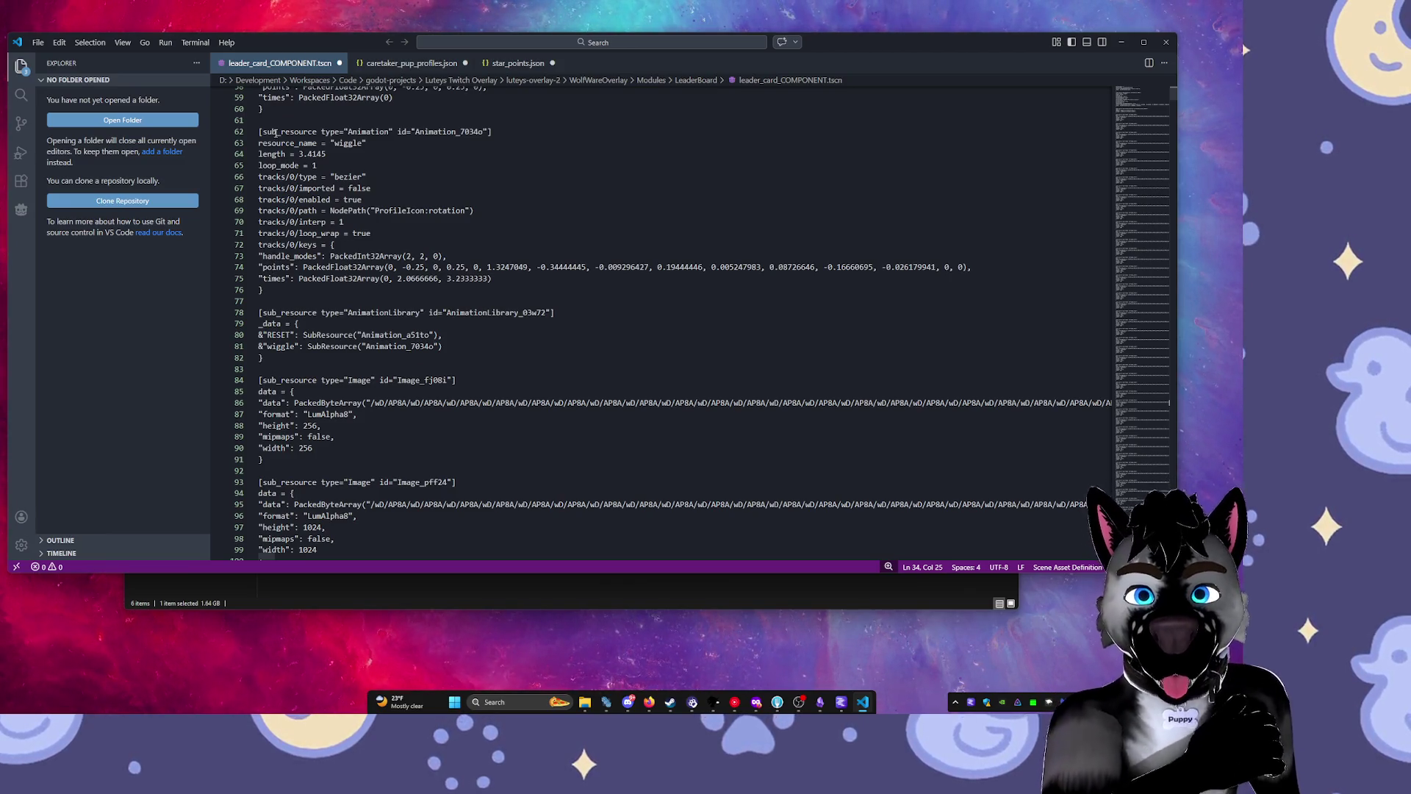
scroll(275, 133, up, 5)
scroll(284, 213, up, 3)
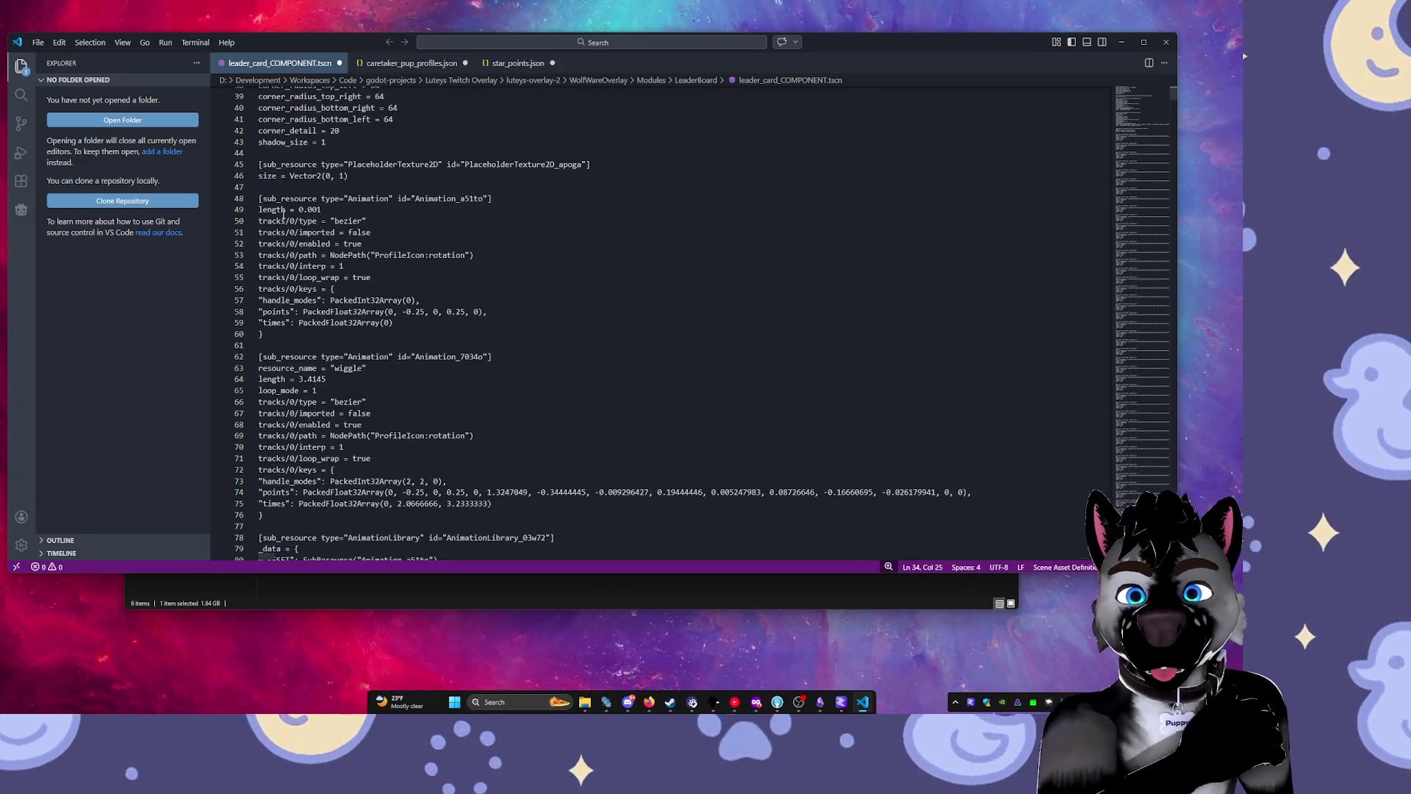
scroll(284, 213, up, 4)
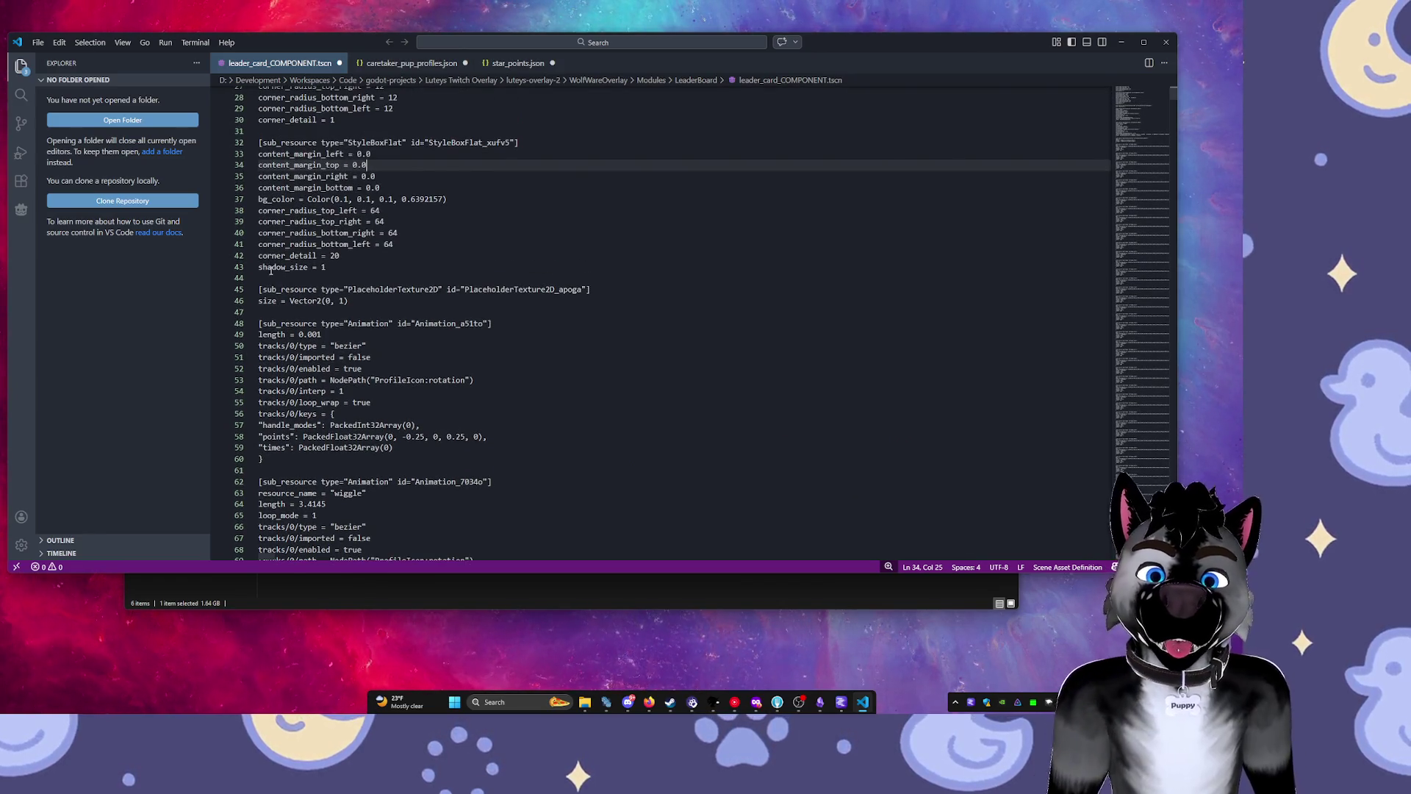
mouse_move(258, 311)
mouse_down()
mouse_move(323, 425)
mouse_move(353, 529)
mouse_move(384, 443)
mouse_up()
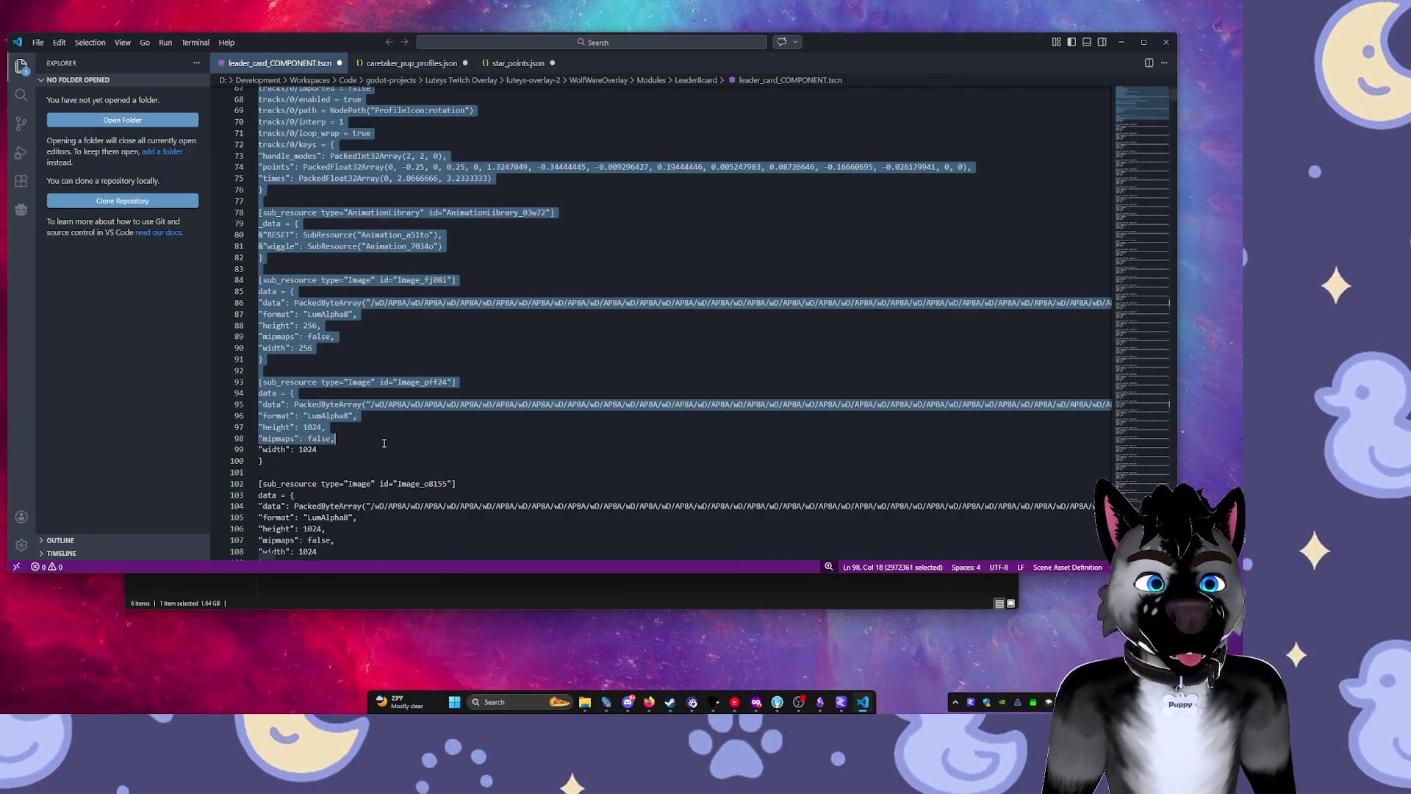
click(383, 443)
Select the embedded Image data from line 444 through line 1778 and delete it.
scroll(354, 341, up, 2)
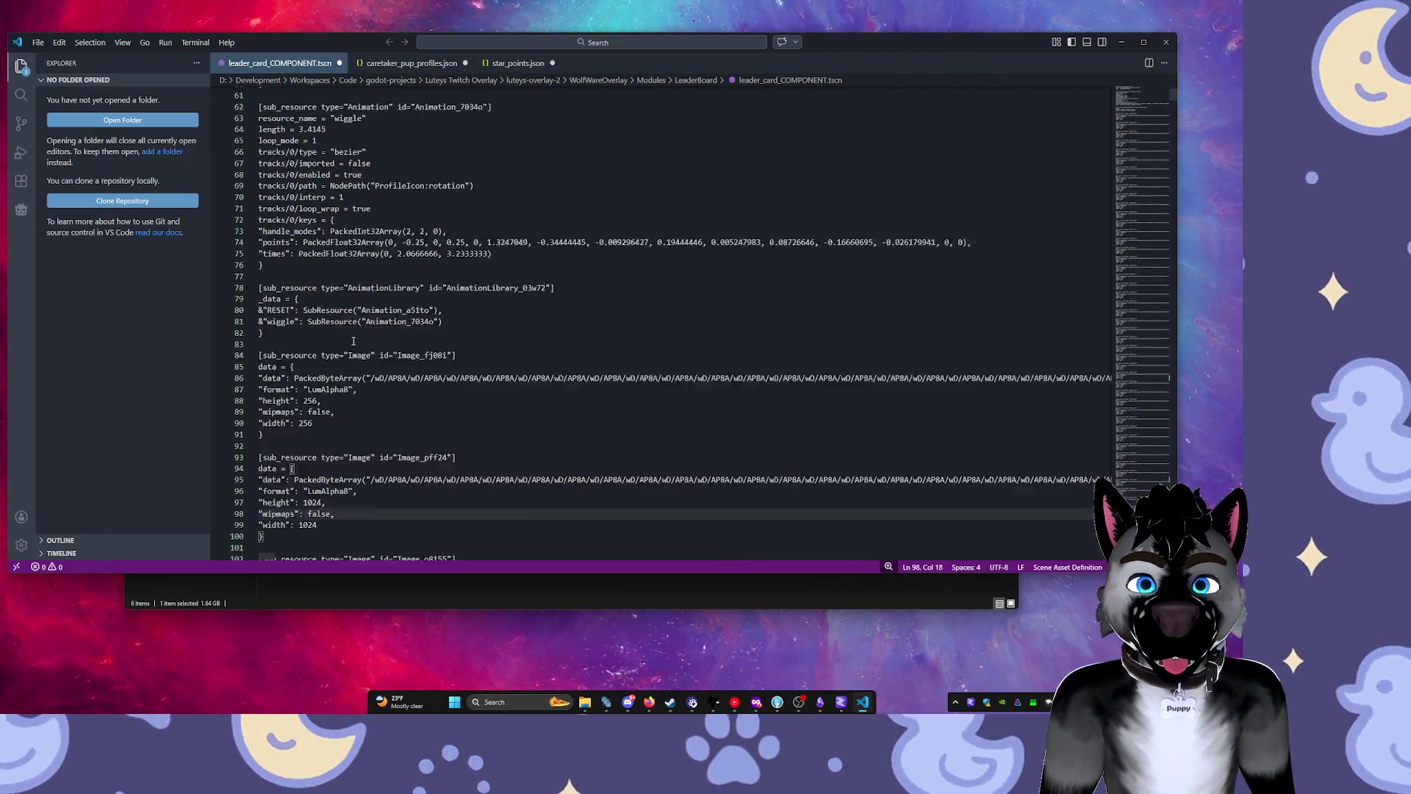
scroll(354, 341, up, 4)
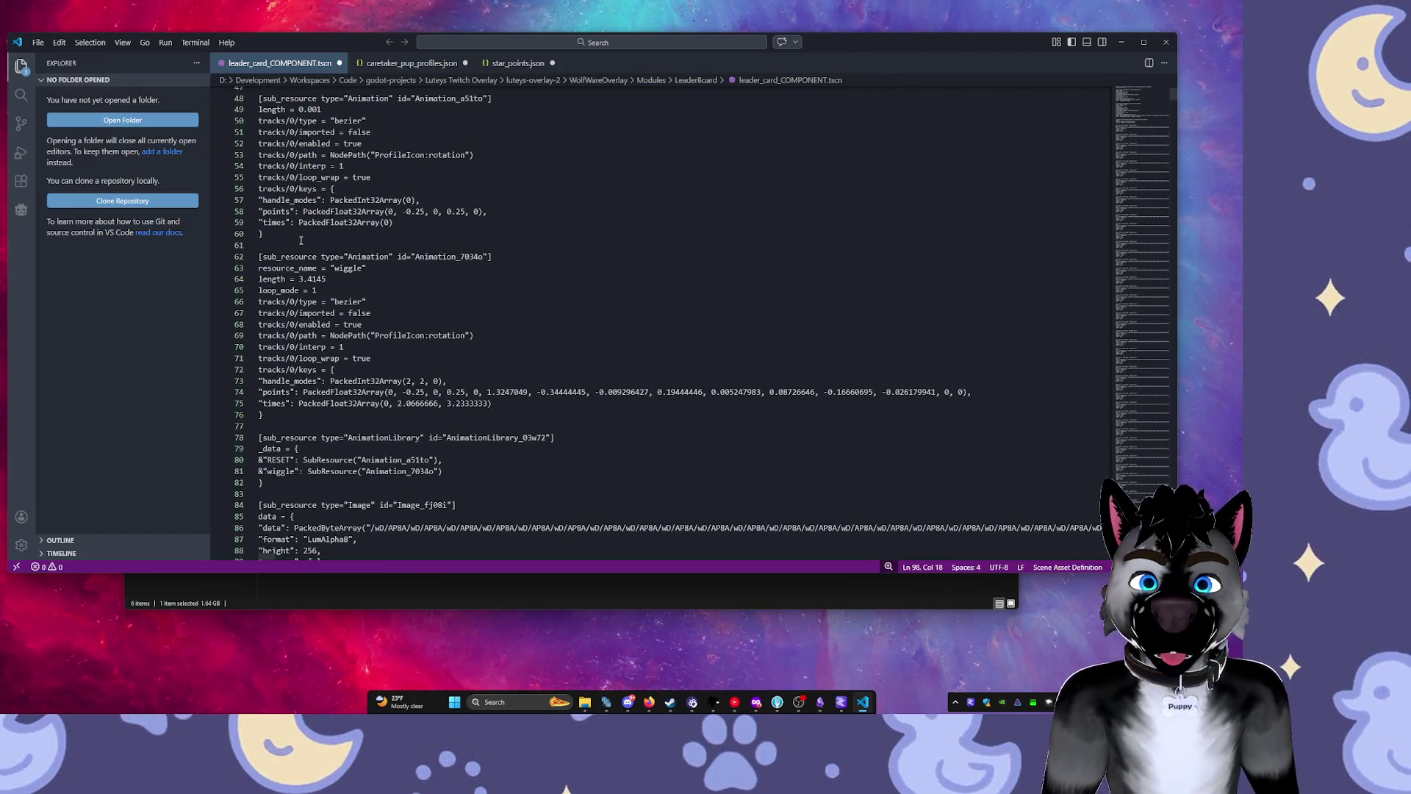
scroll(295, 234, up, 2)
drag(276, 142, 293, 237)
scroll(292, 353, down, 9)
click(291, 497)
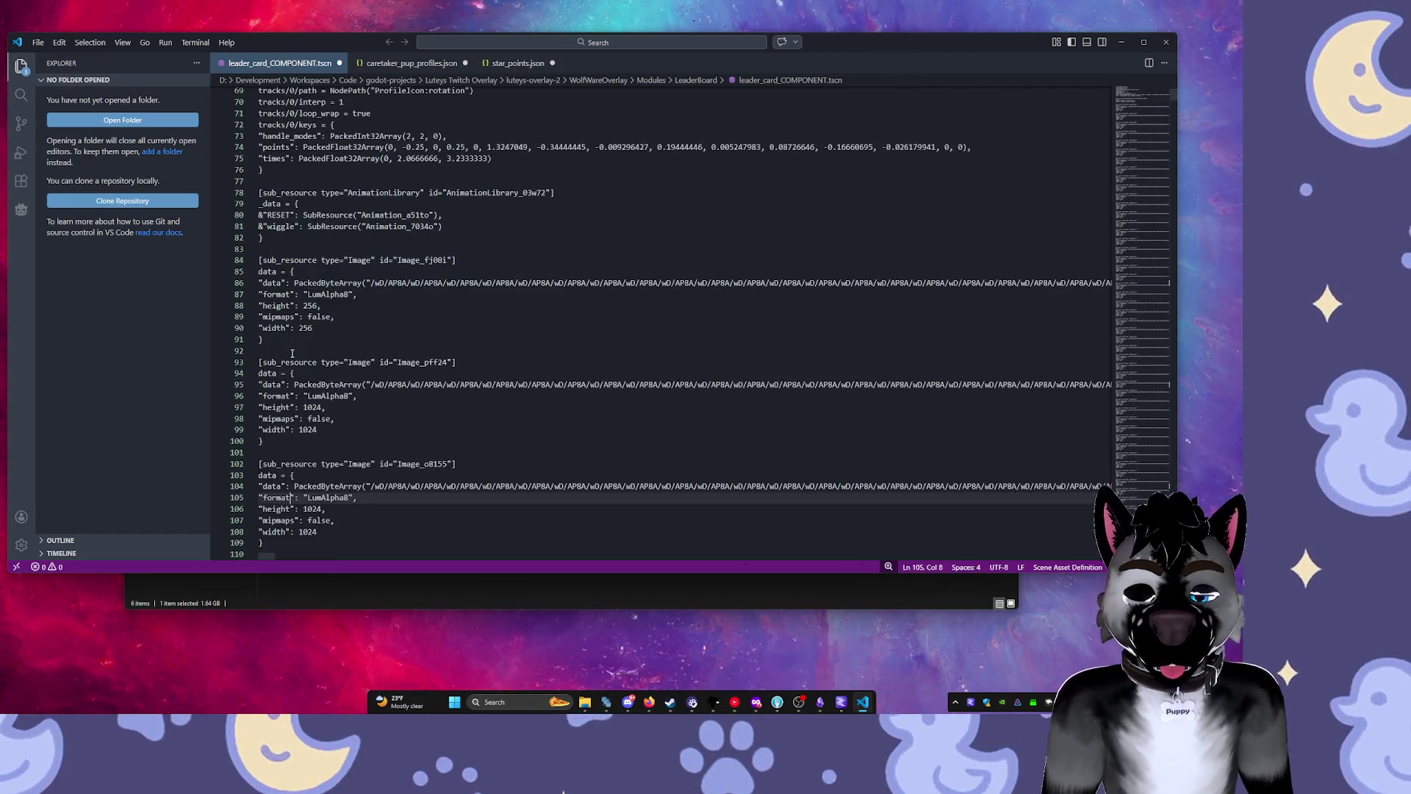
key(Page_Down)
key(Page_Down)
key(Page_Down)
mouse_move(277, 360)
mouse_down()
mouse_move(481, 629)
mouse_move(514, 562)
mouse_move(536, 457)
mouse_up()
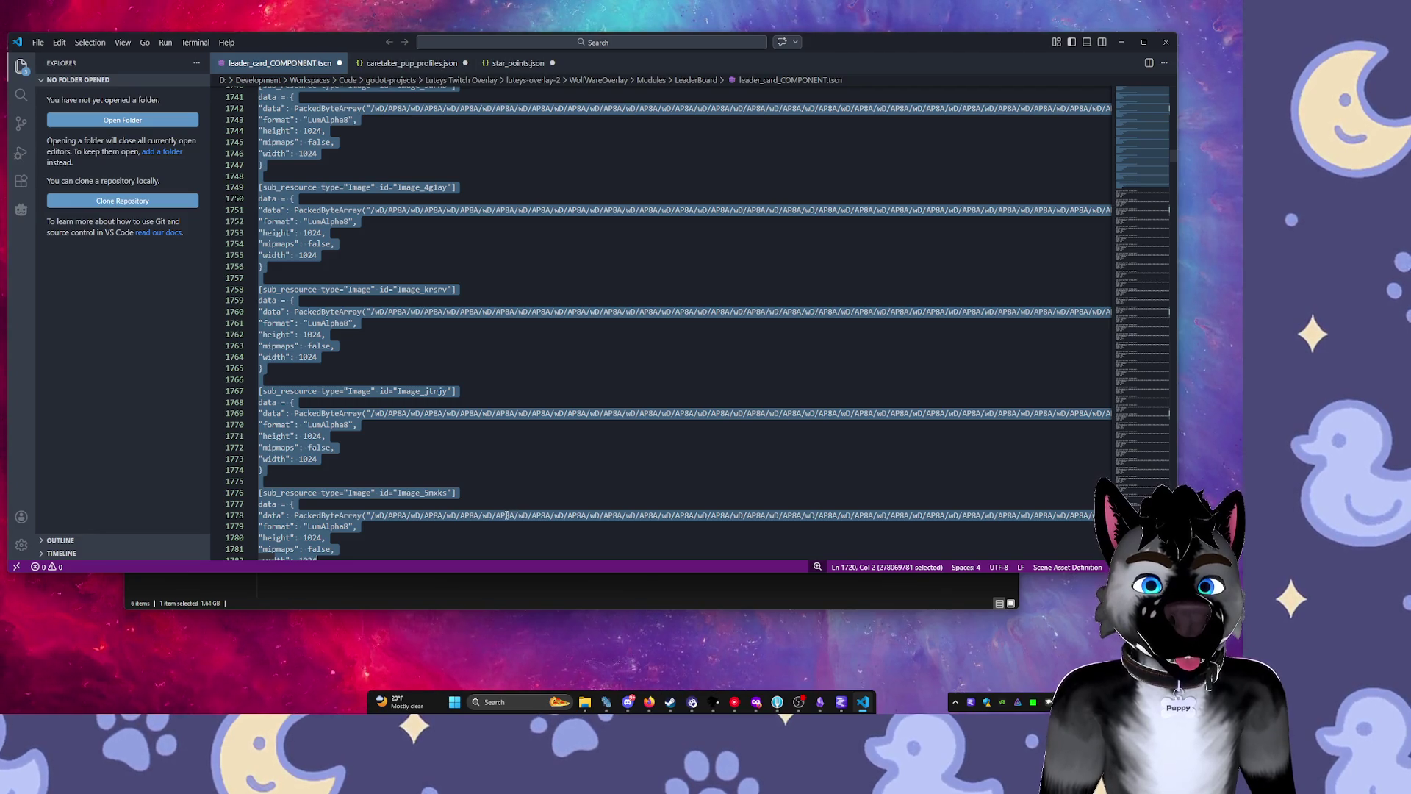
drag(505, 515, 505, 515)
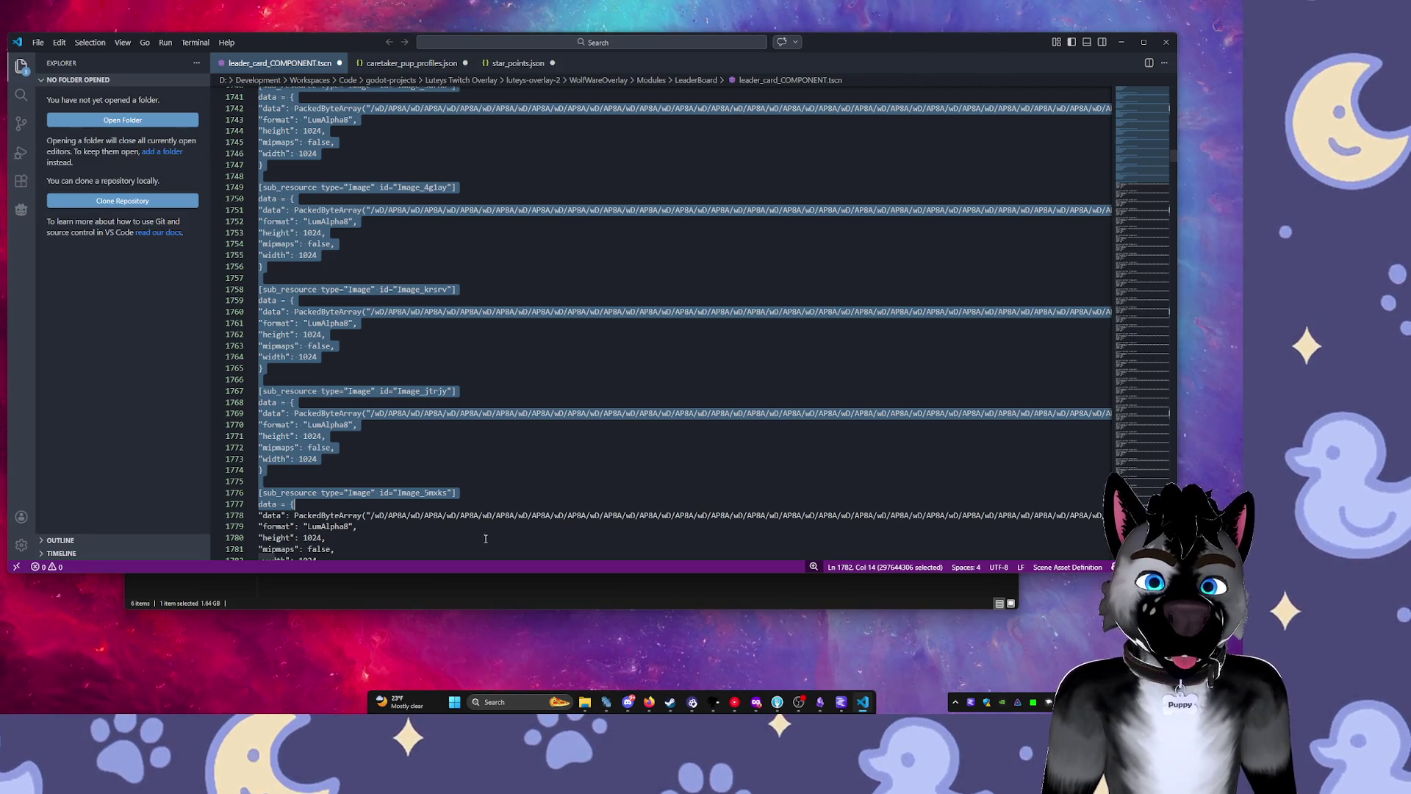
shift+click(512, 515)
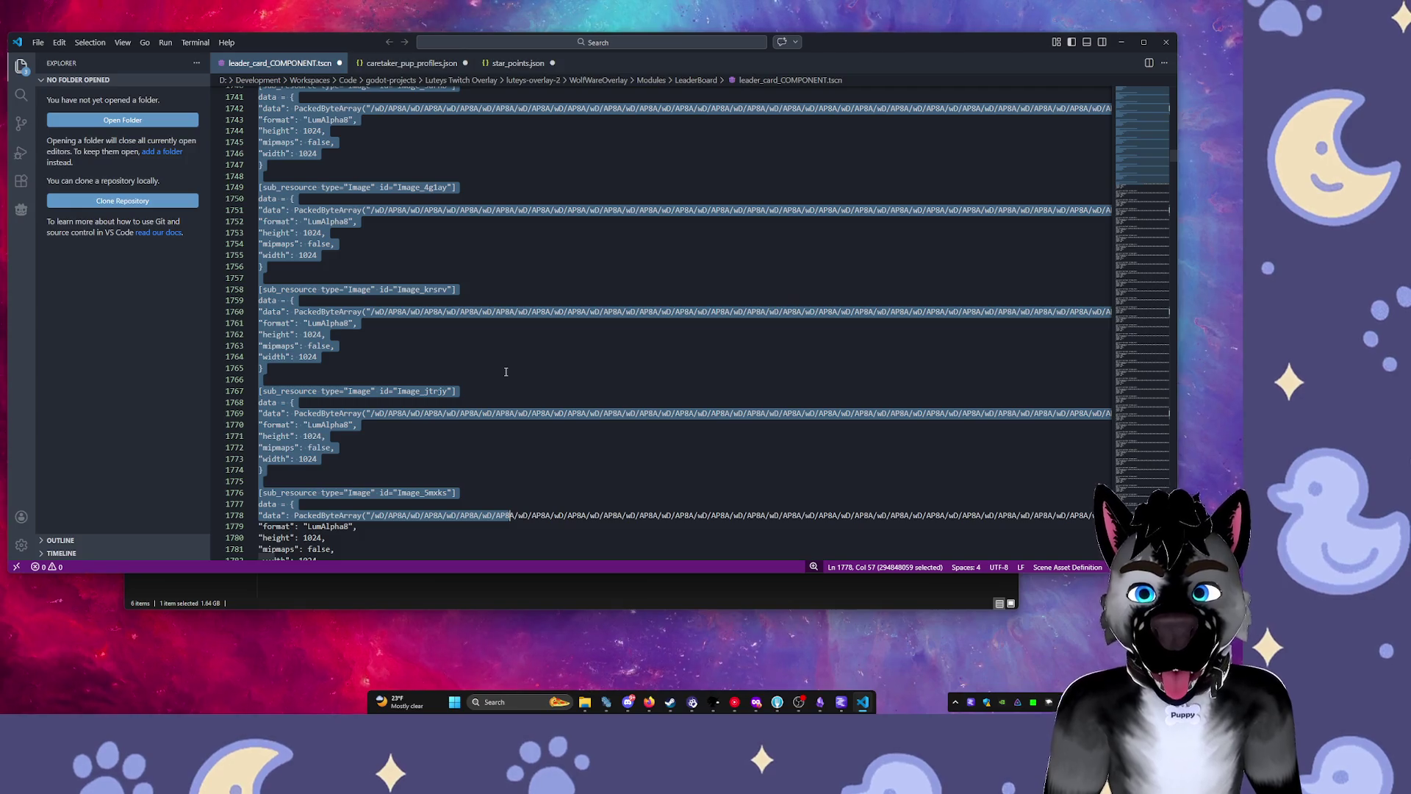
key(Delete)
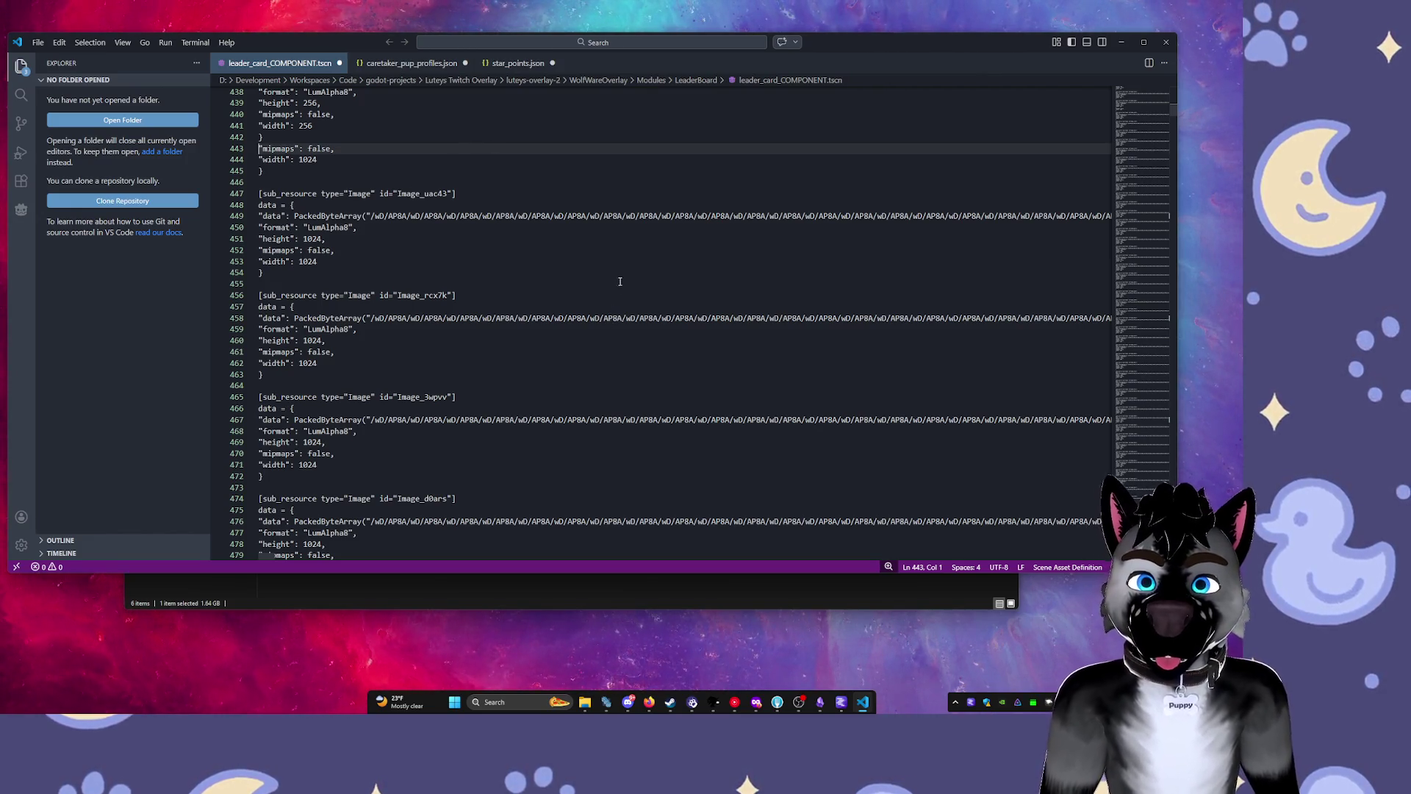
Select the Image blocks from line 446 to 545, save the file, and return near line 463.
click(617, 351)
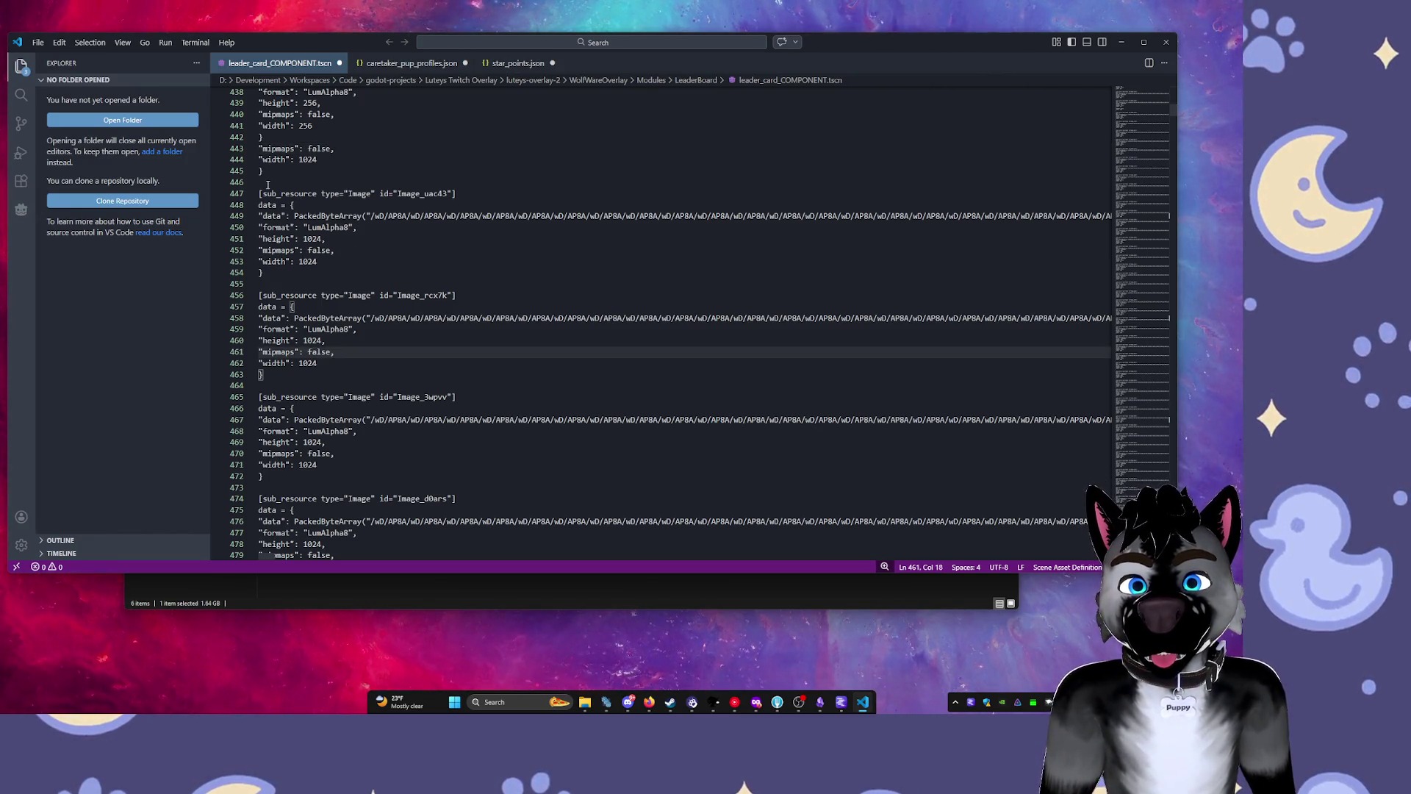
click(294, 182)
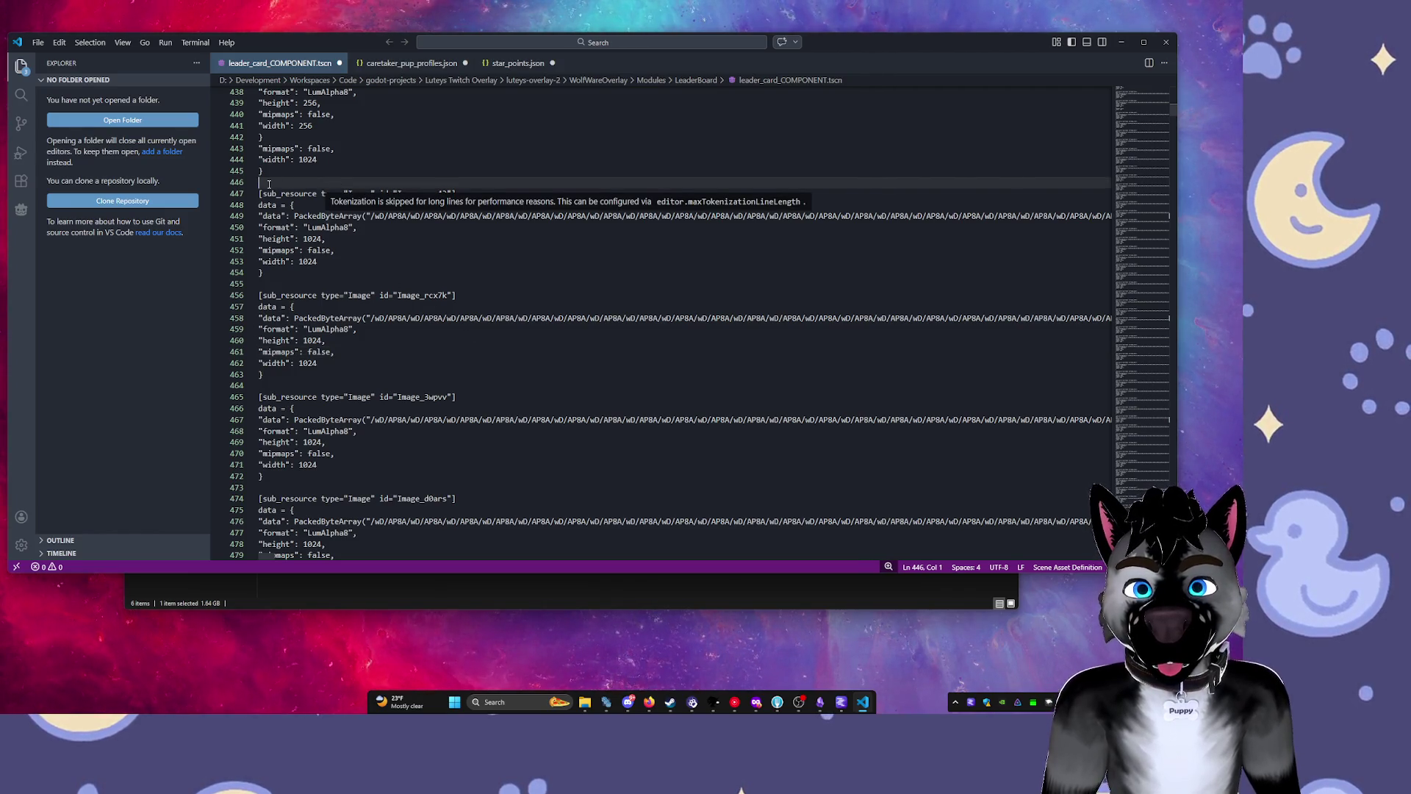
mouse_move(269, 185)
mouse_down()
mouse_move(353, 375)
mouse_move(481, 517)
mouse_up()
key(ctrl+s)
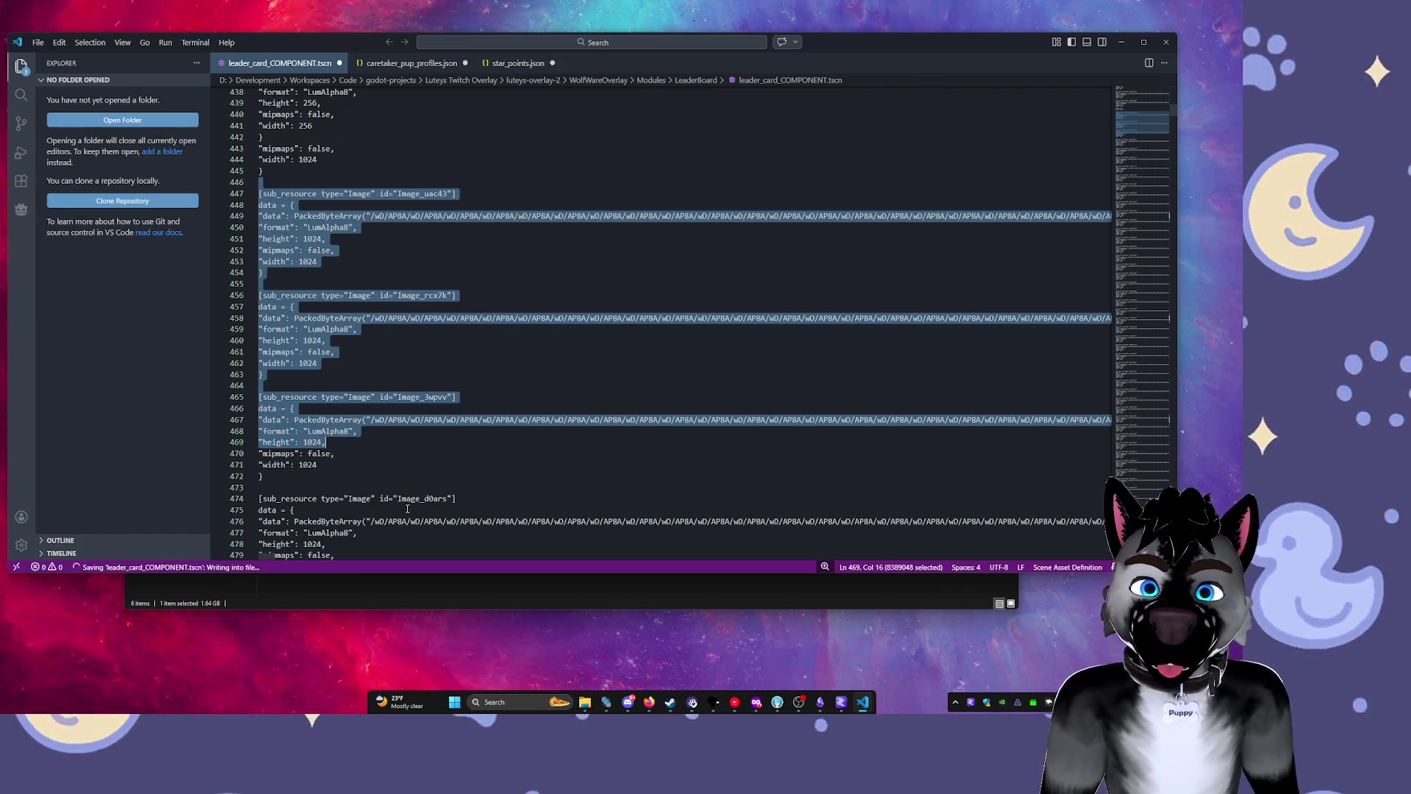
key(shift+Page_Down)
key(shift+Page_Down)
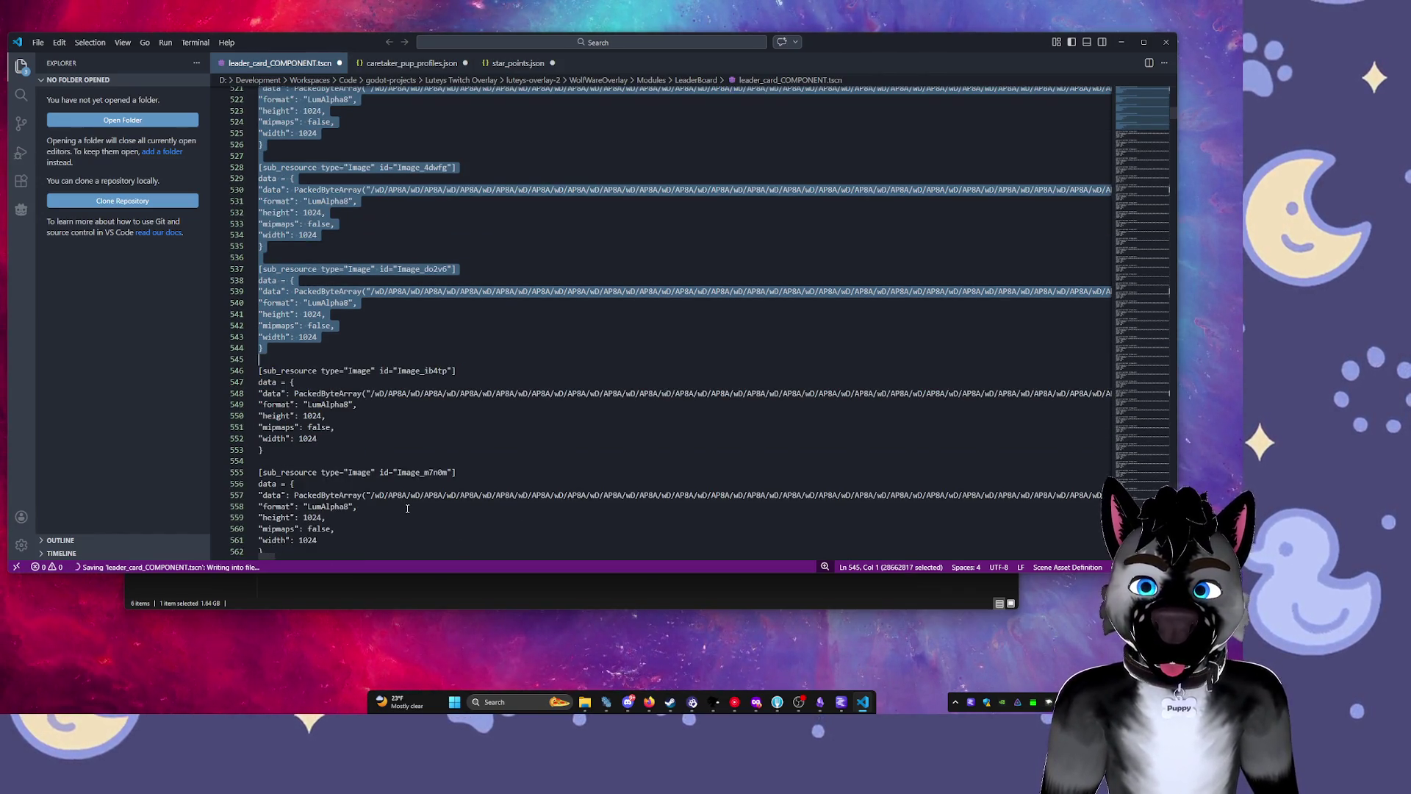
scroll(407, 508, down, 20)
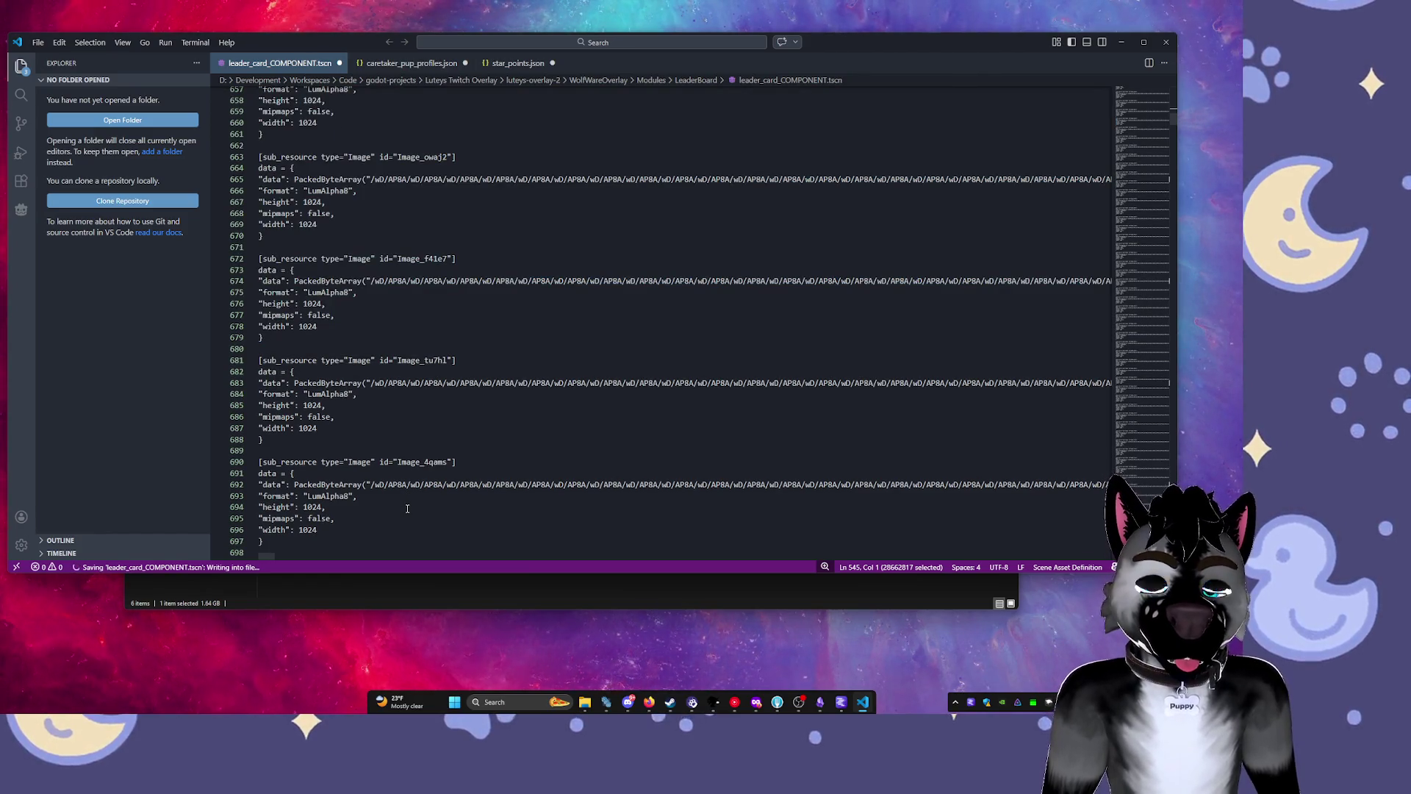
scroll(407, 508, down, 6)
scroll(407, 507, down, 5)
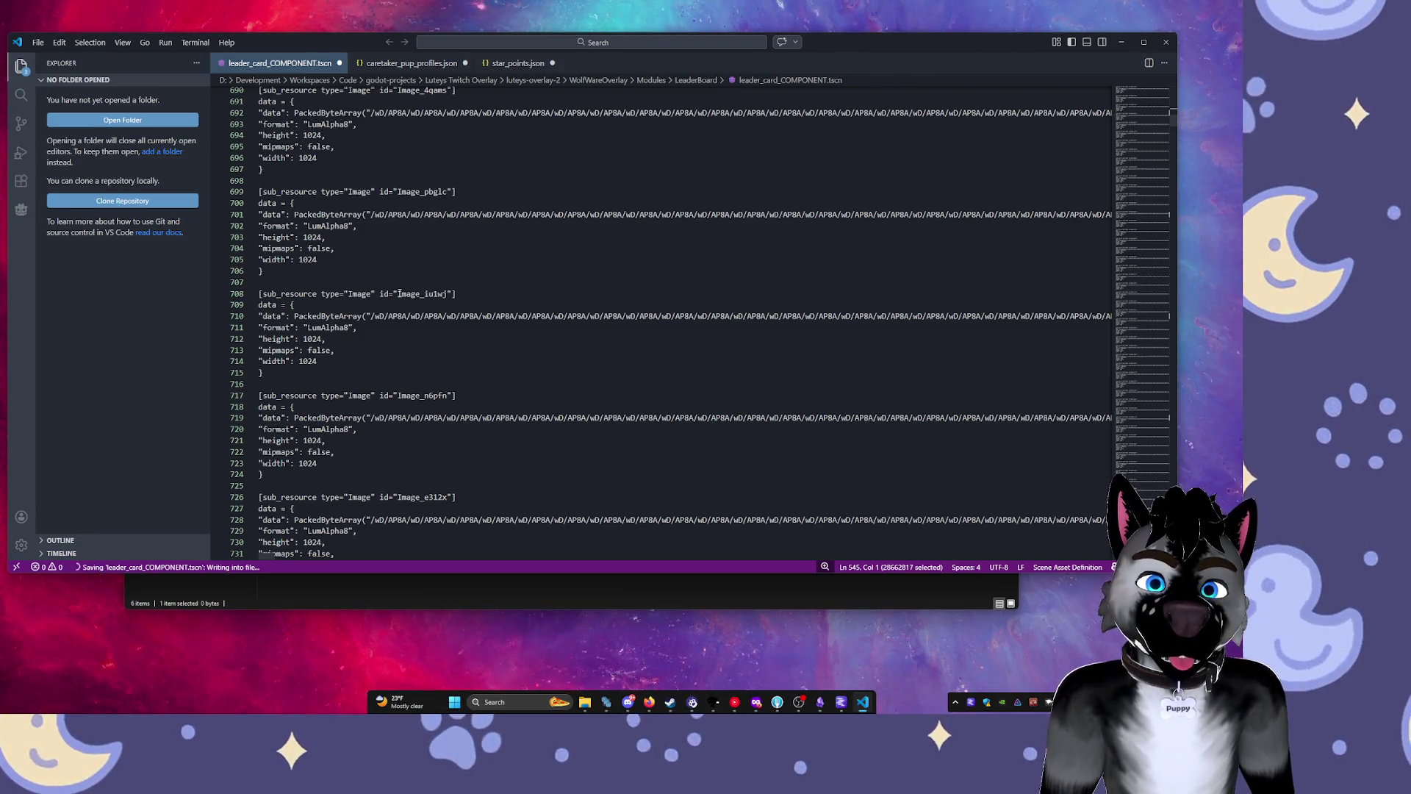
scroll(419, 324, up, 20)
click(438, 340)
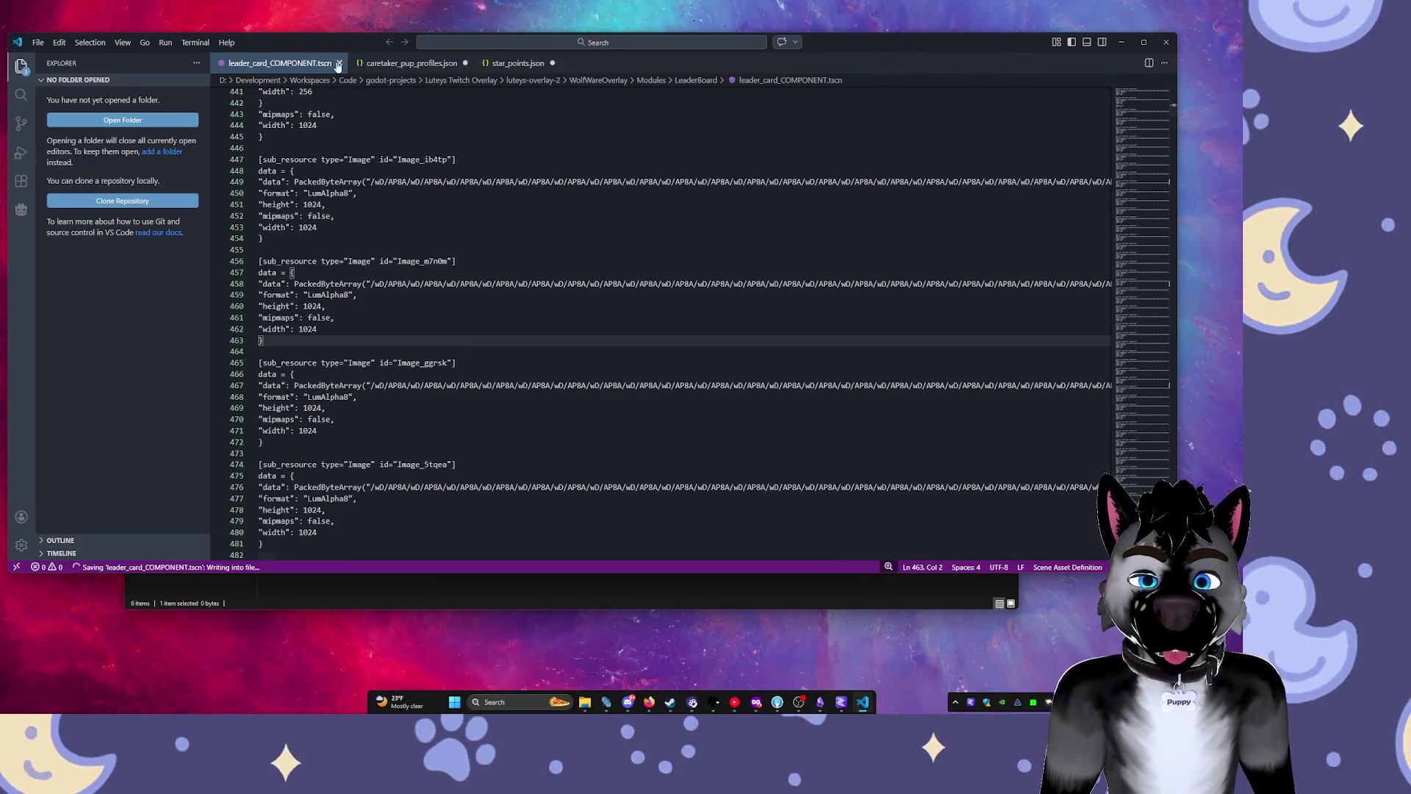
Close the editor and reopen leader_card_COMPONENT.tscn in Visual Studio Code just once.
click(1168, 43)
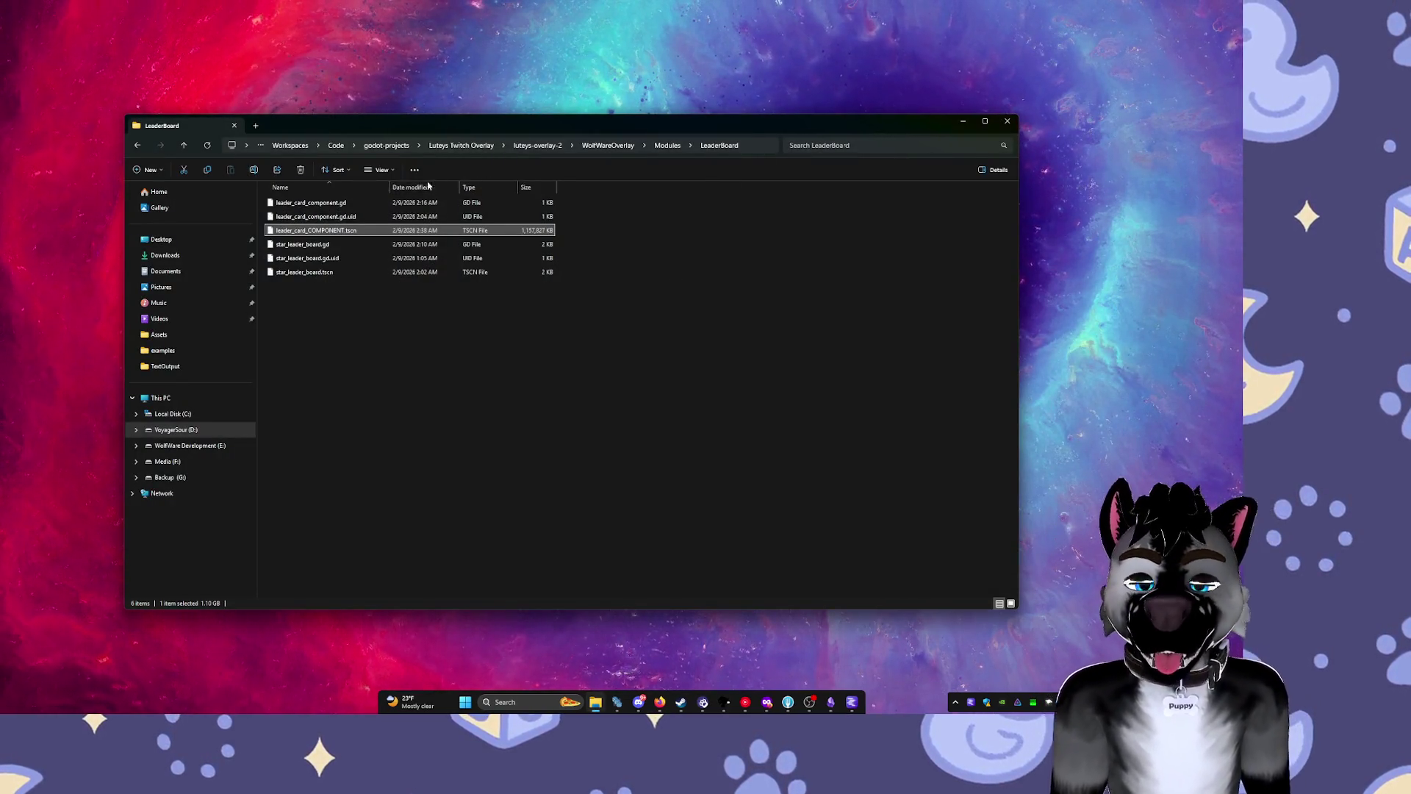
ctrl+click(339, 236)
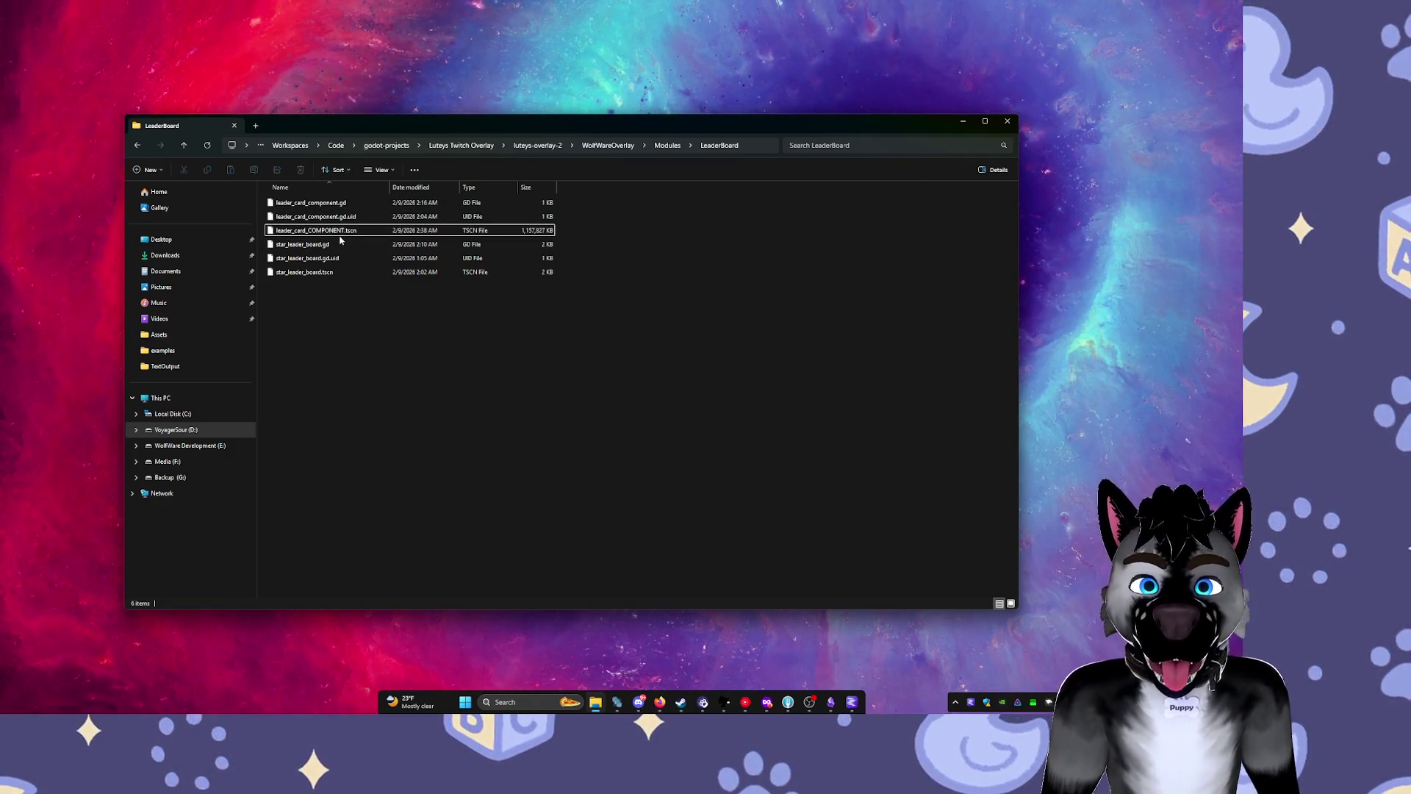
double_click(332, 231)
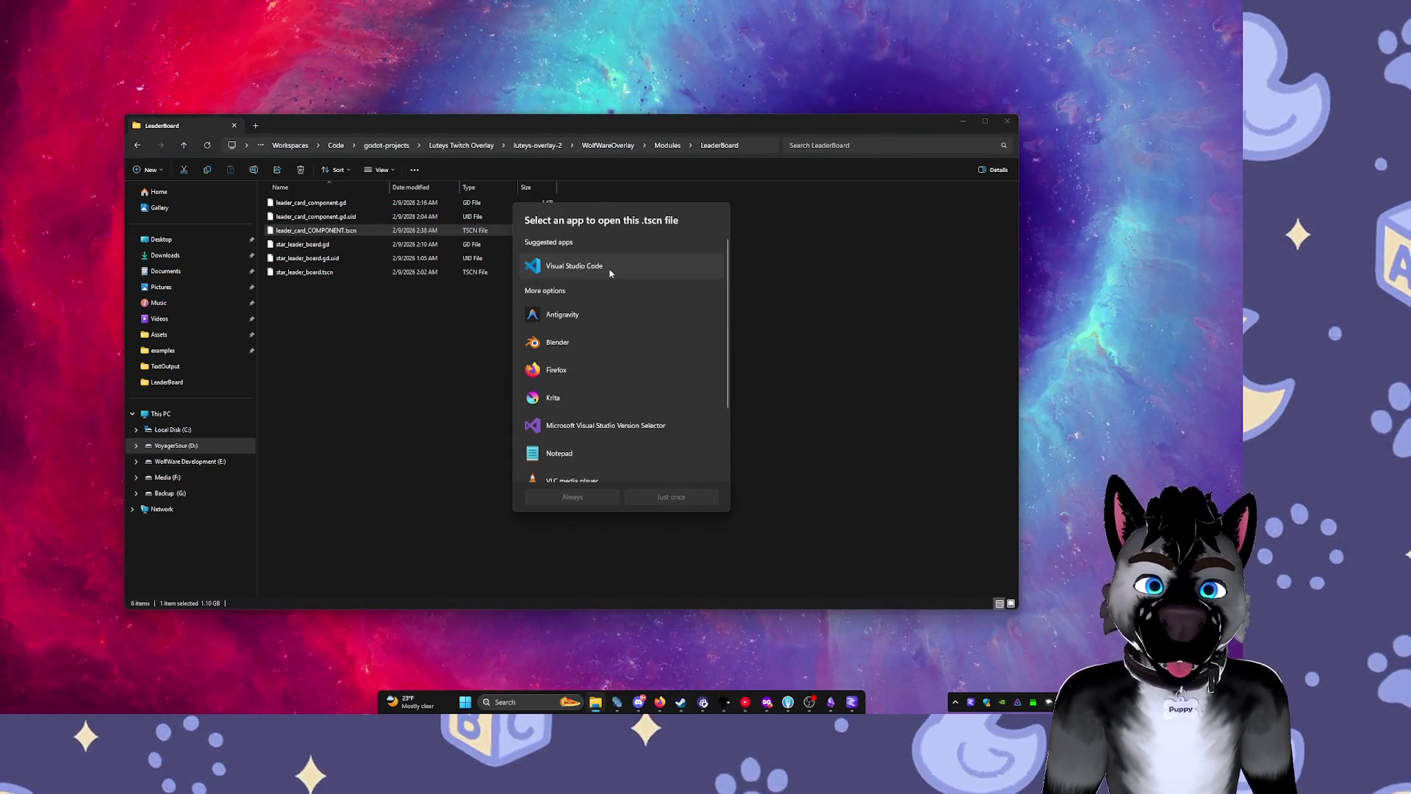
click(610, 272)
click(665, 497)
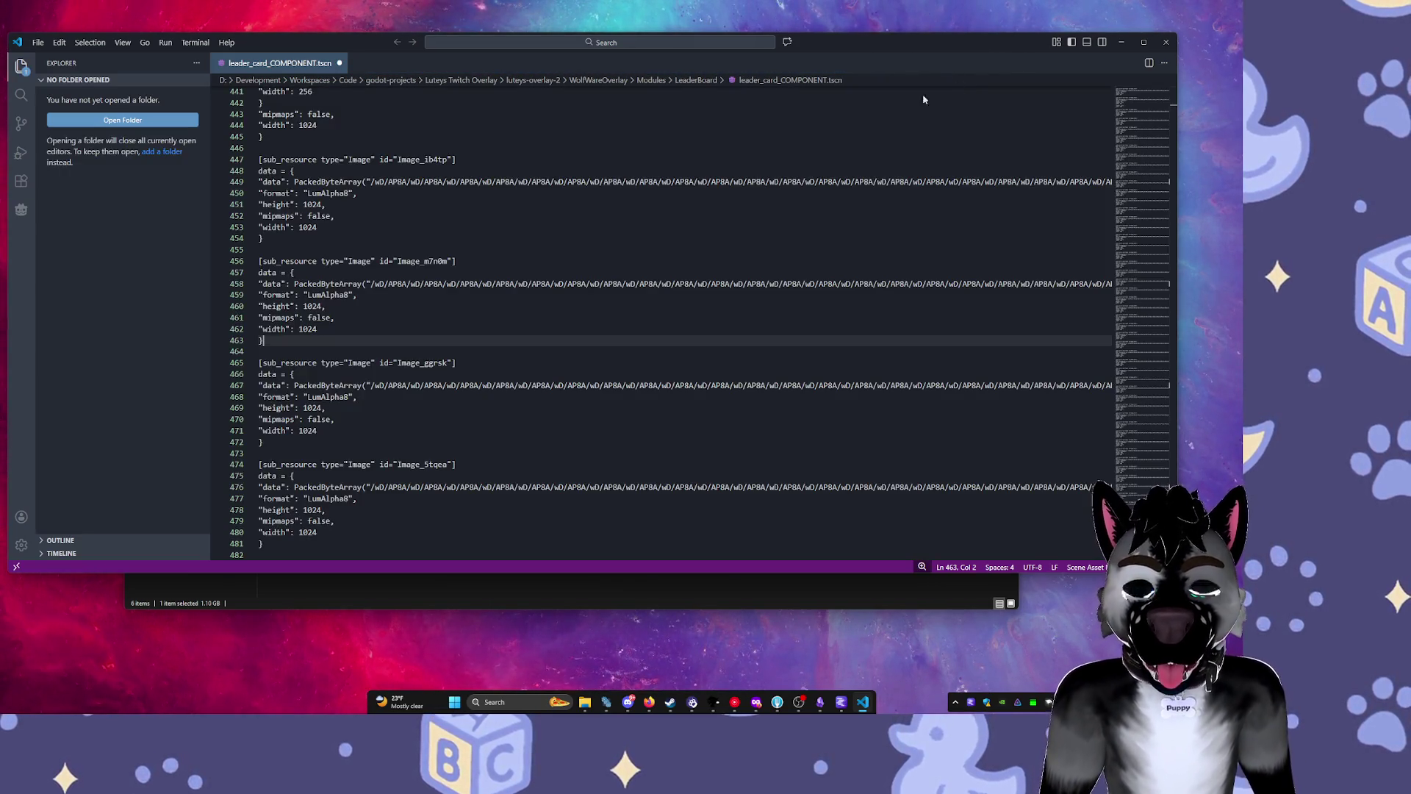
Close VS Code with Alt+F4 and reopen leader_card_COMPONENT.tscn via Open with > Visual Studio Code.
click(425, 210)
key(alt+F4)
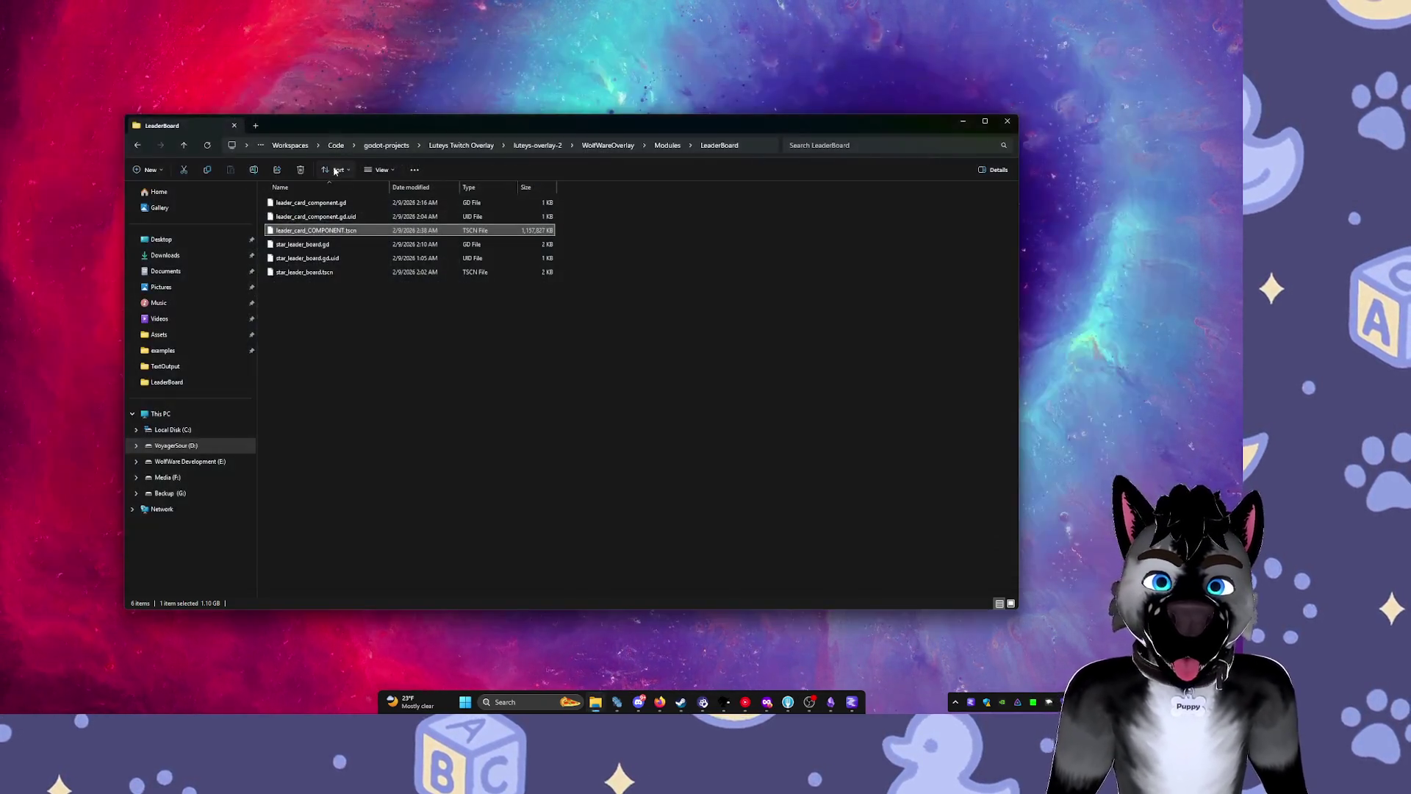
right_click(353, 234)
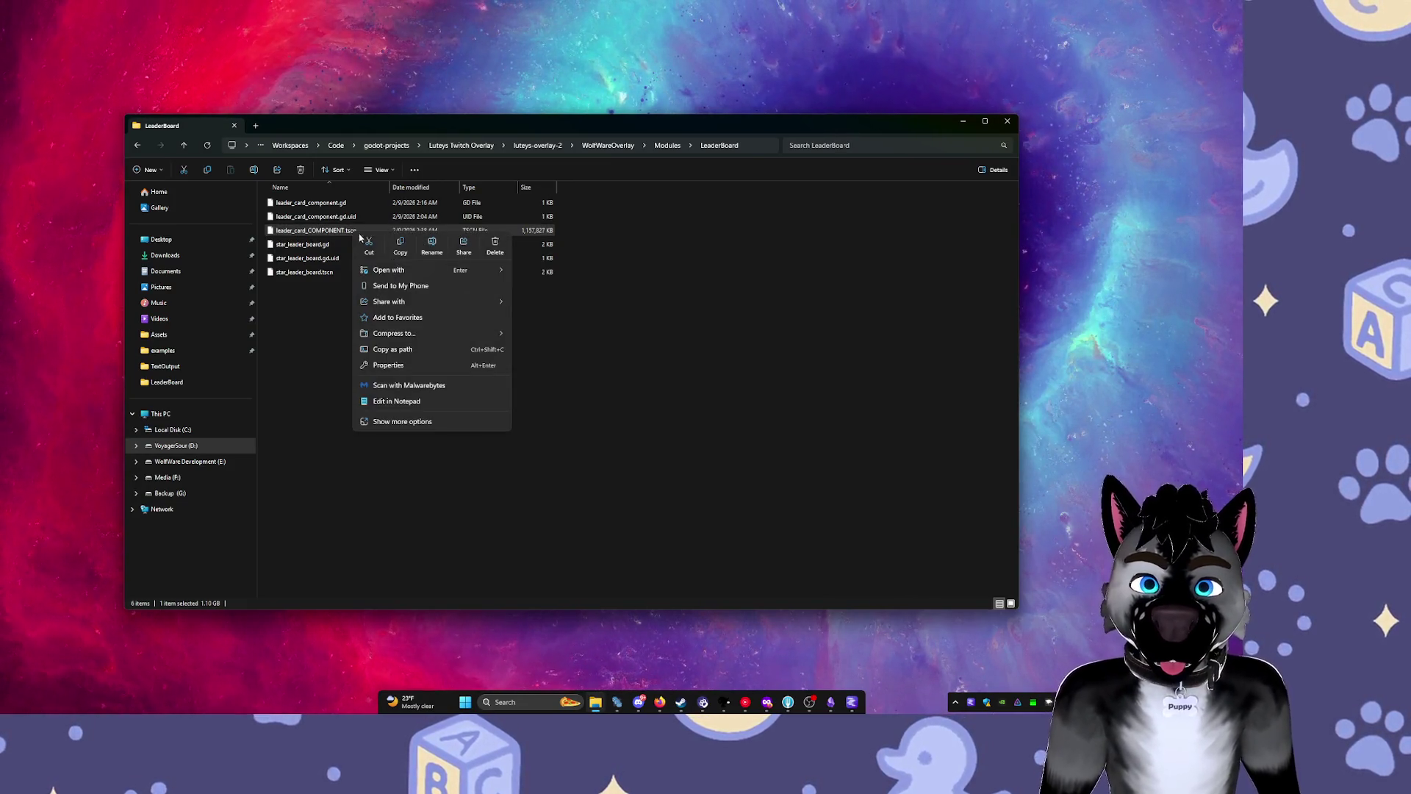
mouse_move(463, 271)
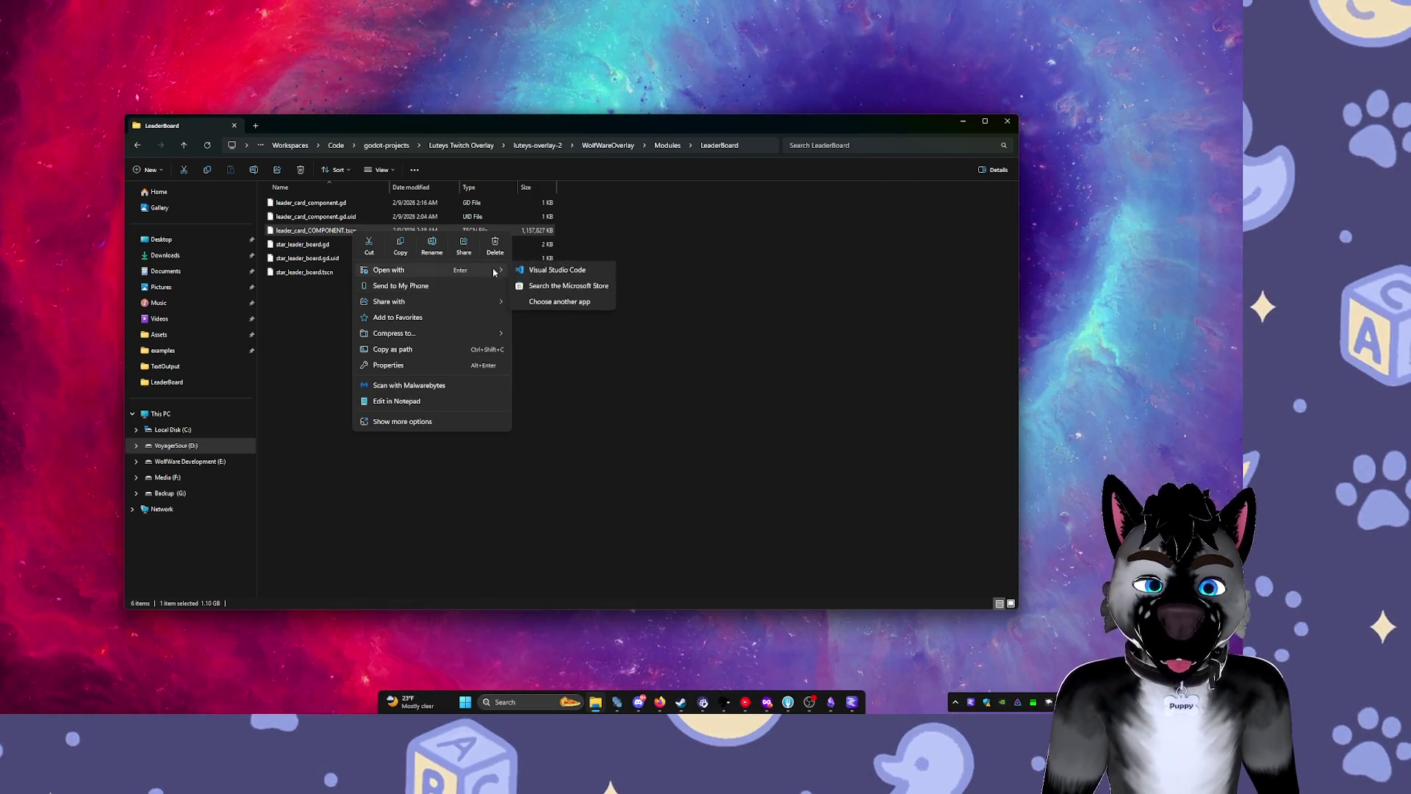
click(537, 274)
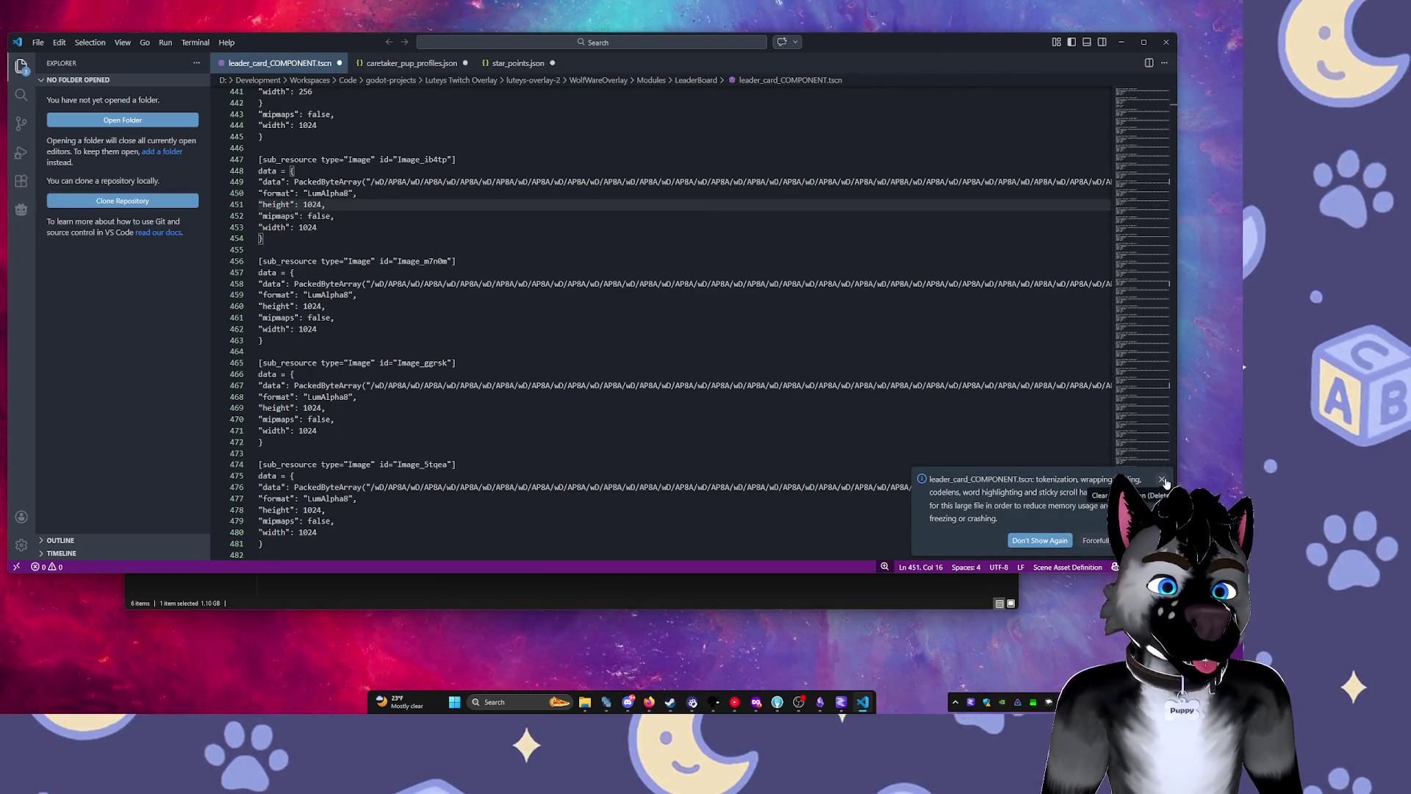
Dismiss the large-file warning and move through the file to its end.
click(1039, 540)
drag(1143, 124, 1143, 467)
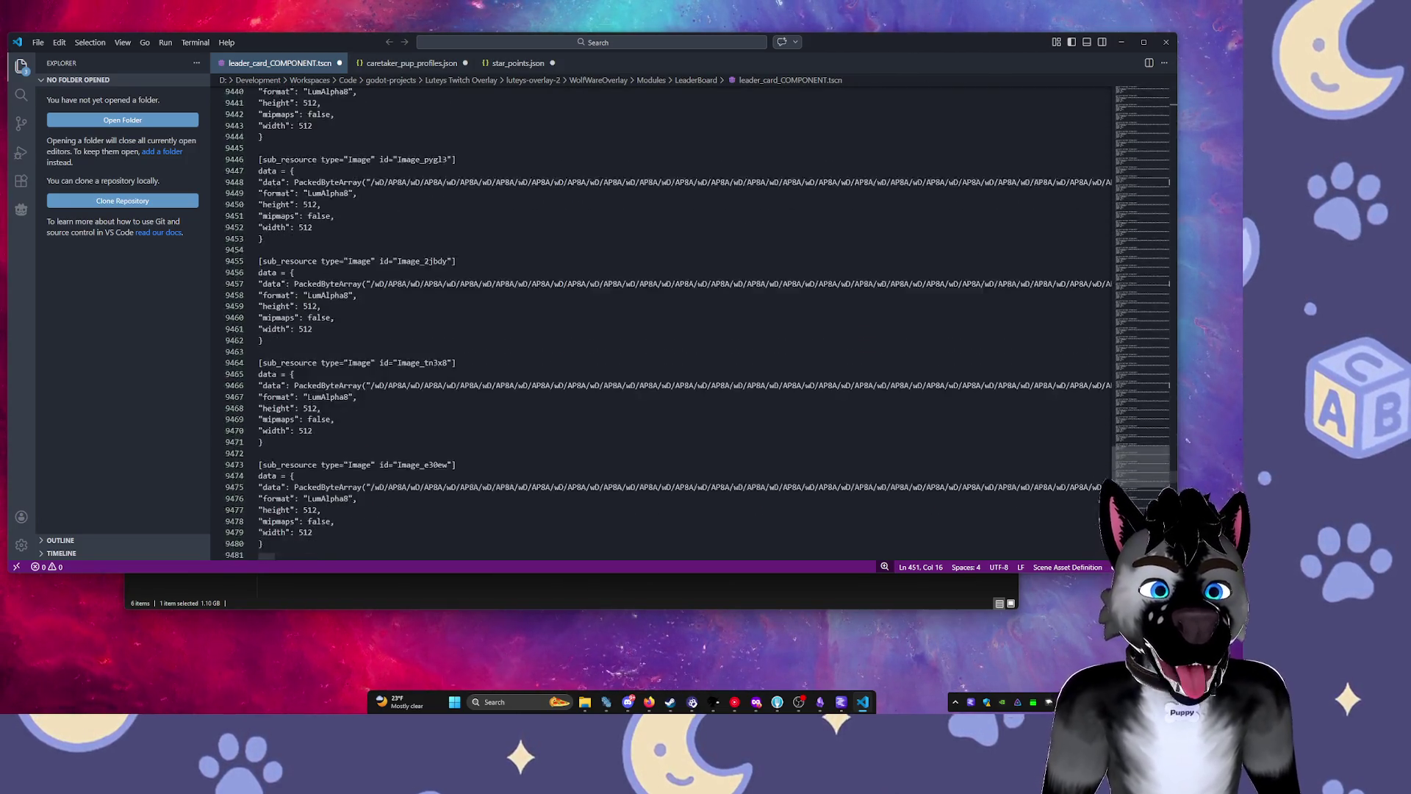
key(ctrl+End)
key(ctrl+a)
scroll(683, 323, up, 5)
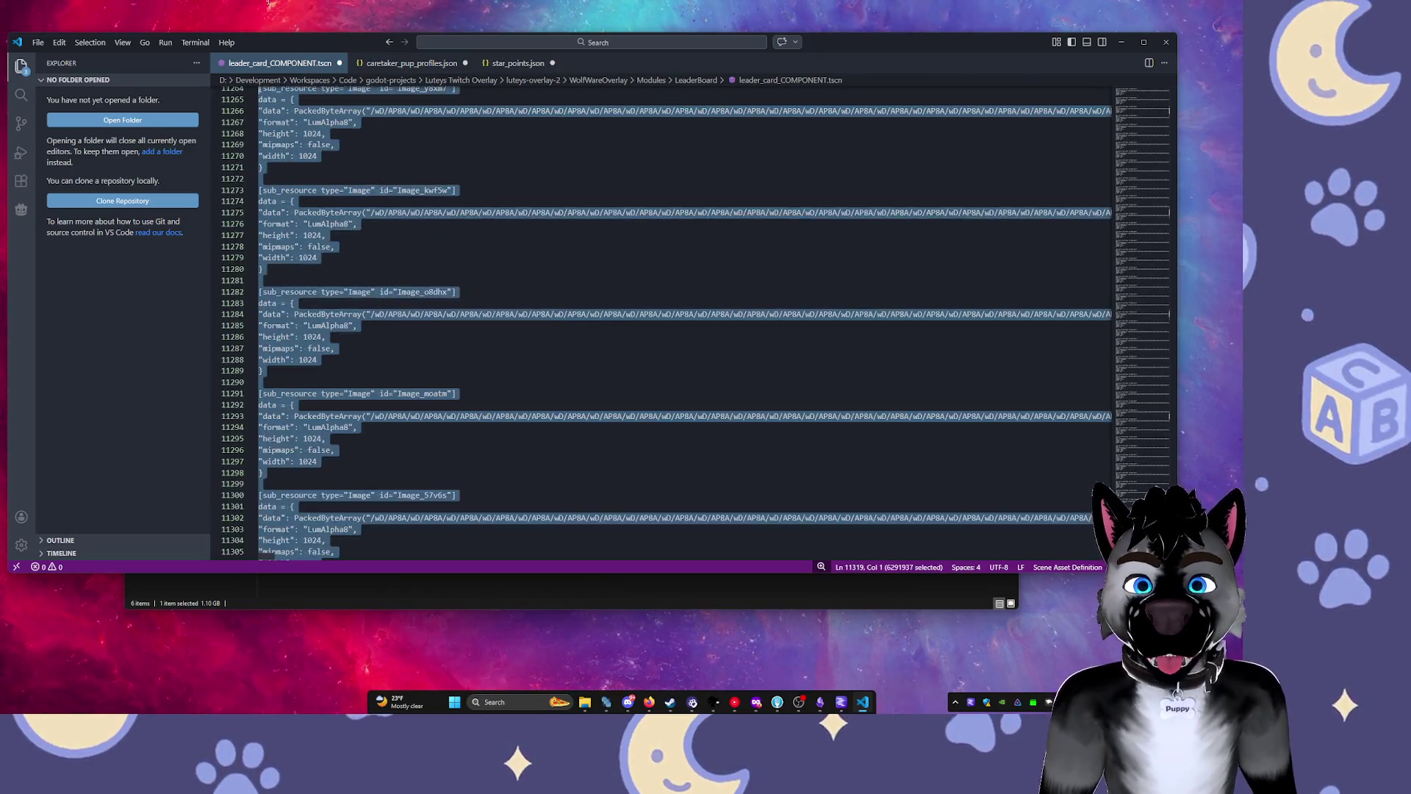
scroll(683, 324, up, 15)
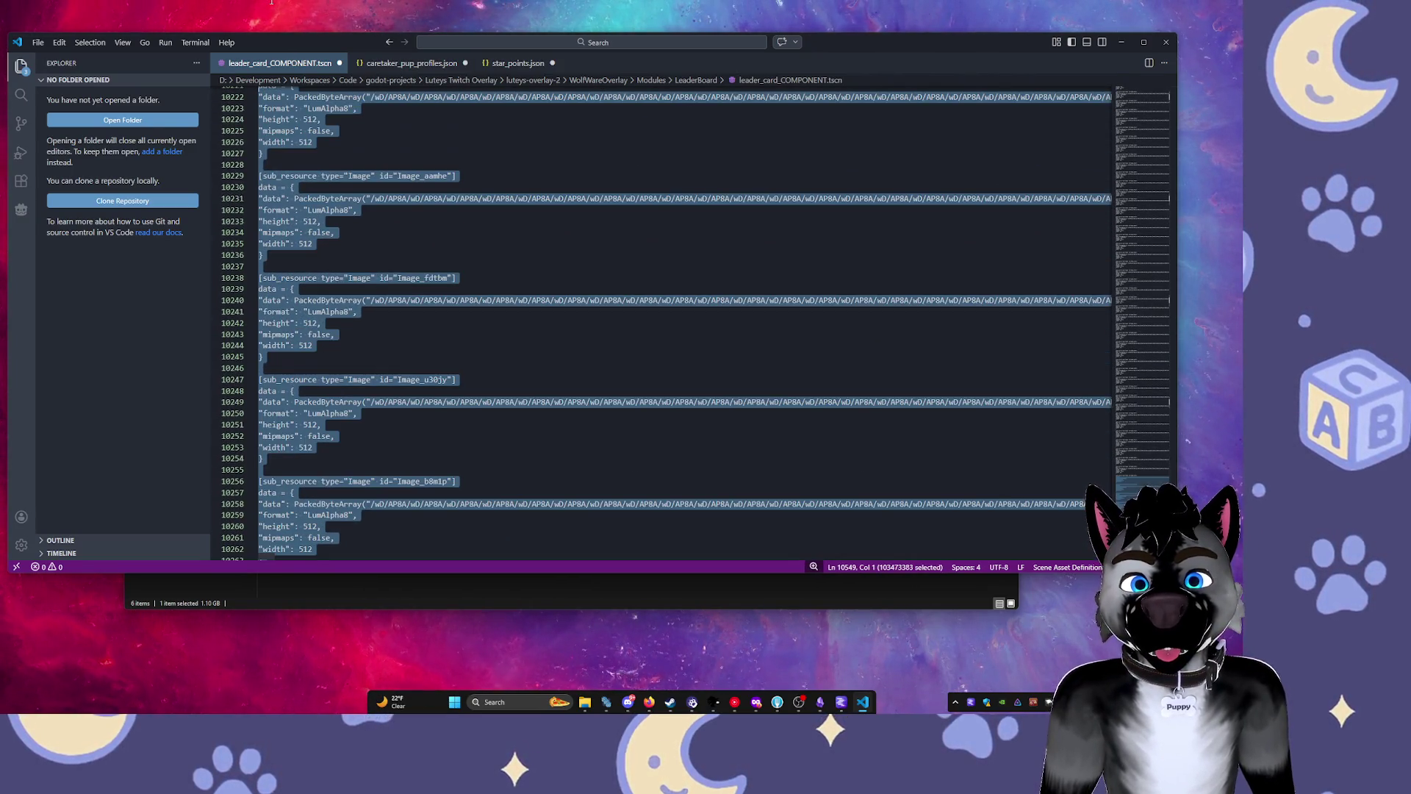
drag(271, 3, 280, 5)
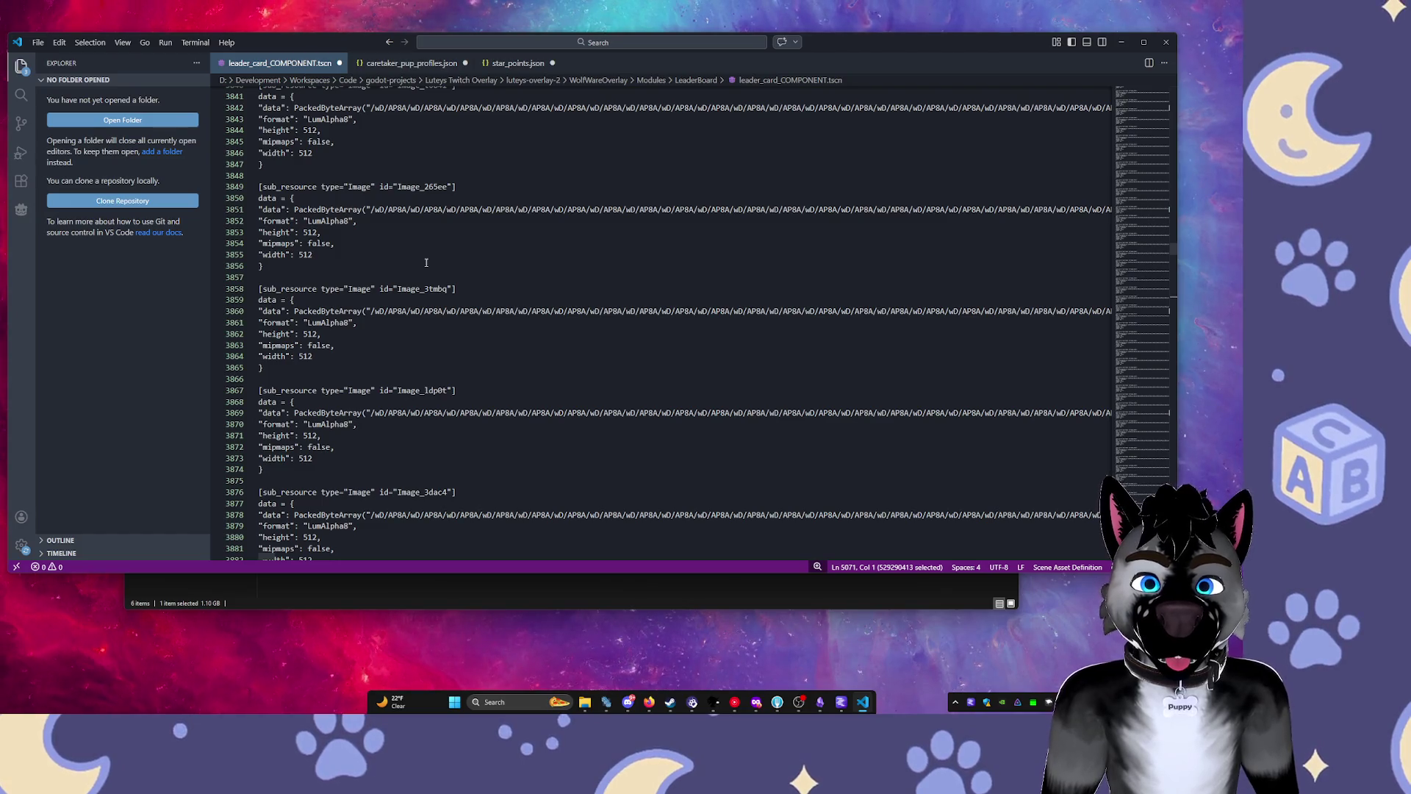
Select the Image sub_resource blocks from empty line 3857 down to line 3881.
drag(426, 263, 426, 262)
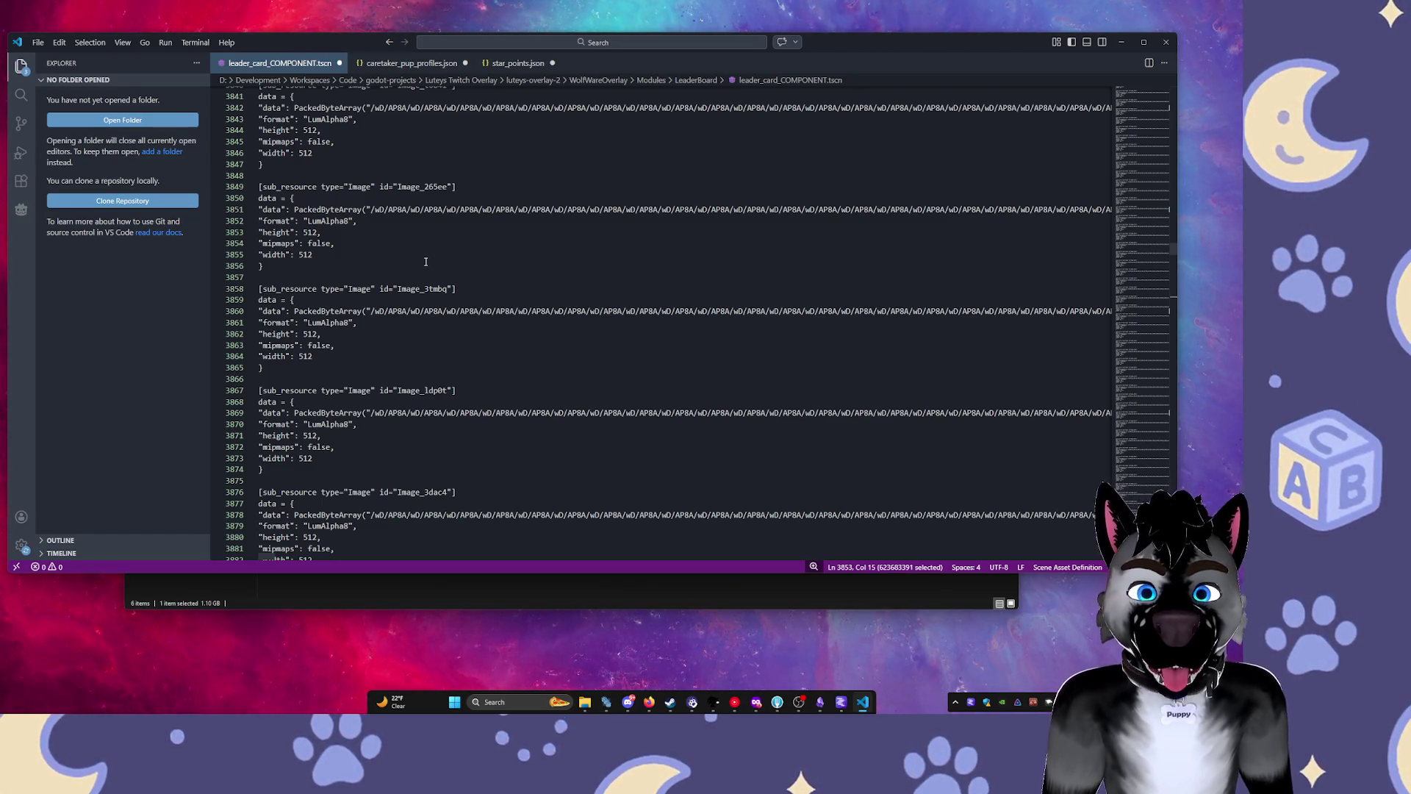
click(284, 288)
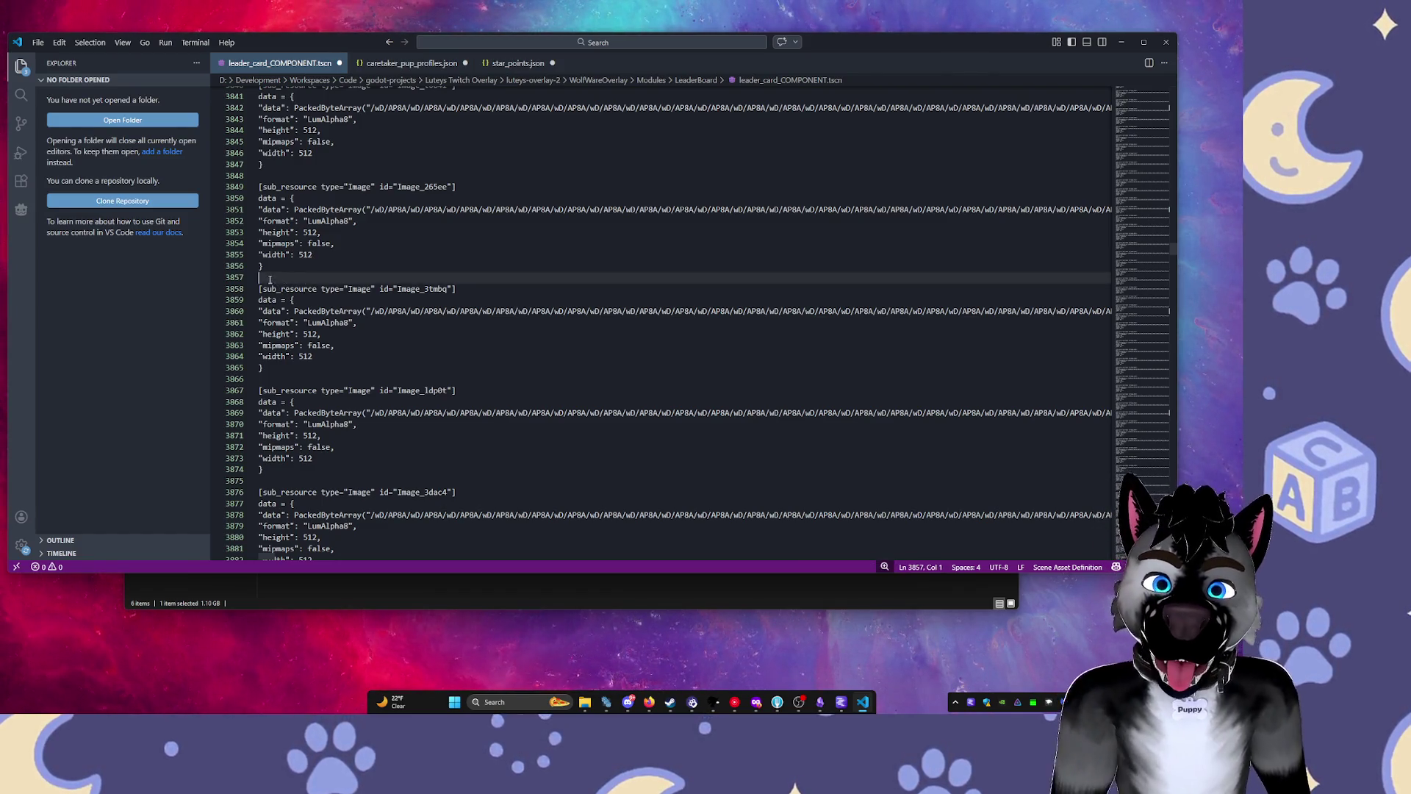
shift+click(295, 491)
shift+click(311, 548)
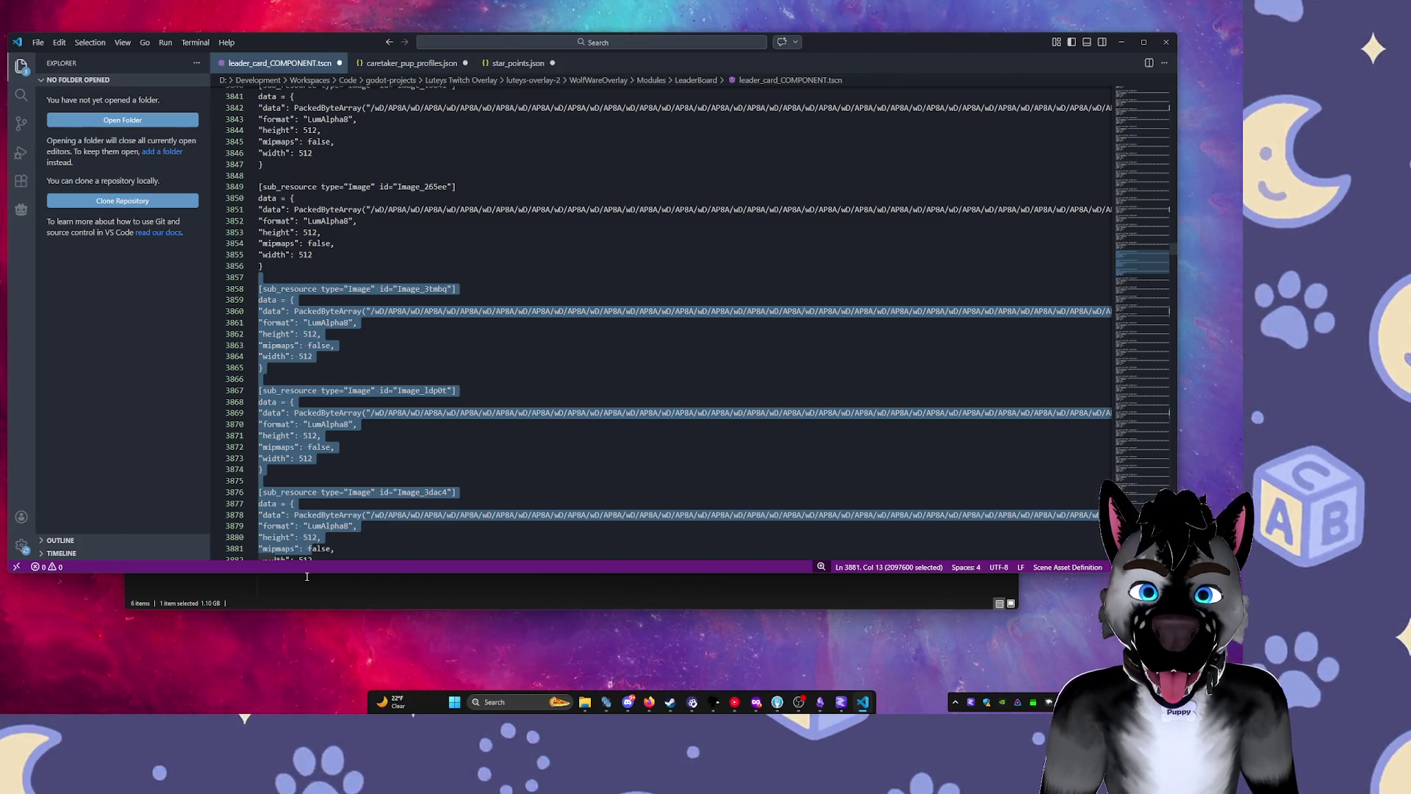
Delete the selected Image blocks and select the next run from line 3857 to the file end.
drag(306, 576, 355, 531)
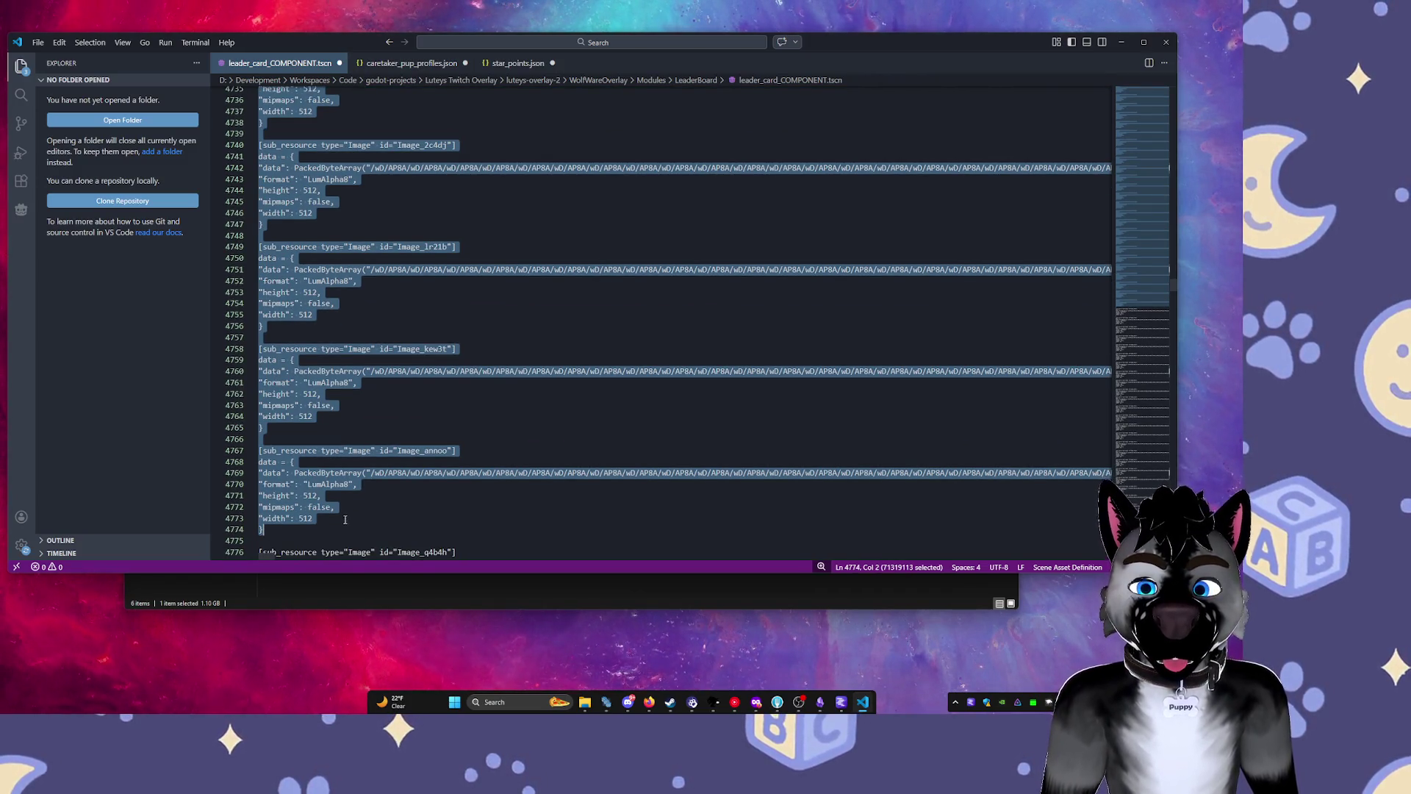
key(Delete)
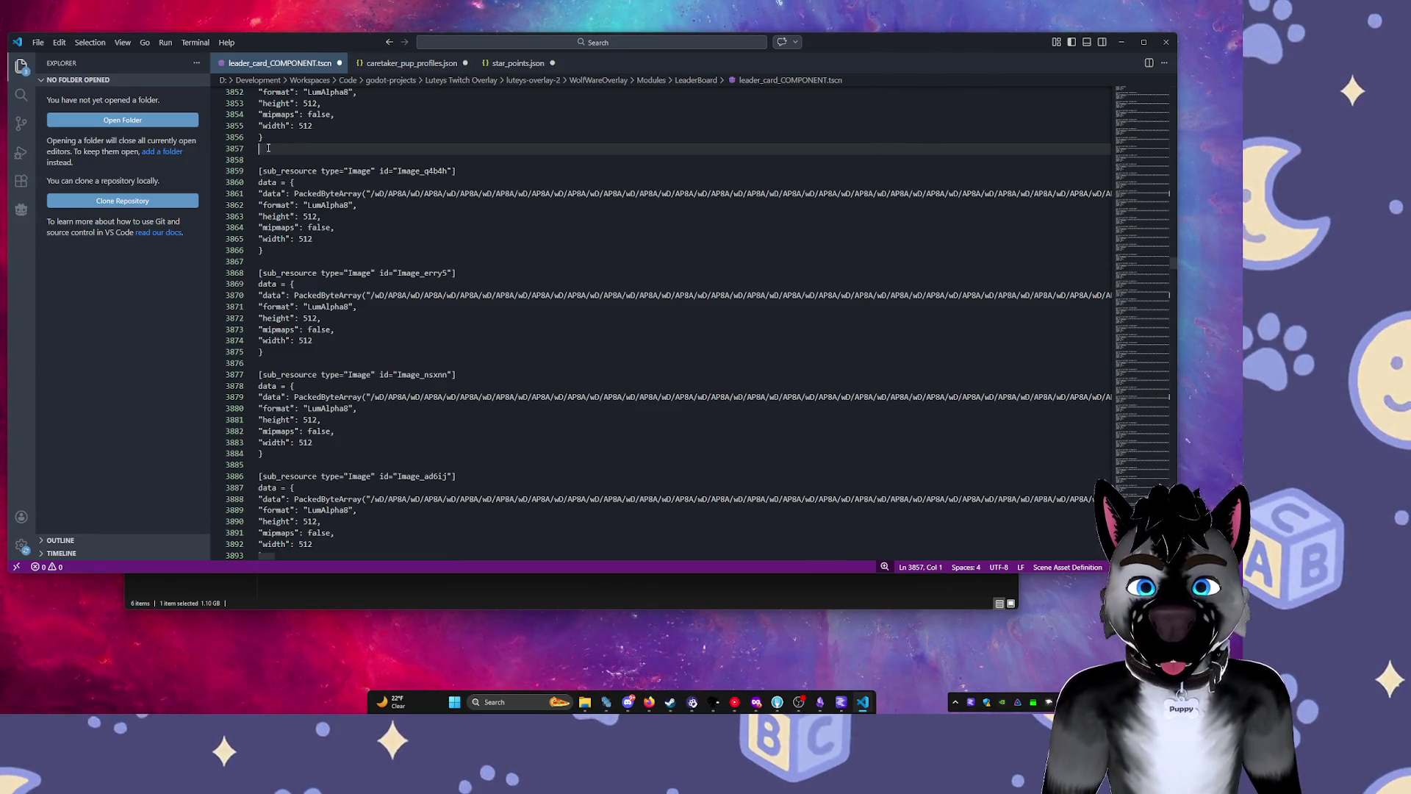
mouse_move(269, 148)
mouse_down()
mouse_move(268, 555)
mouse_move(382, 709)
mouse_up()
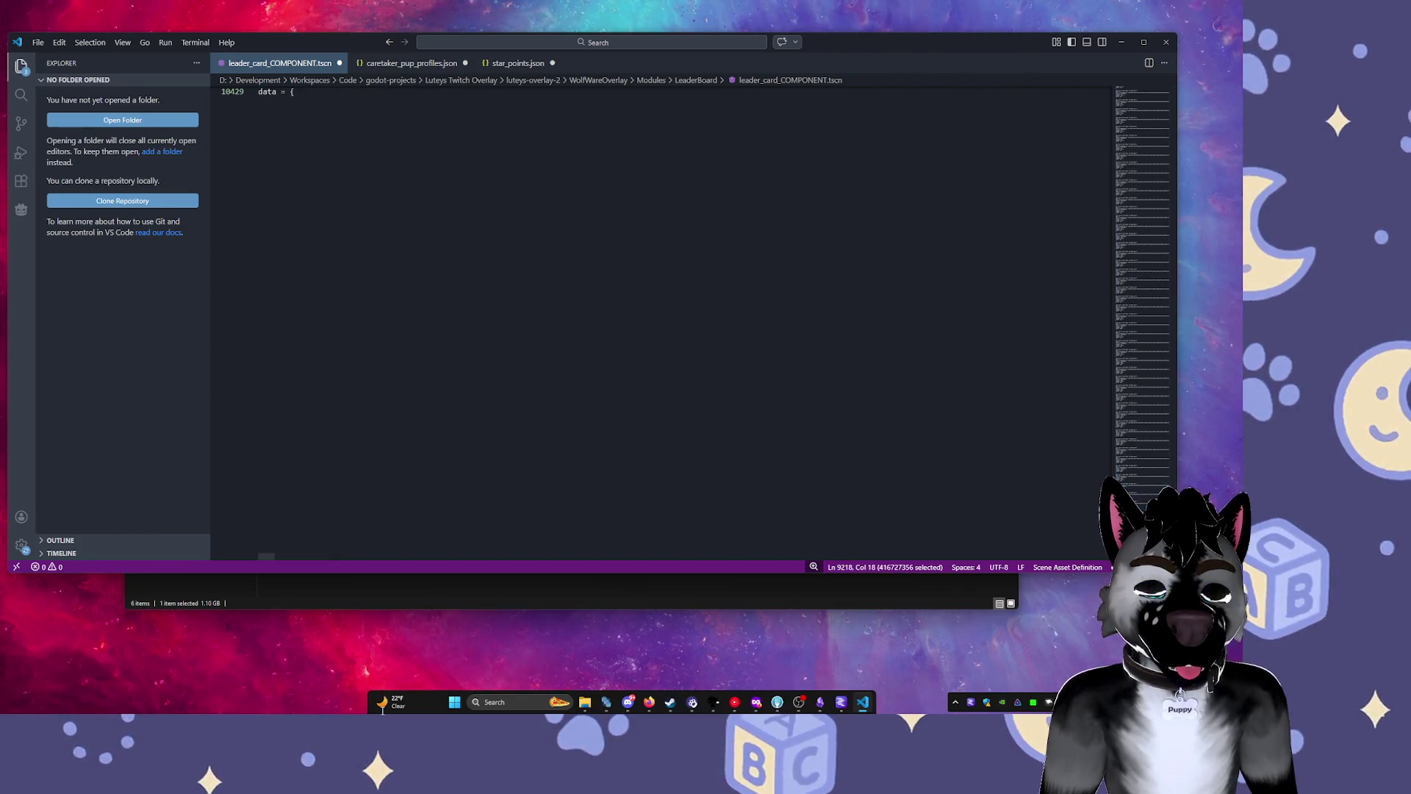
drag(412, 442, 412, 440)
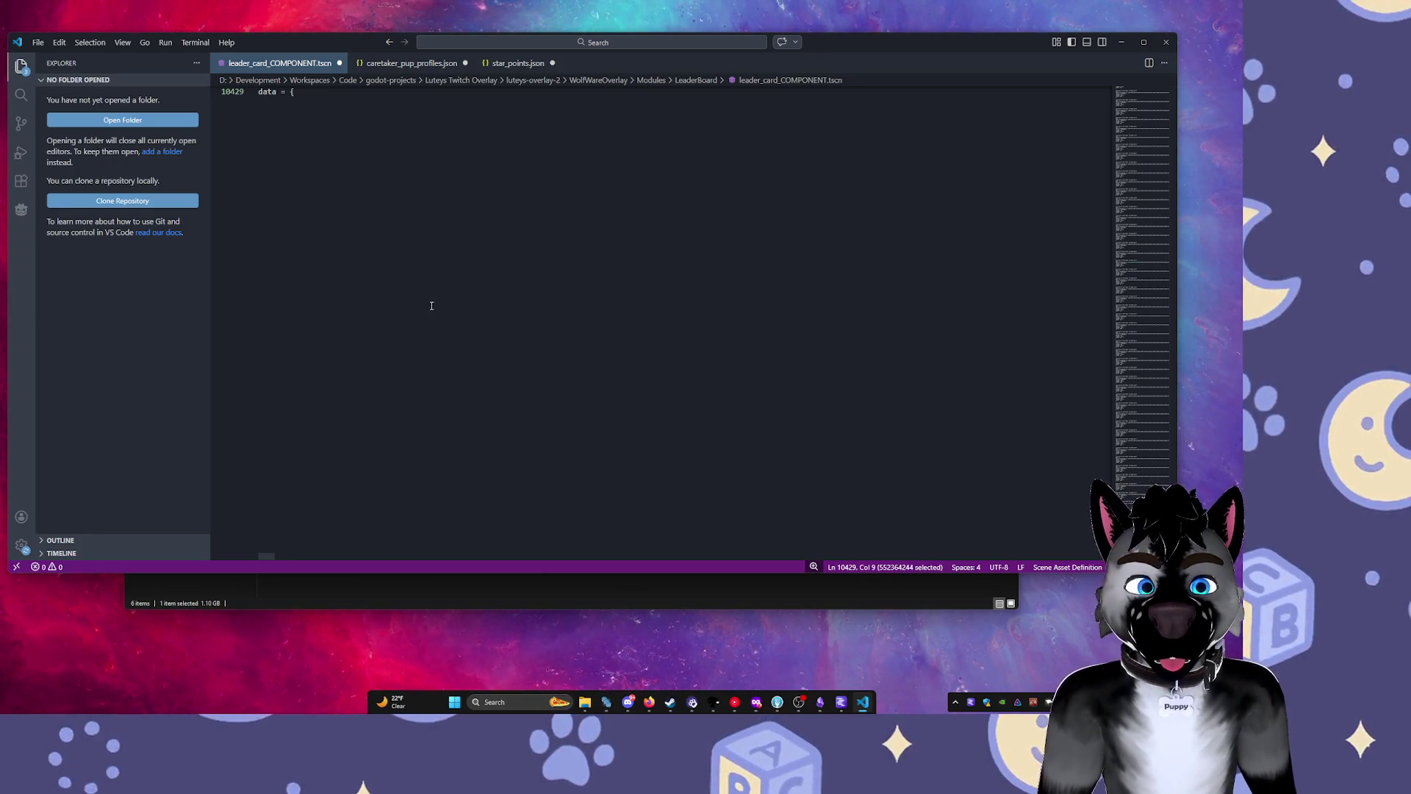
Cancel the whole-file selection and instead select from line 10404 to the file end.
scroll(436, 221, up, 4)
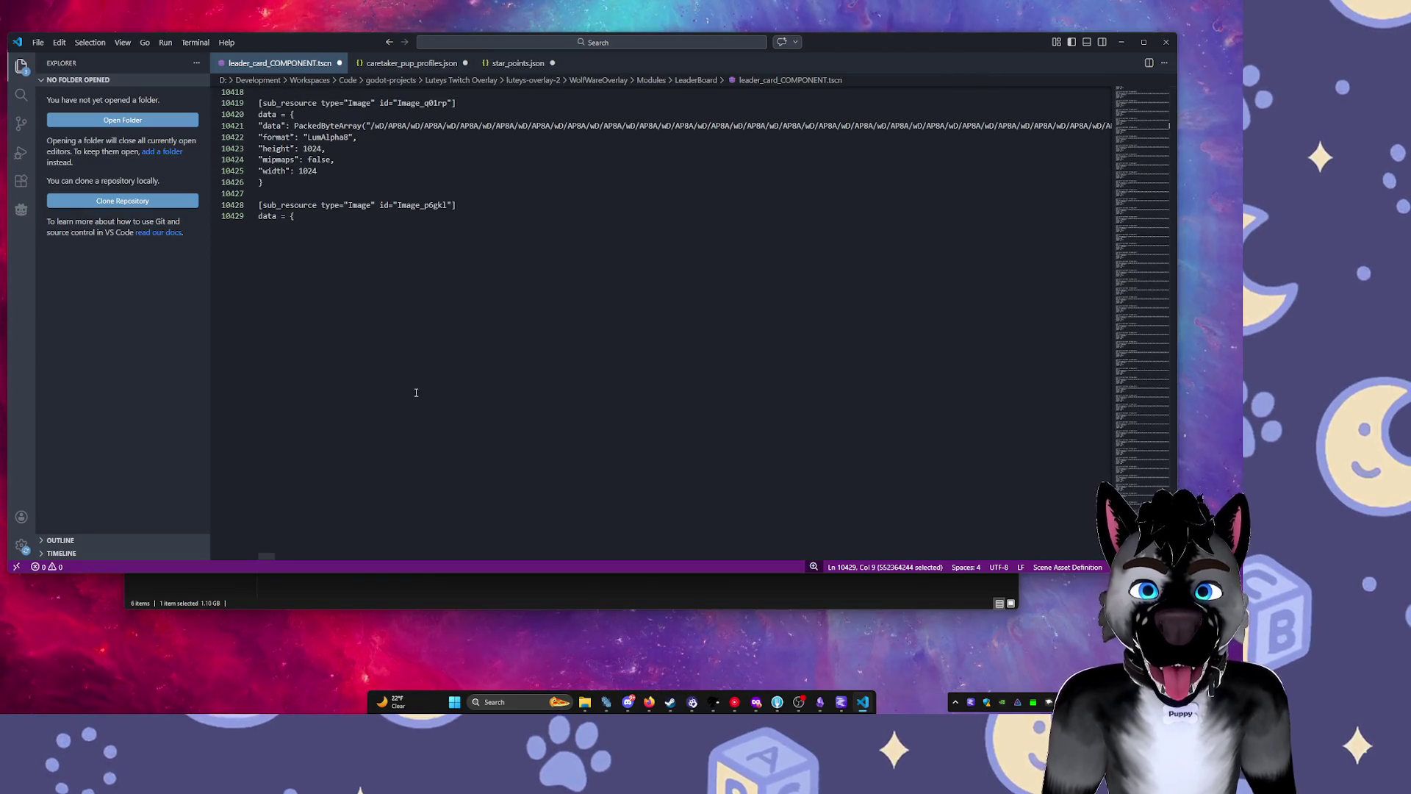
key(Escape)
scroll(386, 320, up, 7)
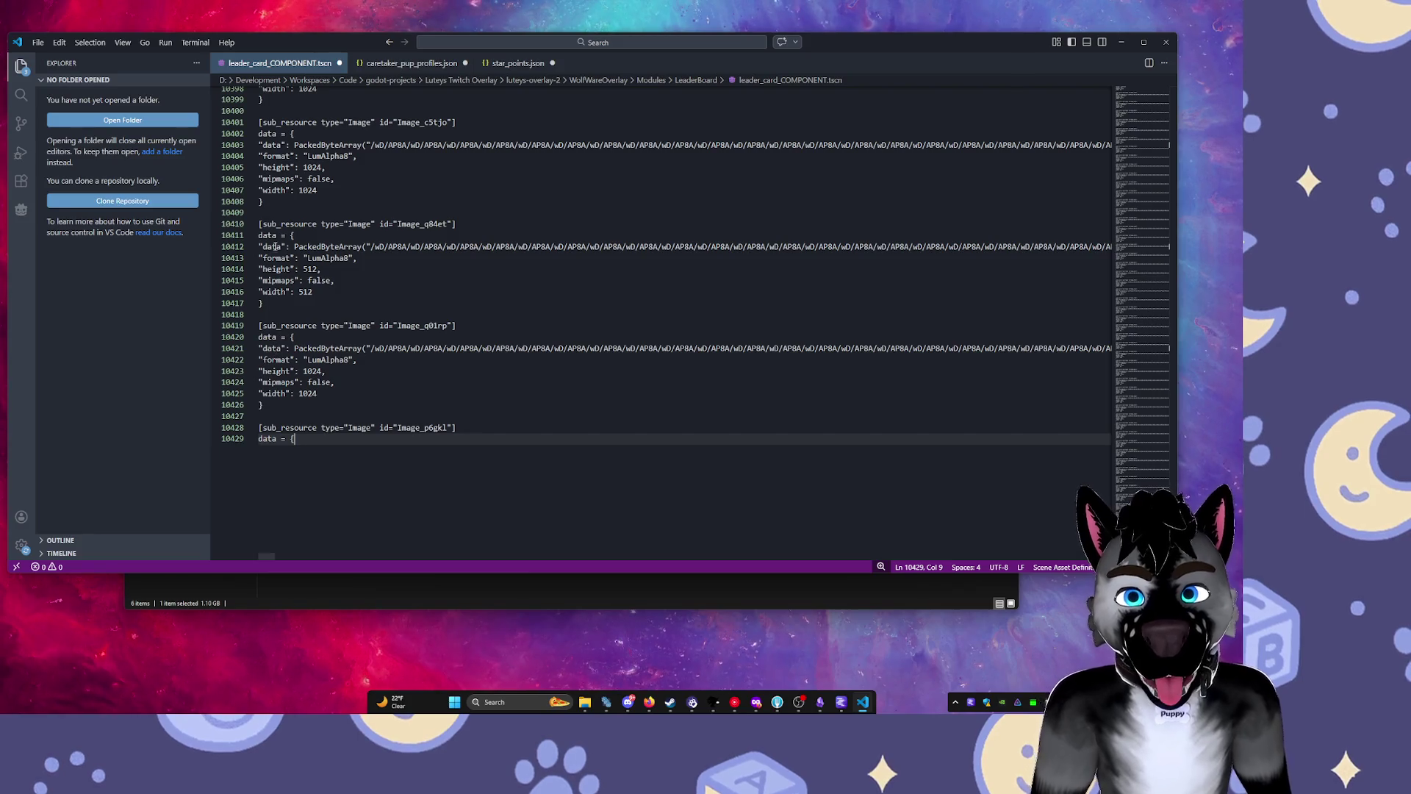
shift+click(267, 157)
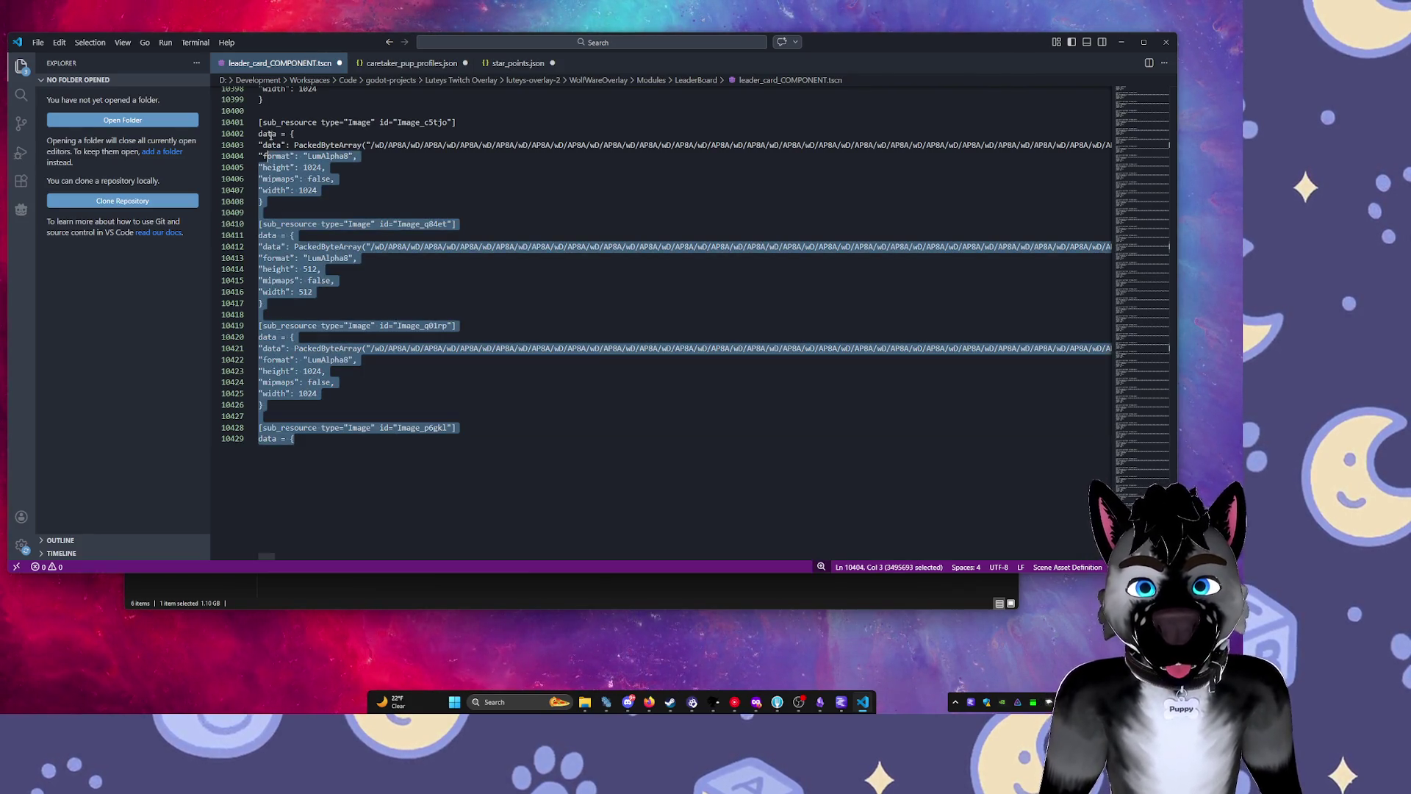
Save with Ctrl+S near line 10390, getting 'Failed to save' because the disk copy is newer.
click(260, 99)
scroll(261, 103, up, 1)
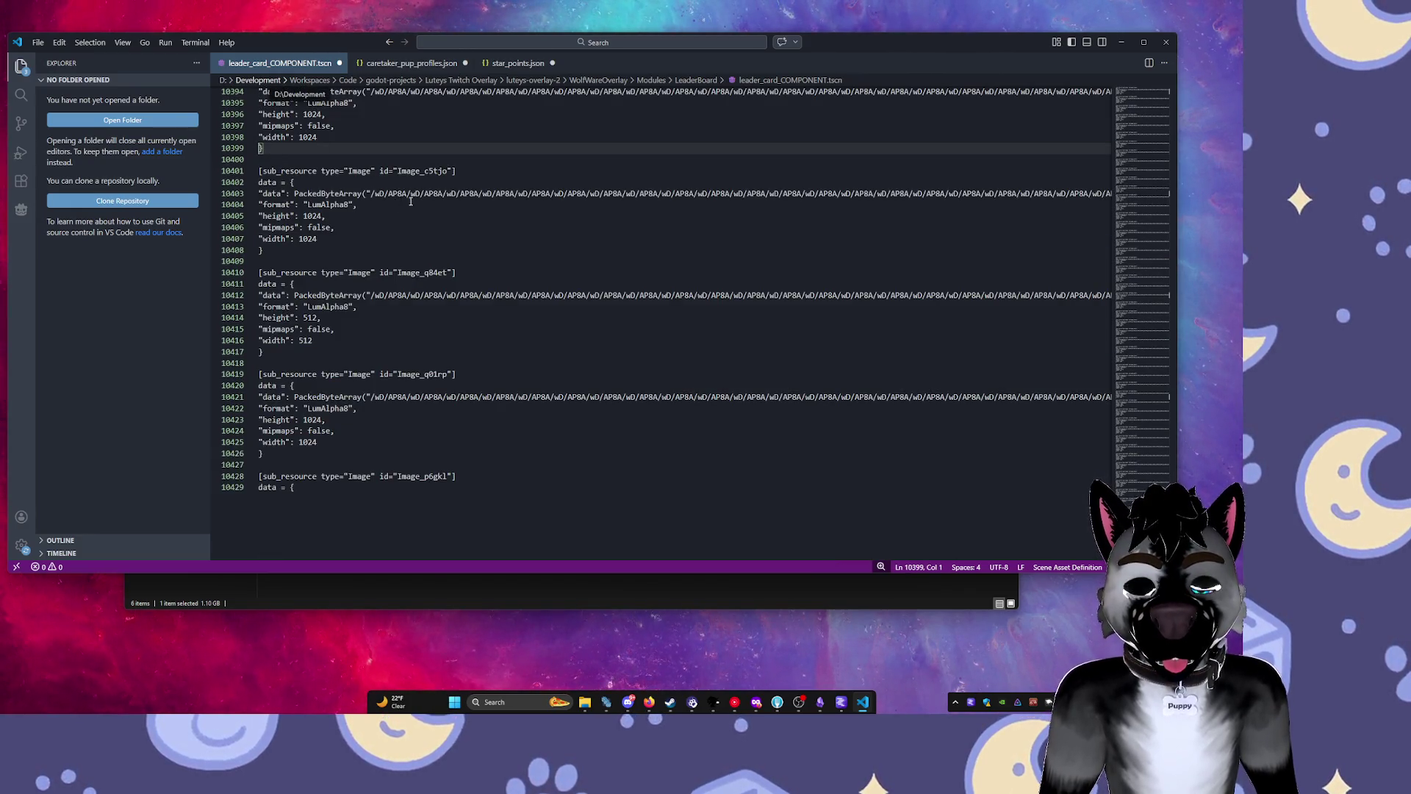
scroll(411, 200, up, 5)
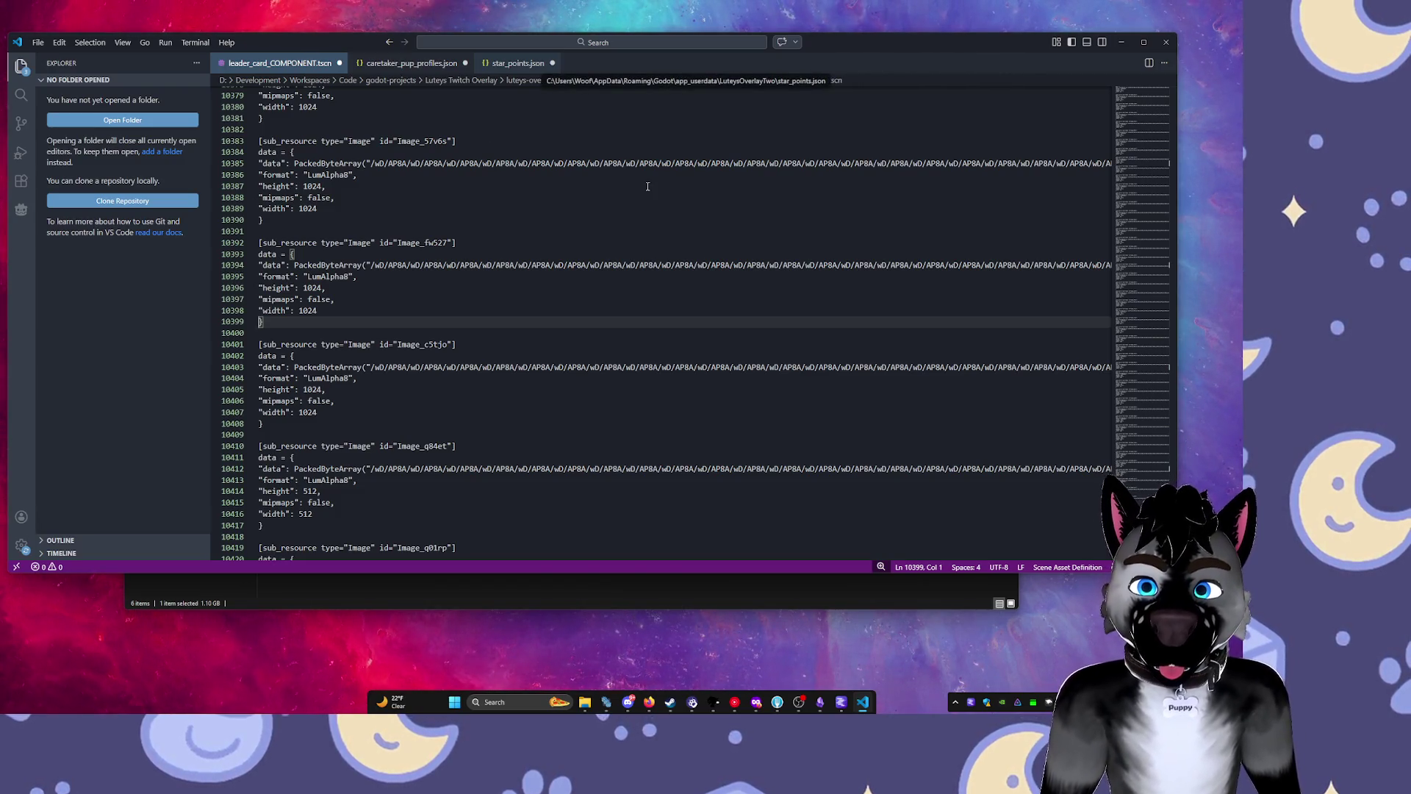
key(alt+Left)
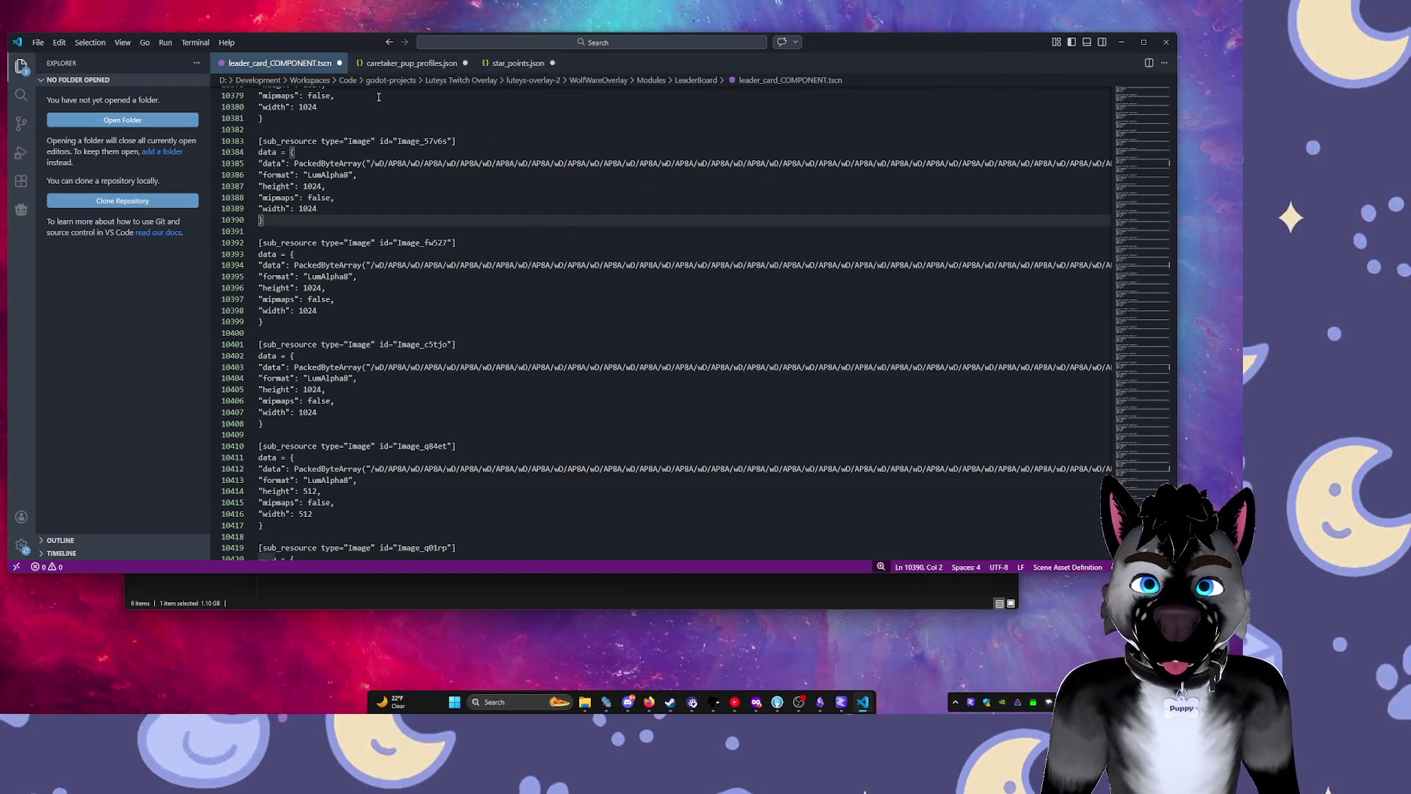
key(ctrl+s)
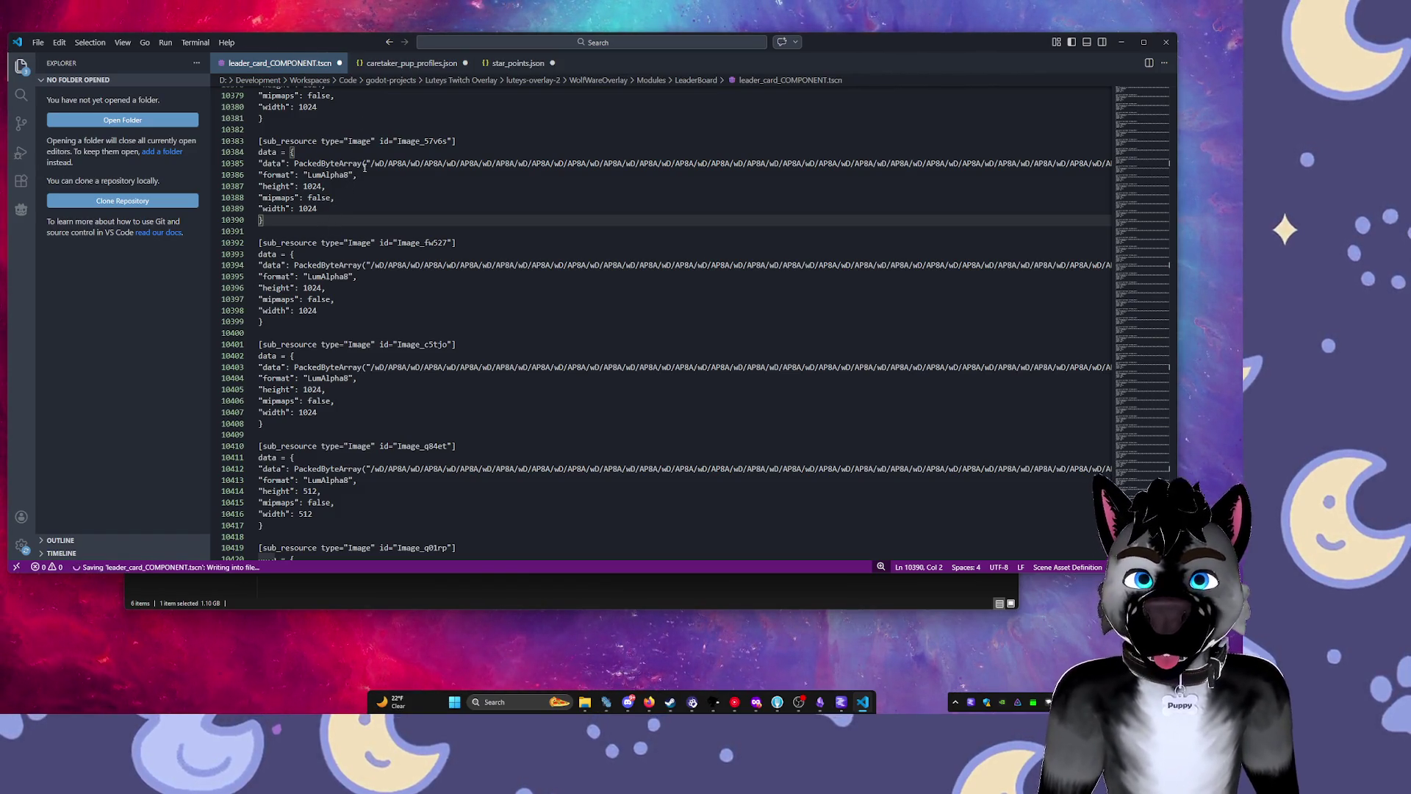
key(Down)
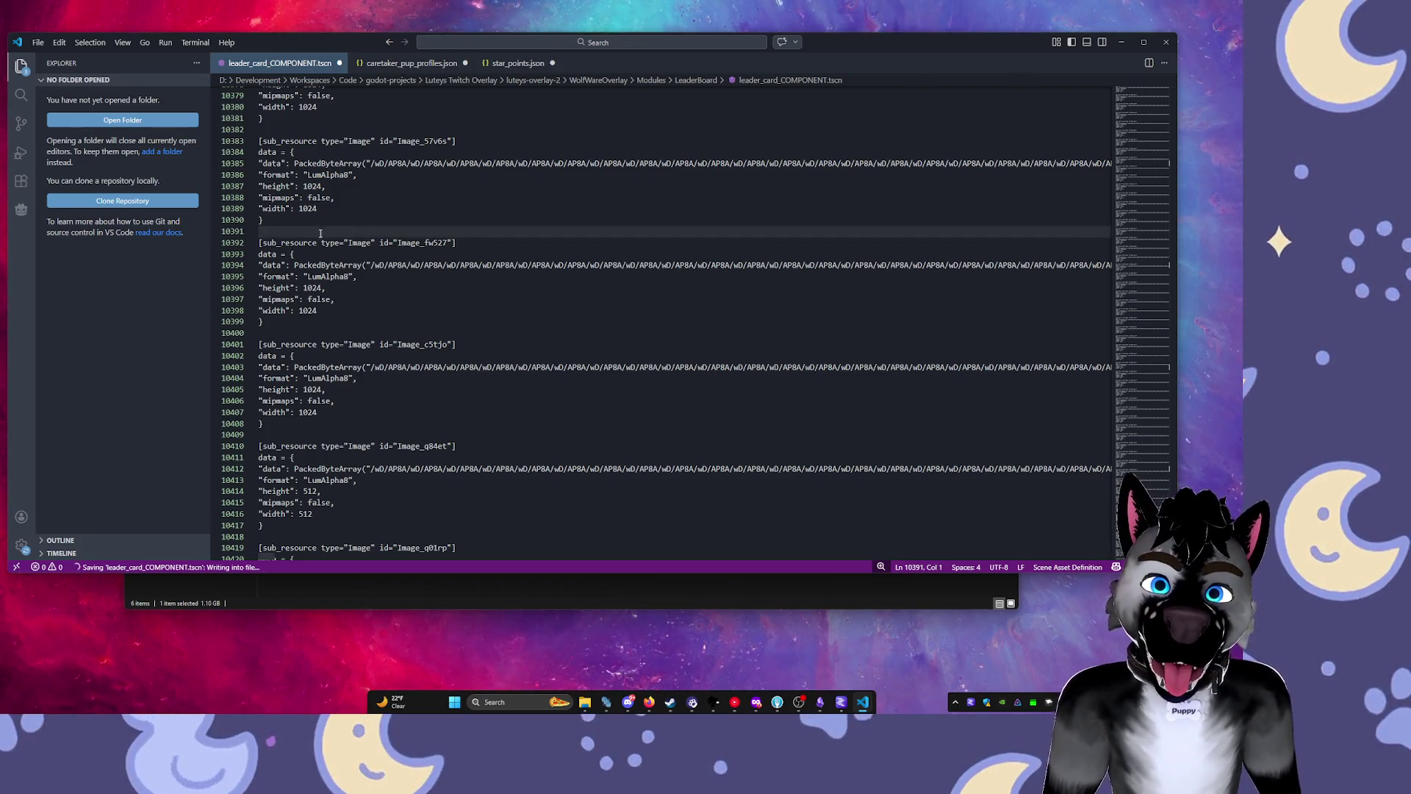
click(347, 276)
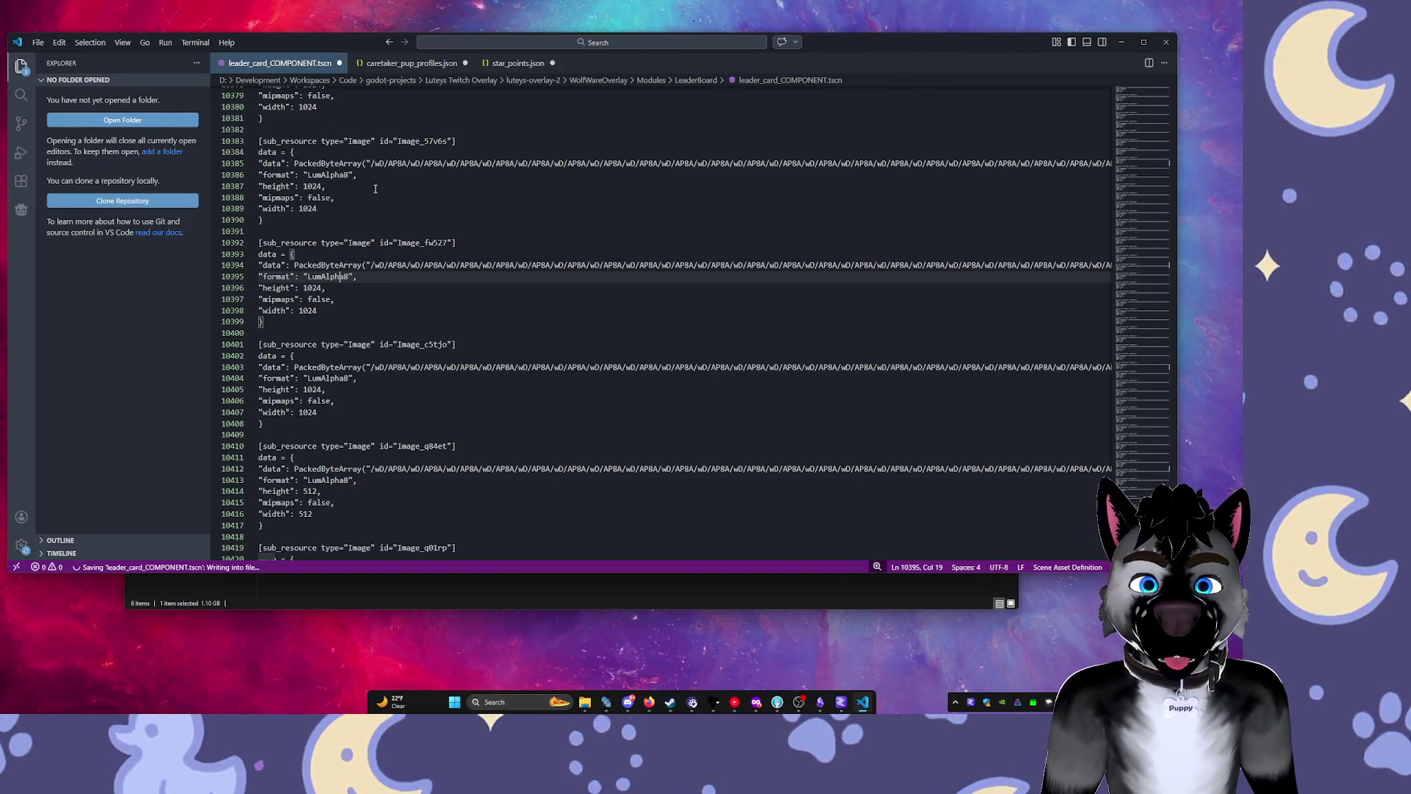
click(375, 188)
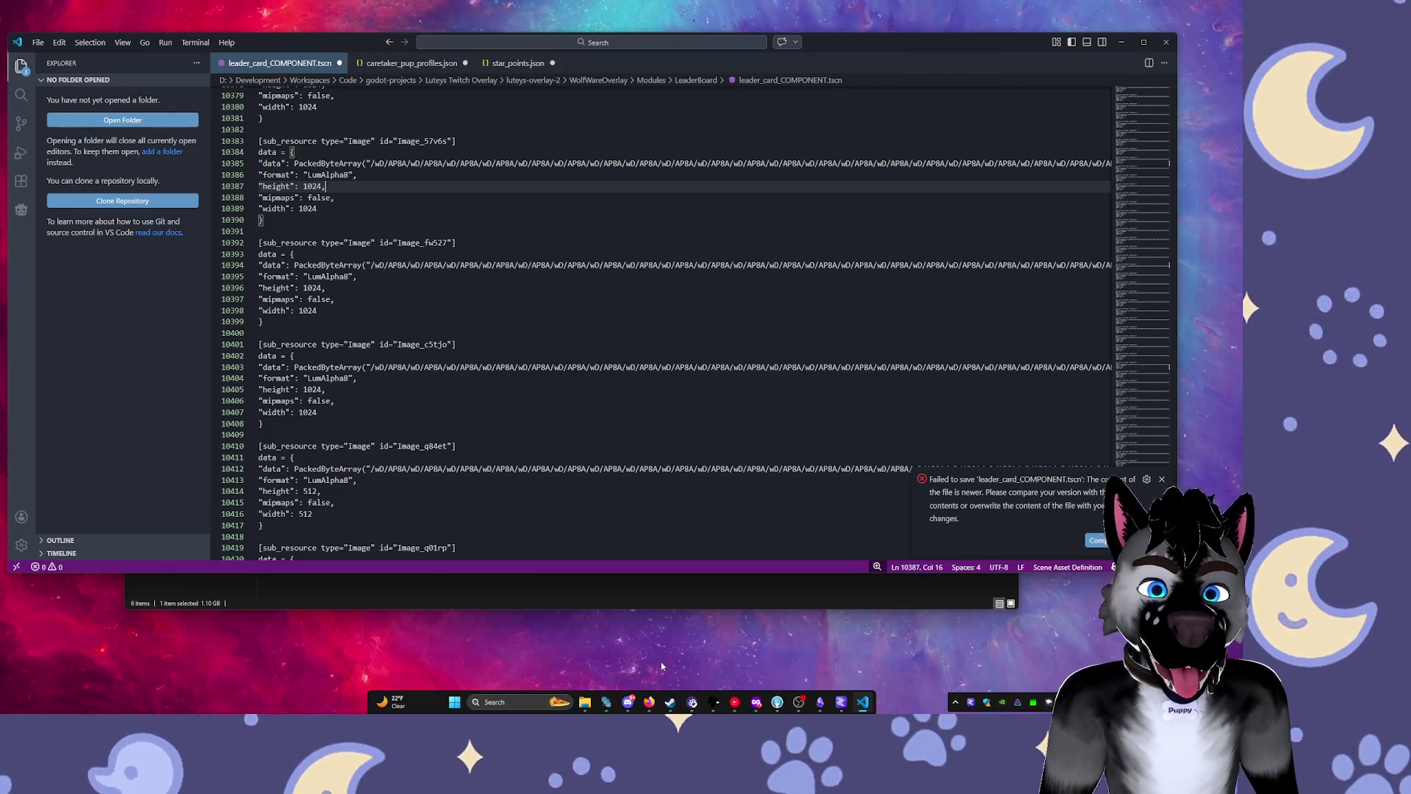
Dismiss the save error, save again, then close the tab without saving and exit VS Code.
click(1162, 479)
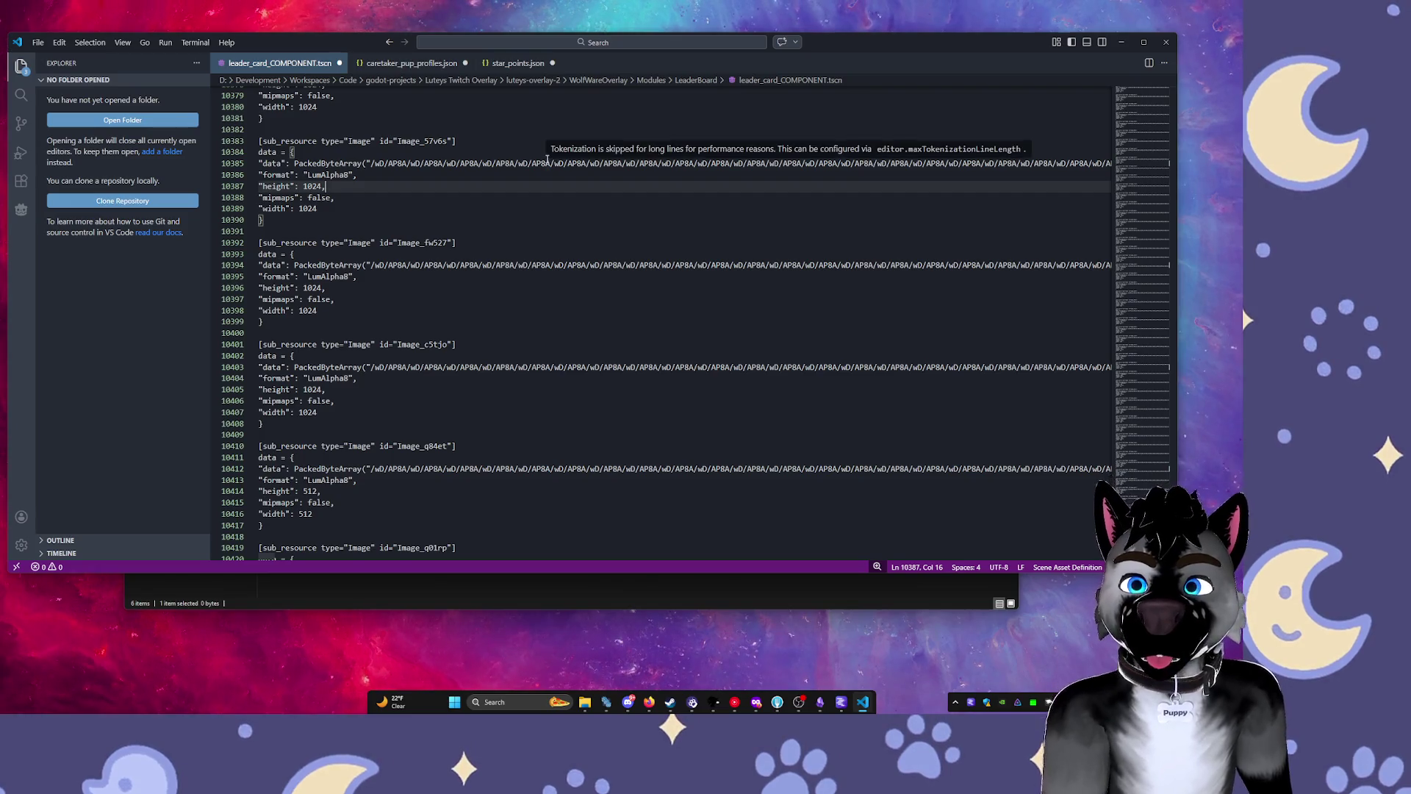
key(ctrl+s)
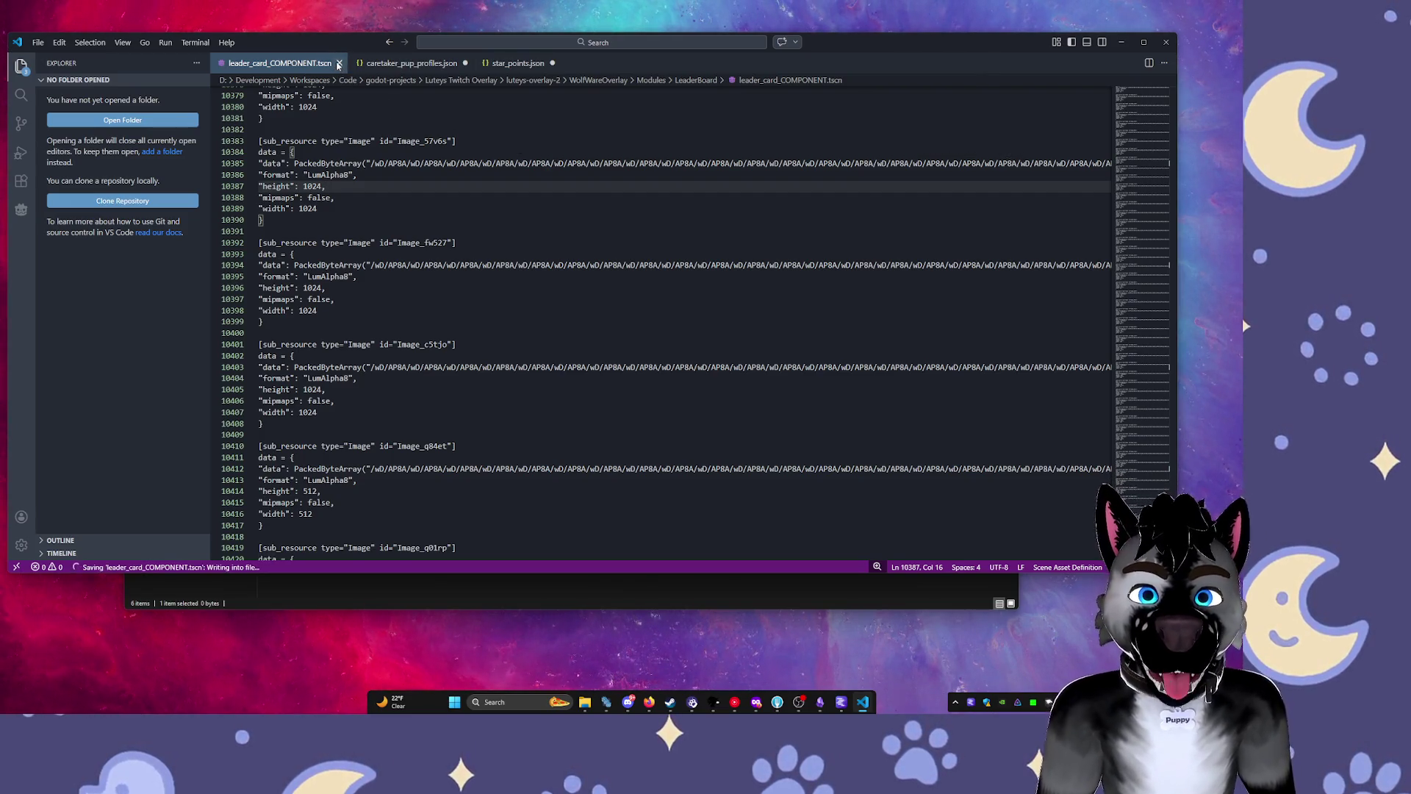
click(340, 63)
click(609, 321)
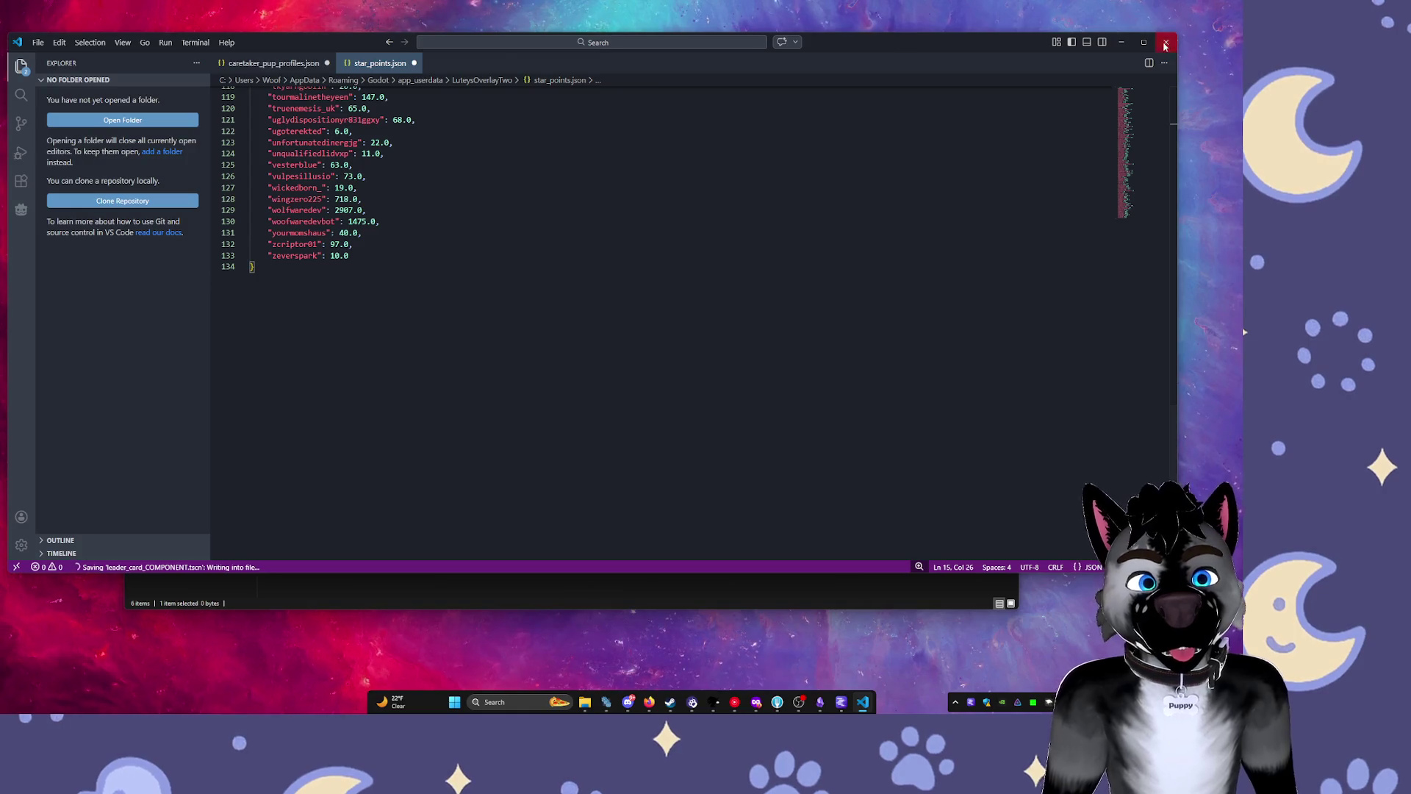
click(1165, 42)
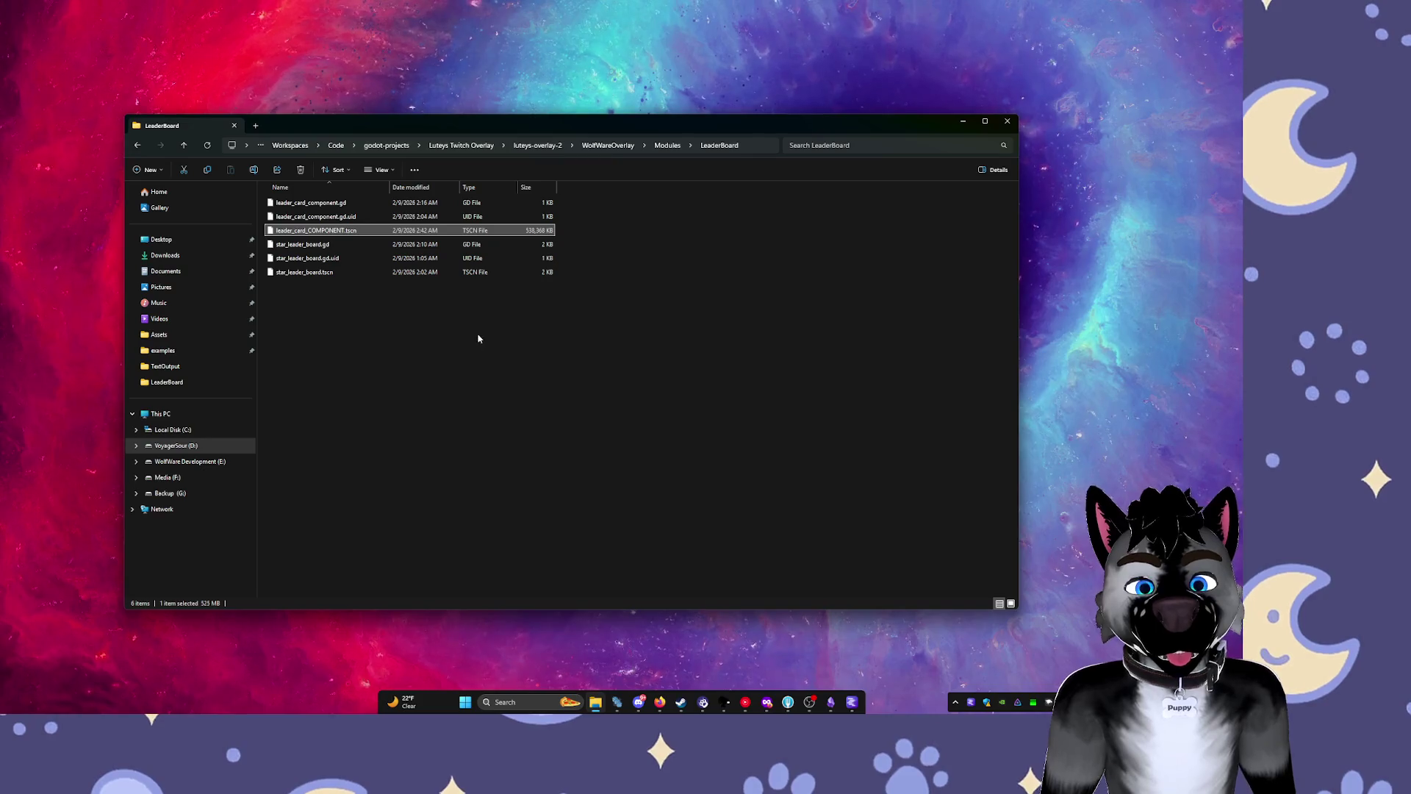
click(441, 309)
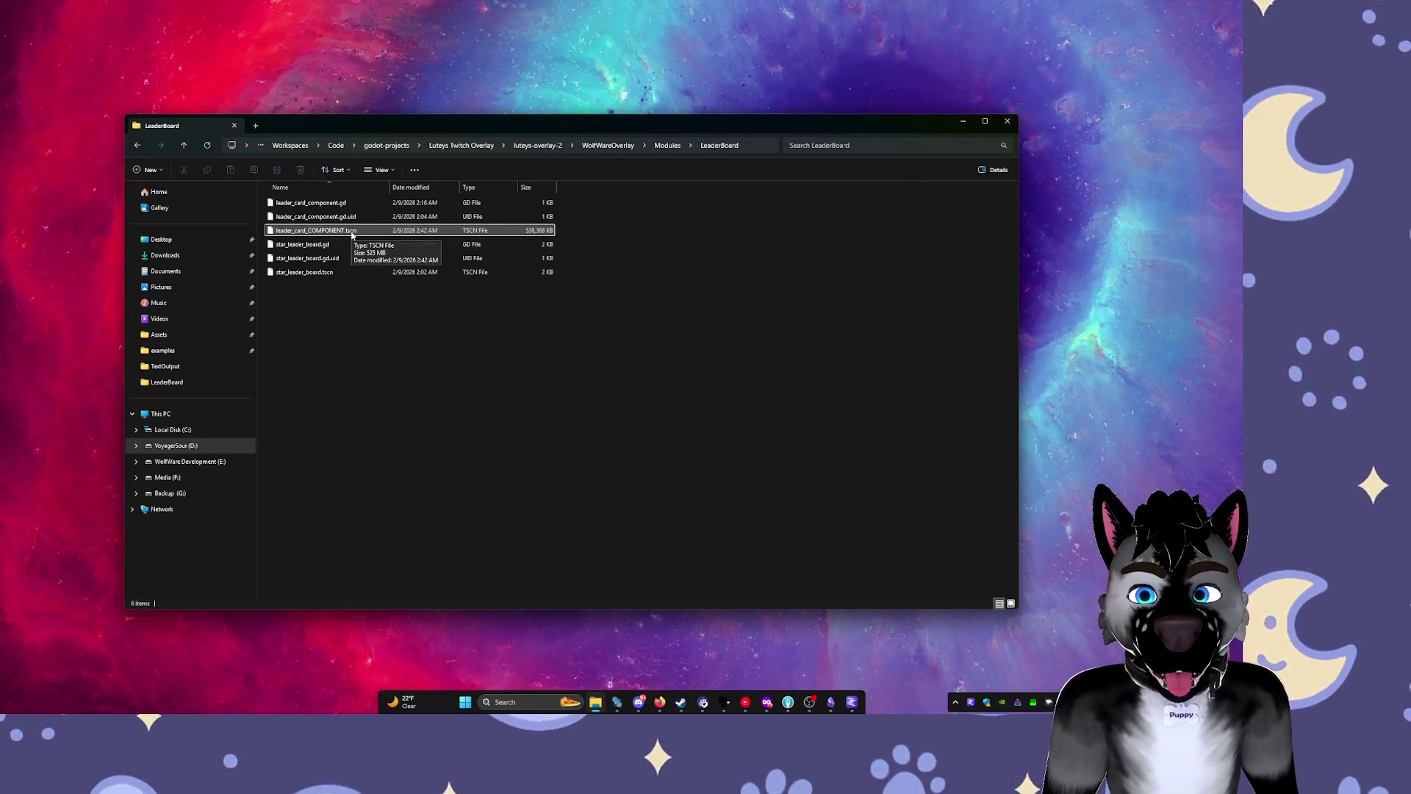
Reopen the 525 MB leader_card_COMPONENT.tscn through Open with > Visual Studio Code.
click(352, 233)
right_click(351, 233)
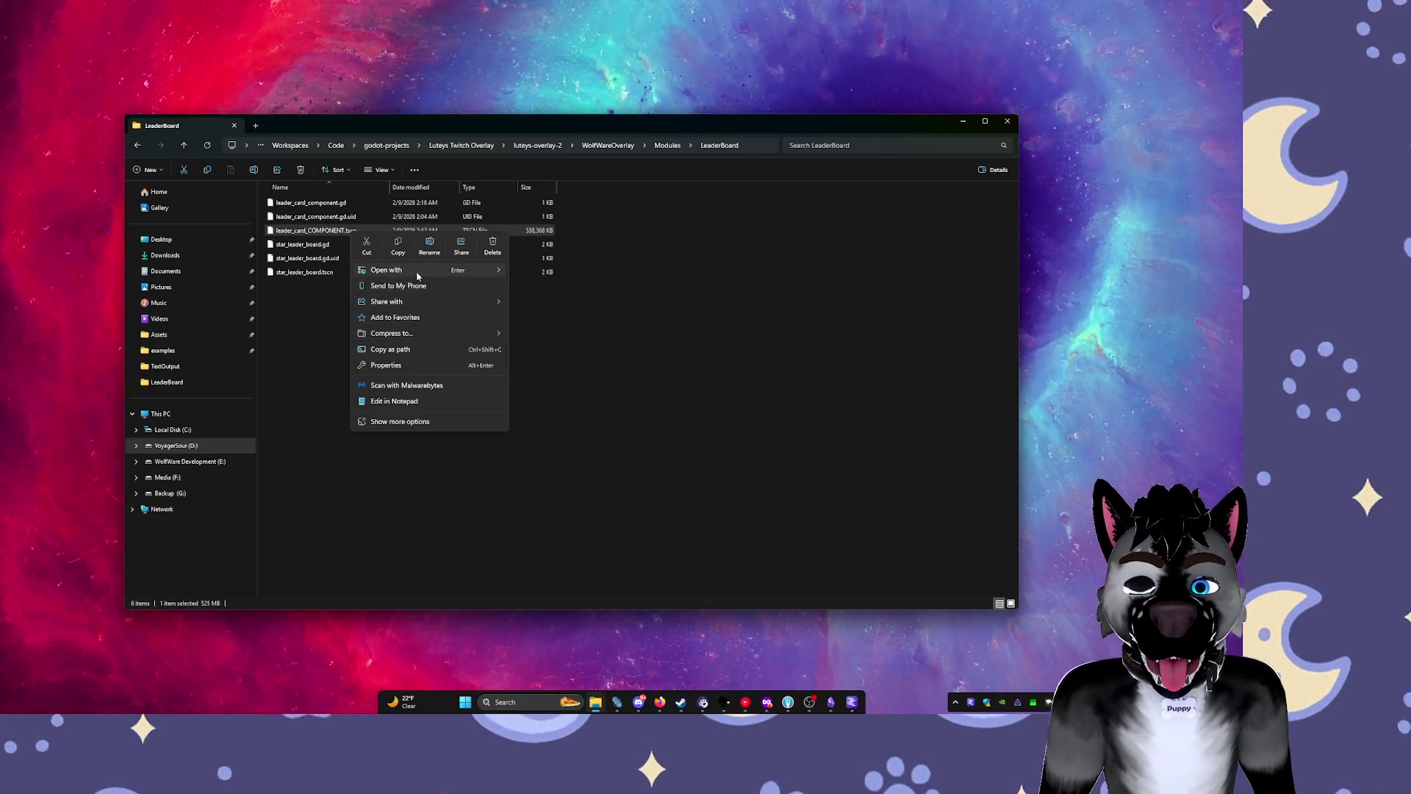
mouse_move(424, 301)
click(566, 273)
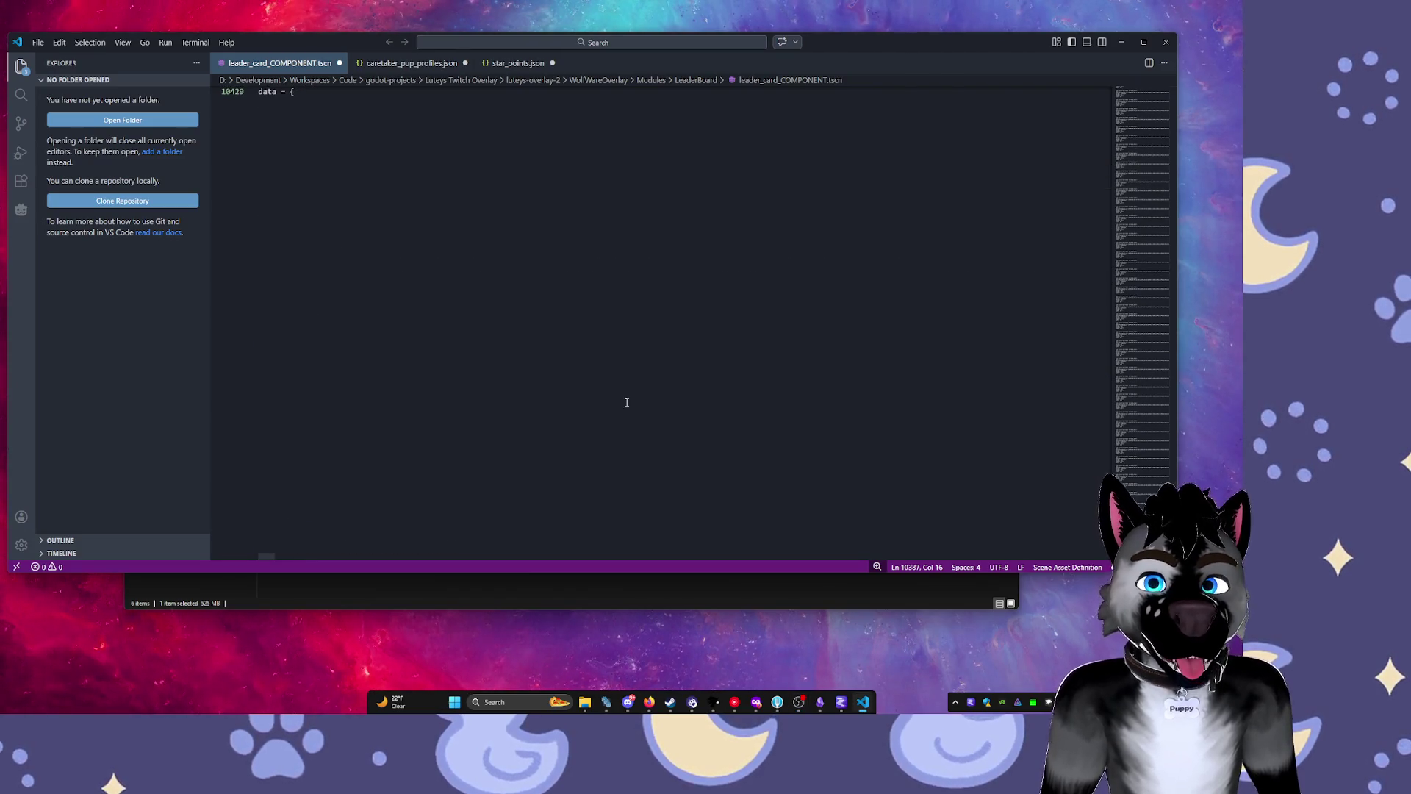
Delete all text after line 9508 at the end of the file.
mouse_move(627, 419)
mouse_down()
mouse_move(290, 100)
mouse_move(252, 3)
mouse_move(318, 94)
mouse_up()
drag(338, 180, 339, 175)
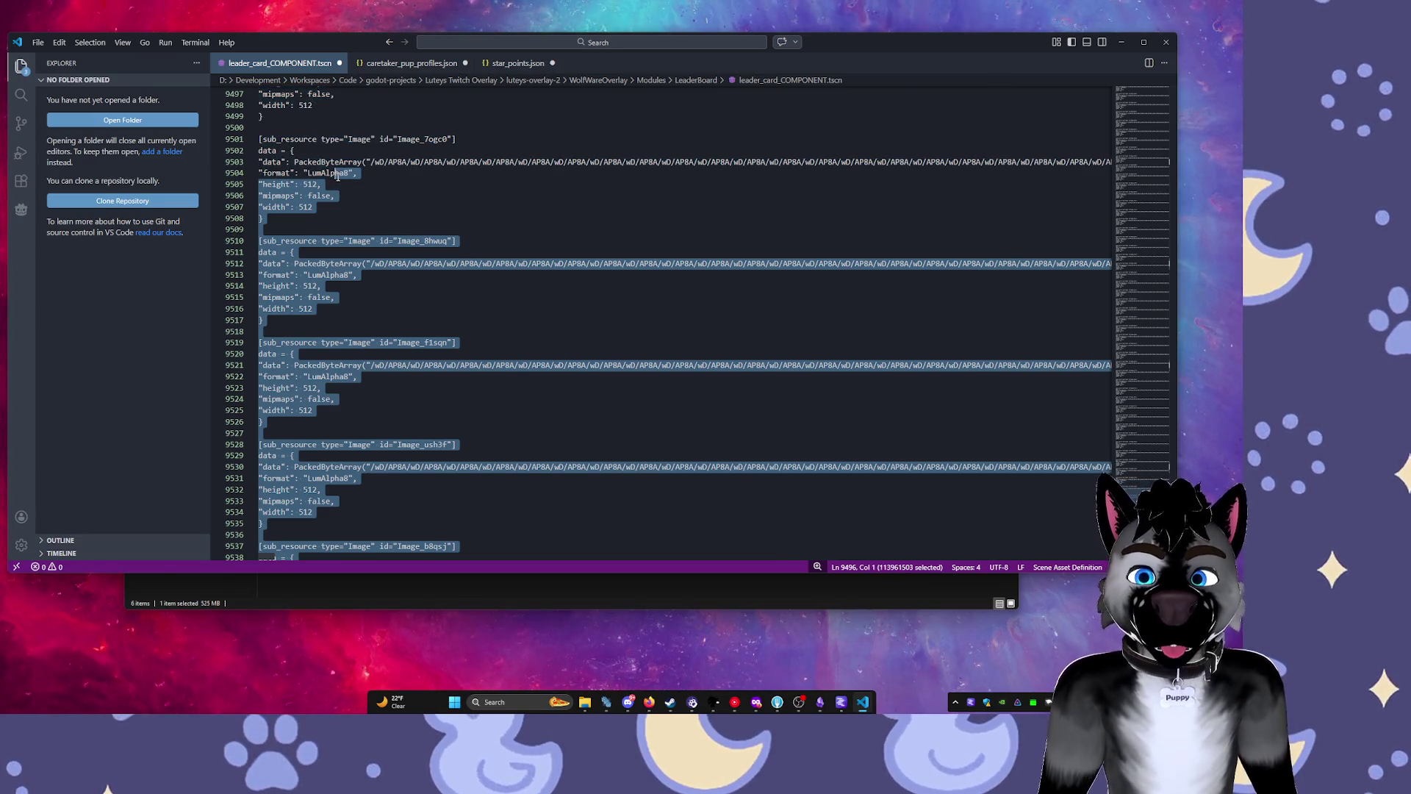
key(shift+Right)
shift+click(323, 220)
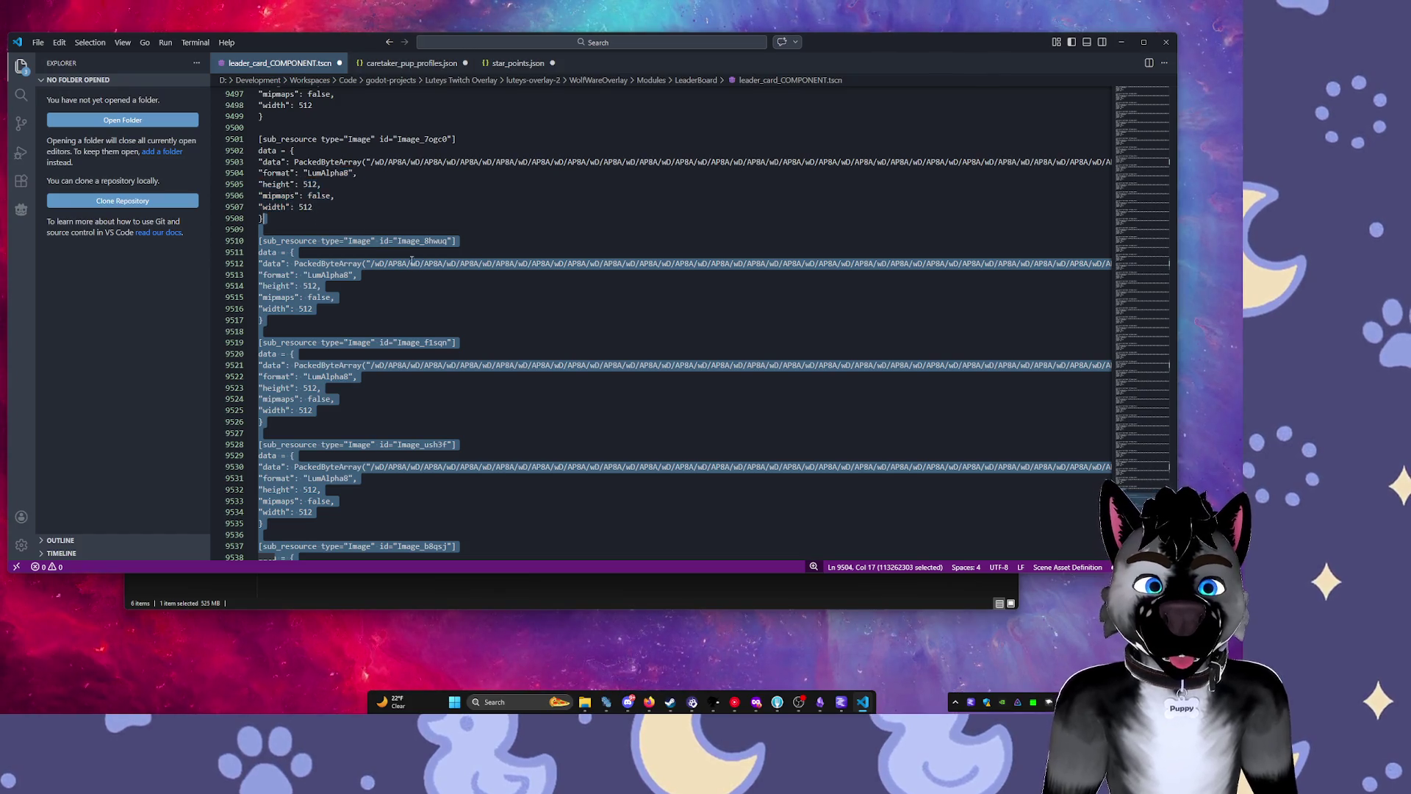
key(Delete)
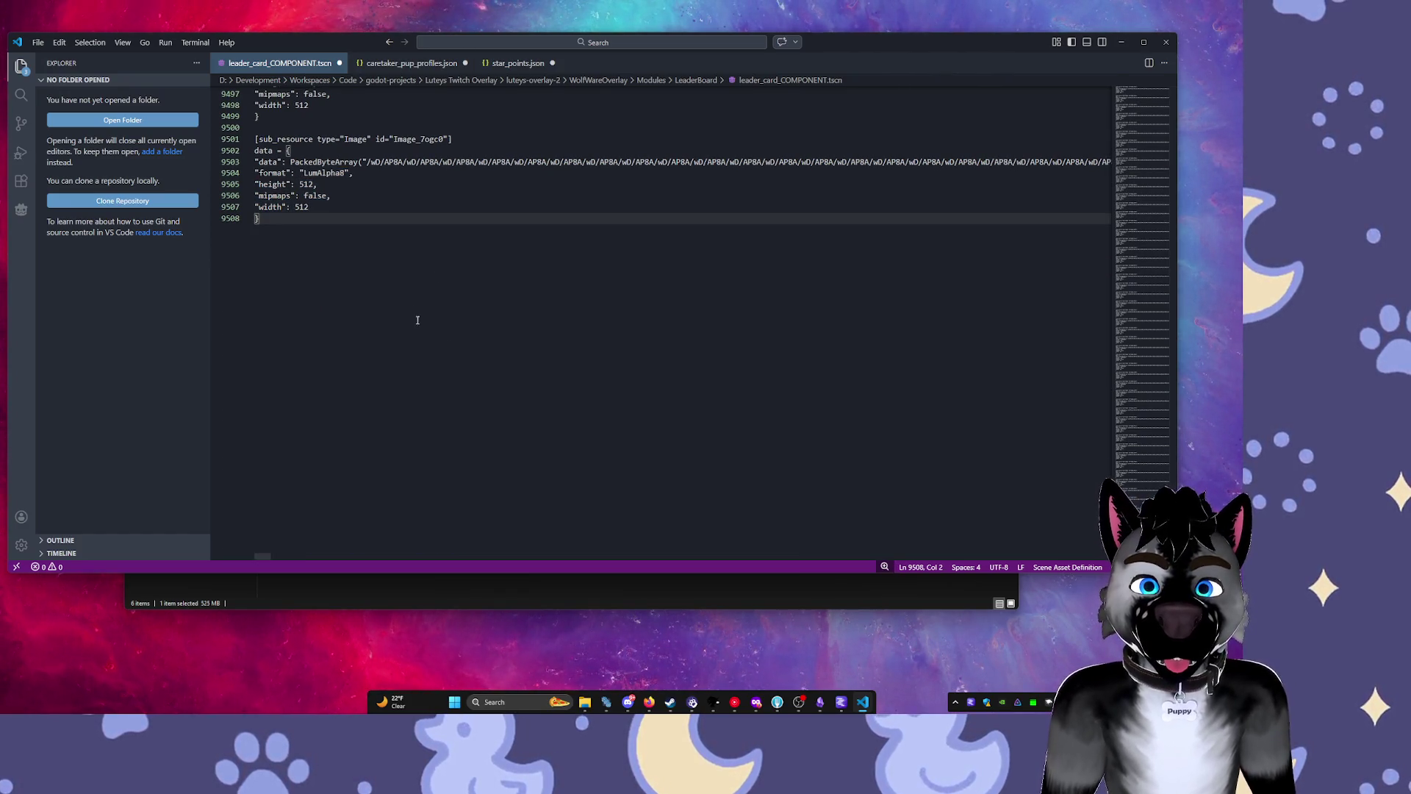
Delete the image data after line 8572, then the Image blocks after line 4505.
mouse_move(416, 315)
mouse_down()
mouse_move(294, 139)
mouse_move(318, 30)
mouse_move(343, 154)
mouse_move(318, 164)
mouse_up()
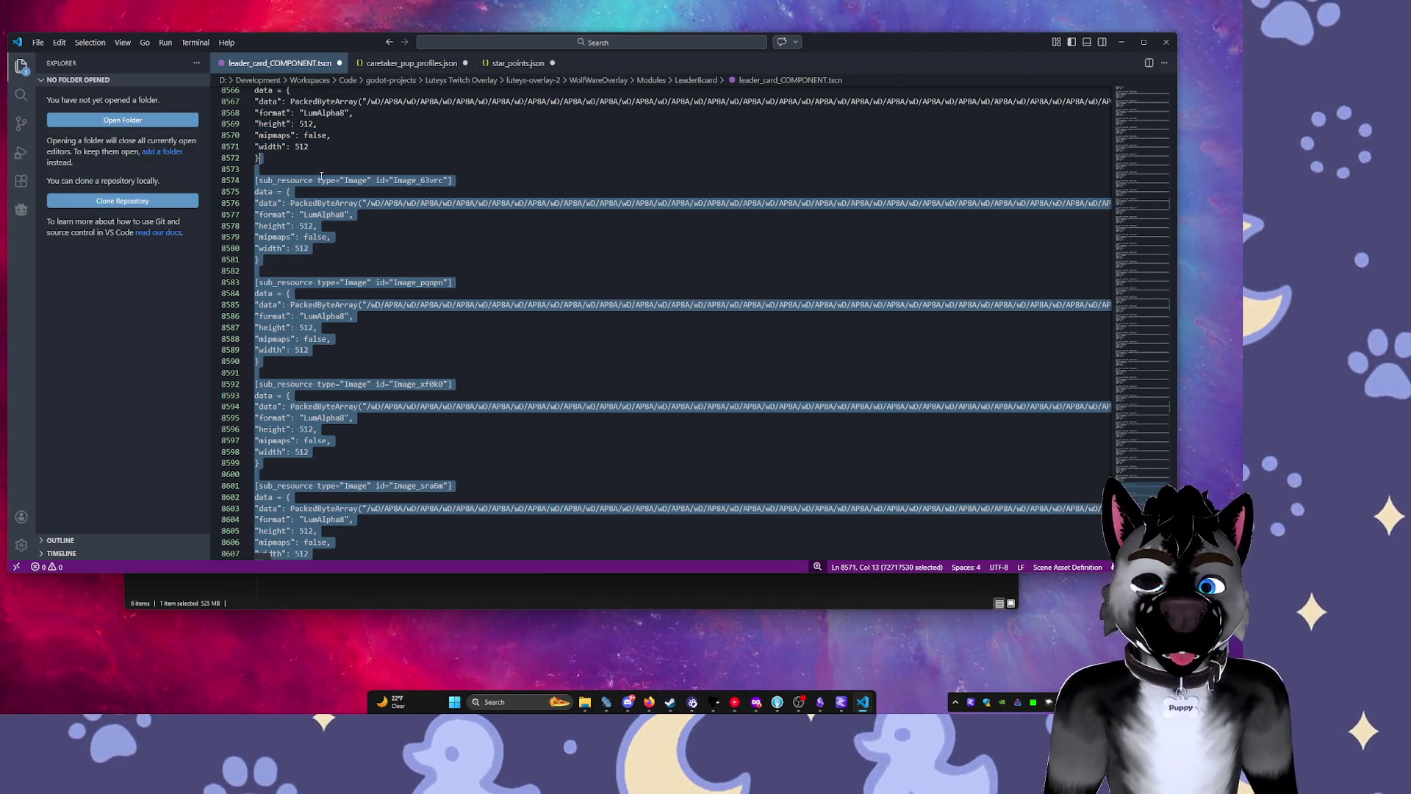
key(Delete)
scroll(382, 397, up, 5)
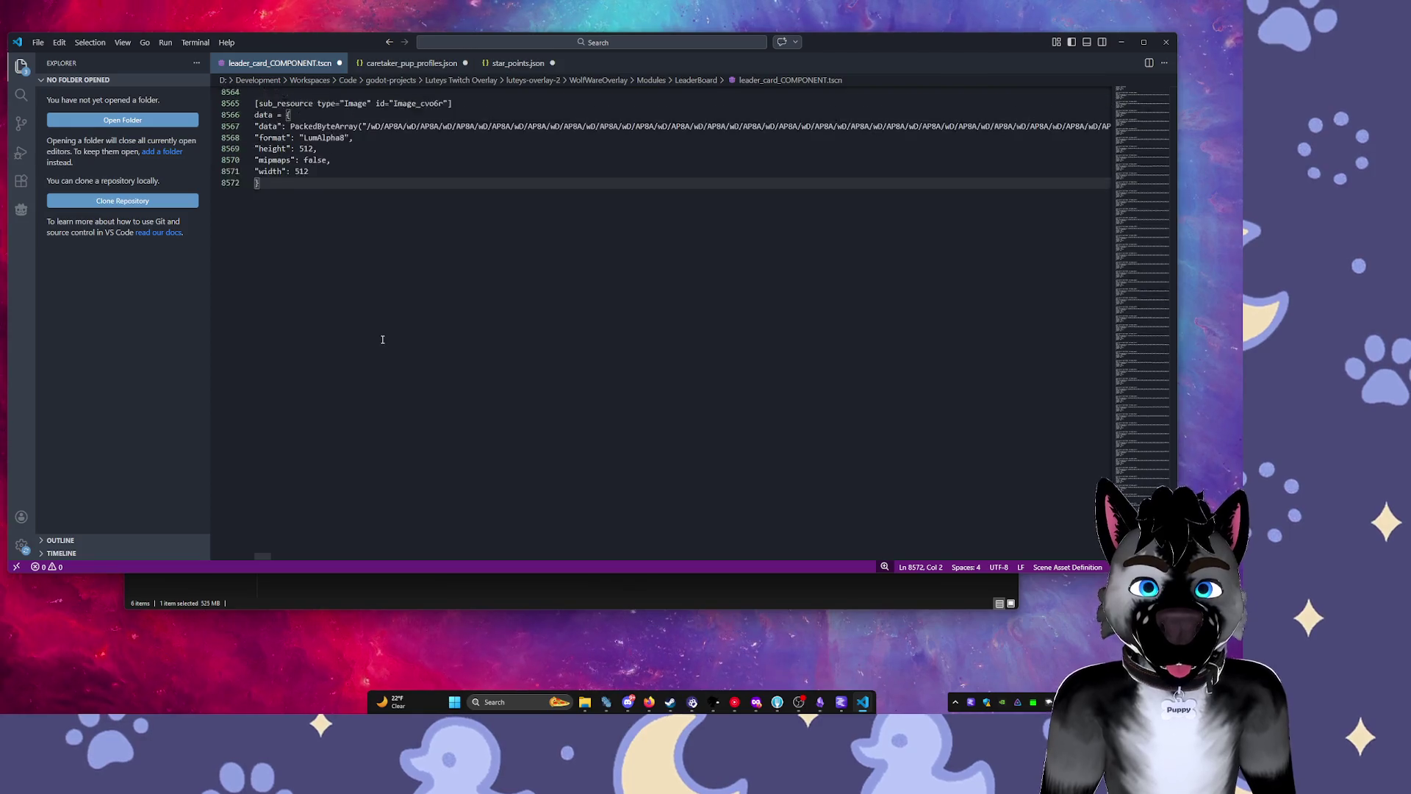
drag(273, 154, 241, 2)
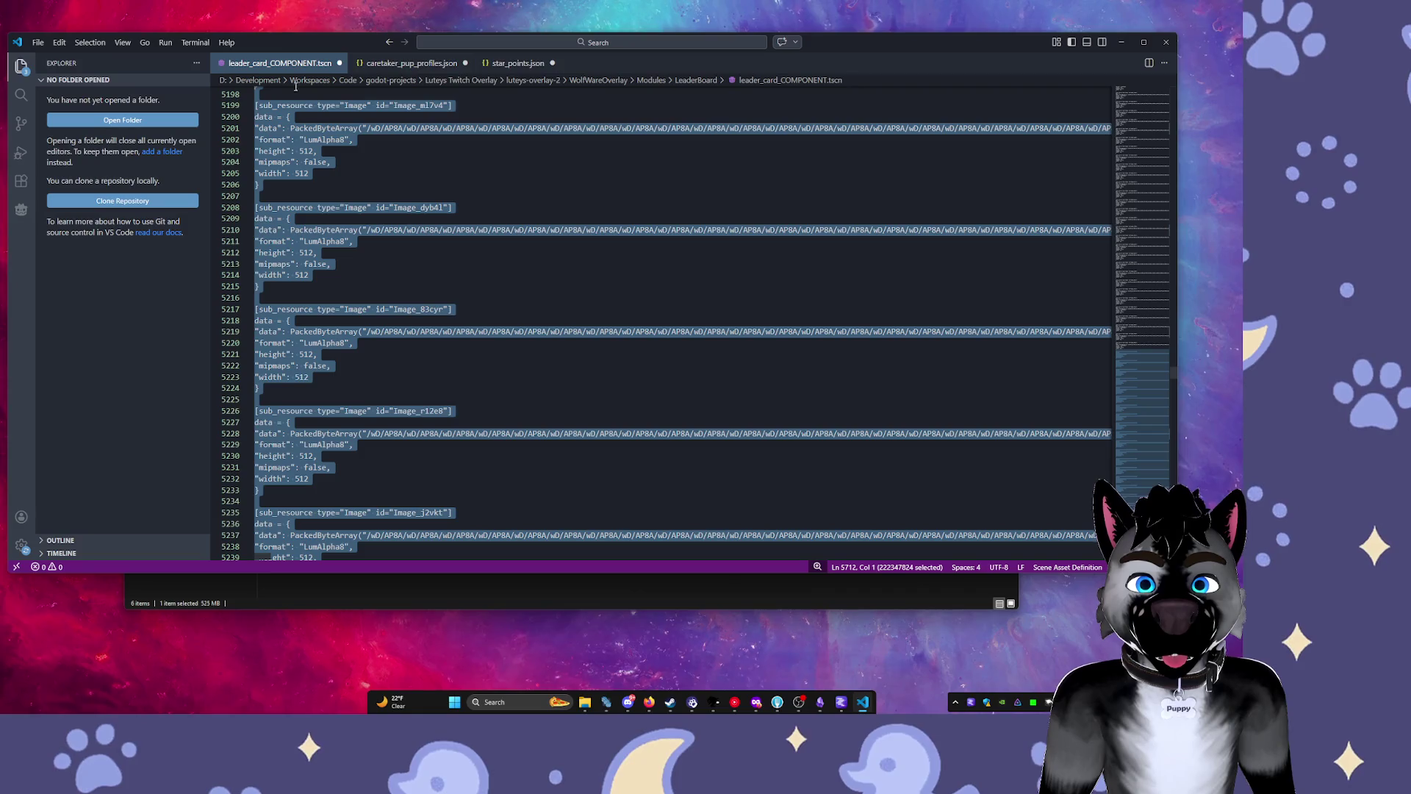
drag(363, 254, 361, 251)
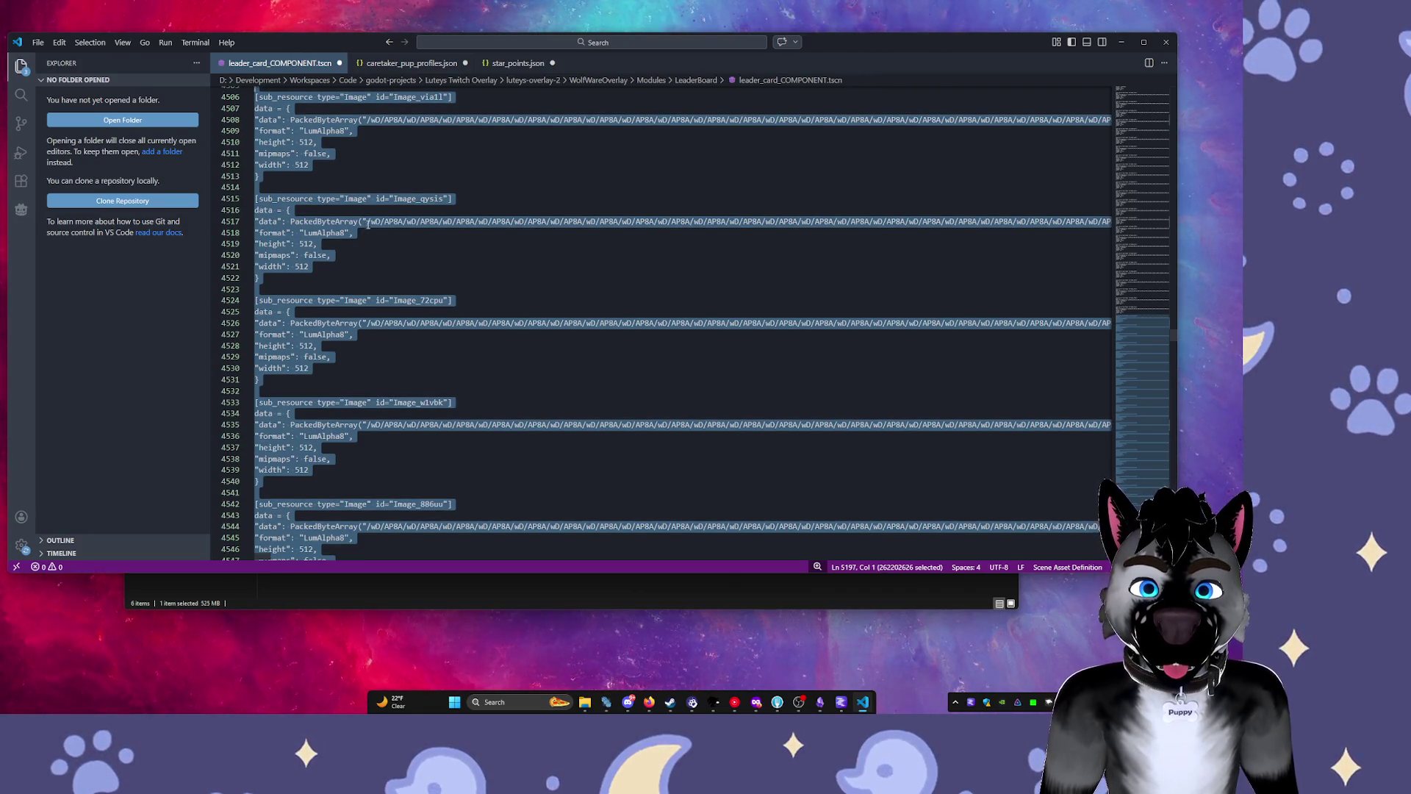
key(Delete)
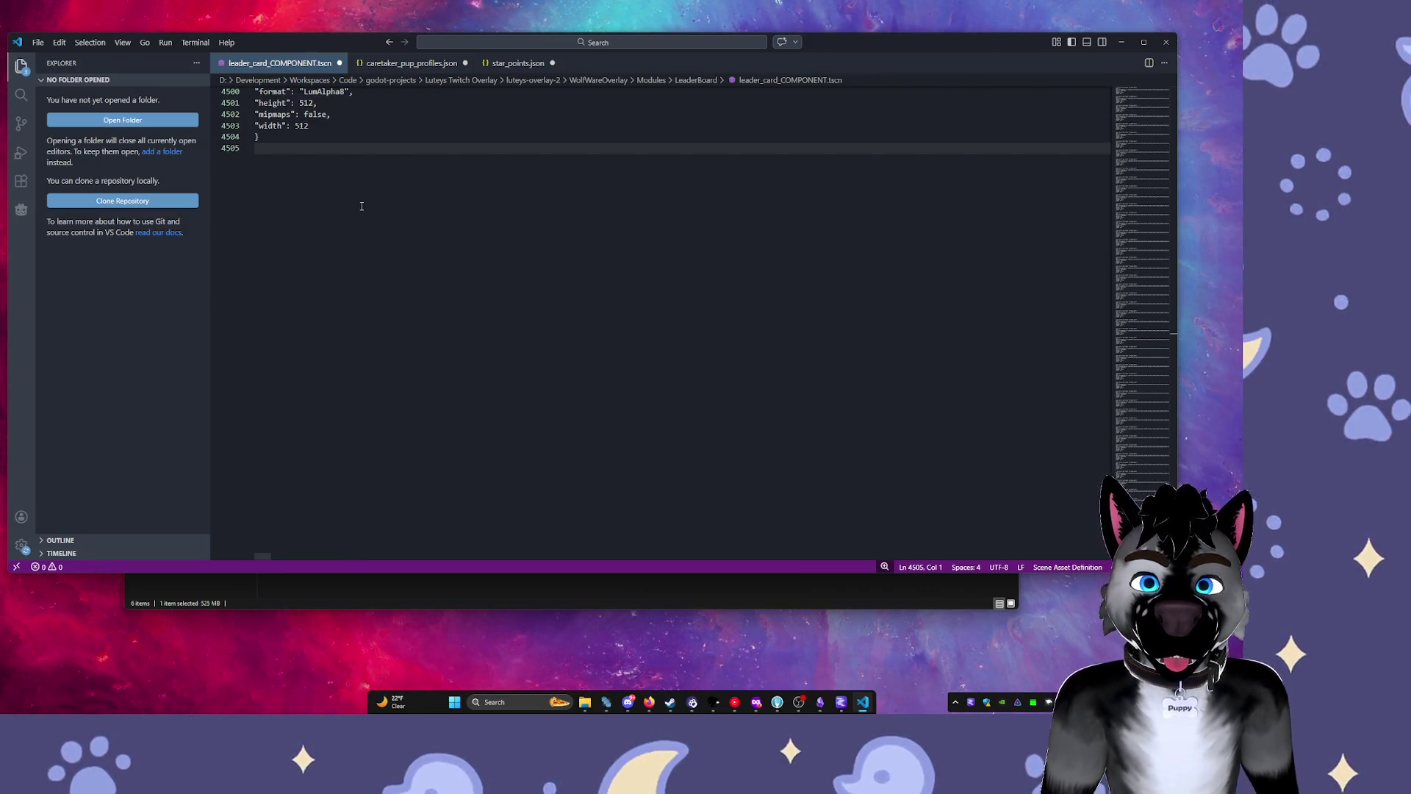
Select from the file end up to the top with repeated Shift+Page Up.
scroll(361, 205, up, 5)
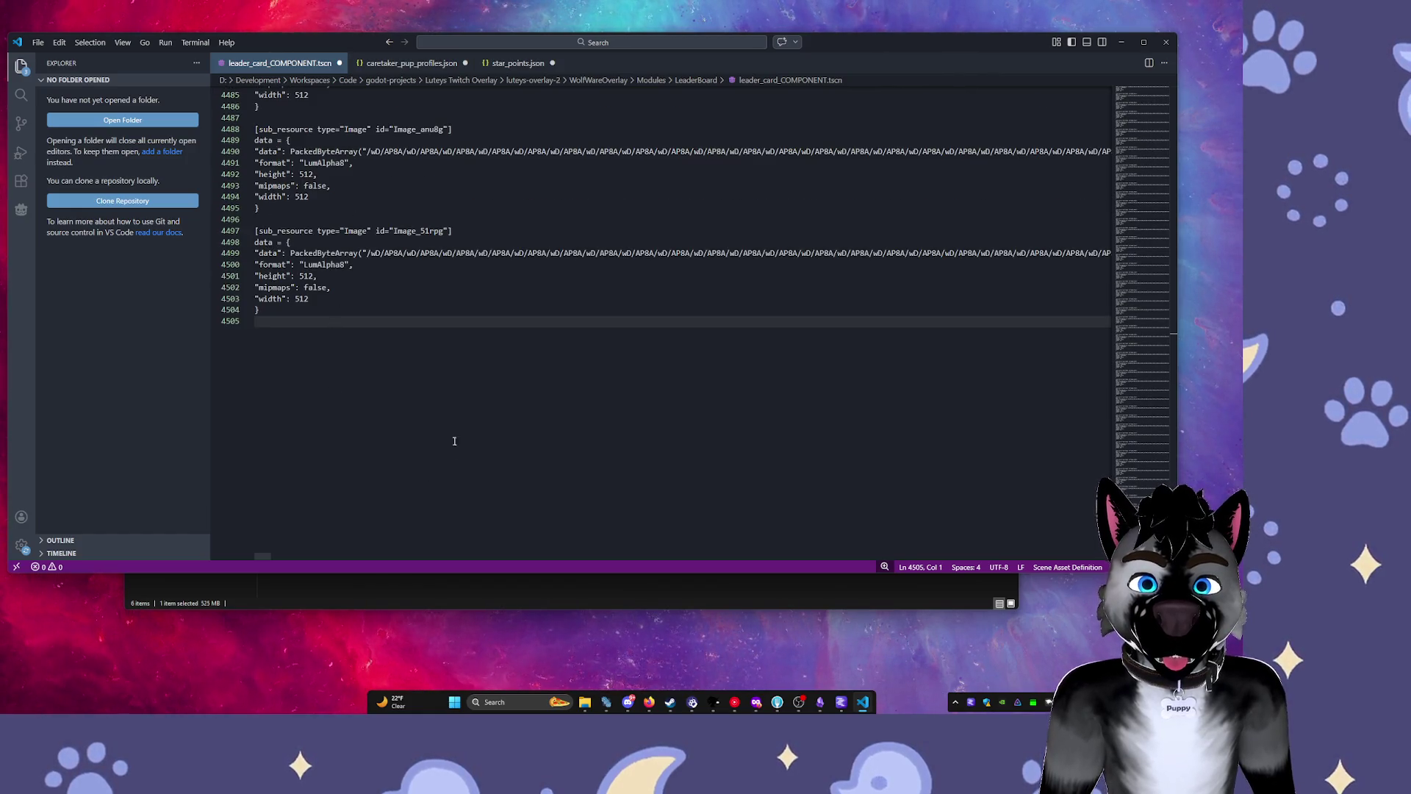
key(shift+Page_Up)
key(shift+Page_Up)
key(shift+Page_Up)
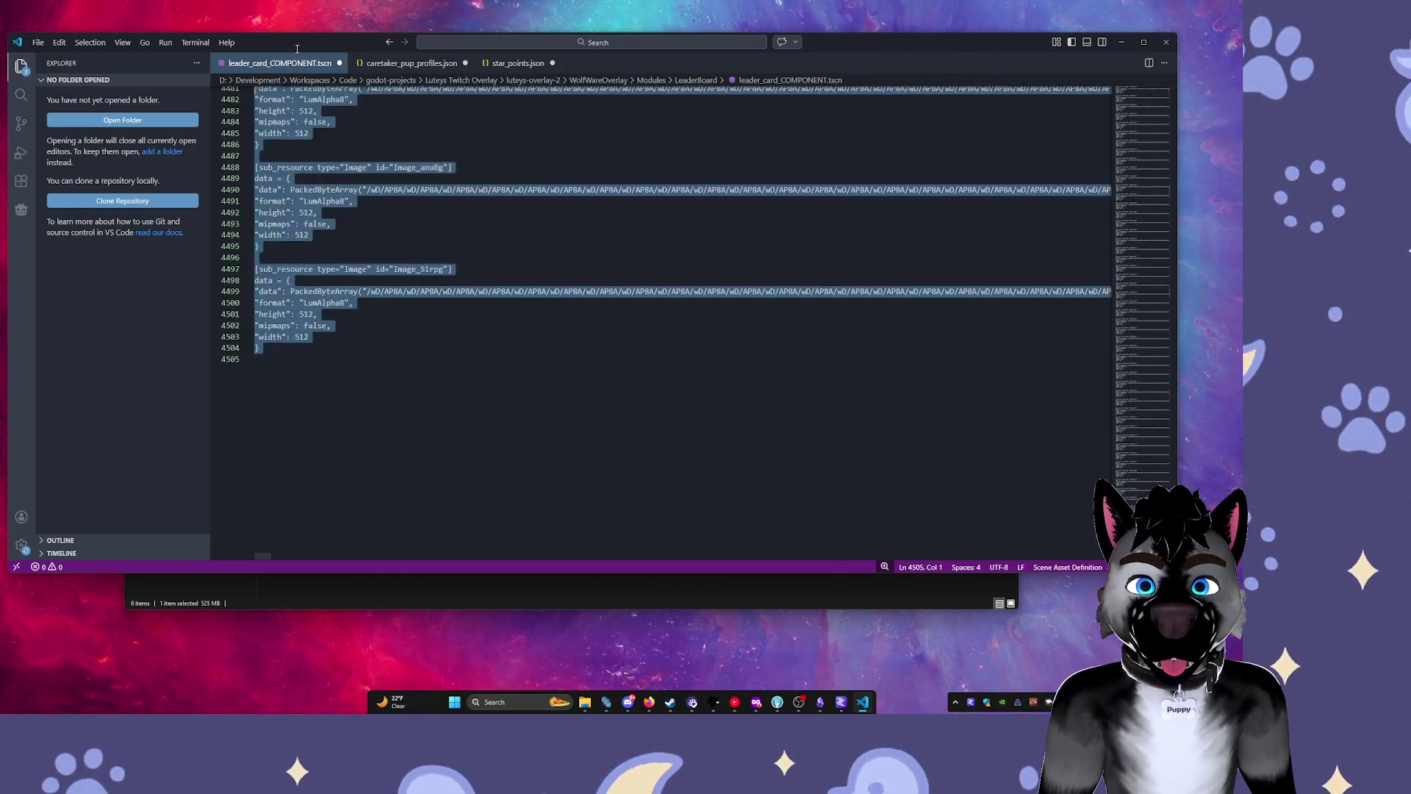
key(shift+Page_Up)
key(shift+Page_Up)
key(shift+Page_Up)
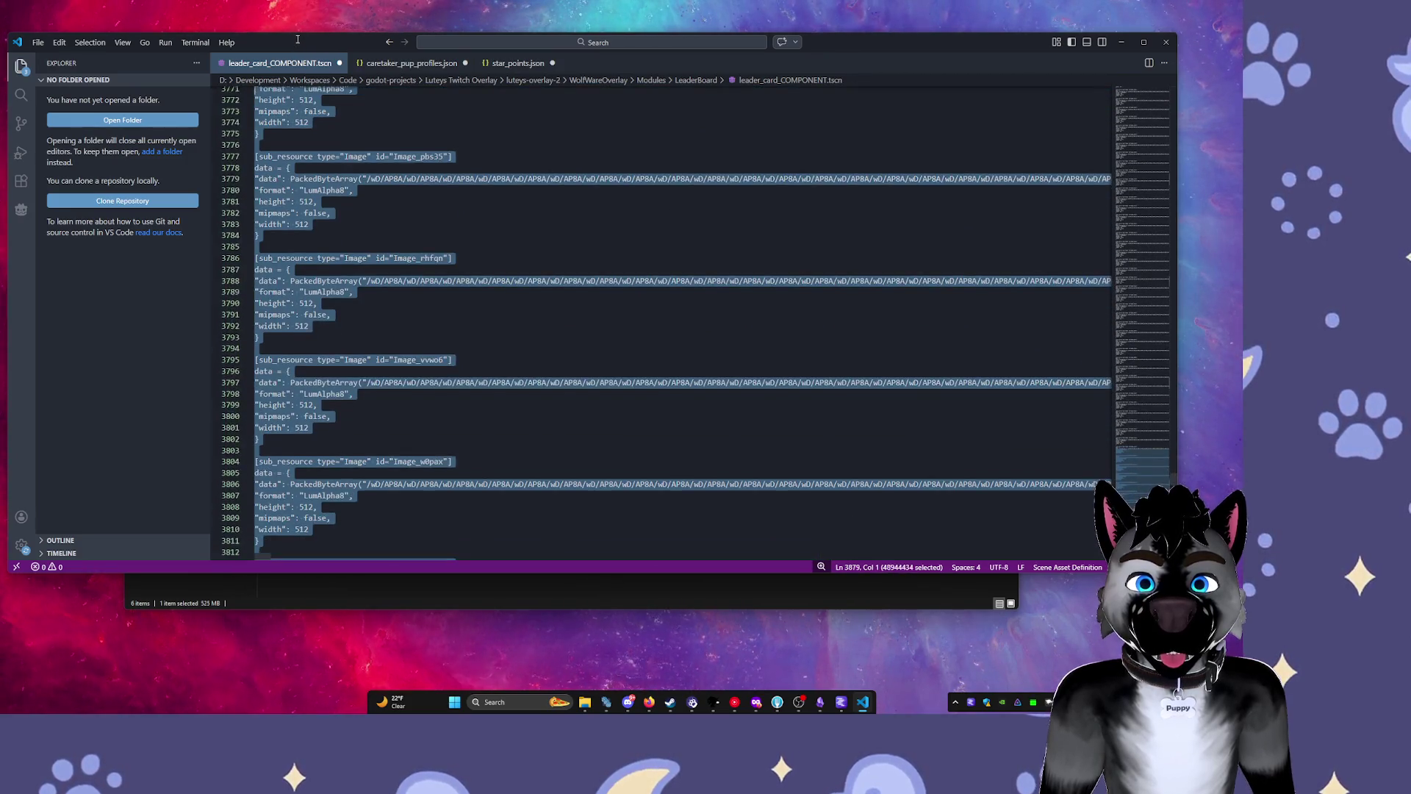
key(shift+Page_Up)
key(shift+Page_Up)
key(shift+Page_Up)
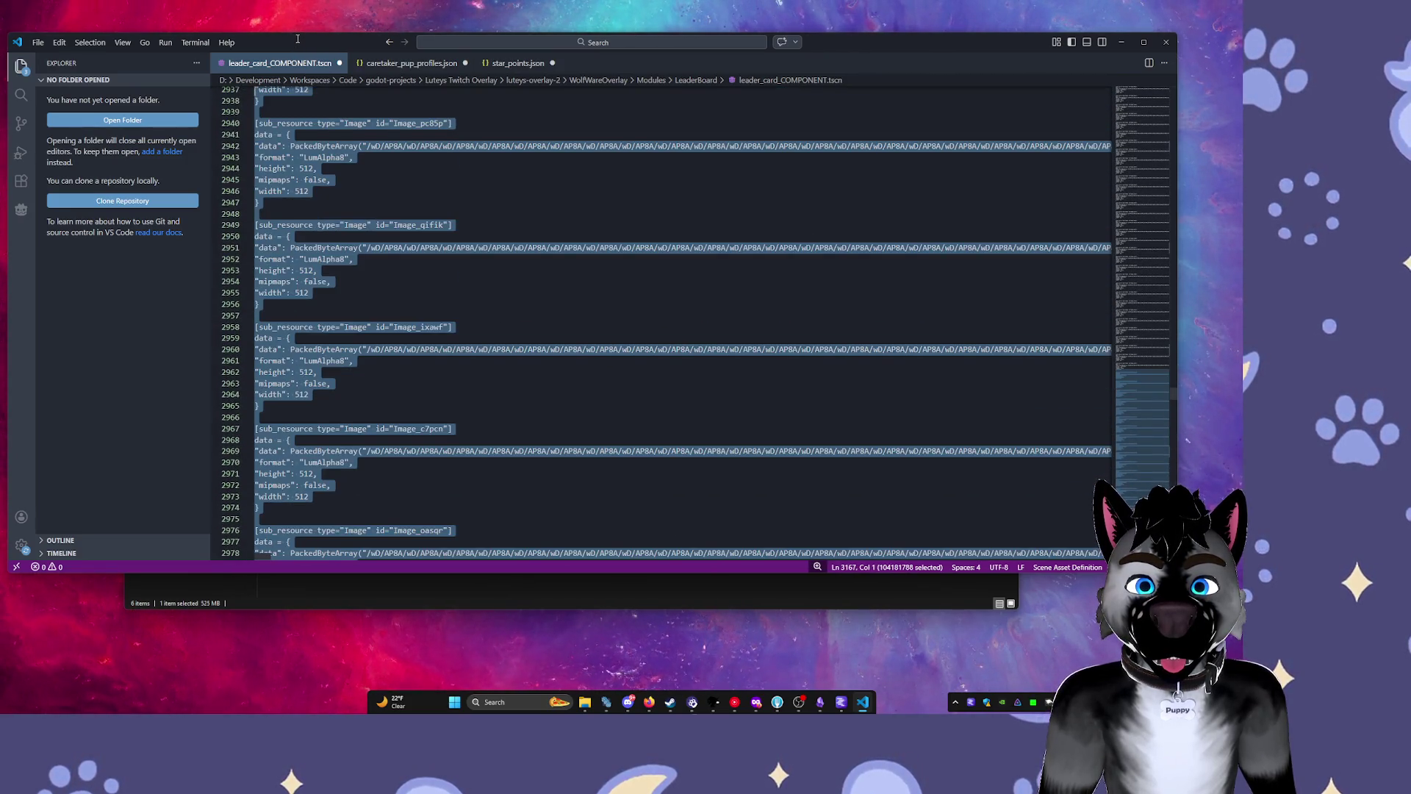
key(shift+Page_Up)
key(shift+Page_Up)
key(shift+Page_Up)
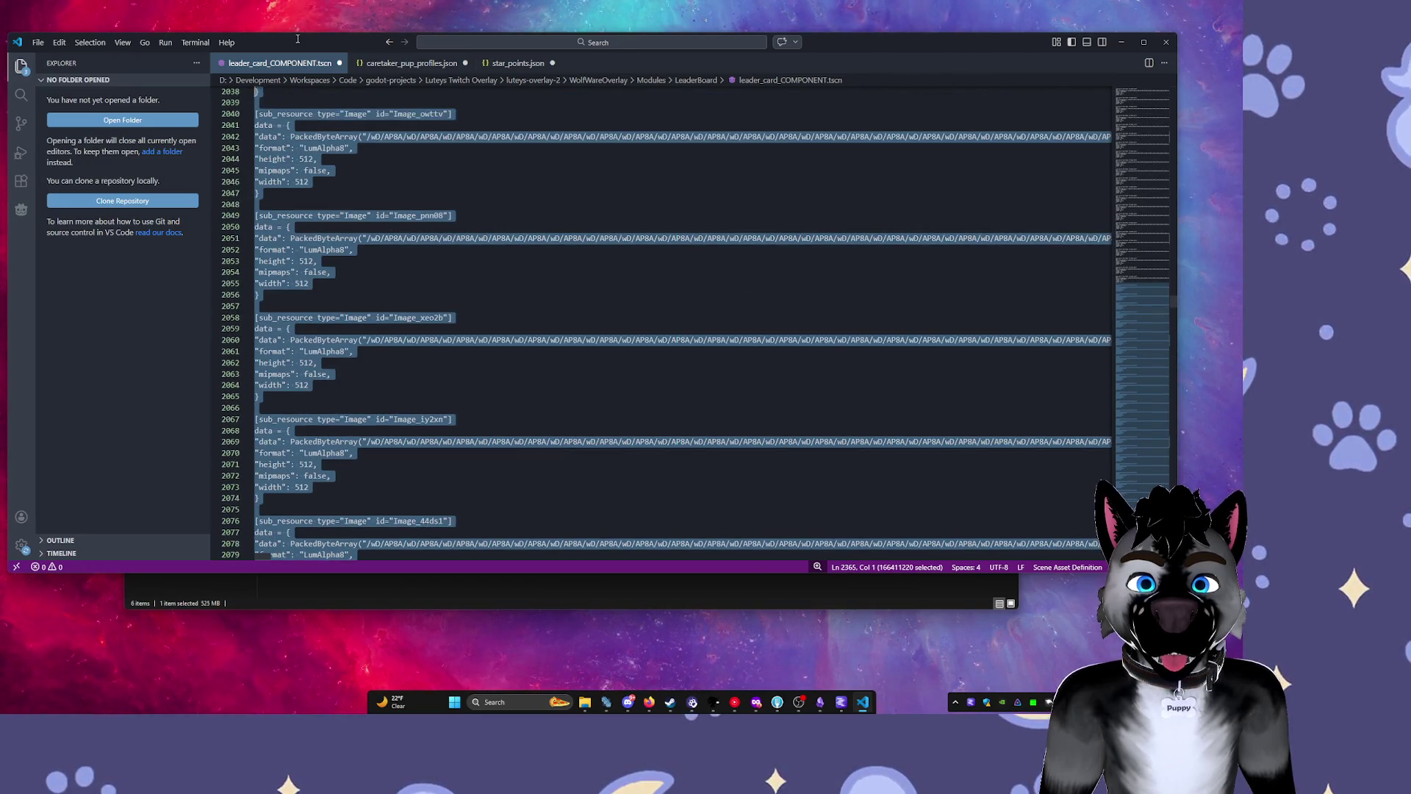
key(shift+Page_Up)
key(shift+Page_Up)
key(shift+Page_Up)
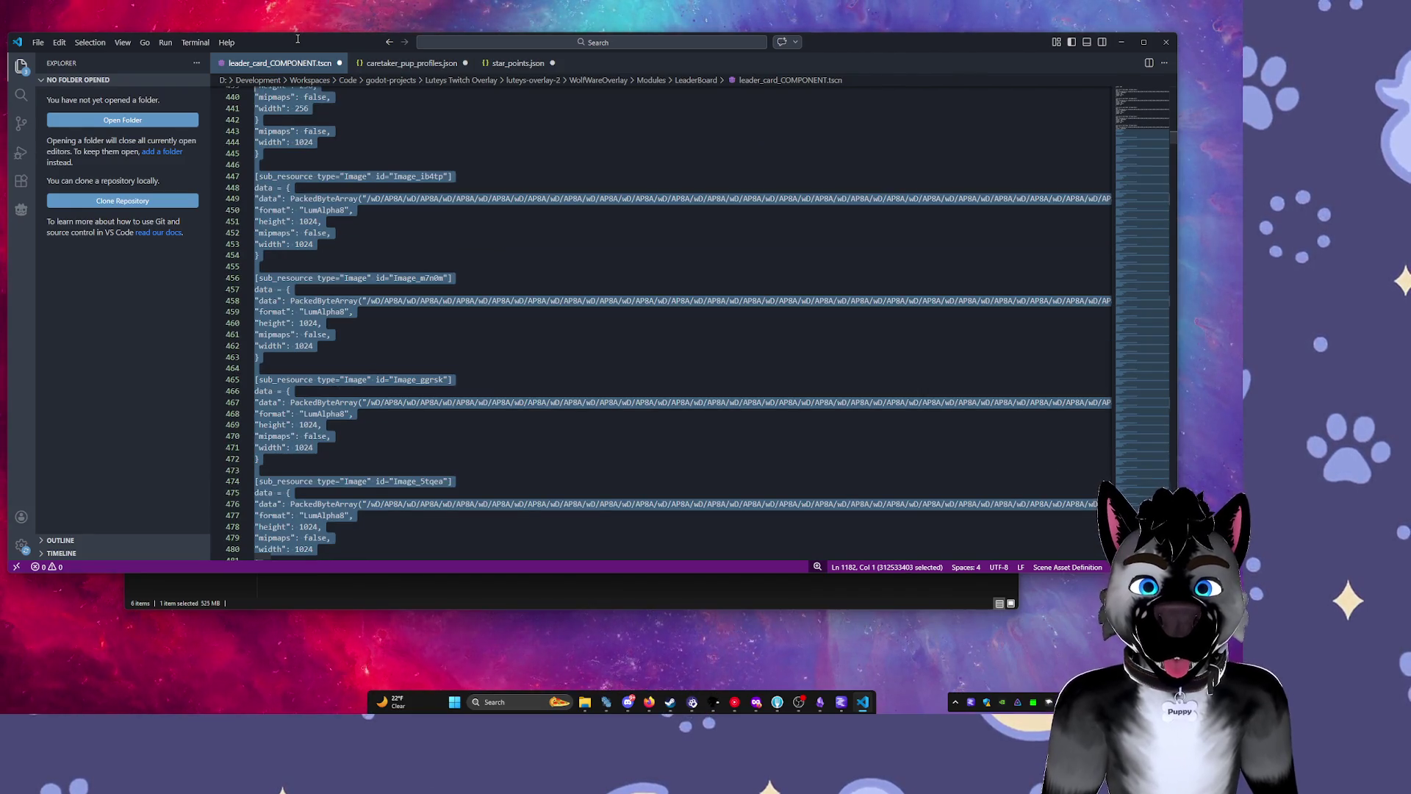
key(shift+Page_Up)
key(shift+Page_Up)
key(shift+Page_Up)
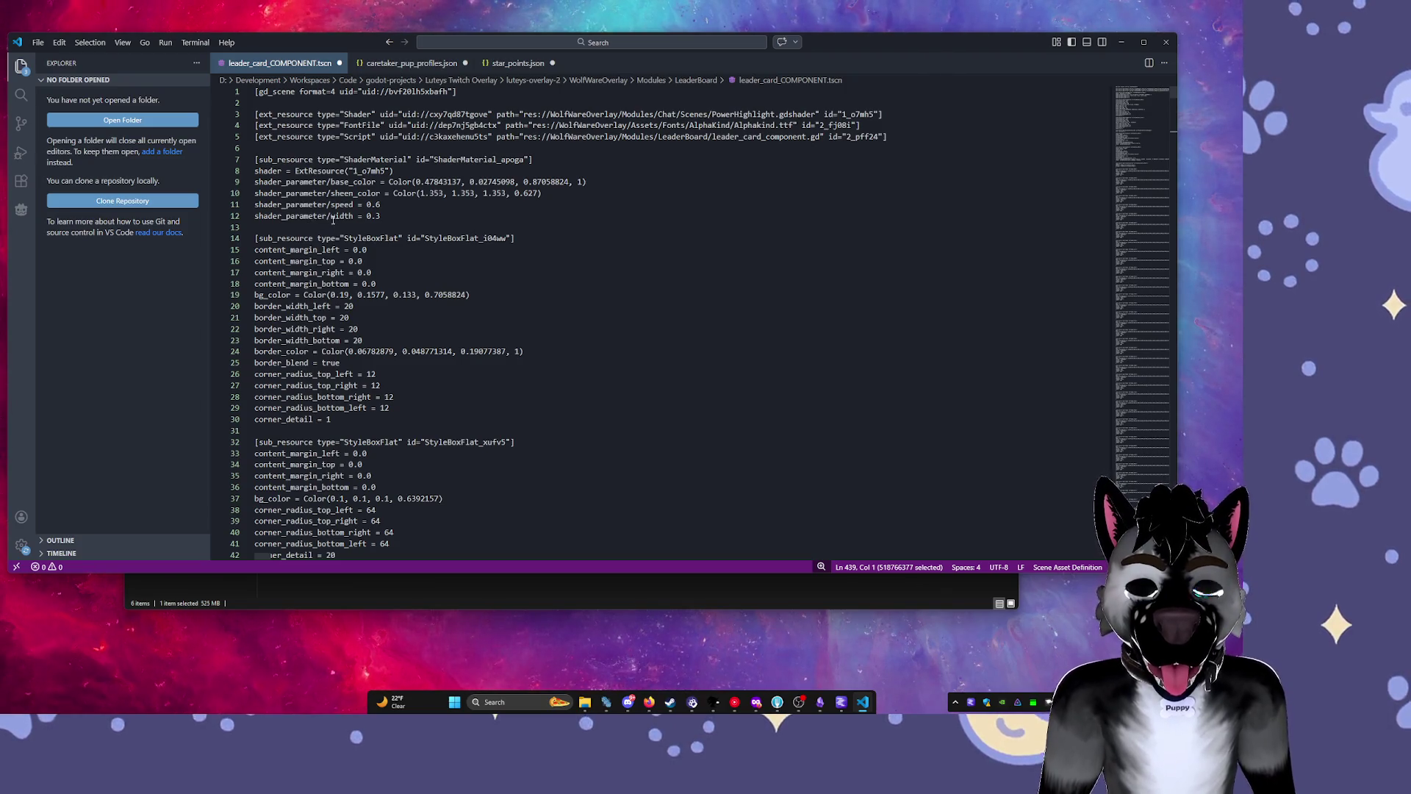
Clear the selection, inspect the Image blocks around lines 83–97, and save with Ctrl+S.
scroll(333, 220, down, 12)
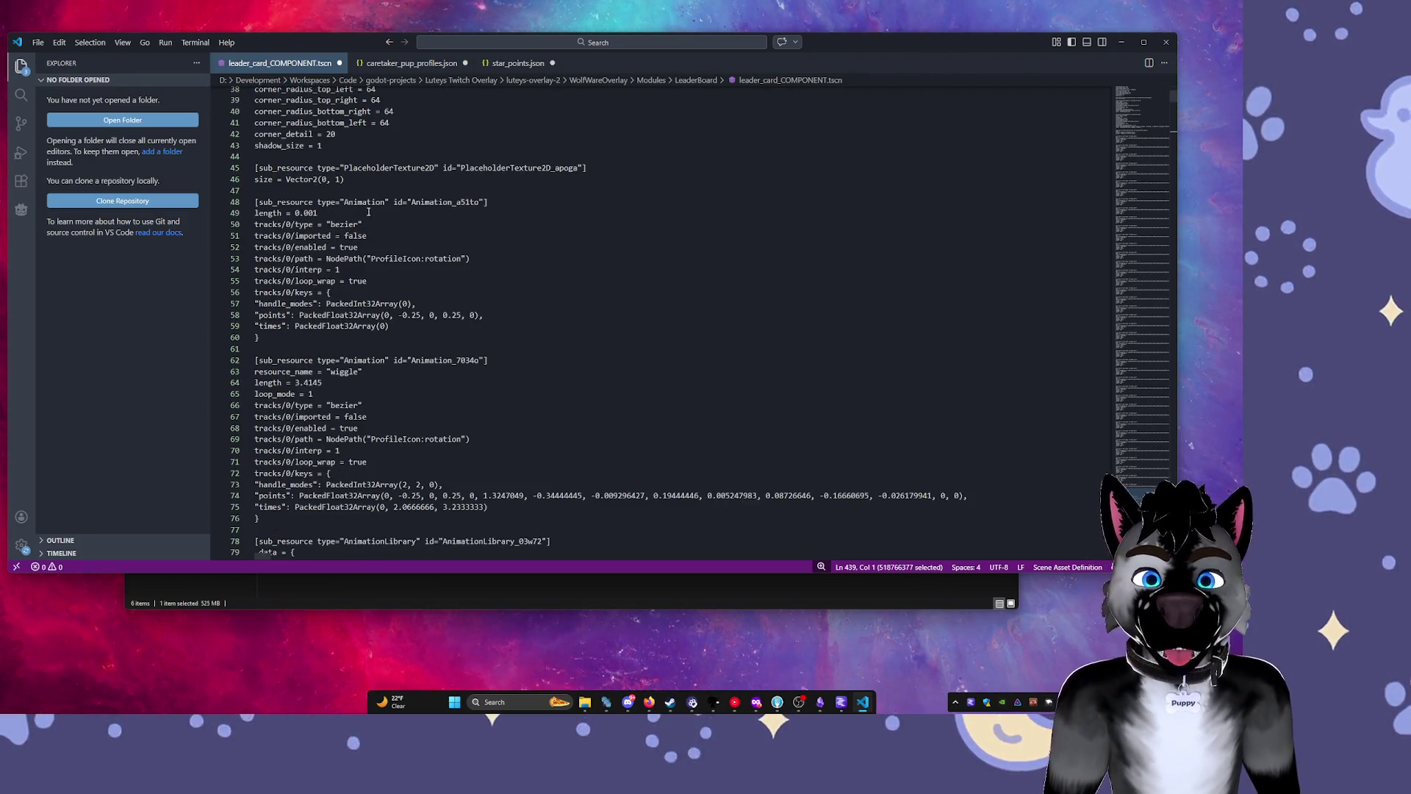
scroll(661, 323, down, 10)
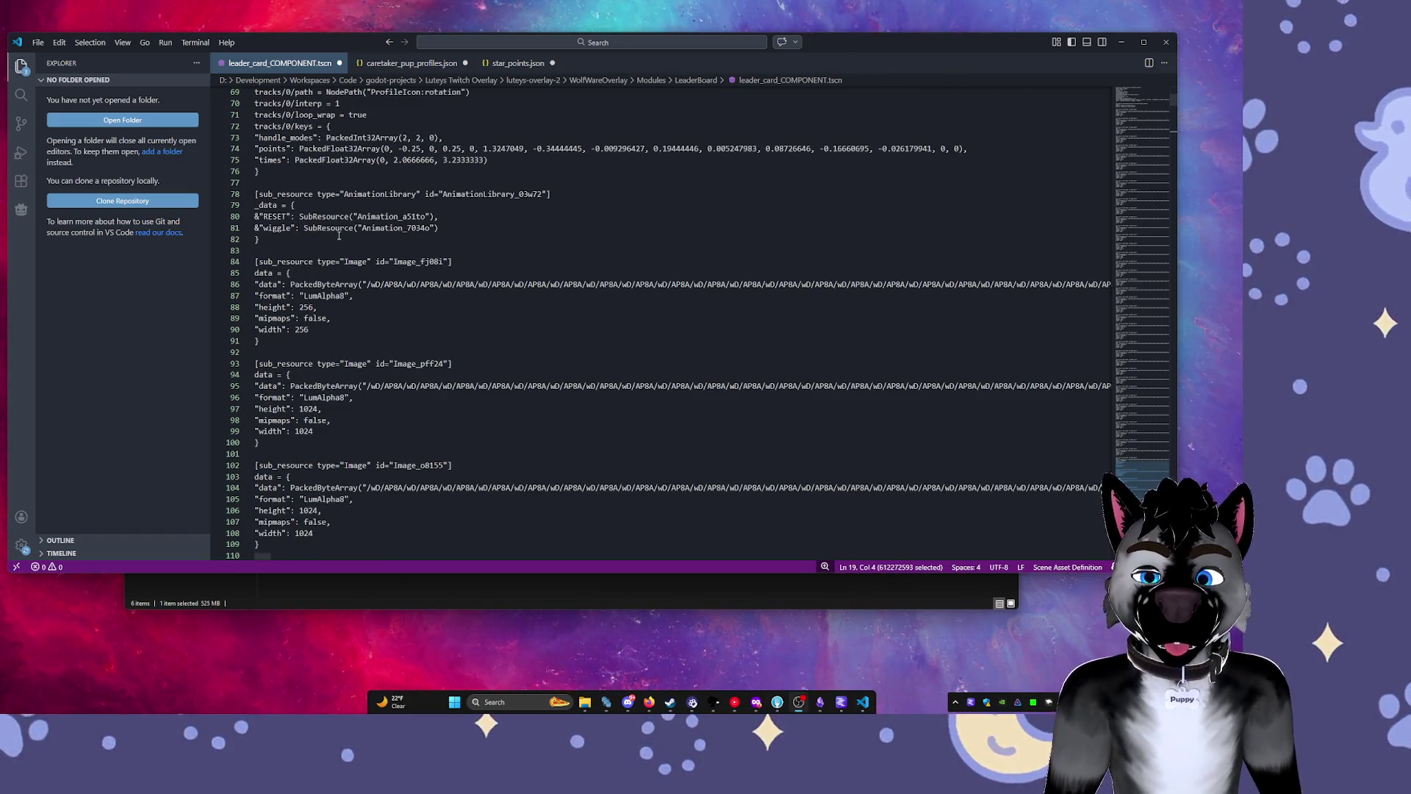
click(405, 250)
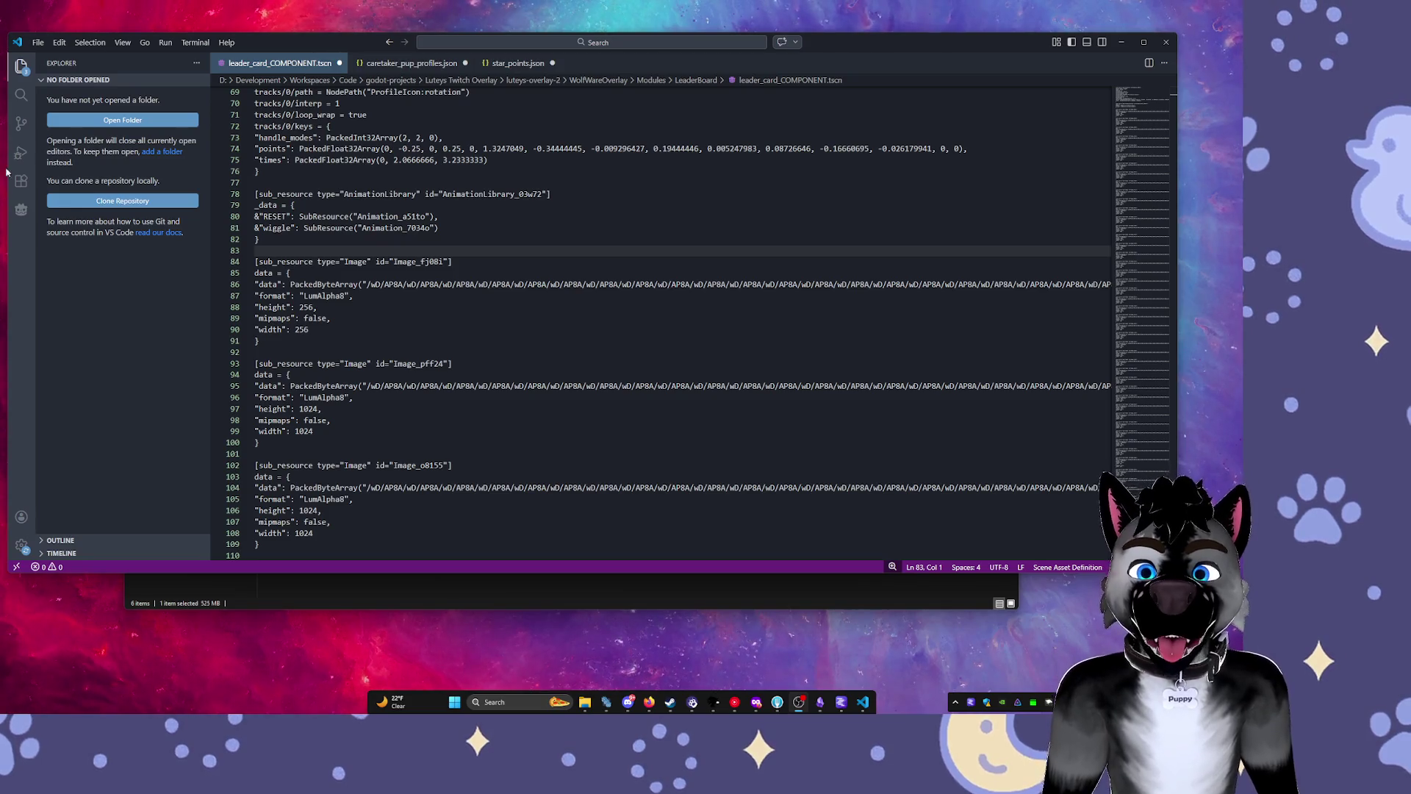
click(457, 308)
scroll(493, 355, down, 4)
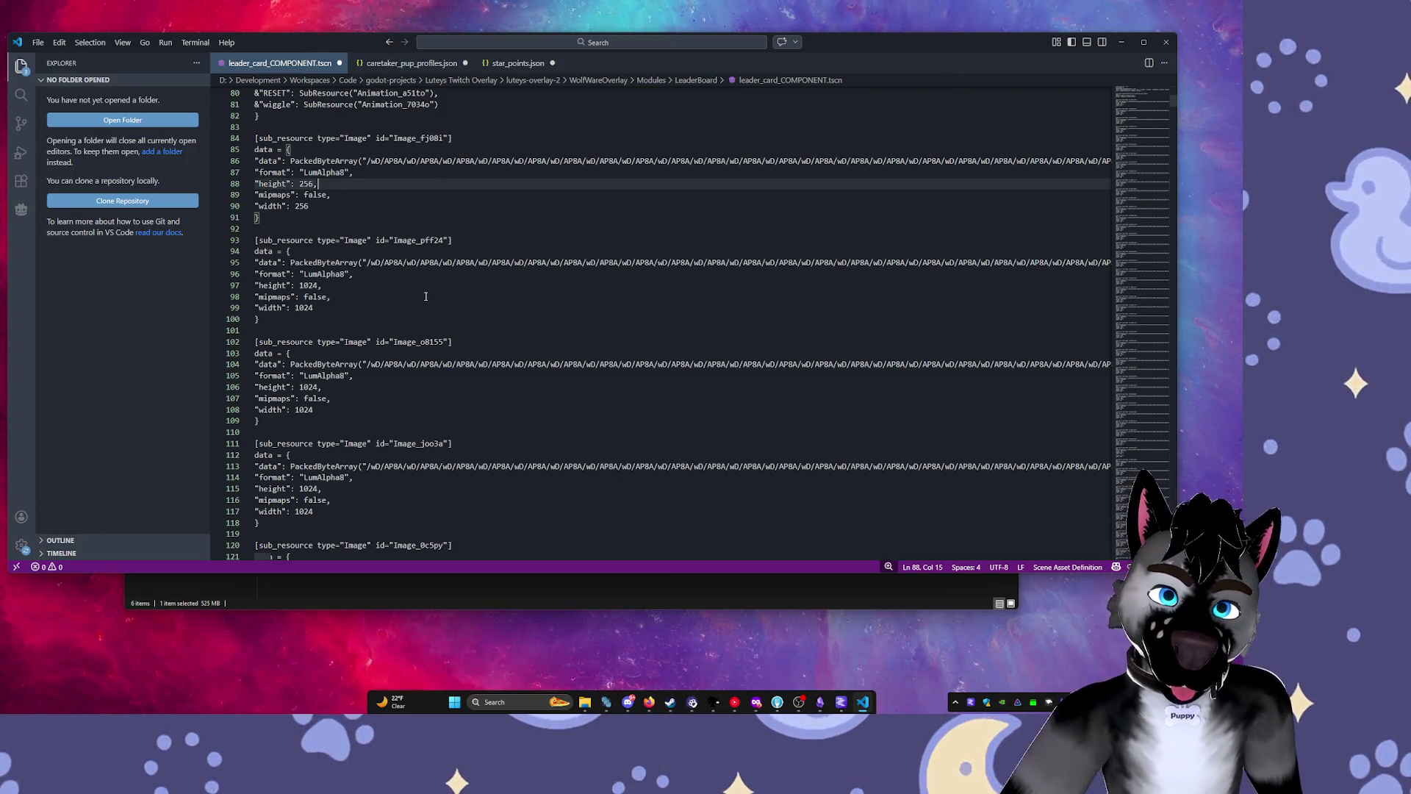
click(425, 296)
key(shift+Up)
scroll(425, 296, down, 10)
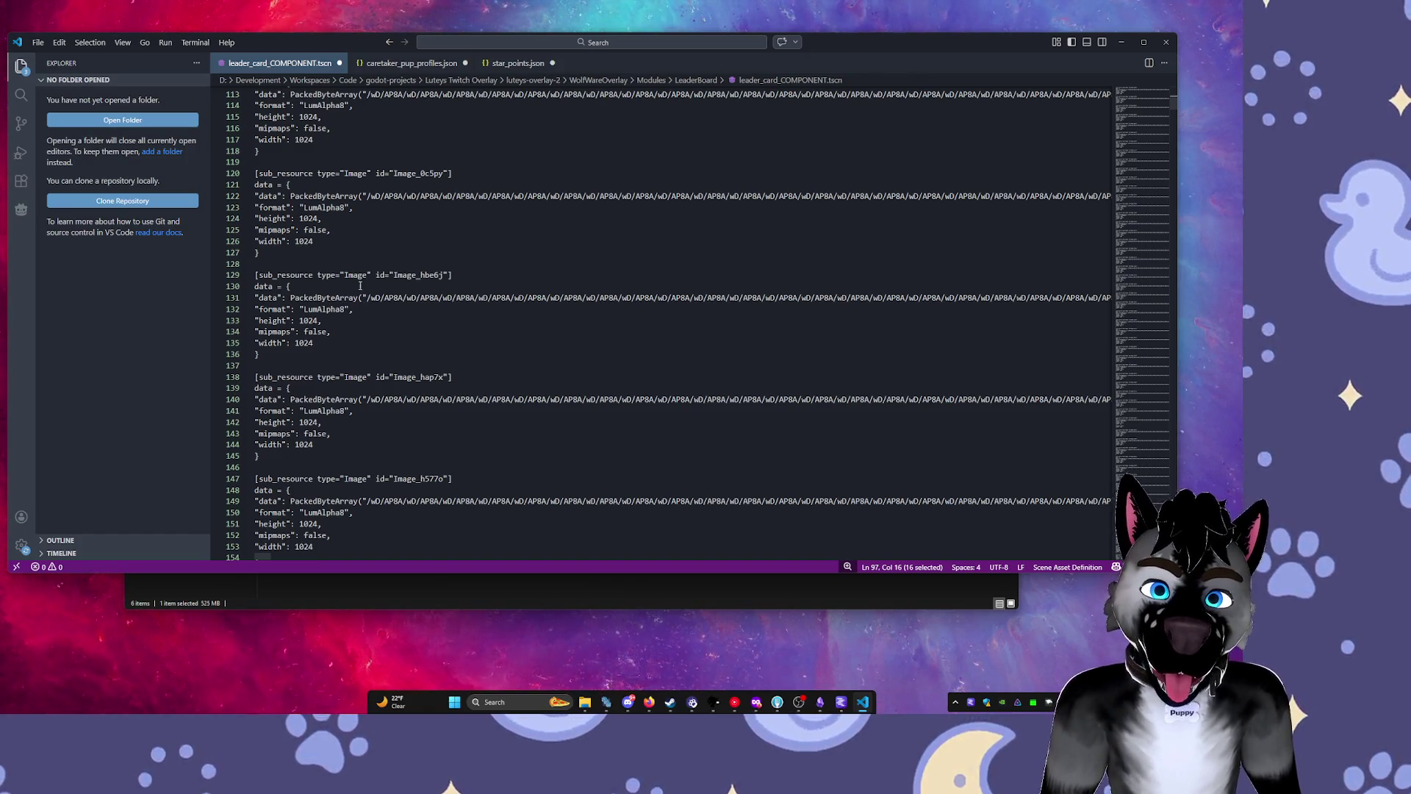
key(ctrl+s)
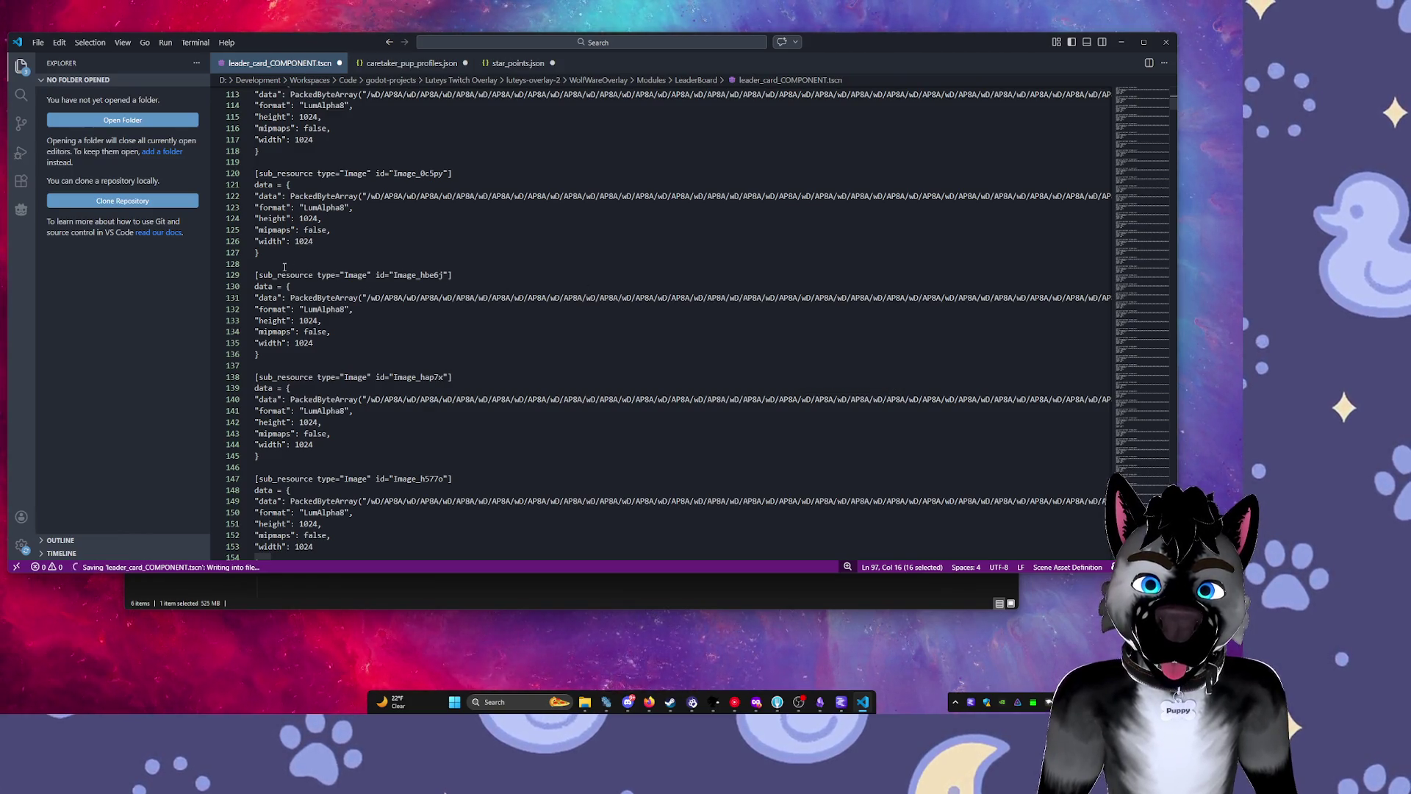
Select the embedded Image sub_resource blocks starting after line 128 and delete them.
click(284, 266)
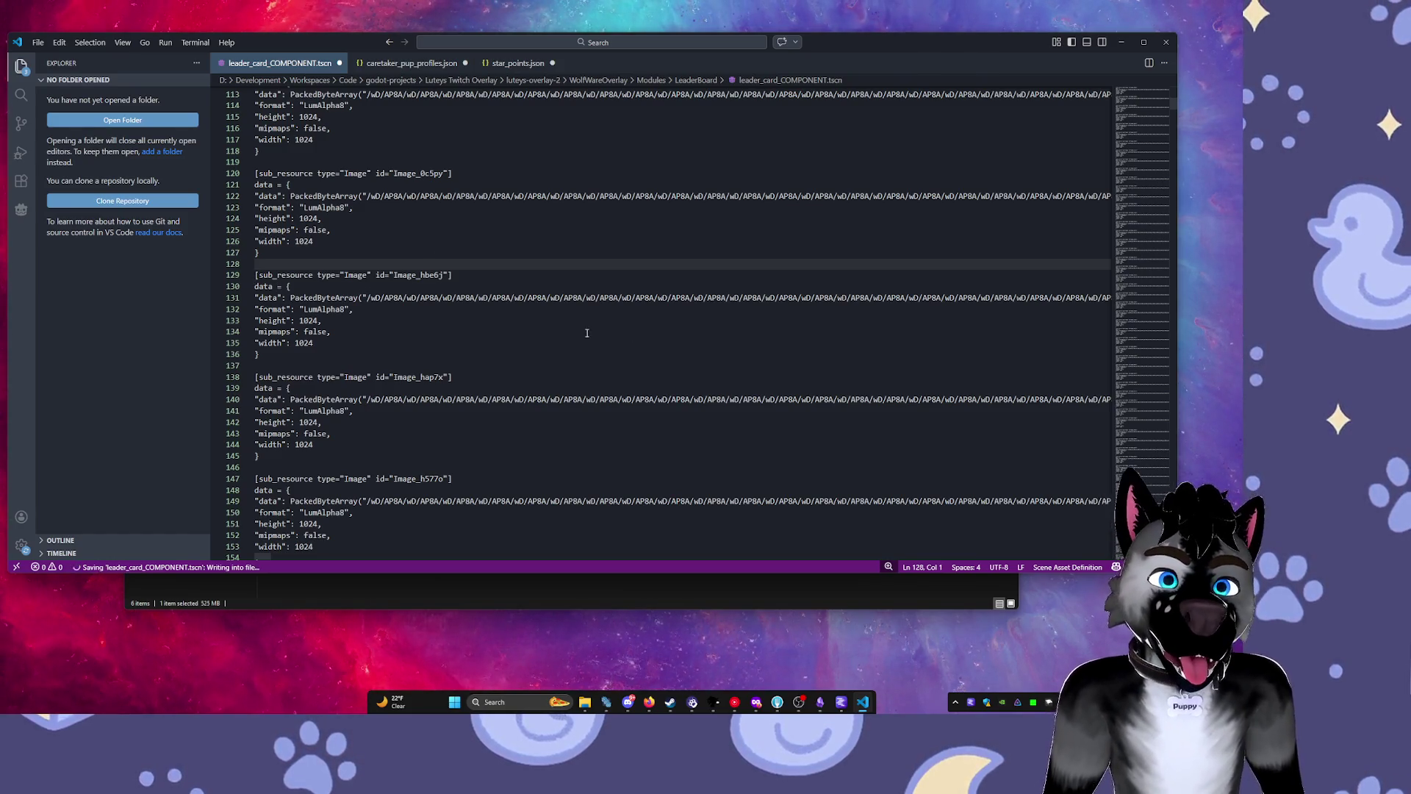
drag(282, 264, 281, 276)
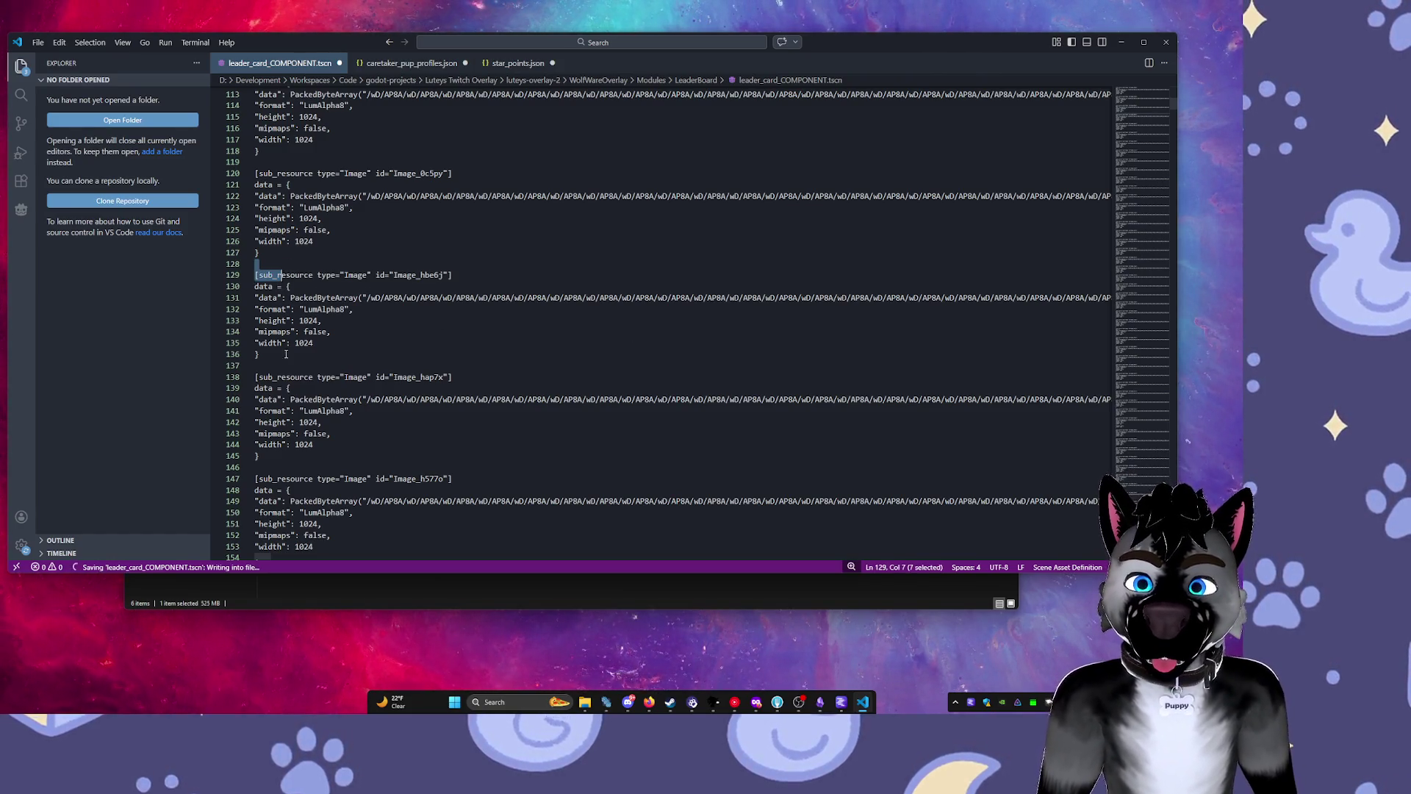
mouse_move(285, 501)
mouse_down()
mouse_move(285, 591)
mouse_move(309, 536)
mouse_up()
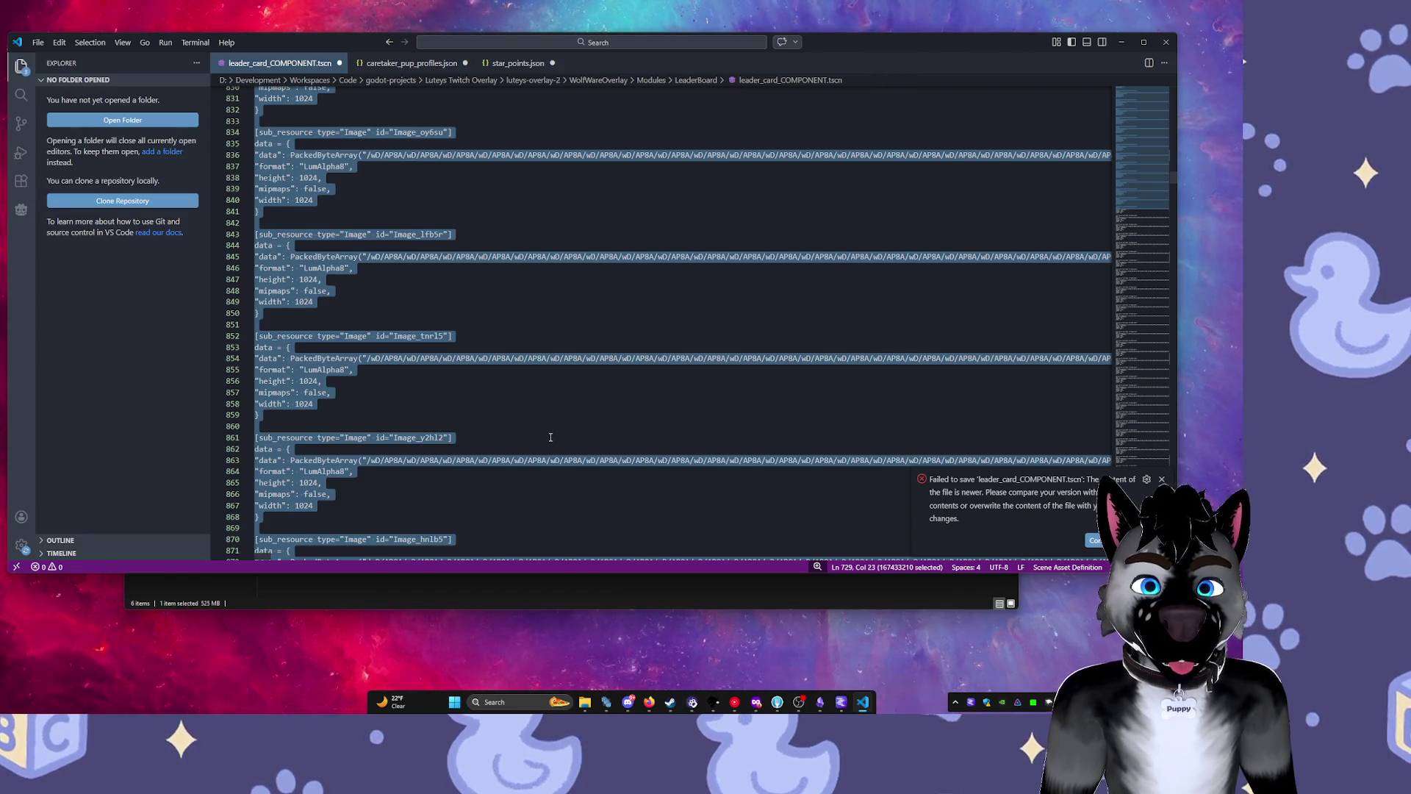
key(Delete)
Scroll down the file, then bring the LeaderBoard File Explorer window to the front.
scroll(608, 399, down, 6)
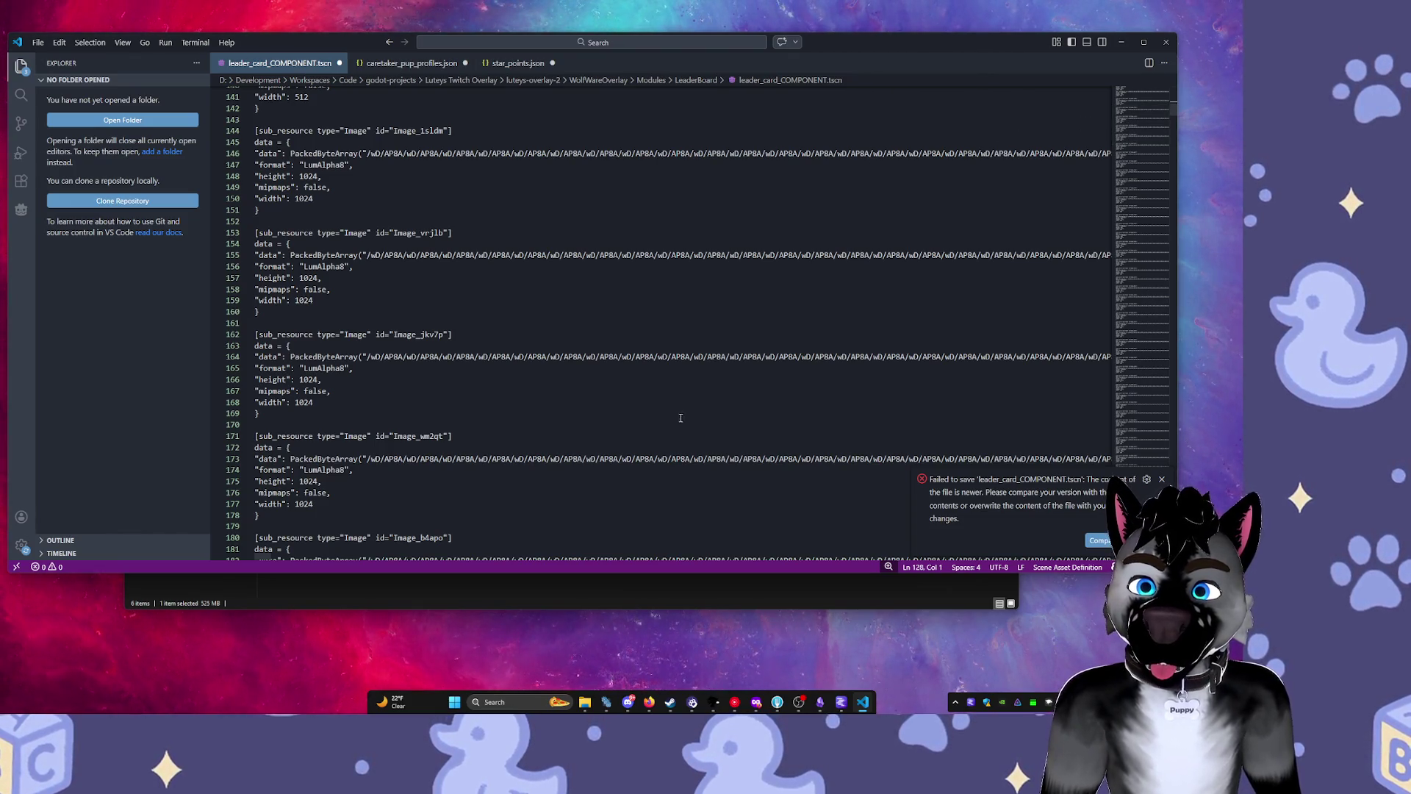
scroll(680, 413, down, 13)
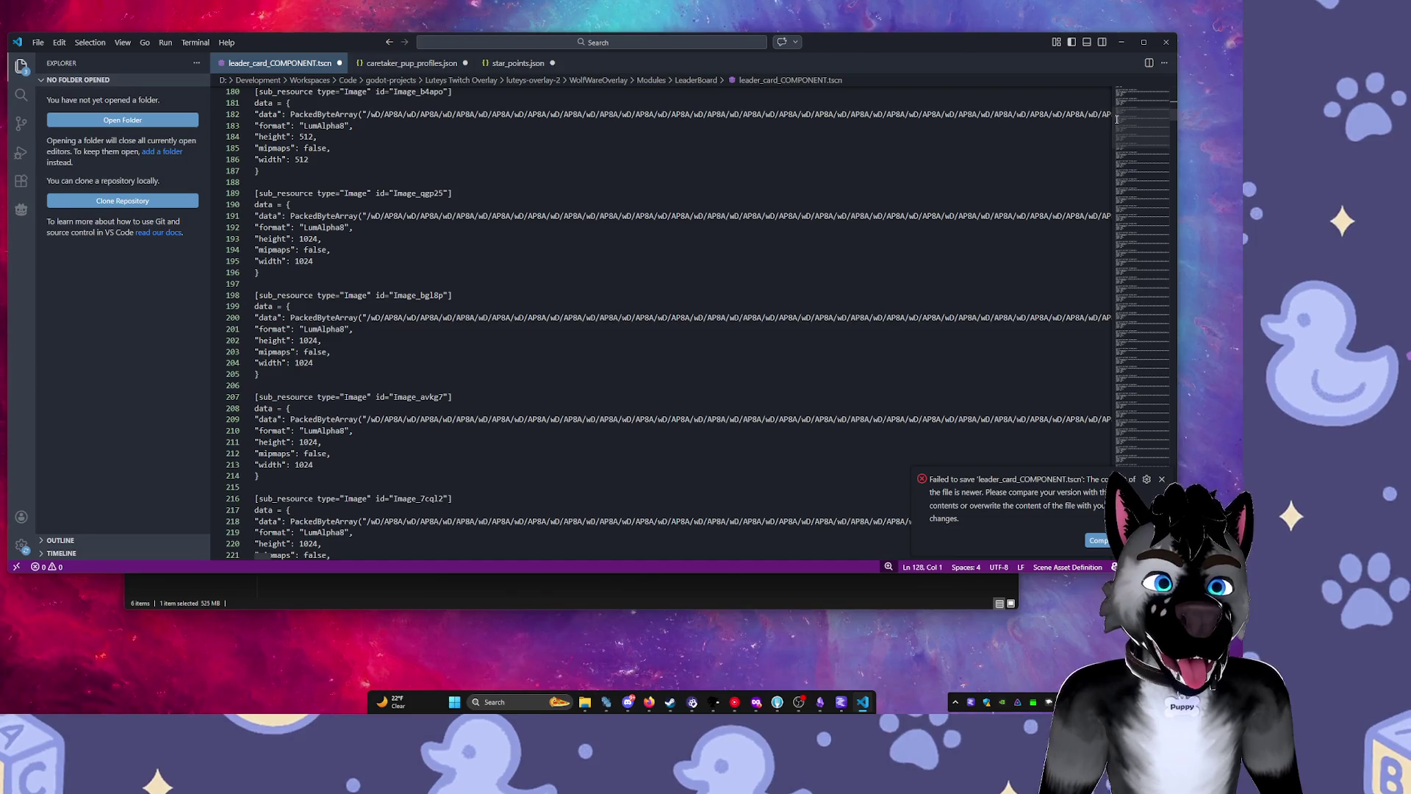
mouse_move(1102, 114)
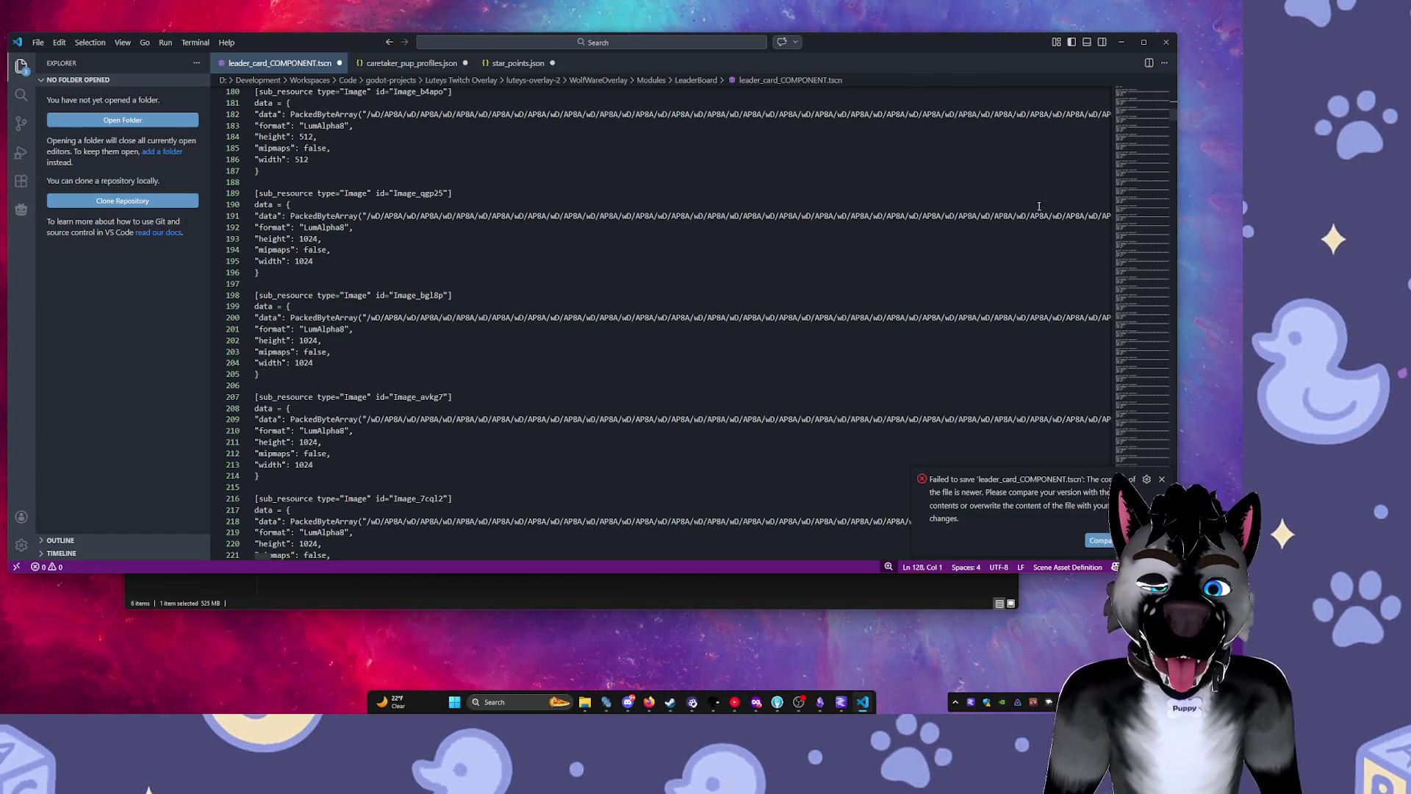
click(611, 588)
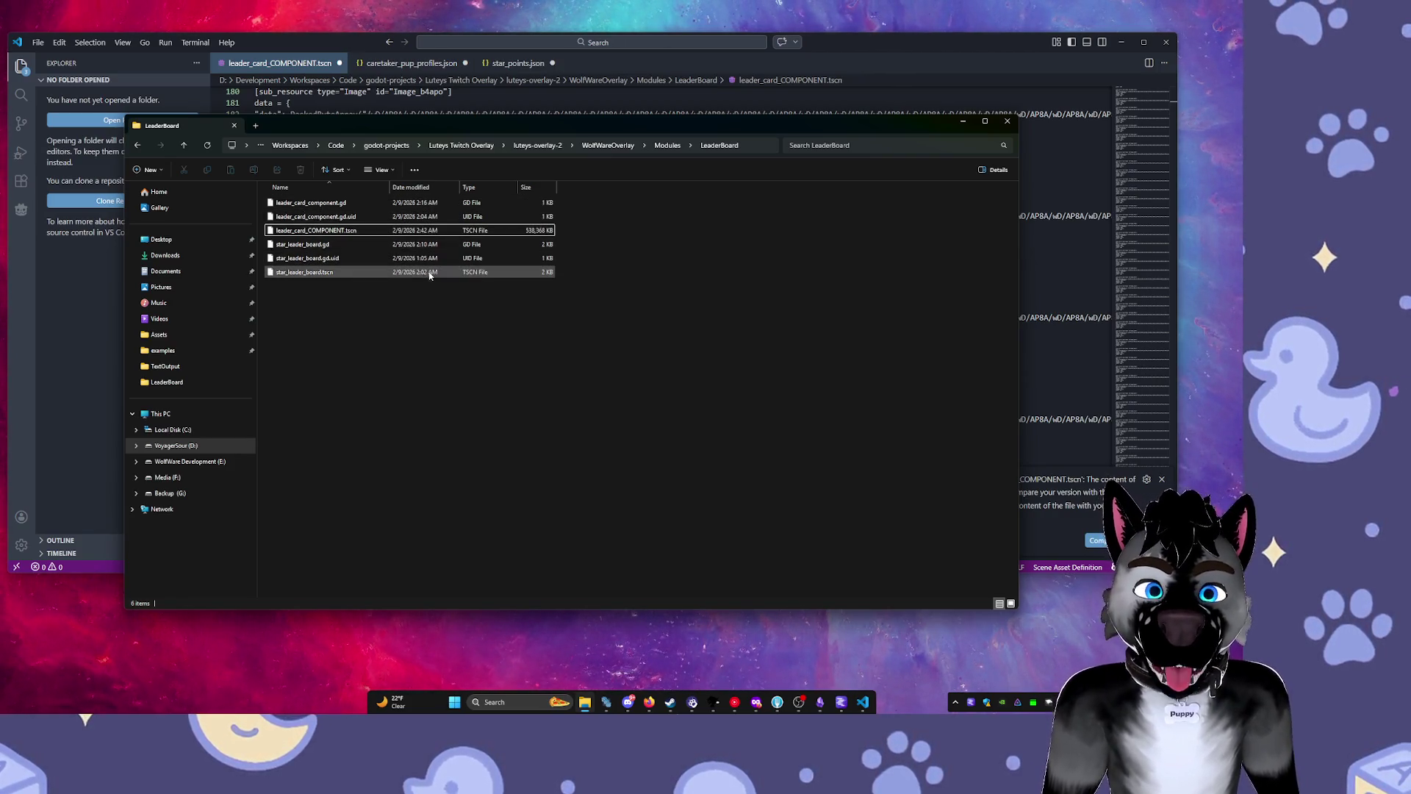
Return to leader_card_COMPONENT.tscn in the editor and dismiss the failed-save error.
click(1158, 140)
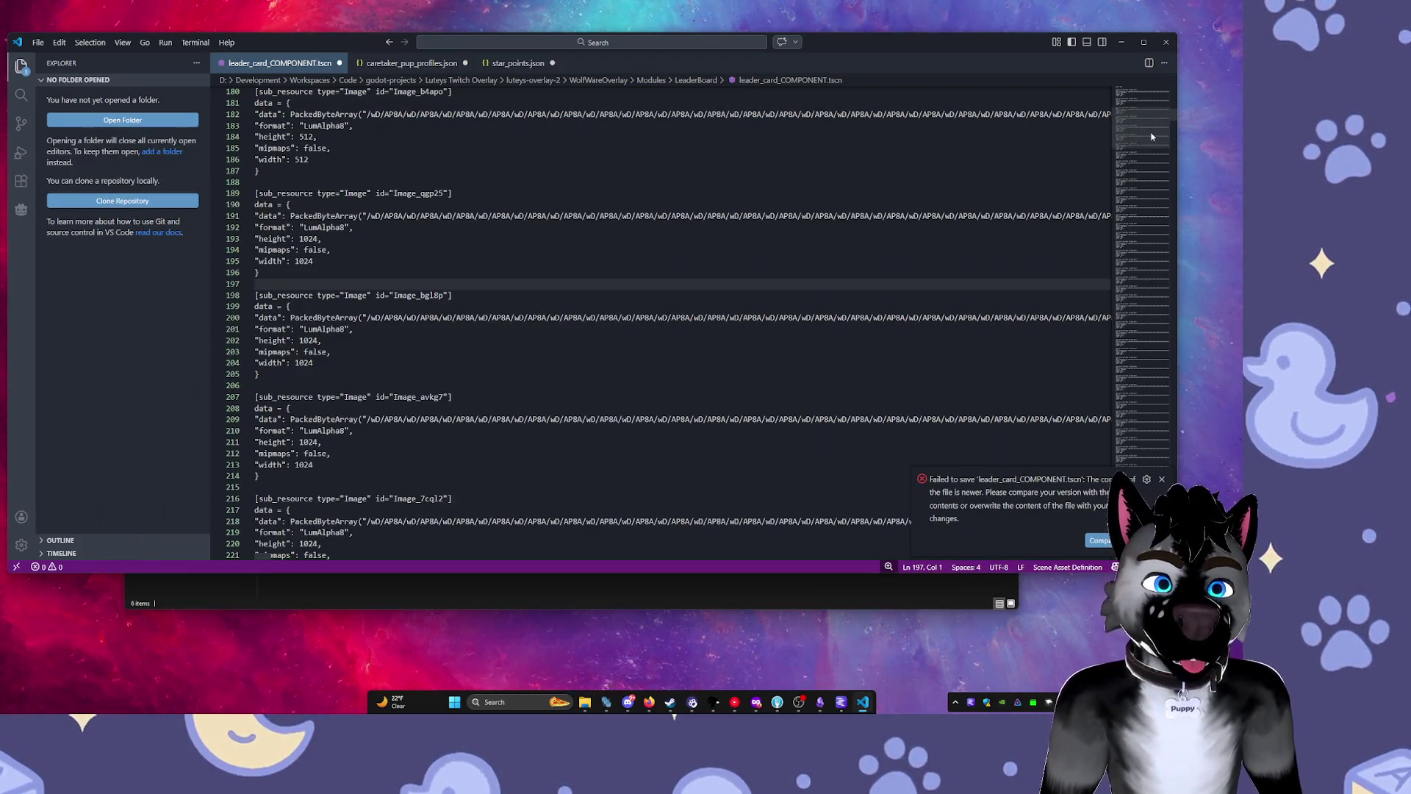
click(1159, 151)
mouse_move(1159, 152)
mouse_down()
mouse_move(1141, 299)
mouse_move(1172, 485)
mouse_up()
click(1162, 480)
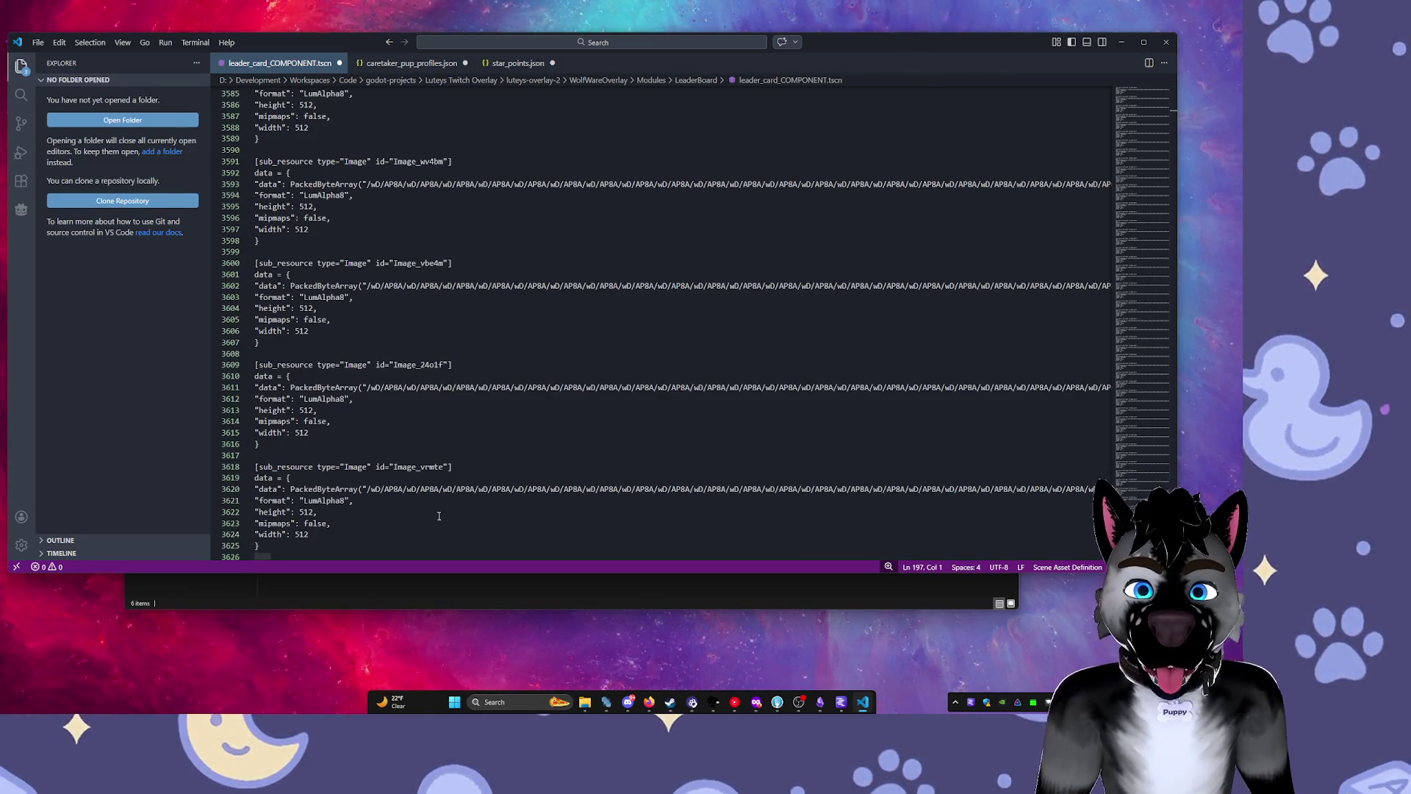
scroll(439, 516, down, 6)
scroll(725, 441, down, 18)
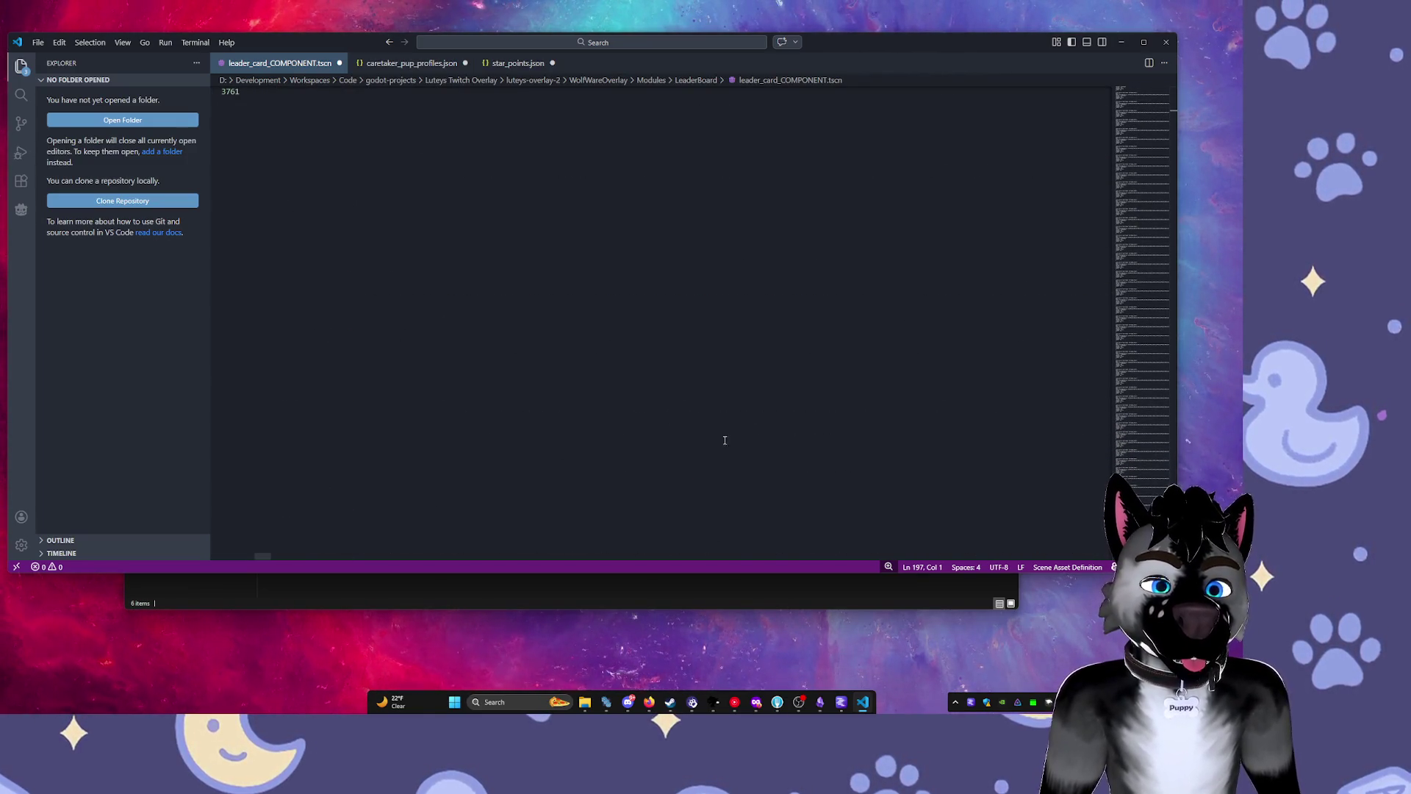
Select and delete everything from line 309 to the end of the file.
key(ctrl+a)
scroll(683, 323, up, 20)
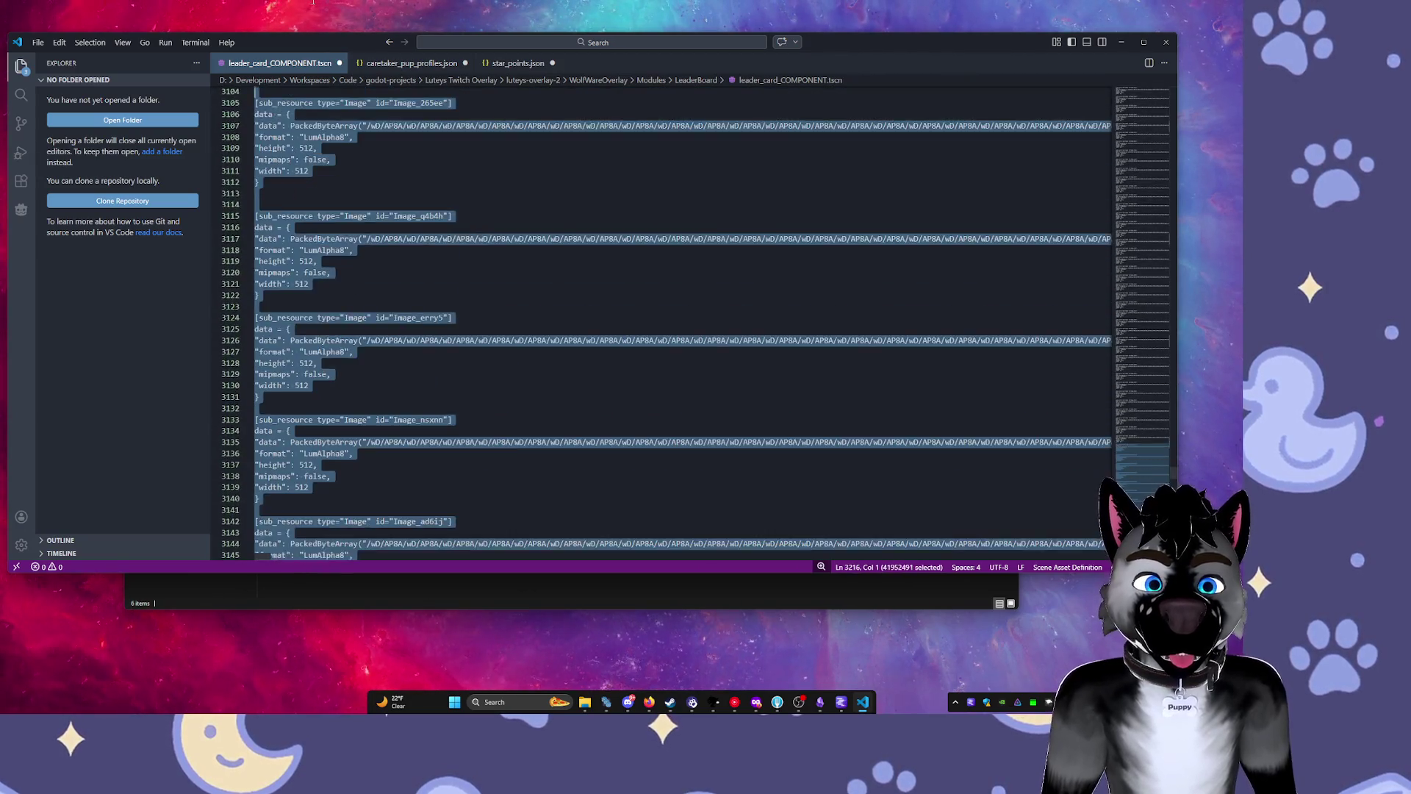
drag(313, 2, 305, 116)
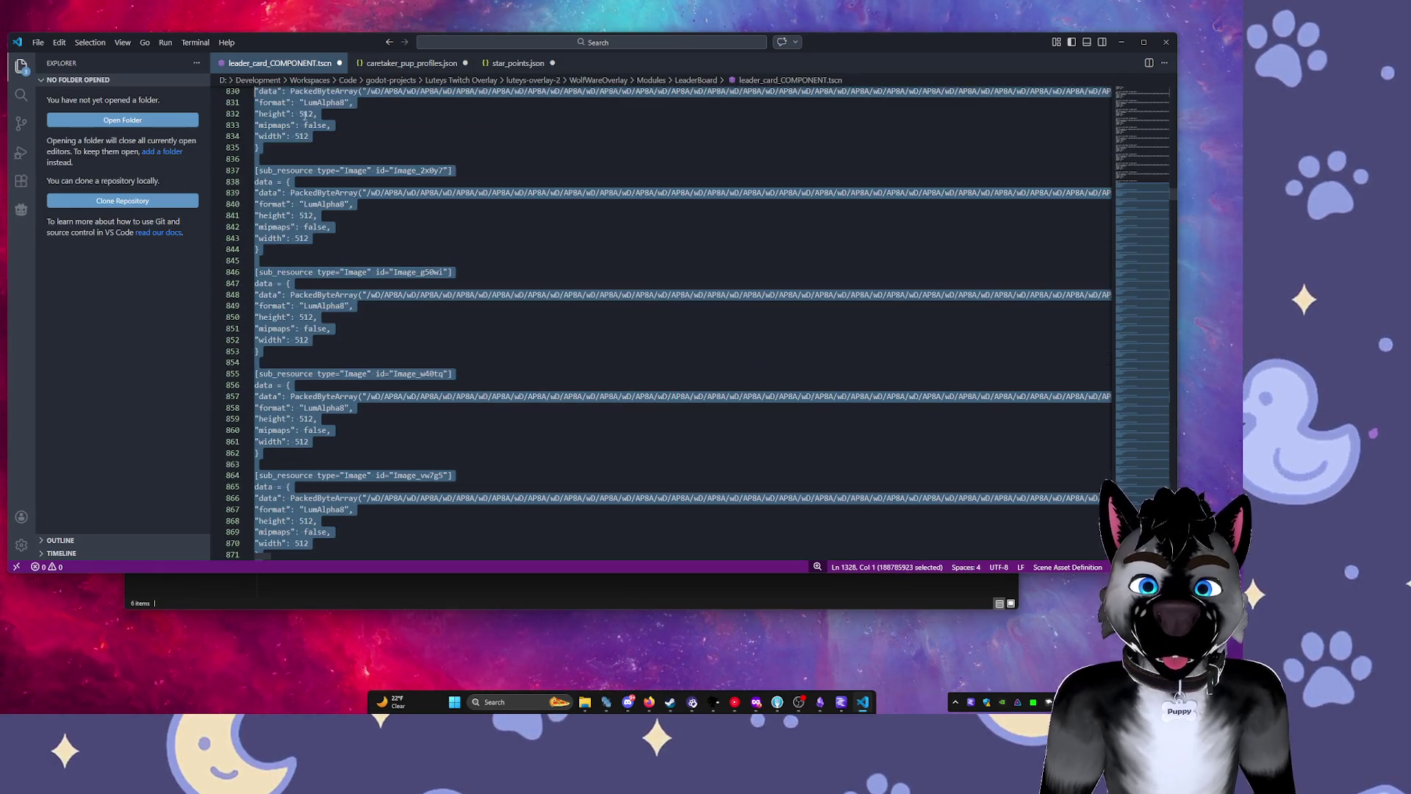
drag(286, 198, 287, 199)
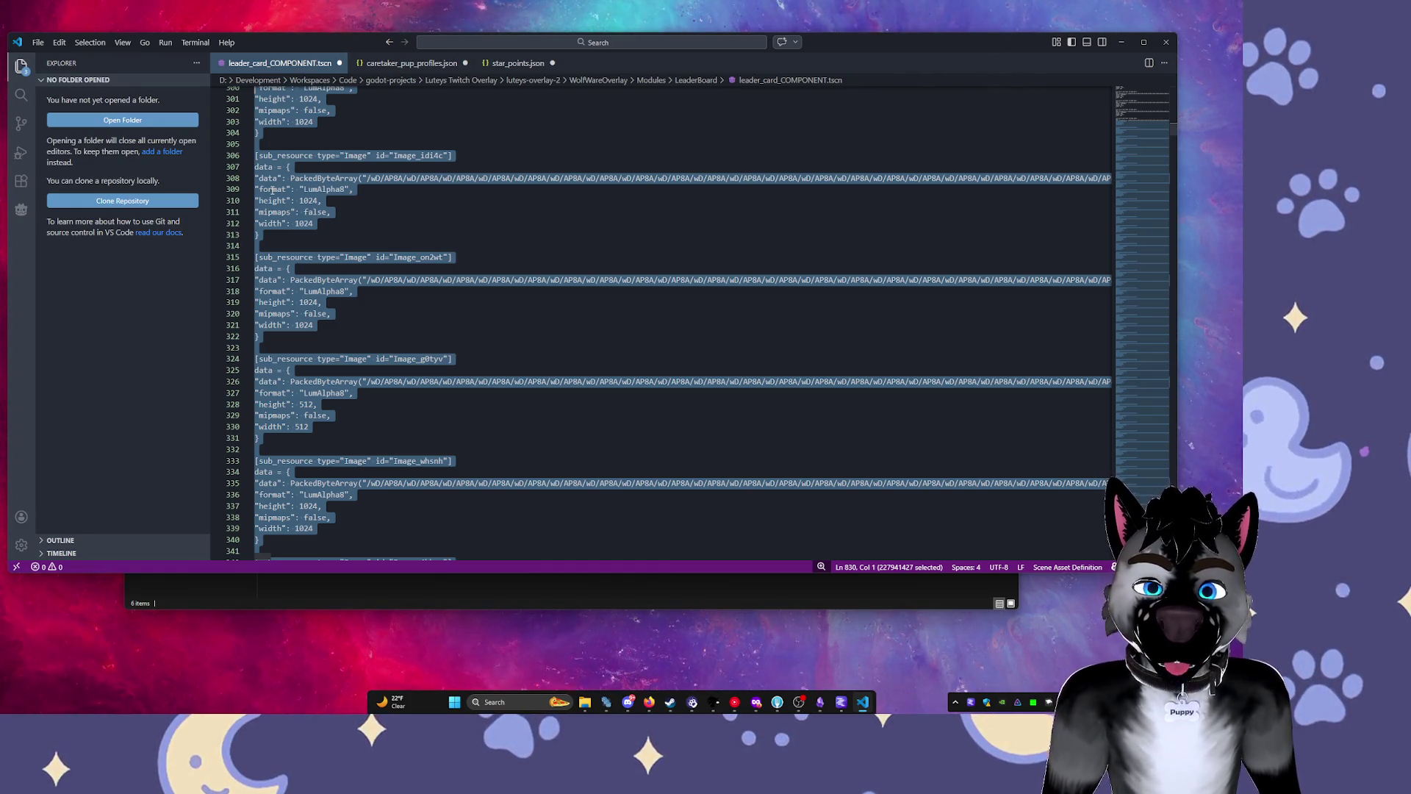
drag(273, 191, 286, 200)
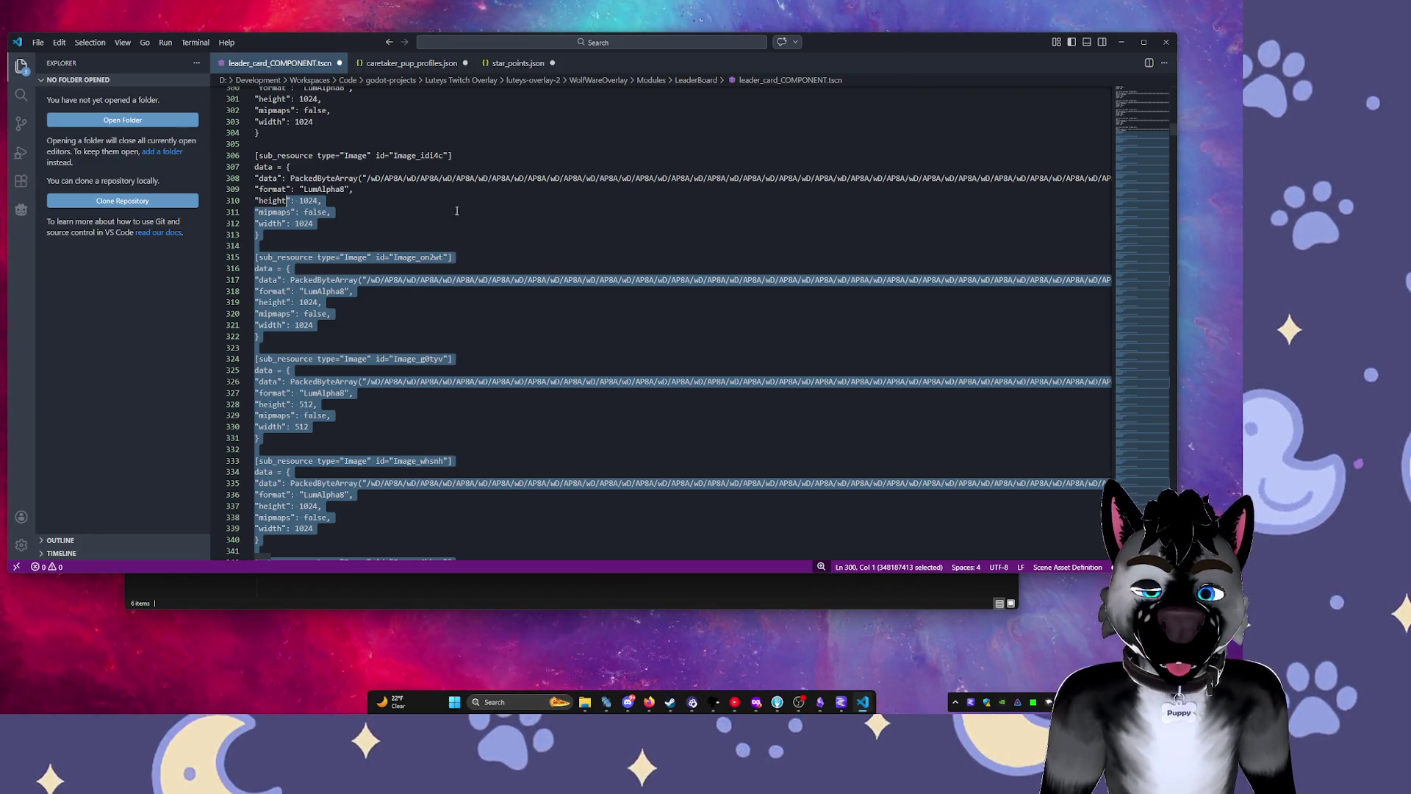
drag(426, 213, 483, 208)
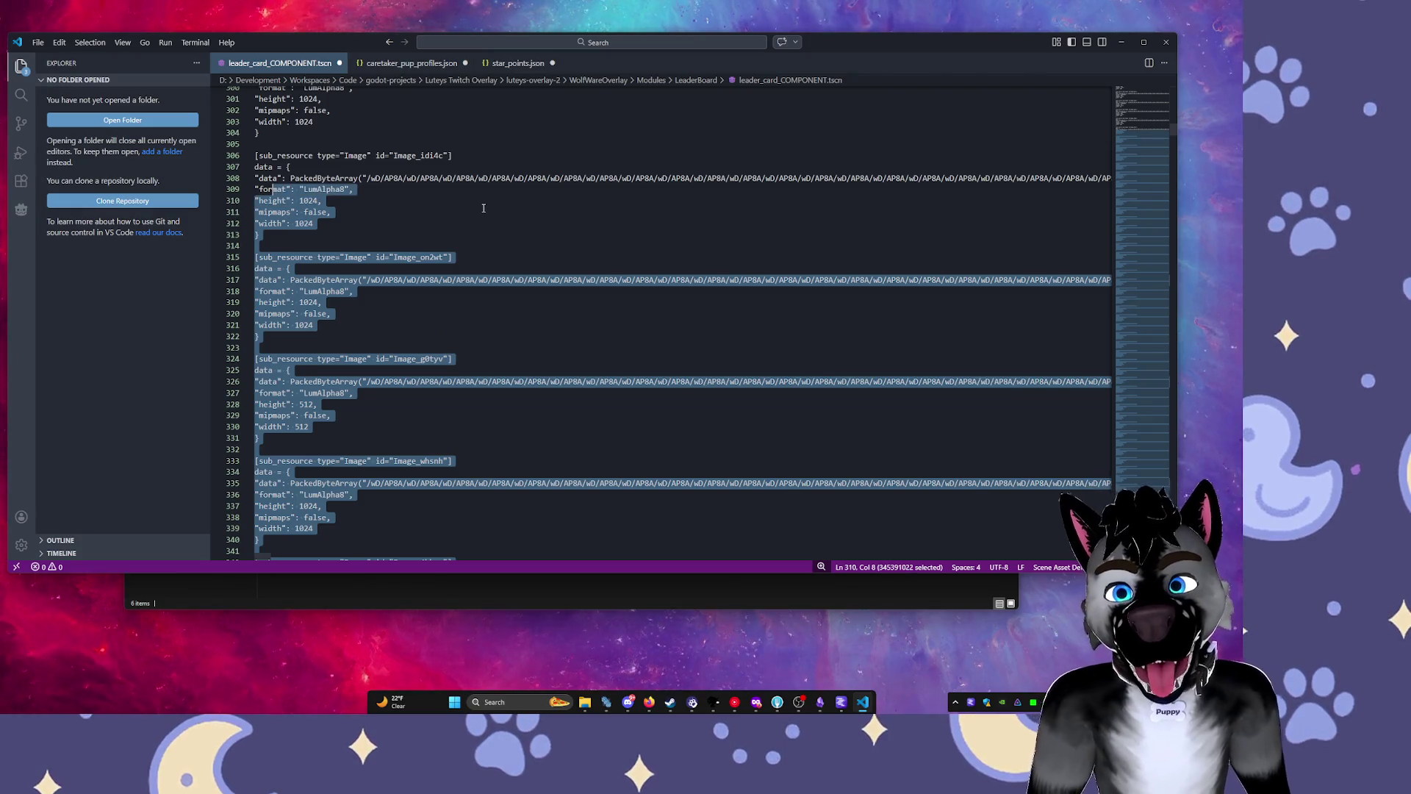
key(Delete)
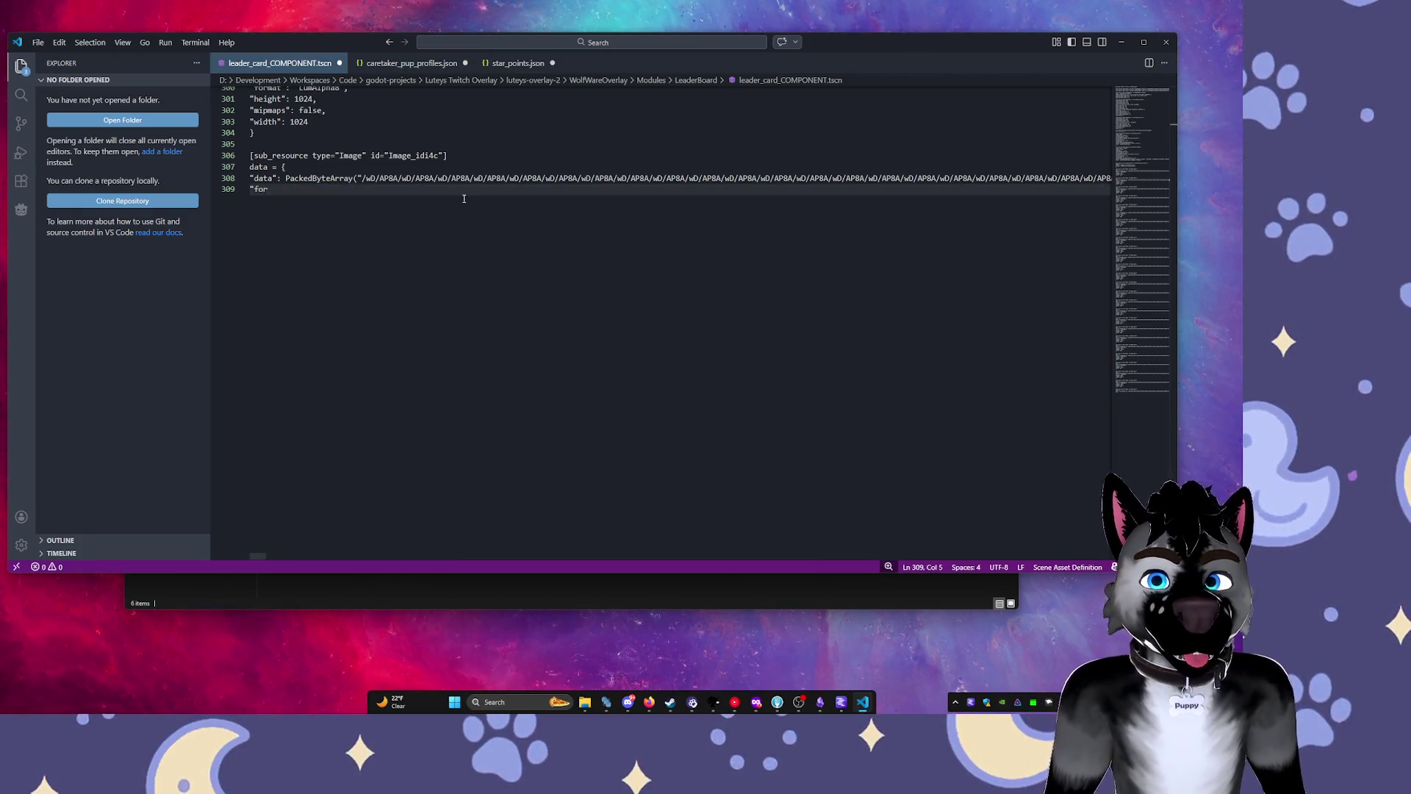
Try selecting from line 305 to the end of the file, then cancel that selection.
scroll(427, 321, up, 4)
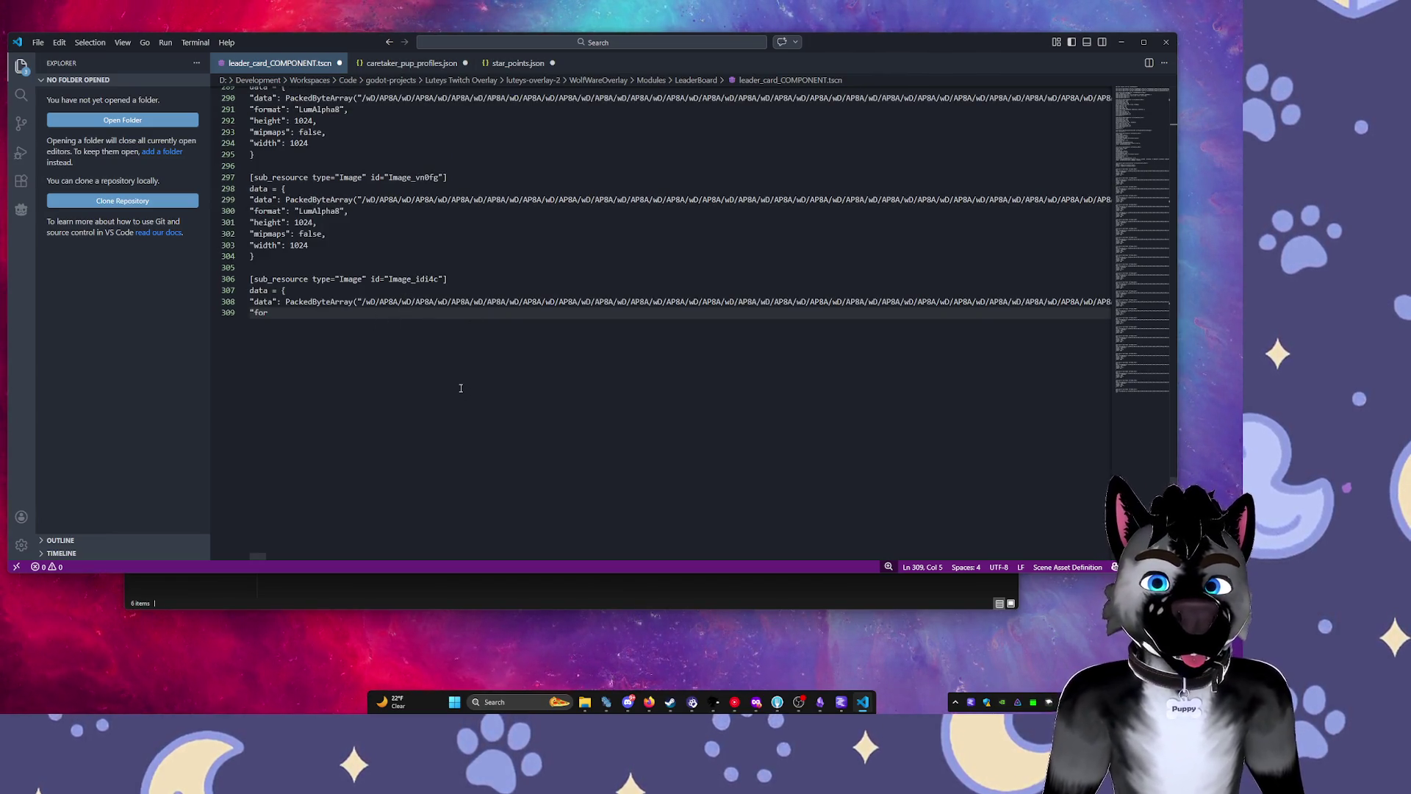
scroll(379, 331, up, 4)
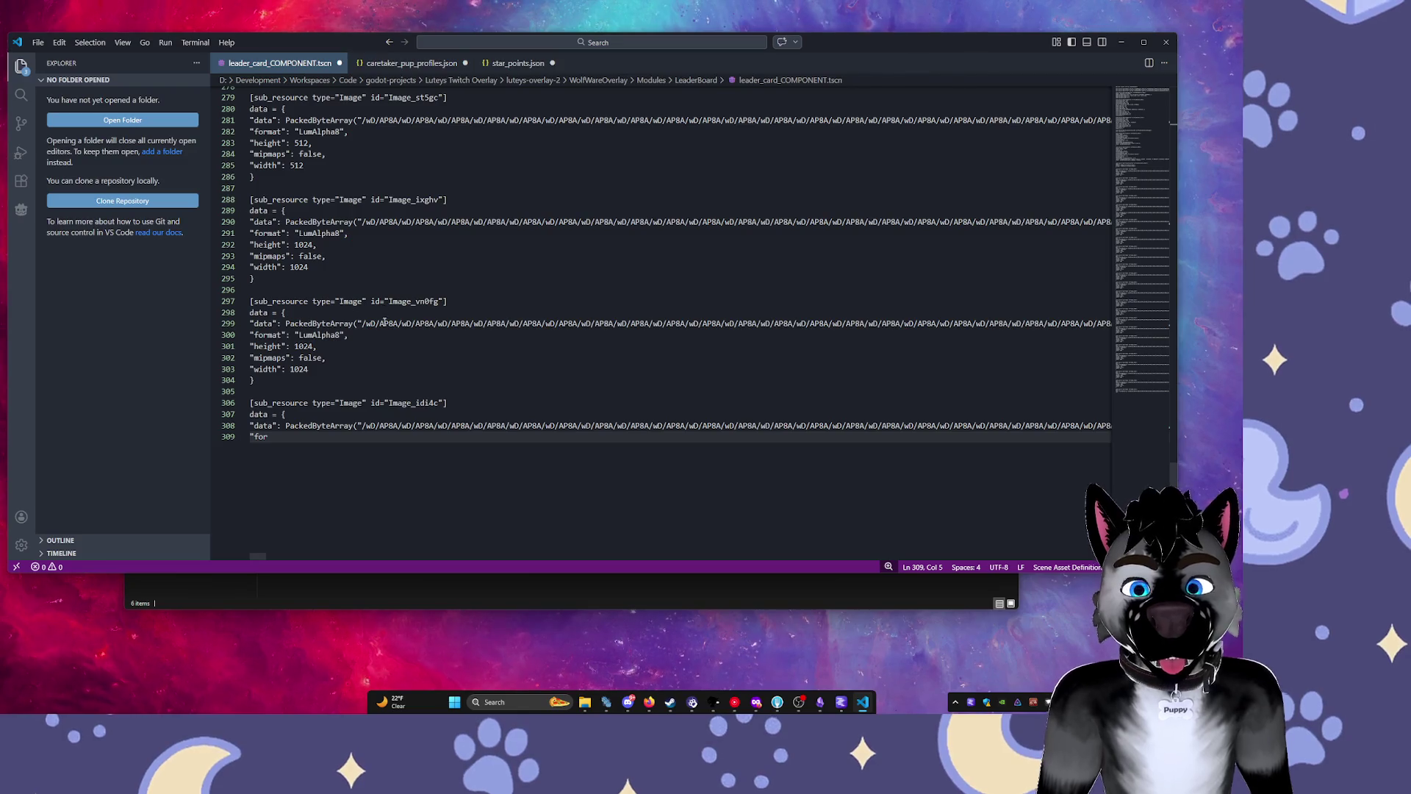
key(Up)
key(Up)
key(Up)
key(End)
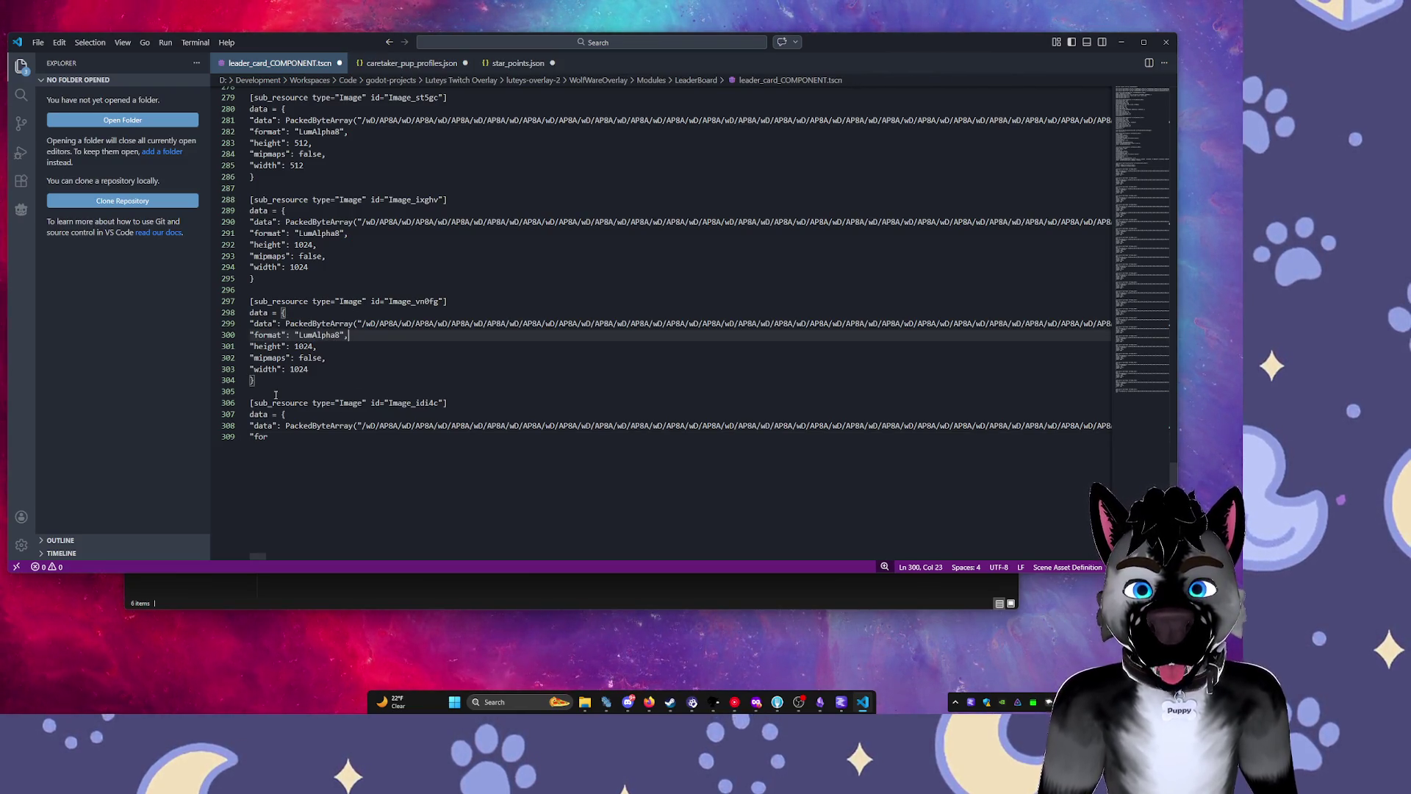
click(336, 492)
key(shift+Up)
key(shift+Up)
key(shift+Up)
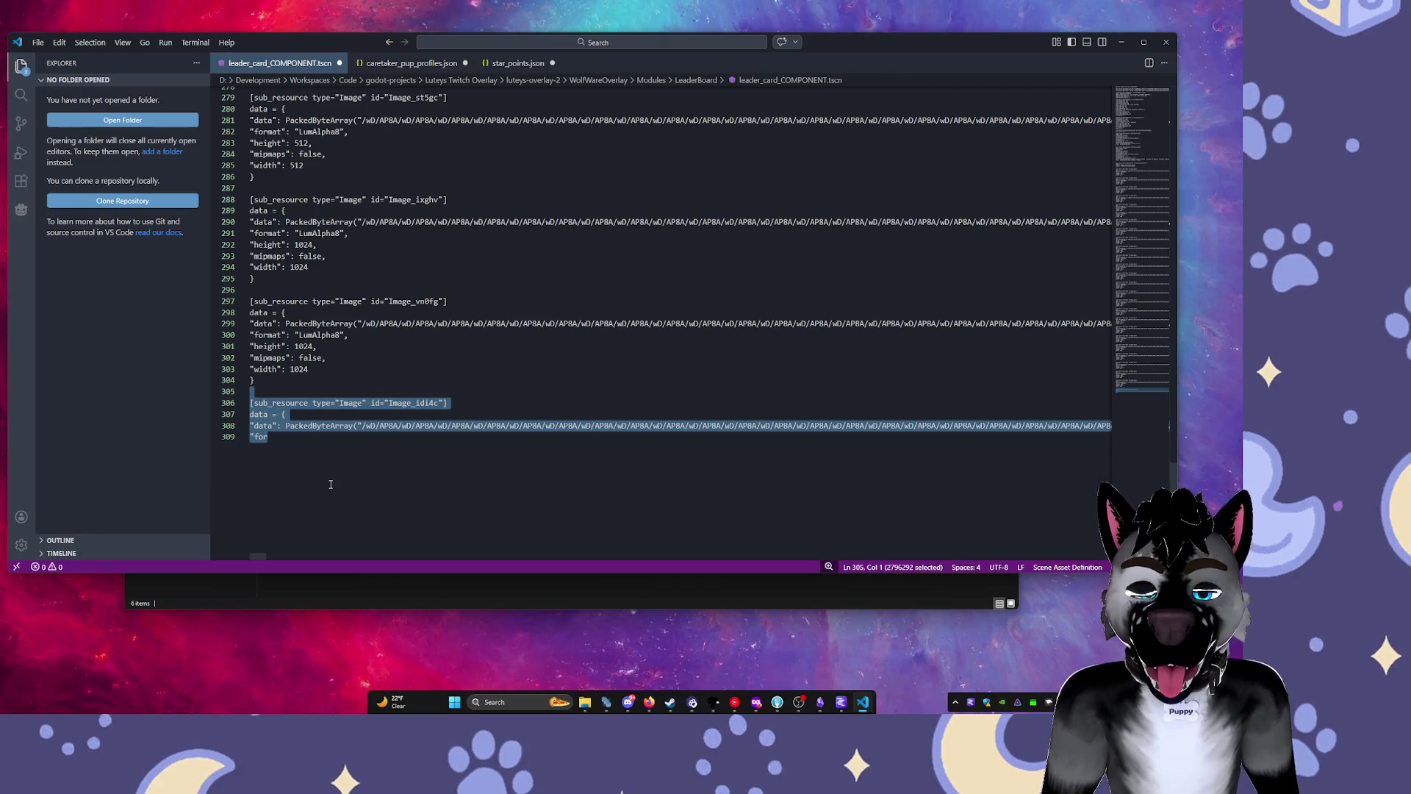
click(309, 484)
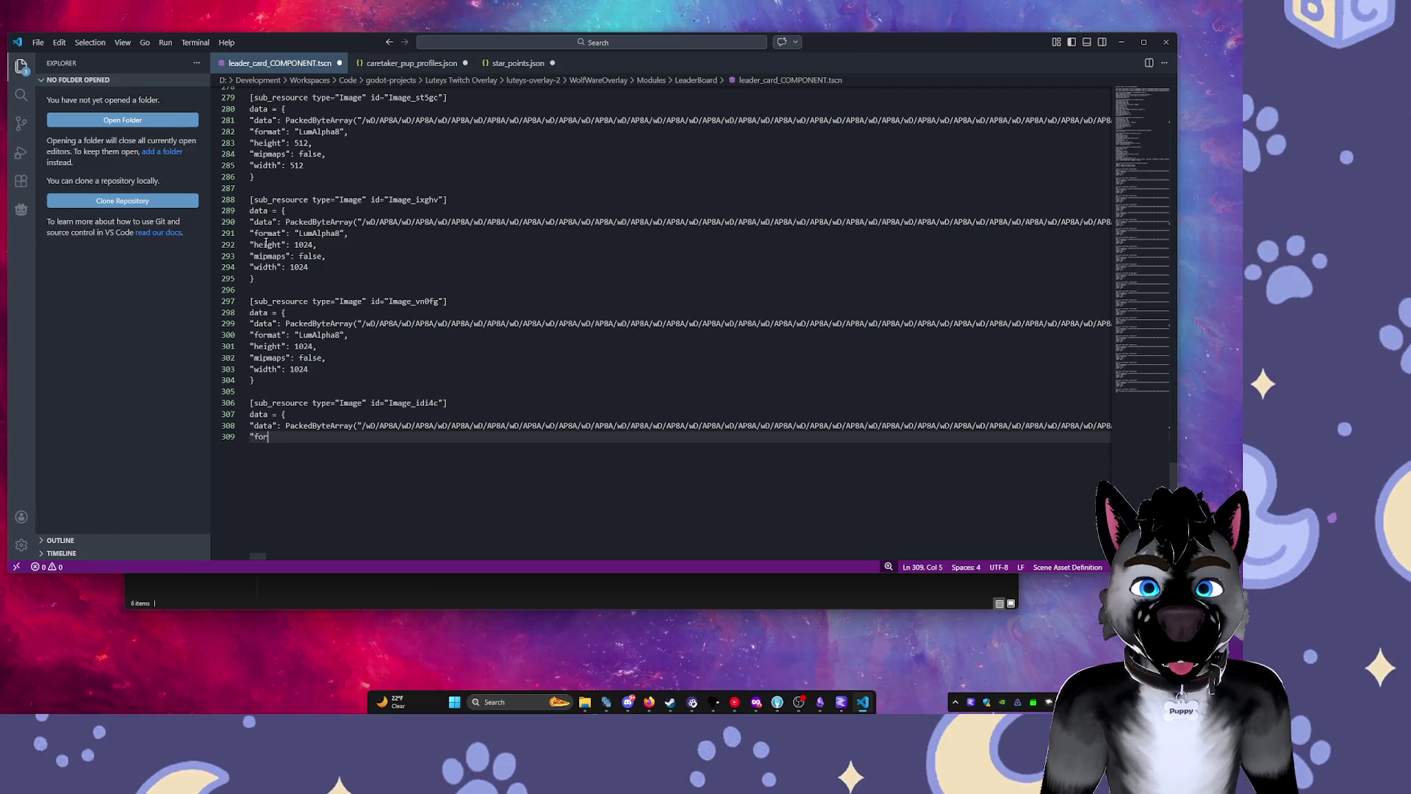
Delete everything after line 45, starting the selection at the PlaceholderTexture2D entry.
shift+click(262, 153)
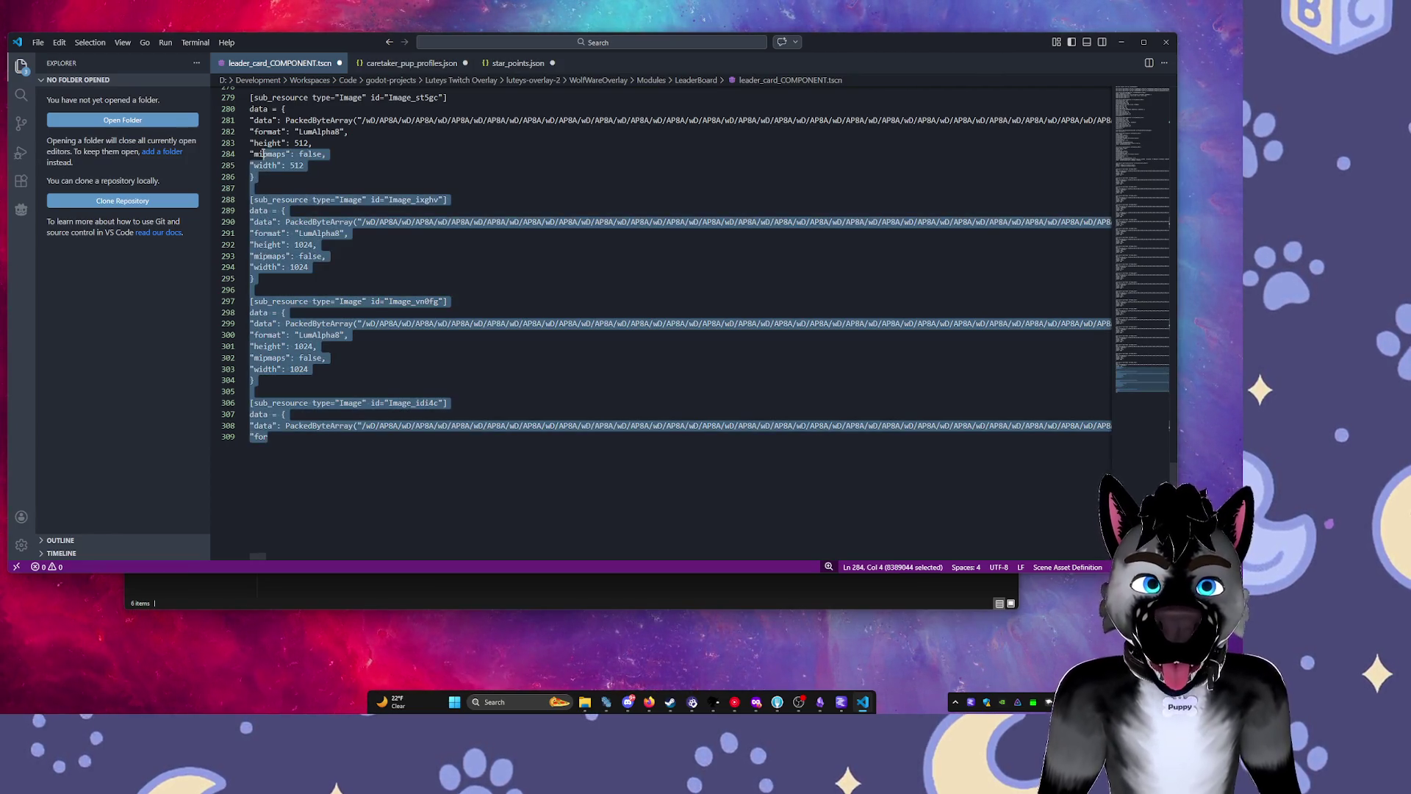
mouse_move(260, 141)
mouse_down()
mouse_move(255, 64)
mouse_move(249, 352)
mouse_up()
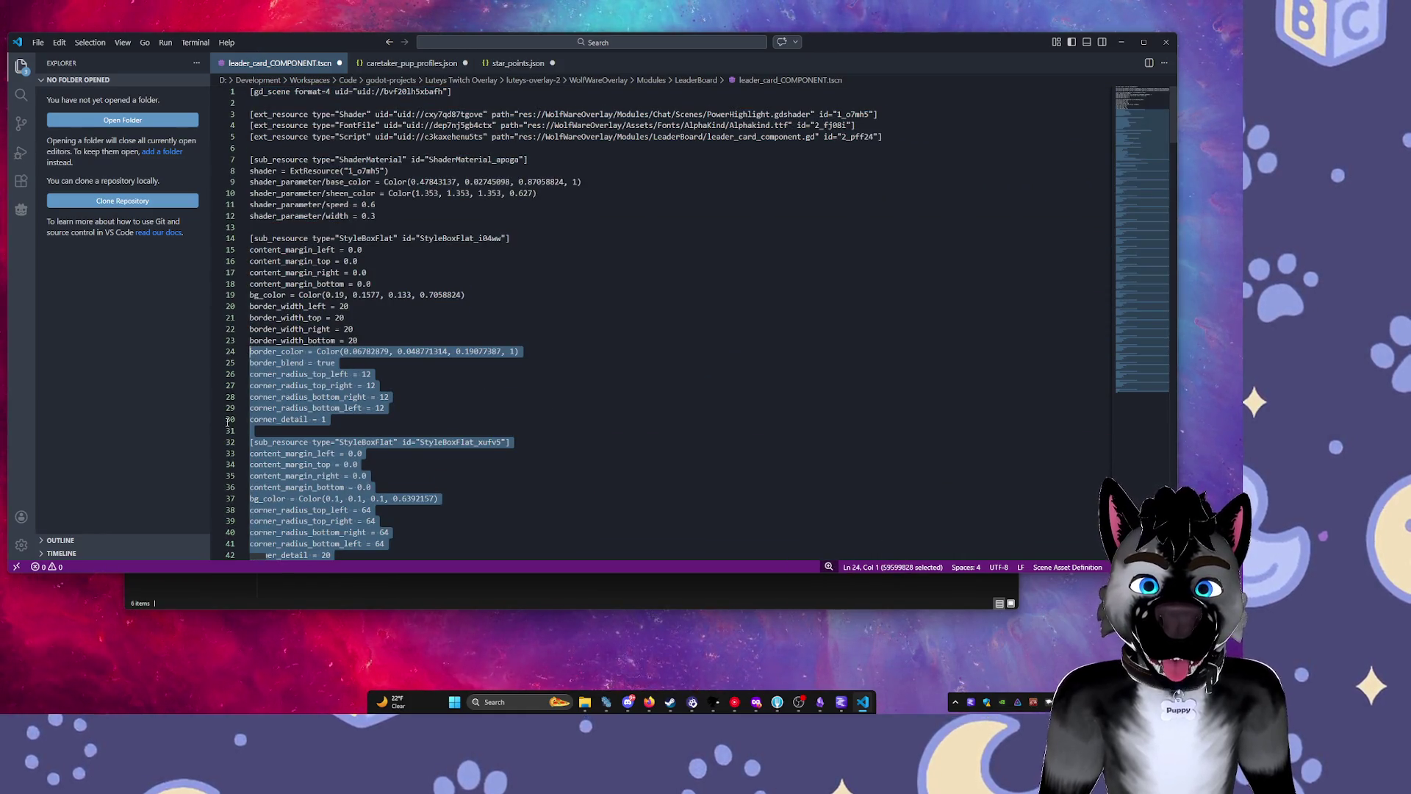
shift+click(307, 317)
shift+click(298, 295)
scroll(311, 357, down, 2)
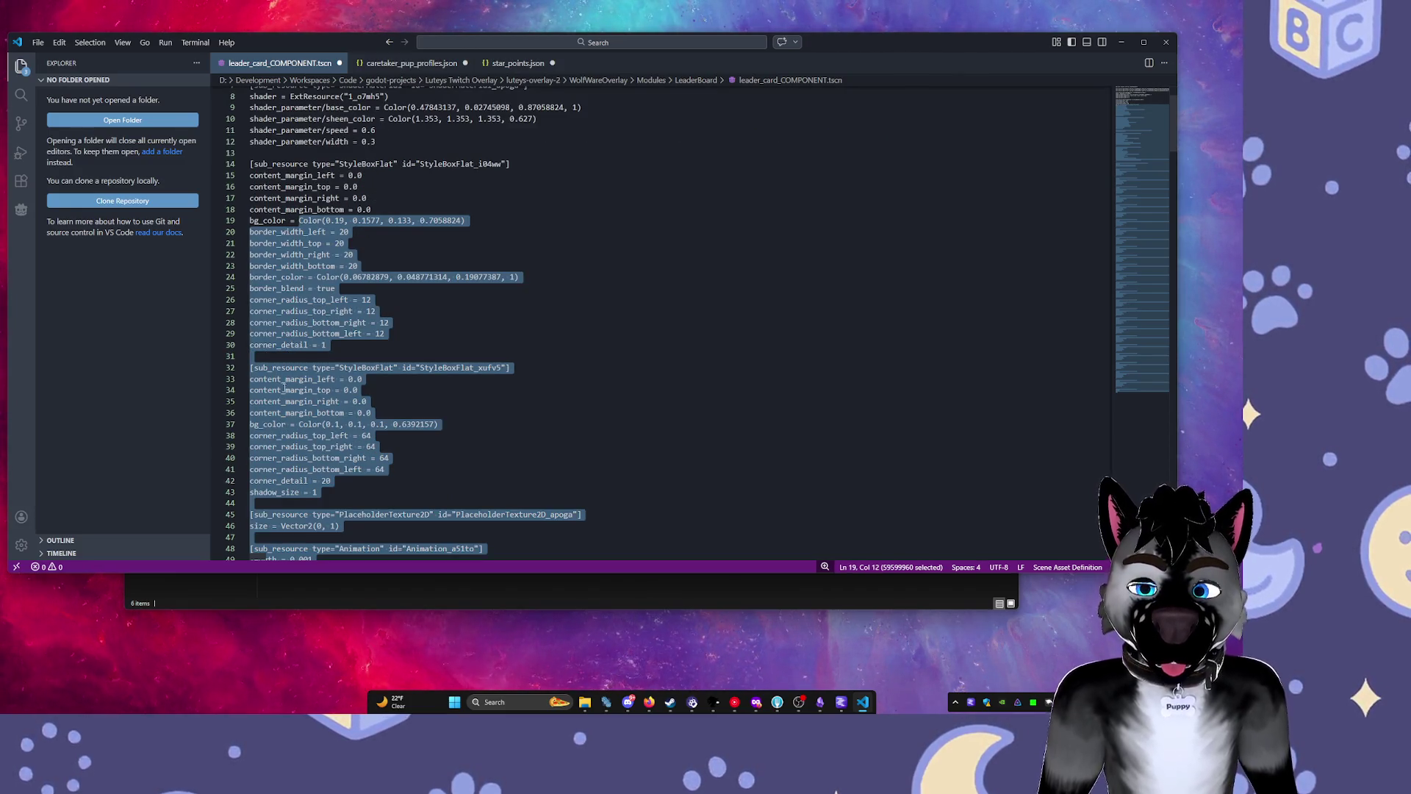
scroll(312, 357, down, 2)
shift+click(307, 247)
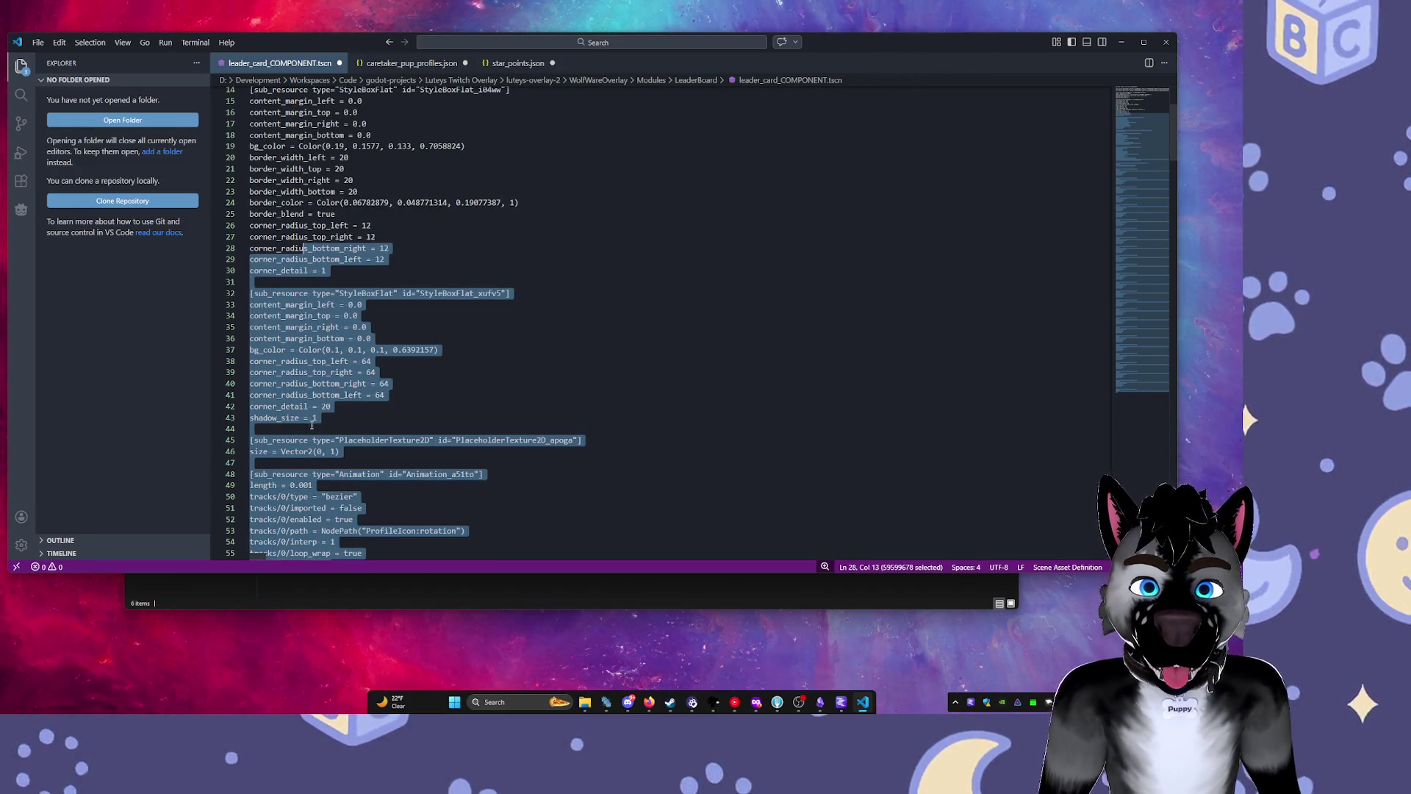
shift+click(307, 403)
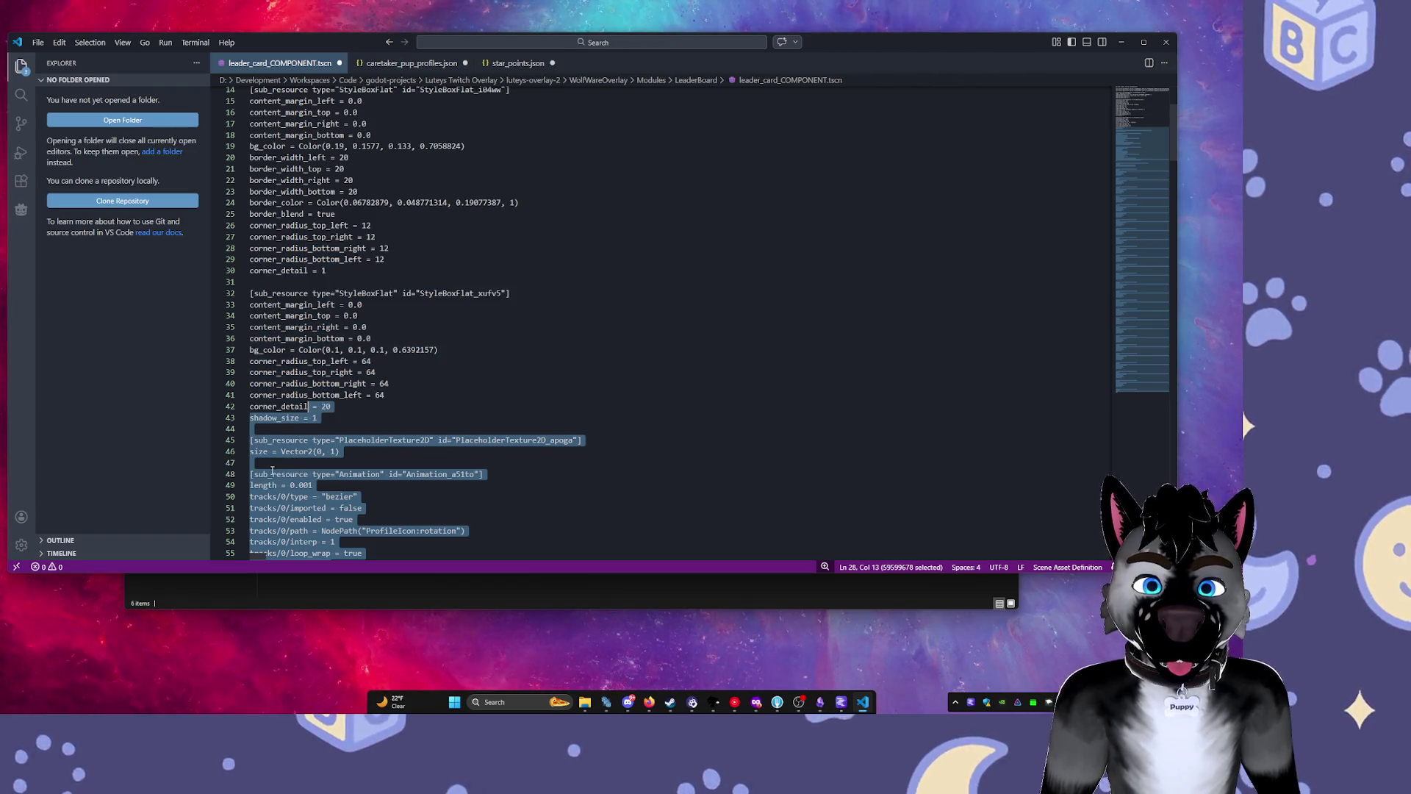
shift+click(268, 473)
shift+click(251, 462)
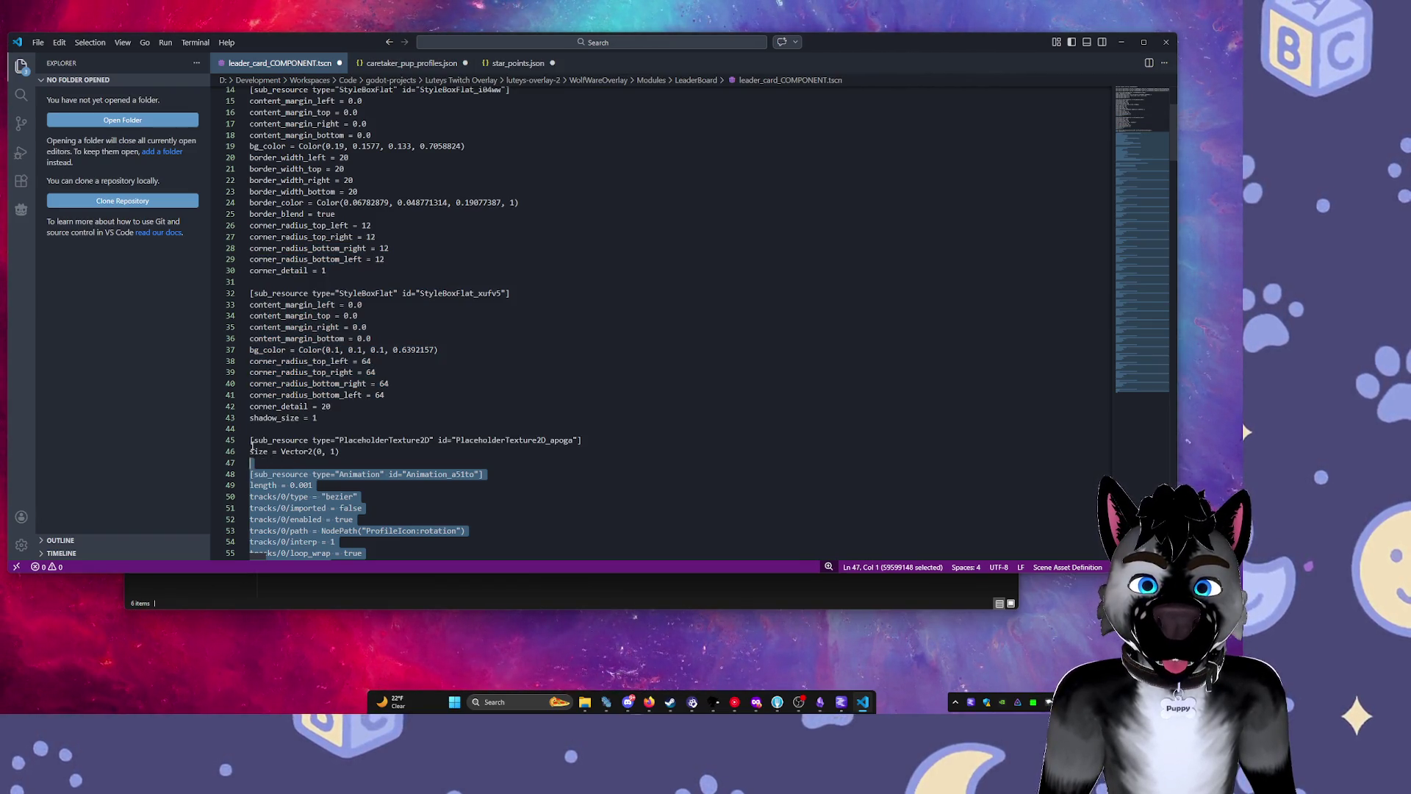
shift+click(248, 439)
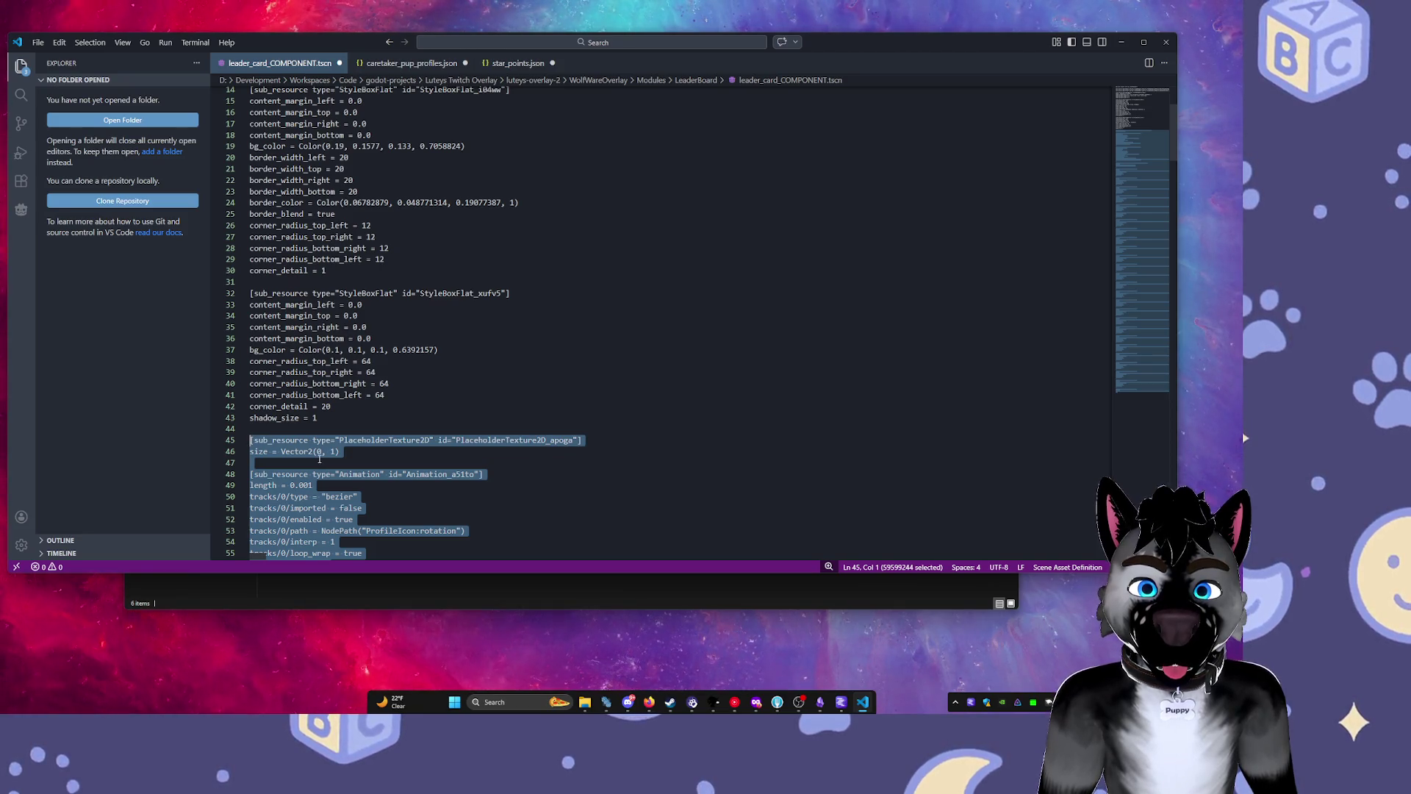
key(Delete)
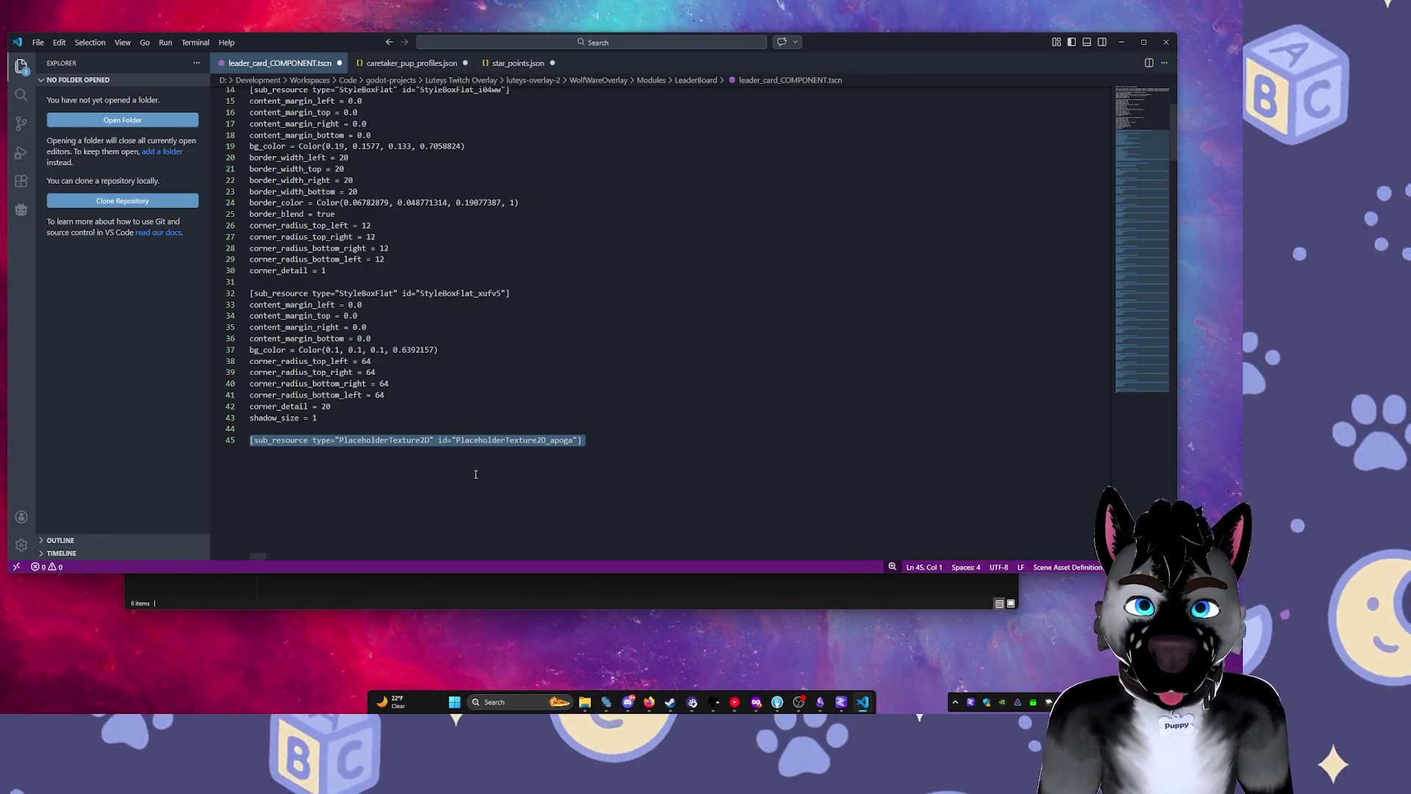
Clear the leftover selection, put the caret on blank line 44, and save the trimmed file.
key(Escape)
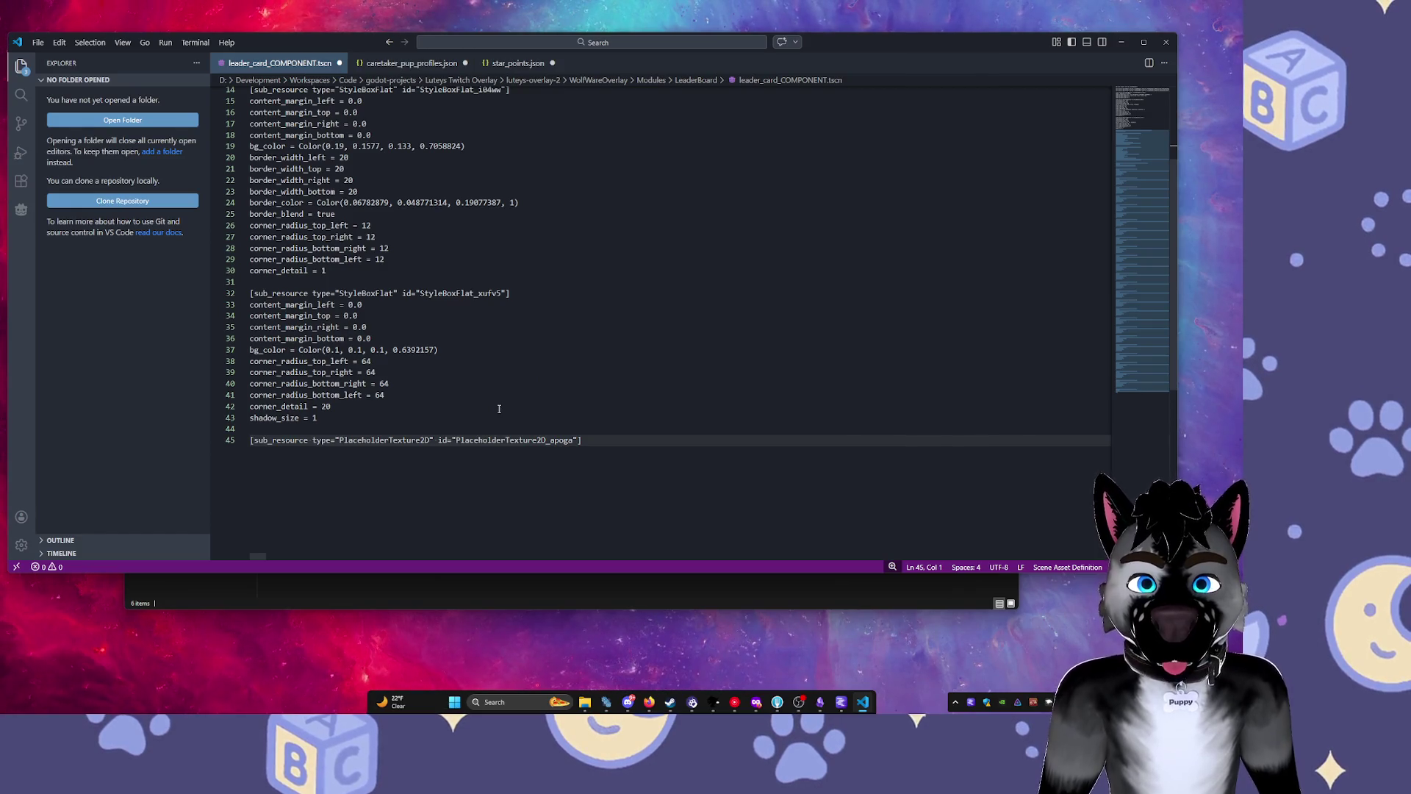
click(295, 424)
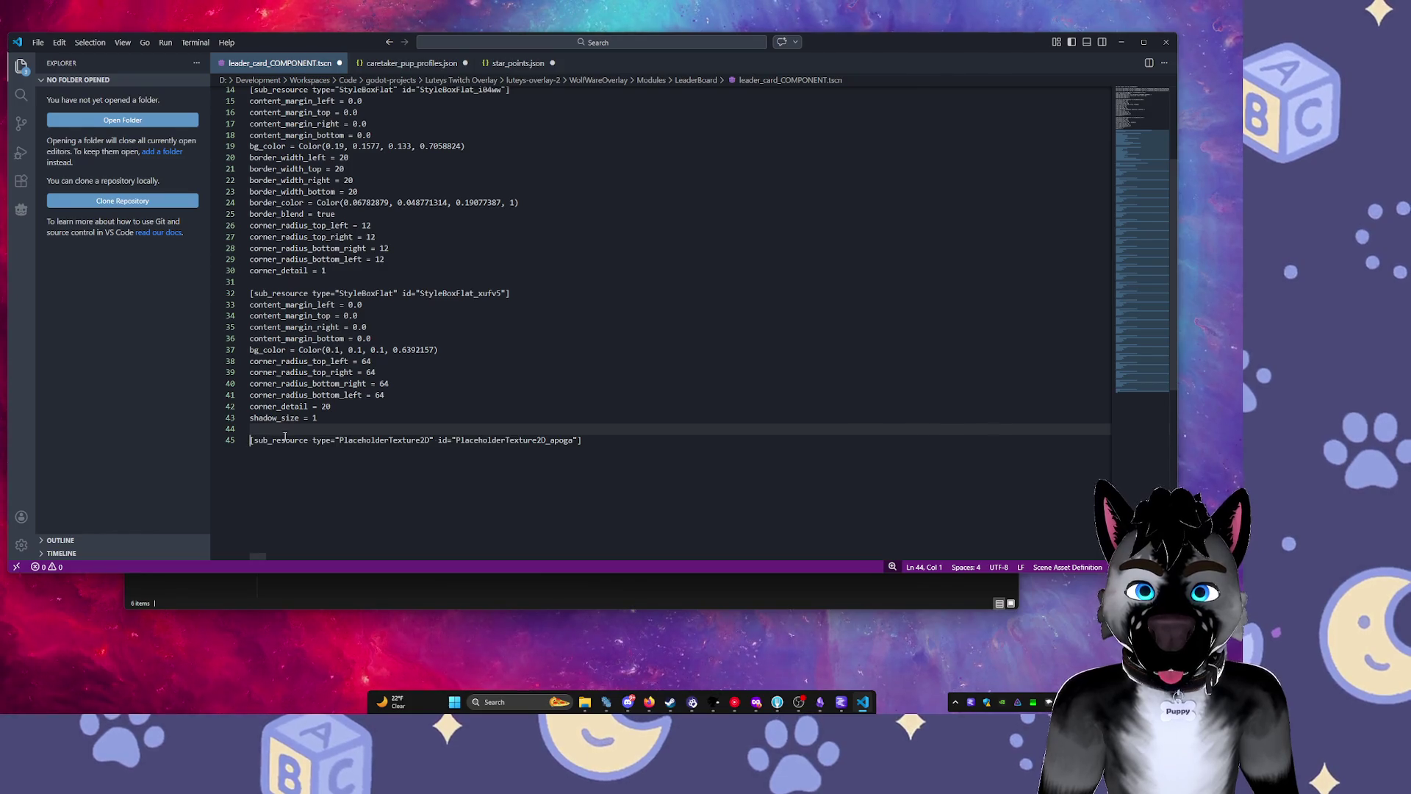
key(shift+Down)
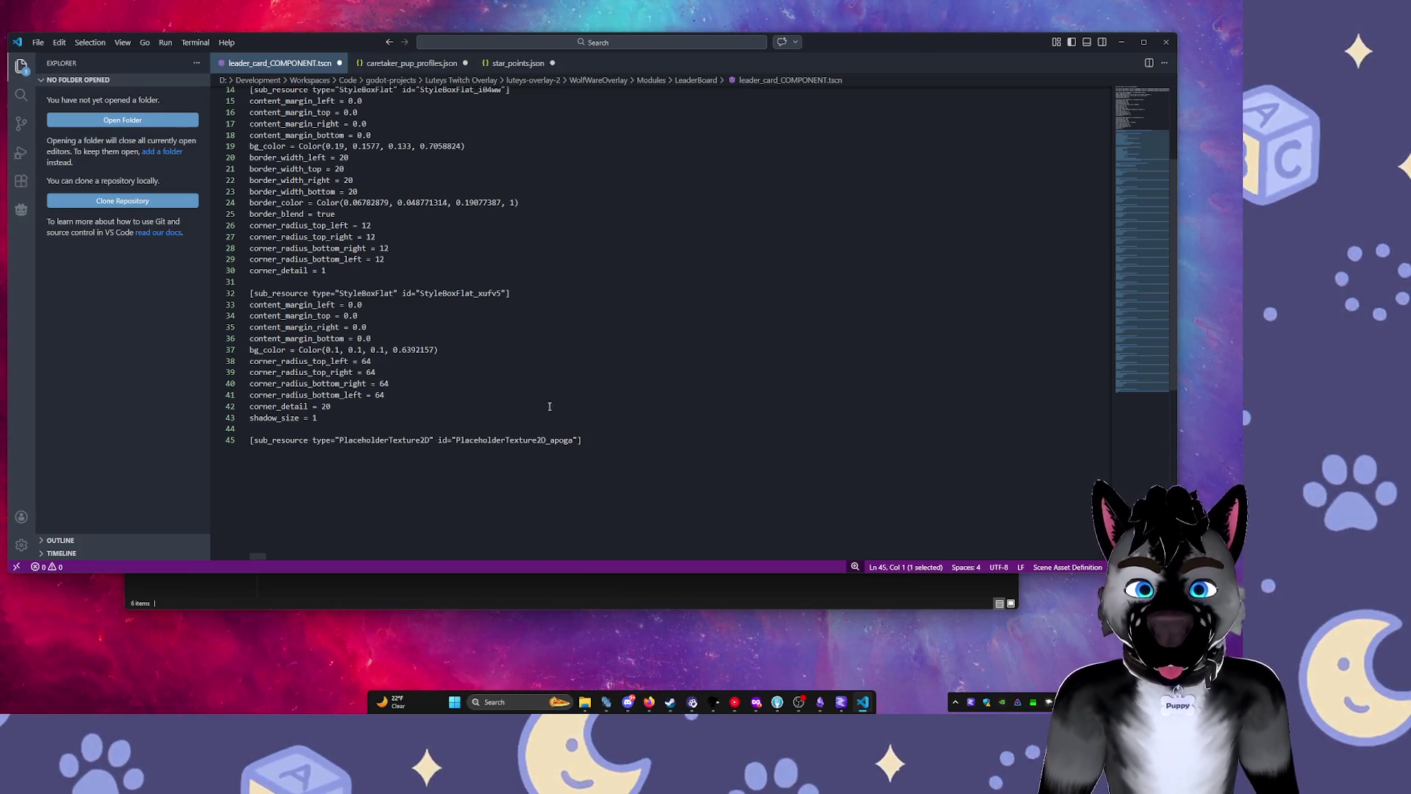
key(ctrl+s)
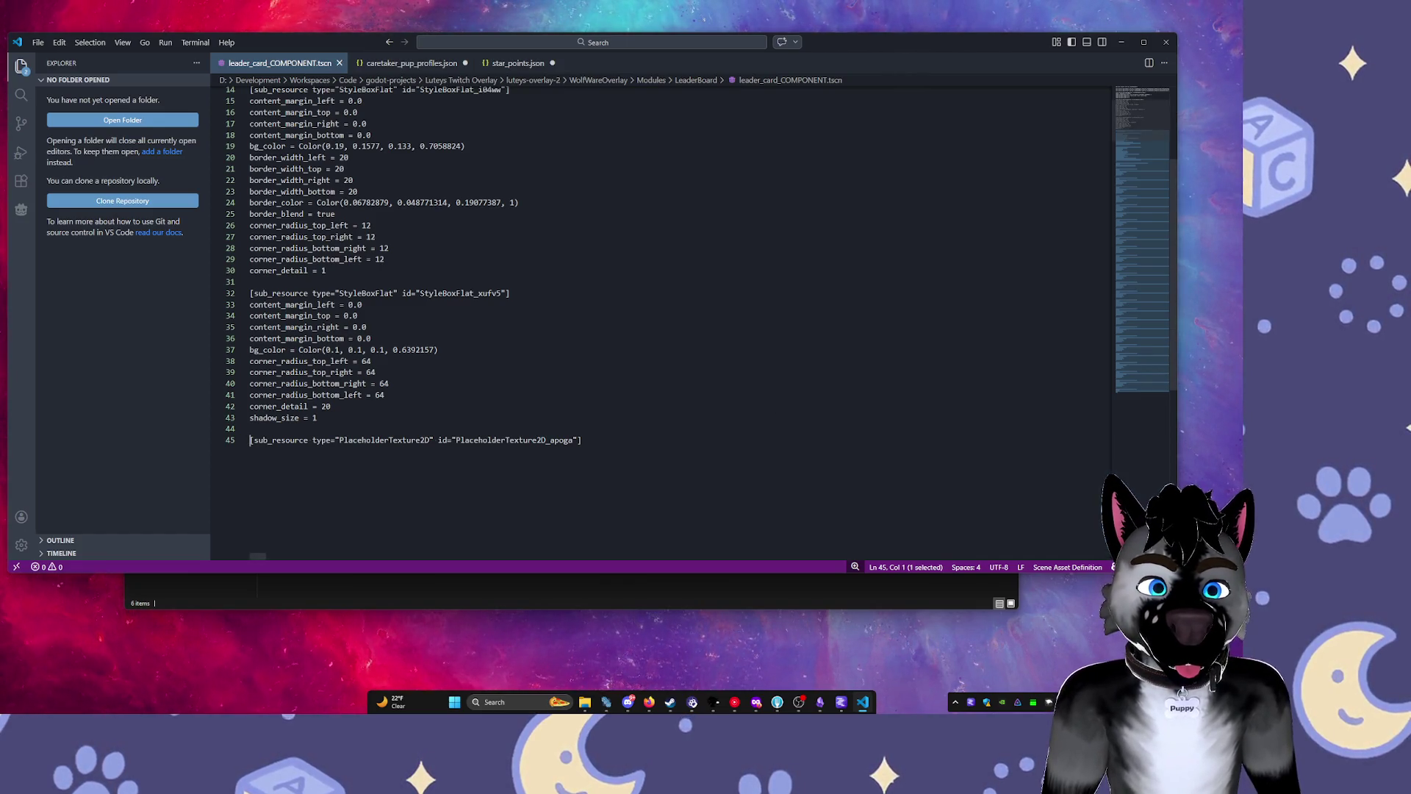
Adjust the selection between blank line 44 and line 45, then deselect on line 44.
key(Left)
key(shift+Up)
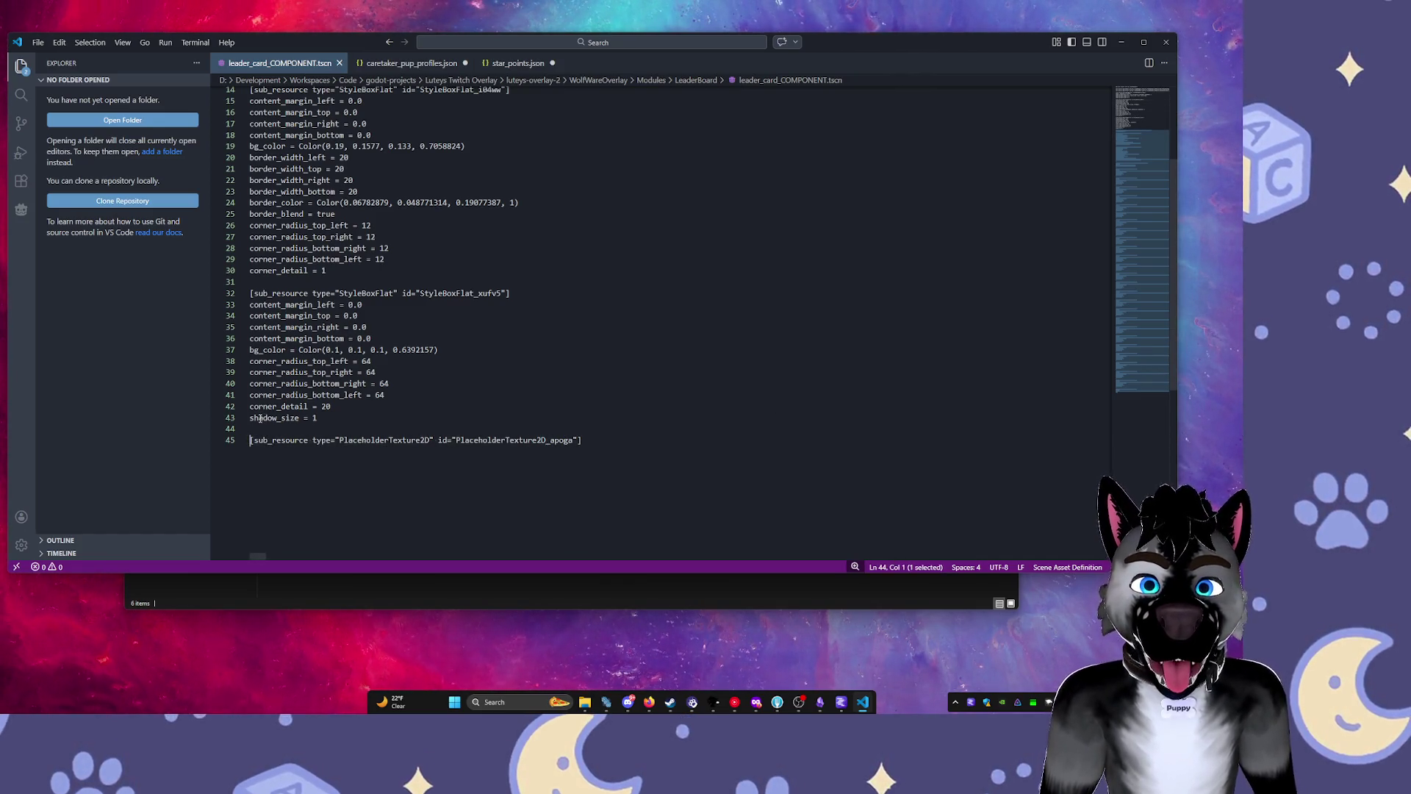
drag(257, 432, 261, 439)
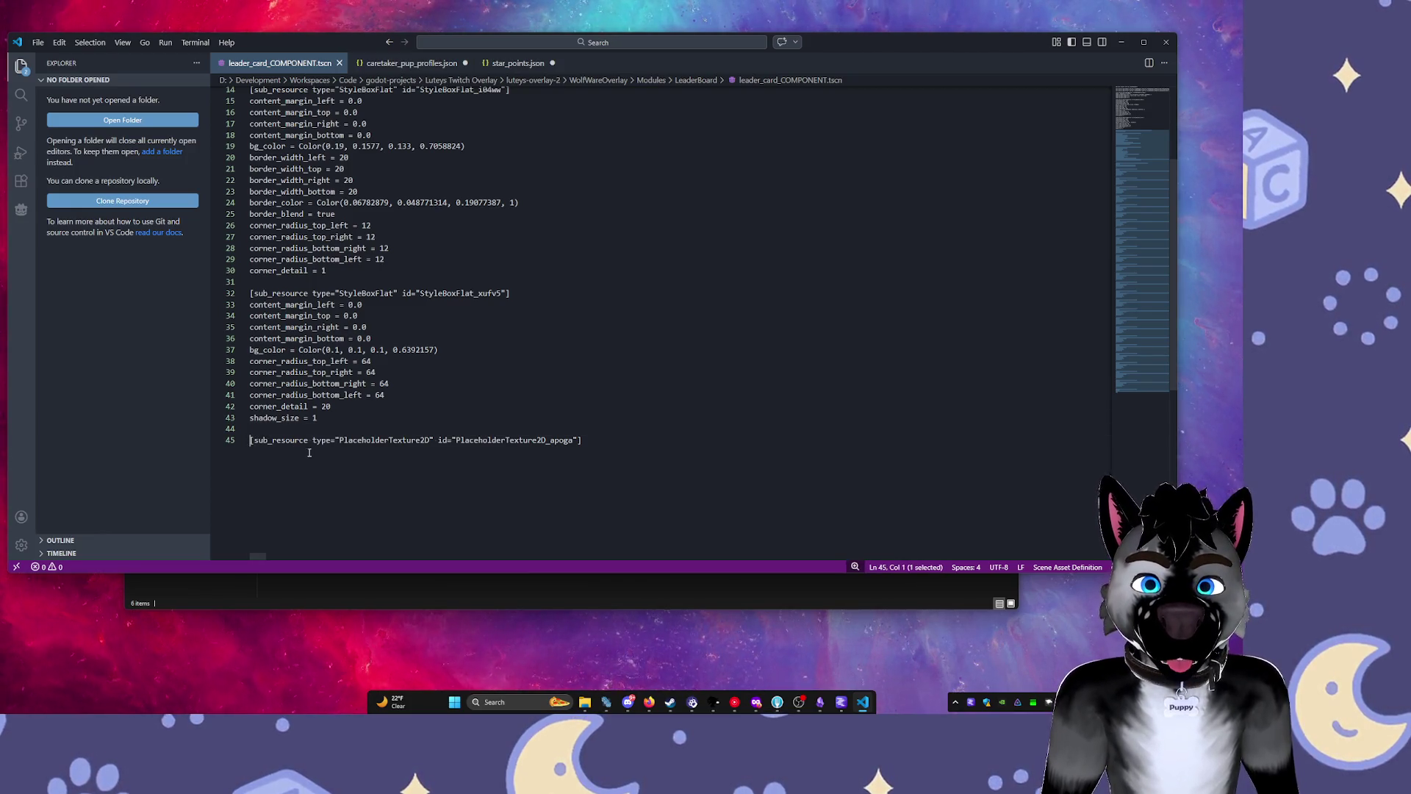
key(Escape)
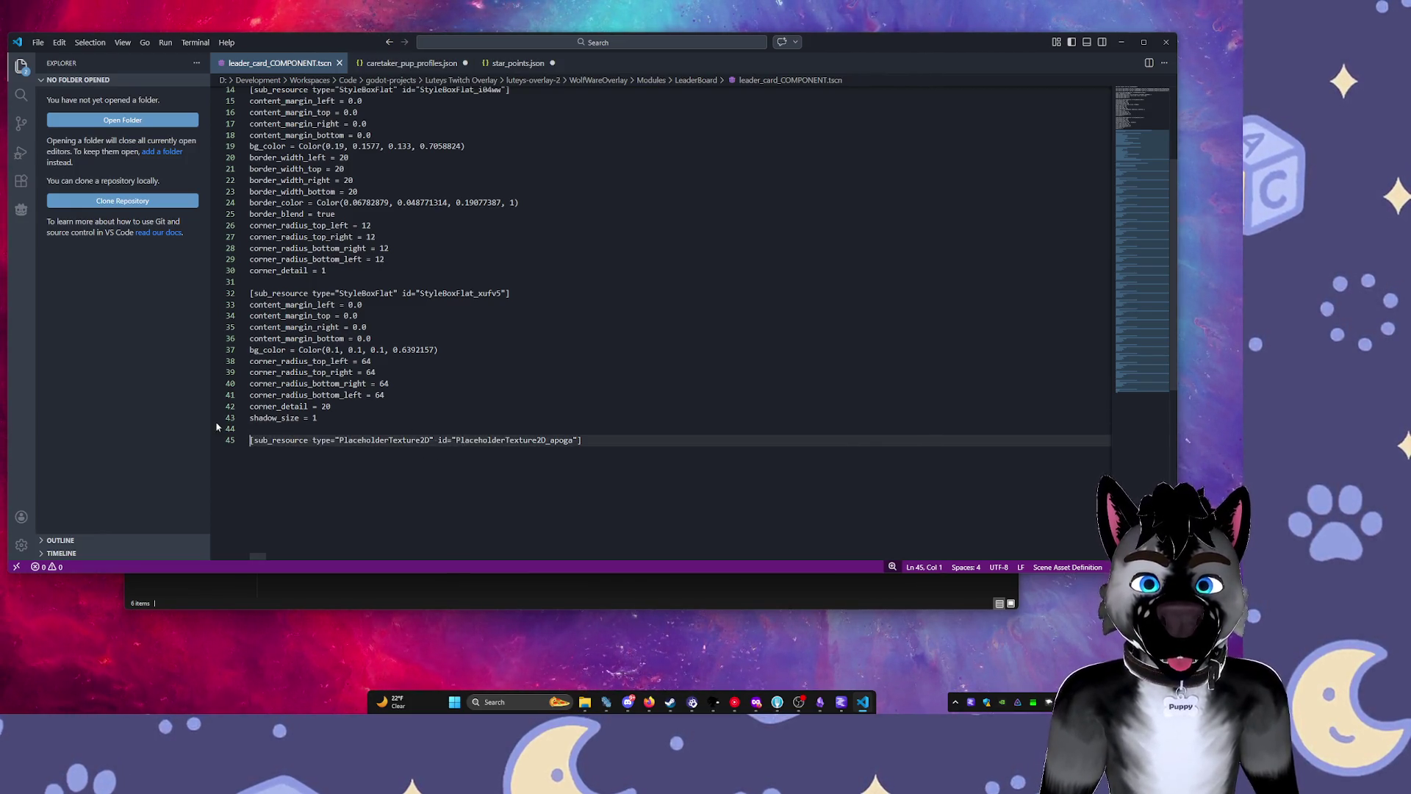
click(256, 428)
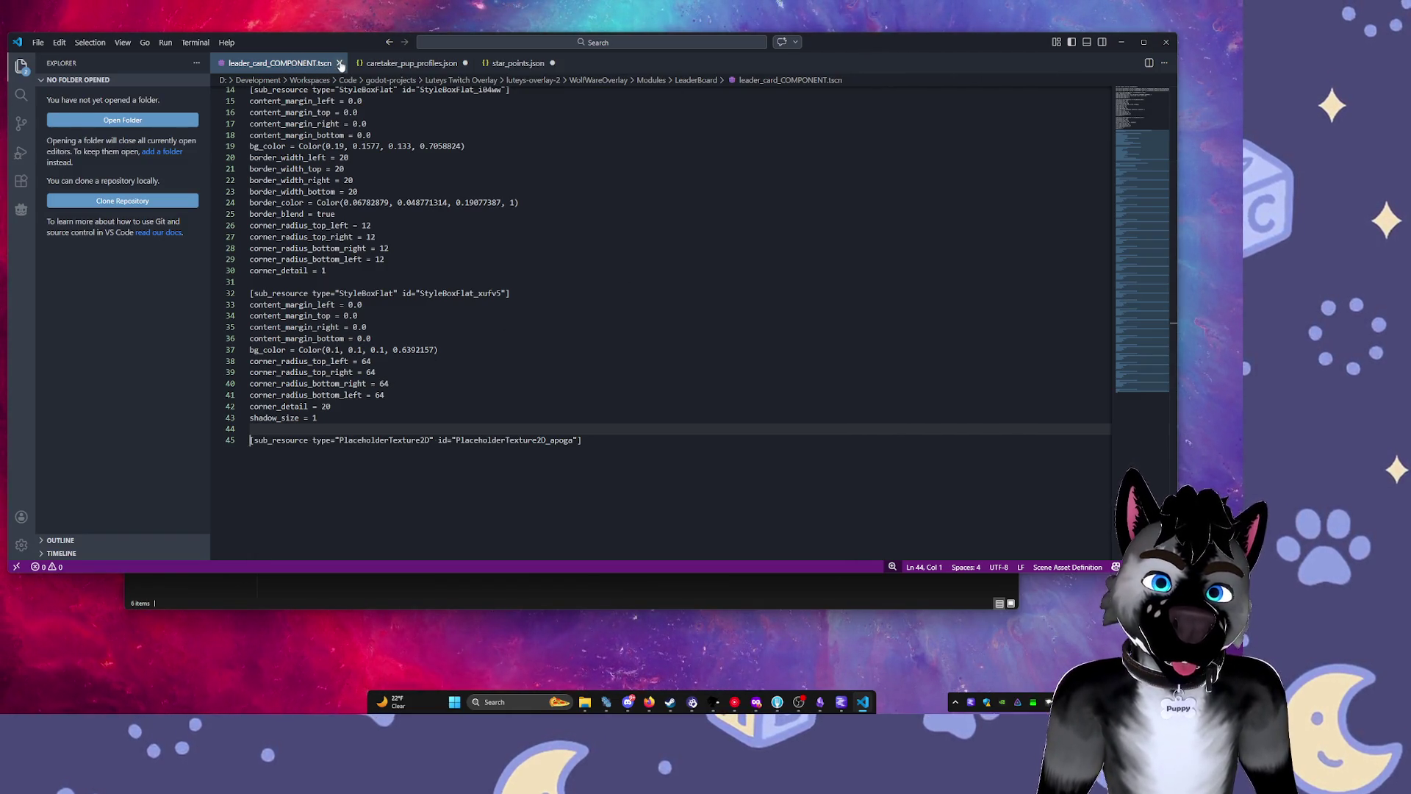
Close VS Code, reopen the .tscn via Open With, close it again, then bring up Godot's project manager.
click(339, 63)
click(1166, 42)
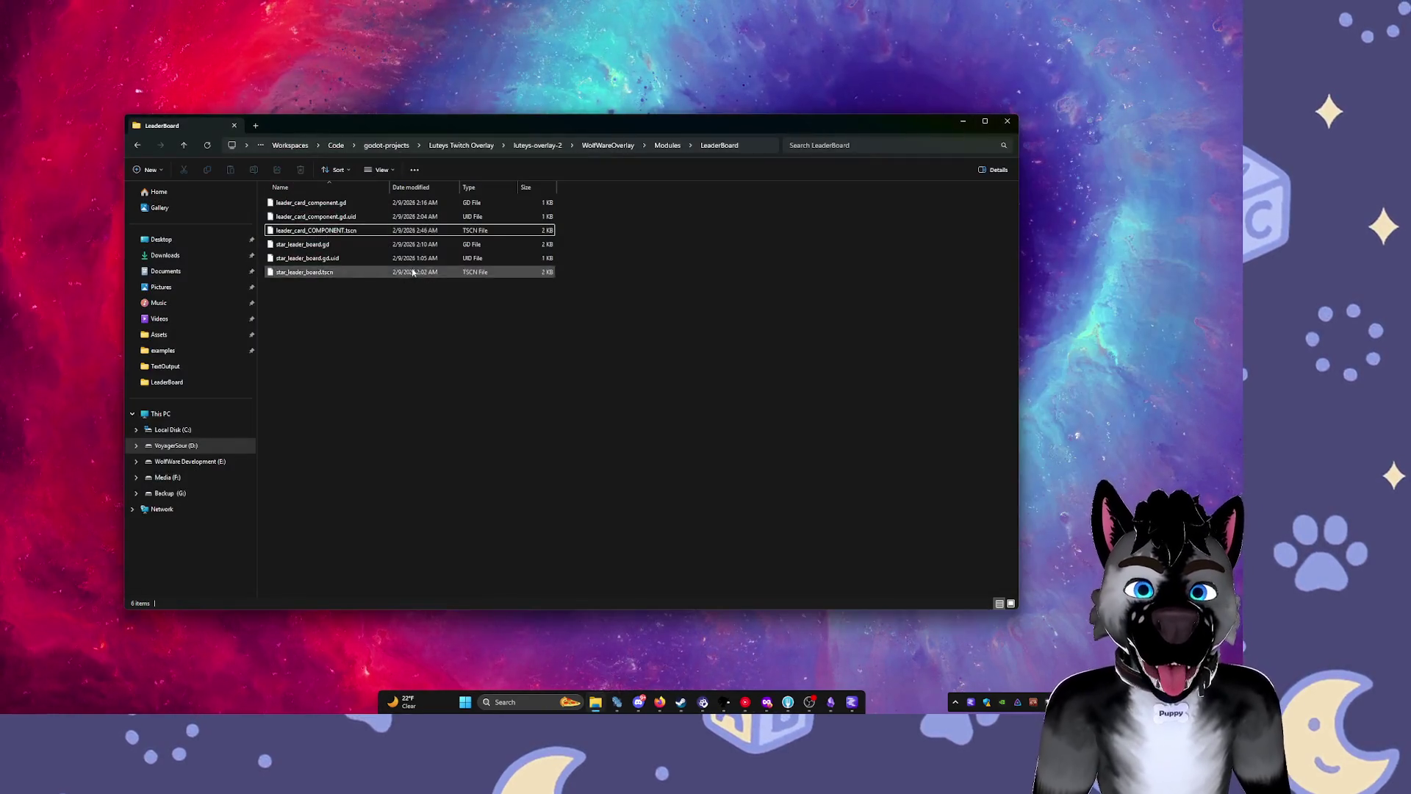
double_click(352, 232)
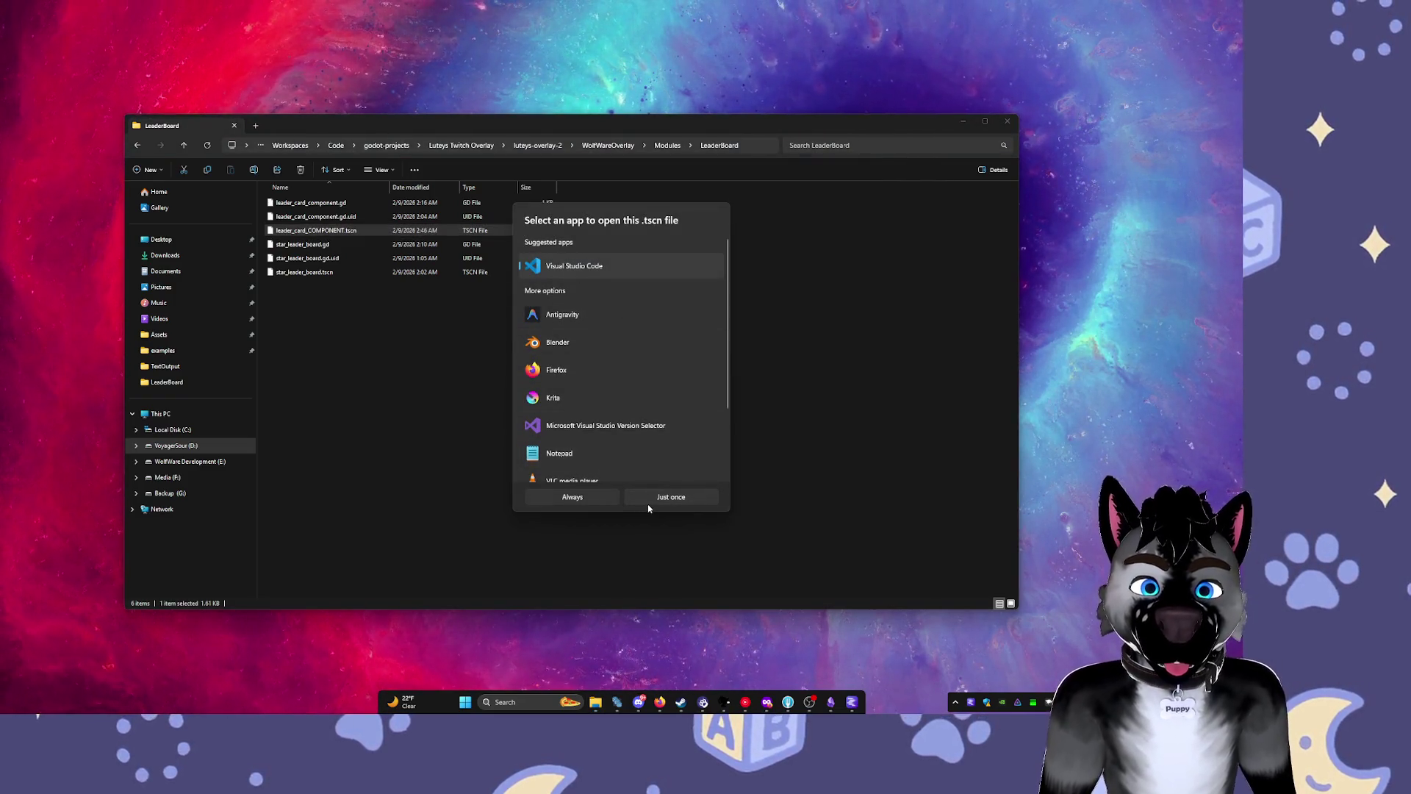
click(658, 496)
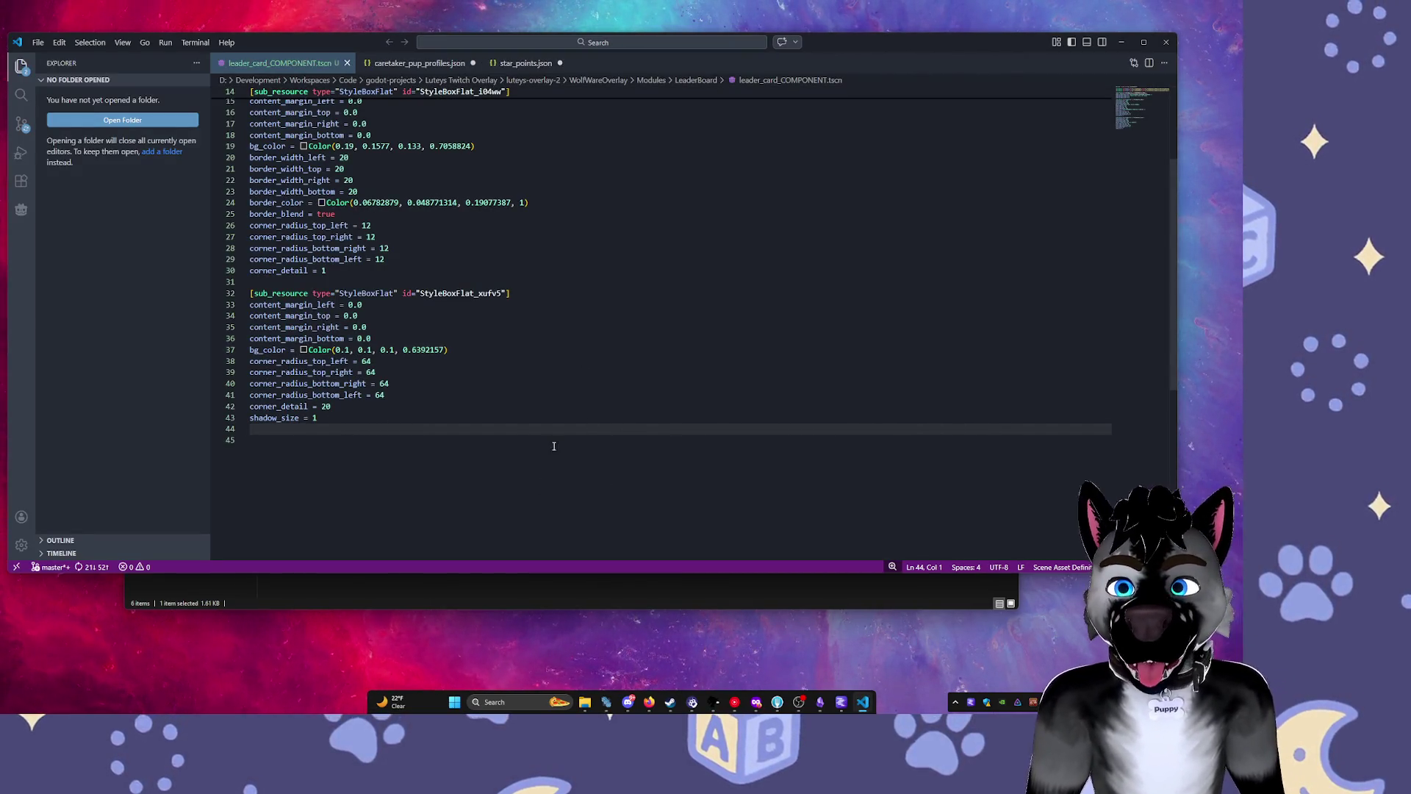
click(1166, 42)
click(617, 707)
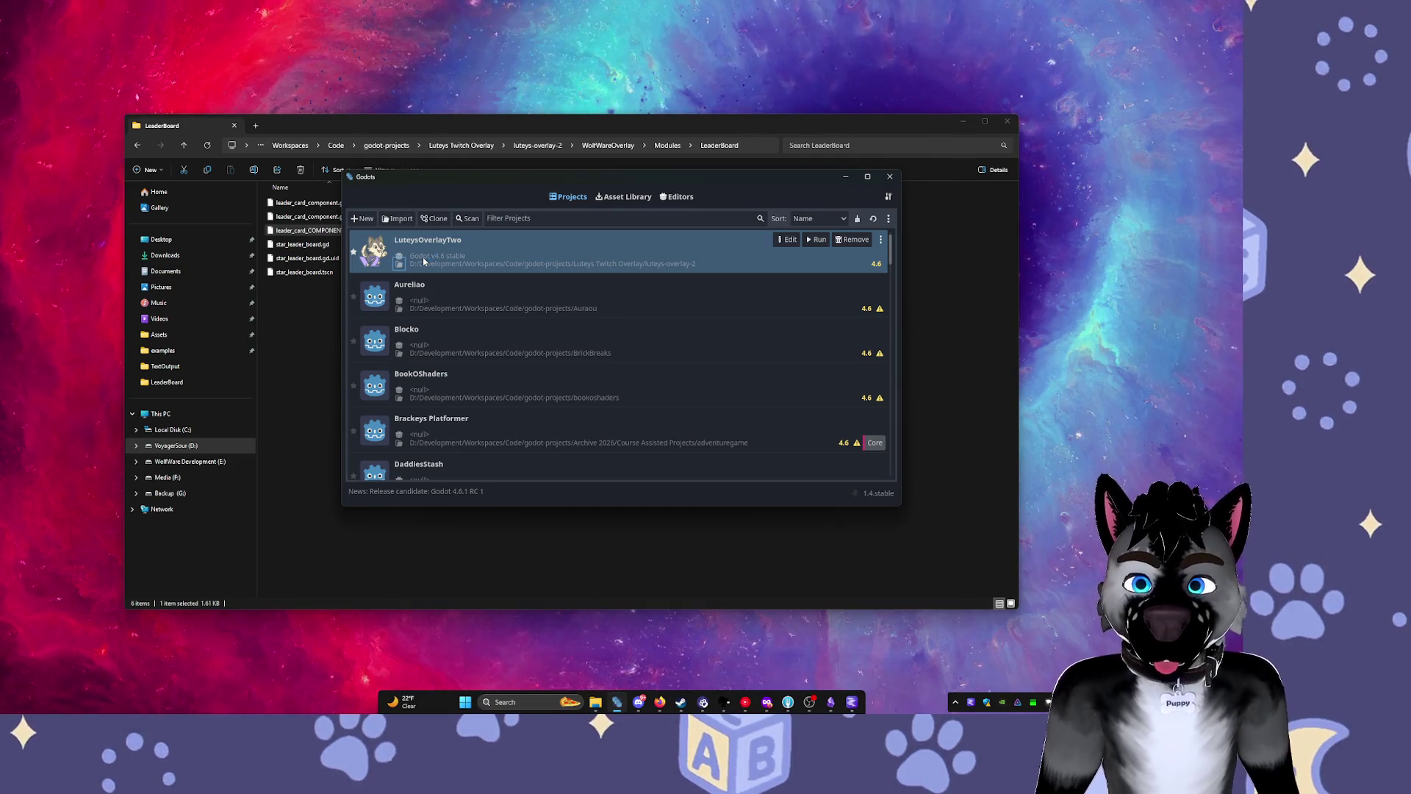
Open LuteysOverlayTwo, then dismiss the leader_card_COMPONENT.tscn loading alert and missing-dependencies error.
double_click(423, 261)
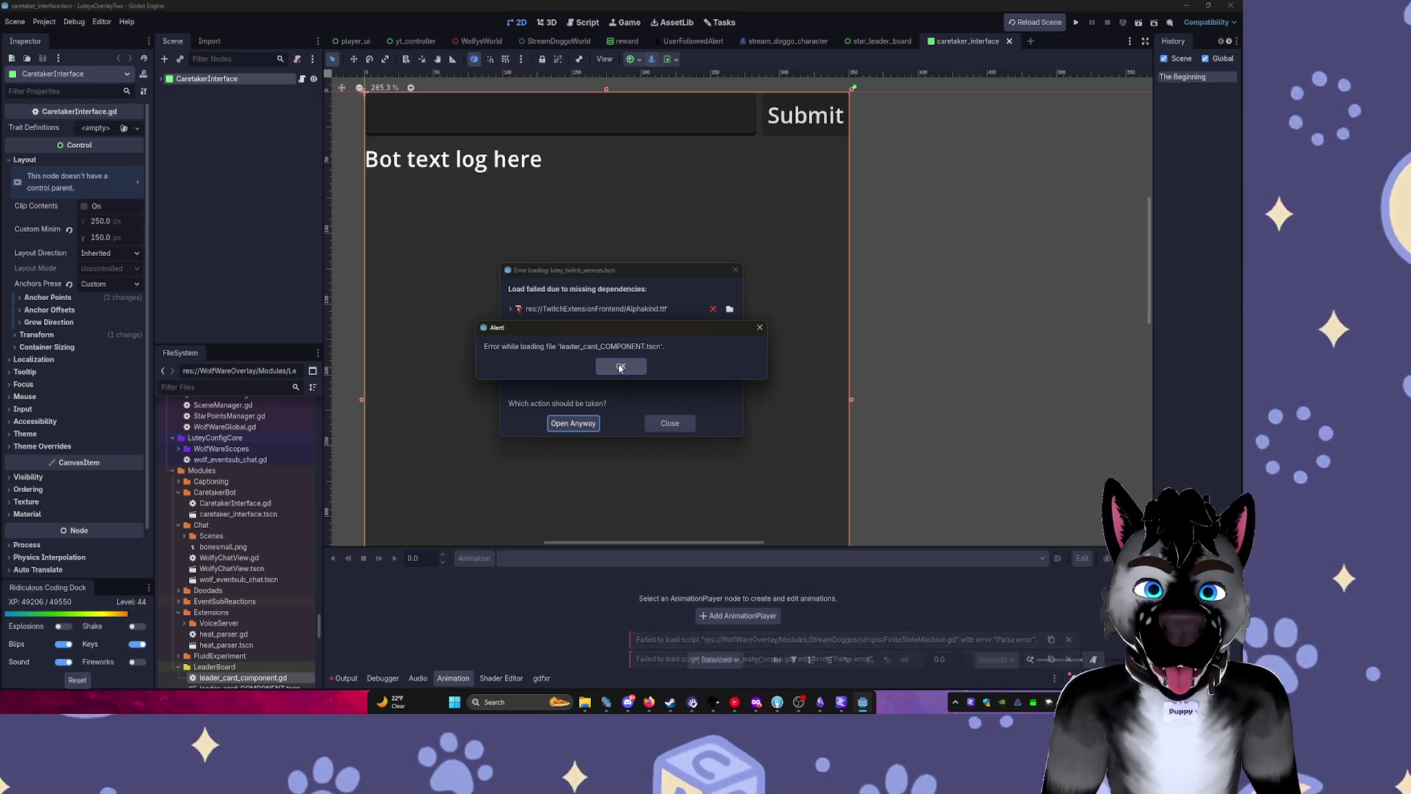
click(621, 366)
click(665, 423)
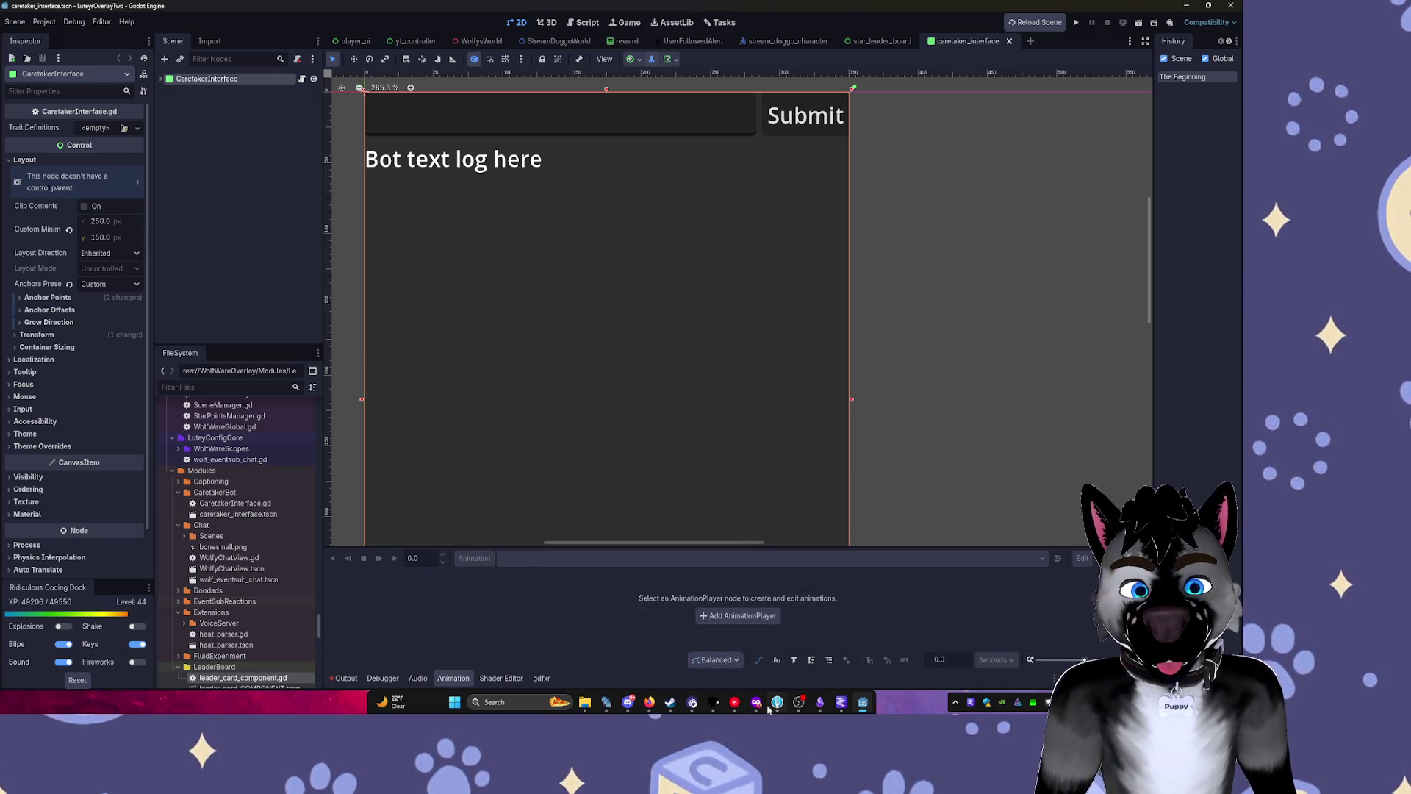
Launch Antigravity by typing 'a' in Windows search and choosing the best match.
mouse_move(862, 702)
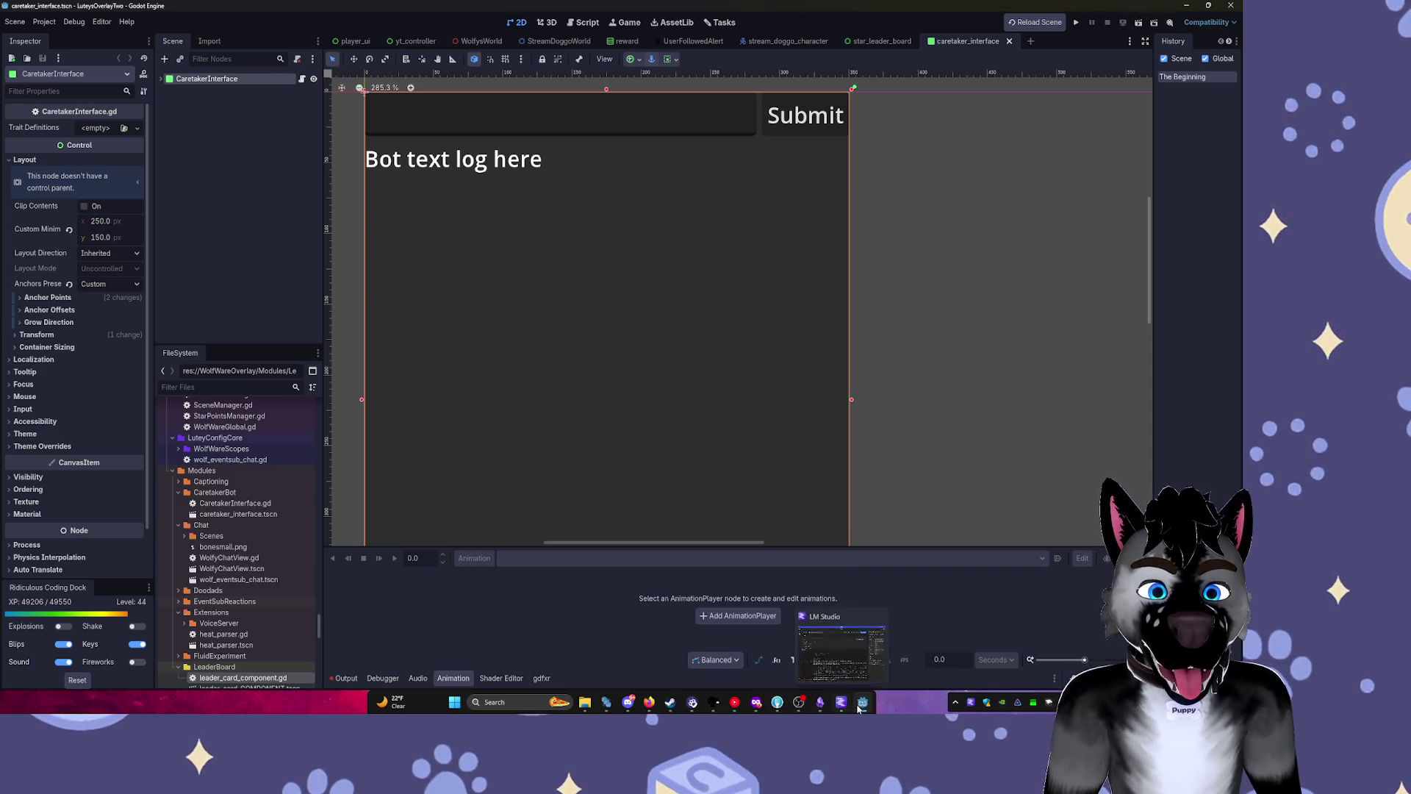
key(super)
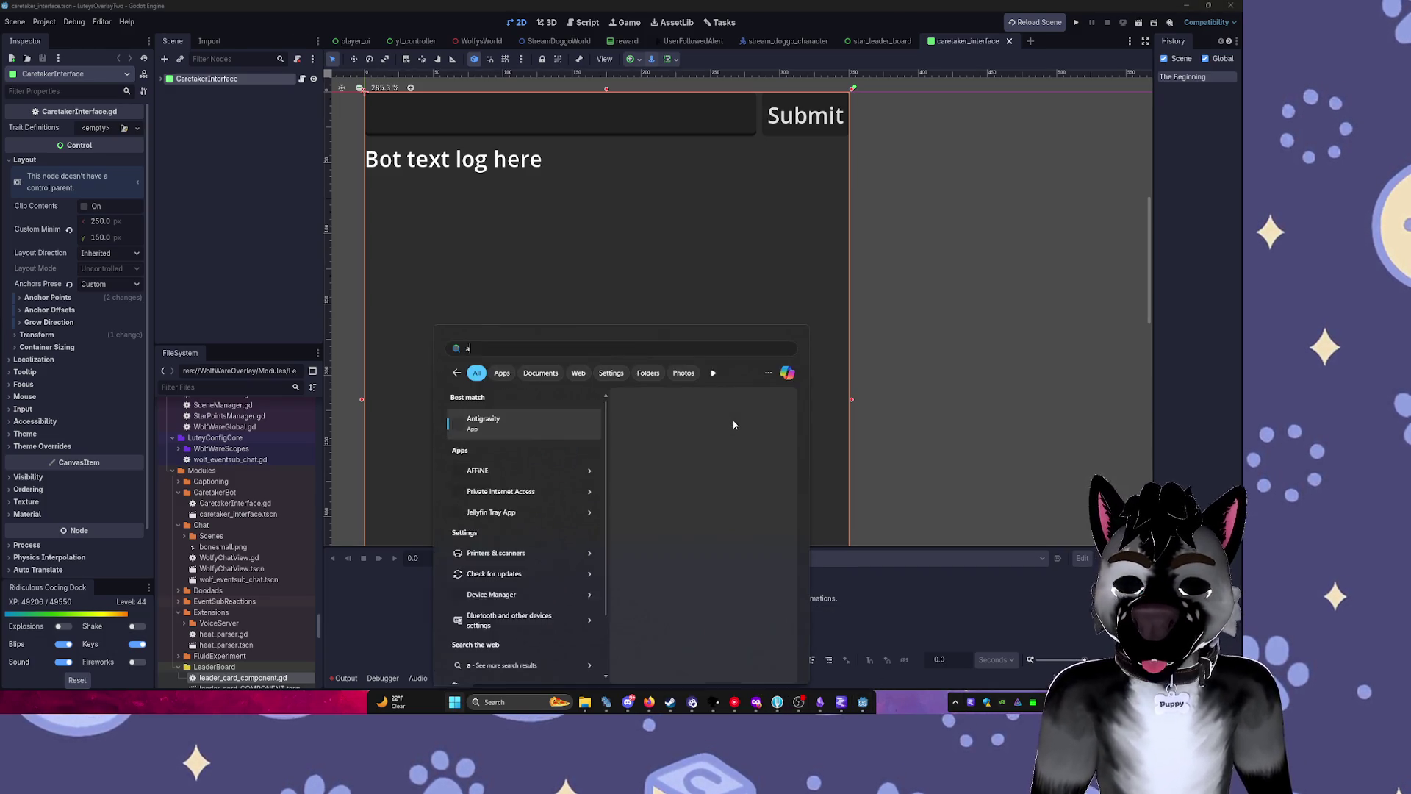
text(a)
key(Return)
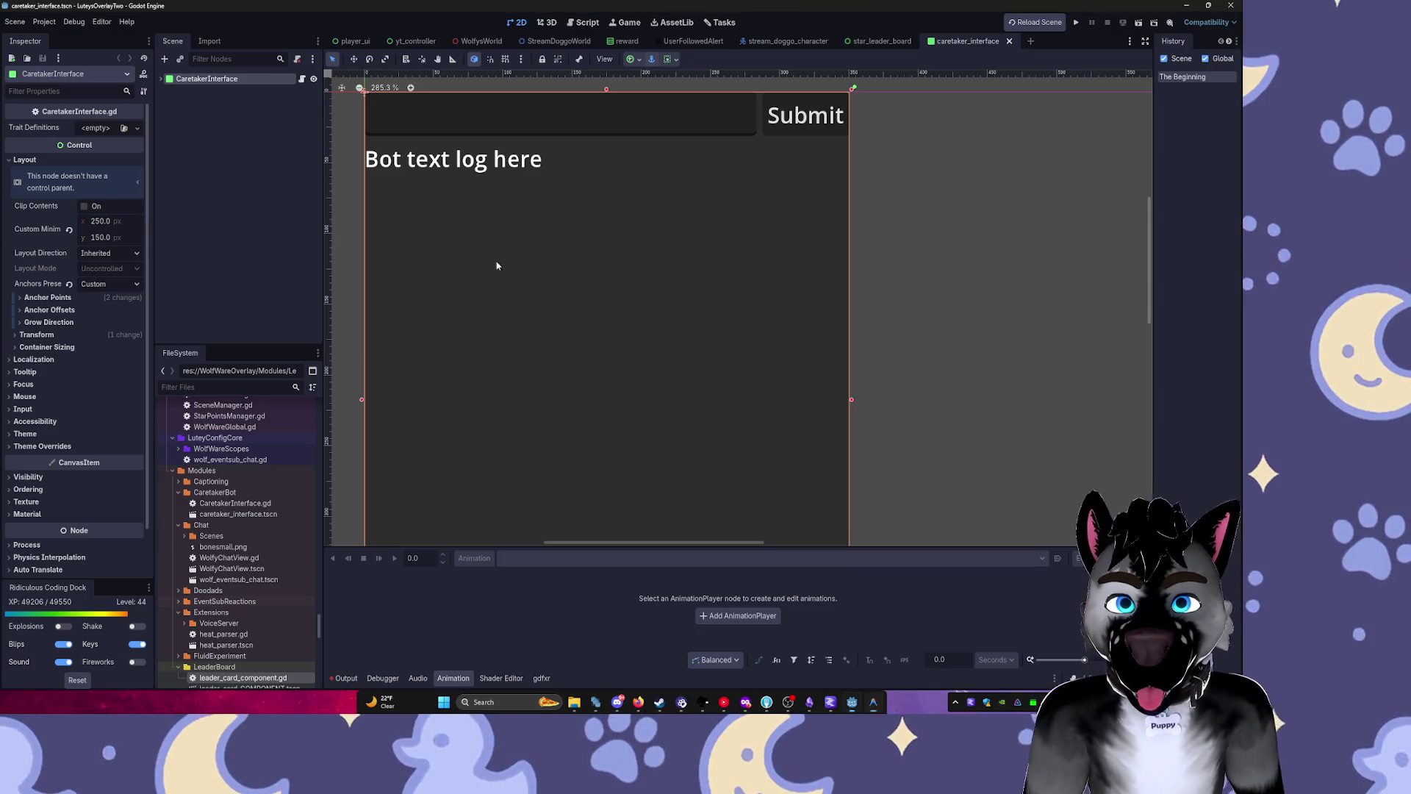
Switch to the StreamDoggoWorld scene, zooming and panning down to the snowy ground.
click(436, 281)
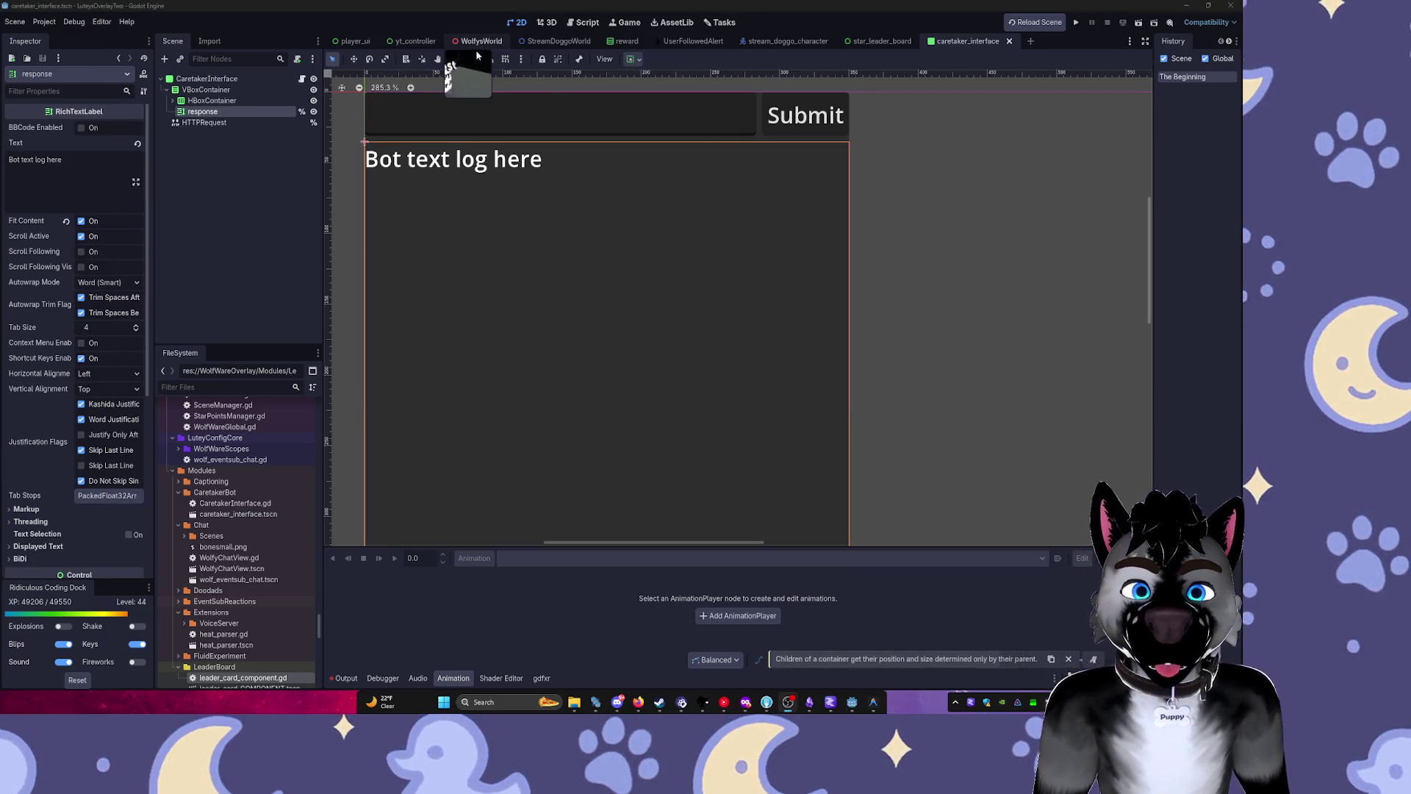
click(551, 41)
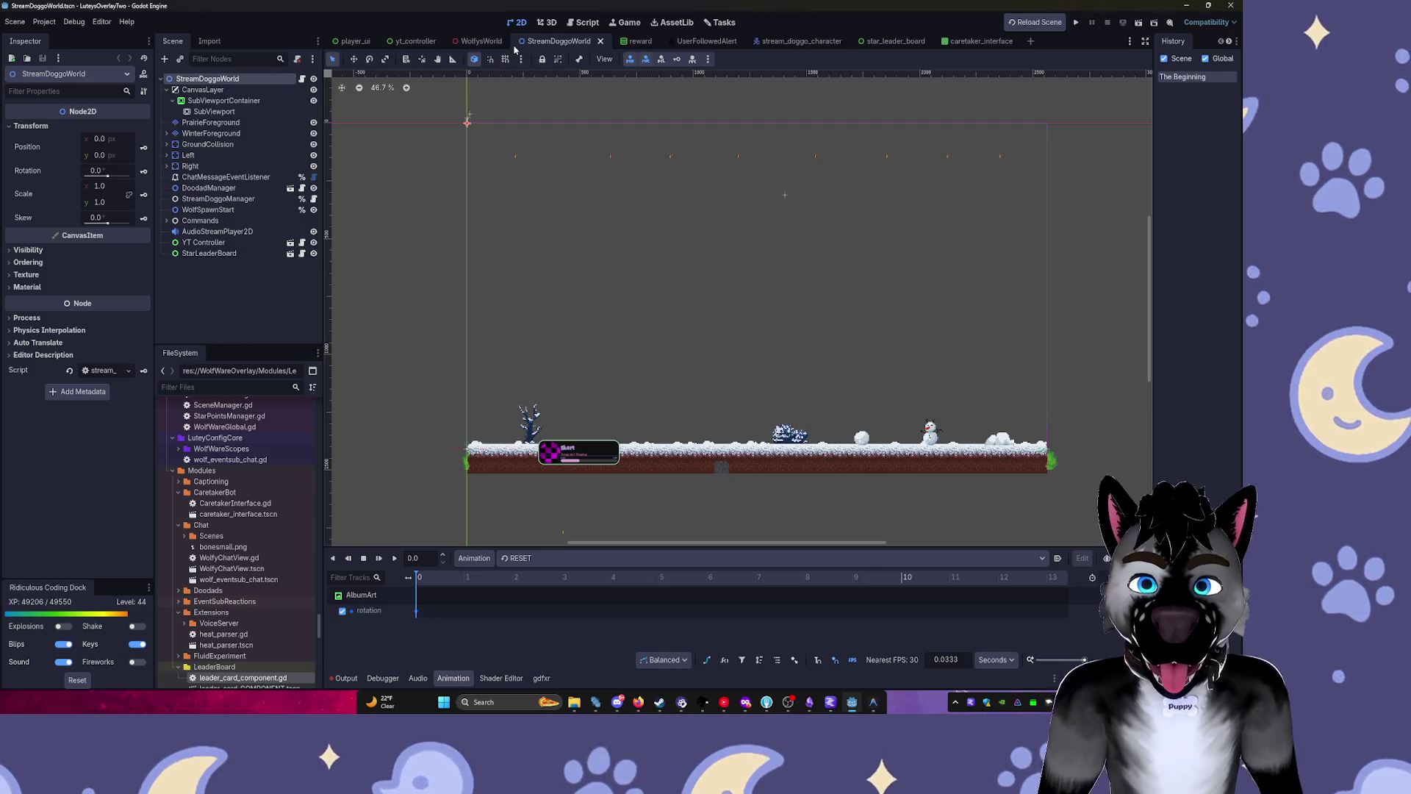
scroll(797, 381, up, 6)
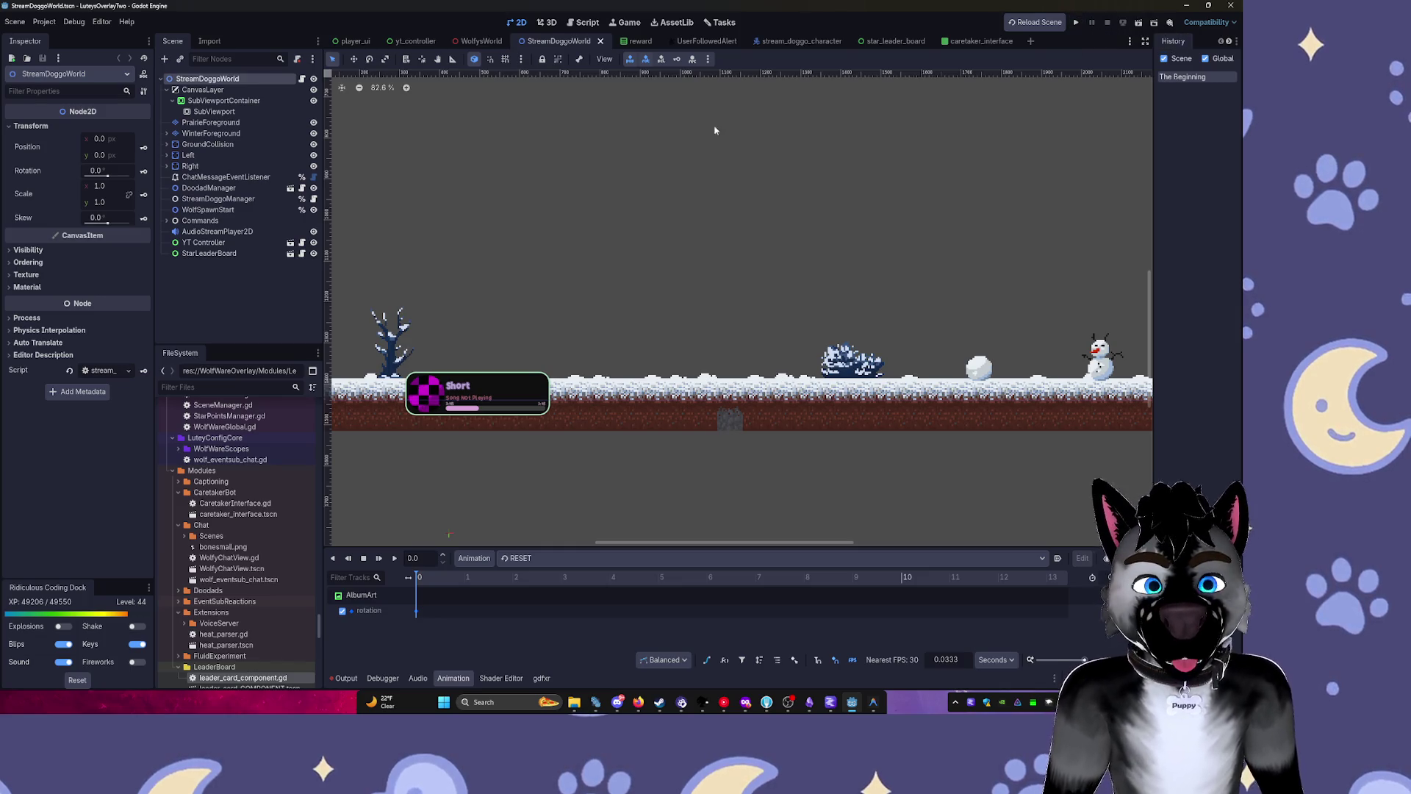
drag(660, 151, 649, 215)
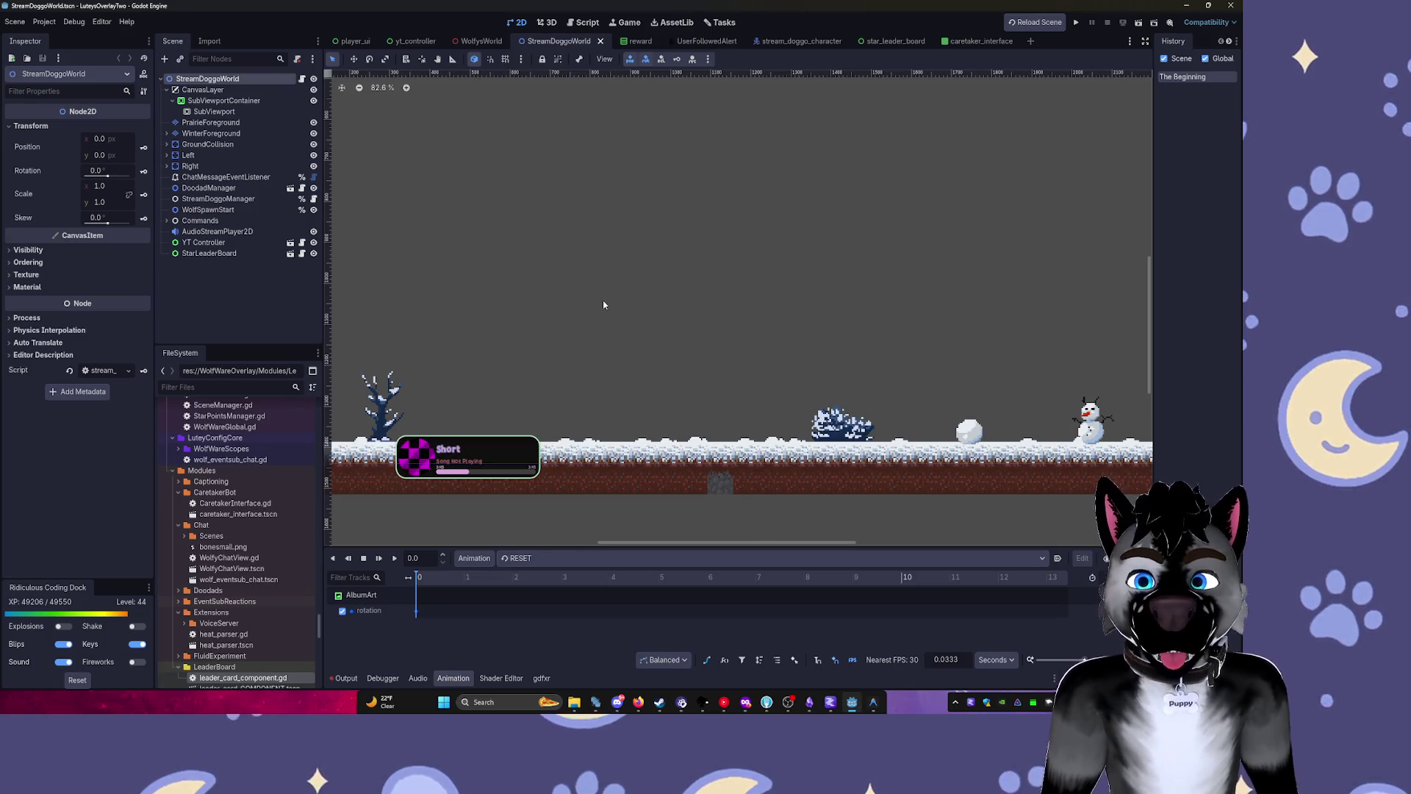
drag(604, 304, 668, 378)
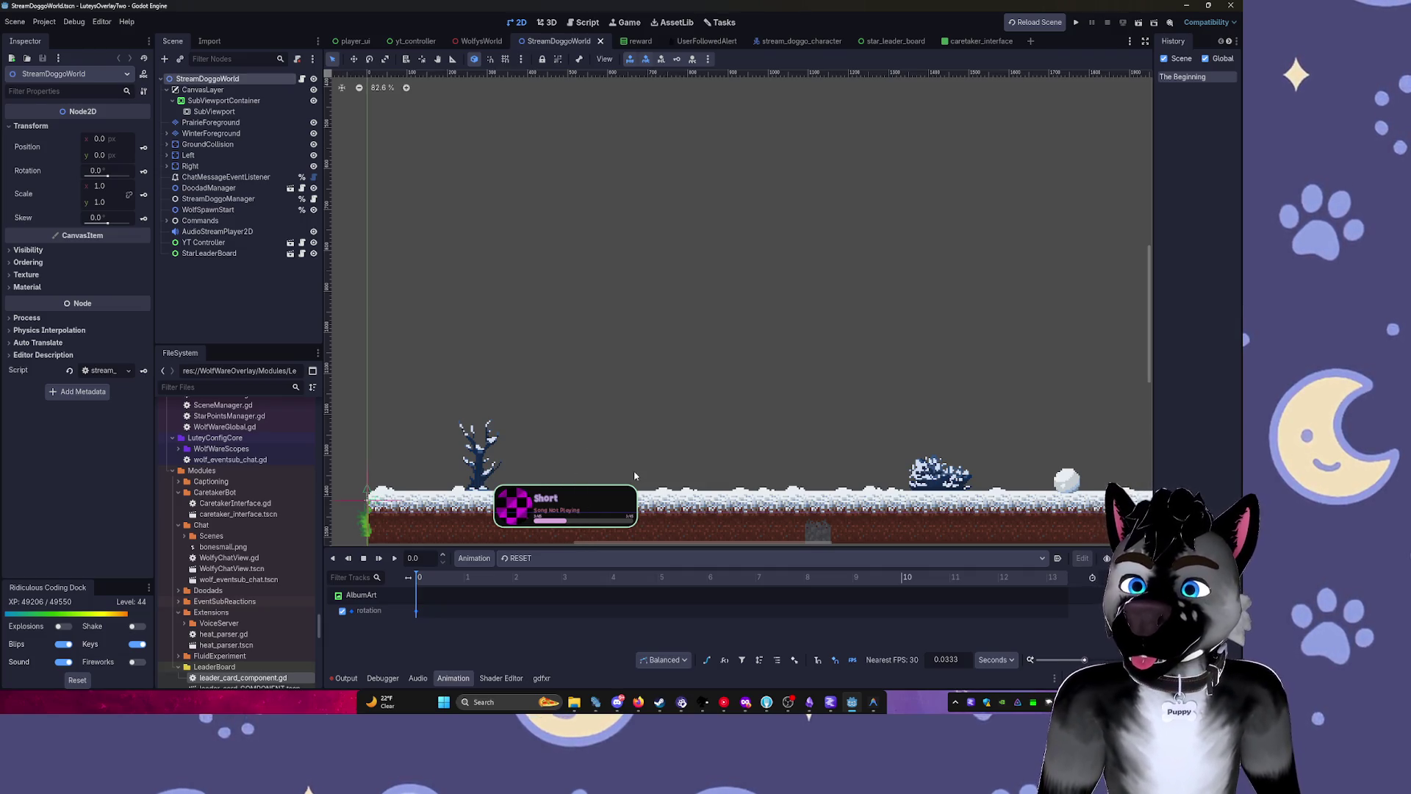
Switch windows and open leader_card_COMPONENT.tscn from the LeaderBoard folder.
key(alt+Tab)
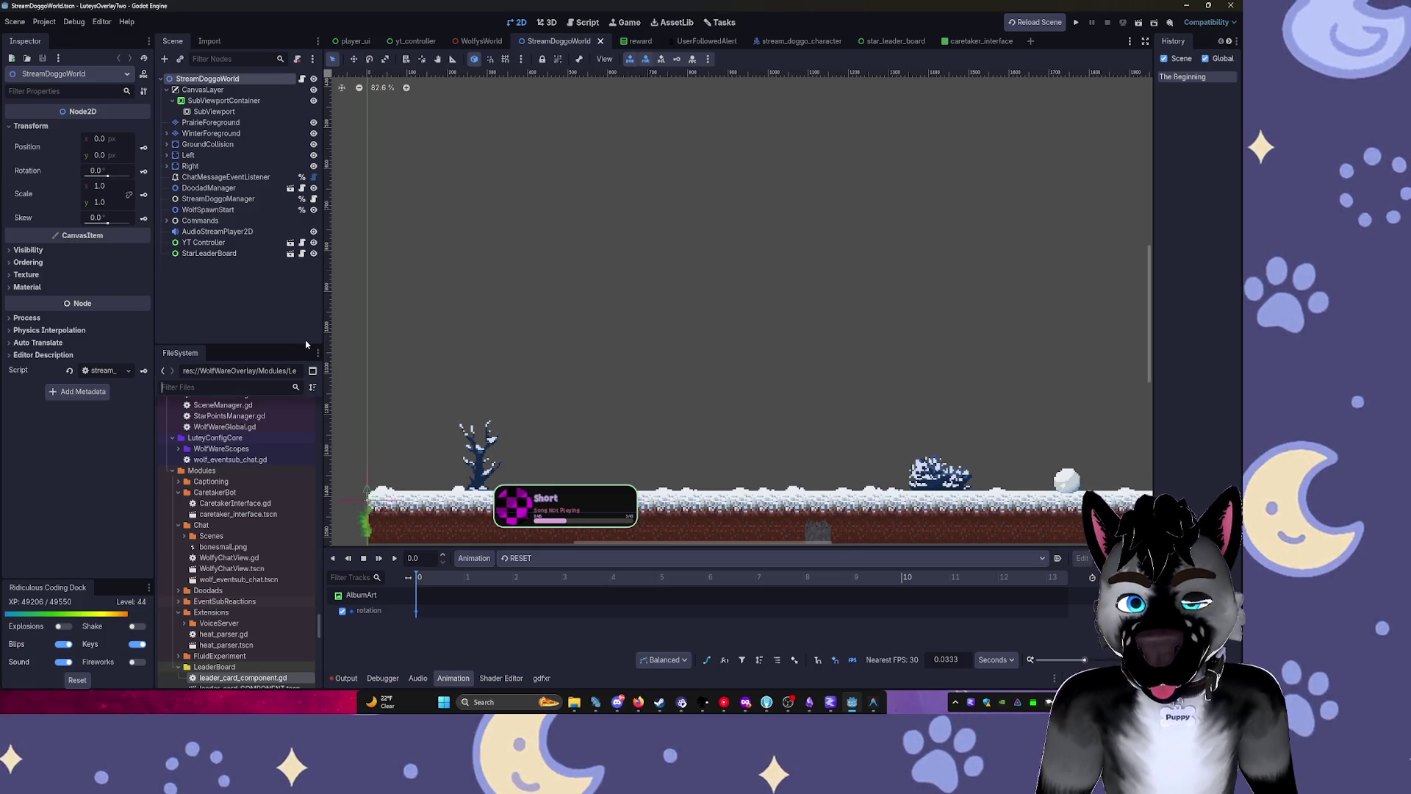
scroll(257, 619, down, 2)
double_click(258, 619)
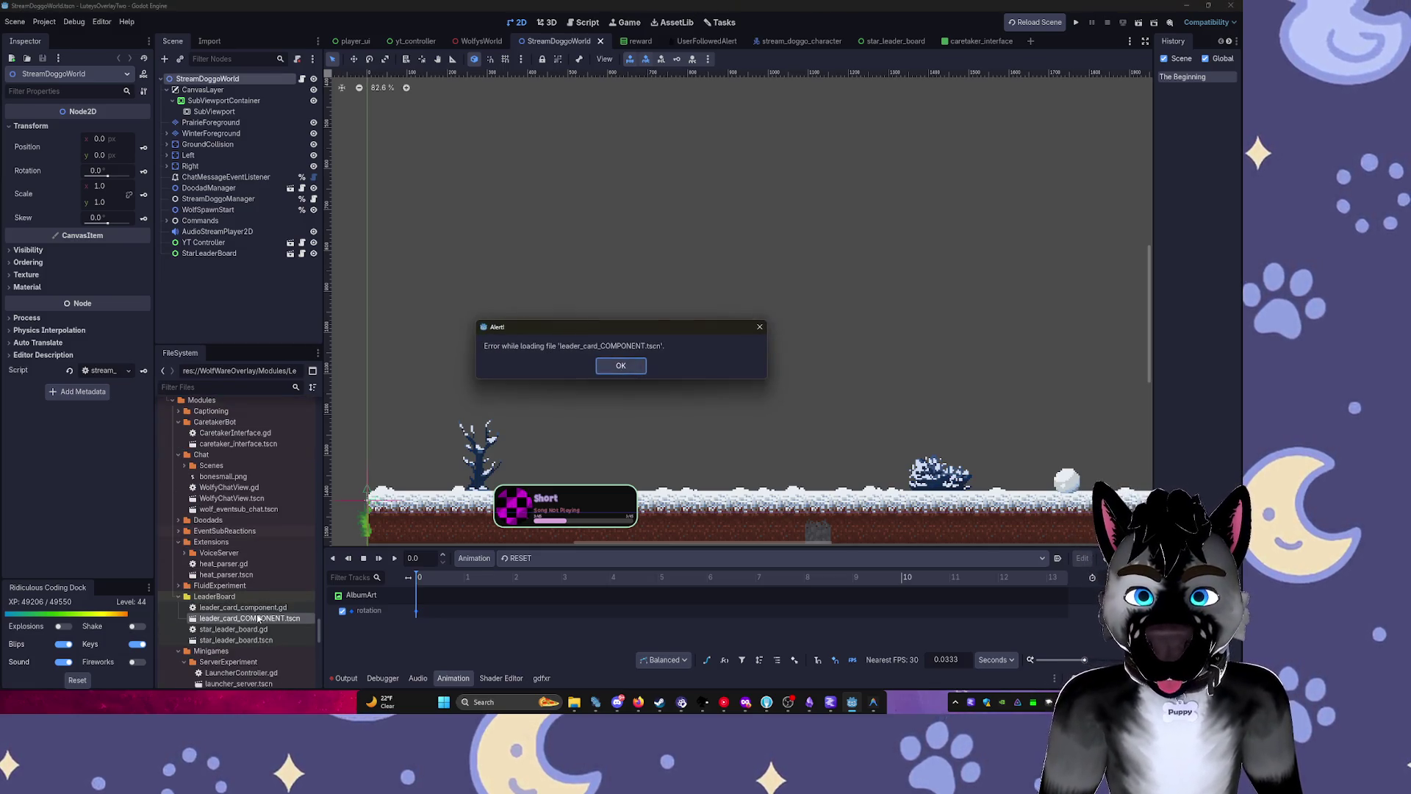
click(621, 365)
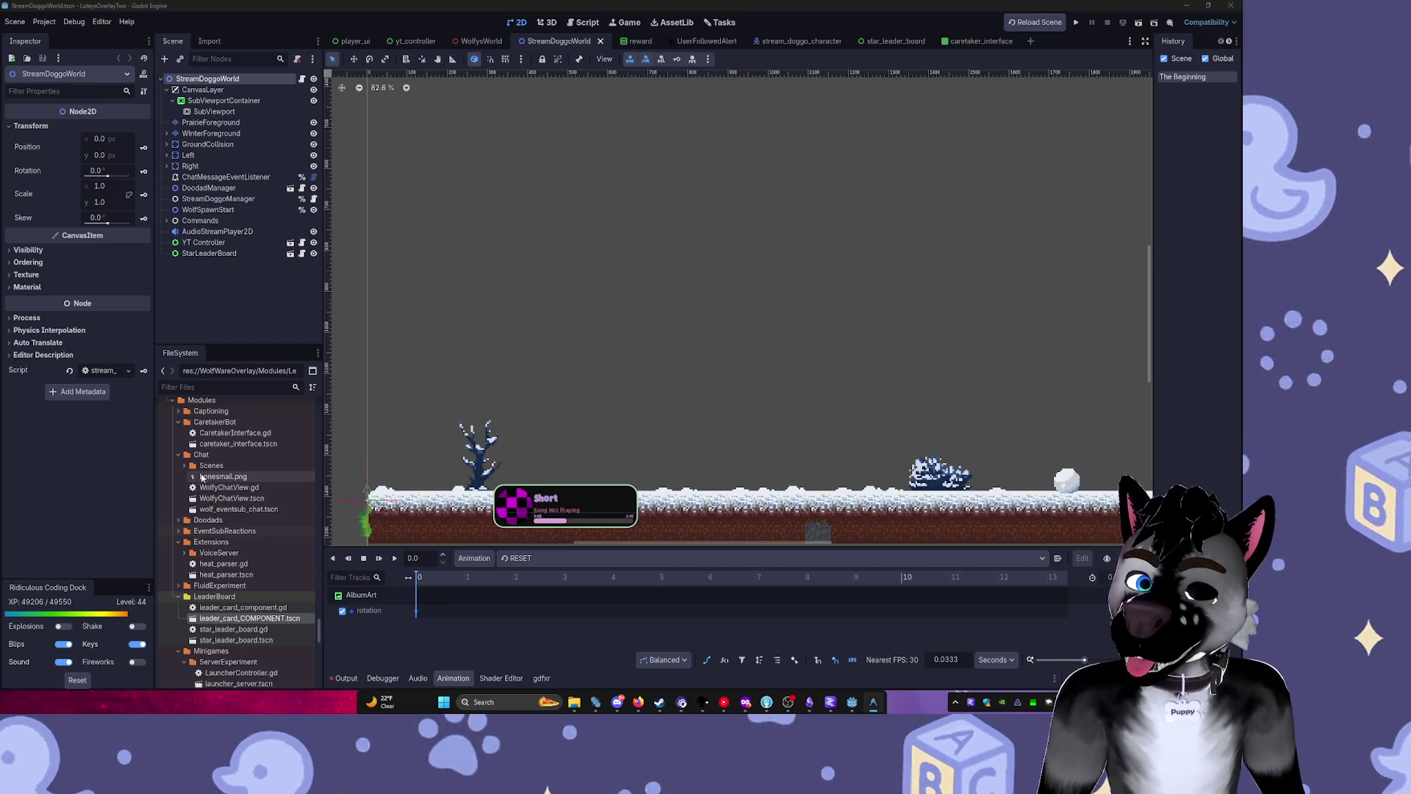
drag(249, 619, 362, 598)
Dismiss the loading alert, pan the canvas left, and view leader_card_component.gd in the Script workspace.
click(620, 365)
scroll(830, 287, down, 2)
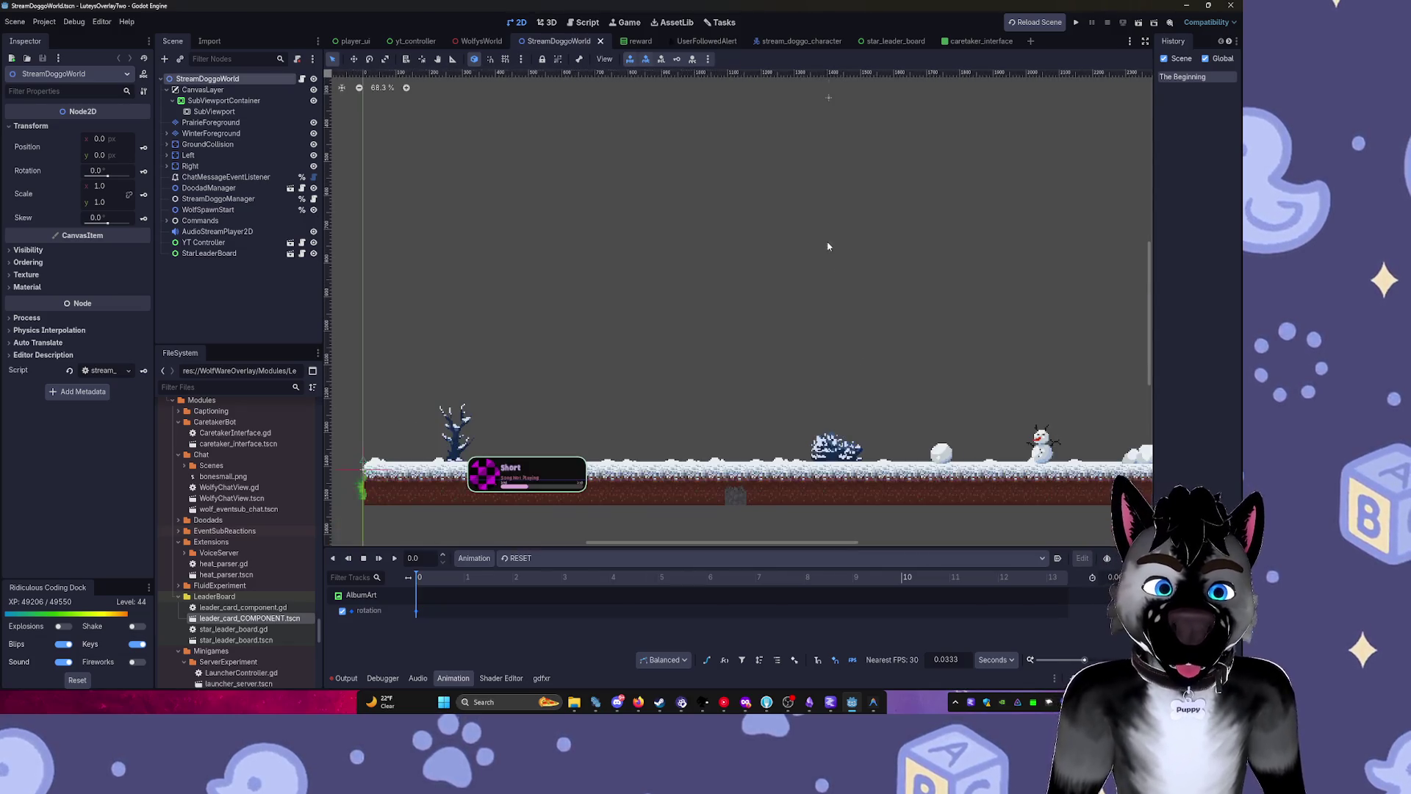
drag(841, 331, 585, 352)
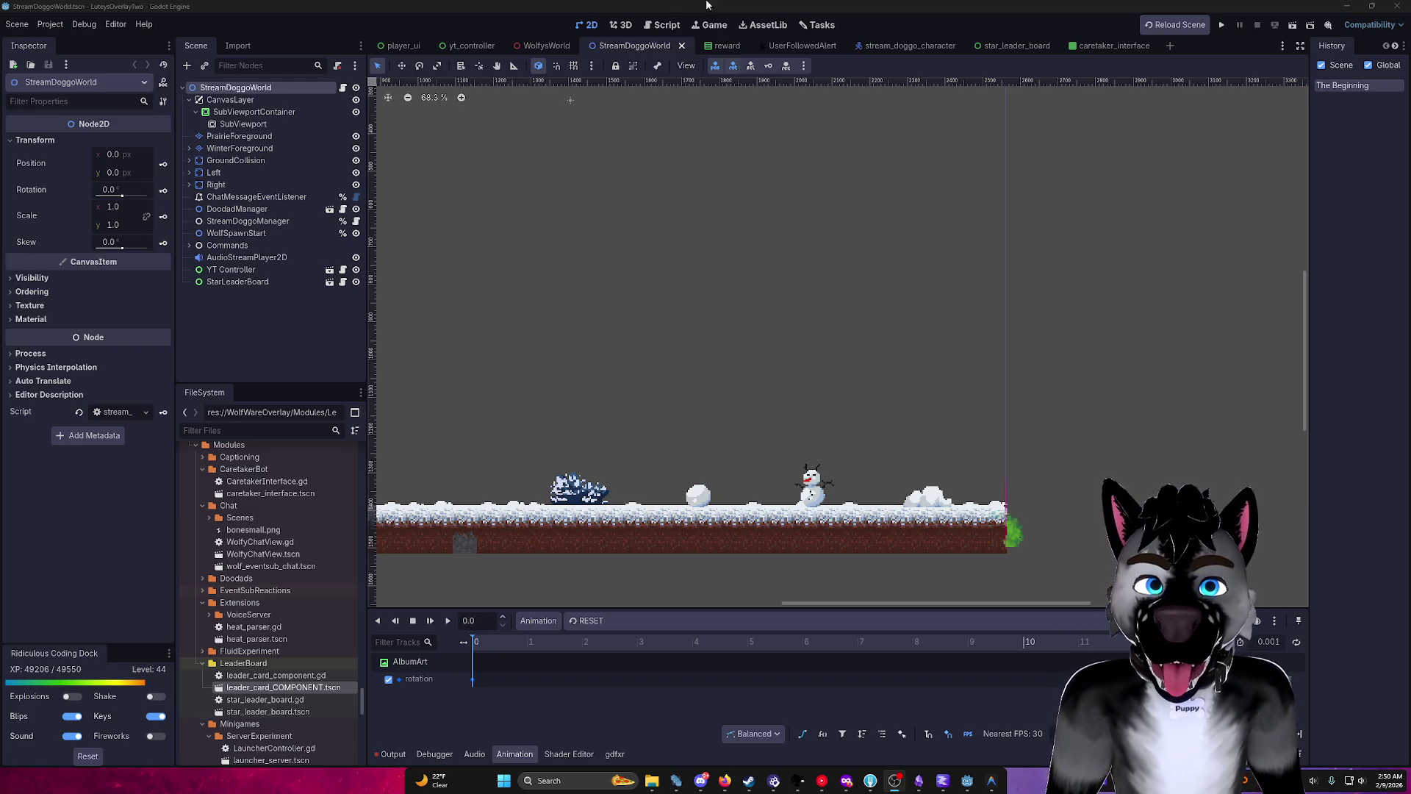
click(676, 27)
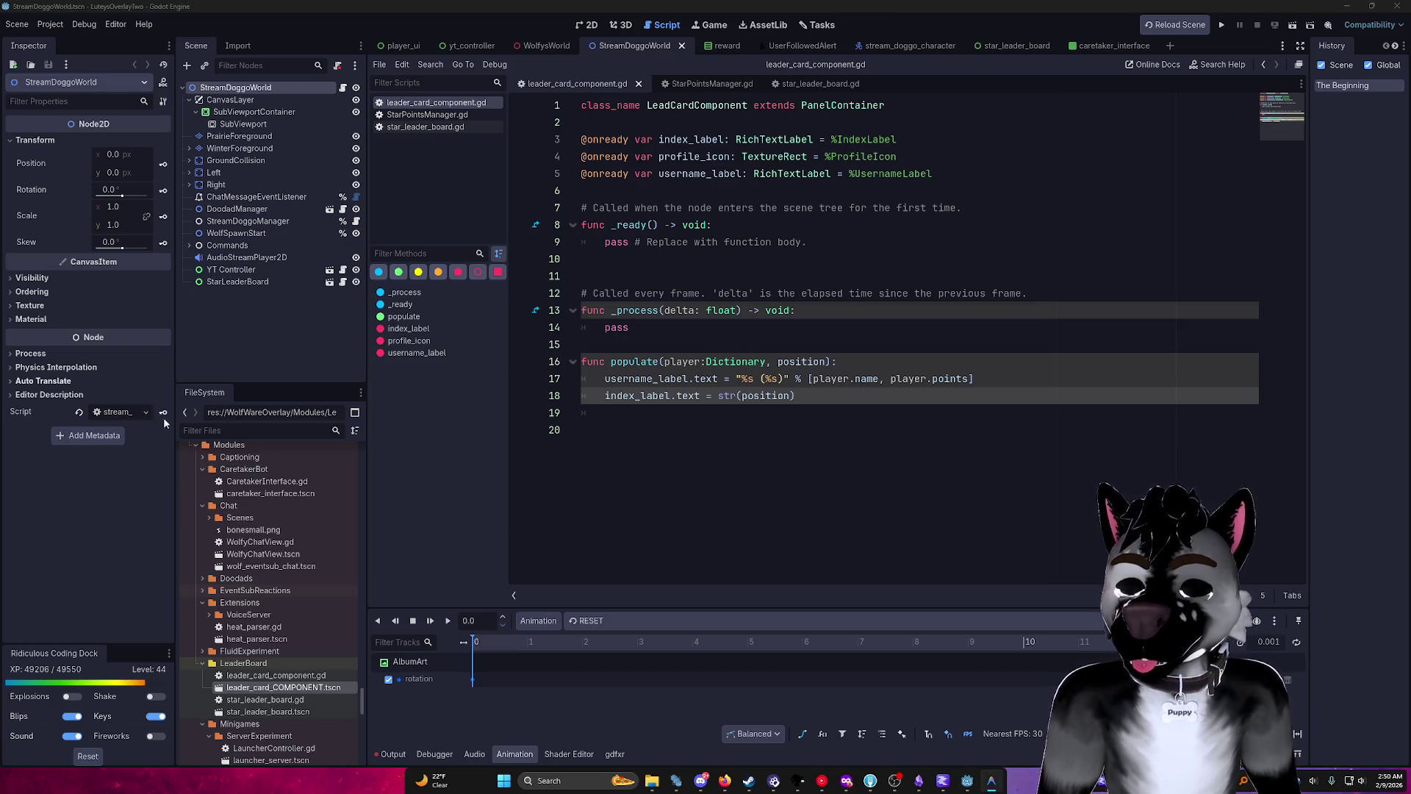
Open leader_card_COMPONENT.tscn in the 2D view, showing the '1 Username' card.
double_click(292, 688)
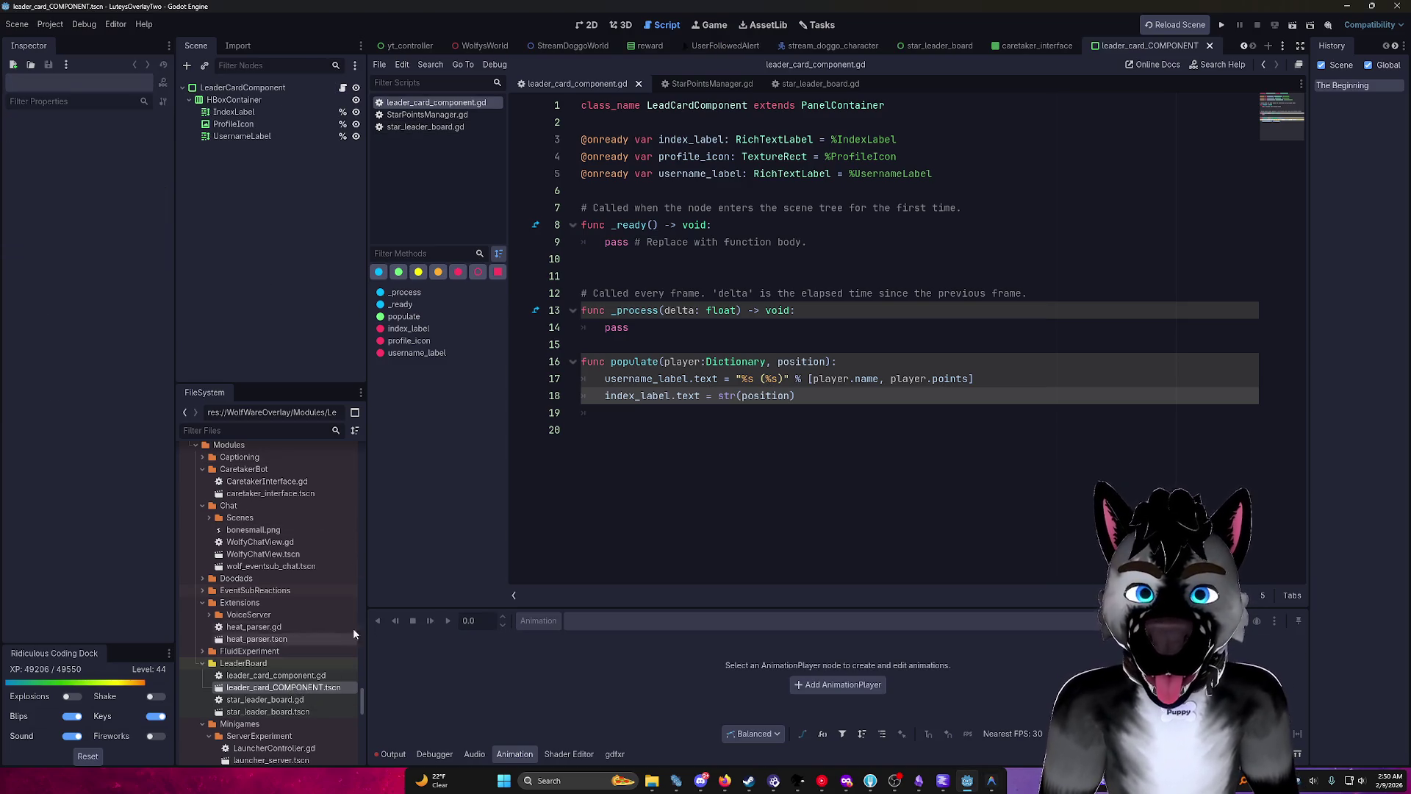
click(591, 26)
scroll(593, 245, down, 2)
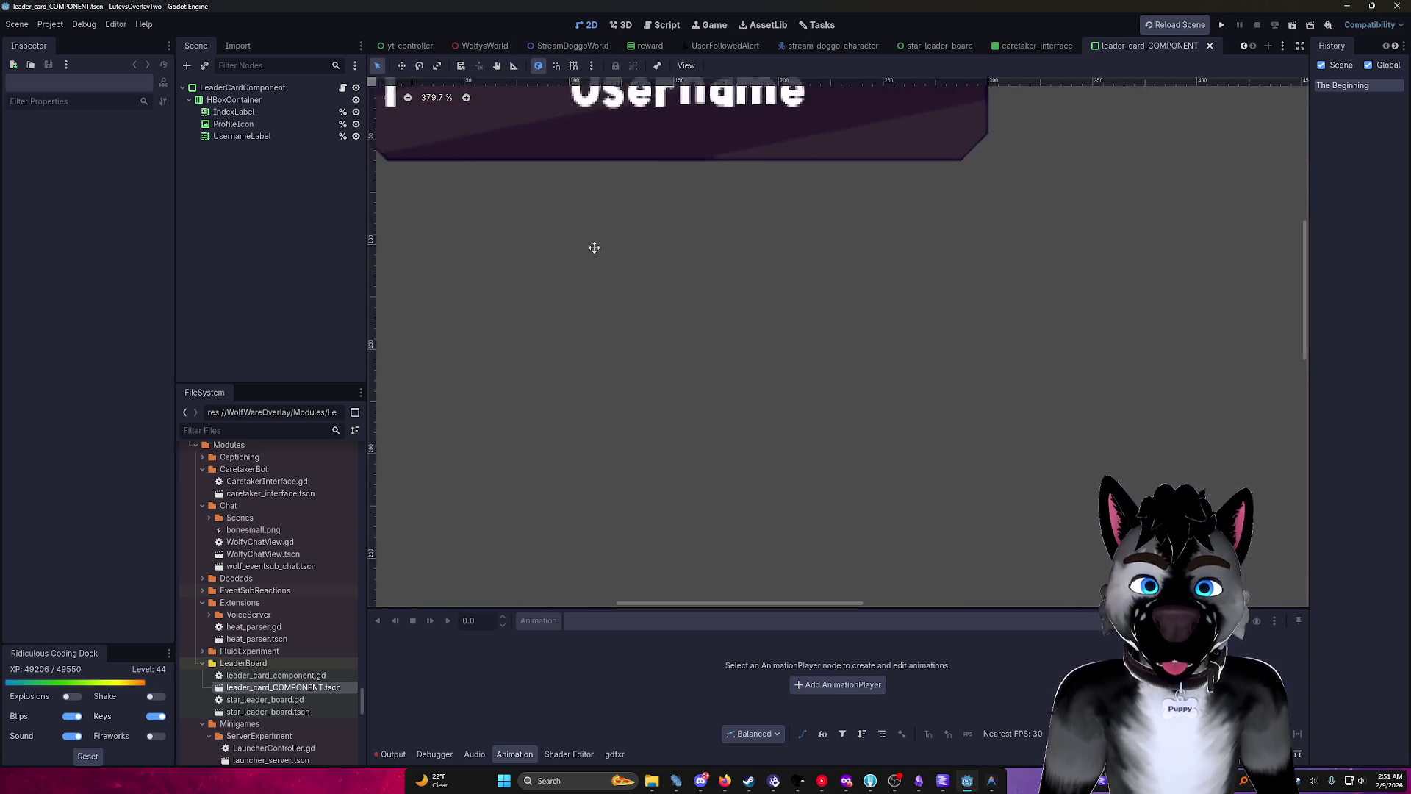
scroll(661, 434, up, 5)
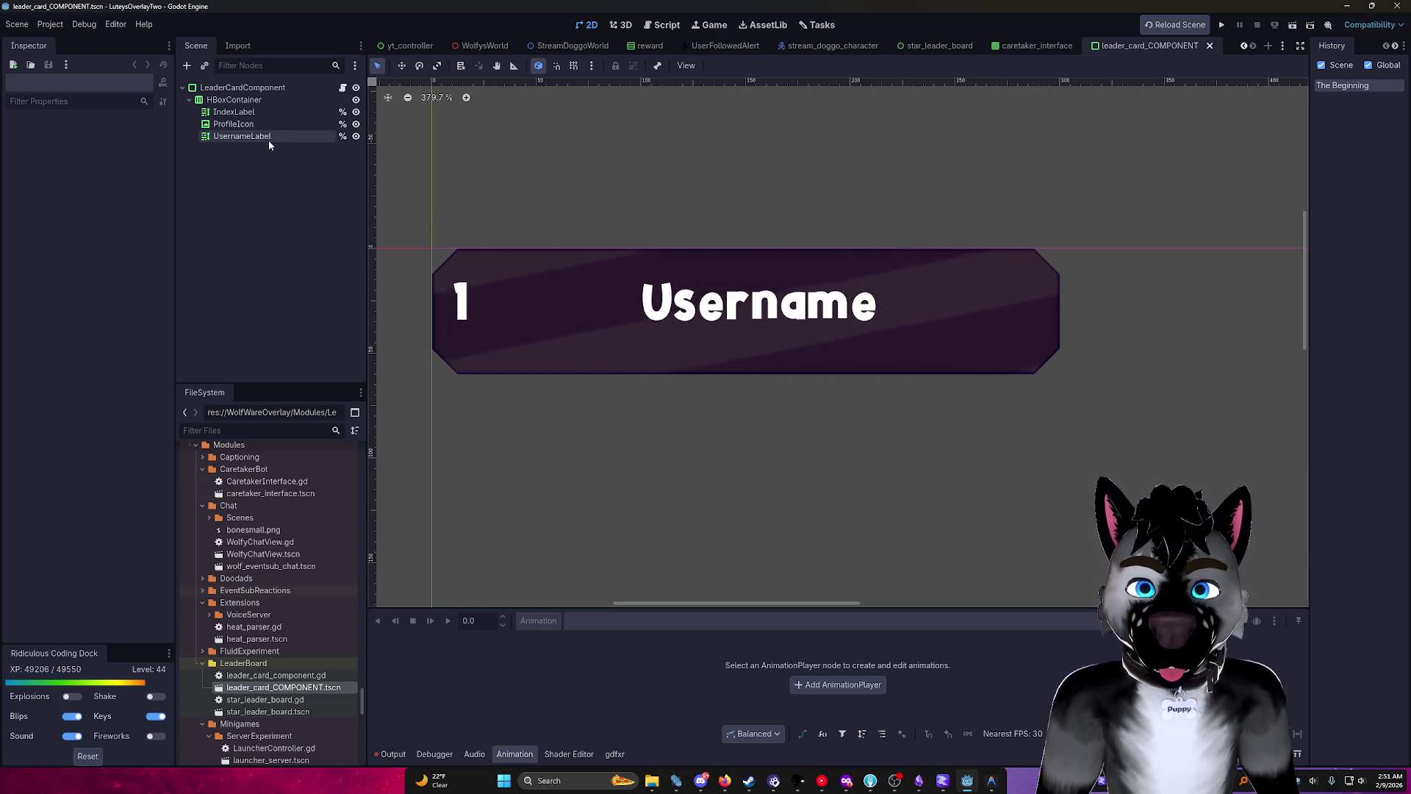
Inspect the IndexLabel, ProfileIcon and UsernameLabel nodes, reverting a test edit of the username text.
click(246, 112)
click(249, 124)
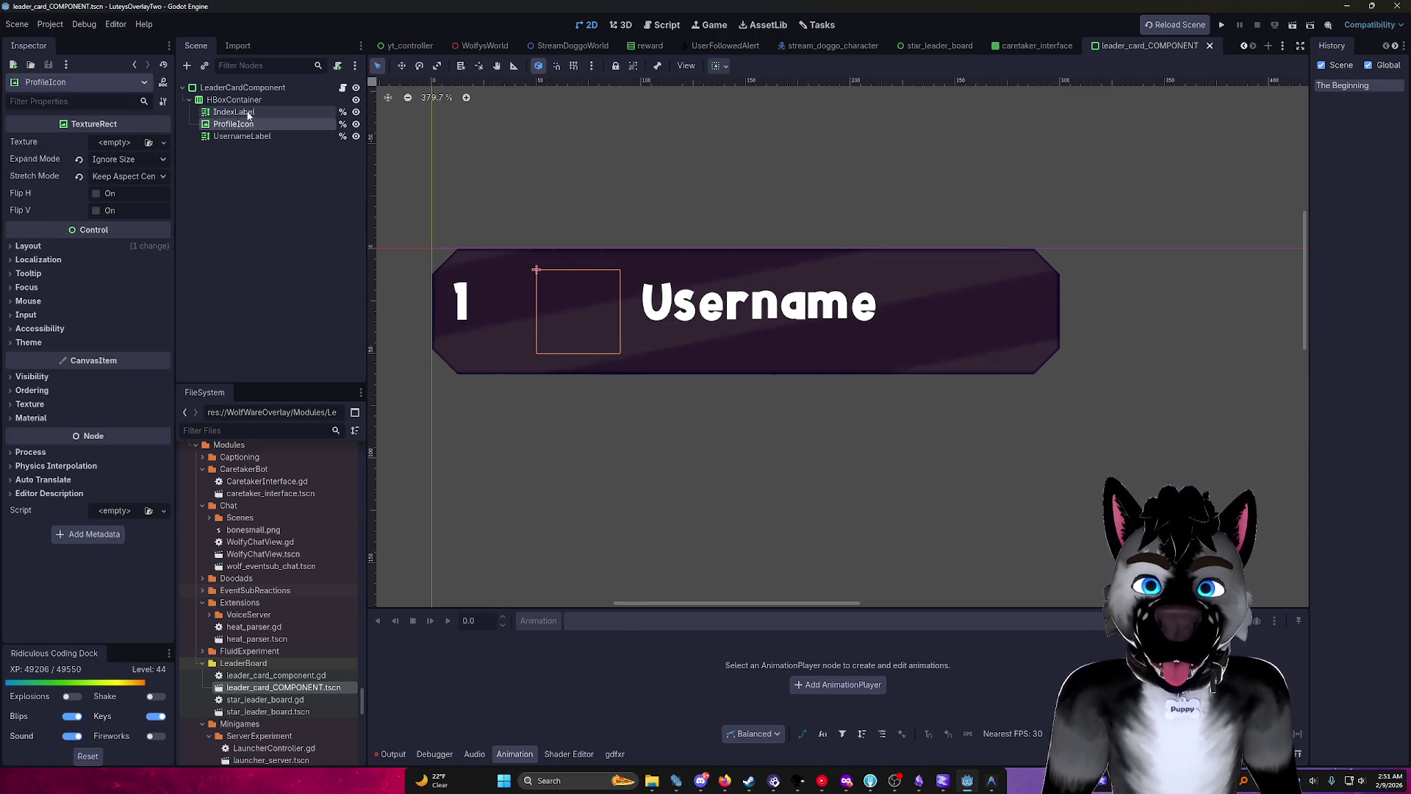
click(253, 147)
click(244, 137)
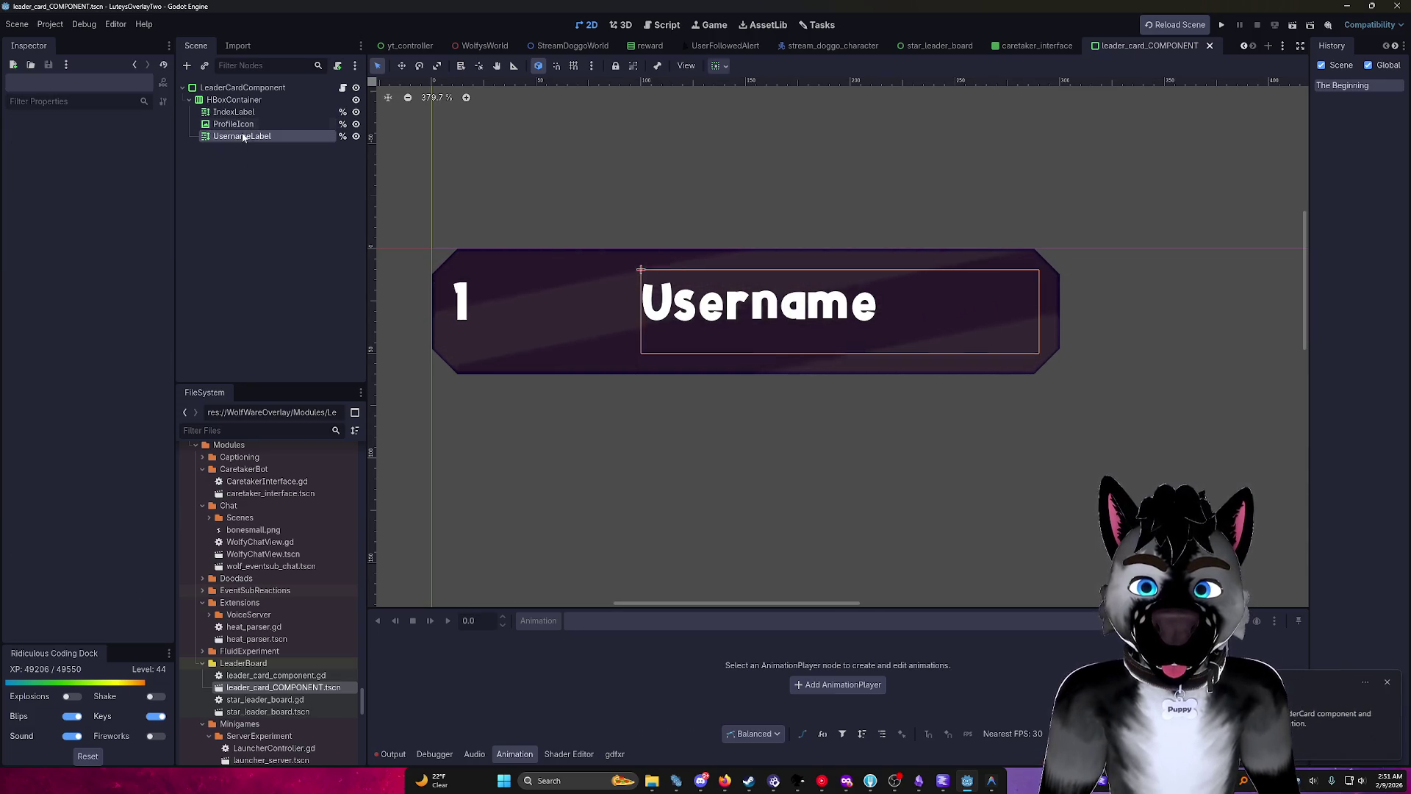
click(99, 188)
text(rerererewrwer)
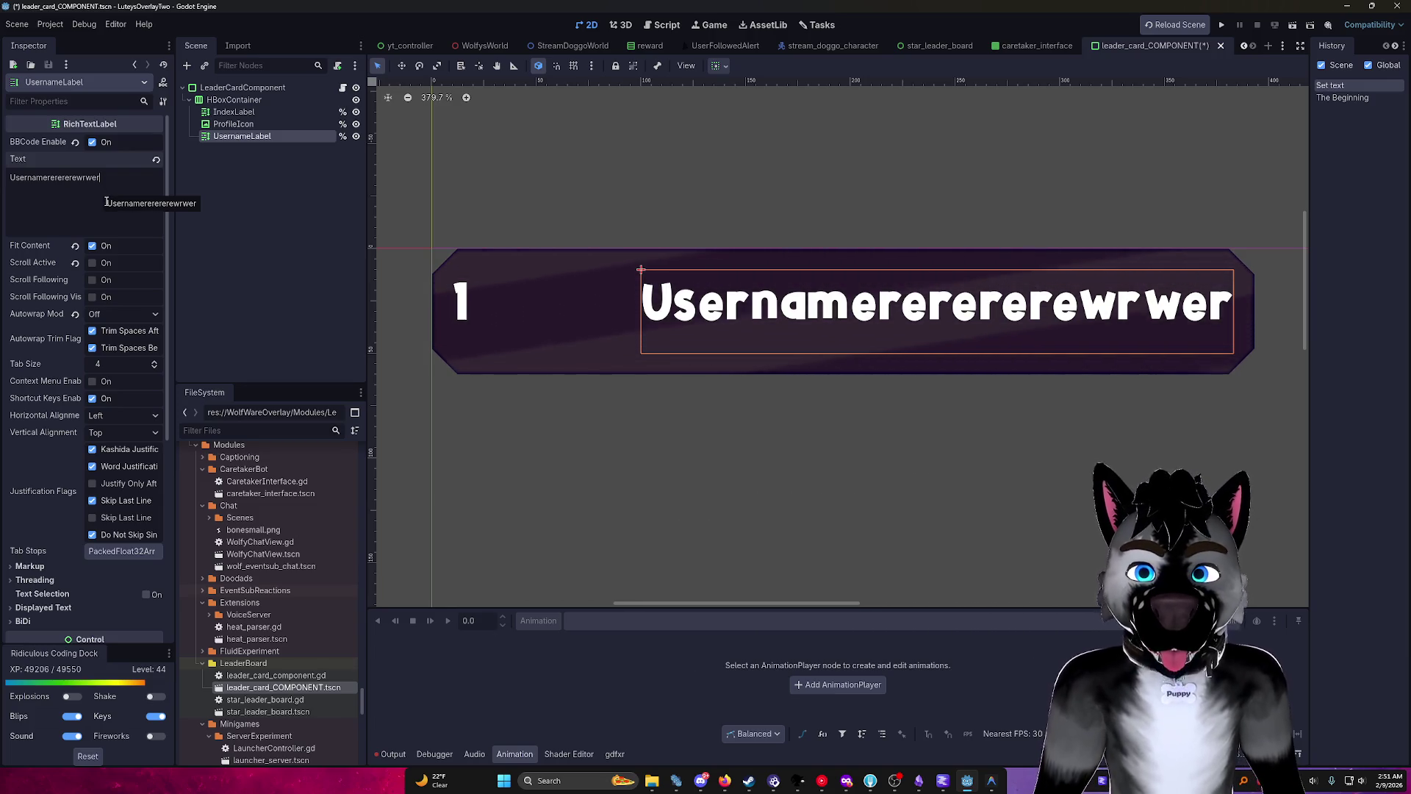
key(BackSpace)
key(BackSpace)
key(BackSpace)
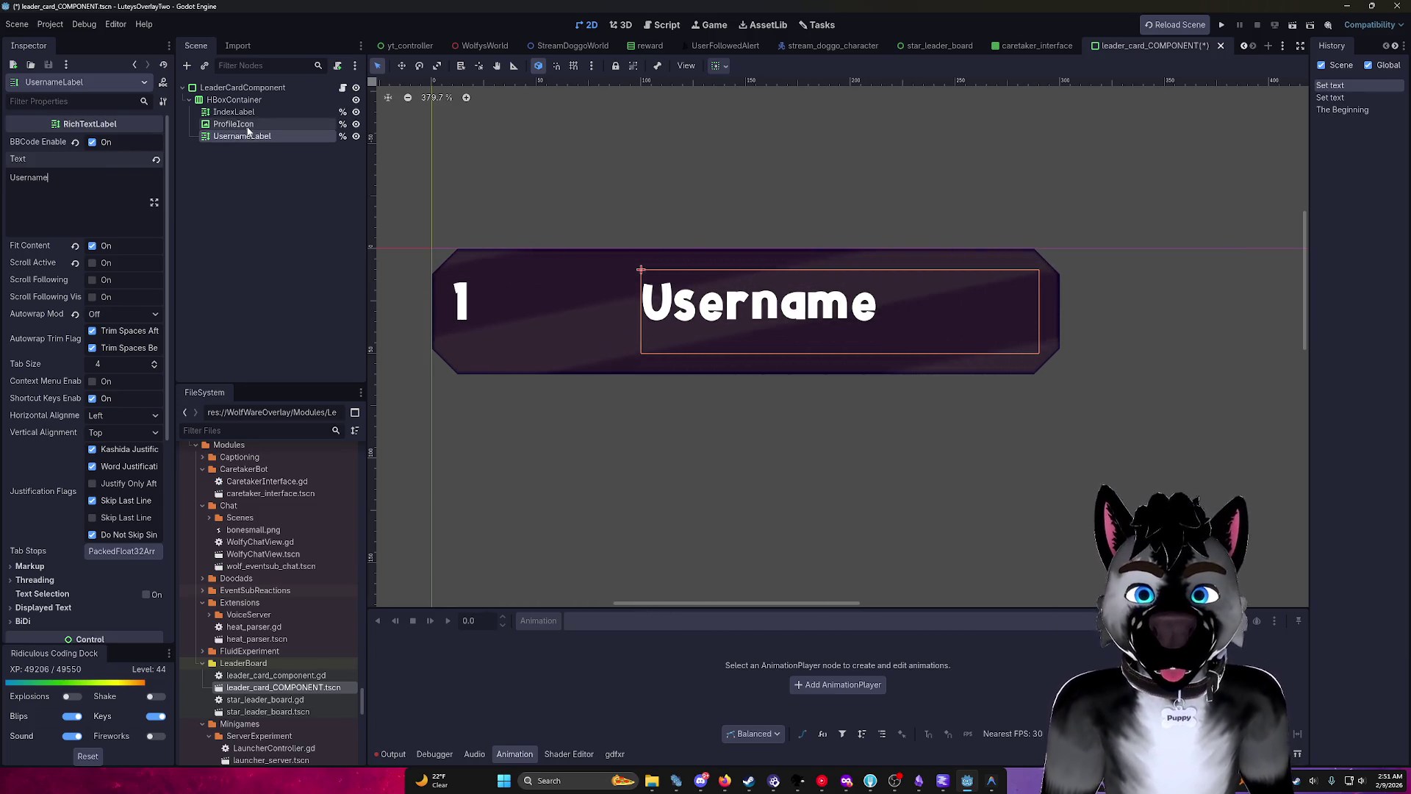
click(233, 112)
click(92, 185)
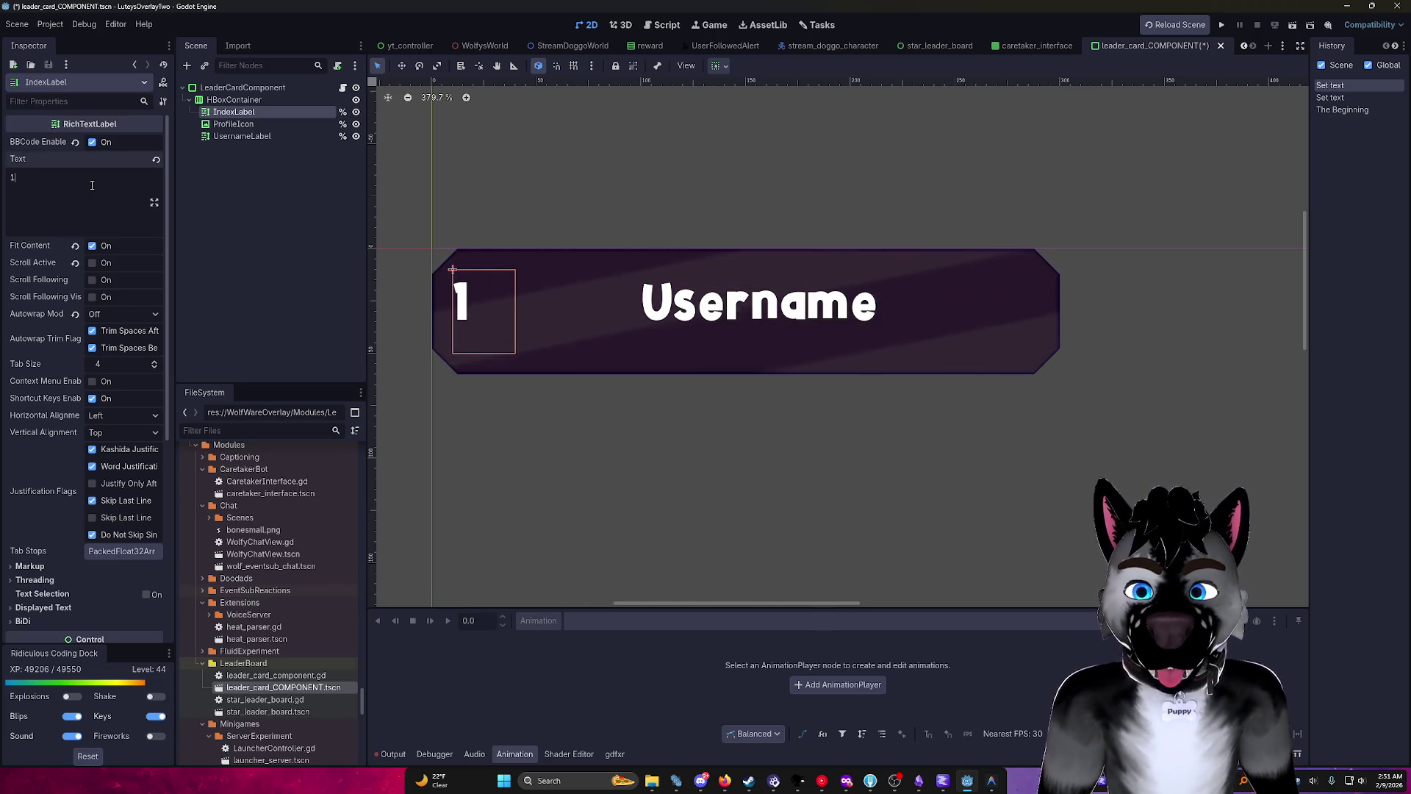